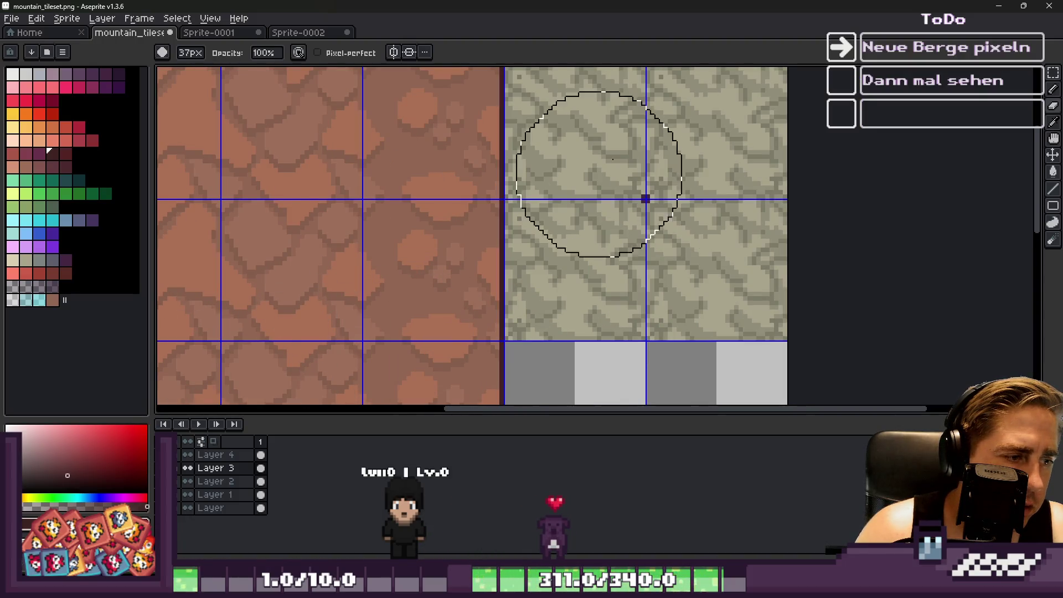
{"action": "scroll", "coordinate": [598, 174], "scroll_direction": "down", "scroll_amount": 3}
Compare the beige and brown rock textures via undo/redo, reverting the tileset to brown rock tiles.
{"action": "scroll", "coordinate": [553, 254], "scroll_direction": "up", "scroll_amount": 1}
{"action": "key", "text": "ctrl+z"}
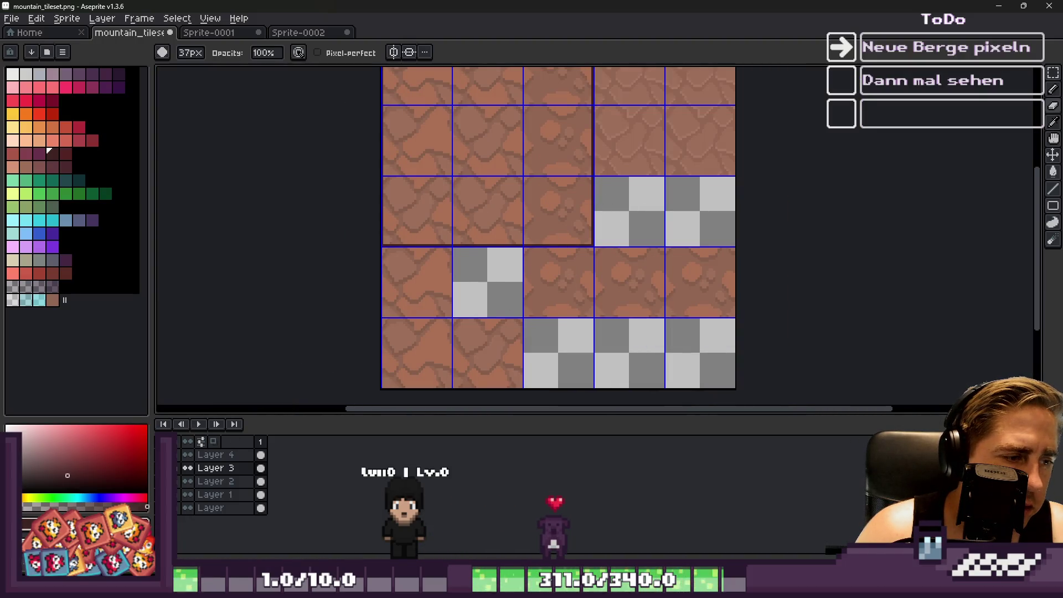
{"action": "key", "text": "ctrl+y"}
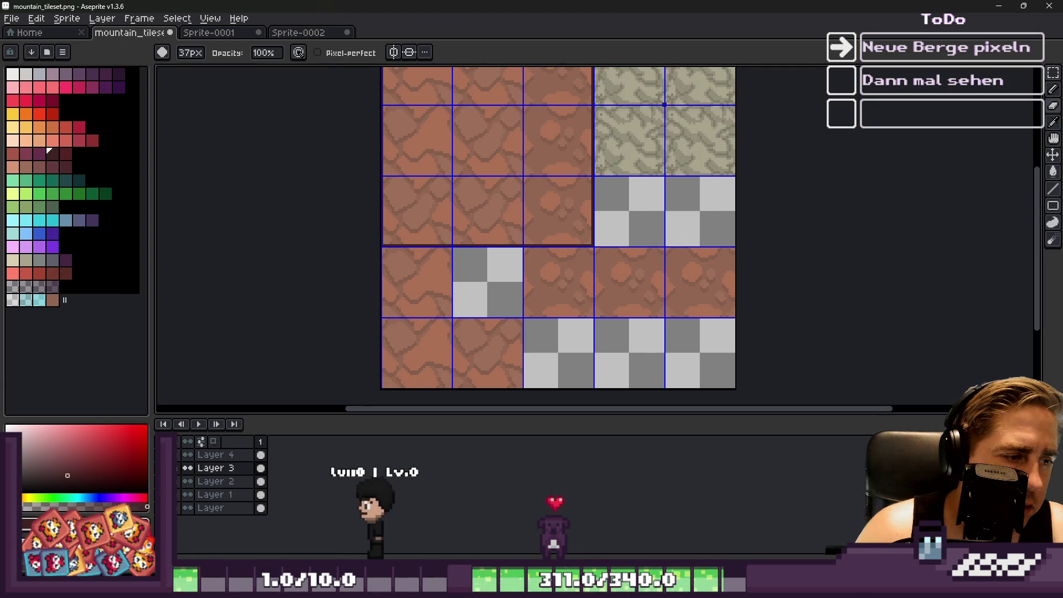
{"action": "key", "text": "ctrl+y"}
{"action": "key", "text": "b"}
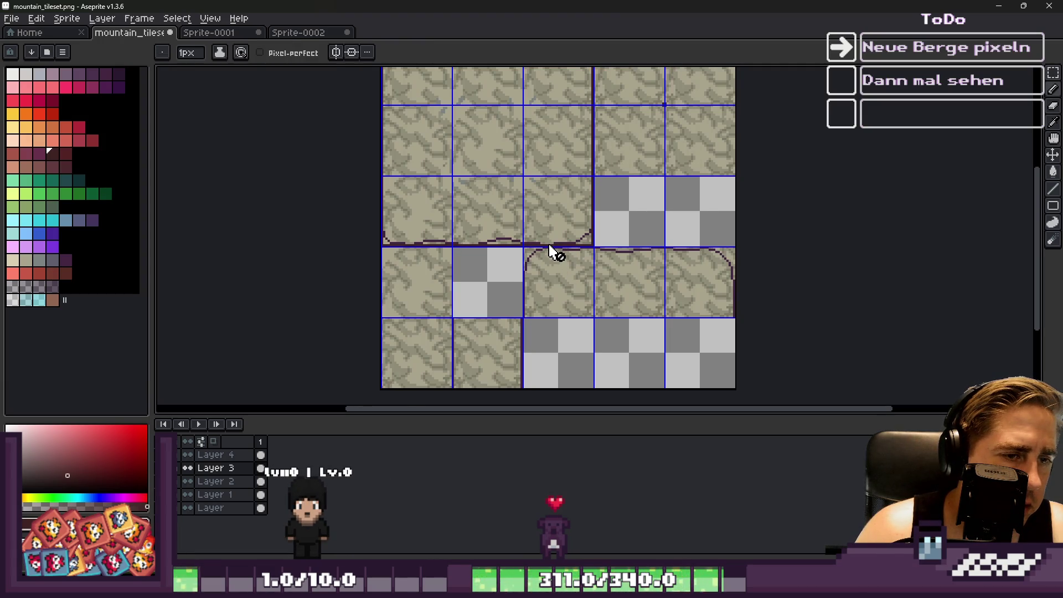
{"action": "scroll", "coordinate": [551, 252], "scroll_direction": "down", "scroll_amount": 2}
{"action": "scroll", "coordinate": [543, 325], "scroll_direction": "up", "scroll_amount": 7}
{"action": "key", "text": "alt"}
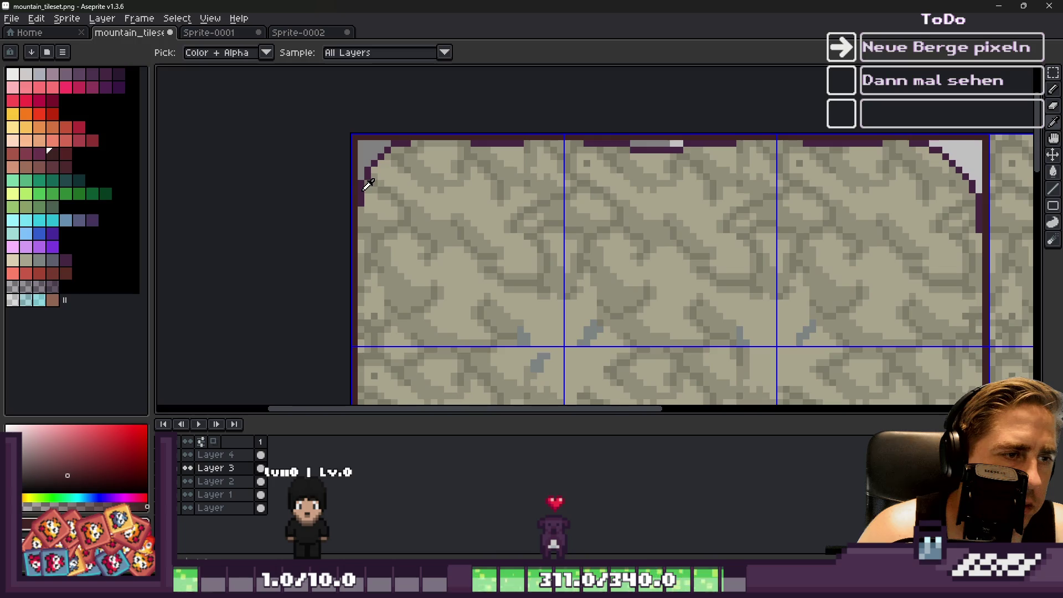
{"action": "scroll", "coordinate": [355, 193], "scroll_direction": "up", "scroll_amount": 1}
{"action": "scroll", "coordinate": [442, 166], "scroll_direction": "down", "scroll_amount": 6}
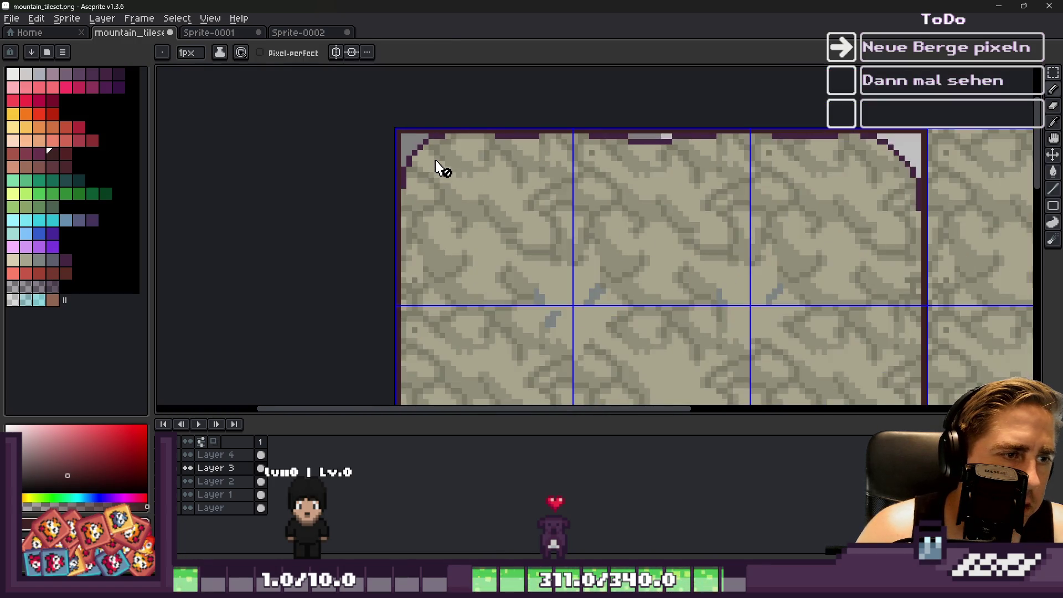
{"action": "scroll", "coordinate": [437, 165], "scroll_direction": "up", "scroll_amount": 7}
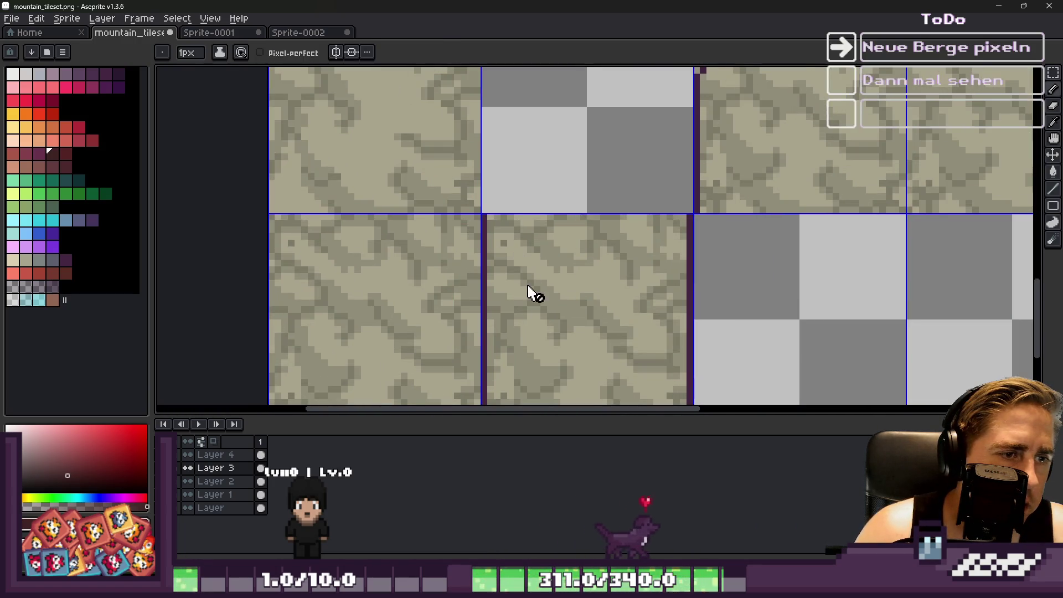
{"action": "scroll", "coordinate": [480, 250], "scroll_direction": "up", "scroll_amount": 1}
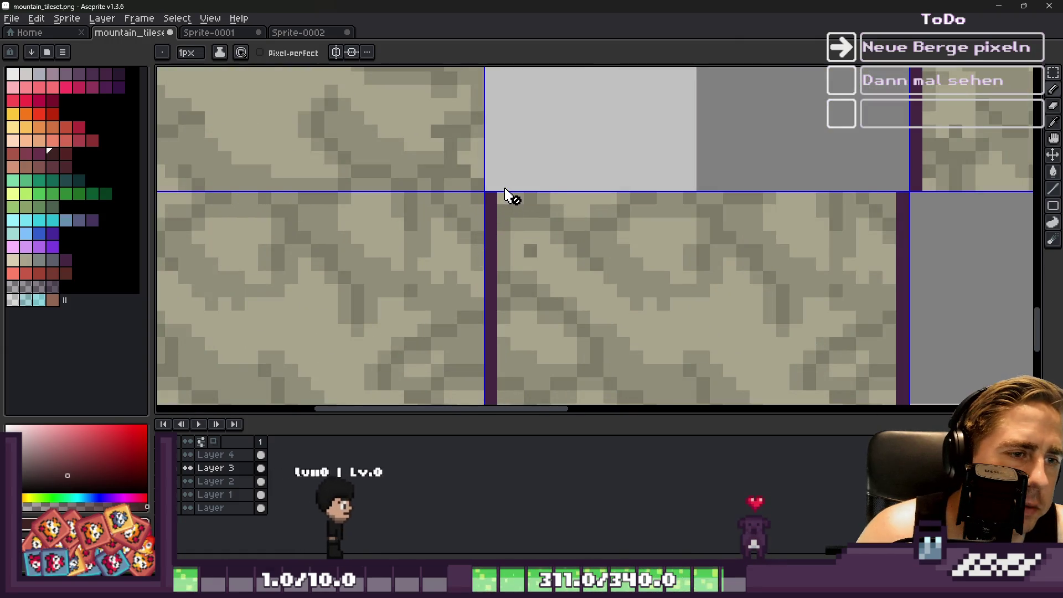
{"action": "scroll", "coordinate": [509, 221], "scroll_direction": "down", "scroll_amount": 5}
{"action": "scroll", "coordinate": [559, 294], "scroll_direction": "up", "scroll_amount": 6}
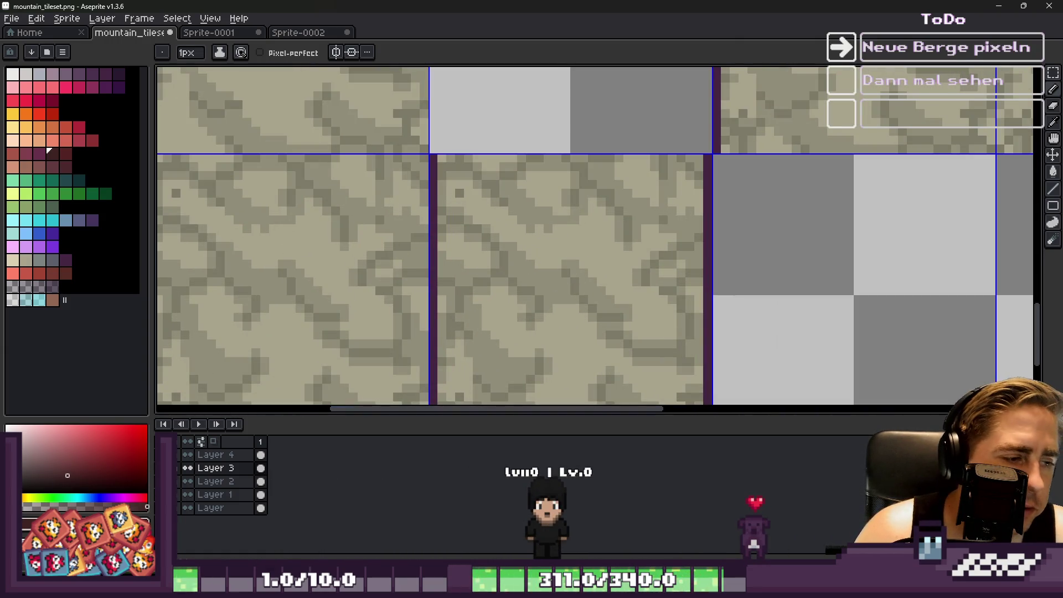
{"action": "scroll", "coordinate": [404, 327], "scroll_direction": "down", "scroll_amount": 2}
{"action": "scroll", "coordinate": [410, 254], "scroll_direction": "down", "scroll_amount": 1}
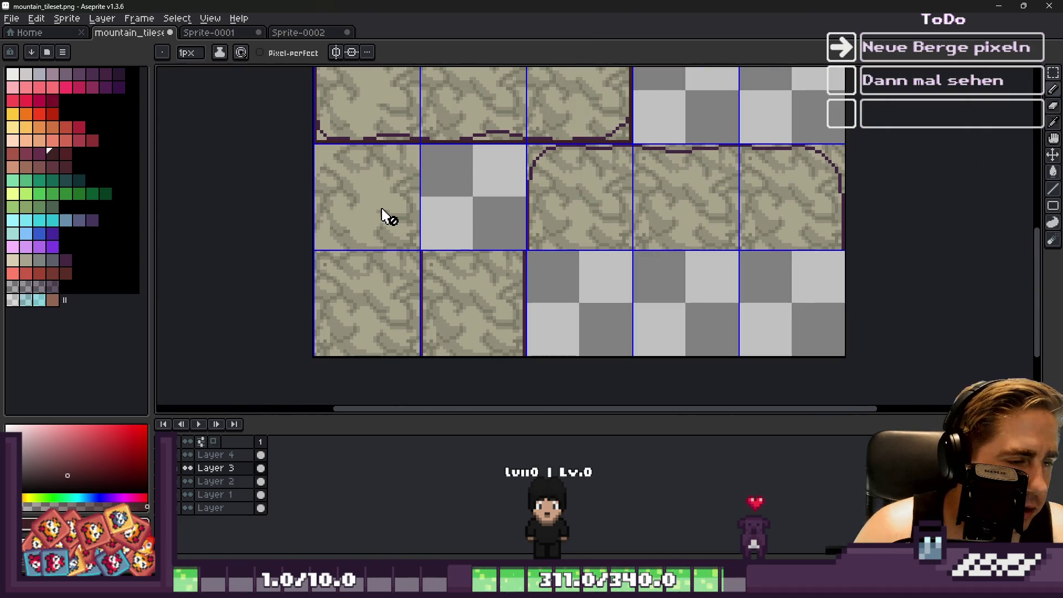
{"action": "scroll", "coordinate": [391, 276], "scroll_direction": "down", "scroll_amount": 1}
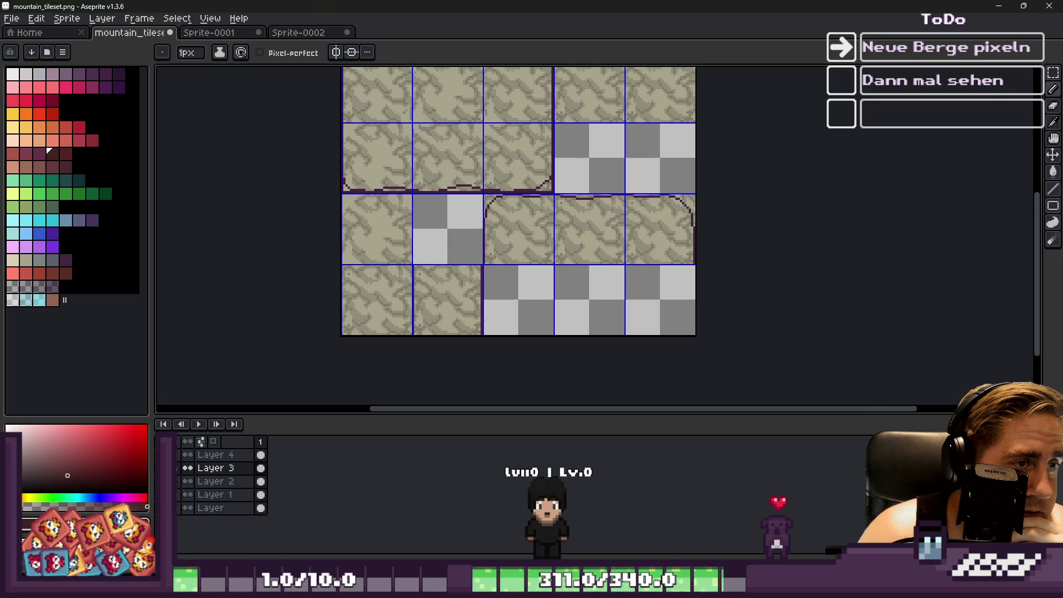
{"action": "key", "text": "ctrl+z"}
{"action": "scroll", "coordinate": [505, 370], "scroll_direction": "down", "scroll_amount": 1}
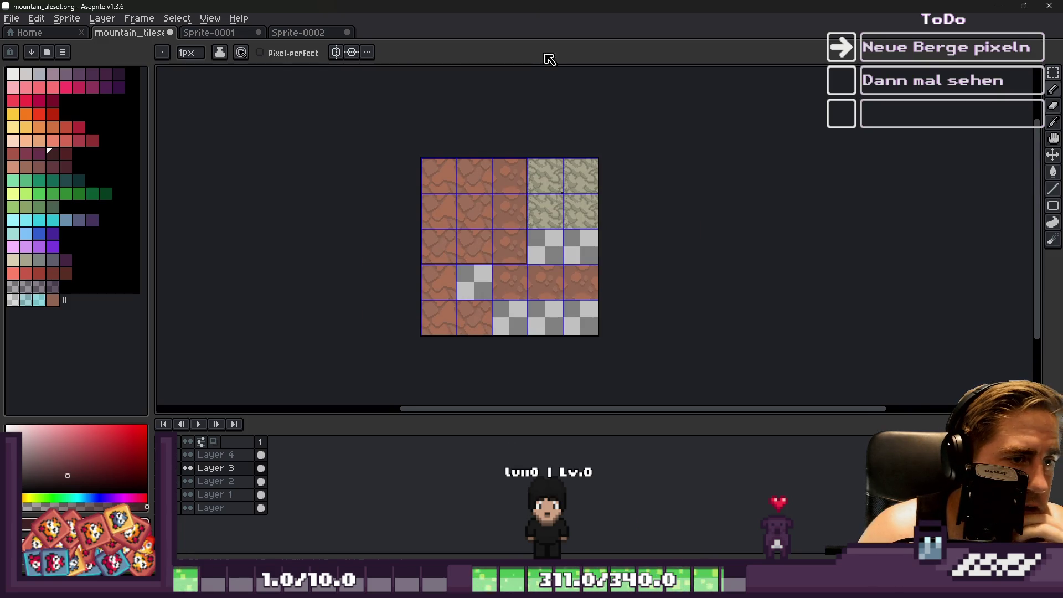
Move a rock tile into the lower-left slot with the rectangle marquee.
{"action": "key", "text": "m"}
{"action": "scroll", "coordinate": [504, 243], "scroll_direction": "up", "scroll_amount": 2}
{"action": "scroll", "coordinate": [454, 132], "scroll_direction": "down", "scroll_amount": 1}
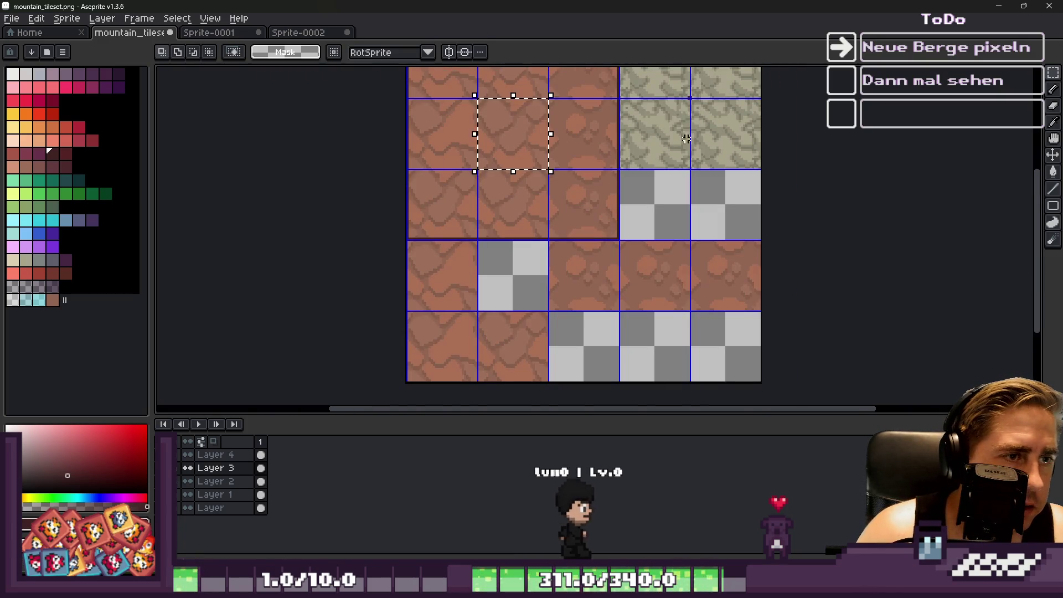
{"action": "left_click_drag", "start_coordinate": [509, 150], "coordinate": [443, 299]}
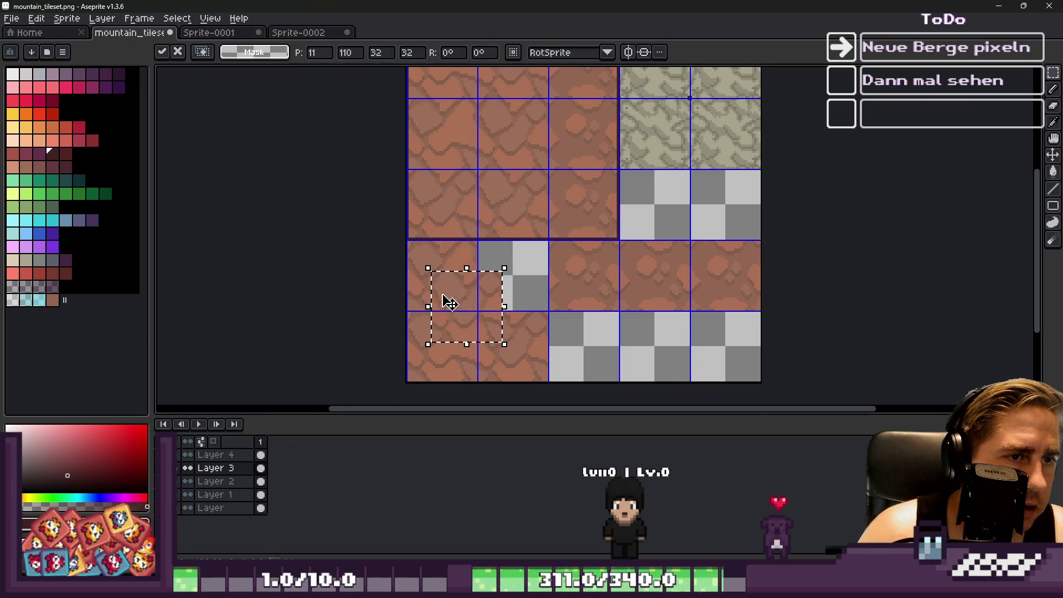
{"action": "scroll", "coordinate": [443, 298], "scroll_direction": "up", "scroll_amount": 4}
{"action": "mouse_move", "coordinate": [521, 335]}
{"action": "left_mouse_down"}
{"action": "mouse_move", "coordinate": [465, 259]}
{"action": "mouse_move", "coordinate": [439, 247]}
{"action": "left_mouse_up"}
{"action": "scroll", "coordinate": [453, 265], "scroll_direction": "up", "scroll_amount": 2}
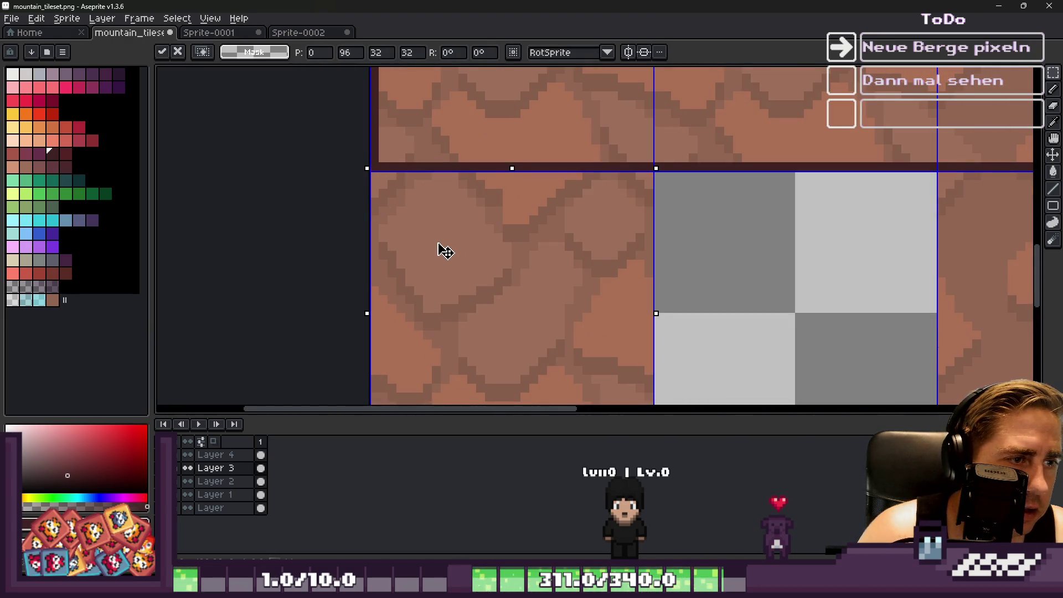
{"action": "key", "text": "ctrl+d"}
{"action": "scroll", "coordinate": [449, 275], "scroll_direction": "down", "scroll_amount": 3}
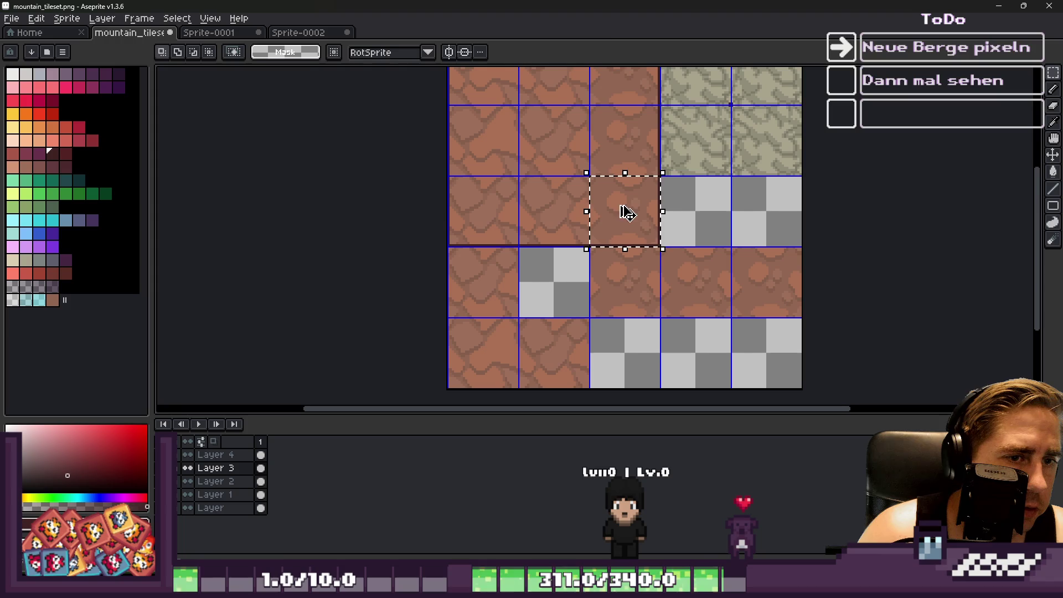
Move a second rock tile down-left into its lower-left grid cell.
{"action": "left_click_drag", "start_coordinate": [622, 199], "coordinate": [519, 327]}
{"action": "scroll", "coordinate": [519, 327], "scroll_direction": "up", "scroll_amount": 3}
{"action": "mouse_move", "coordinate": [586, 294]}
{"action": "left_mouse_down"}
{"action": "mouse_move", "coordinate": [484, 335]}
{"action": "mouse_move", "coordinate": [422, 290]}
{"action": "left_mouse_up"}
{"action": "scroll", "coordinate": [423, 289], "scroll_direction": "up", "scroll_amount": 2}
{"action": "key", "text": "ctrl+d"}
{"action": "scroll", "coordinate": [426, 231], "scroll_direction": "down", "scroll_amount": 3}
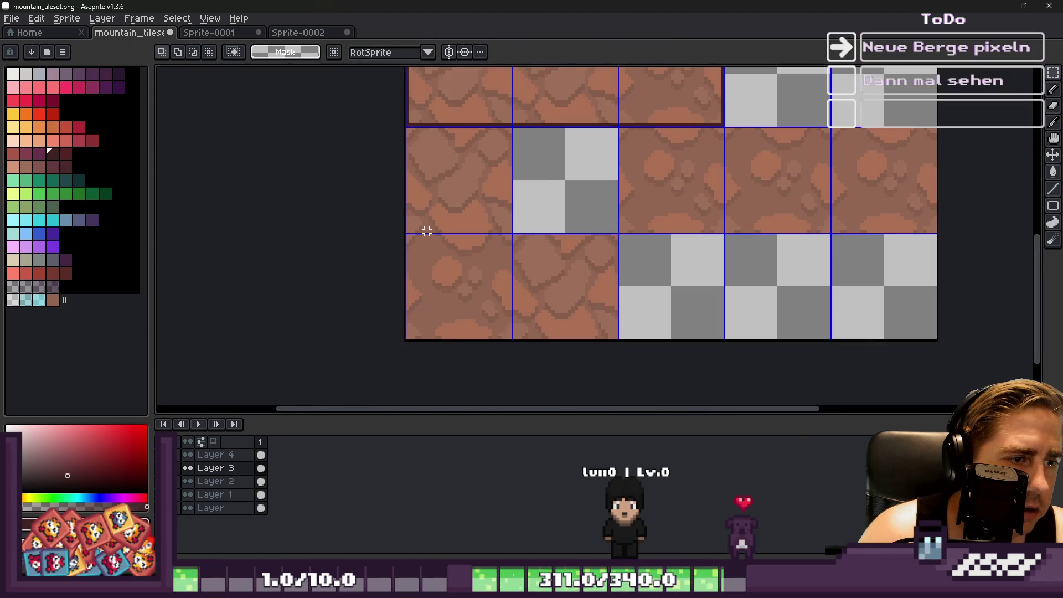
{"action": "scroll", "coordinate": [466, 251], "scroll_direction": "down", "scroll_amount": 2}
{"action": "scroll", "coordinate": [487, 245], "scroll_direction": "up", "scroll_amount": 3}
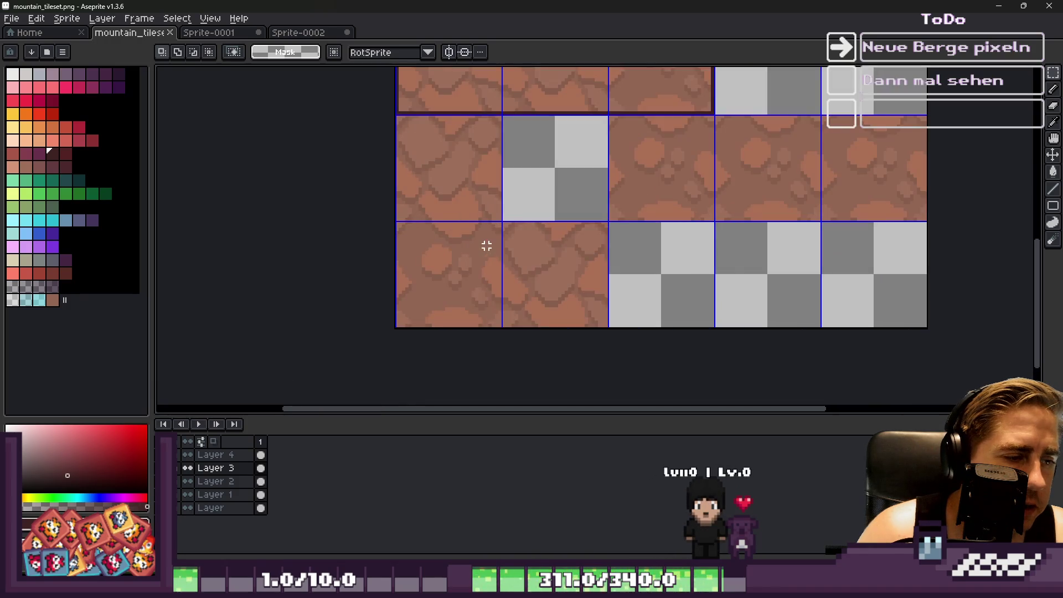
Draw a dark pixel edge line down the tile with the Pencil and save the tileset.
{"action": "key", "text": "b"}
{"action": "scroll", "coordinate": [619, 222], "scroll_direction": "up", "scroll_amount": 3}
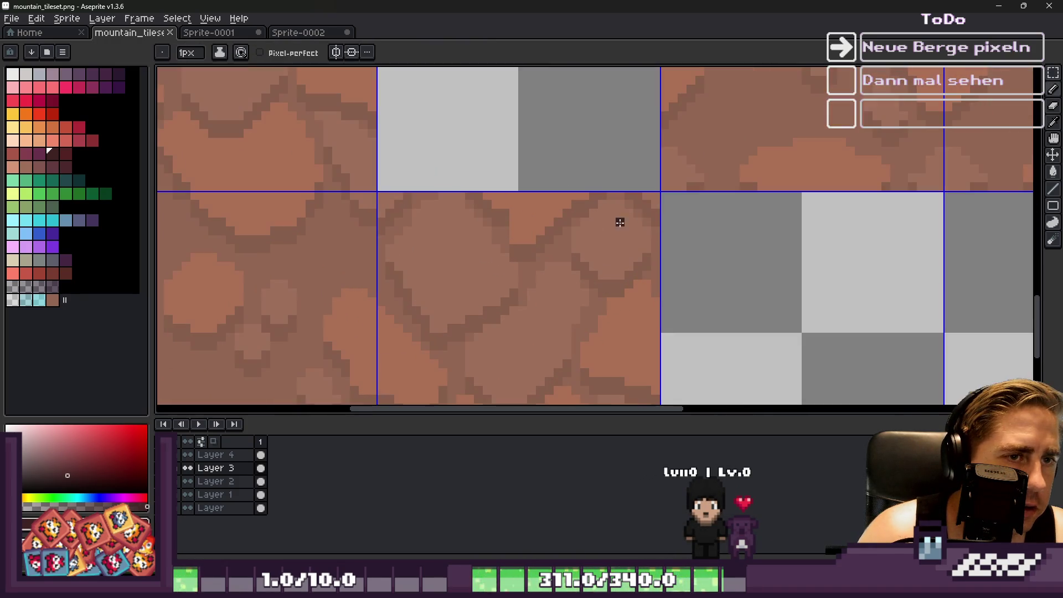
{"action": "scroll", "coordinate": [631, 183], "scroll_direction": "down", "scroll_amount": 2}
{"action": "scroll", "coordinate": [581, 225], "scroll_direction": "up", "scroll_amount": 2}
{"action": "left_click", "coordinate": [656, 325], "text": "shift"}
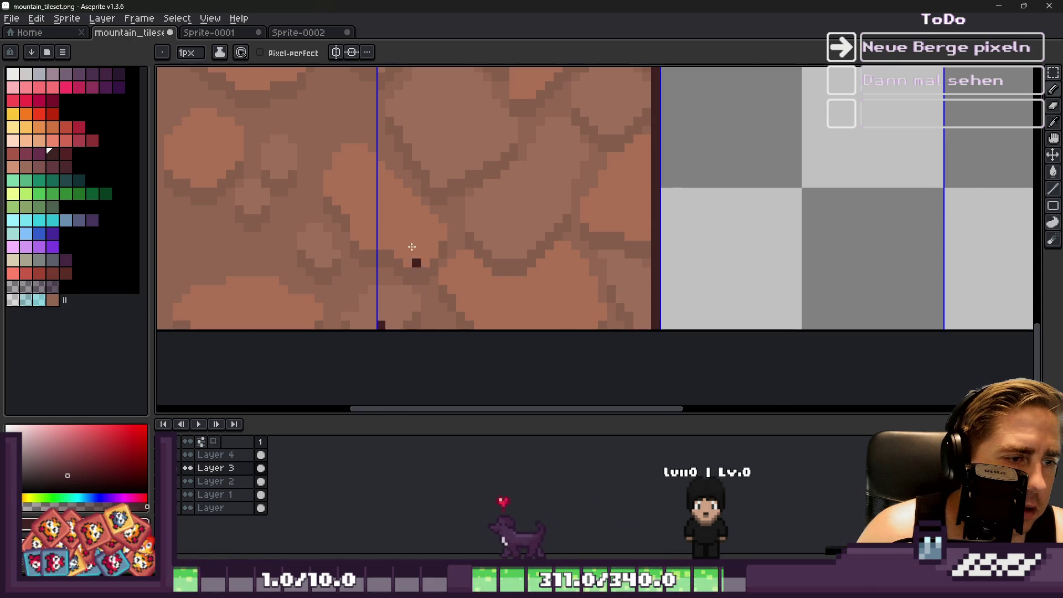
{"action": "scroll", "coordinate": [411, 246], "scroll_direction": "down", "scroll_amount": 2}
{"action": "scroll", "coordinate": [392, 93], "scroll_direction": "up", "scroll_amount": 3}
{"action": "left_click", "coordinate": [392, 94], "text": "shift"}
{"action": "scroll", "coordinate": [384, 108], "scroll_direction": "down", "scroll_amount": 3}
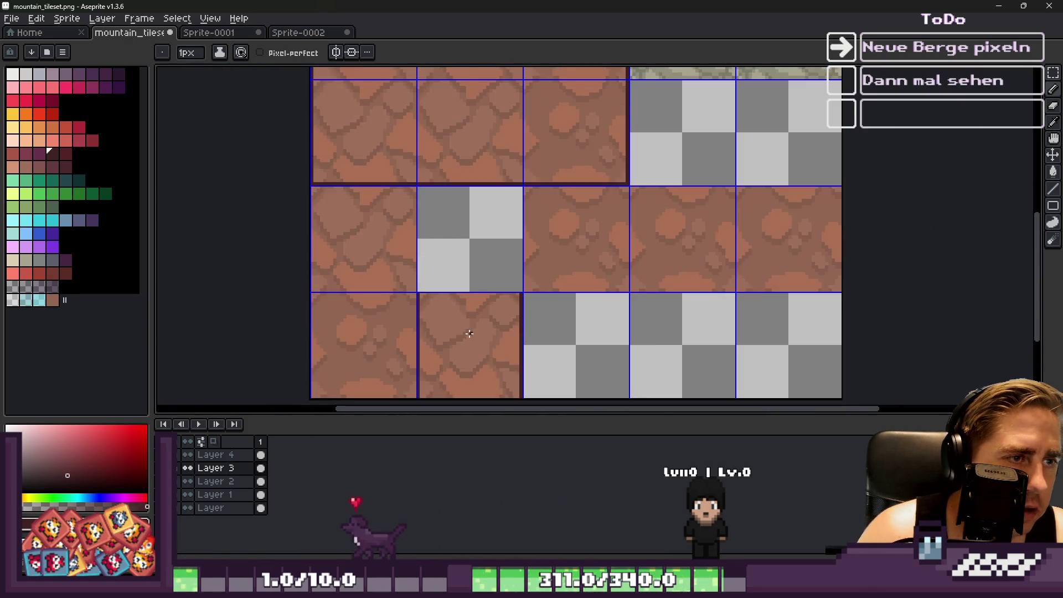
{"action": "scroll", "coordinate": [545, 209], "scroll_direction": "down", "scroll_amount": 1}
{"action": "scroll", "coordinate": [544, 209], "scroll_direction": "up", "scroll_amount": 4}
{"action": "key", "text": "ctrl+s"}
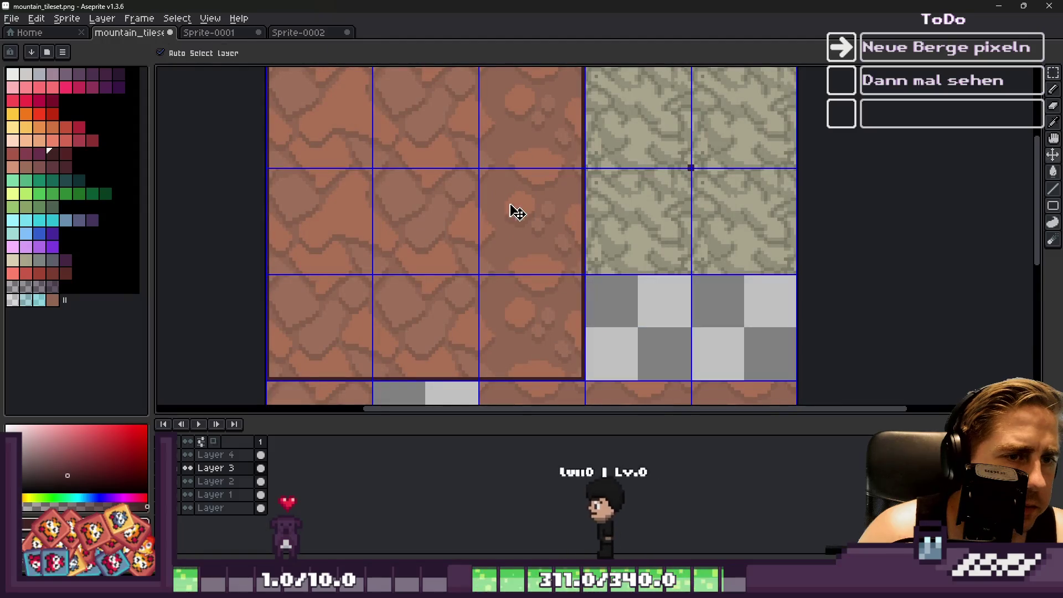
{"action": "left_click", "coordinate": [998, 6]}
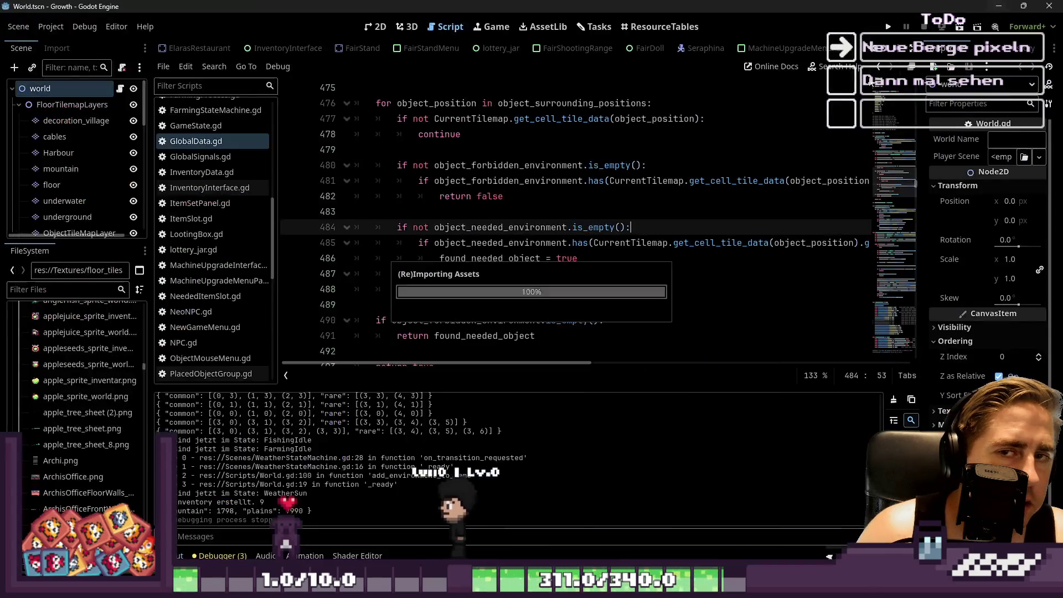
{"action": "left_click", "coordinate": [888, 26]}
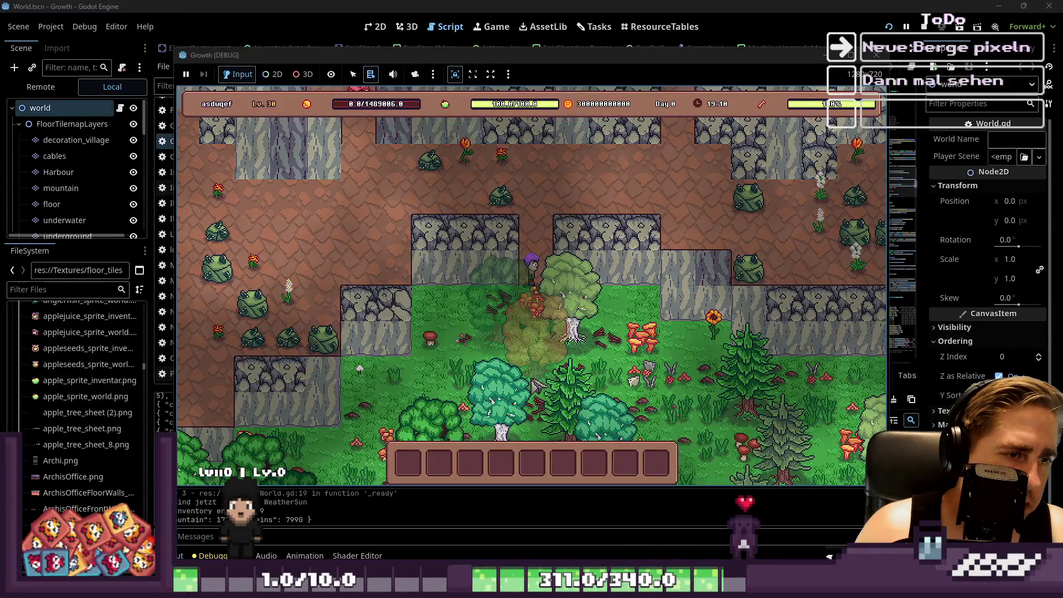
{"action": "key", "text": "a"}
{"action": "key", "text": "s"}
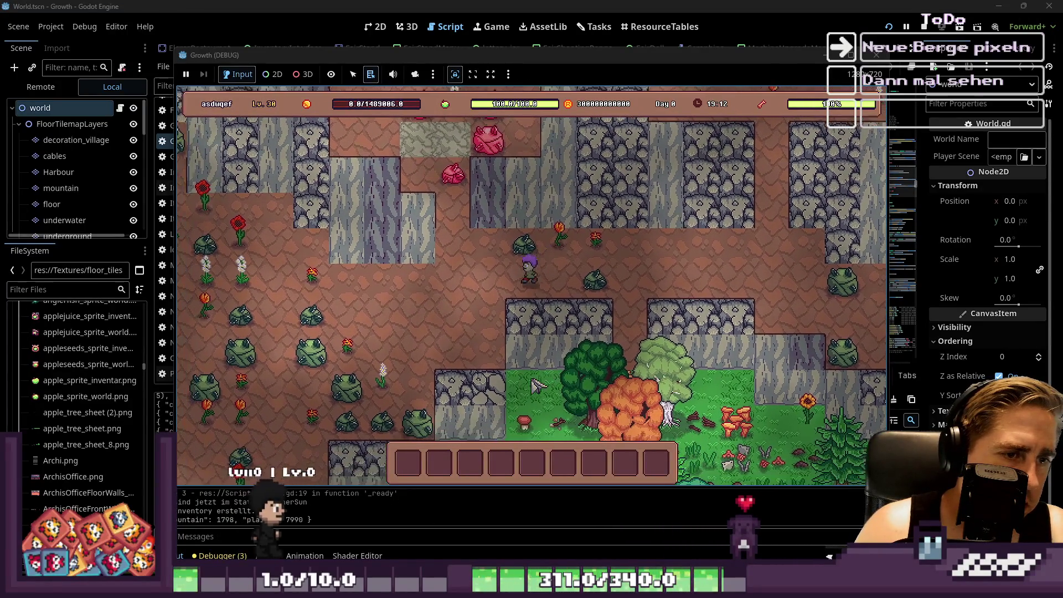
{"action": "key", "text": "w"}
{"action": "key", "text": "a"}
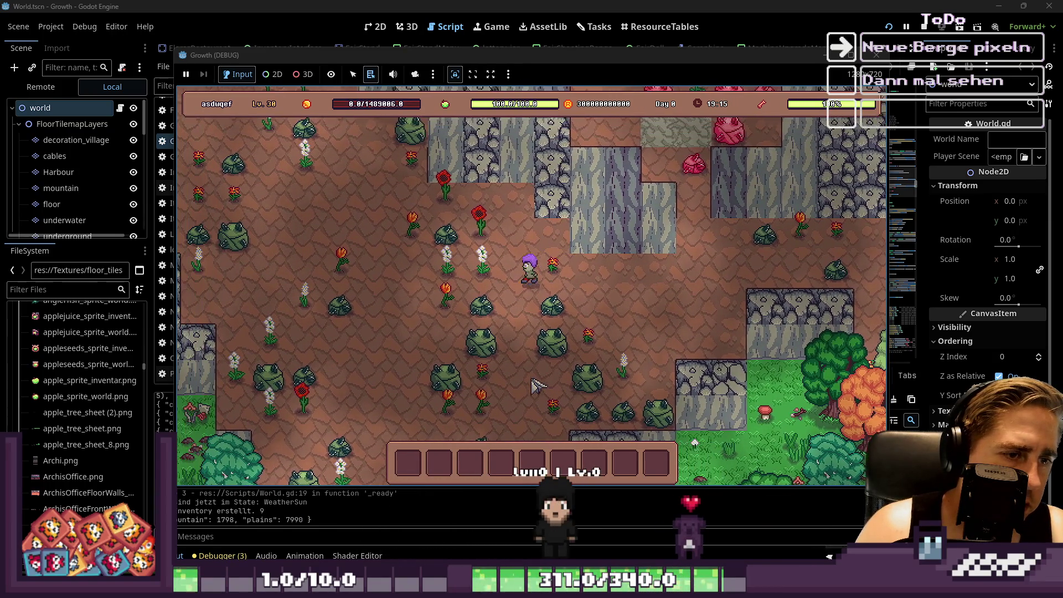
{"action": "key", "text": "s"}
{"action": "key", "text": "a"}
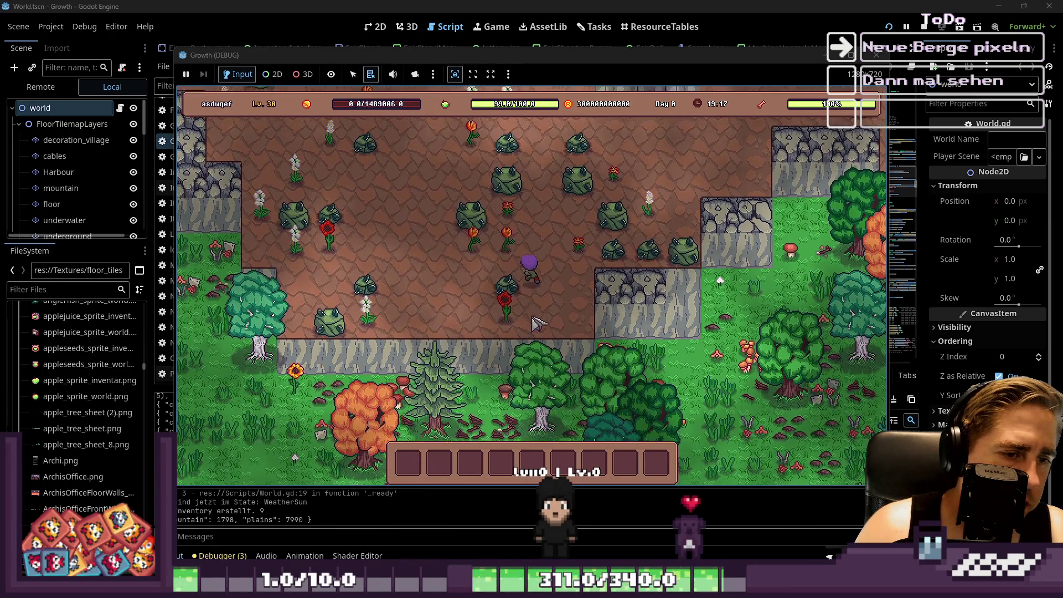
{"action": "key", "text": "w"}
{"action": "key", "text": "a"}
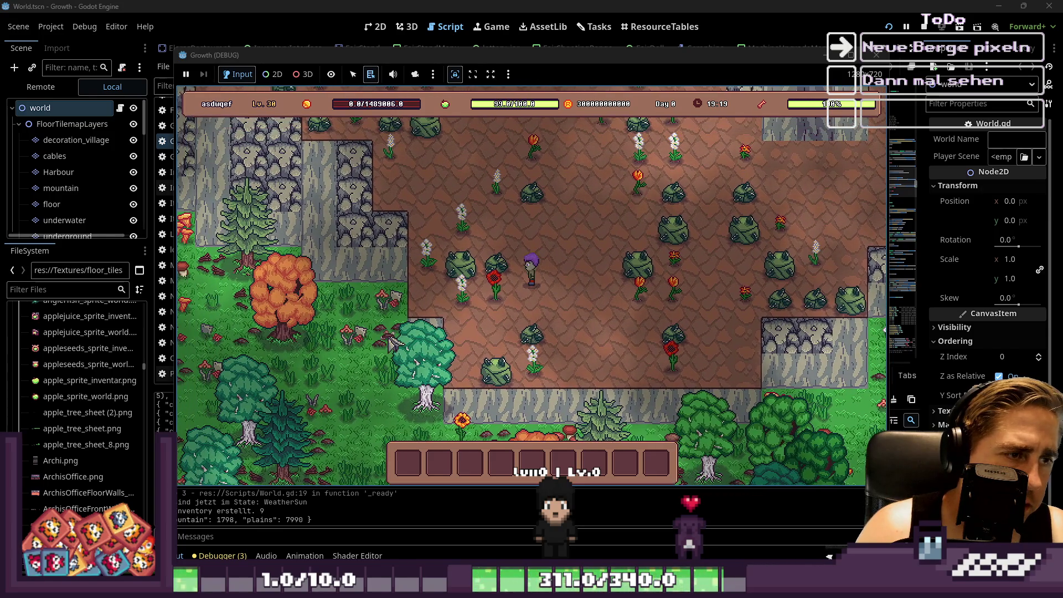
{"action": "key", "text": "w"}
{"action": "key", "text": "a"}
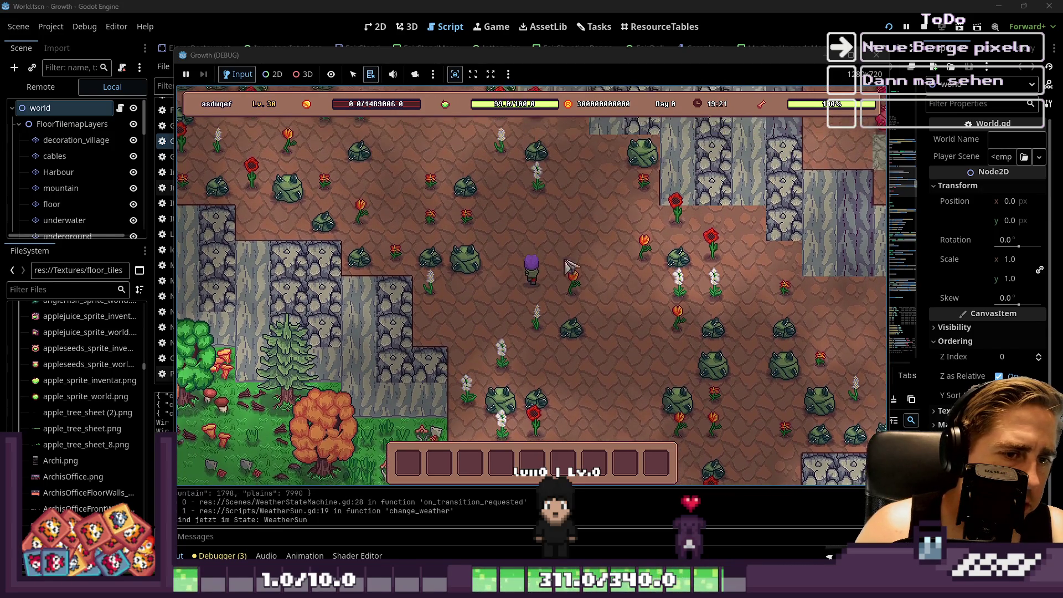
{"action": "key", "text": "F8"}
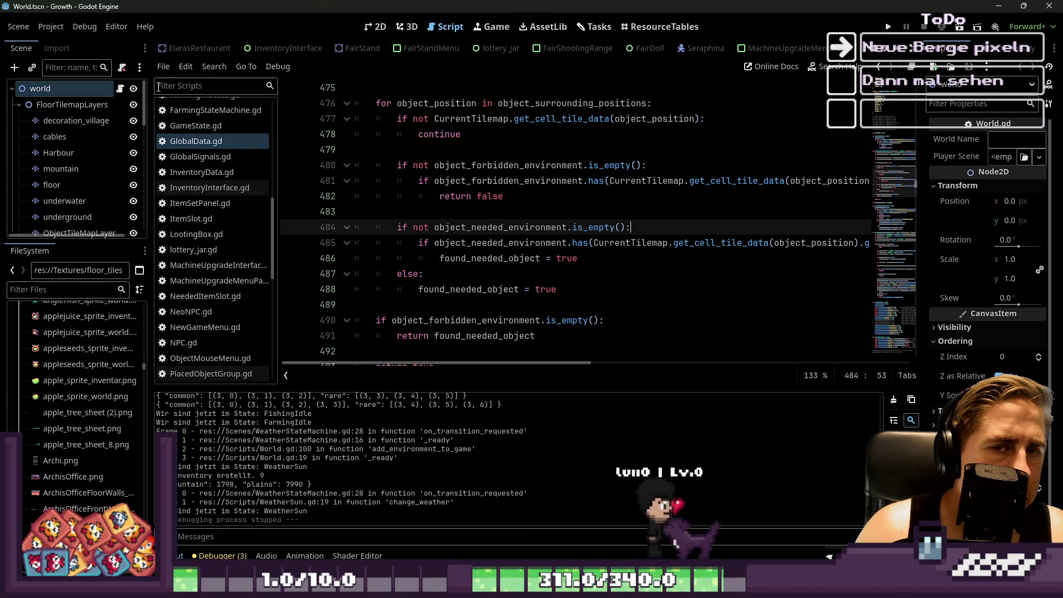
Select the underground TileMapLayer, choose mountain_tileset.png as source, and enlarge the tile panel.
{"action": "scroll", "coordinate": [103, 198], "scroll_direction": "down", "scroll_amount": 3}
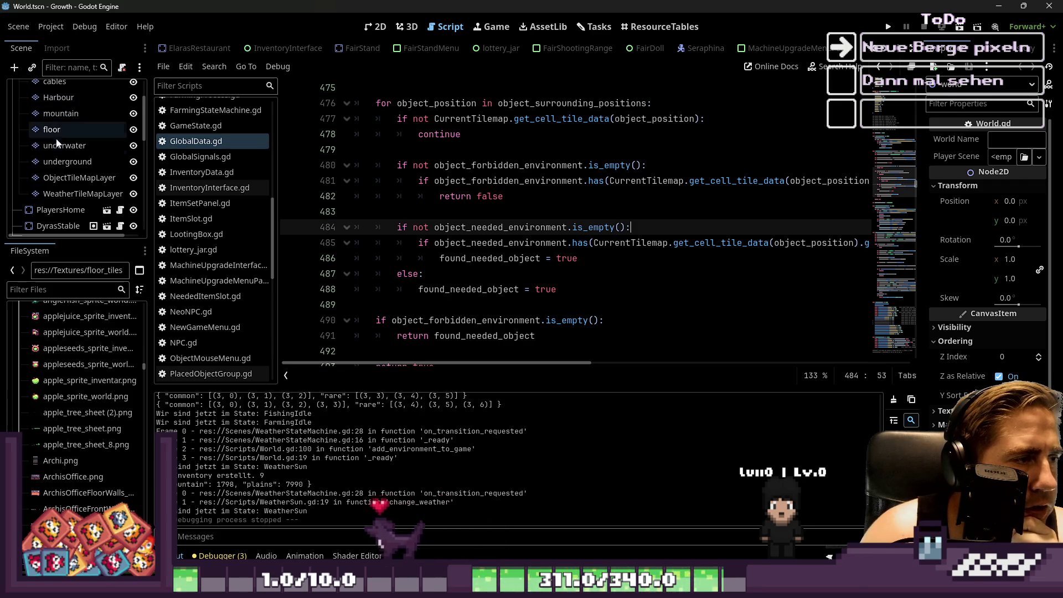
{"action": "left_click", "coordinate": [60, 161]}
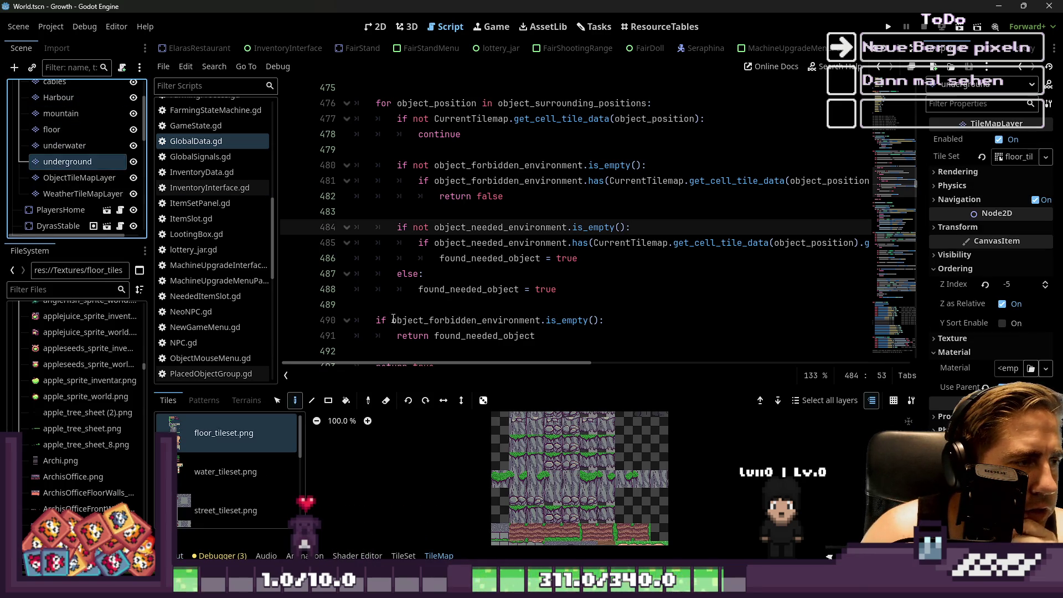
{"action": "left_click", "coordinate": [208, 459]}
{"action": "scroll", "coordinate": [222, 459], "scroll_direction": "down", "scroll_amount": 3}
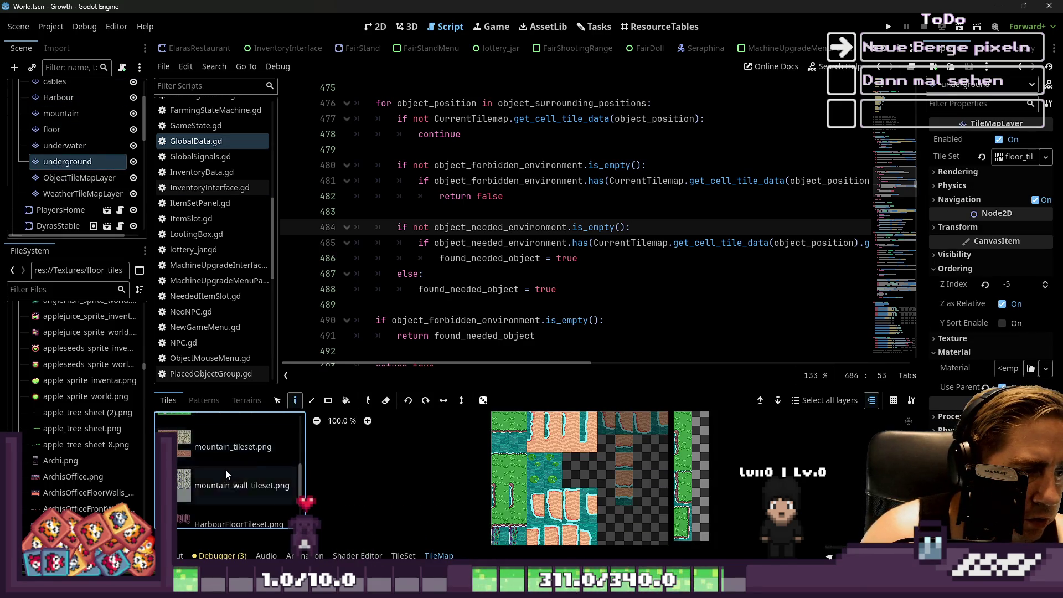
{"action": "left_click", "coordinate": [226, 451]}
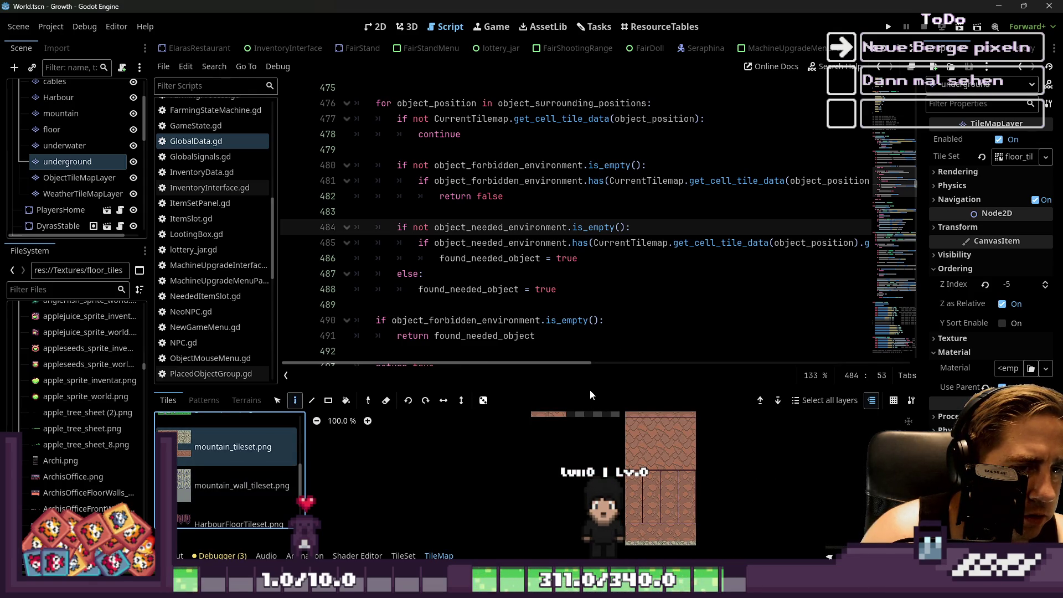
{"action": "left_click_drag", "start_coordinate": [589, 387], "coordinate": [554, 134]}
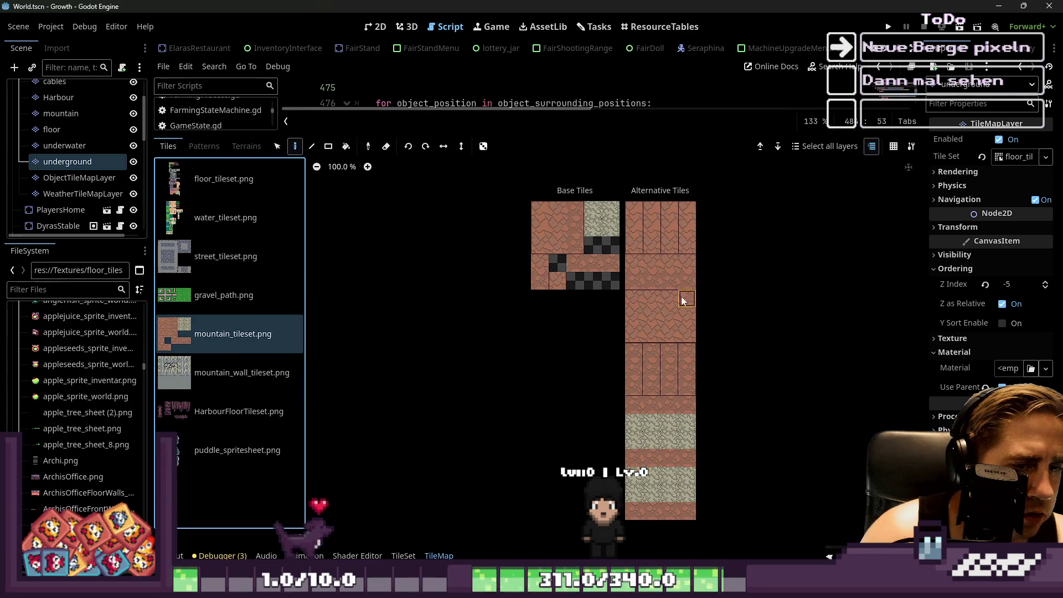
{"action": "scroll", "coordinate": [595, 199], "scroll_direction": "up", "scroll_amount": 5}
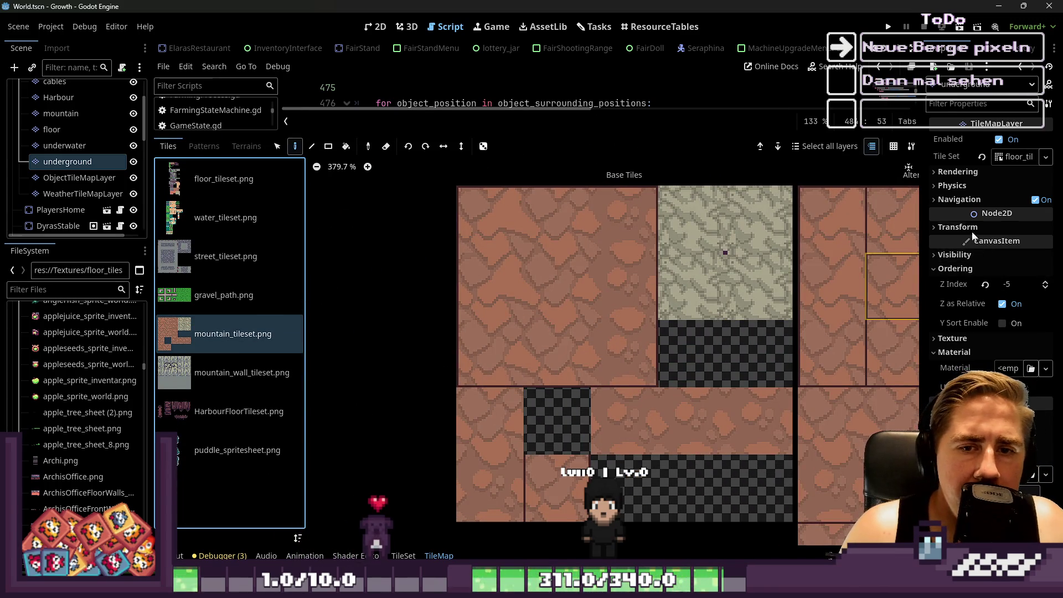
Open the TileSet resource properties and expand its Terrain Sets and the second set's terrains.
{"action": "left_click", "coordinate": [1014, 160]}
{"action": "left_click", "coordinate": [980, 207]}
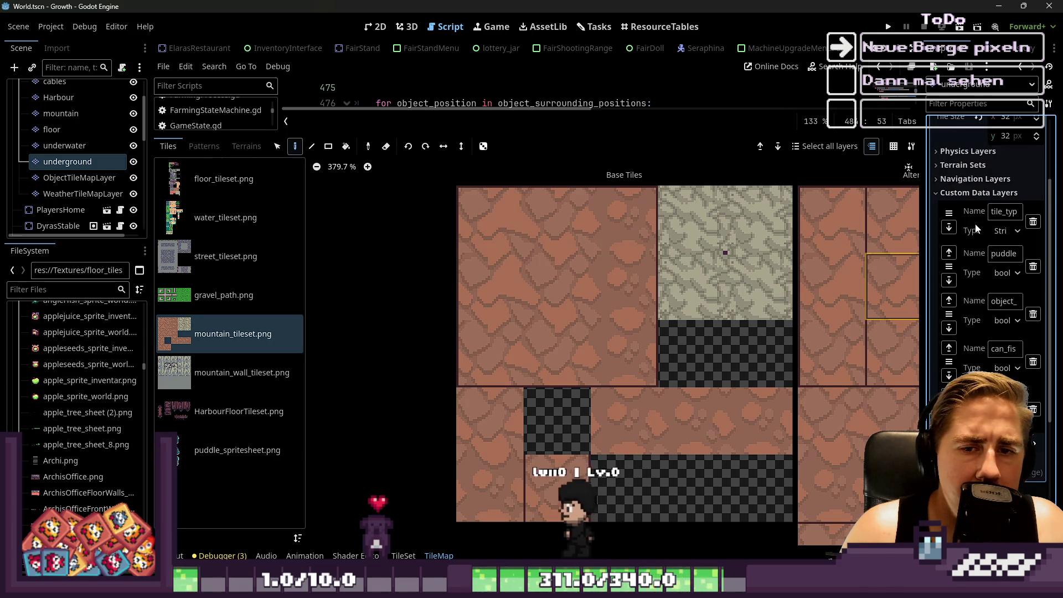
{"action": "left_click", "coordinate": [983, 193]}
{"action": "left_click", "coordinate": [963, 165]}
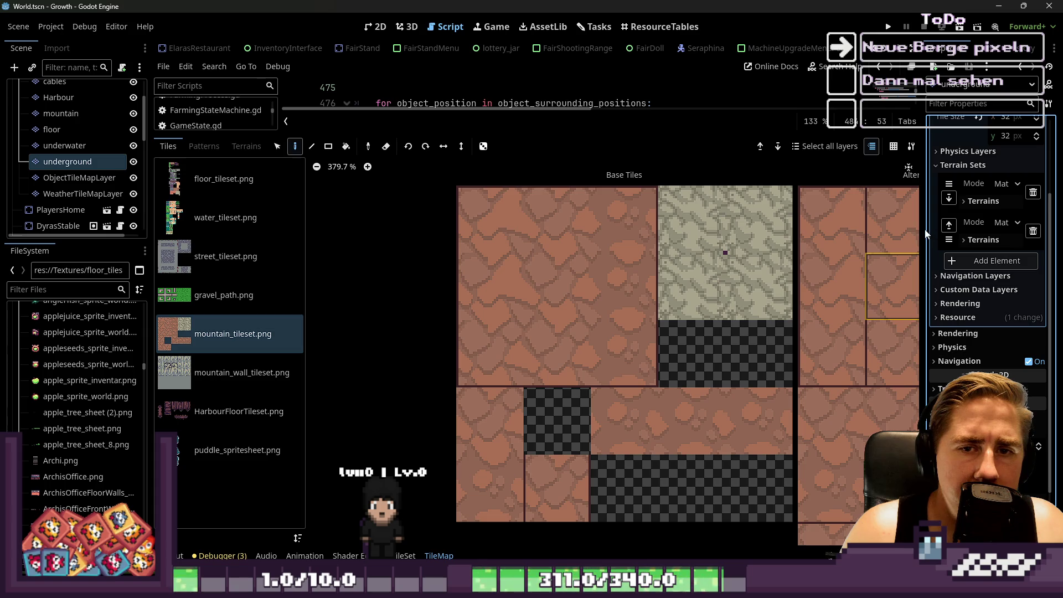
{"action": "left_click_drag", "start_coordinate": [921, 228], "coordinate": [751, 240]}
{"action": "left_click", "coordinate": [858, 239]}
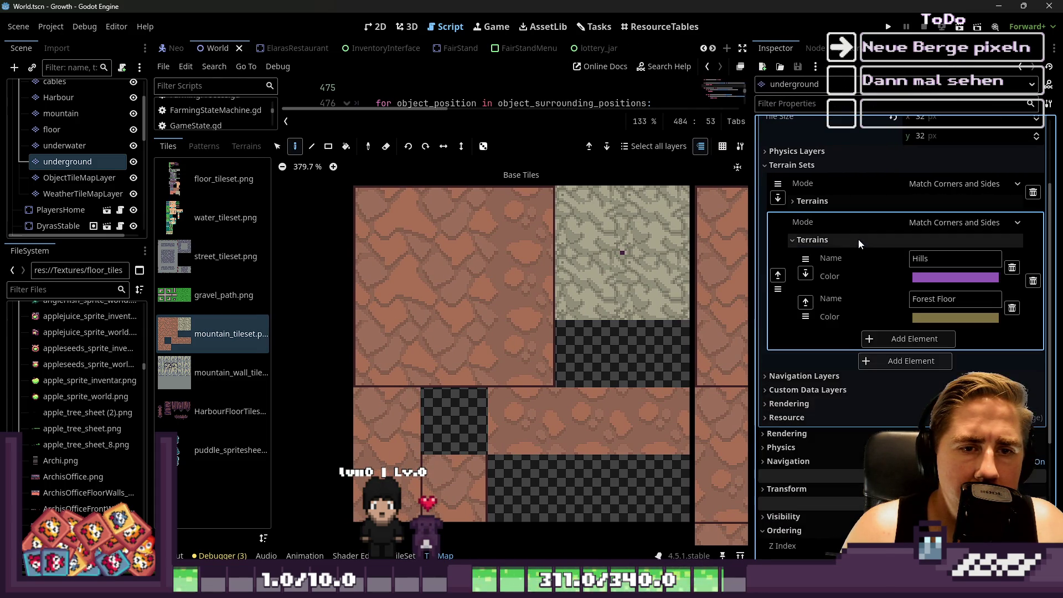
Add a third terrain set holding one terrain named Mountain, deleting the extra Terrain 1.
{"action": "left_click", "coordinate": [858, 239]}
{"action": "left_click", "coordinate": [857, 202]}
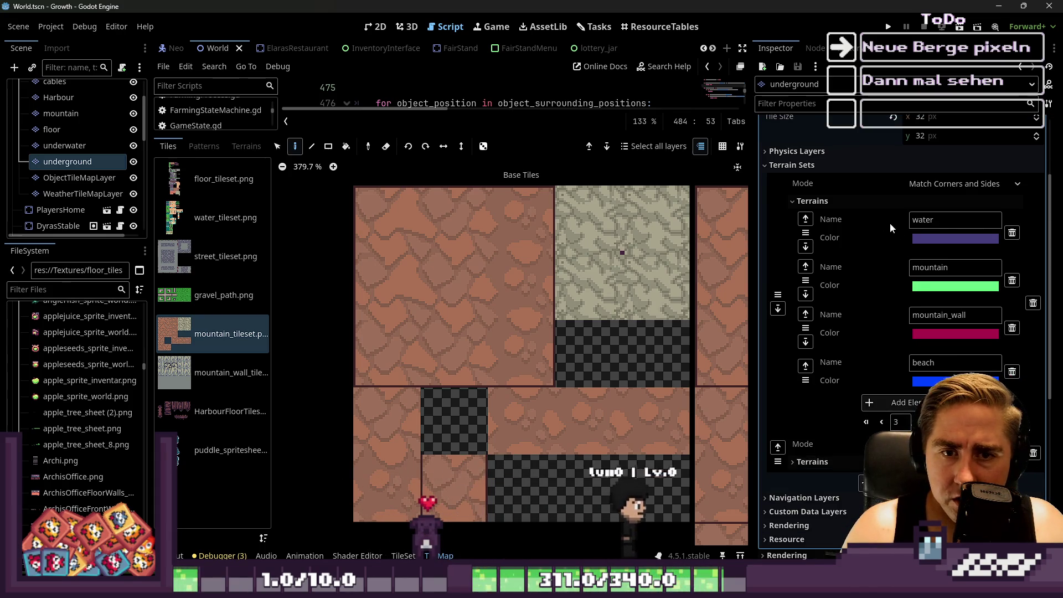
{"action": "left_click", "coordinate": [872, 200]}
{"action": "left_click", "coordinate": [905, 260]}
{"action": "left_click", "coordinate": [919, 271]}
{"action": "left_click", "coordinate": [903, 276]}
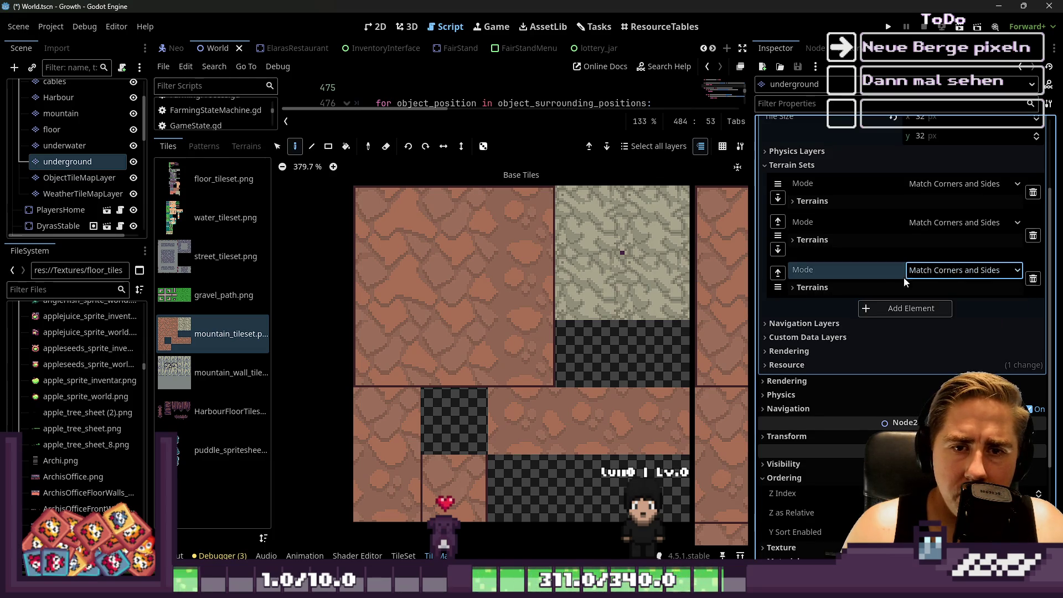
{"action": "left_click", "coordinate": [843, 285]}
{"action": "left_click", "coordinate": [879, 304]}
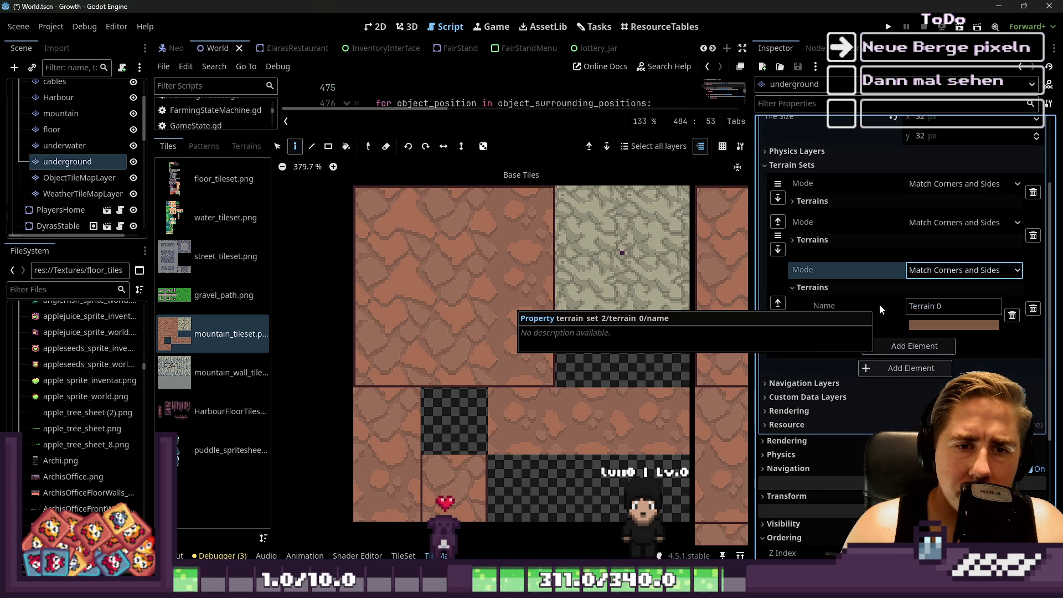
{"action": "triple_click", "coordinate": [927, 306]}
{"action": "type", "text": "Mountain"}
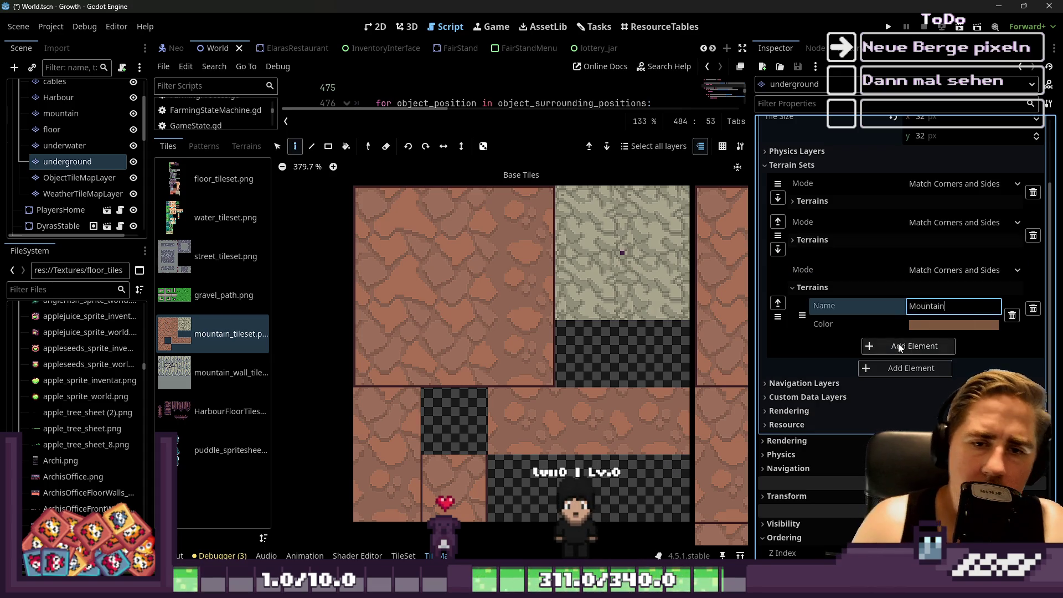
{"action": "left_click", "coordinate": [888, 347]}
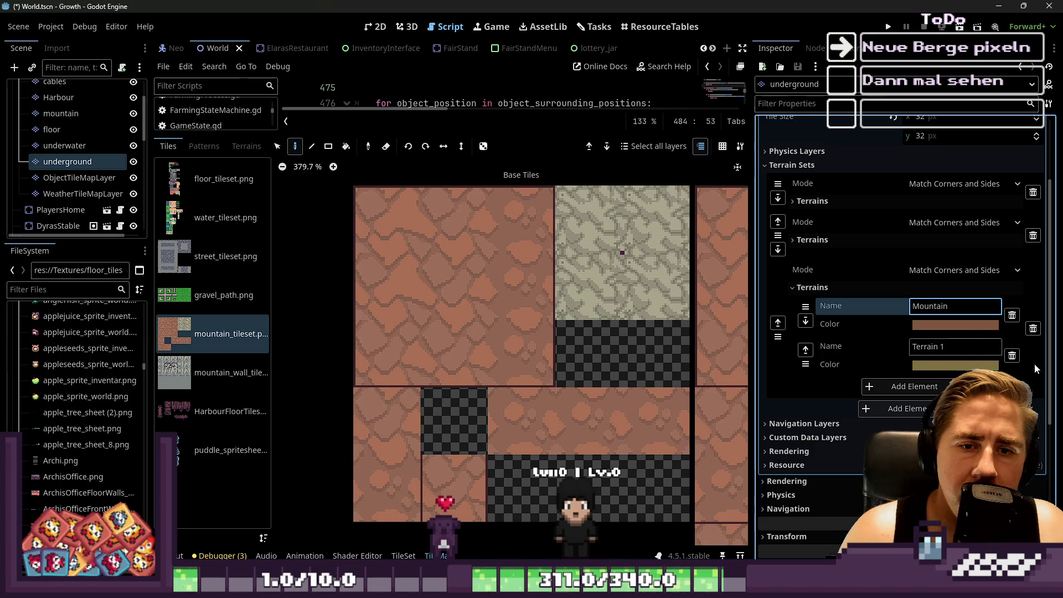
{"action": "left_click", "coordinate": [1013, 358]}
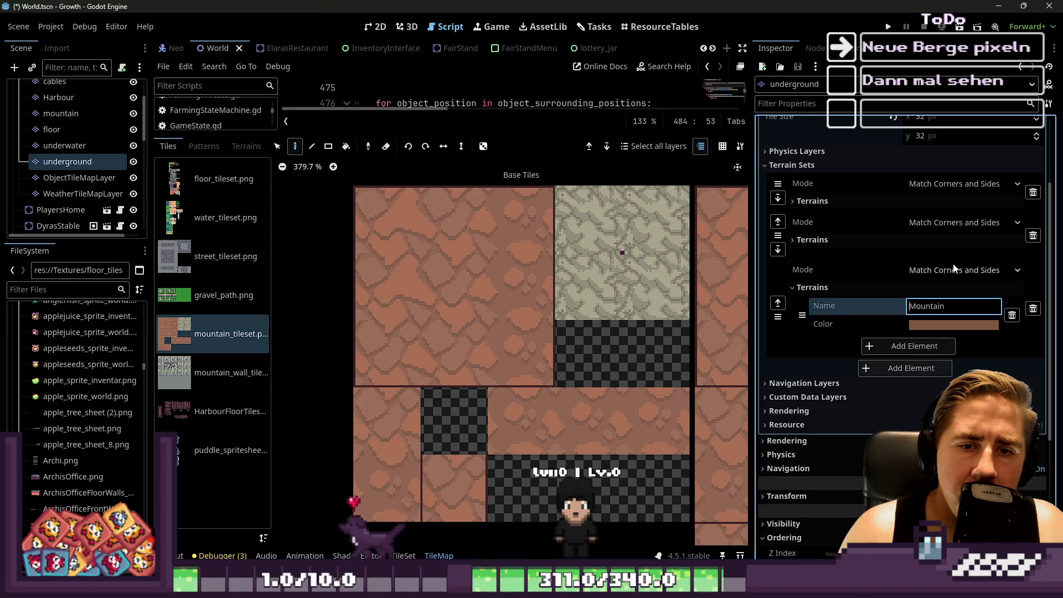
Try the matching modes and settle the new terrain set on Match Sides.
{"action": "left_click", "coordinate": [955, 270]}
{"action": "left_click", "coordinate": [936, 319]}
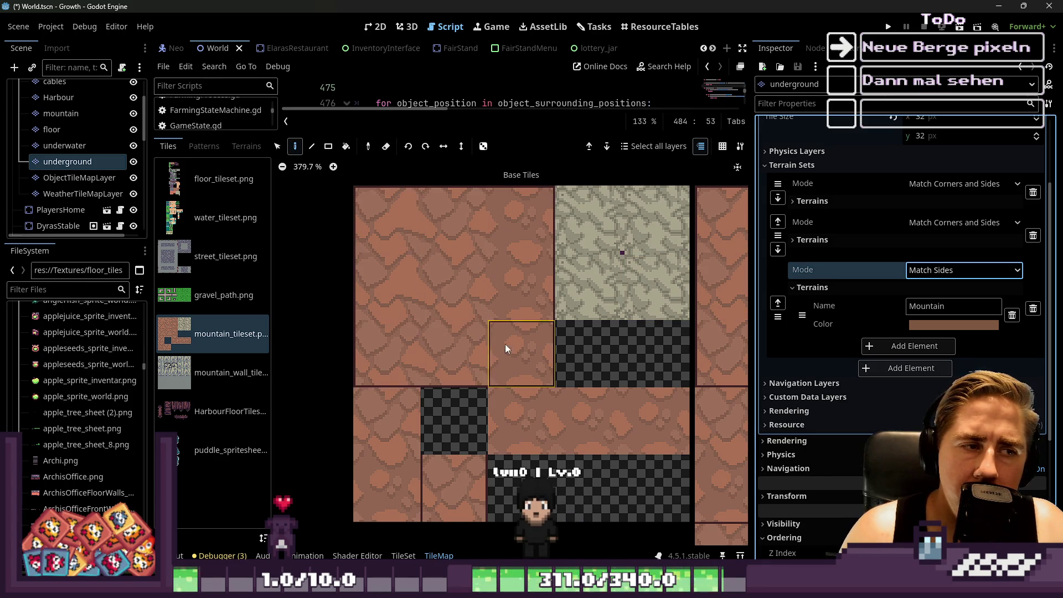
{"action": "left_click", "coordinate": [952, 277]}
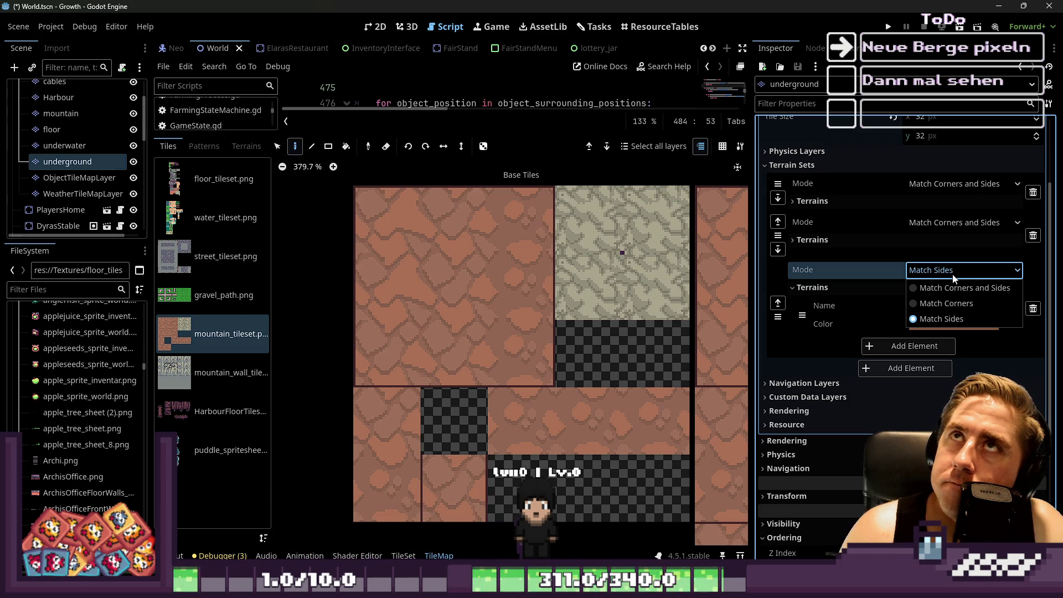
{"action": "left_click", "coordinate": [960, 304]}
{"action": "left_click", "coordinate": [963, 270]}
{"action": "left_click", "coordinate": [932, 287]}
{"action": "left_click", "coordinate": [945, 271]}
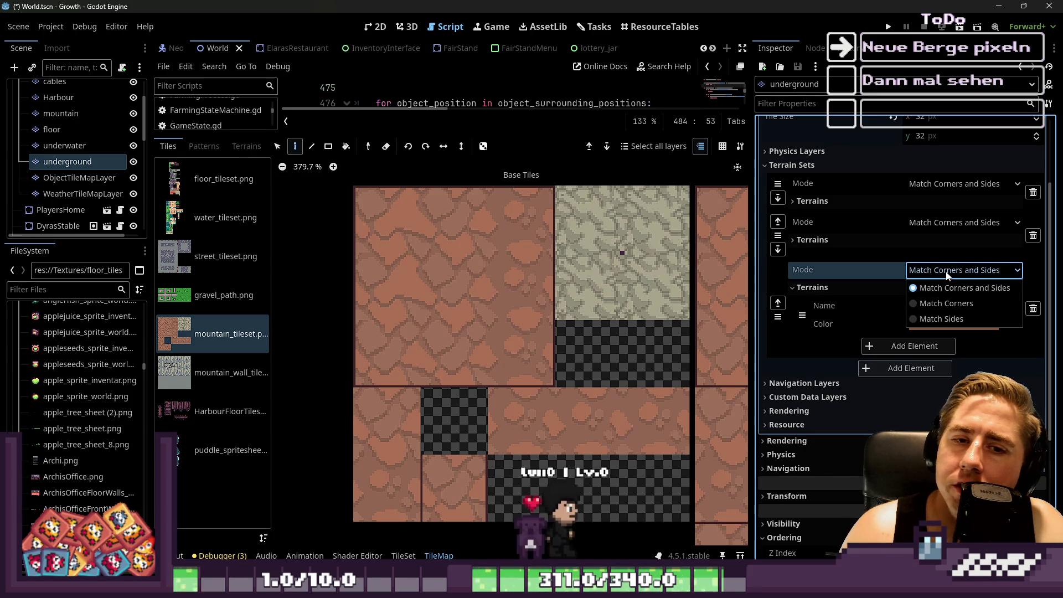
{"action": "left_click", "coordinate": [948, 310]}
{"action": "left_click", "coordinate": [929, 276]}
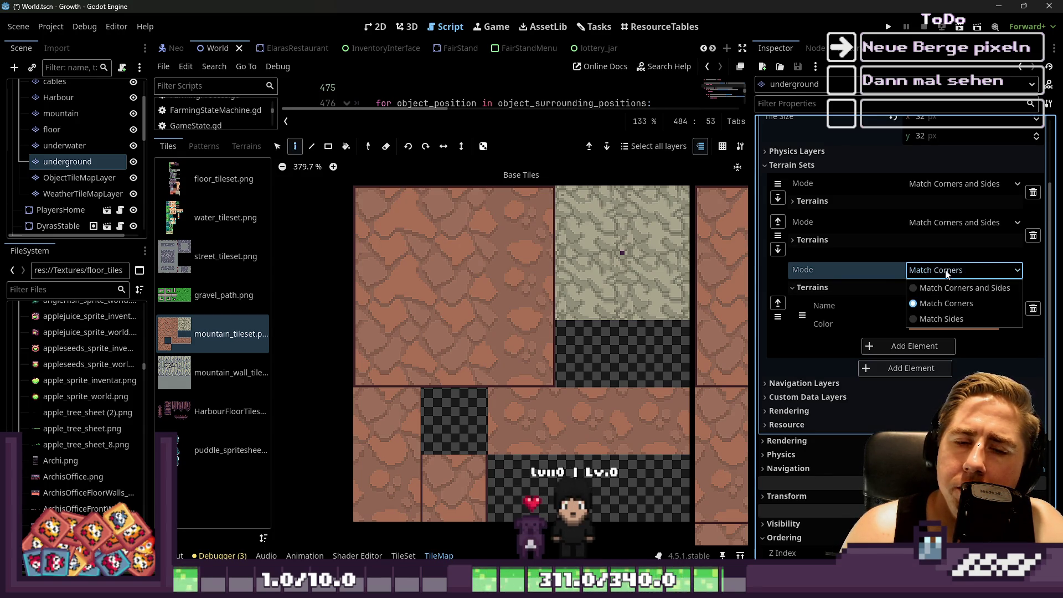
{"action": "left_click", "coordinate": [948, 318]}
{"action": "scroll", "coordinate": [387, 206], "scroll_direction": "up", "scroll_amount": 1}
{"action": "scroll", "coordinate": [620, 211], "scroll_direction": "up", "scroll_amount": 2}
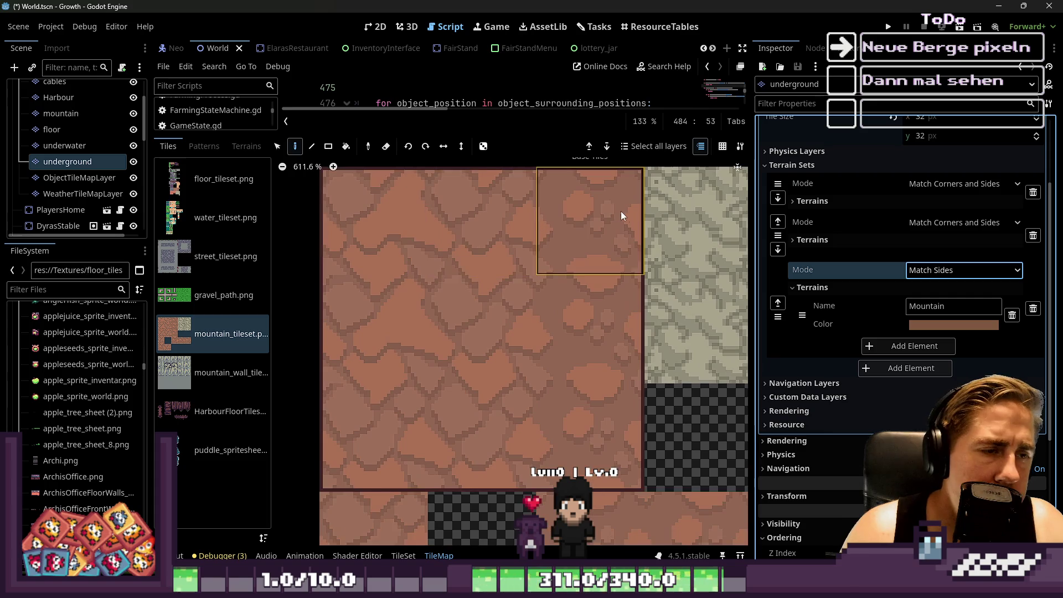
{"action": "scroll", "coordinate": [625, 213], "scroll_direction": "down", "scroll_amount": 1}
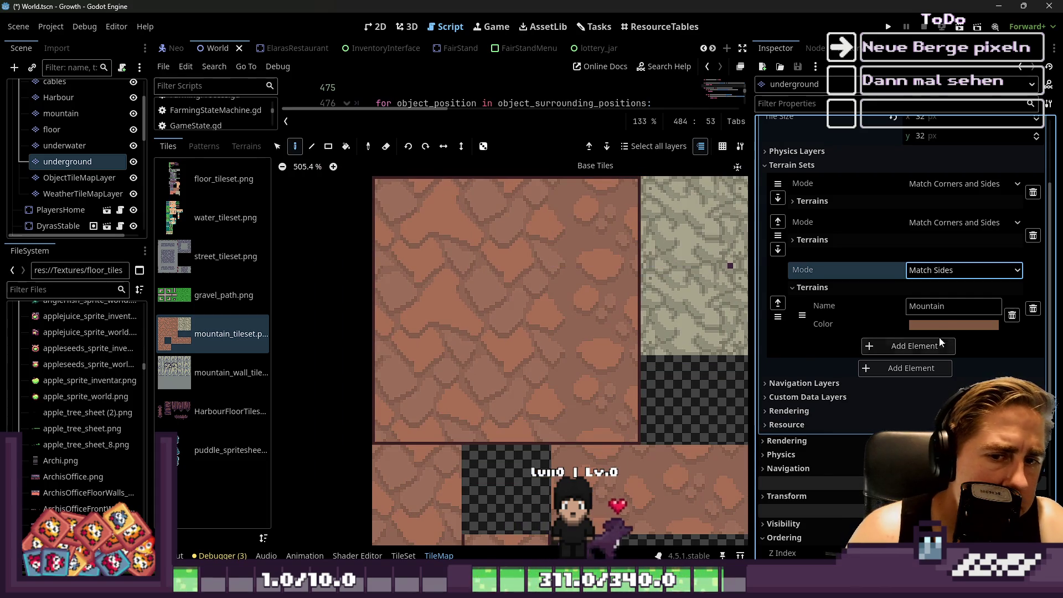
Color the Mountain terrain lime green, then switch the bottom panel to the TileSet editor.
{"action": "left_click", "coordinate": [947, 306]}
{"action": "type", "text": "Test"}
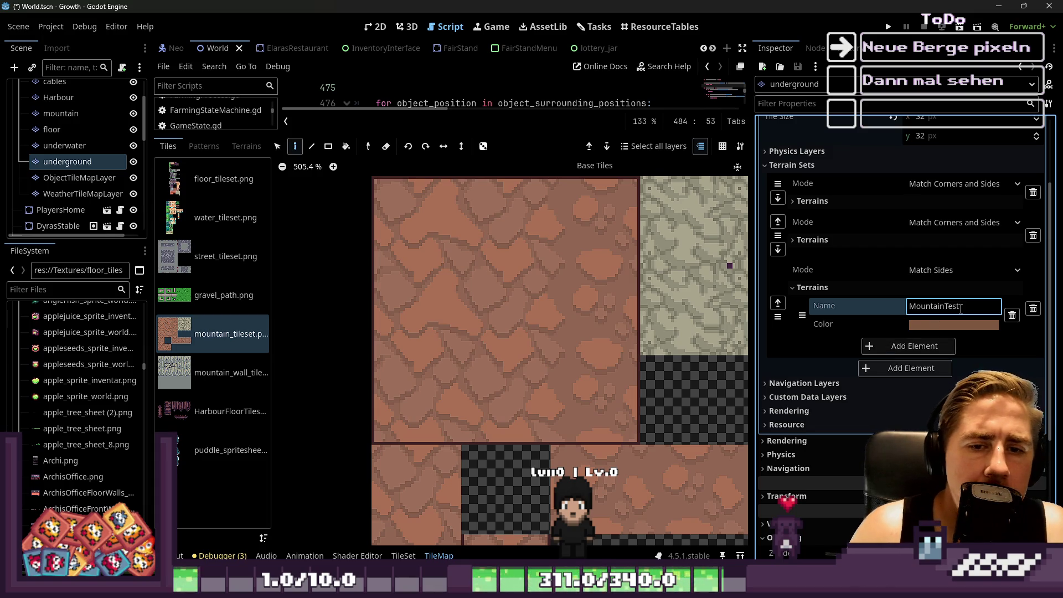
{"action": "left_click", "coordinate": [929, 325]}
{"action": "left_click_drag", "start_coordinate": [1002, 82], "coordinate": [1001, 104]}
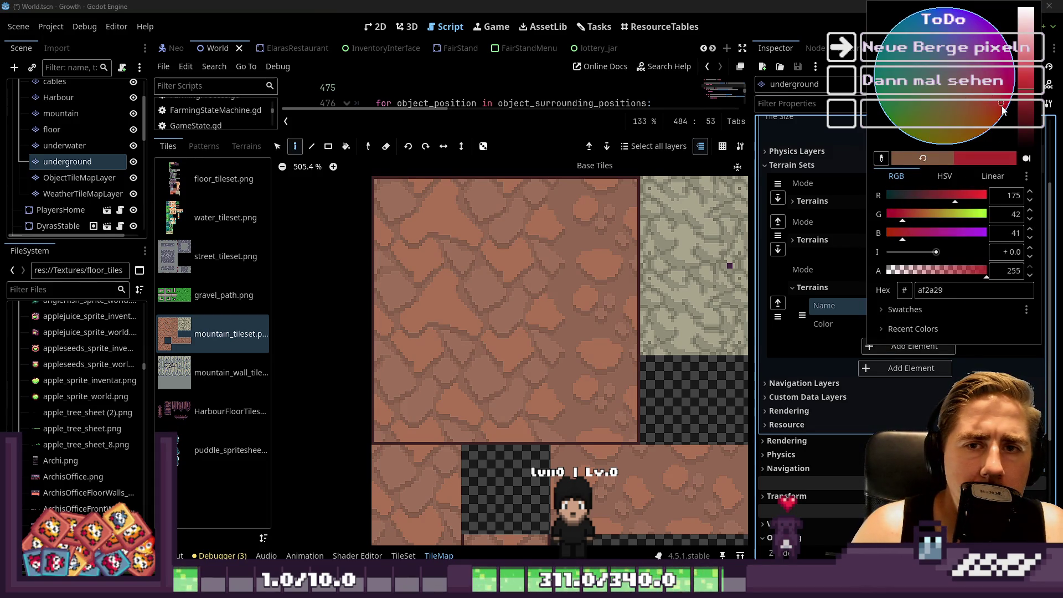
{"action": "left_click_drag", "start_coordinate": [959, 216], "coordinate": [985, 215]}
{"action": "left_click", "coordinate": [791, 366]}
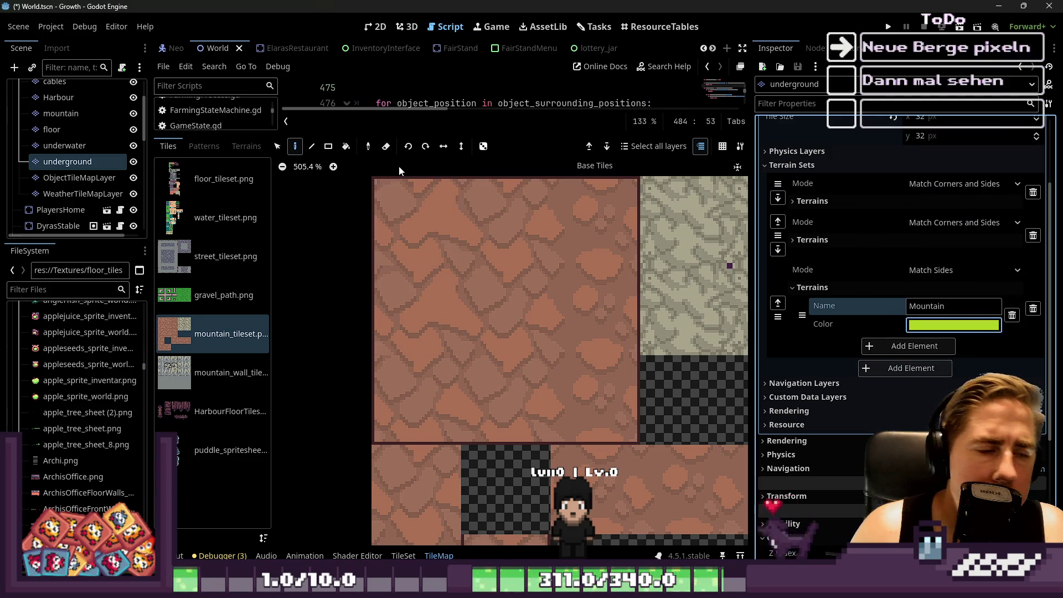
{"action": "left_click", "coordinate": [403, 555]}
{"action": "scroll", "coordinate": [498, 272], "scroll_direction": "up", "scroll_amount": 5}
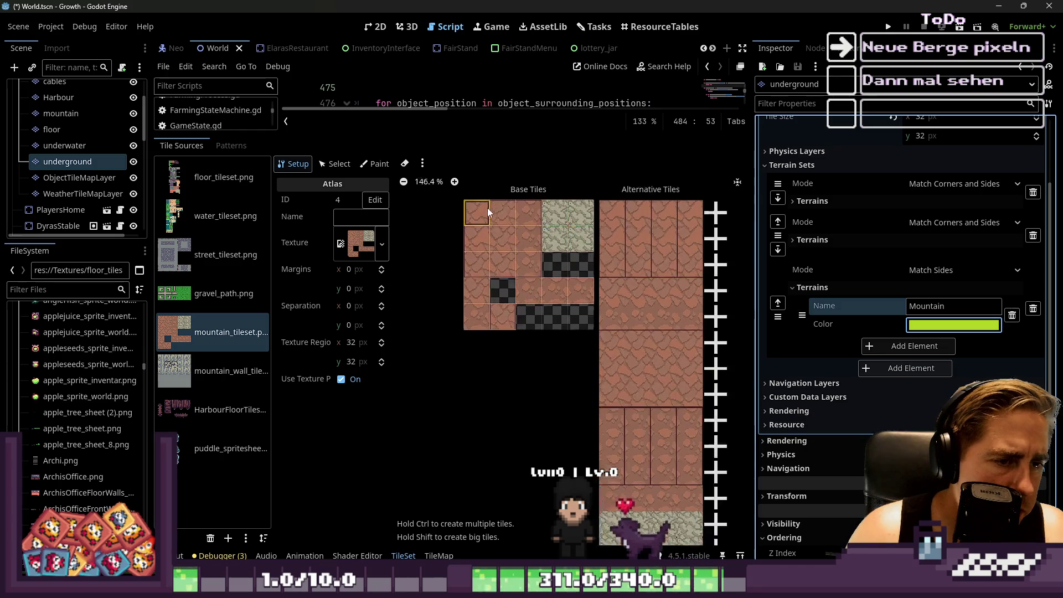
In the TileSet Paint tab, choose Terrains painting with terrain set 2.
{"action": "left_click", "coordinate": [376, 164]}
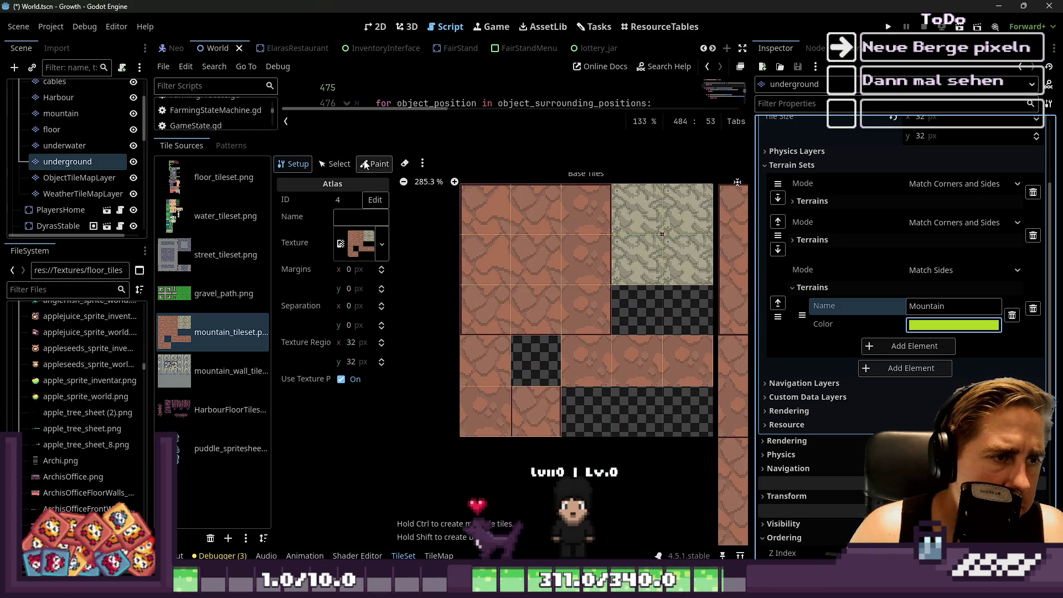
{"action": "left_click", "coordinate": [322, 203]}
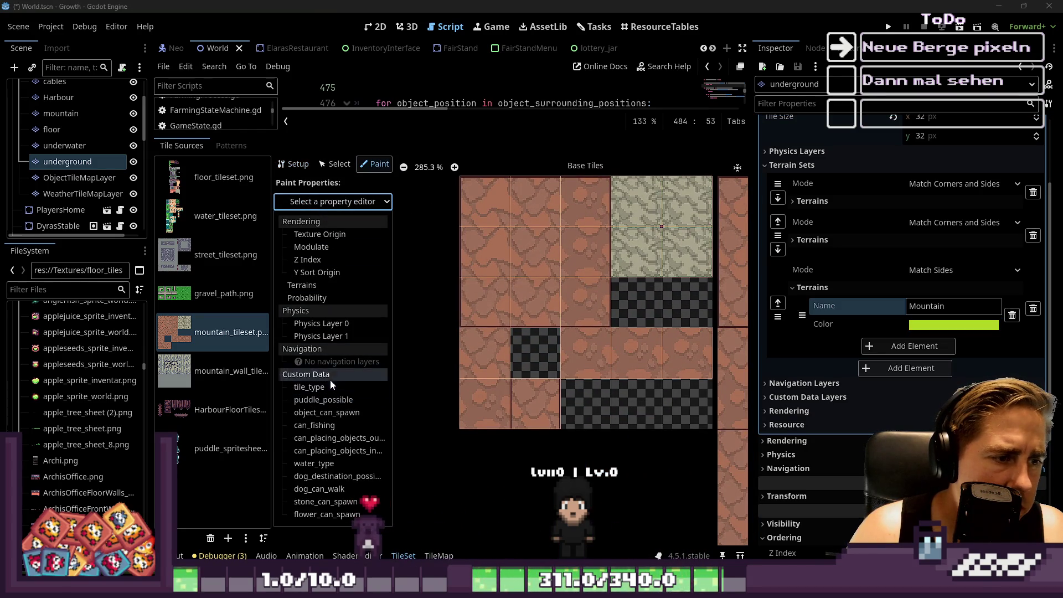
{"action": "left_click", "coordinate": [330, 287]}
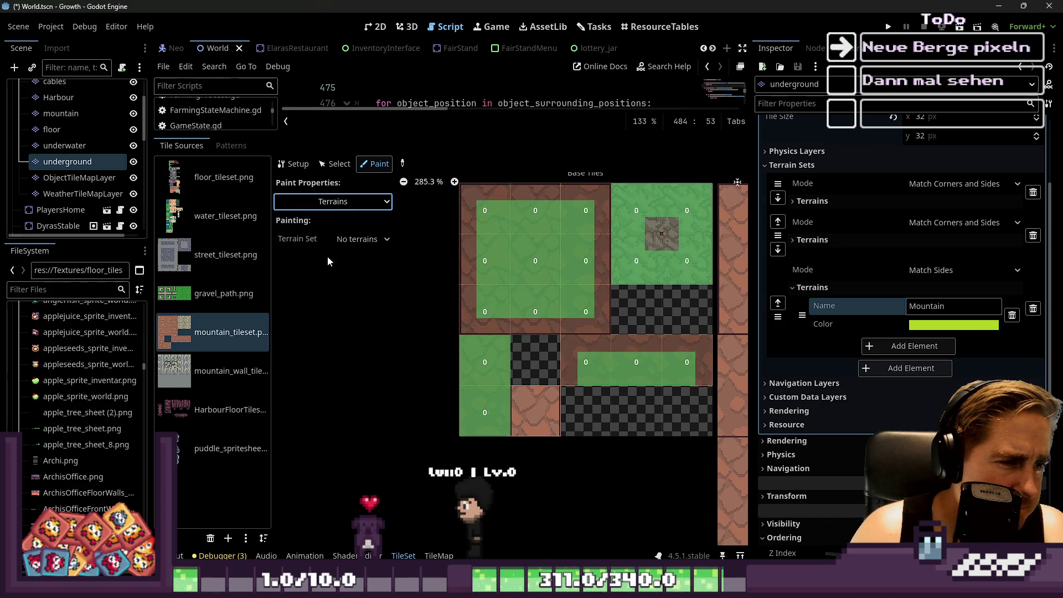
{"action": "left_click", "coordinate": [357, 241]}
{"action": "left_click", "coordinate": [355, 303]}
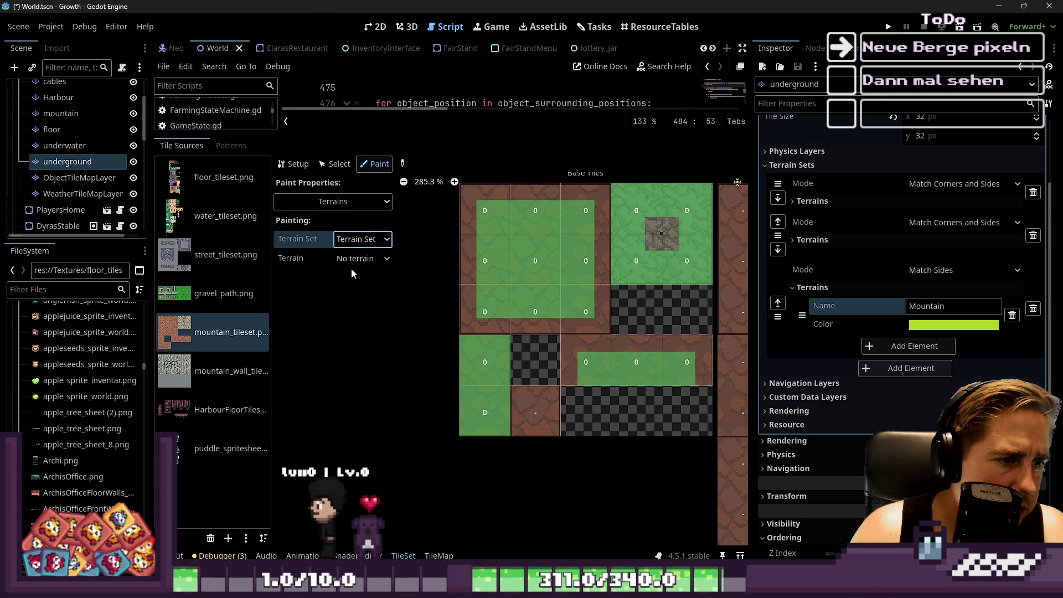
{"action": "left_click", "coordinate": [352, 264]}
{"action": "scroll", "coordinate": [503, 221], "scroll_direction": "up", "scroll_amount": 3}
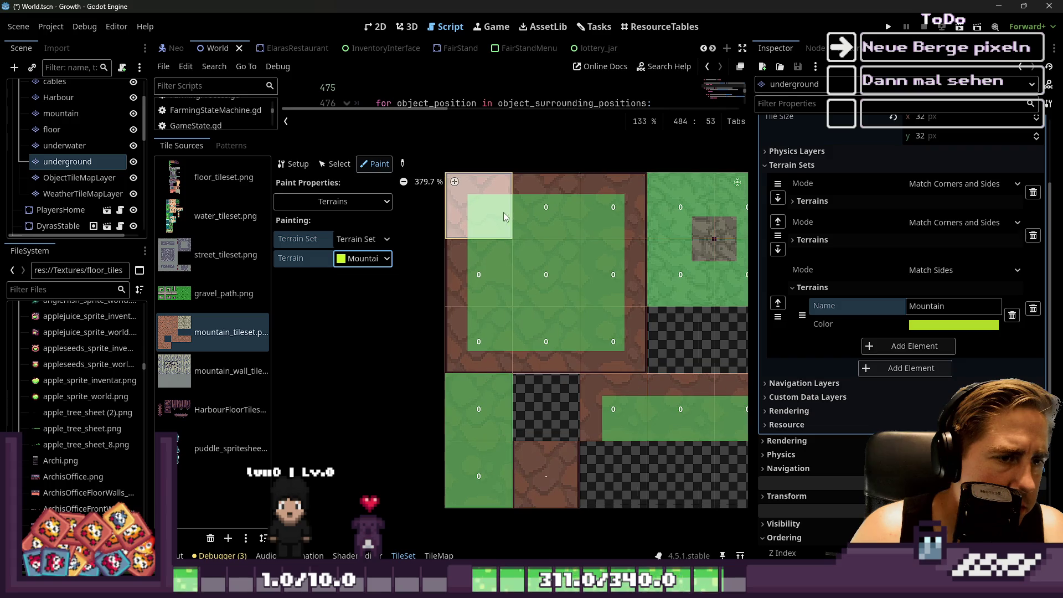
Assign Mountain to the rock tiles, clear old markers, and paint the centre tile's side bits.
{"action": "mouse_move", "coordinate": [479, 314]}
{"action": "left_mouse_down"}
{"action": "mouse_move", "coordinate": [536, 311]}
{"action": "mouse_move", "coordinate": [485, 274]}
{"action": "left_mouse_up"}
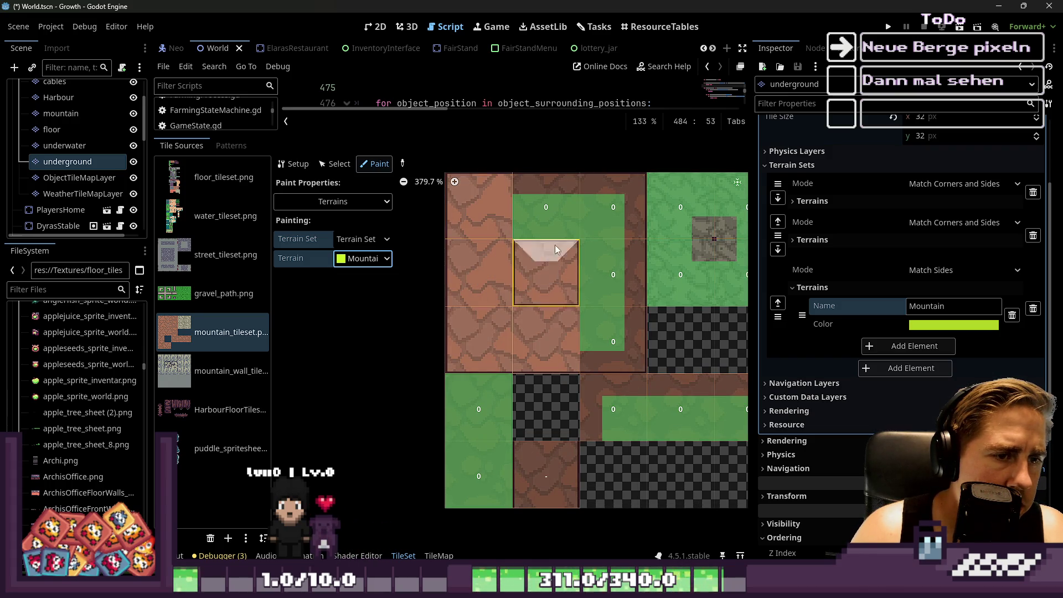
{"action": "mouse_move", "coordinate": [554, 209]}
{"action": "left_mouse_down"}
{"action": "mouse_move", "coordinate": [609, 267]}
{"action": "mouse_move", "coordinate": [603, 342]}
{"action": "left_mouse_up"}
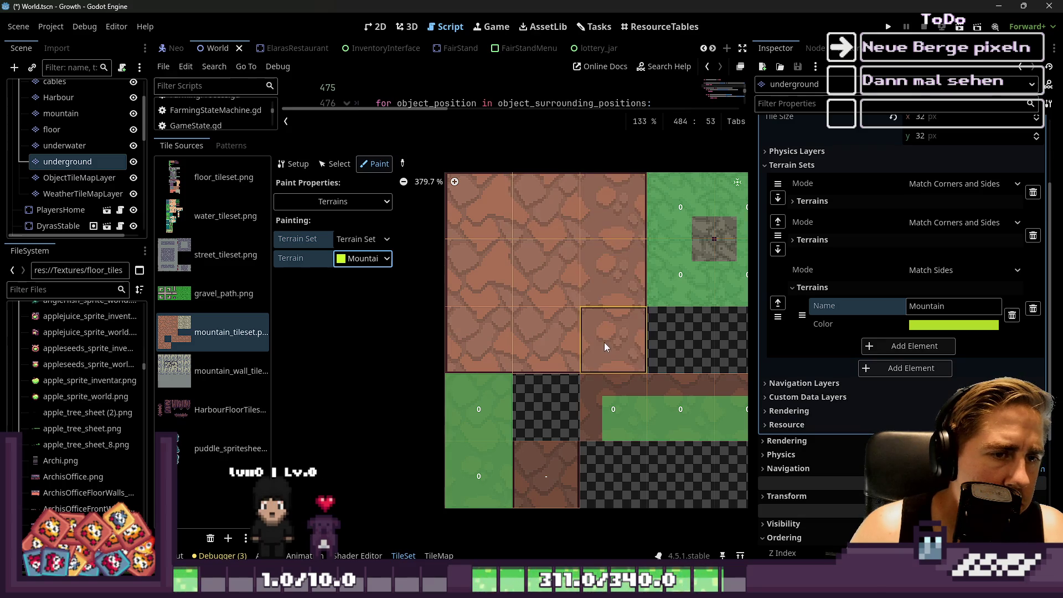
{"action": "left_click", "coordinate": [536, 327]}
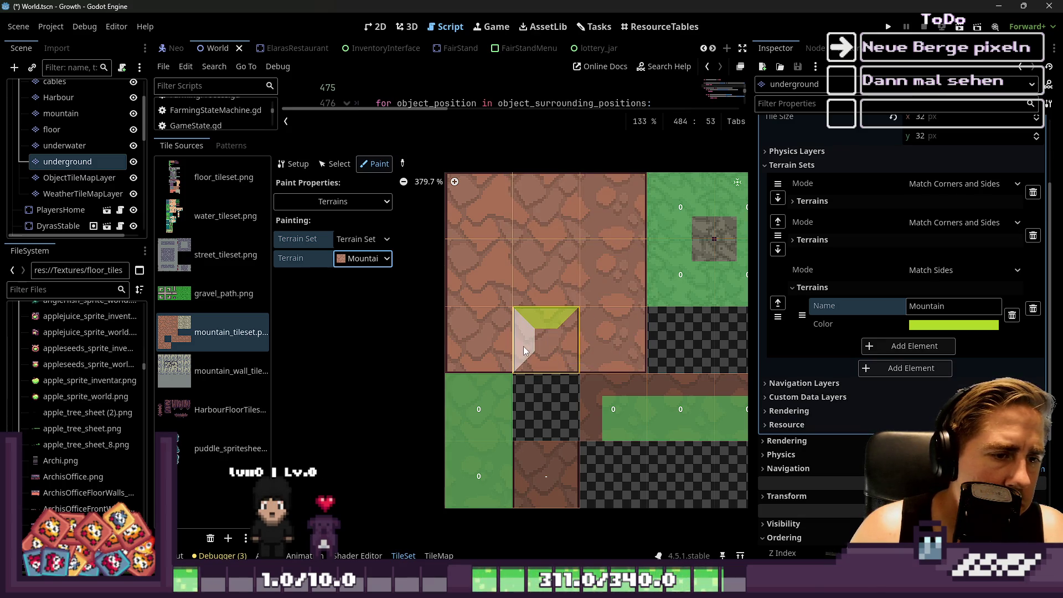
{"action": "left_click", "coordinate": [504, 283]}
{"action": "left_click", "coordinate": [536, 225]}
{"action": "left_click", "coordinate": [568, 268]}
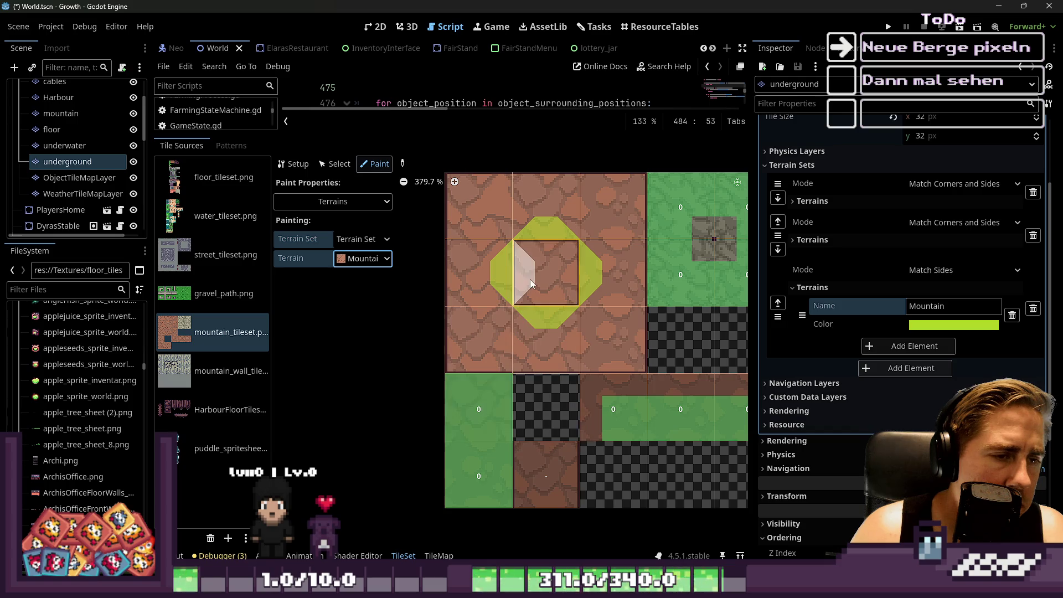
{"action": "left_click", "coordinate": [546, 303]}
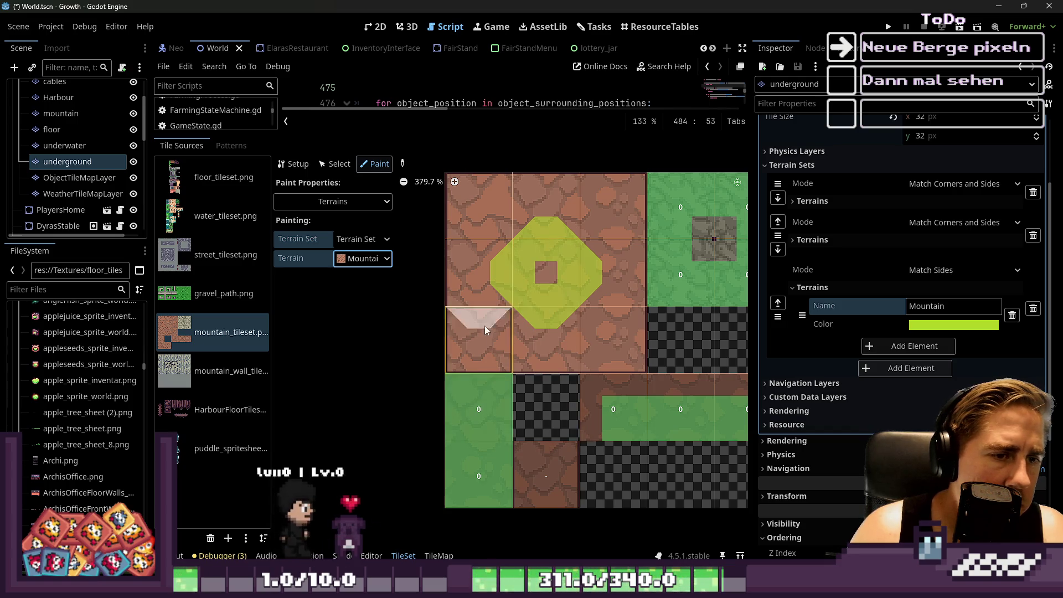
{"action": "scroll", "coordinate": [512, 243], "scroll_direction": "down", "scroll_amount": 1}
{"action": "scroll", "coordinate": [496, 301], "scroll_direction": "up", "scroll_amount": 1}
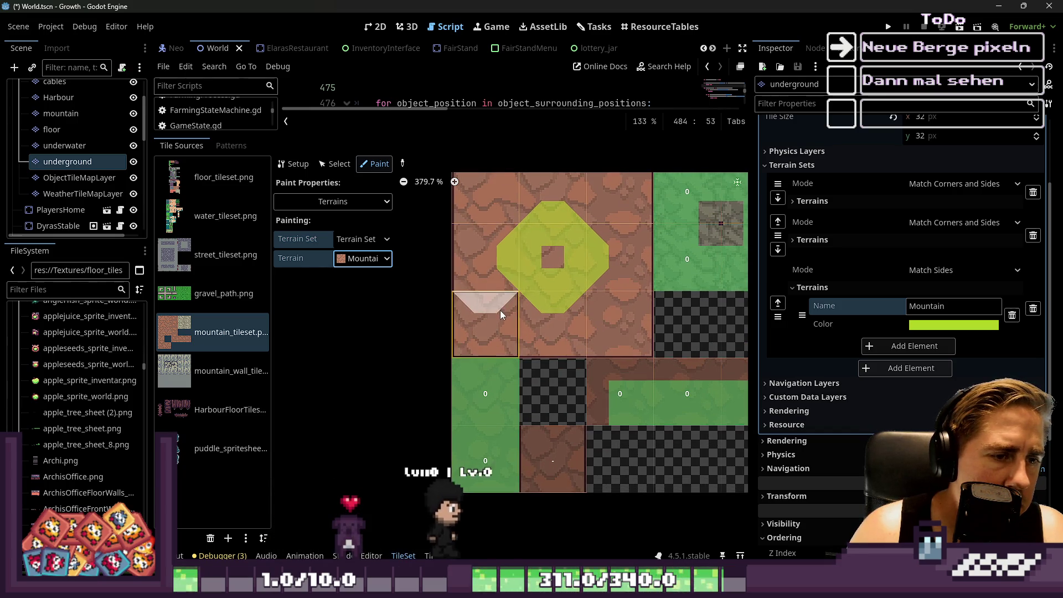
Paint Mountain bits along the lower and left tiles' edges to link their sides.
{"action": "left_click", "coordinate": [506, 260]}
{"action": "left_click", "coordinate": [487, 281]}
{"action": "mouse_move", "coordinate": [497, 241]}
{"action": "left_mouse_down"}
{"action": "mouse_move", "coordinate": [493, 307]}
{"action": "mouse_move", "coordinate": [557, 328]}
{"action": "left_mouse_up"}
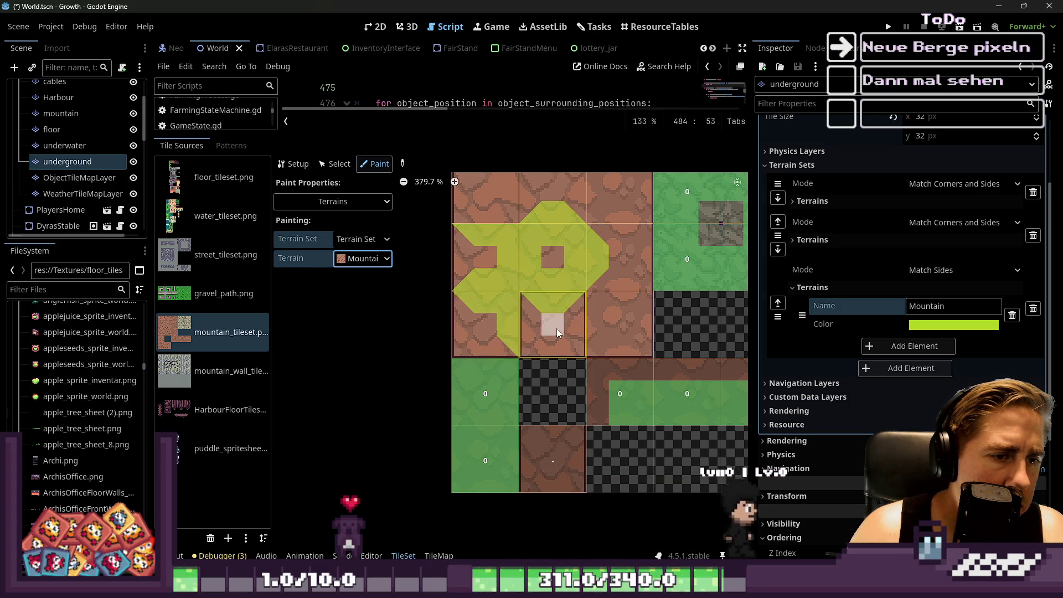
{"action": "left_click", "coordinate": [576, 323]}
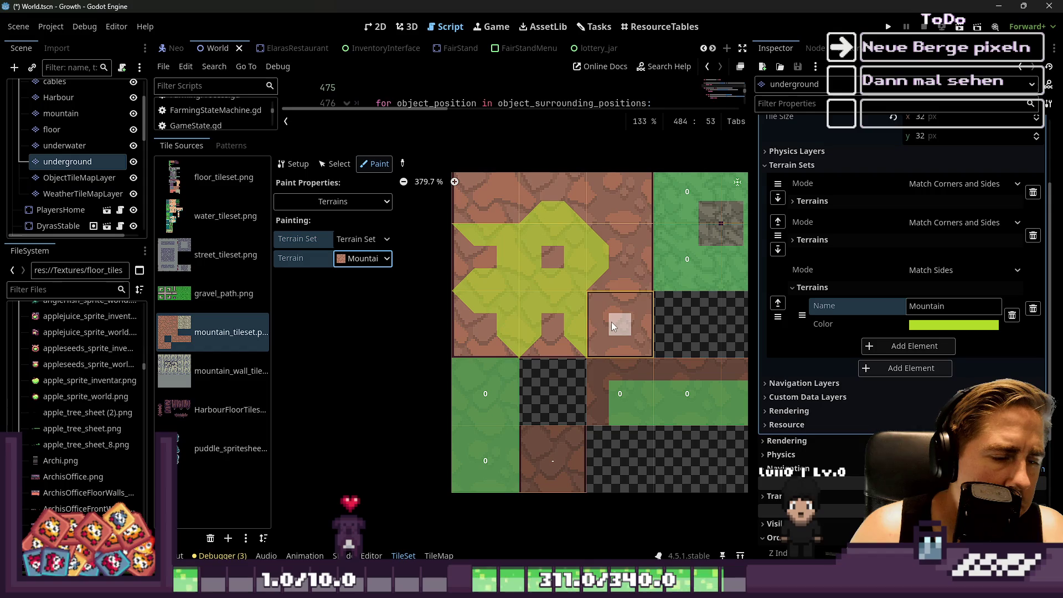
{"action": "left_click", "coordinate": [601, 323]}
{"action": "left_click", "coordinate": [634, 277]}
{"action": "left_click_drag", "start_coordinate": [576, 268], "coordinate": [483, 291]}
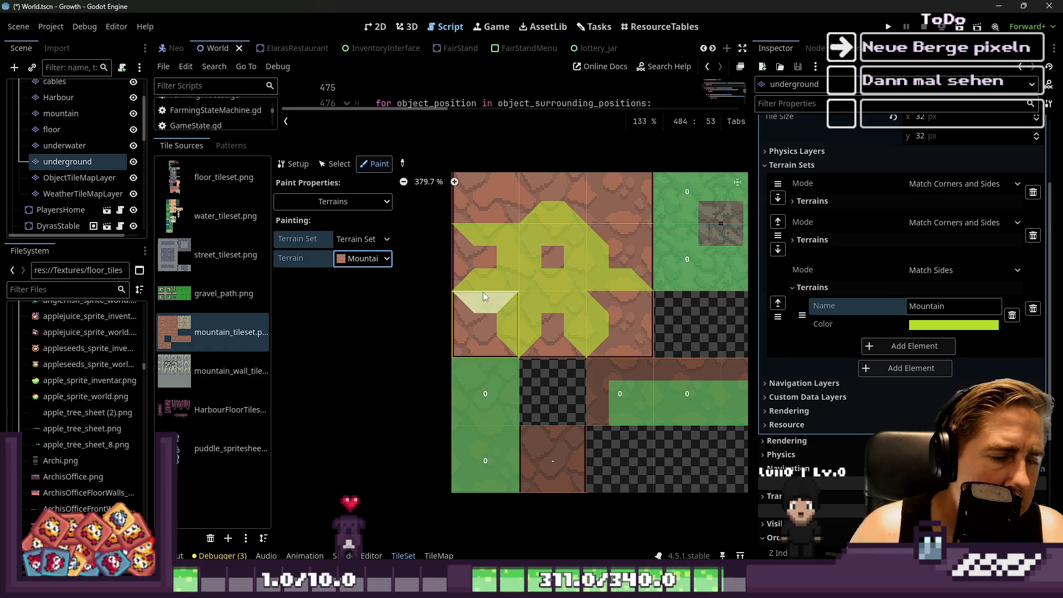
{"action": "scroll", "coordinate": [557, 287], "scroll_direction": "up", "scroll_amount": 2}
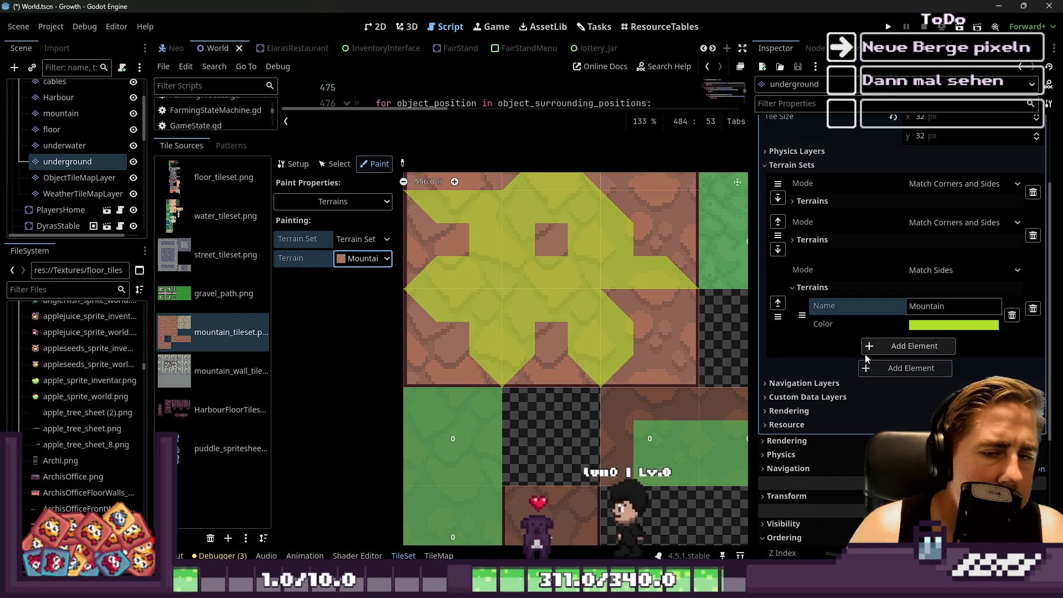
Switch the terrain set to Match Corners and Sides and repaint Mountain corner bits.
{"action": "left_click", "coordinate": [921, 272]}
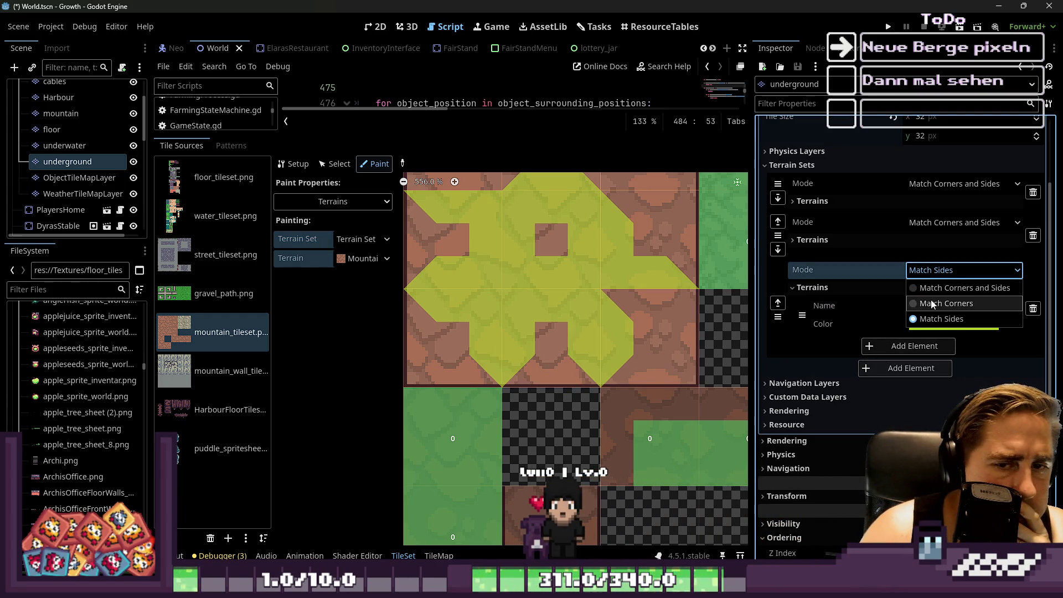
{"action": "left_click", "coordinate": [938, 288]}
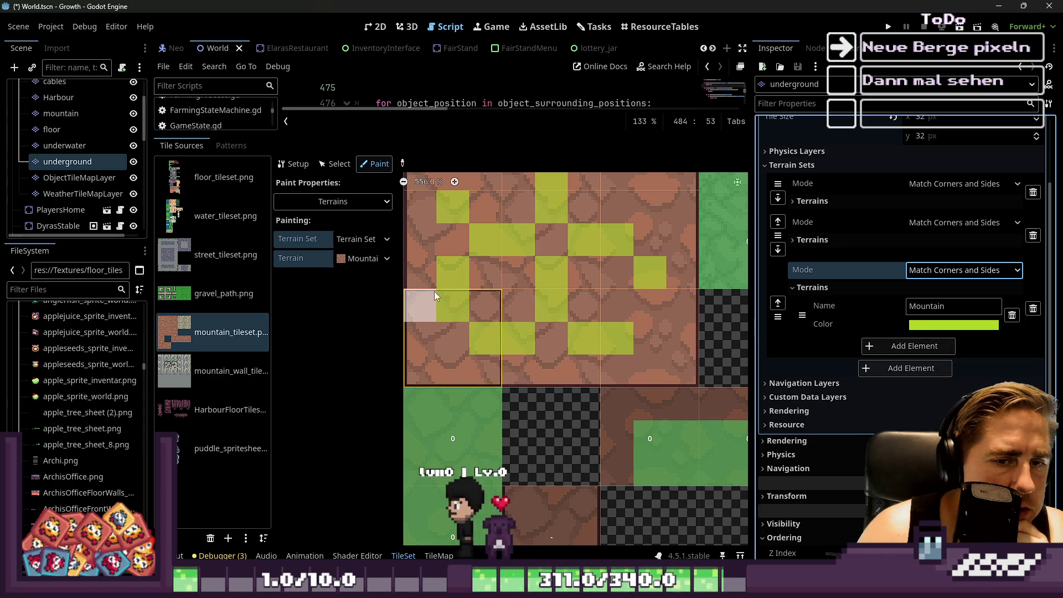
{"action": "left_click", "coordinate": [446, 332]}
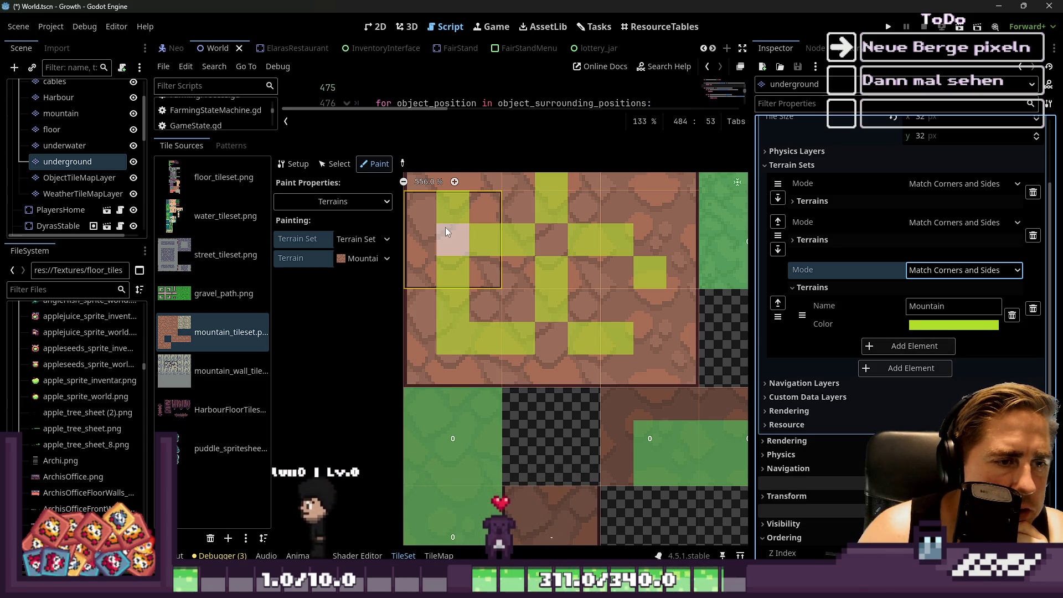
{"action": "left_click", "coordinate": [450, 238]}
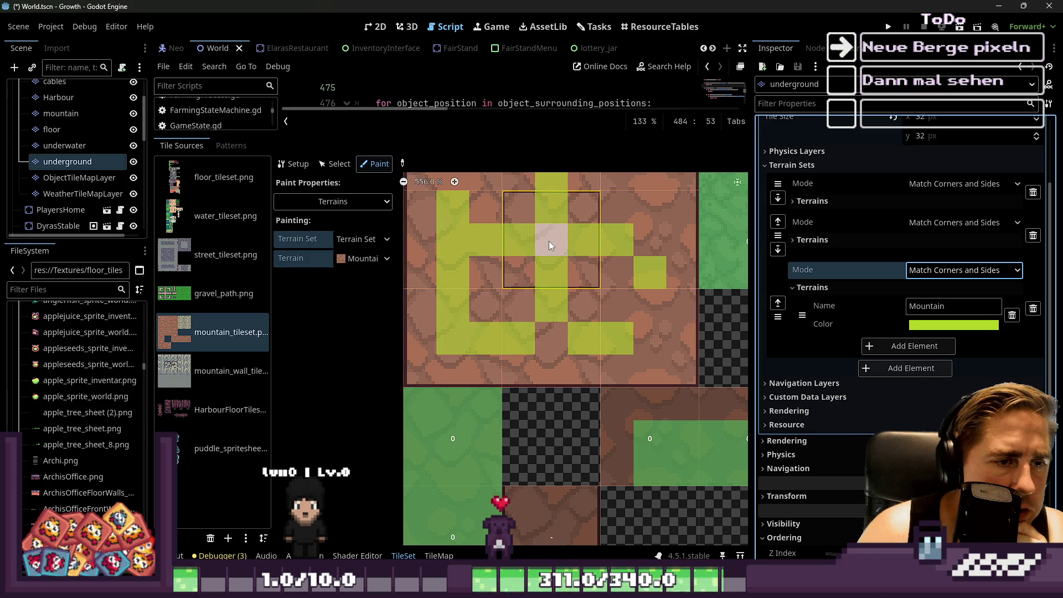
{"action": "left_click", "coordinate": [670, 238]}
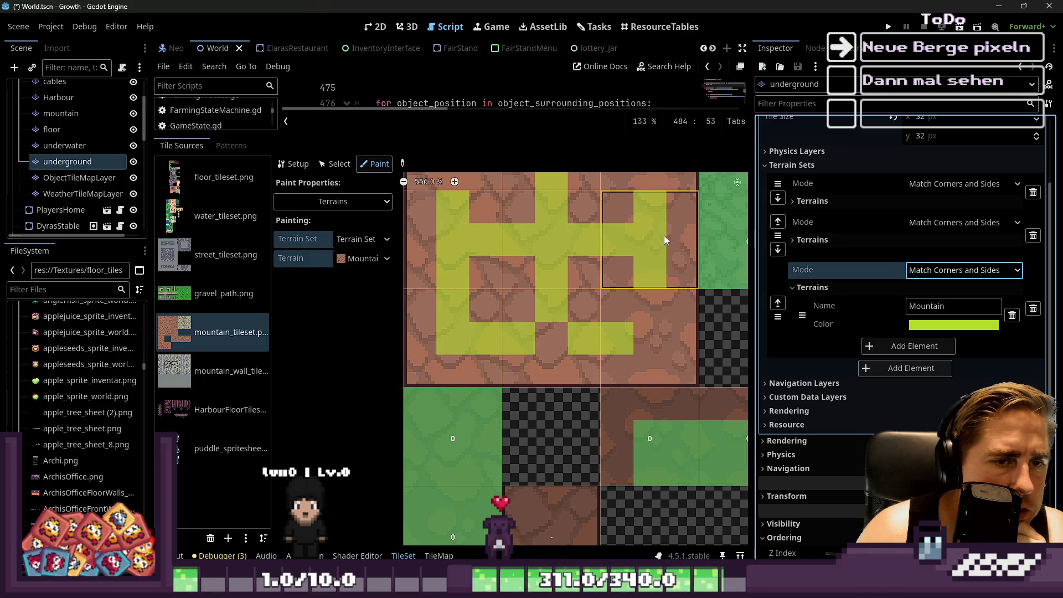
{"action": "left_click", "coordinate": [647, 368]}
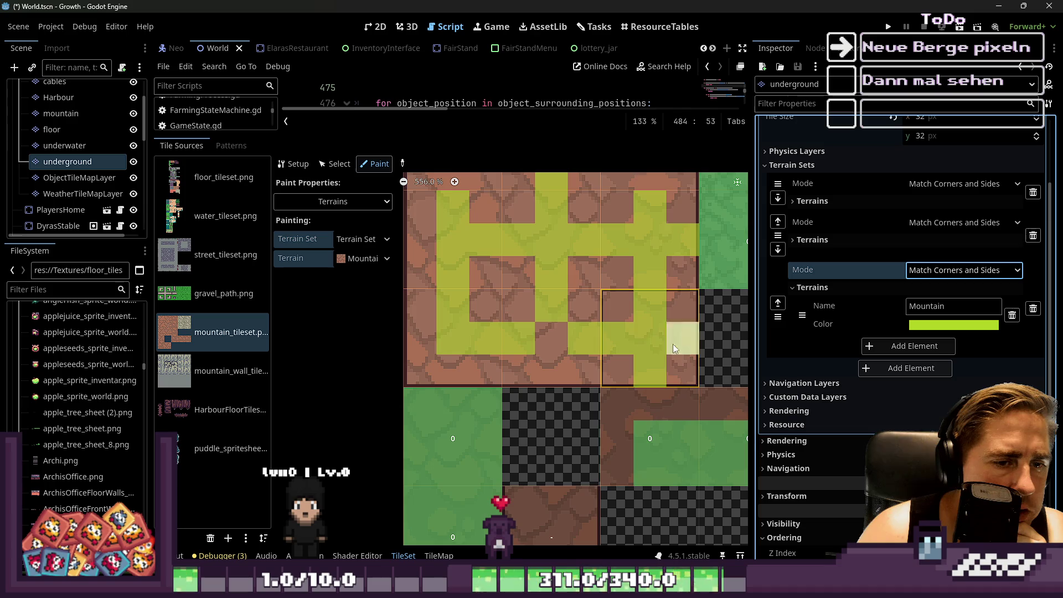
Paint Mountain bands across the upper tiles and down into the lower rock tiles.
{"action": "scroll", "coordinate": [672, 344], "scroll_direction": "down", "scroll_amount": 3}
{"action": "scroll", "coordinate": [563, 208], "scroll_direction": "up", "scroll_amount": 2}
{"action": "mouse_move", "coordinate": [564, 205]}
{"action": "left_mouse_down"}
{"action": "mouse_move", "coordinate": [500, 205]}
{"action": "mouse_move", "coordinate": [483, 248]}
{"action": "left_mouse_up"}
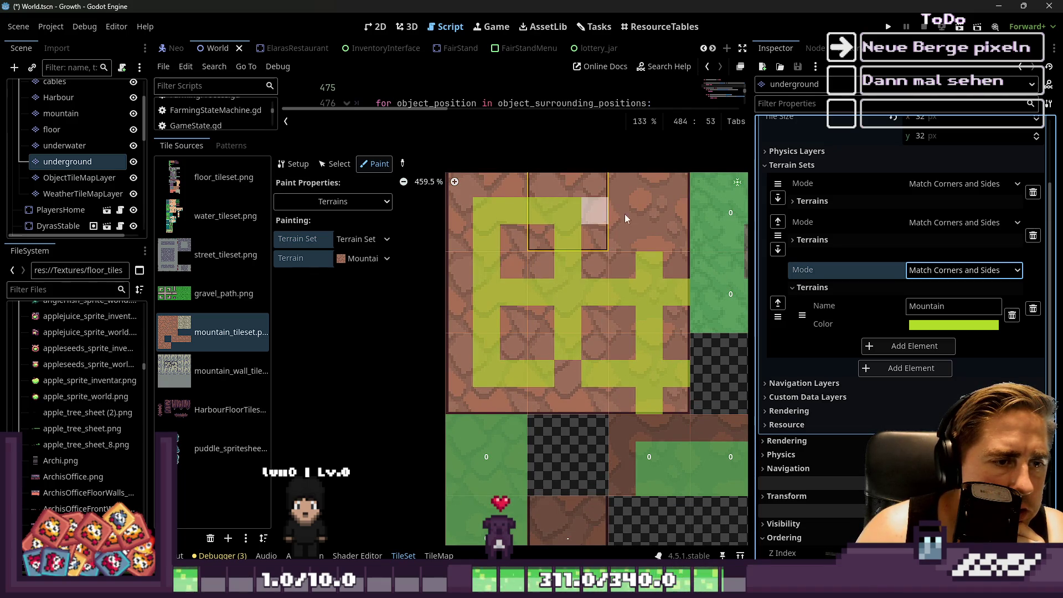
{"action": "left_click_drag", "start_coordinate": [624, 214], "coordinate": [655, 238]}
{"action": "left_click", "coordinate": [563, 364]}
{"action": "left_click", "coordinate": [618, 367]}
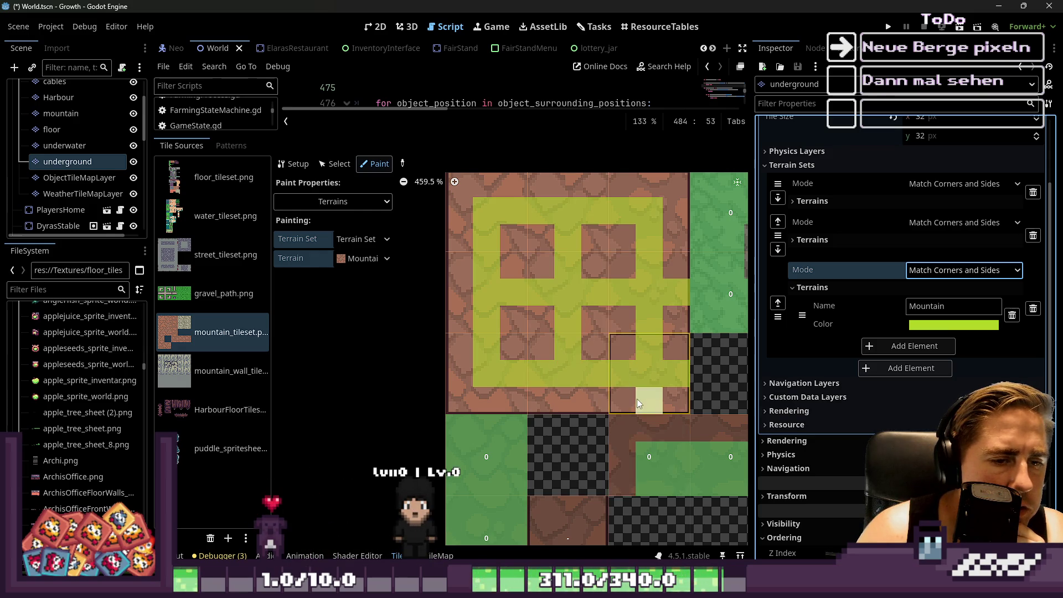
{"action": "scroll", "coordinate": [551, 240], "scroll_direction": "down", "scroll_amount": 3}
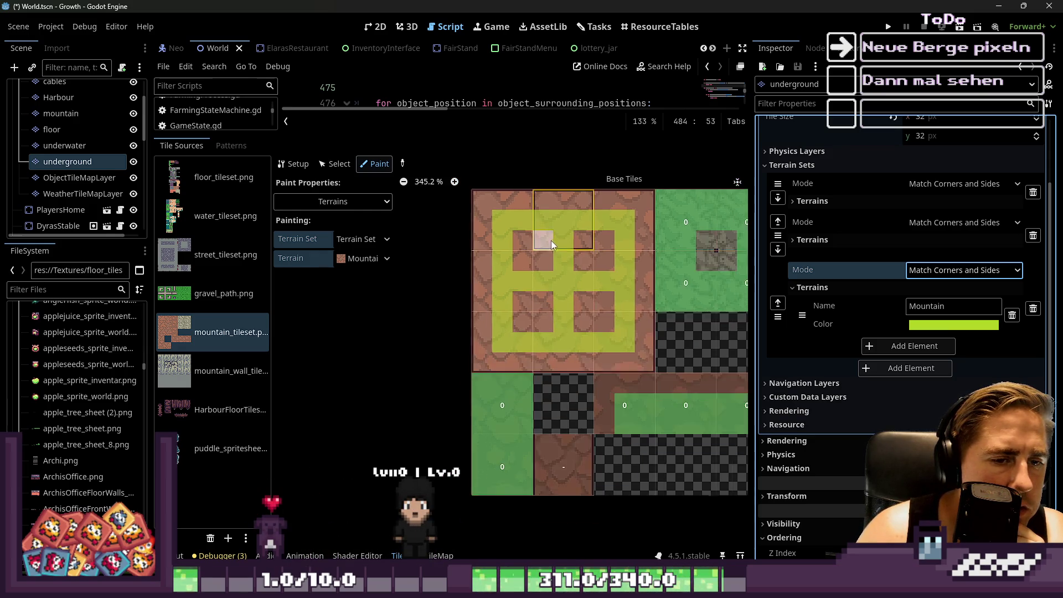
{"action": "scroll", "coordinate": [513, 369], "scroll_direction": "up", "scroll_amount": 1}
{"action": "left_click", "coordinate": [515, 399]}
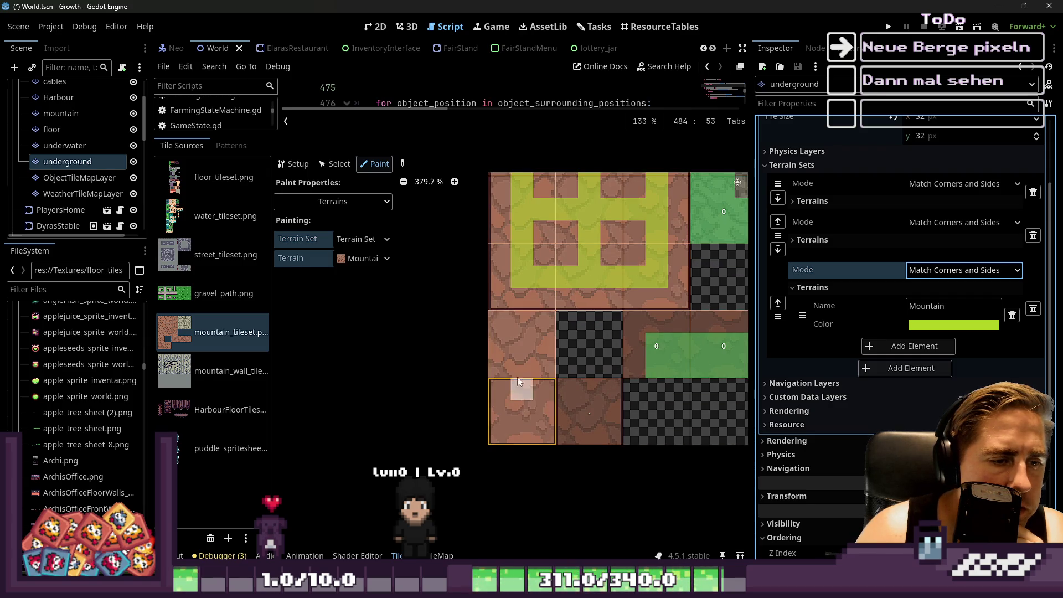
{"action": "left_click", "coordinate": [520, 350]}
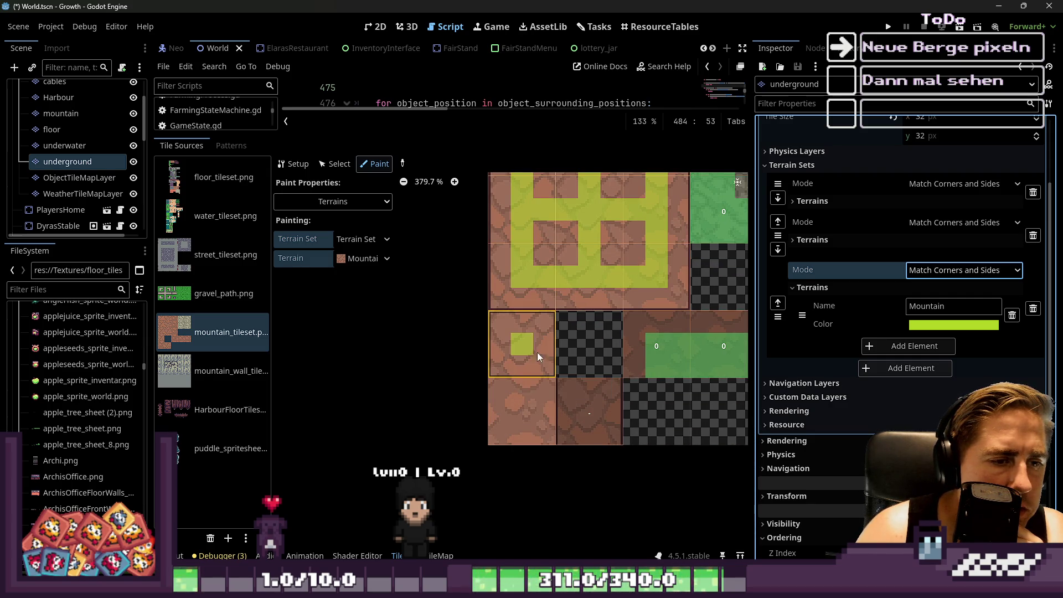
{"action": "left_click_drag", "start_coordinate": [523, 370], "coordinate": [522, 437]}
Clear the second-row tiles' terrain markers and undo the Mountain bits added to the right tile.
{"action": "scroll", "coordinate": [530, 400], "scroll_direction": "down", "scroll_amount": 1}
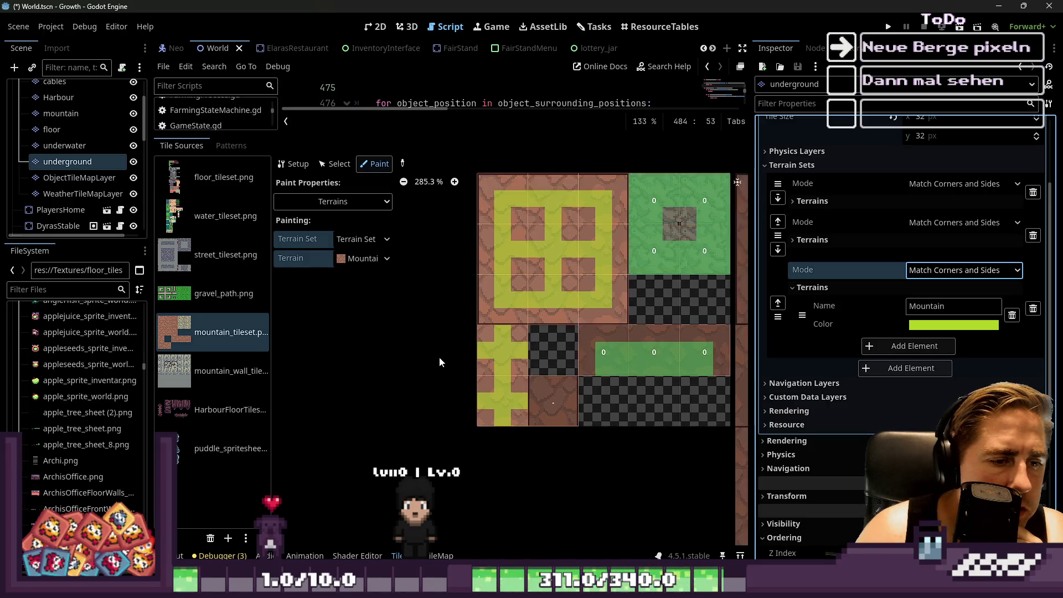
{"action": "mouse_move", "coordinate": [608, 354]}
{"action": "left_mouse_down"}
{"action": "mouse_move", "coordinate": [700, 361]}
{"action": "mouse_move", "coordinate": [702, 370]}
{"action": "left_mouse_up"}
{"action": "left_click", "coordinate": [724, 356]}
{"action": "left_click", "coordinate": [686, 359]}
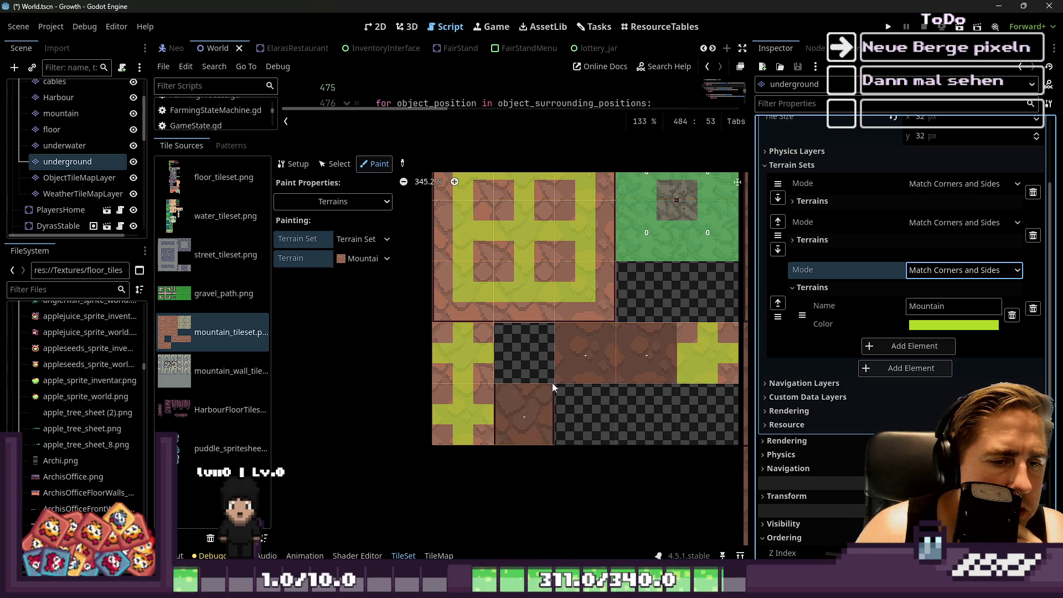
{"action": "key", "text": "ctrl+z"}
{"action": "key", "text": "ctrl+z"}
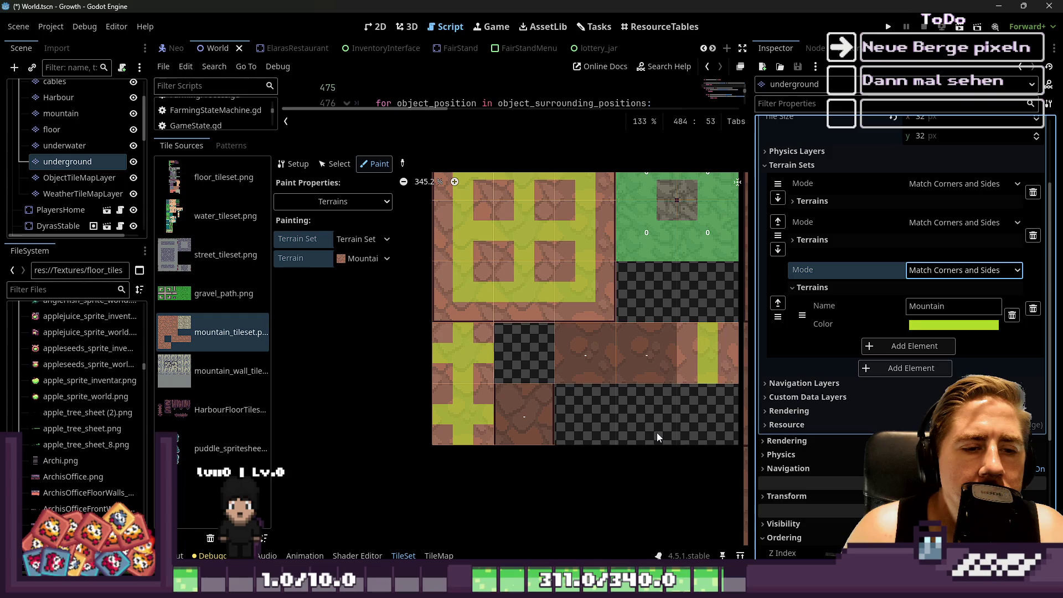
{"action": "key", "text": "ctrl+z"}
{"action": "key", "text": "ctrl+z"}
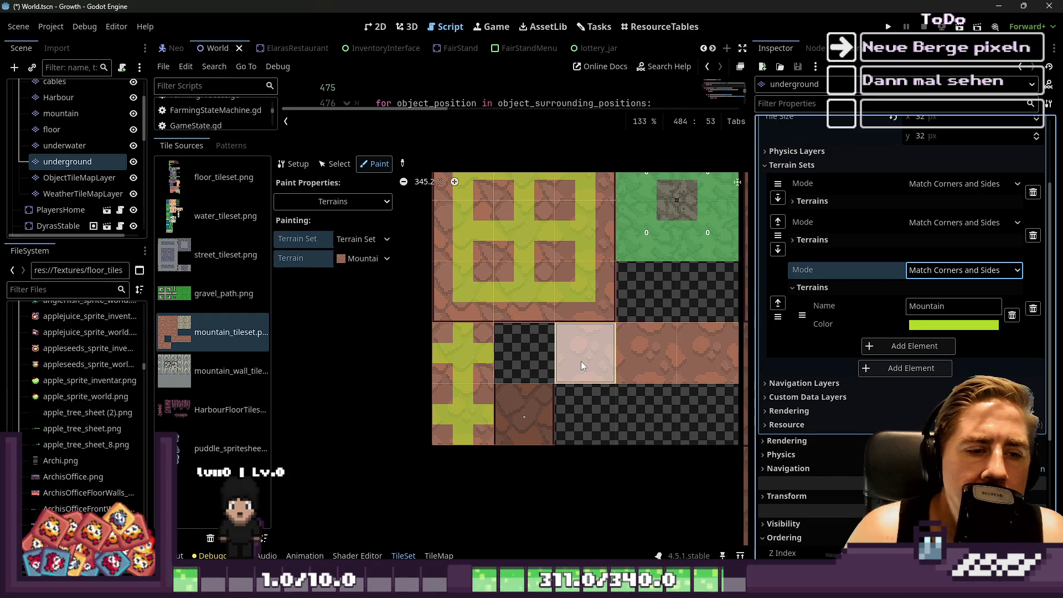
Paint a Mountain plus shape on the lower tile, then undo it.
{"action": "scroll", "coordinate": [429, 352], "scroll_direction": "down", "scroll_amount": 1}
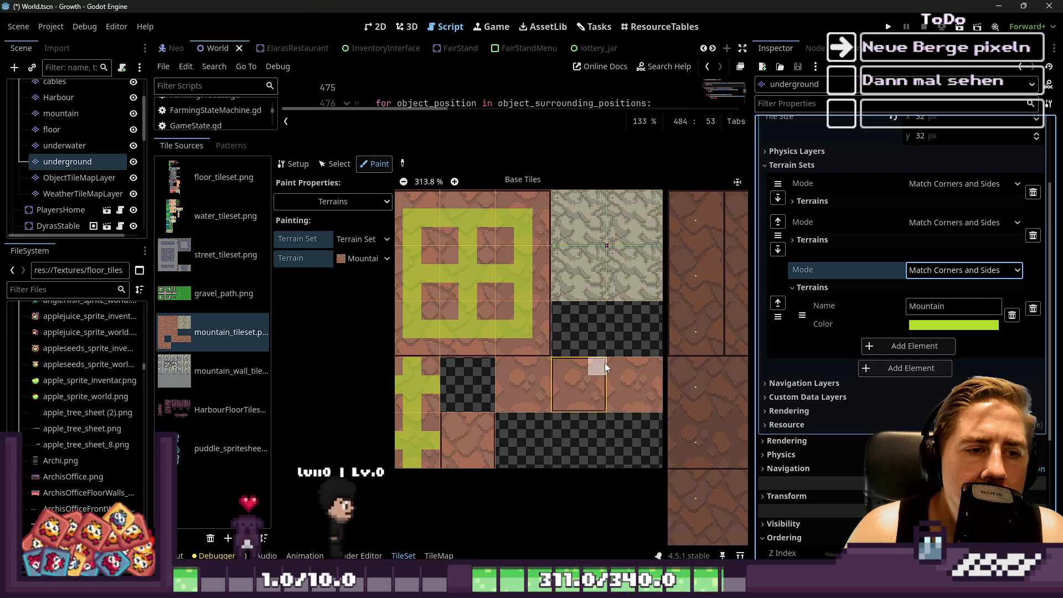
{"action": "scroll", "coordinate": [533, 305], "scroll_direction": "down", "scroll_amount": 1}
{"action": "scroll", "coordinate": [482, 420], "scroll_direction": "up", "scroll_amount": 1}
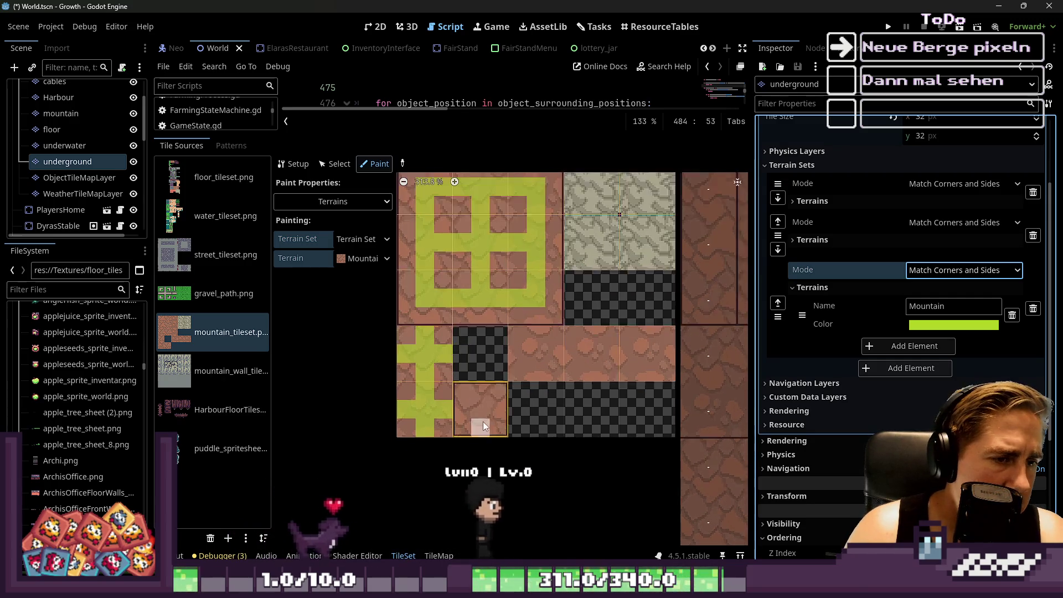
{"action": "scroll", "coordinate": [482, 421], "scroll_direction": "up", "scroll_amount": 2}
{"action": "mouse_move", "coordinate": [487, 376]}
{"action": "left_mouse_down"}
{"action": "mouse_move", "coordinate": [483, 416]}
{"action": "mouse_move", "coordinate": [461, 416]}
{"action": "mouse_move", "coordinate": [515, 414]}
{"action": "left_mouse_up"}
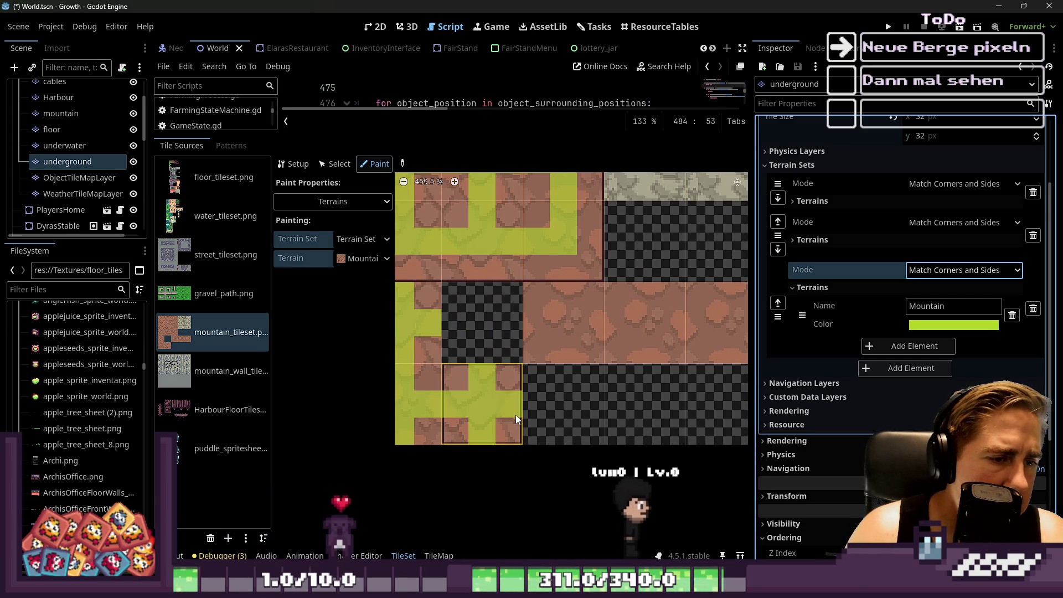
{"action": "scroll", "coordinate": [648, 416], "scroll_direction": "down", "scroll_amount": 1}
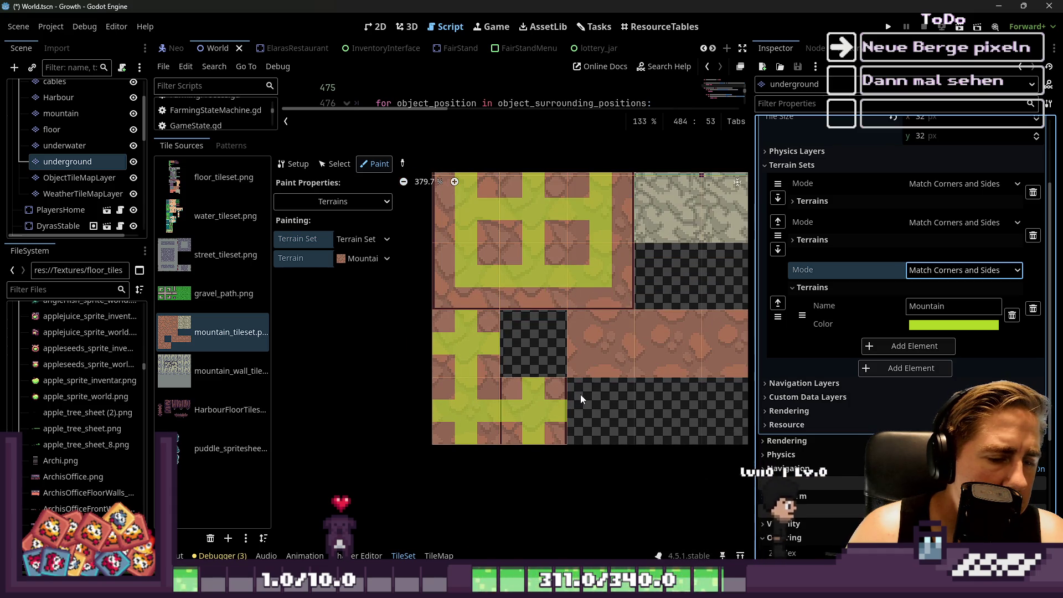
{"action": "key", "text": "ctrl+z"}
{"action": "scroll", "coordinate": [587, 330], "scroll_direction": "up", "scroll_amount": 1}
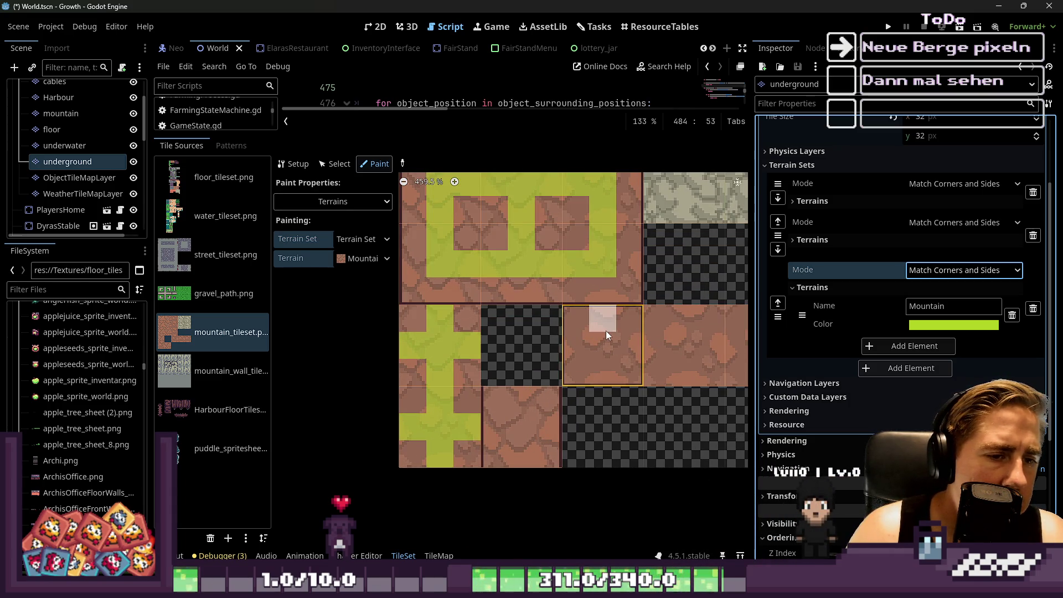
{"action": "left_click_drag", "start_coordinate": [605, 331], "coordinate": [602, 372]}
{"action": "left_click", "coordinate": [571, 346]}
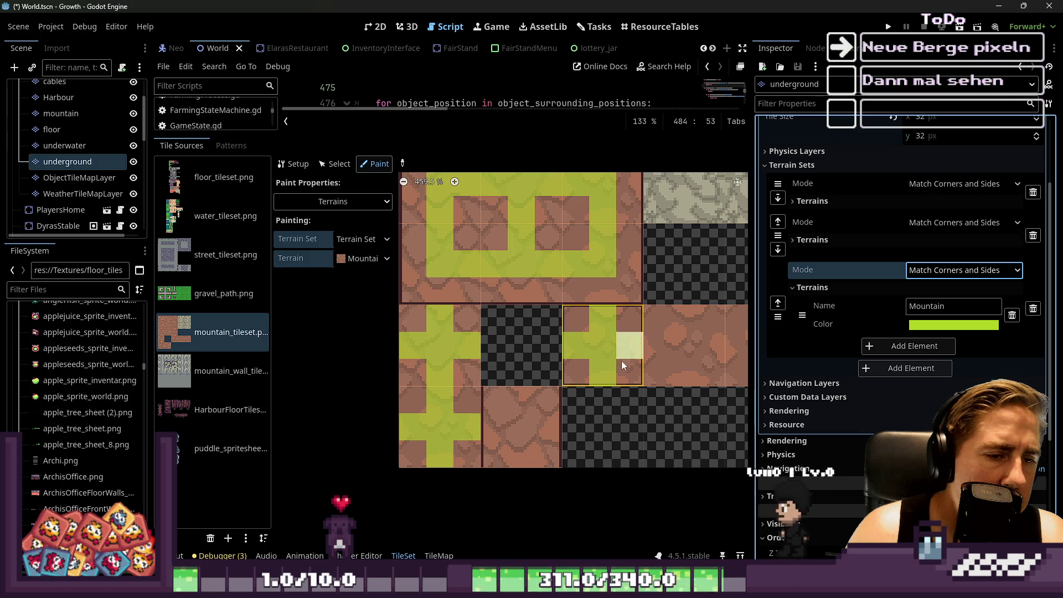
{"action": "scroll", "coordinate": [621, 360], "scroll_direction": "down", "scroll_amount": 1}
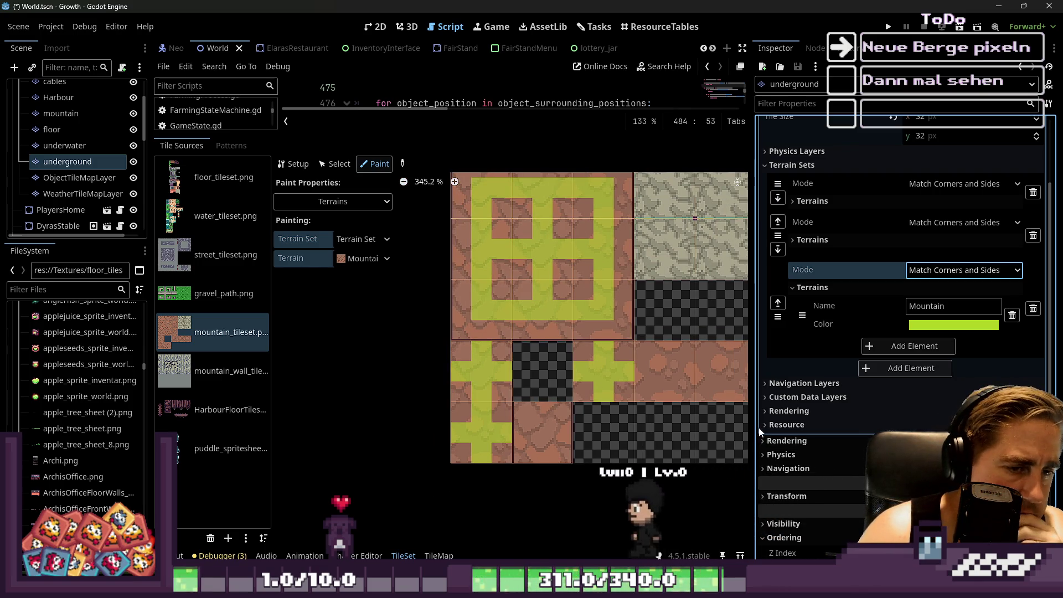
{"action": "key", "text": "ctrl+z"}
{"action": "key", "text": "ctrl+z"}
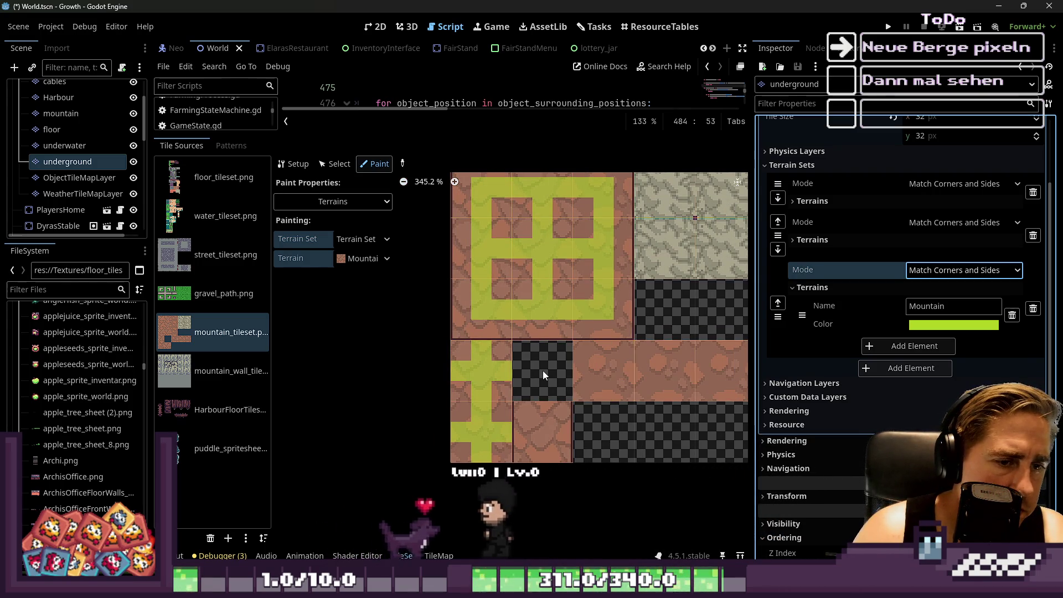
{"action": "scroll", "coordinate": [563, 384], "scroll_direction": "down", "scroll_amount": 2}
{"action": "scroll", "coordinate": [533, 326], "scroll_direction": "up", "scroll_amount": 2}
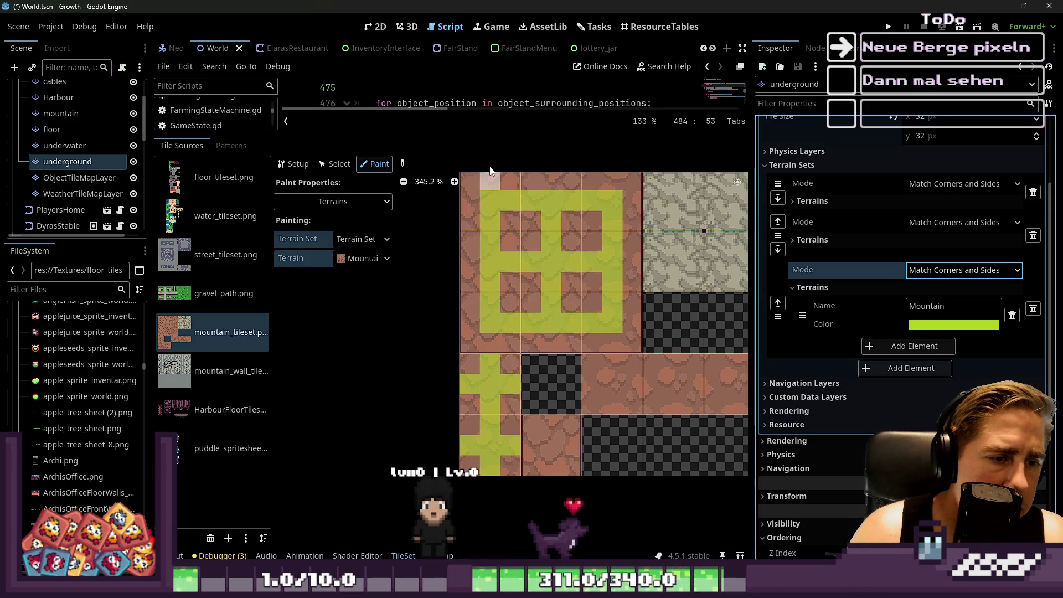
Keep Terrains as the Paint Properties choice.
{"action": "left_click", "coordinate": [331, 203]}
{"action": "left_click", "coordinate": [331, 207]}
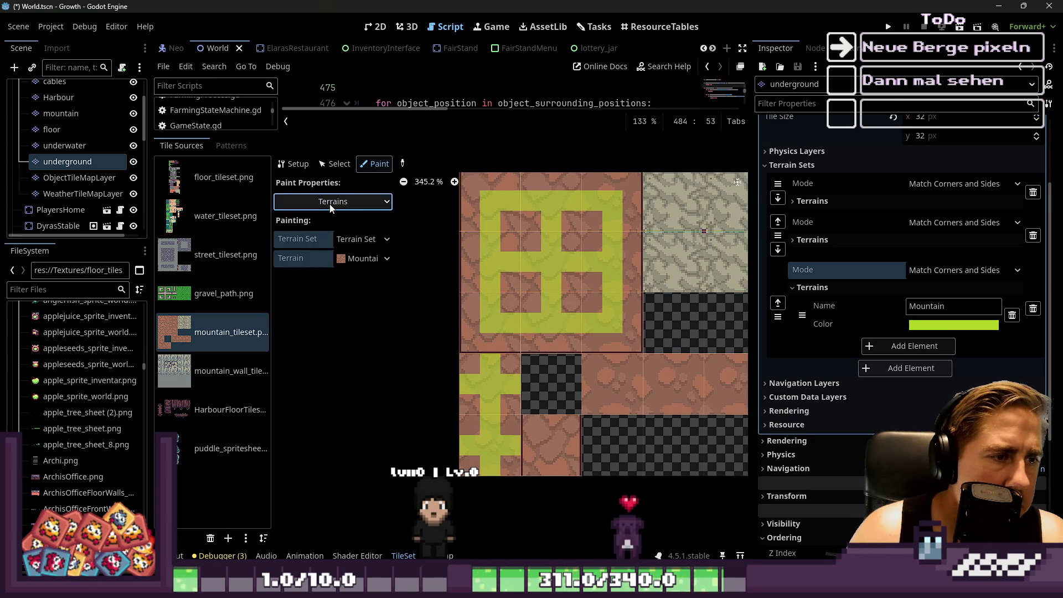
{"action": "left_click", "coordinate": [331, 207]}
{"action": "left_click", "coordinate": [331, 207]}
{"action": "scroll", "coordinate": [510, 211], "scroll_direction": "up", "scroll_amount": 2}
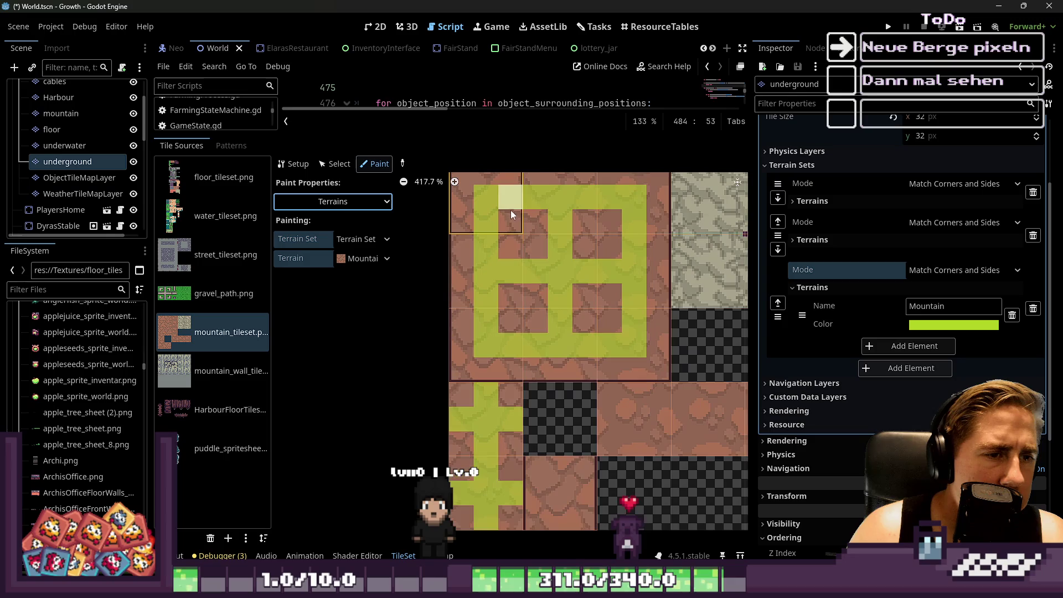
Paint Mountain on the corner, left edge and remaining bits of the large upper-left block.
{"action": "left_click", "coordinate": [503, 218]}
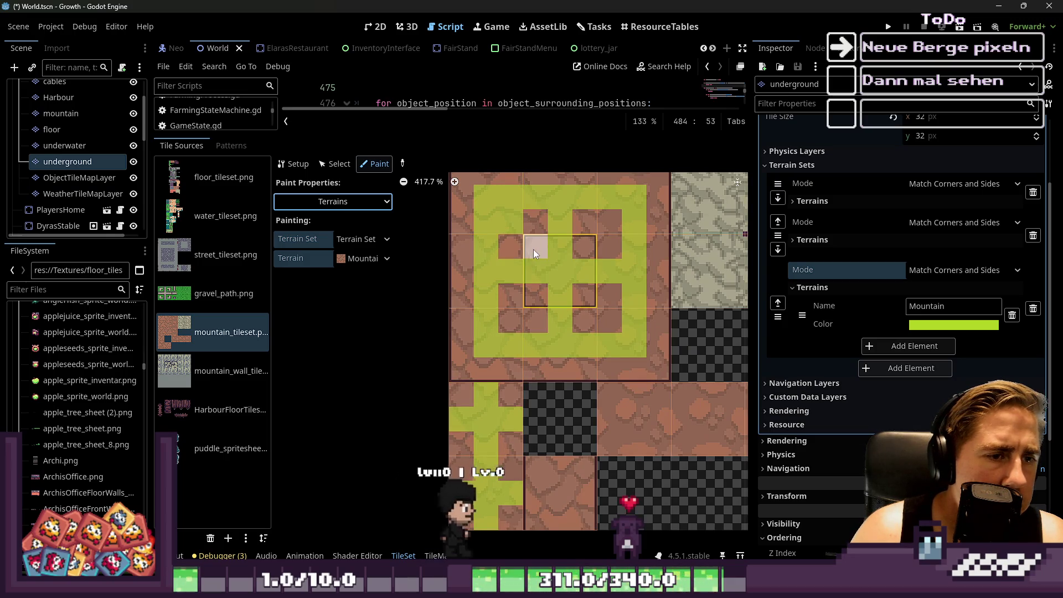
{"action": "mouse_move", "coordinate": [511, 246]}
{"action": "left_mouse_down"}
{"action": "mouse_move", "coordinate": [510, 295]}
{"action": "mouse_move", "coordinate": [523, 310]}
{"action": "mouse_move", "coordinate": [597, 313]}
{"action": "mouse_move", "coordinate": [609, 245]}
{"action": "mouse_move", "coordinate": [558, 284]}
{"action": "left_mouse_up"}
{"action": "mouse_move", "coordinate": [527, 241]}
{"action": "left_mouse_down"}
{"action": "mouse_move", "coordinate": [526, 290]}
{"action": "mouse_move", "coordinate": [568, 214]}
{"action": "mouse_move", "coordinate": [556, 227]}
{"action": "left_mouse_up"}
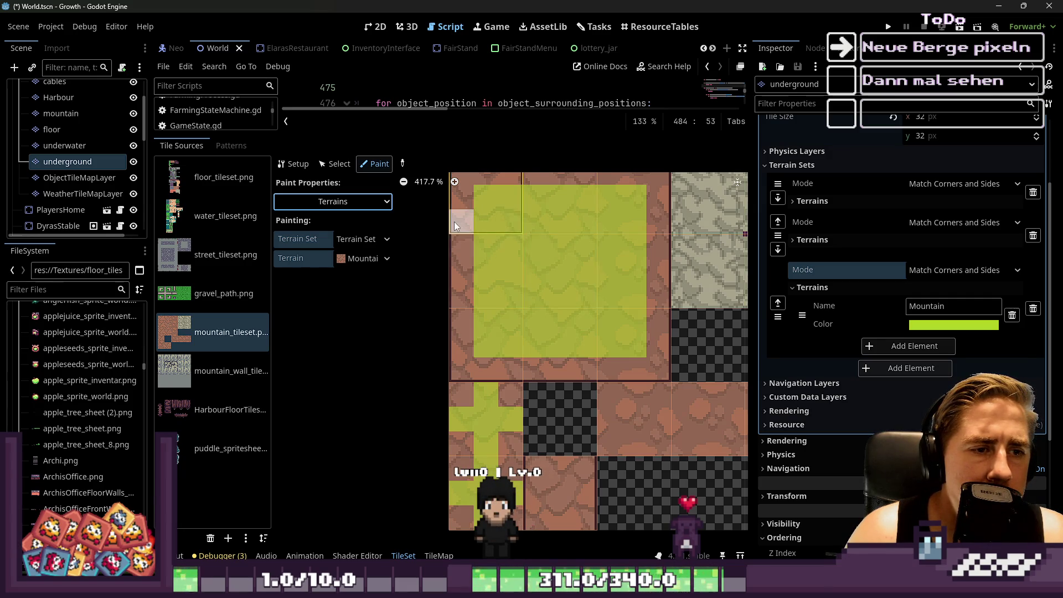
{"action": "scroll", "coordinate": [656, 311], "scroll_direction": "down", "scroll_amount": 2}
{"action": "scroll", "coordinate": [640, 379], "scroll_direction": "down", "scroll_amount": 1}
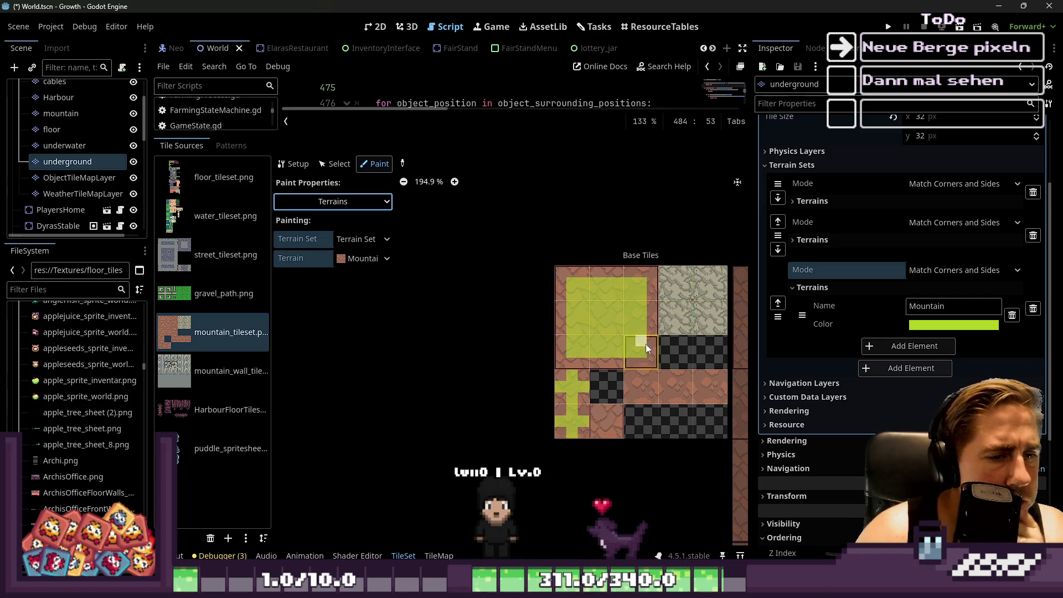
Switch Paint Properties to Probability, showing 1.00 on every tile, and lower the panel splitter.
{"action": "left_click", "coordinate": [332, 164]}
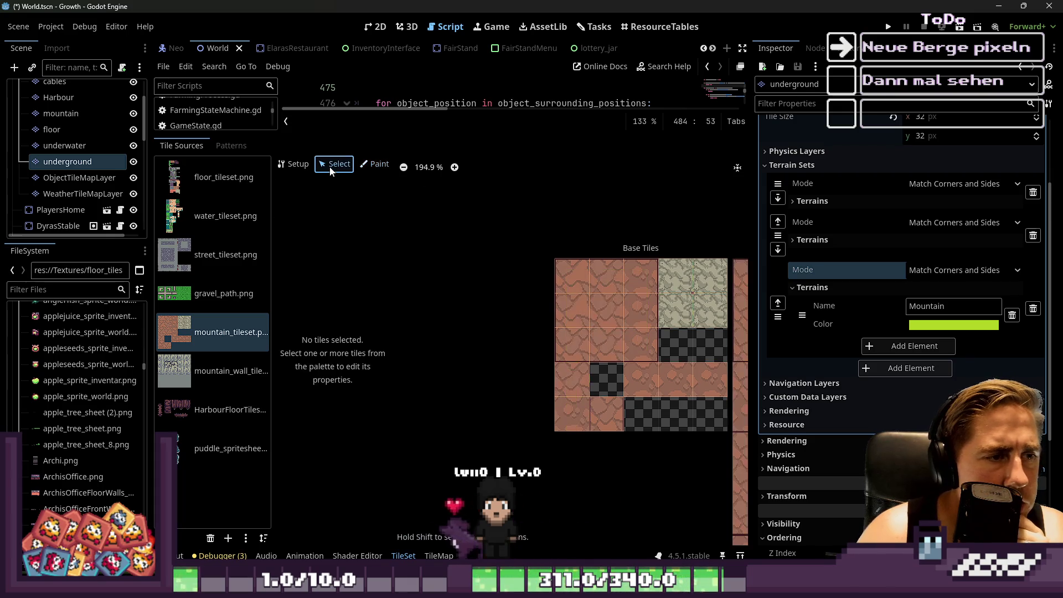
{"action": "left_click", "coordinate": [374, 165]}
{"action": "left_click", "coordinate": [332, 201]}
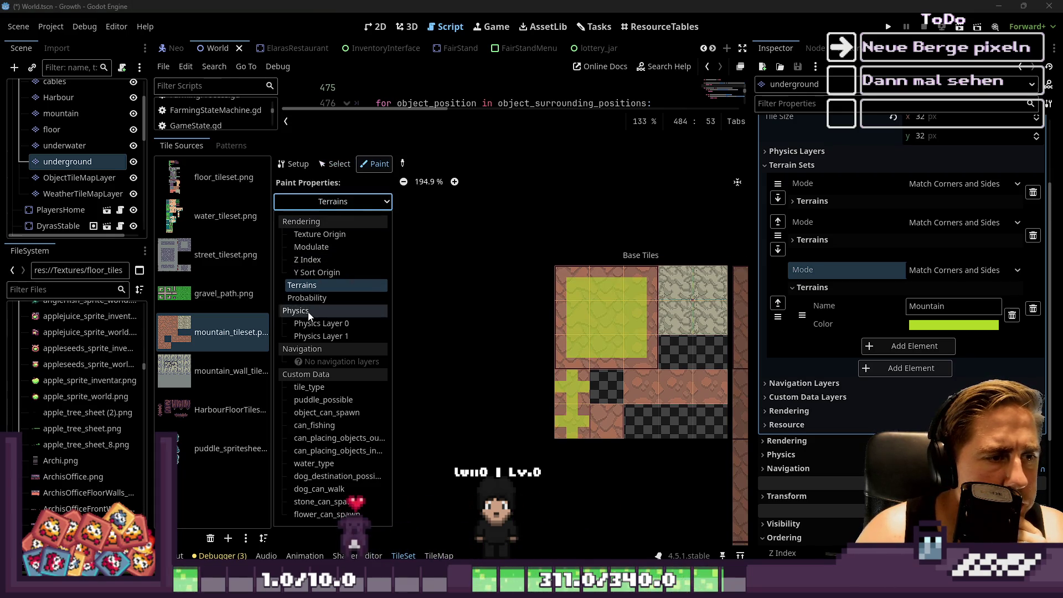
{"action": "left_click", "coordinate": [332, 313]}
{"action": "scroll", "coordinate": [569, 343], "scroll_direction": "up", "scroll_amount": 1}
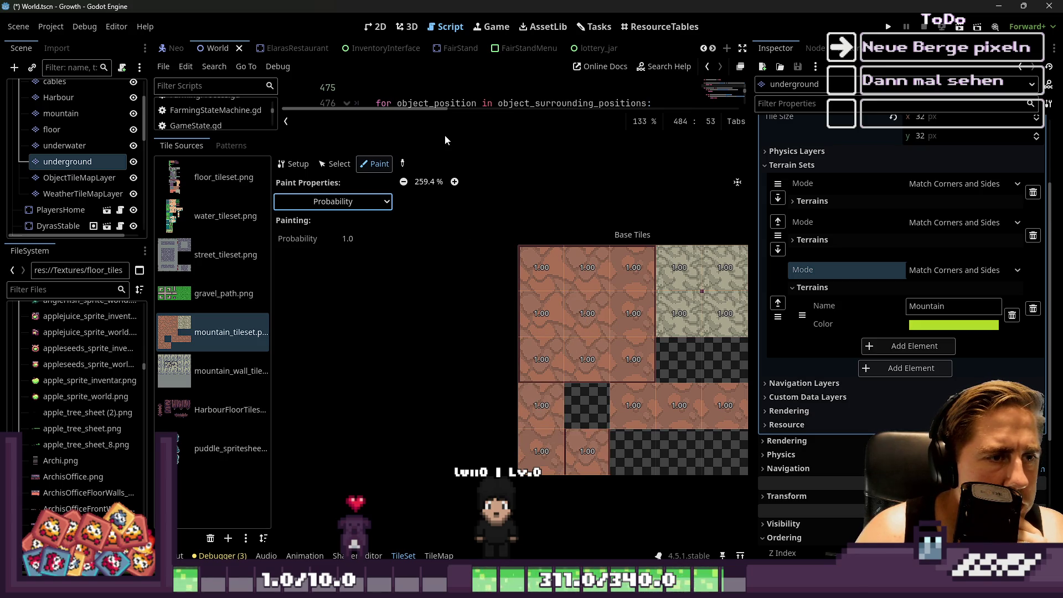
{"action": "left_click_drag", "start_coordinate": [448, 139], "coordinate": [446, 387]}
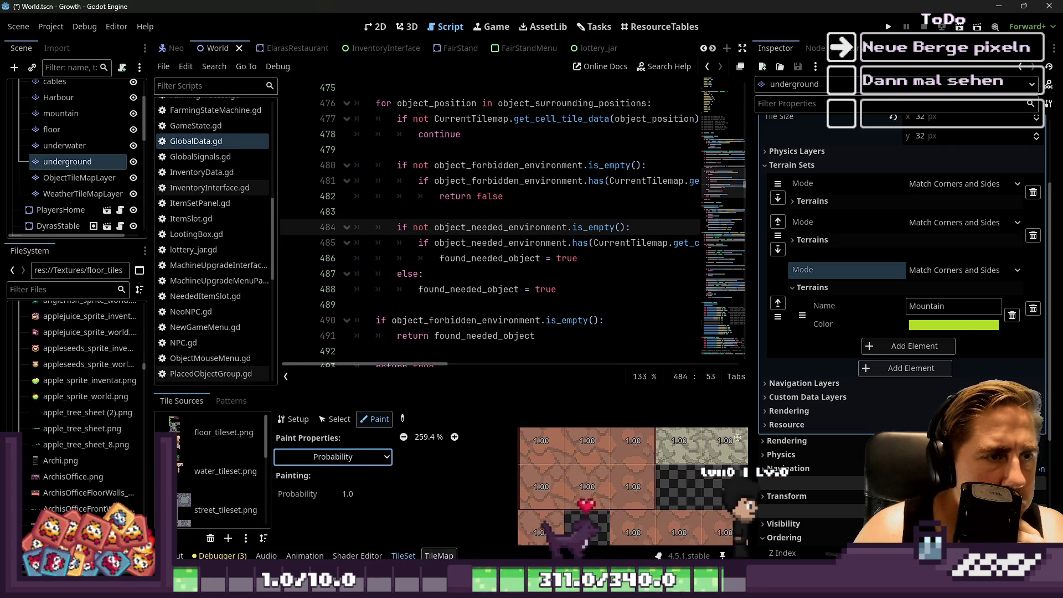
{"action": "left_click", "coordinate": [381, 28]}
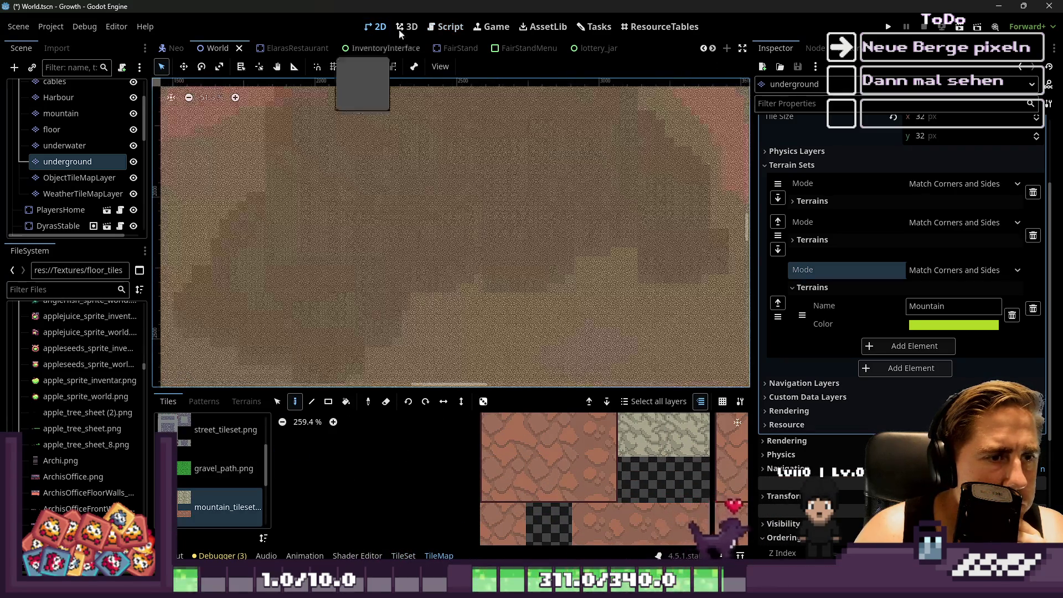
{"action": "left_click", "coordinate": [409, 27]}
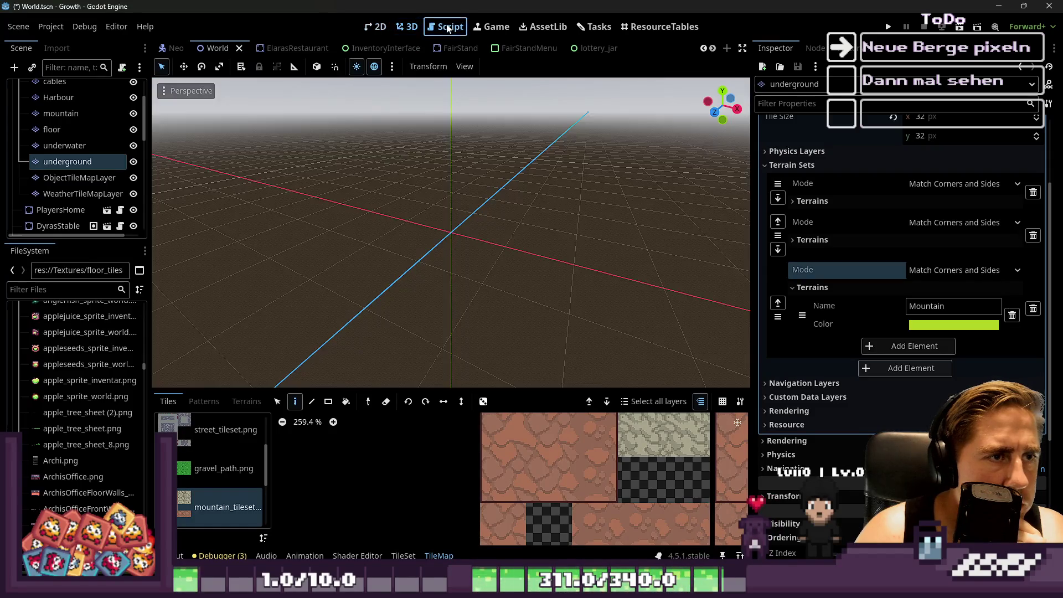
{"action": "left_click", "coordinate": [447, 28]}
{"action": "left_click", "coordinate": [497, 28]}
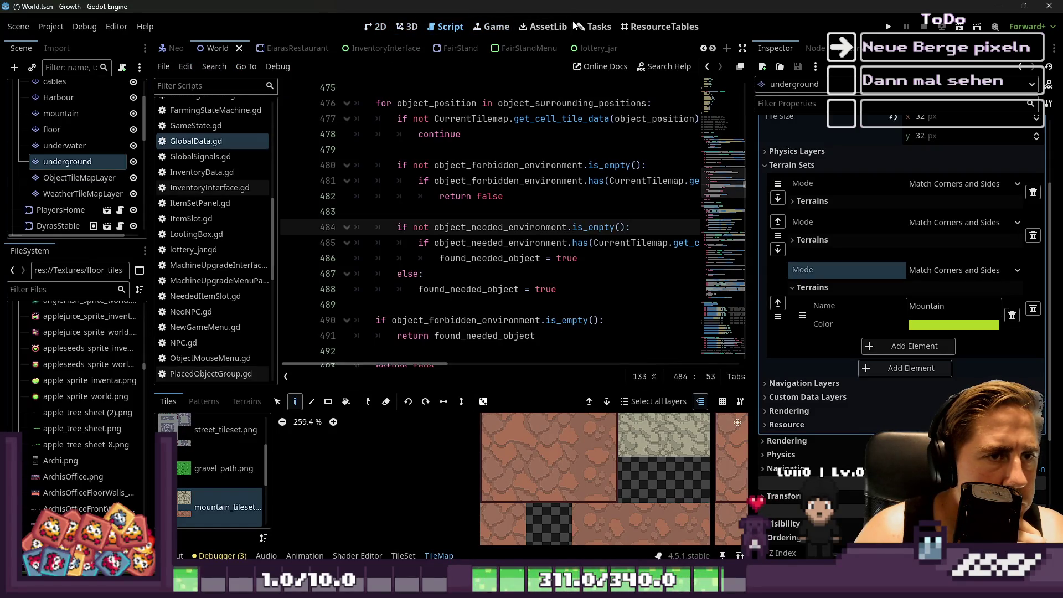
{"action": "left_click", "coordinate": [377, 27]}
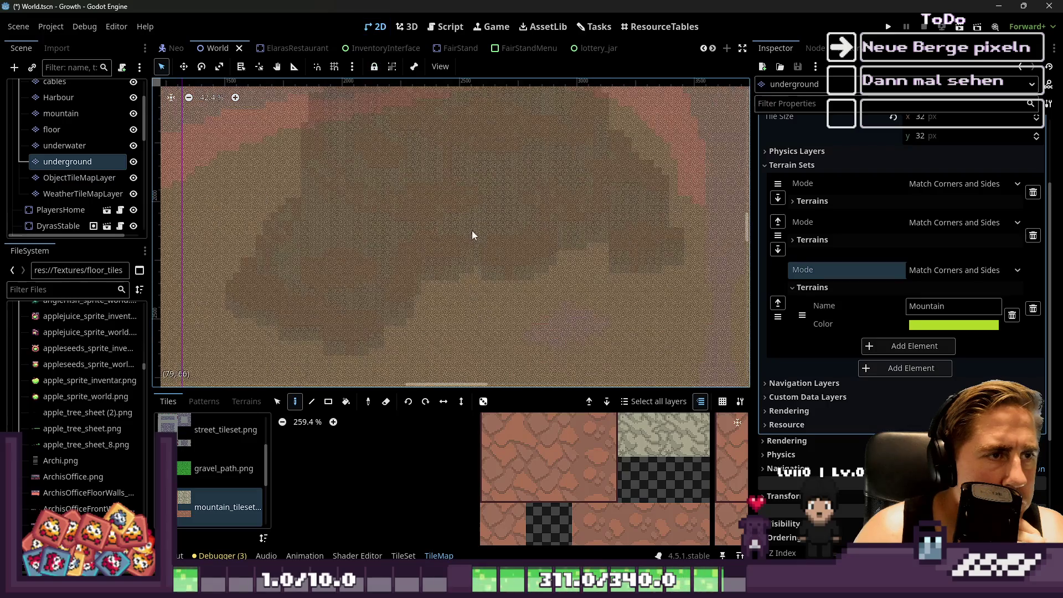
{"action": "left_click", "coordinate": [72, 113]}
{"action": "scroll", "coordinate": [412, 298], "scroll_direction": "up", "scroll_amount": 3}
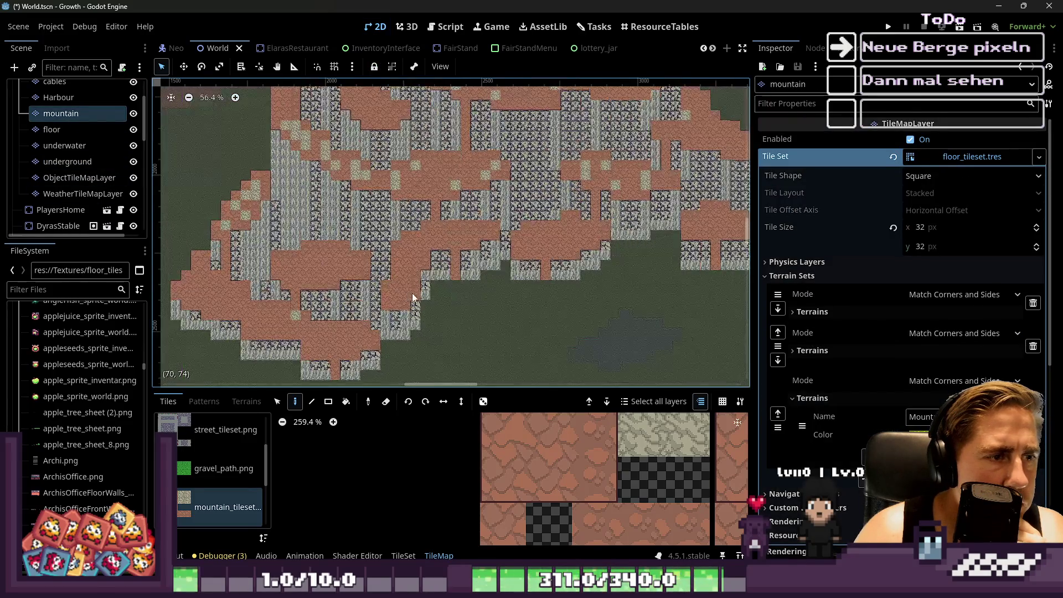
{"action": "scroll", "coordinate": [588, 208], "scroll_direction": "down", "scroll_amount": 2}
{"action": "scroll", "coordinate": [604, 471], "scroll_direction": "down", "scroll_amount": 5}
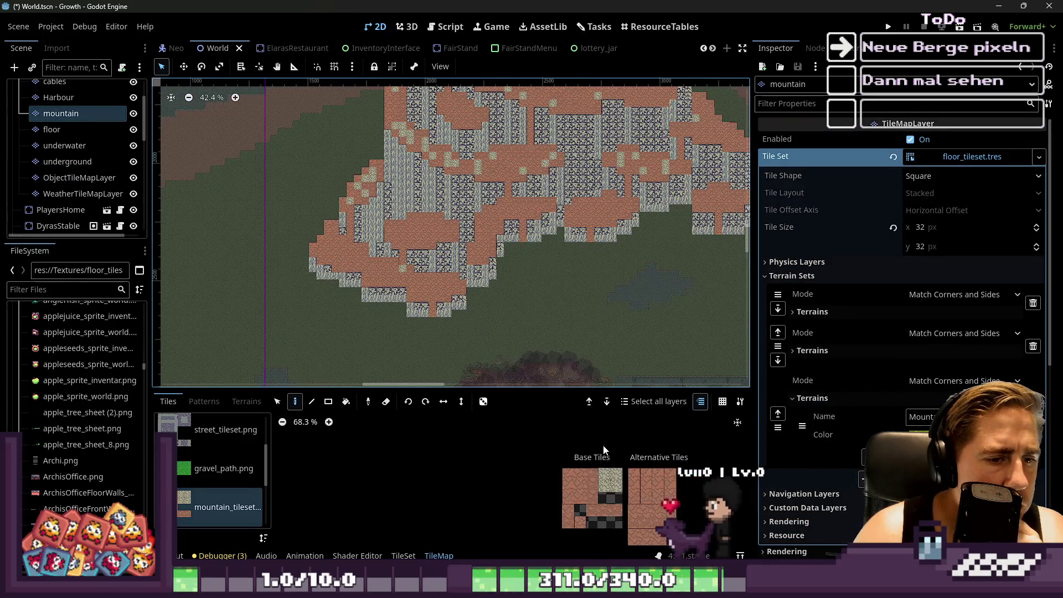
{"action": "scroll", "coordinate": [587, 474], "scroll_direction": "up", "scroll_amount": 2}
{"action": "scroll", "coordinate": [421, 293], "scroll_direction": "up", "scroll_amount": 10}
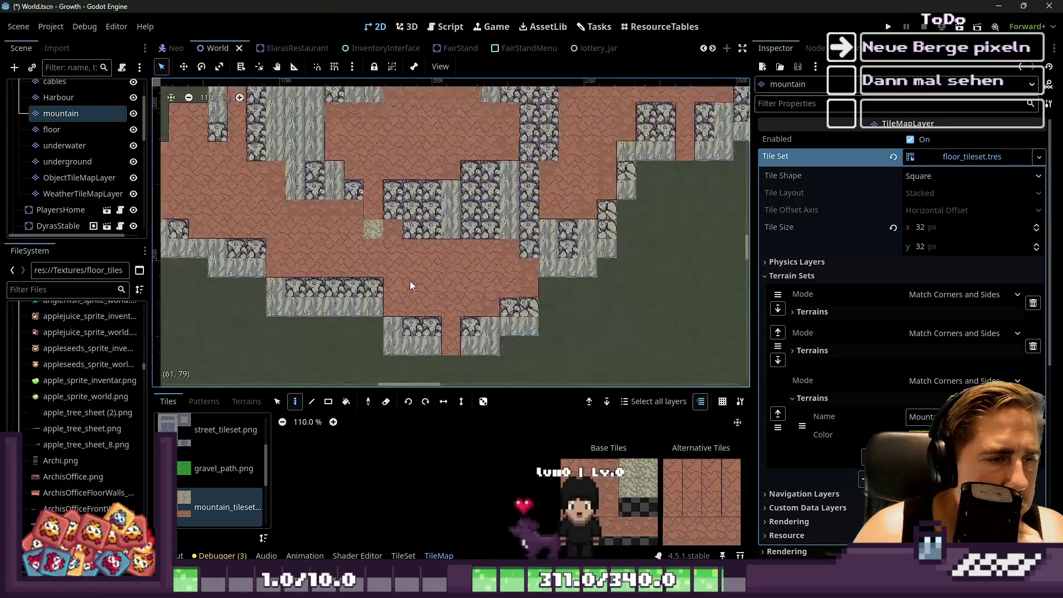
{"action": "scroll", "coordinate": [409, 281], "scroll_direction": "up", "scroll_amount": 3}
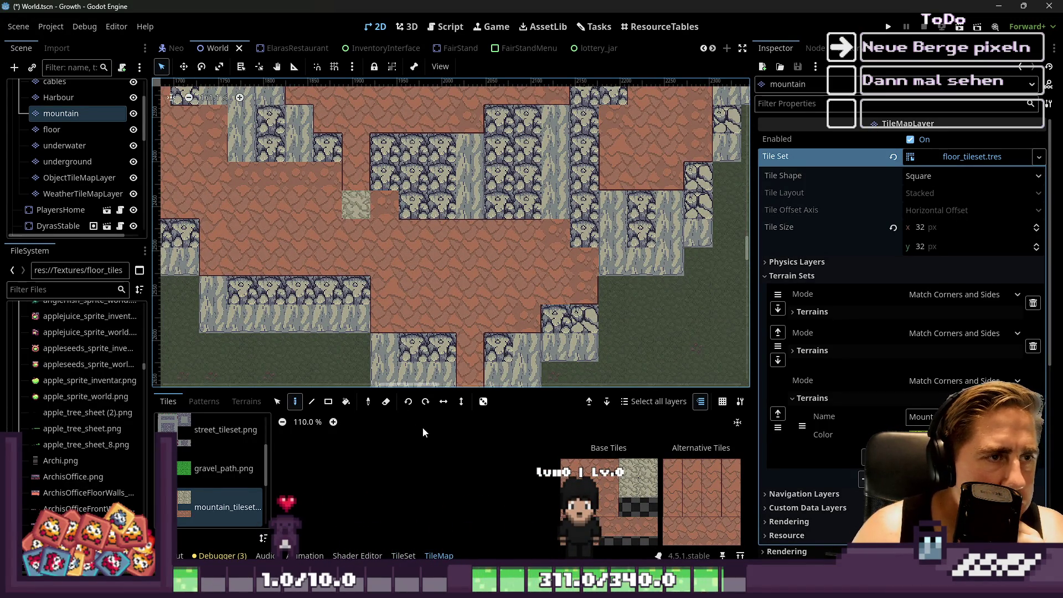
{"action": "left_click", "coordinate": [368, 401]}
{"action": "left_click", "coordinate": [451, 266]}
{"action": "scroll", "coordinate": [661, 372], "scroll_direction": "down", "scroll_amount": 1}
{"action": "scroll", "coordinate": [626, 443], "scroll_direction": "down", "scroll_amount": 4}
{"action": "scroll", "coordinate": [625, 447], "scroll_direction": "up", "scroll_amount": 2}
{"action": "scroll", "coordinate": [518, 365], "scroll_direction": "up", "scroll_amount": 1}
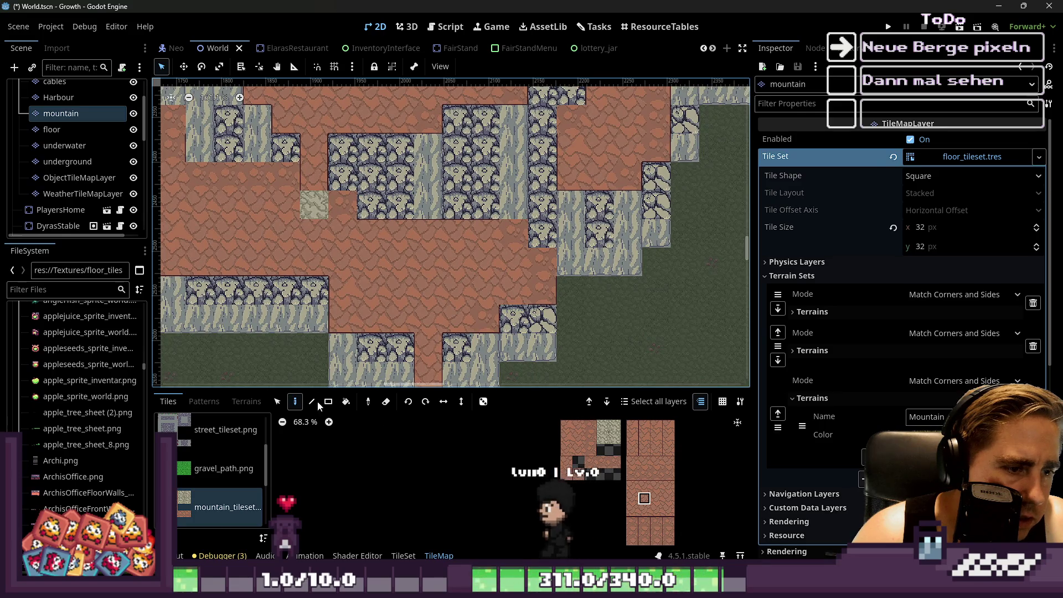
{"action": "left_click", "coordinate": [368, 402]}
{"action": "scroll", "coordinate": [497, 340], "scroll_direction": "down", "scroll_amount": 5}
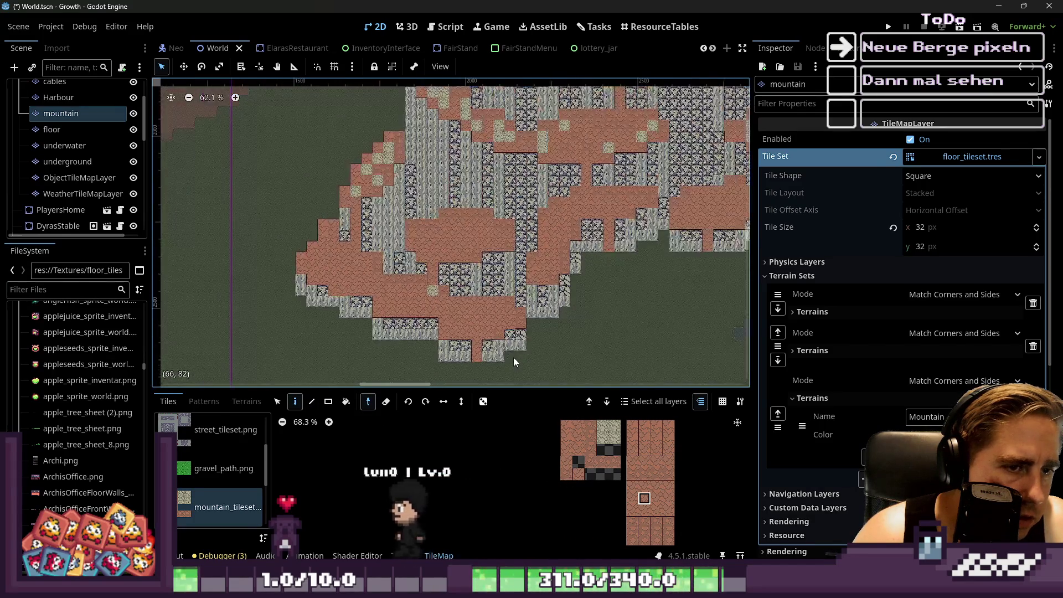
{"action": "scroll", "coordinate": [447, 327], "scroll_direction": "up", "scroll_amount": 2}
{"action": "scroll", "coordinate": [464, 257], "scroll_direction": "down", "scroll_amount": 1}
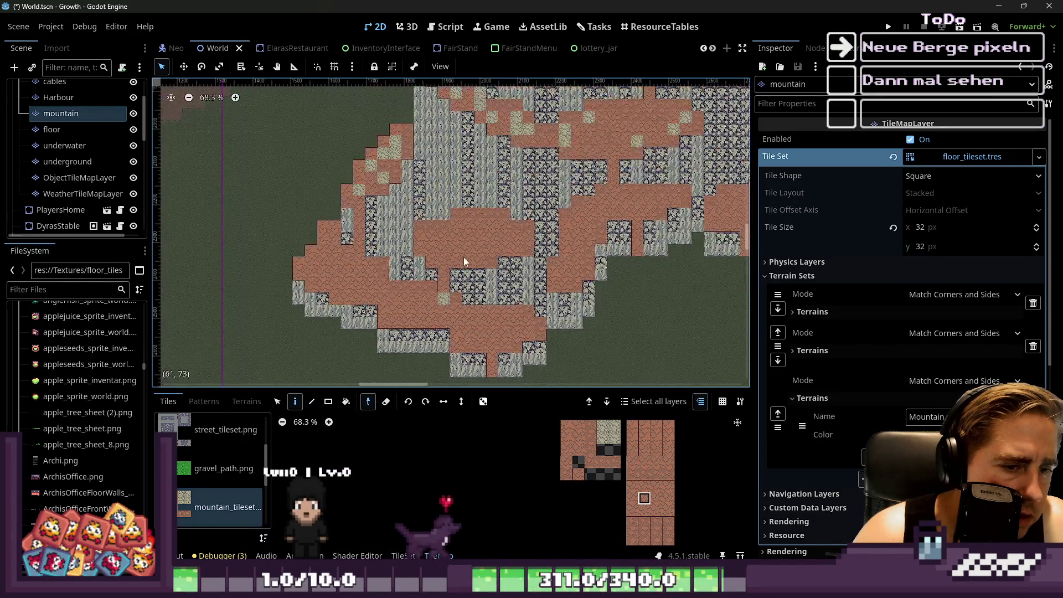
{"action": "scroll", "coordinate": [473, 234], "scroll_direction": "up", "scroll_amount": 5}
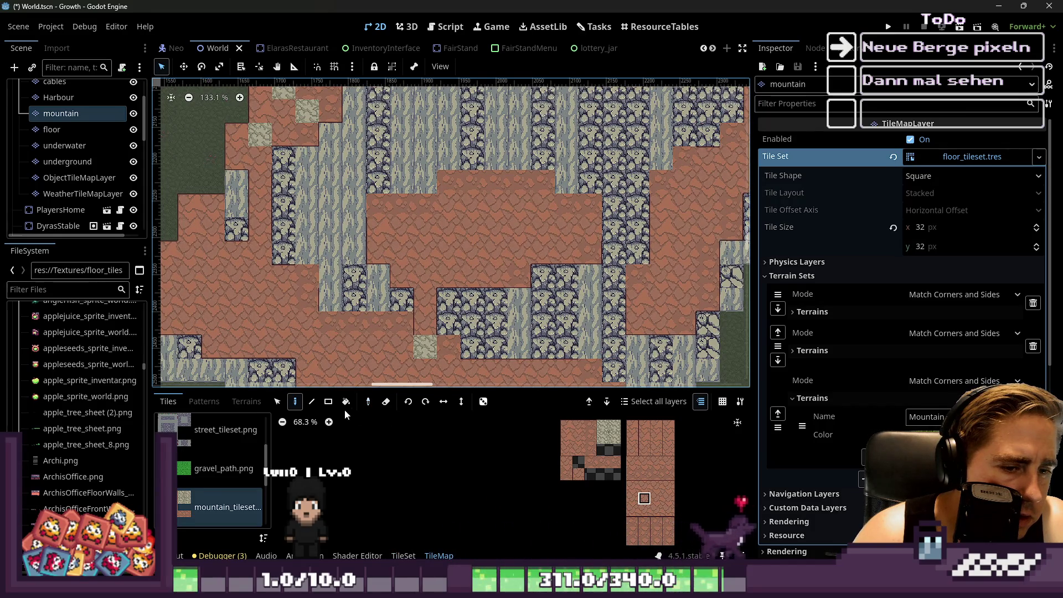
{"action": "left_click", "coordinate": [368, 401]}
{"action": "left_click", "coordinate": [682, 275]}
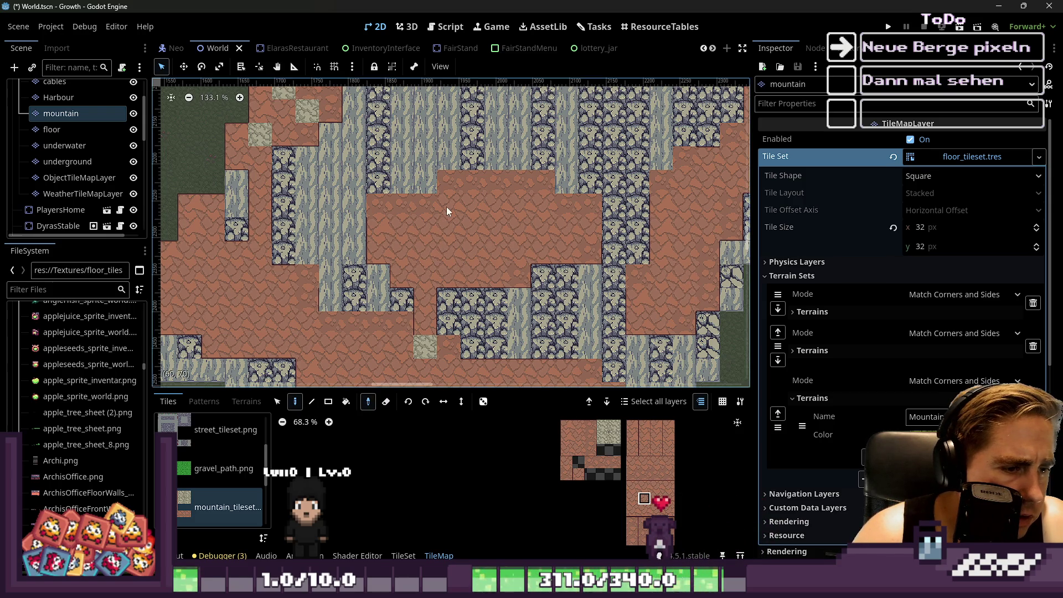
{"action": "left_click", "coordinate": [632, 485]}
{"action": "left_click", "coordinate": [358, 354], "text": "ctrl"}
{"action": "scroll", "coordinate": [388, 349], "scroll_direction": "down", "scroll_amount": 15}
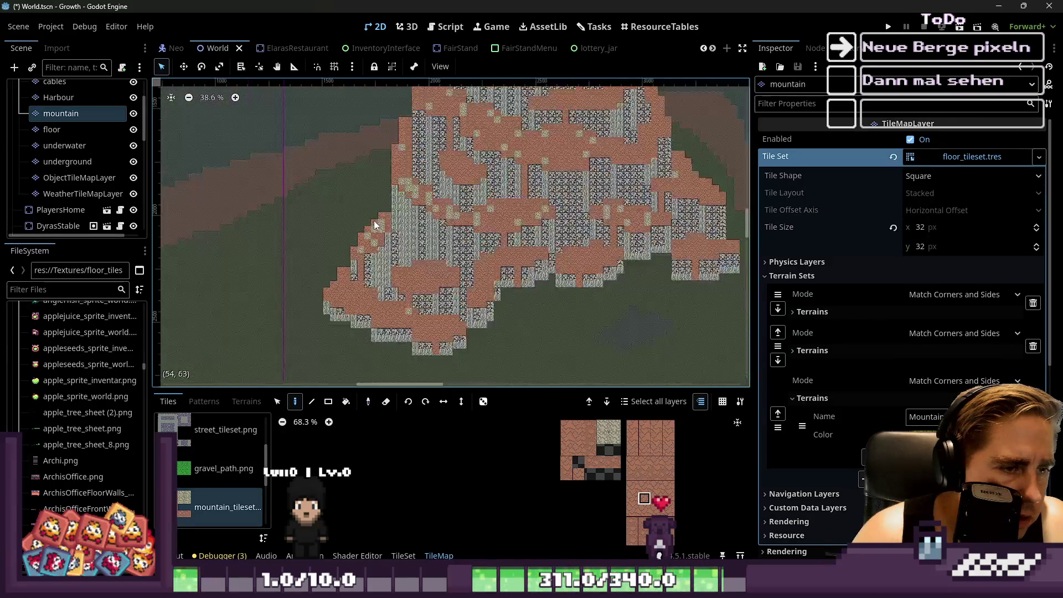
{"action": "scroll", "coordinate": [509, 249], "scroll_direction": "up", "scroll_amount": 15}
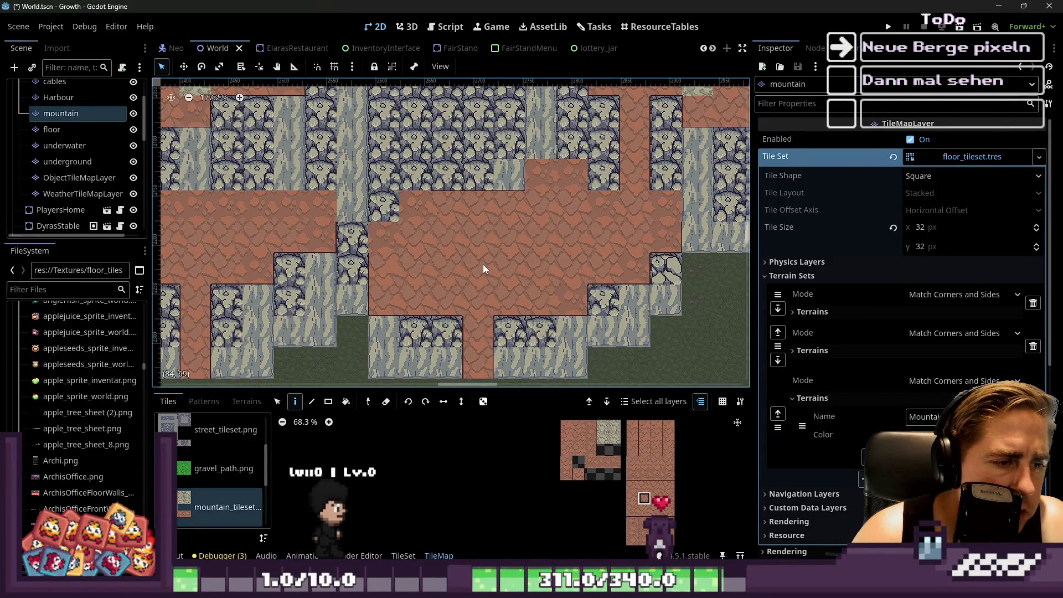
{"action": "scroll", "coordinate": [553, 331], "scroll_direction": "down", "scroll_amount": 6}
{"action": "scroll", "coordinate": [547, 327], "scroll_direction": "up", "scroll_amount": 6}
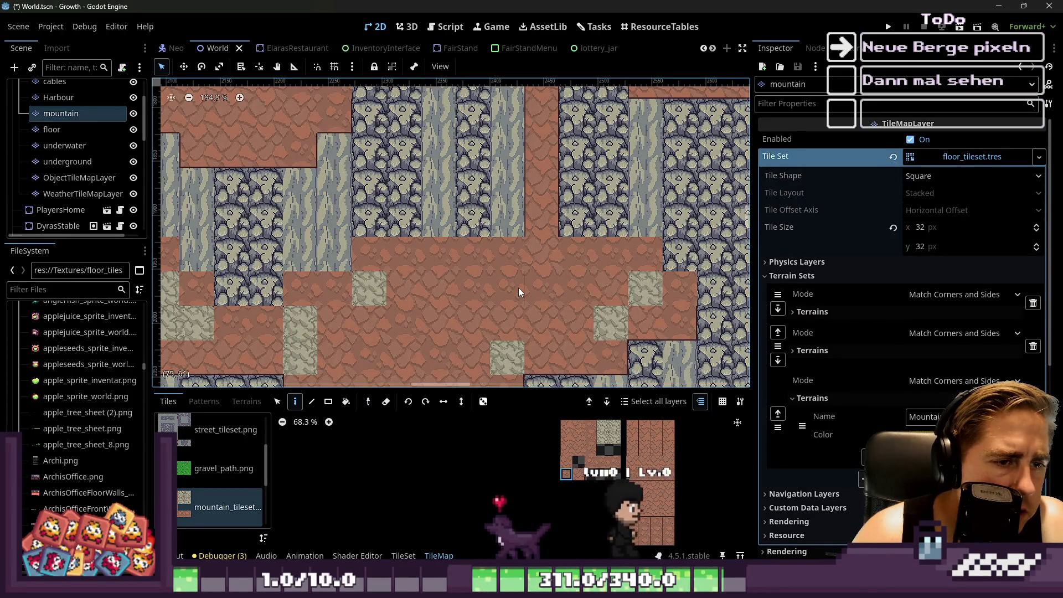
{"action": "scroll", "coordinate": [576, 478], "scroll_direction": "up", "scroll_amount": 1}
{"action": "scroll", "coordinate": [575, 472], "scroll_direction": "up", "scroll_amount": 9}
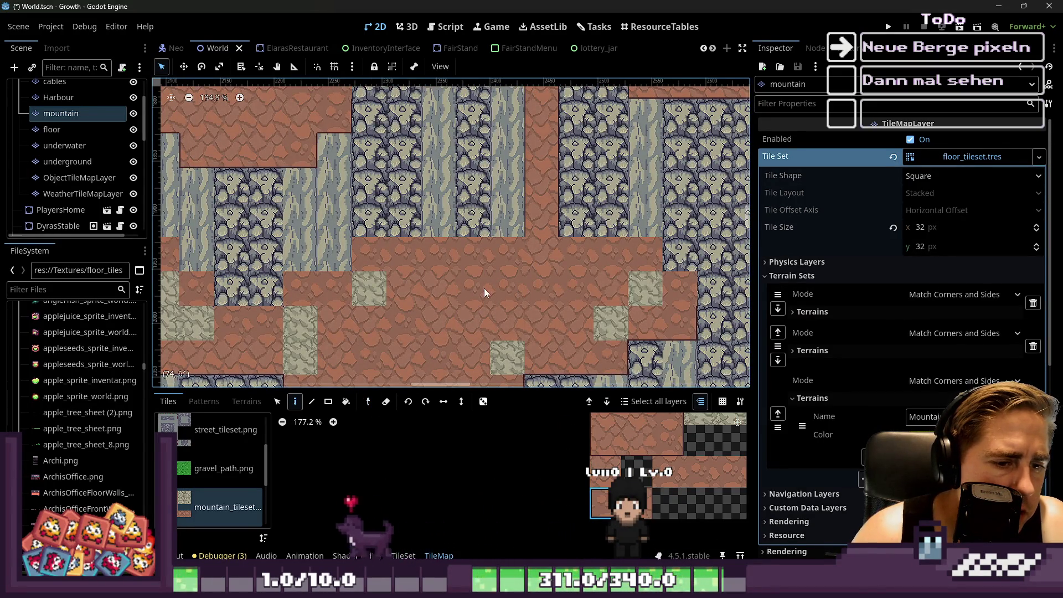
{"action": "scroll", "coordinate": [484, 287], "scroll_direction": "down", "scroll_amount": 1}
{"action": "scroll", "coordinate": [473, 348], "scroll_direction": "up", "scroll_amount": 3}
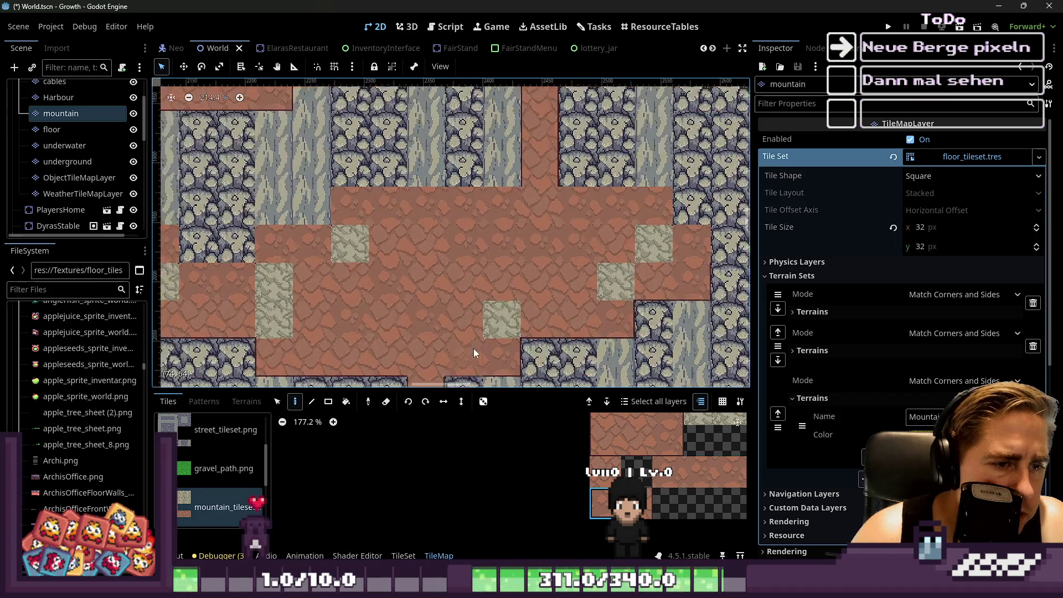
{"action": "scroll", "coordinate": [665, 519], "scroll_direction": "down", "scroll_amount": 3}
{"action": "scroll", "coordinate": [665, 520], "scroll_direction": "down", "scroll_amount": 1}
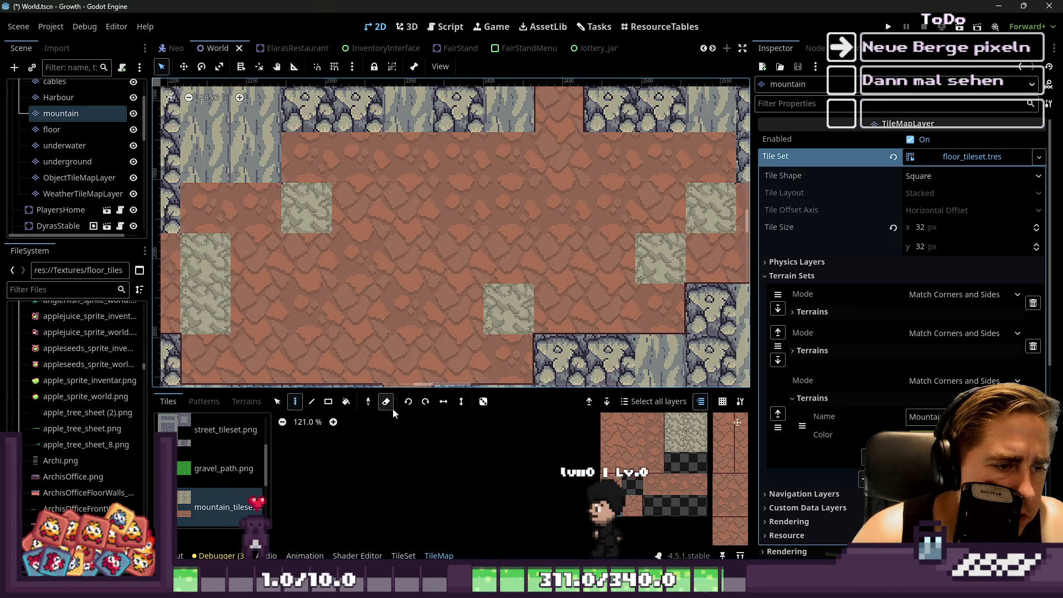
{"action": "scroll", "coordinate": [457, 256], "scroll_direction": "down", "scroll_amount": 1}
{"action": "scroll", "coordinate": [559, 314], "scroll_direction": "up", "scroll_amount": 6}
{"action": "scroll", "coordinate": [656, 294], "scroll_direction": "down", "scroll_amount": 8}
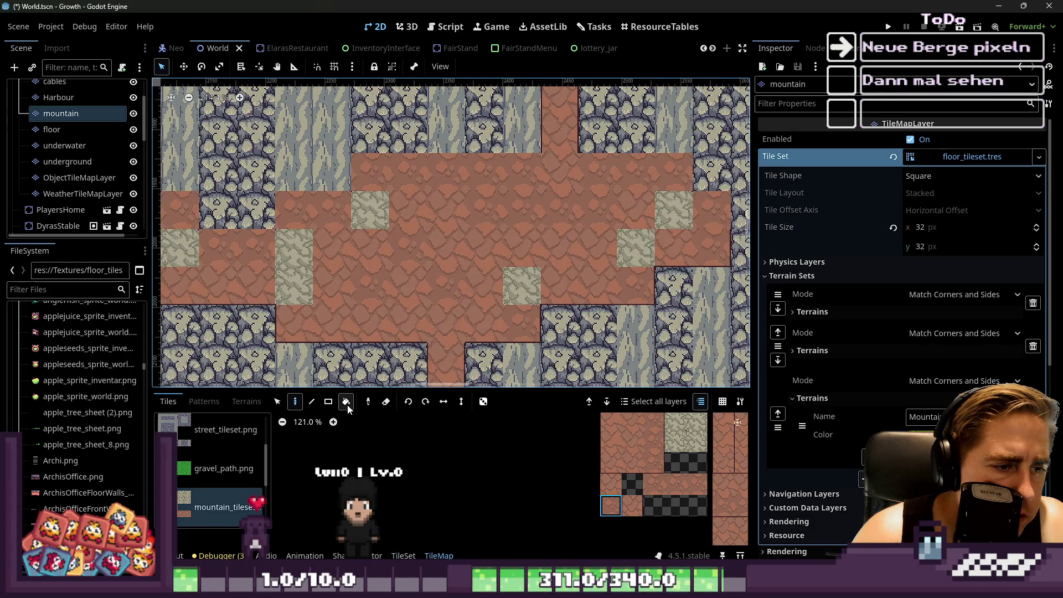
Fill a 6x5 block of tiles with the Rect tool and save the World scene.
{"action": "left_click", "coordinate": [331, 405]}
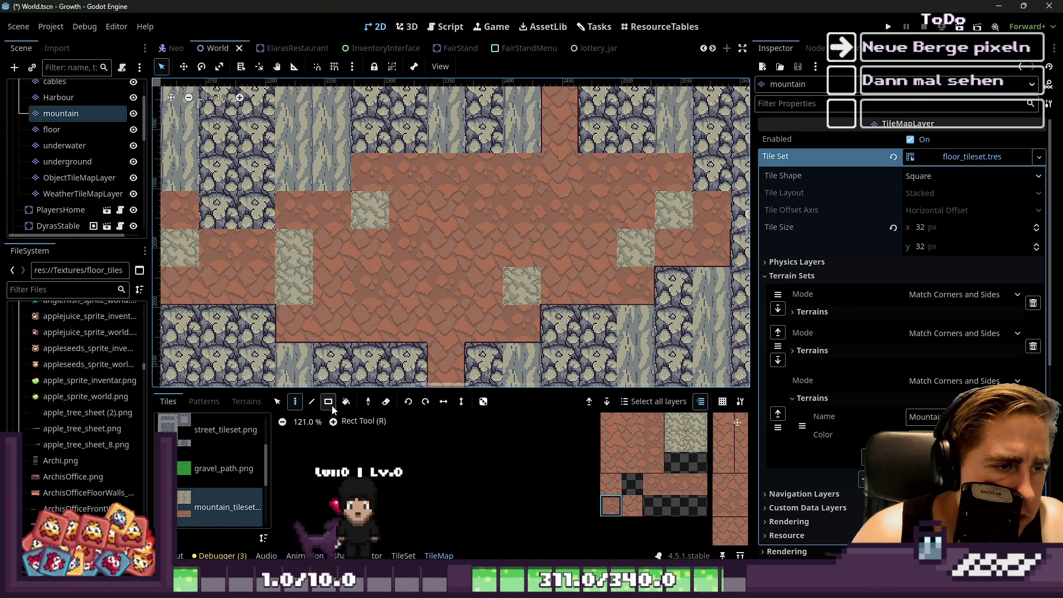
{"action": "mouse_move", "coordinate": [367, 177]}
{"action": "left_mouse_down"}
{"action": "mouse_move", "coordinate": [387, 202]}
{"action": "mouse_move", "coordinate": [526, 280]}
{"action": "mouse_move", "coordinate": [546, 319]}
{"action": "mouse_move", "coordinate": [522, 317]}
{"action": "left_mouse_up"}
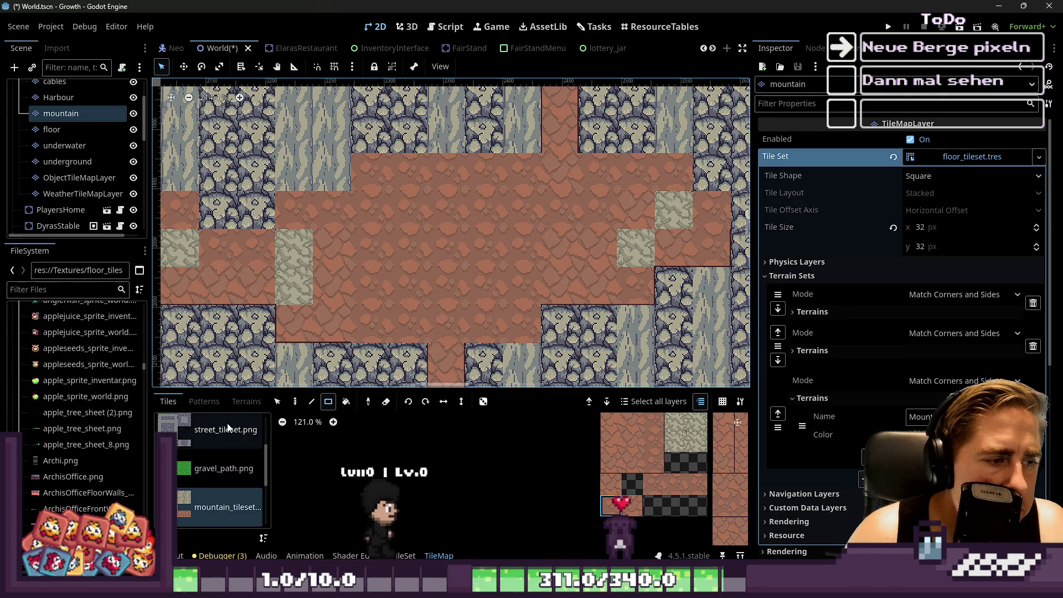
{"action": "key", "text": "ctrl+s"}
Select the Mountain terrain and paint it over the stone tiles of the open floor.
{"action": "left_click", "coordinate": [245, 402]}
{"action": "scroll", "coordinate": [207, 470], "scroll_direction": "down", "scroll_amount": 4}
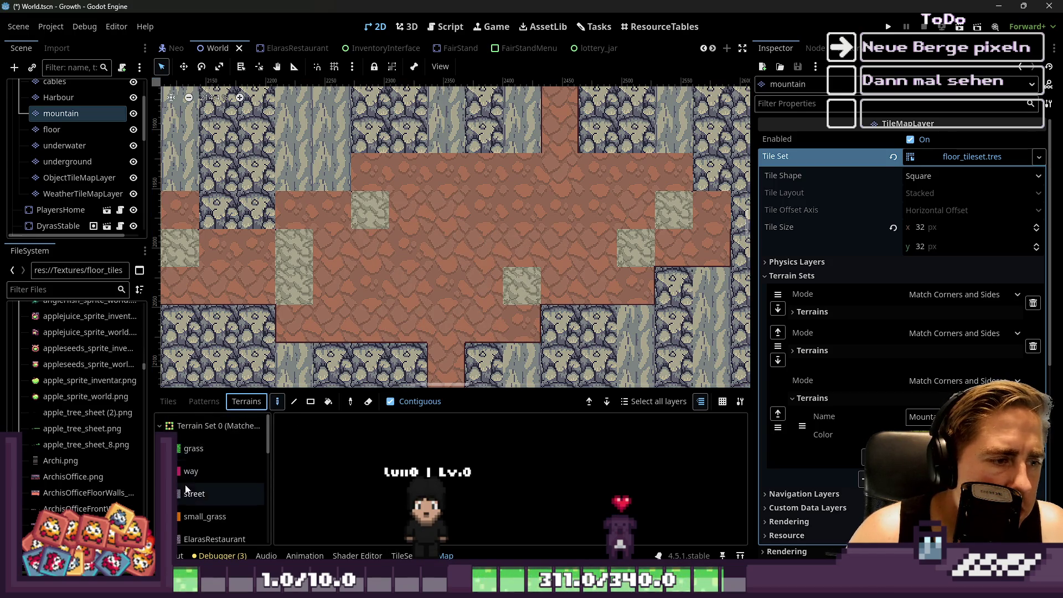
{"action": "scroll", "coordinate": [201, 476], "scroll_direction": "down", "scroll_amount": 5}
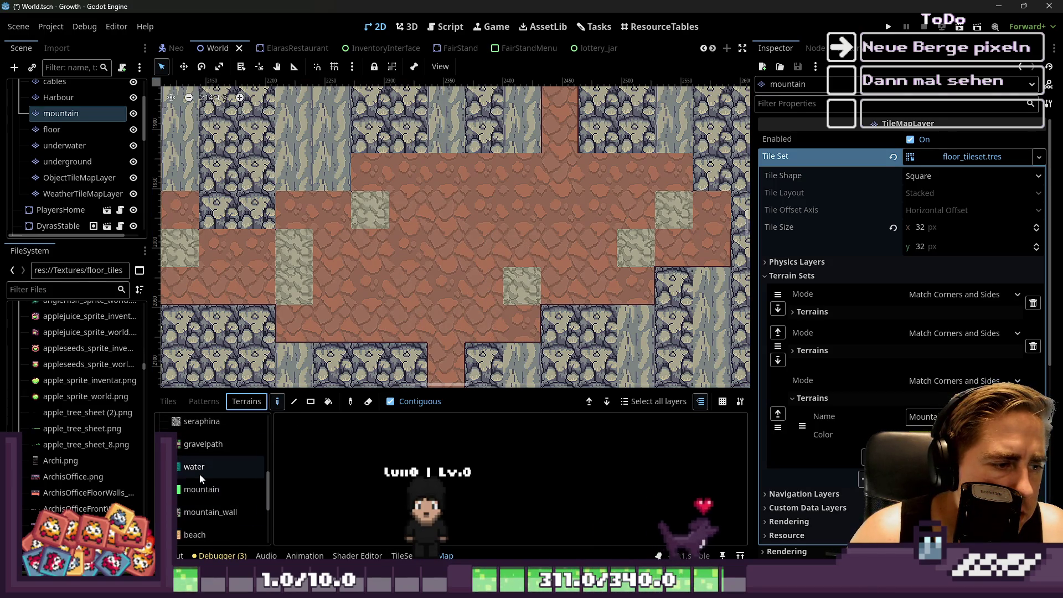
{"action": "left_click", "coordinate": [205, 527]}
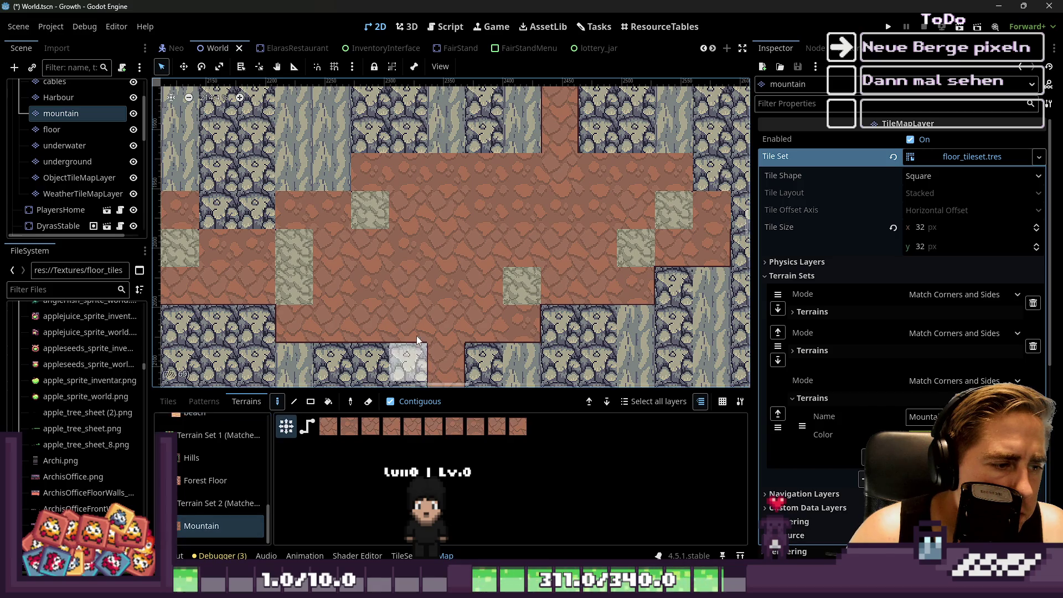
{"action": "left_click", "coordinate": [387, 199]}
{"action": "mouse_move", "coordinate": [416, 230]}
{"action": "left_mouse_down"}
{"action": "mouse_move", "coordinate": [400, 198]}
{"action": "mouse_move", "coordinate": [467, 182]}
{"action": "mouse_move", "coordinate": [388, 234]}
{"action": "left_mouse_up"}
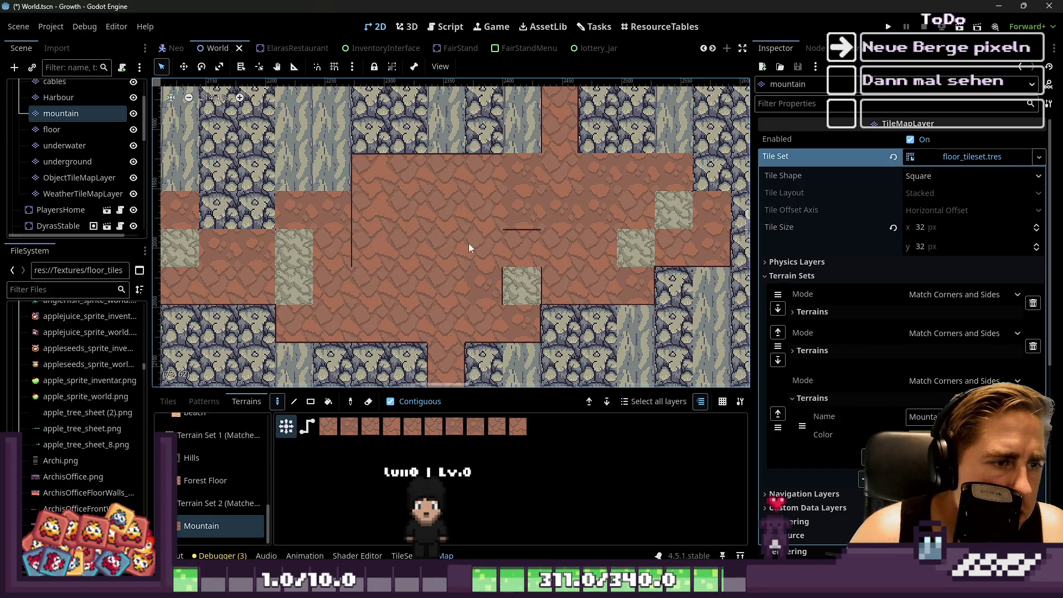
{"action": "left_click_drag", "start_coordinate": [649, 183], "coordinate": [555, 204]}
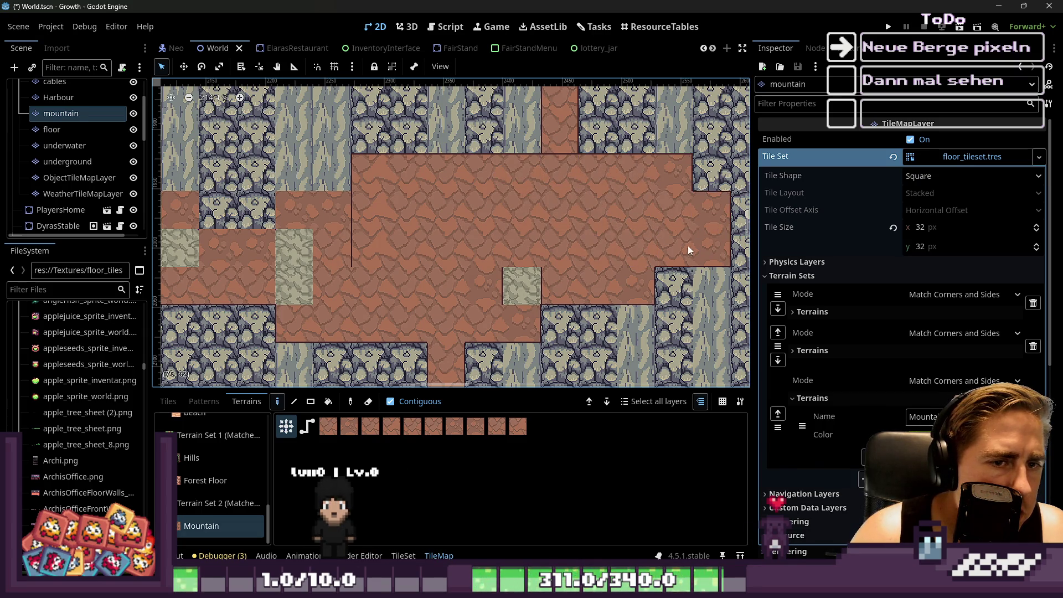
{"action": "left_click", "coordinate": [526, 284]}
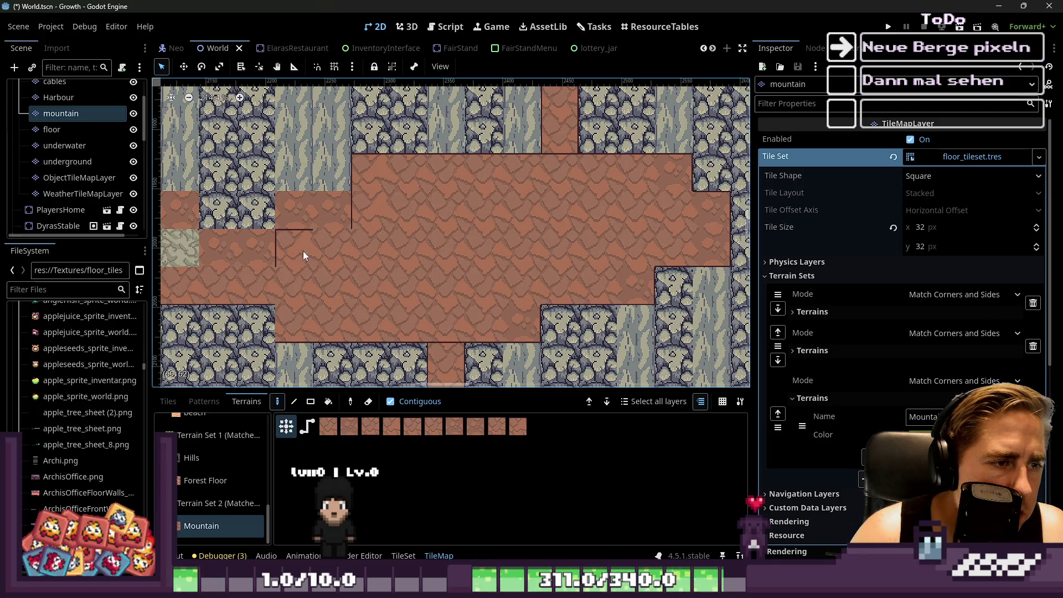
Repaint the beige tiles at the mountain's lower-left edge with Mountain terrain.
{"action": "left_click_drag", "start_coordinate": [248, 251], "coordinate": [473, 278]}
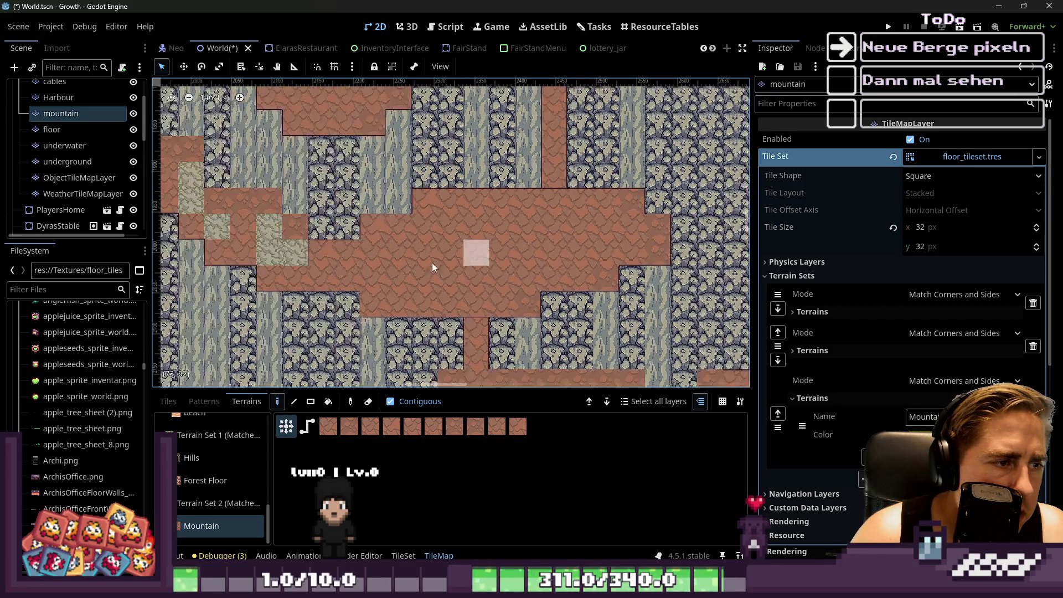
{"action": "scroll", "coordinate": [432, 263], "scroll_direction": "up", "scroll_amount": 3}
{"action": "scroll", "coordinate": [624, 247], "scroll_direction": "down", "scroll_amount": 2}
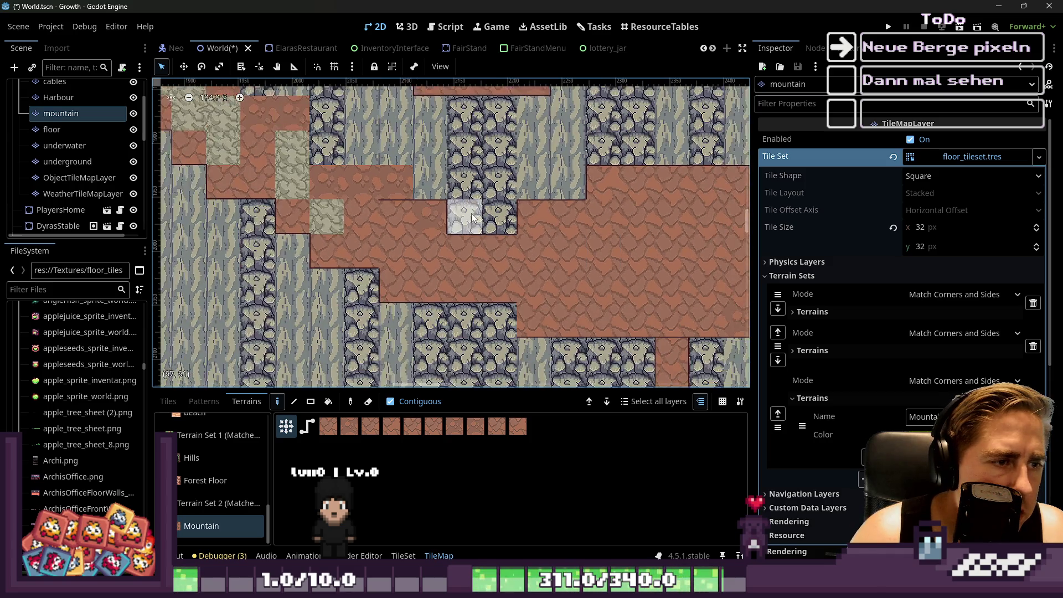
{"action": "scroll", "coordinate": [470, 213], "scroll_direction": "down", "scroll_amount": 1}
{"action": "scroll", "coordinate": [419, 198], "scroll_direction": "down", "scroll_amount": 1}
{"action": "scroll", "coordinate": [319, 189], "scroll_direction": "down", "scroll_amount": 2}
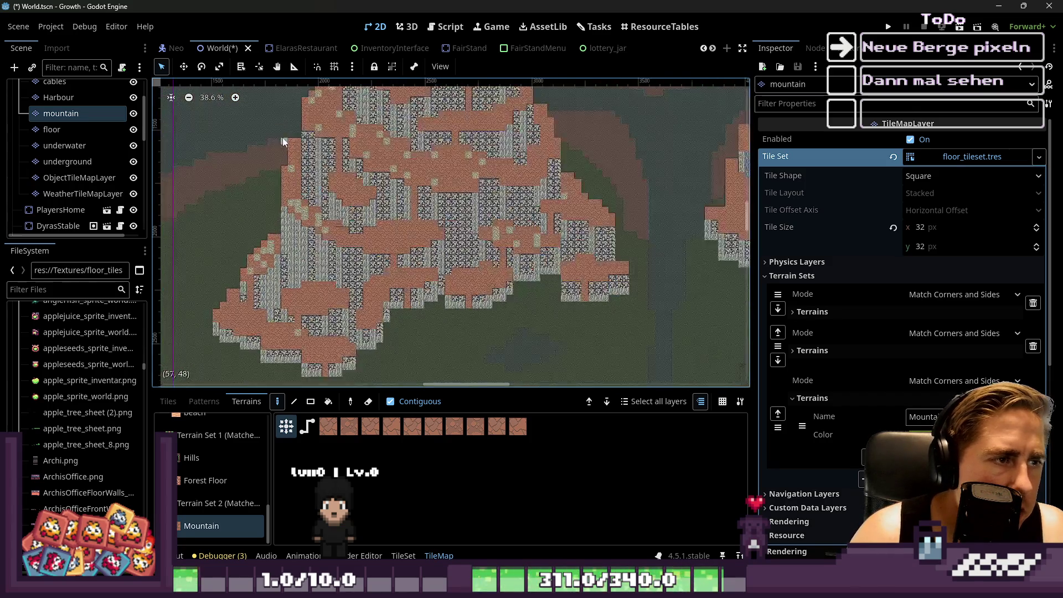
{"action": "scroll", "coordinate": [280, 148], "scroll_direction": "up", "scroll_amount": 5}
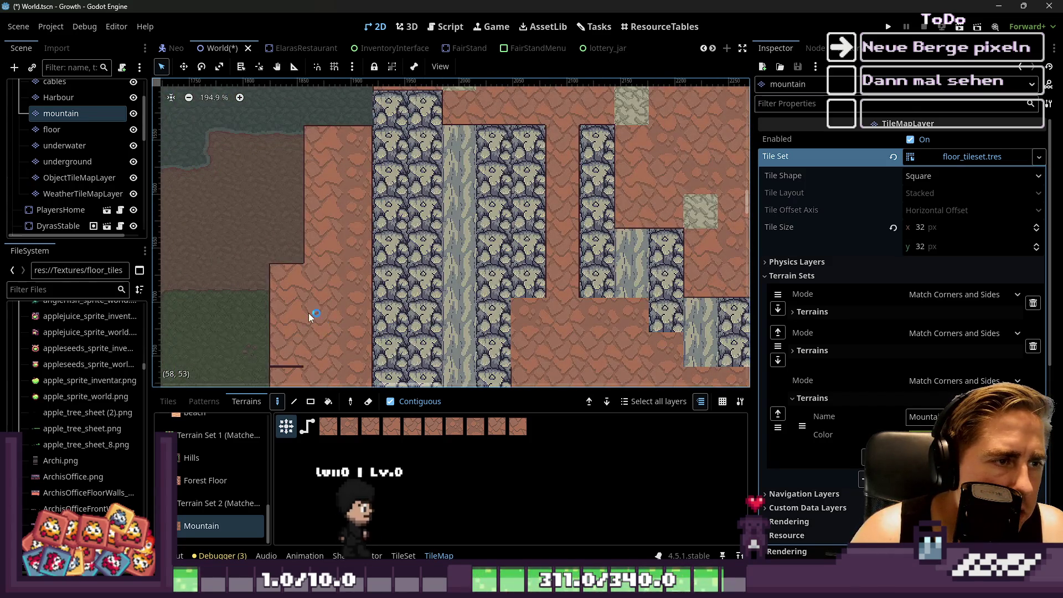
{"action": "scroll", "coordinate": [313, 293], "scroll_direction": "down", "scroll_amount": 3}
{"action": "mouse_move", "coordinate": [312, 293]}
{"action": "left_mouse_down"}
{"action": "mouse_move", "coordinate": [330, 214]}
{"action": "mouse_move", "coordinate": [307, 293]}
{"action": "left_mouse_up"}
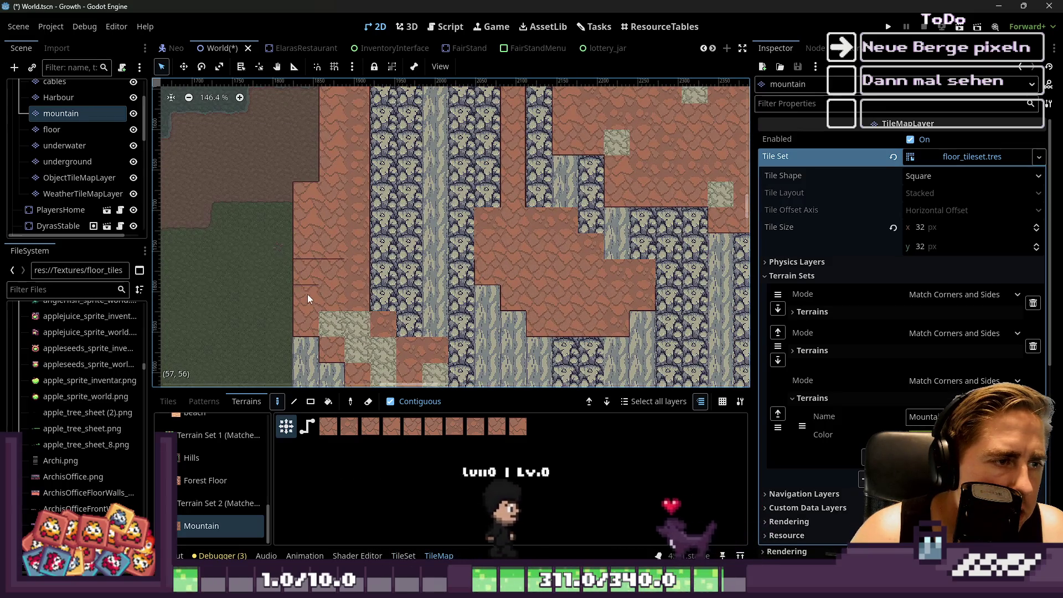
{"action": "left_click_drag", "start_coordinate": [348, 329], "coordinate": [372, 336]}
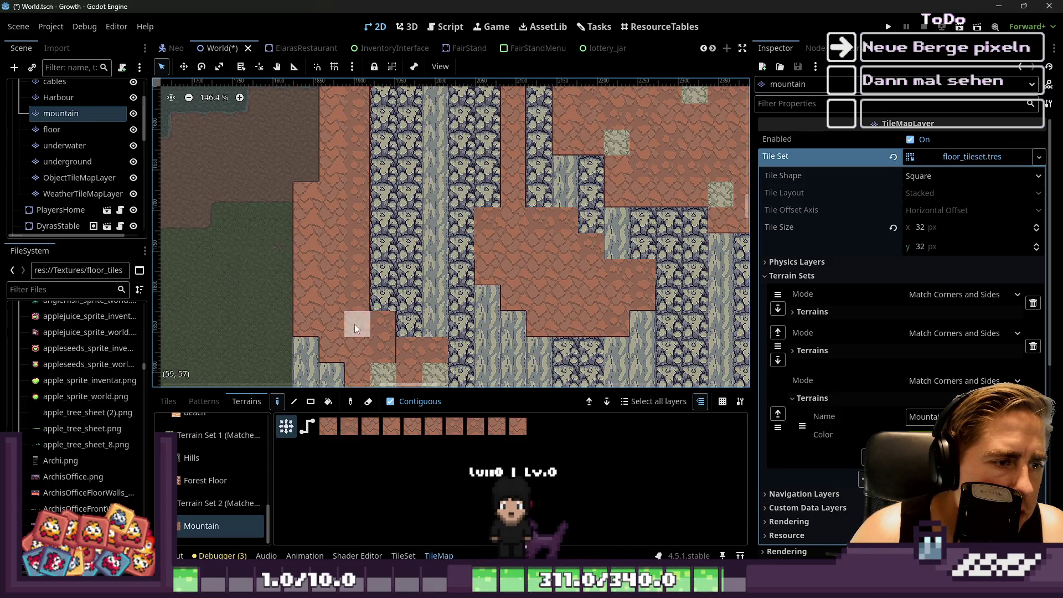
{"action": "scroll", "coordinate": [354, 324], "scroll_direction": "up", "scroll_amount": 5}
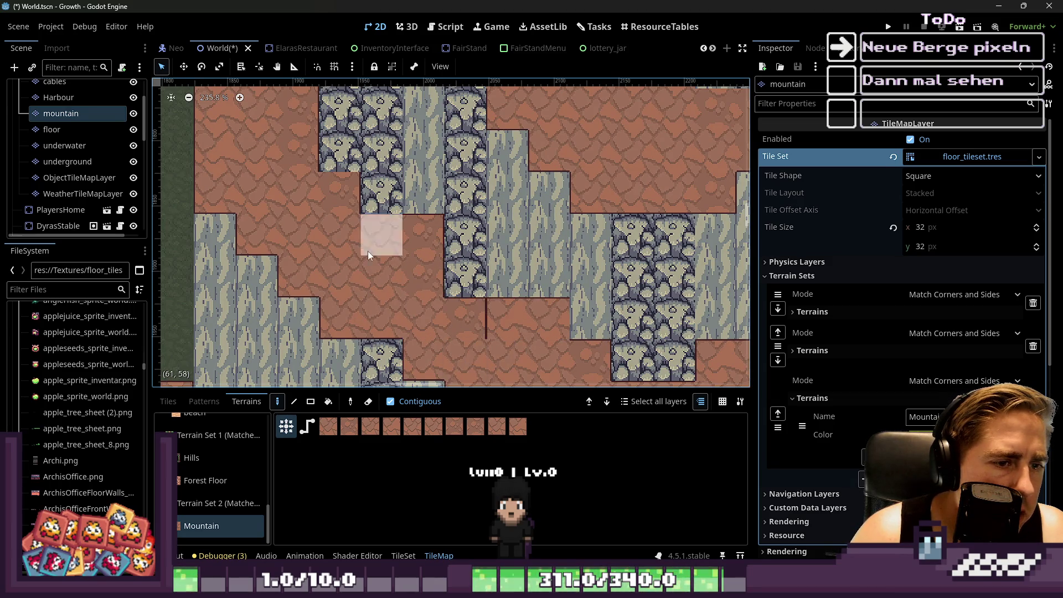
{"action": "scroll", "coordinate": [410, 276], "scroll_direction": "down", "scroll_amount": 3}
{"action": "scroll", "coordinate": [451, 301], "scroll_direction": "right", "scroll_amount": 1}
{"action": "scroll", "coordinate": [473, 283], "scroll_direction": "right", "scroll_amount": 5}
{"action": "scroll", "coordinate": [376, 210], "scroll_direction": "down", "scroll_amount": 3}
{"action": "scroll", "coordinate": [418, 296], "scroll_direction": "up", "scroll_amount": 3}
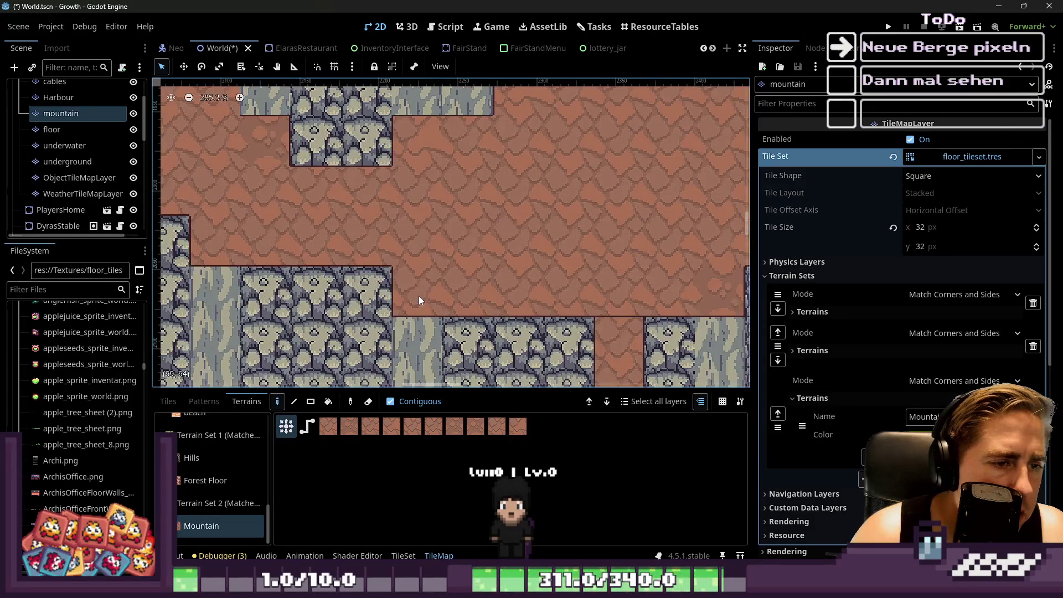
{"action": "scroll", "coordinate": [413, 287], "scroll_direction": "down", "scroll_amount": 3}
{"action": "scroll", "coordinate": [361, 258], "scroll_direction": "right", "scroll_amount": 5}
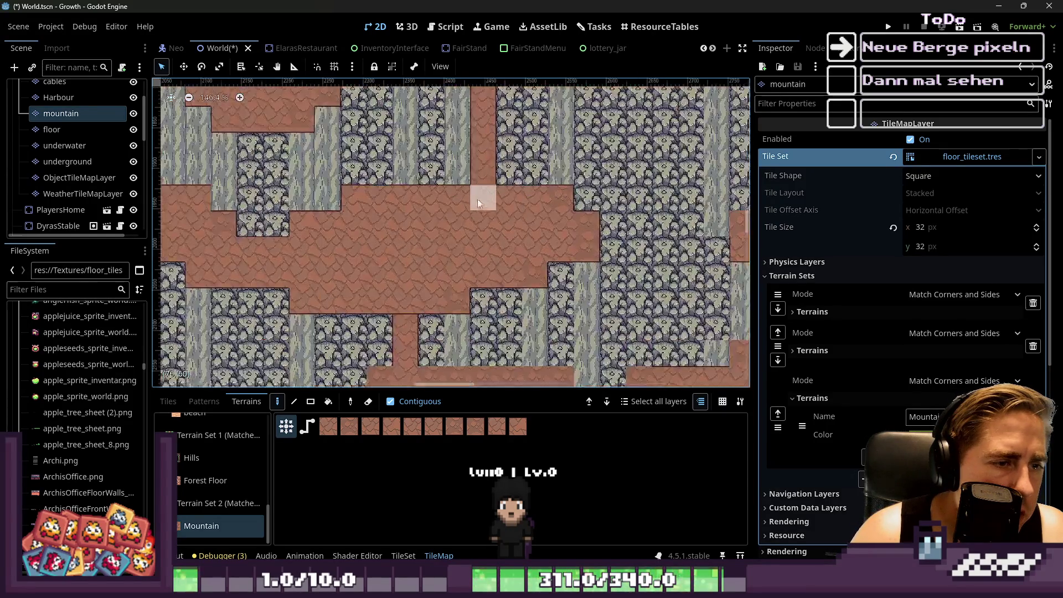
{"action": "scroll", "coordinate": [477, 198], "scroll_direction": "up", "scroll_amount": 2}
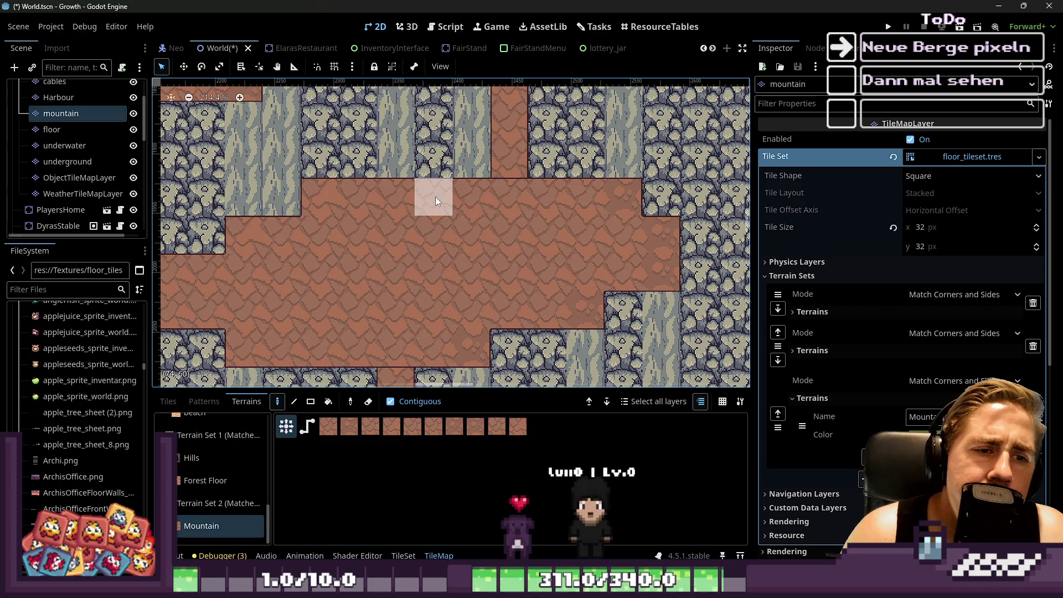
{"action": "scroll", "coordinate": [590, 212], "scroll_direction": "down", "scroll_amount": 2}
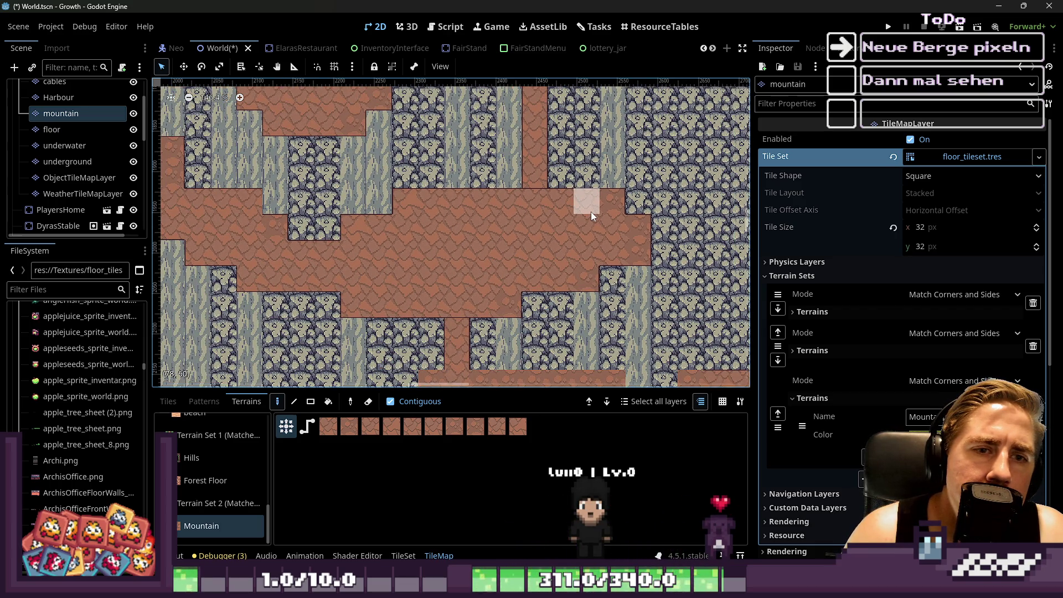
{"action": "scroll", "coordinate": [498, 327], "scroll_direction": "up", "scroll_amount": 2}
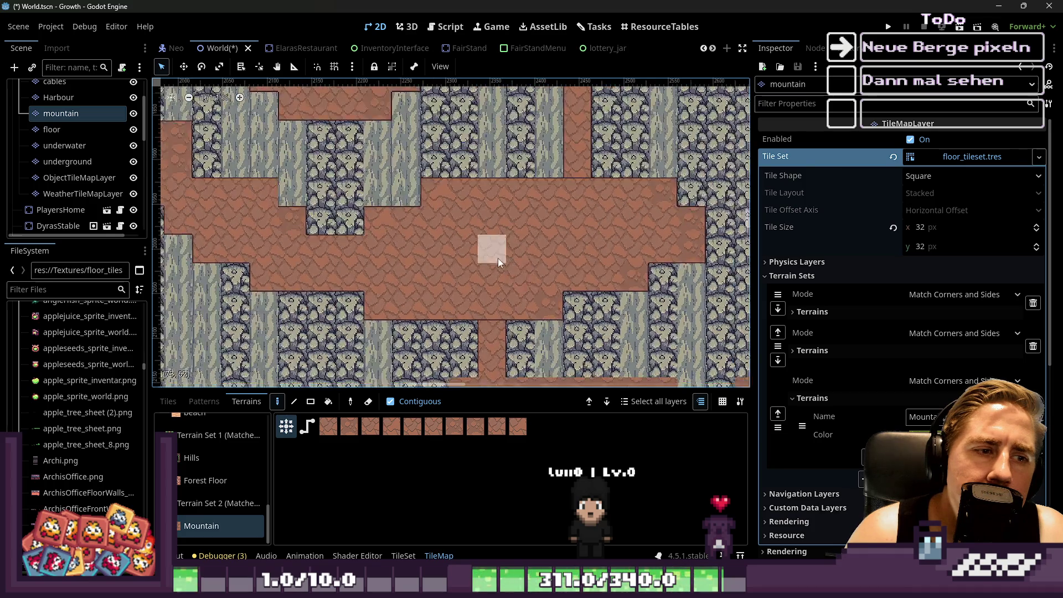
{"action": "scroll", "coordinate": [497, 258], "scroll_direction": "up", "scroll_amount": 4}
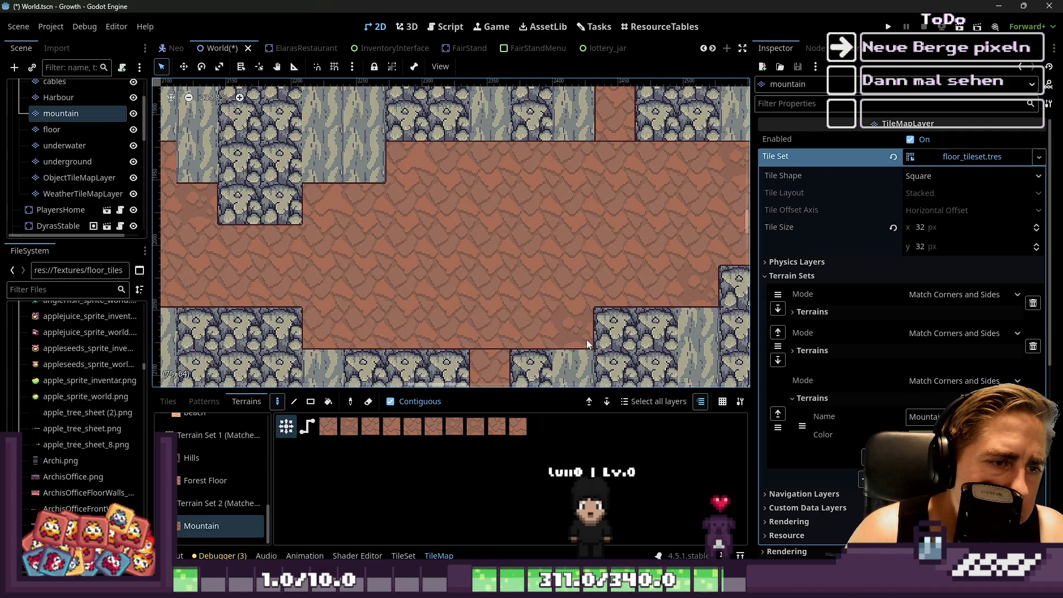
{"action": "scroll", "coordinate": [450, 268], "scroll_direction": "down", "scroll_amount": 3}
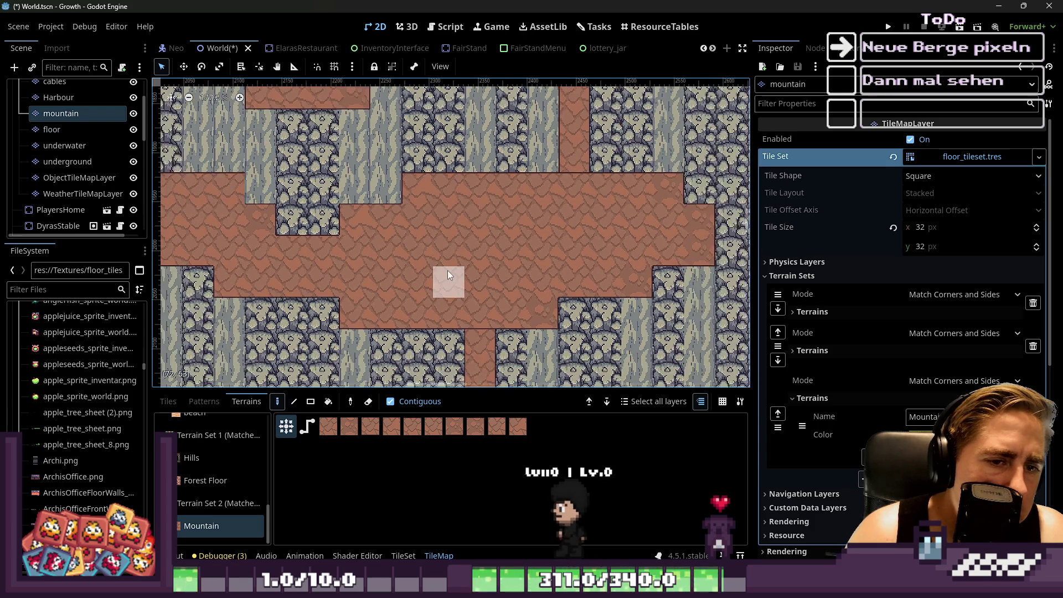
{"action": "scroll", "coordinate": [602, 218], "scroll_direction": "down", "scroll_amount": 1}
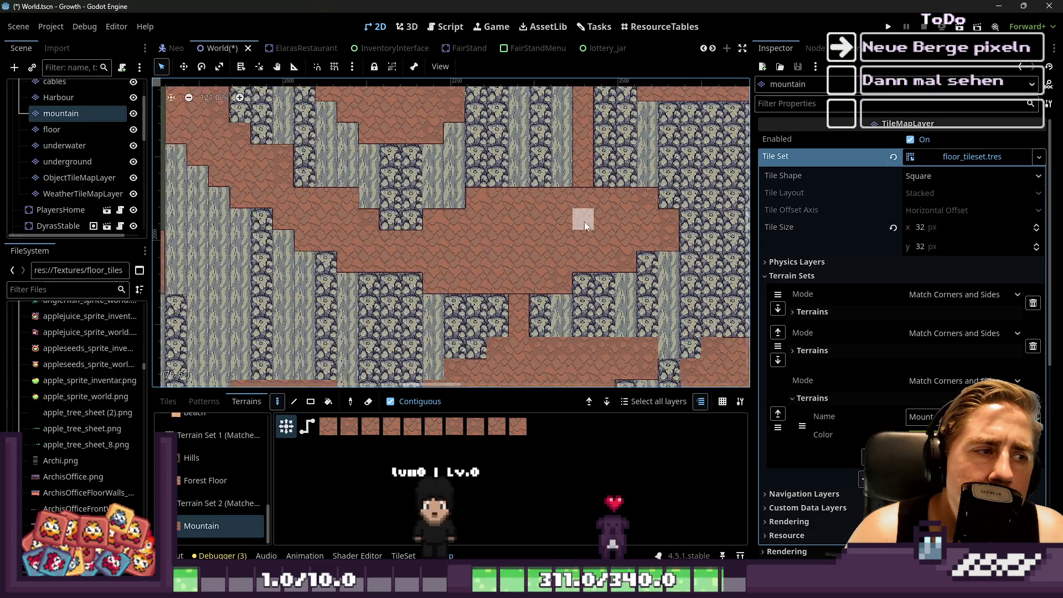
{"action": "scroll", "coordinate": [499, 252], "scroll_direction": "up", "scroll_amount": 1}
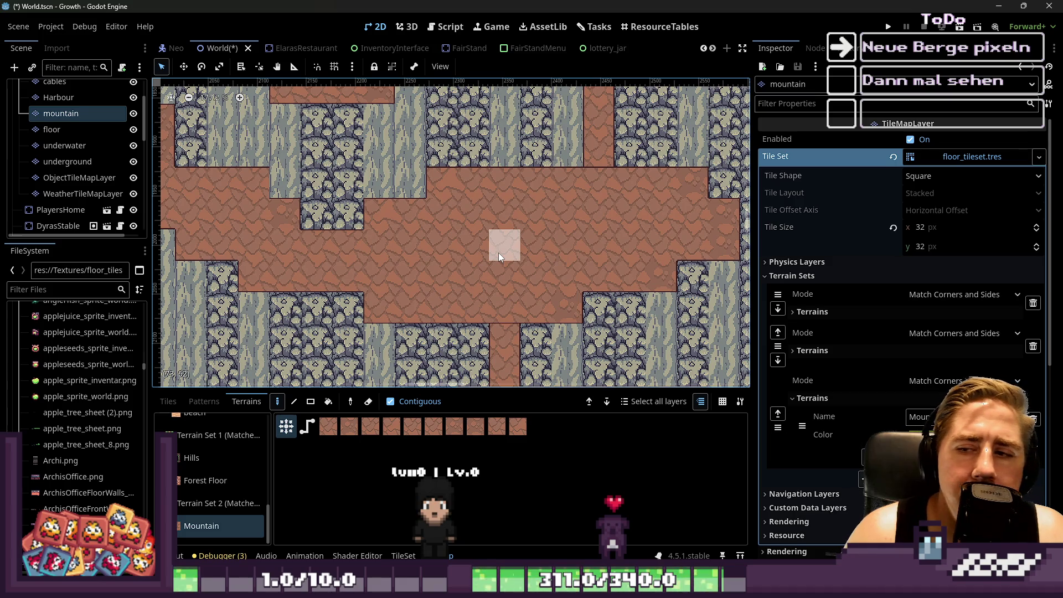
{"action": "scroll", "coordinate": [495, 247], "scroll_direction": "up", "scroll_amount": 1}
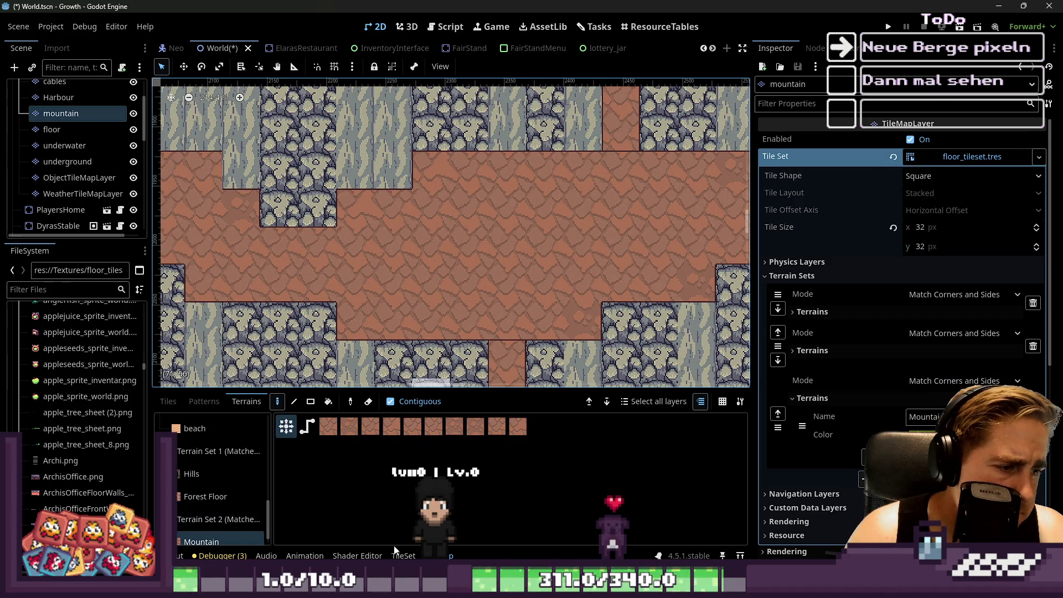
Enter 0.3 as the Probability value to paint onto the mountain tiles.
{"action": "left_click", "coordinate": [409, 555]}
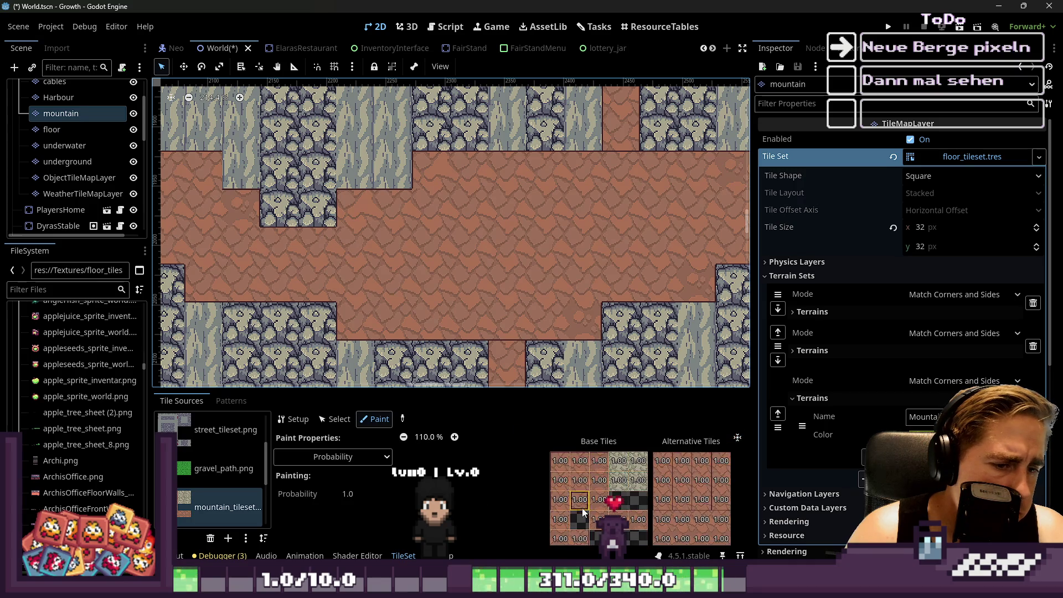
{"action": "scroll", "coordinate": [591, 483], "scroll_direction": "up", "scroll_amount": 2}
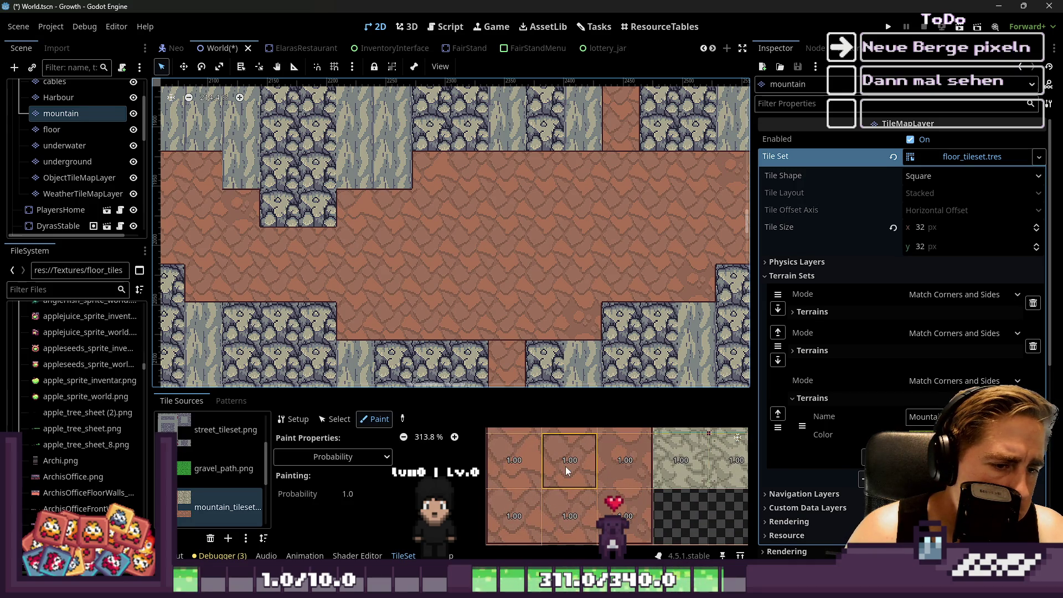
{"action": "left_click", "coordinate": [359, 493]}
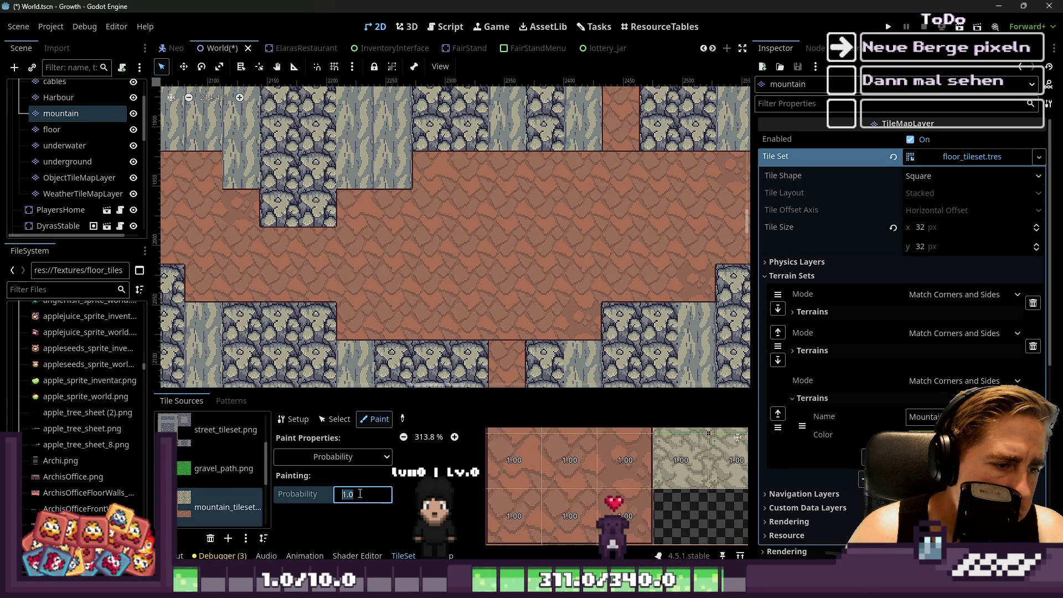
{"action": "right_click", "coordinate": [311, 498]}
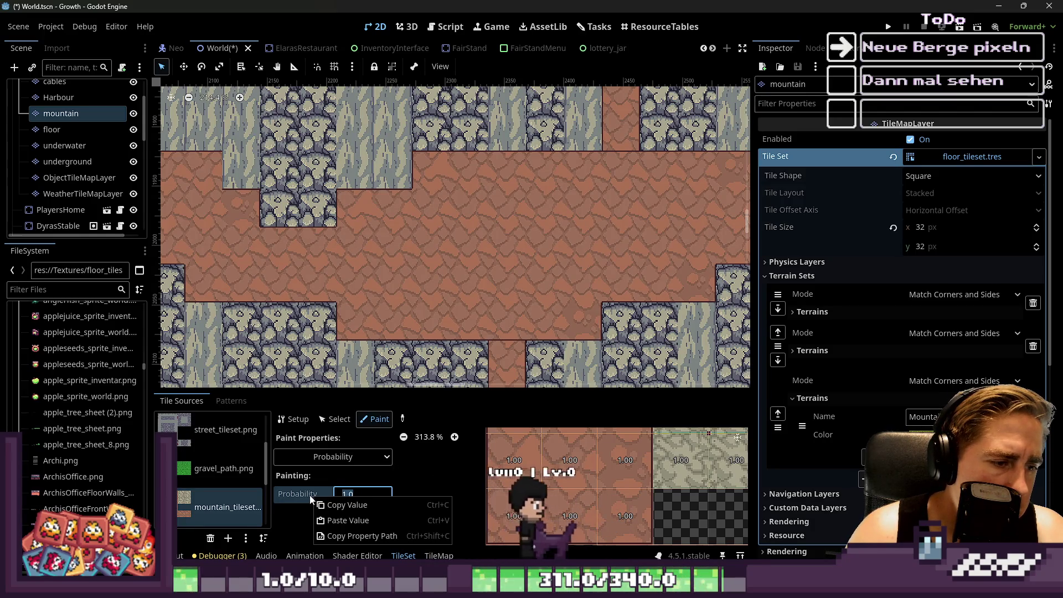
{"action": "left_click", "coordinate": [306, 494]}
{"action": "right_click", "coordinate": [298, 490]}
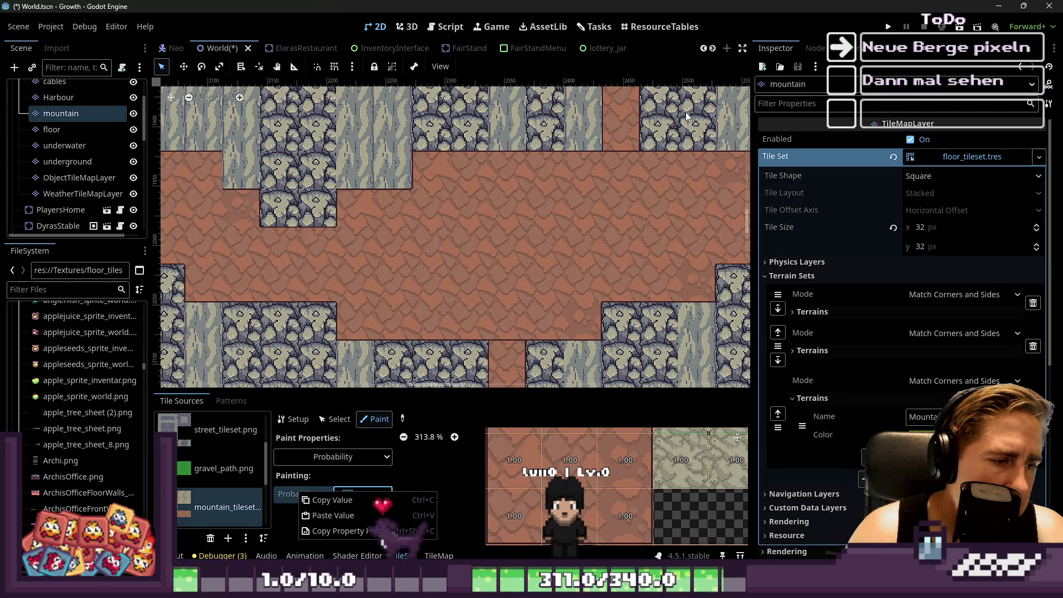
{"action": "key", "text": "Escape"}
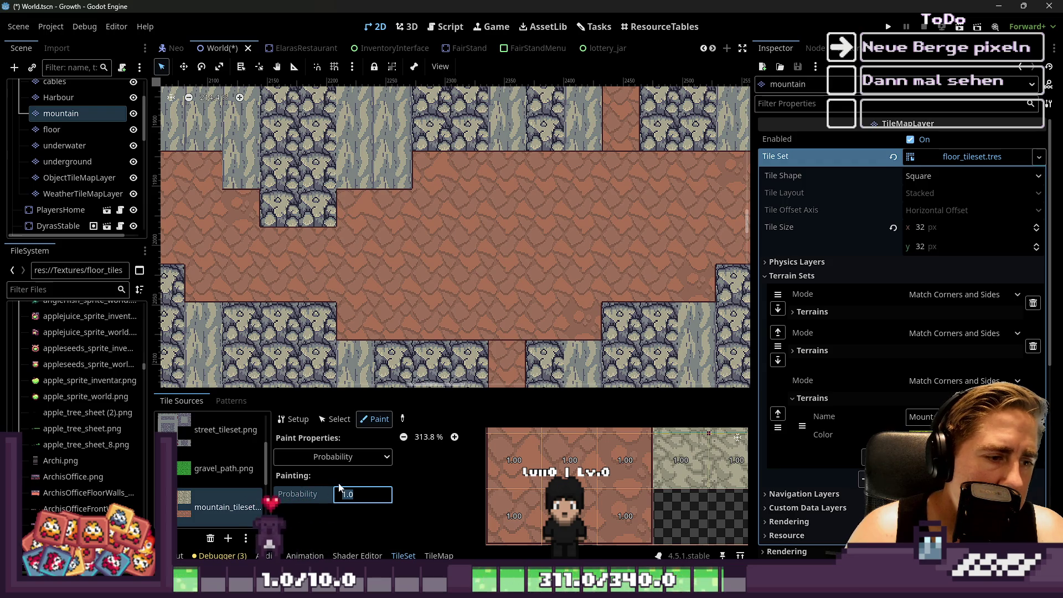
{"action": "type", "text": "0.3"}
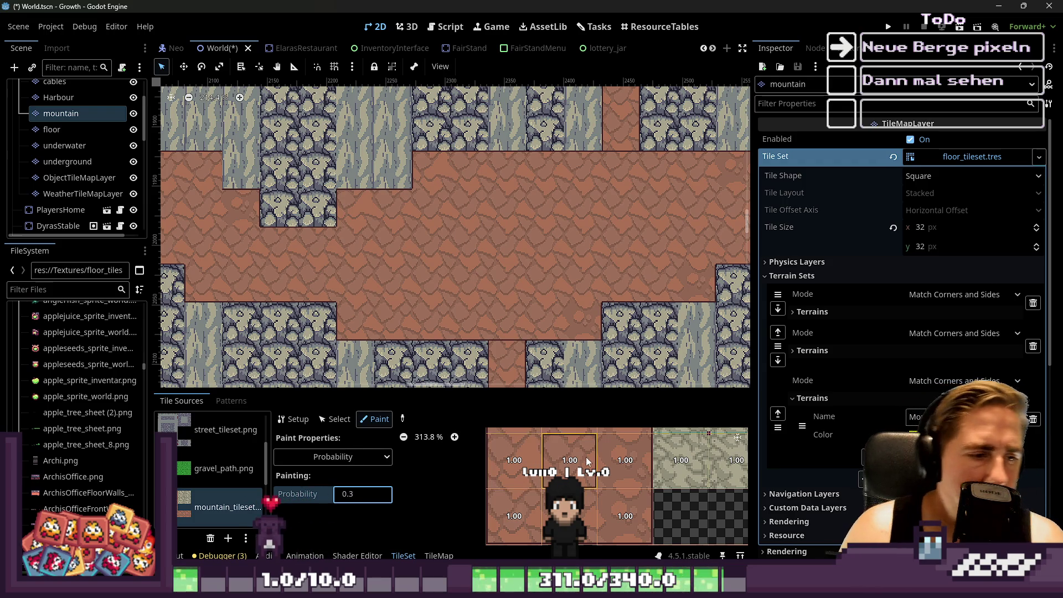
{"action": "scroll", "coordinate": [577, 461], "scroll_direction": "down", "scroll_amount": 4}
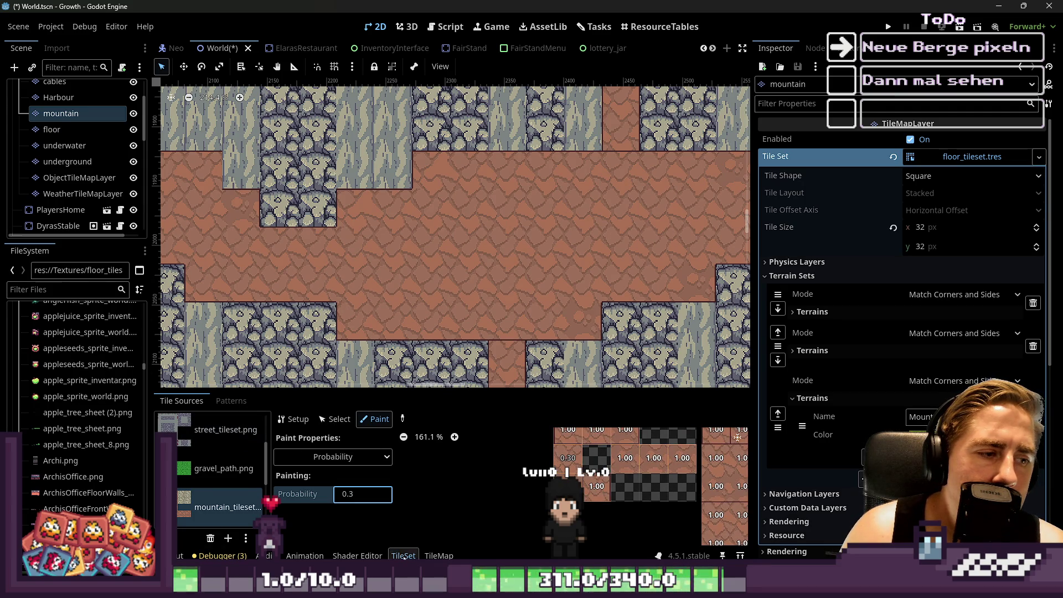
{"action": "left_click", "coordinate": [425, 555]}
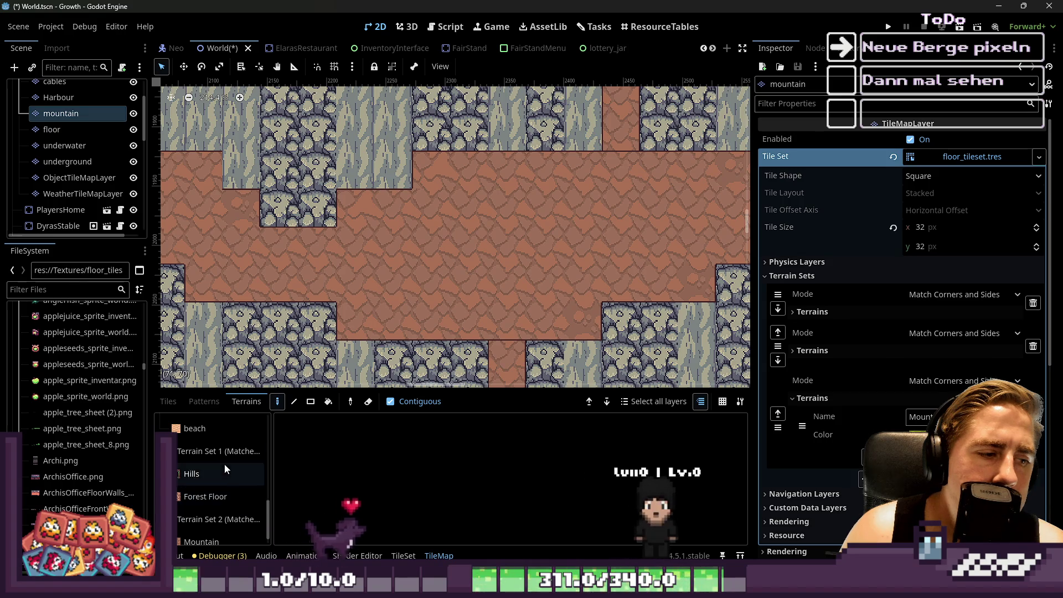
Bucket-fill the lower and central floor areas with Mountain terrain.
{"action": "scroll", "coordinate": [238, 498], "scroll_direction": "down", "scroll_amount": 1}
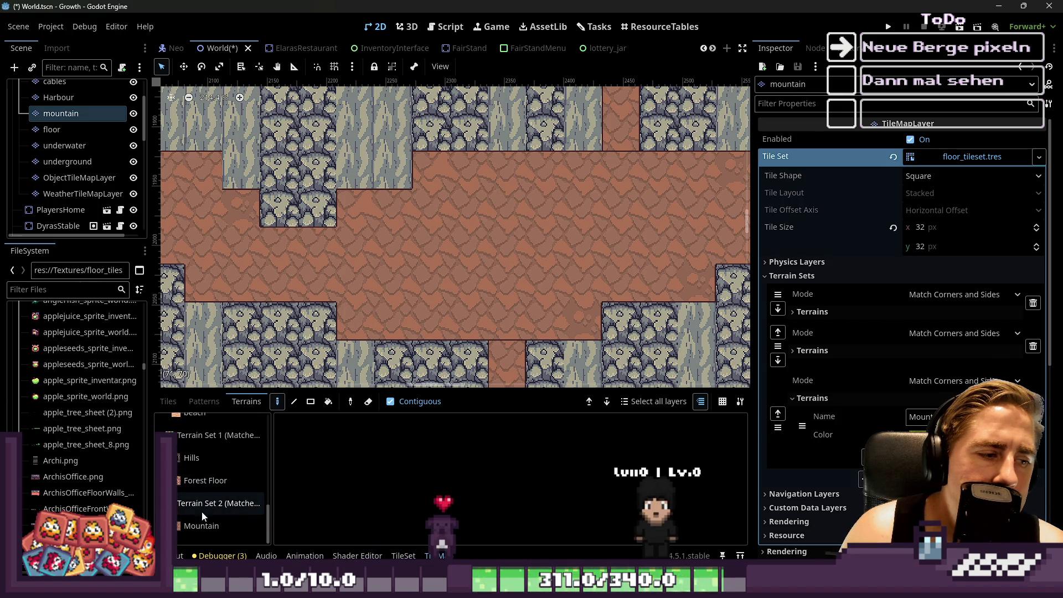
{"action": "left_click", "coordinate": [236, 524]}
{"action": "left_click", "coordinate": [327, 402]}
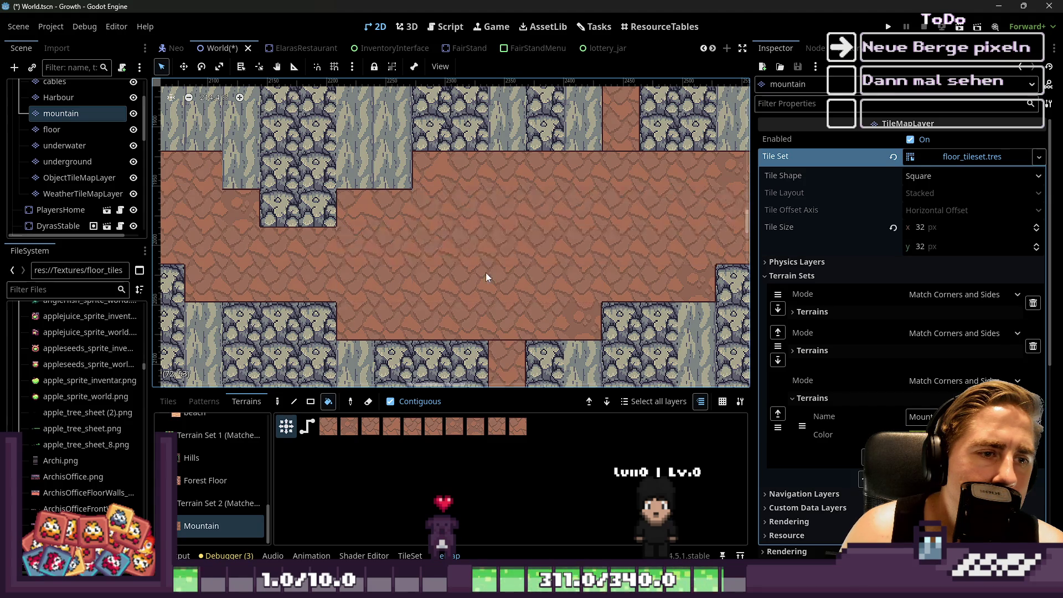
{"action": "left_click", "coordinate": [512, 286]}
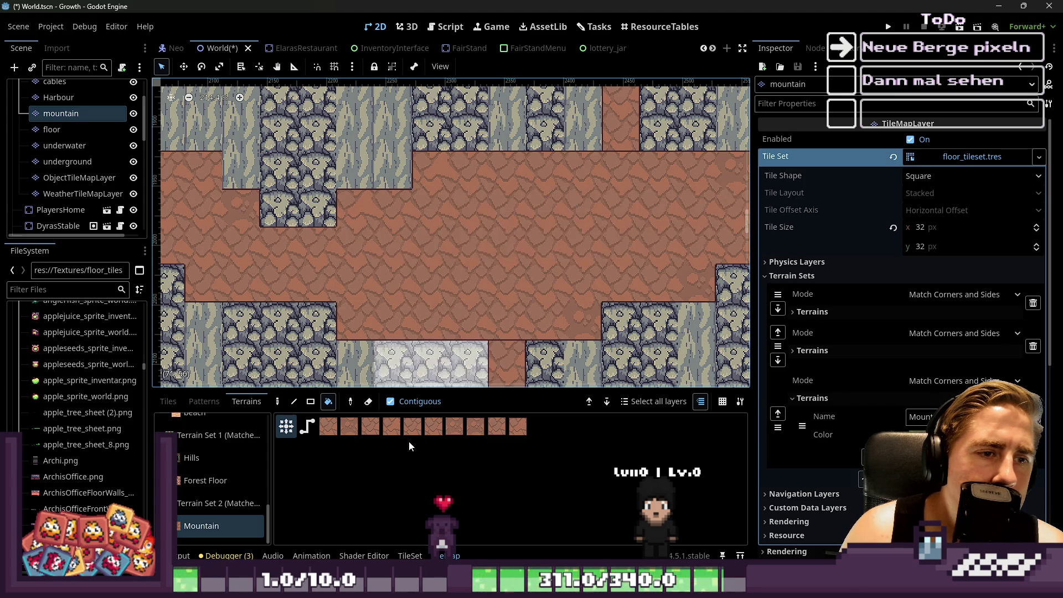
{"action": "left_click", "coordinate": [454, 426]}
{"action": "left_click", "coordinate": [496, 278]}
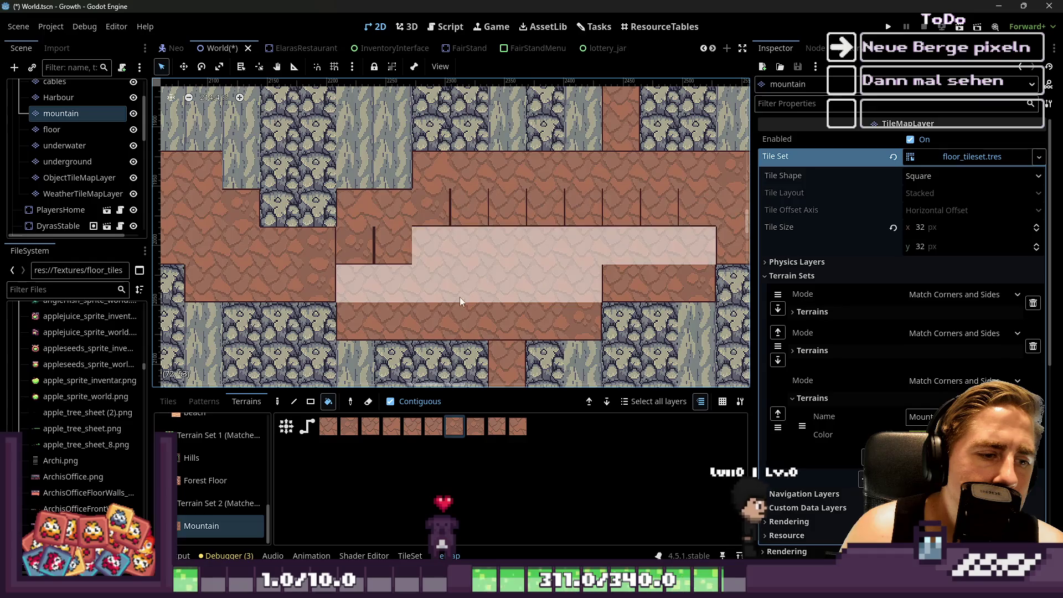
{"action": "left_click", "coordinate": [634, 258]}
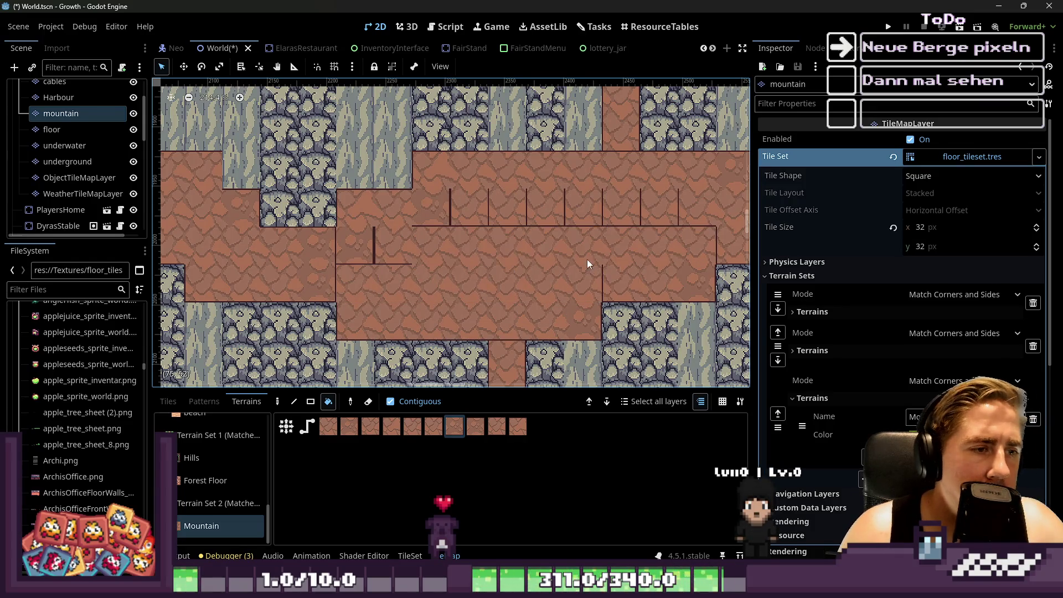
Switch terrain painting to rectangle mode and enlarge the tile painting panel.
{"action": "left_click", "coordinate": [467, 251]}
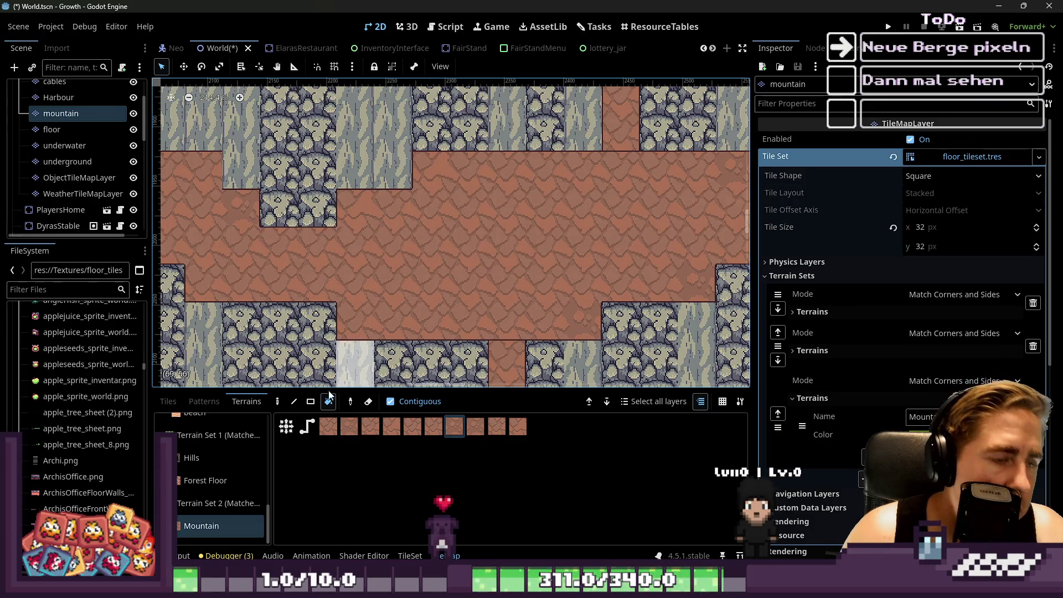
{"action": "key", "text": "r"}
{"action": "left_click_drag", "start_coordinate": [386, 391], "coordinate": [332, 266]}
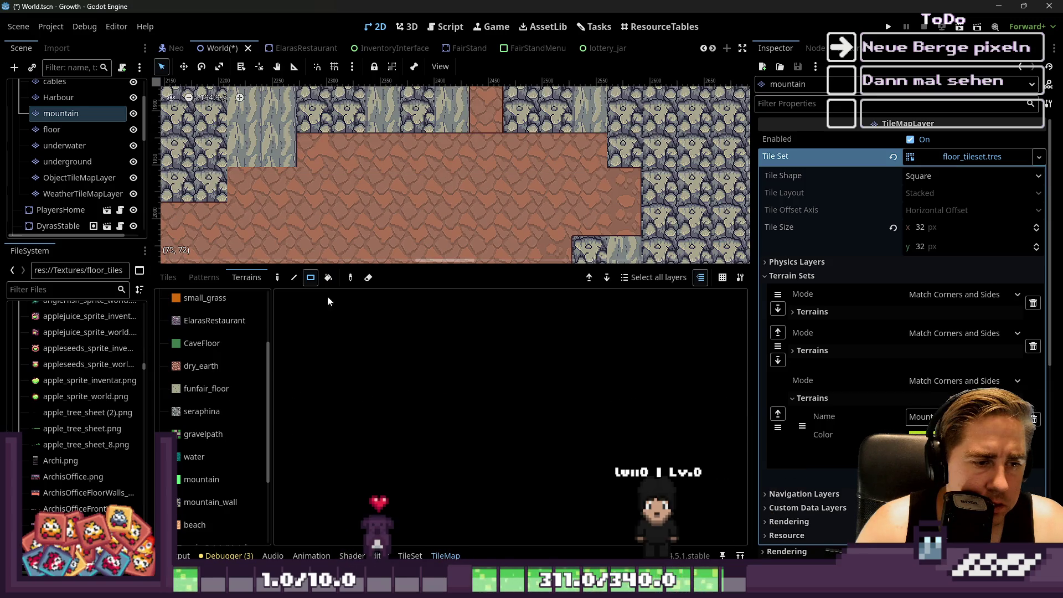
Bucket-fill the small patch, upper strip, central and large floor areas with Mountain terrain.
{"action": "left_click", "coordinate": [330, 279]}
{"action": "scroll", "coordinate": [618, 178], "scroll_direction": "down", "scroll_amount": 6}
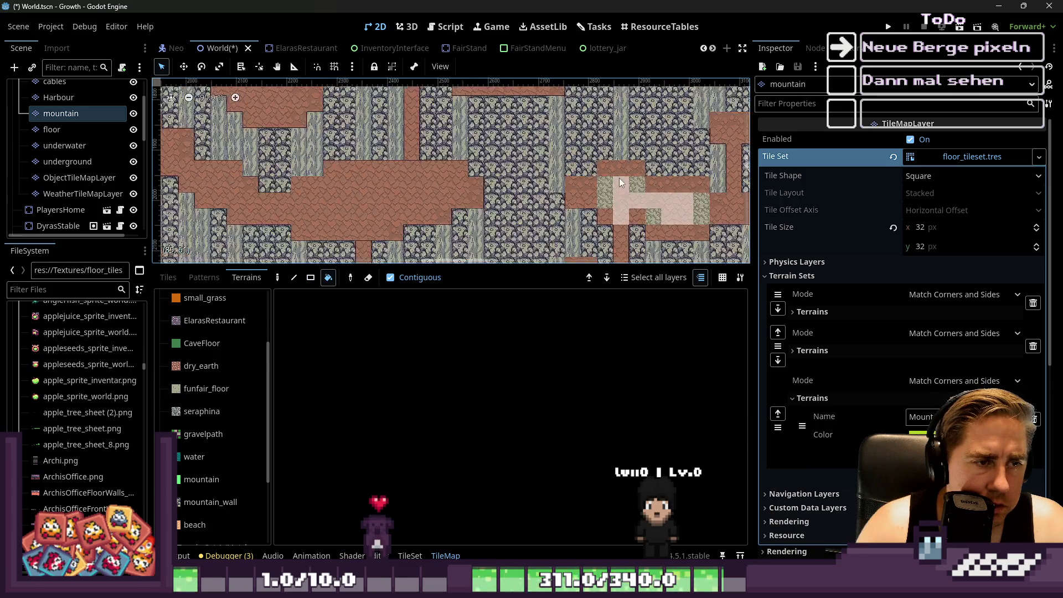
{"action": "scroll", "coordinate": [216, 437], "scroll_direction": "down", "scroll_amount": 3}
{"action": "left_click", "coordinate": [210, 526]}
{"action": "scroll", "coordinate": [389, 158], "scroll_direction": "up", "scroll_amount": 6}
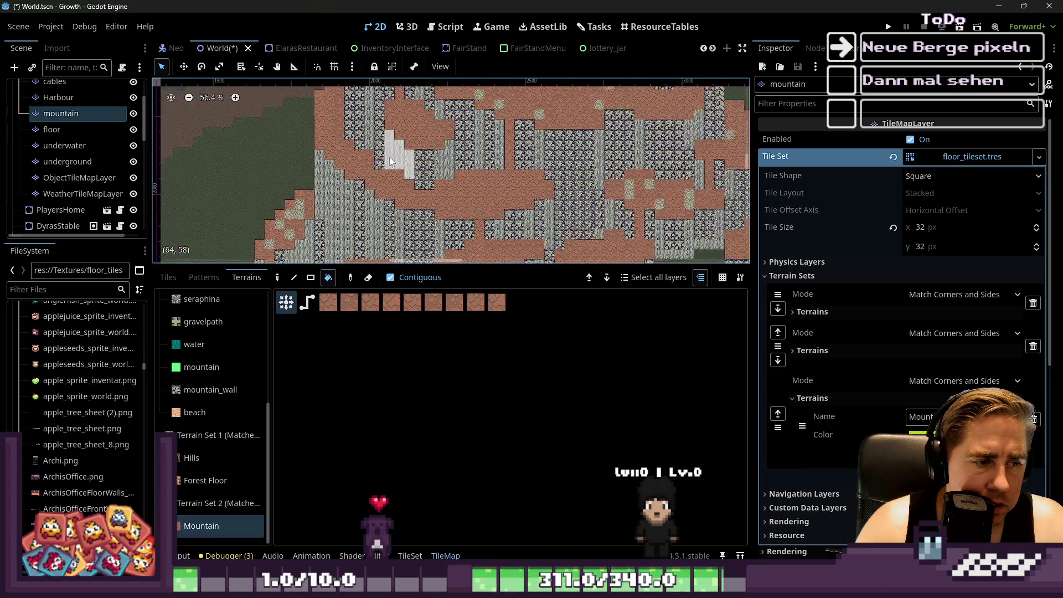
{"action": "left_click", "coordinate": [506, 208]}
{"action": "scroll", "coordinate": [486, 219], "scroll_direction": "up", "scroll_amount": 5}
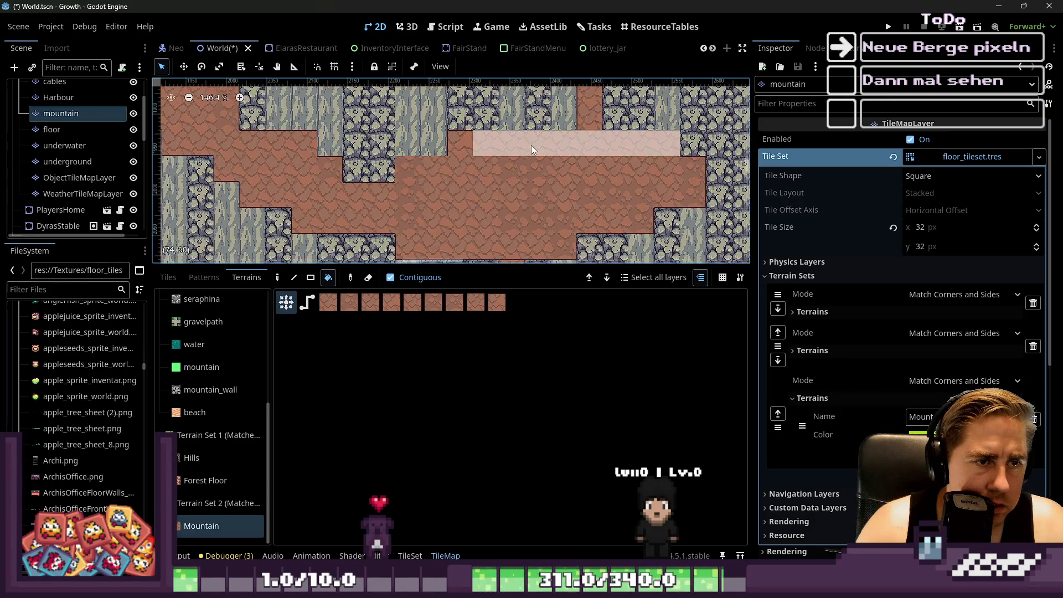
{"action": "left_click", "coordinate": [489, 144]}
{"action": "scroll", "coordinate": [516, 177], "scroll_direction": "down", "scroll_amount": 2}
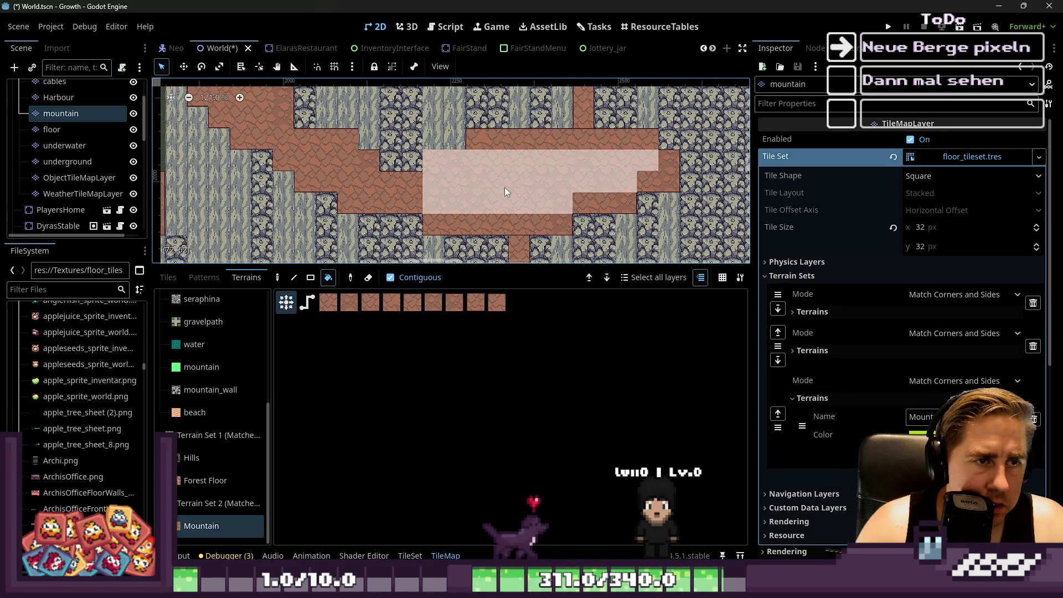
{"action": "left_click", "coordinate": [505, 187]}
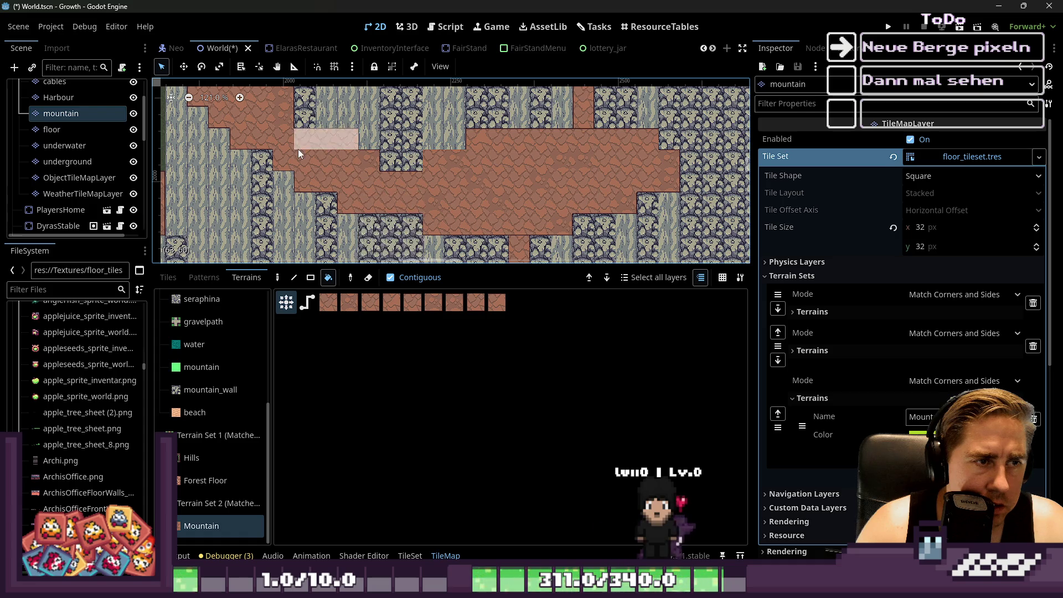
{"action": "scroll", "coordinate": [298, 159], "scroll_direction": "down", "scroll_amount": 4}
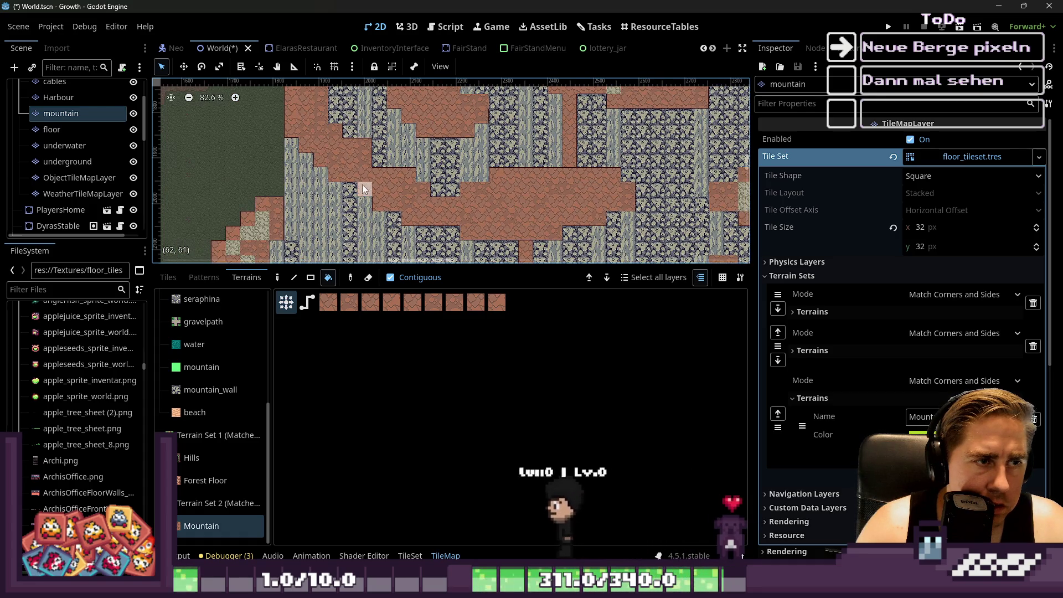
{"action": "scroll", "coordinate": [354, 161], "scroll_direction": "up", "scroll_amount": 1}
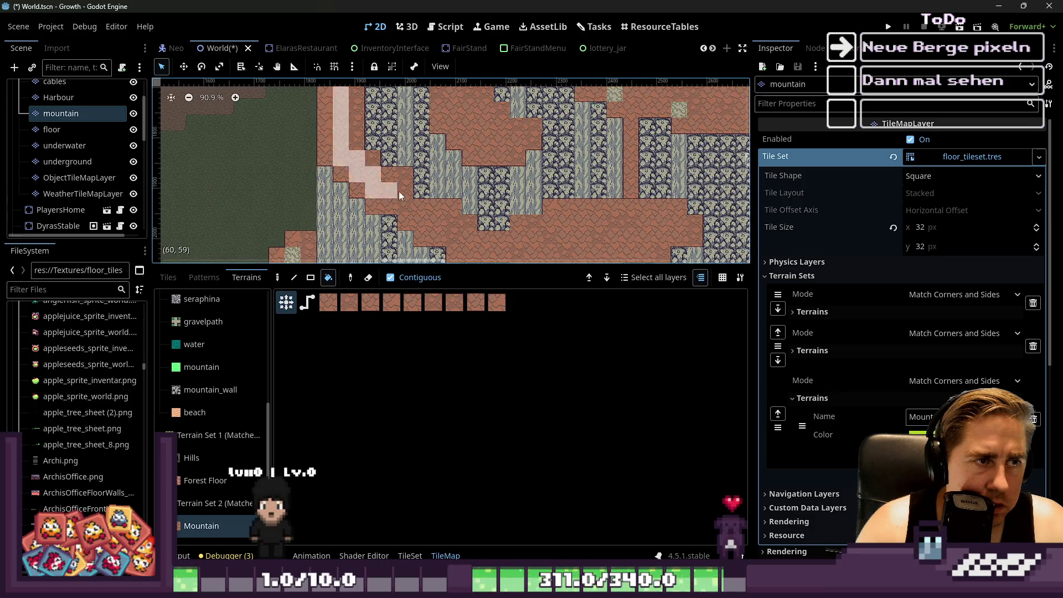
{"action": "scroll", "coordinate": [398, 191], "scroll_direction": "down", "scroll_amount": 1}
{"action": "scroll", "coordinate": [566, 241], "scroll_direction": "up", "scroll_amount": 5}
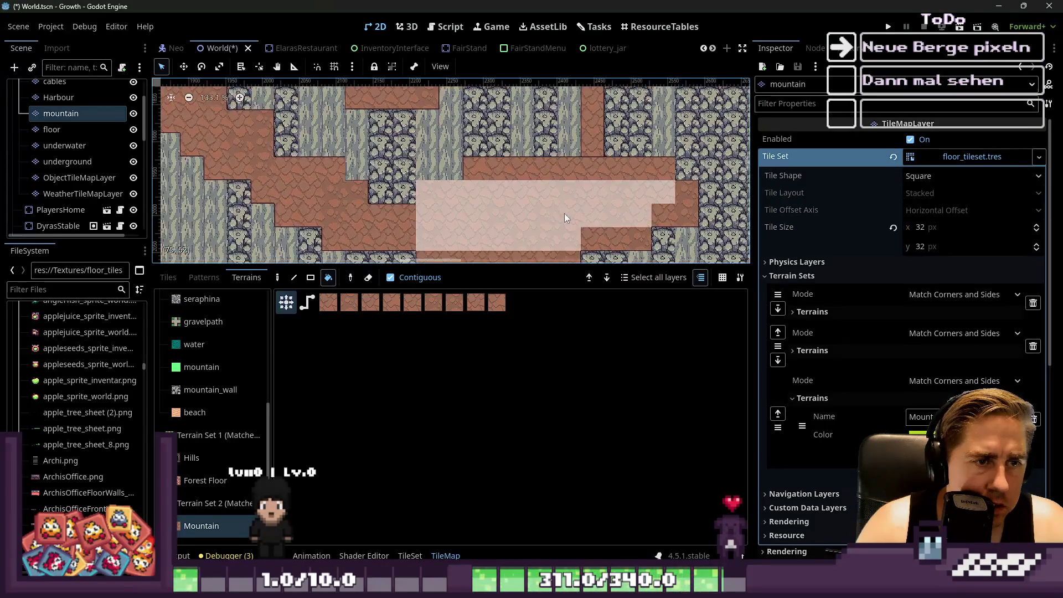
{"action": "left_click", "coordinate": [559, 211]}
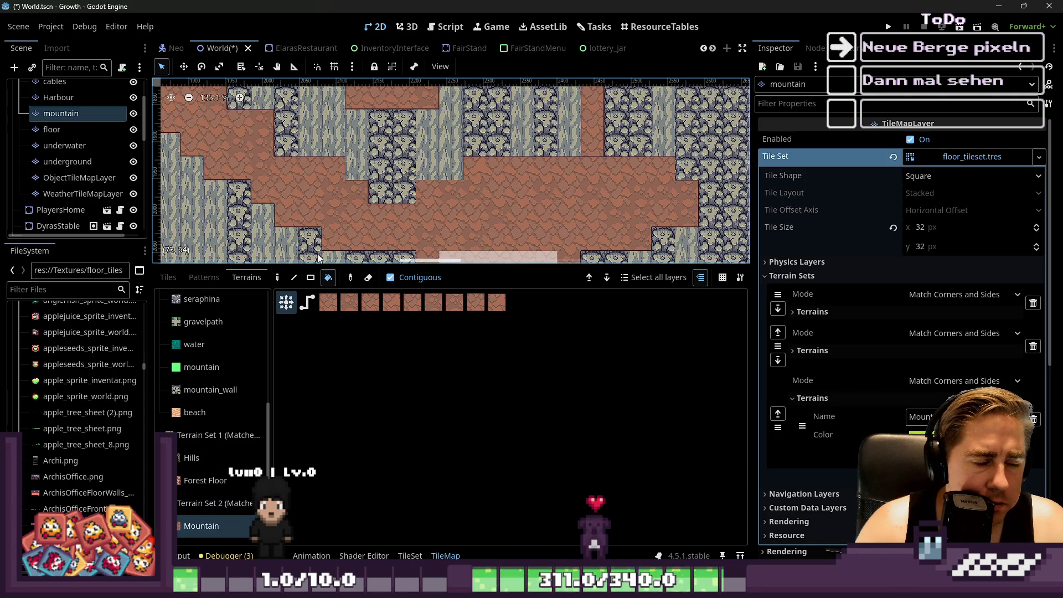
Show the mountain tileset atlas in the Tiles tab and pick the middle-left mountain tile.
{"action": "left_click", "coordinate": [204, 277]}
{"action": "left_click", "coordinate": [167, 278]}
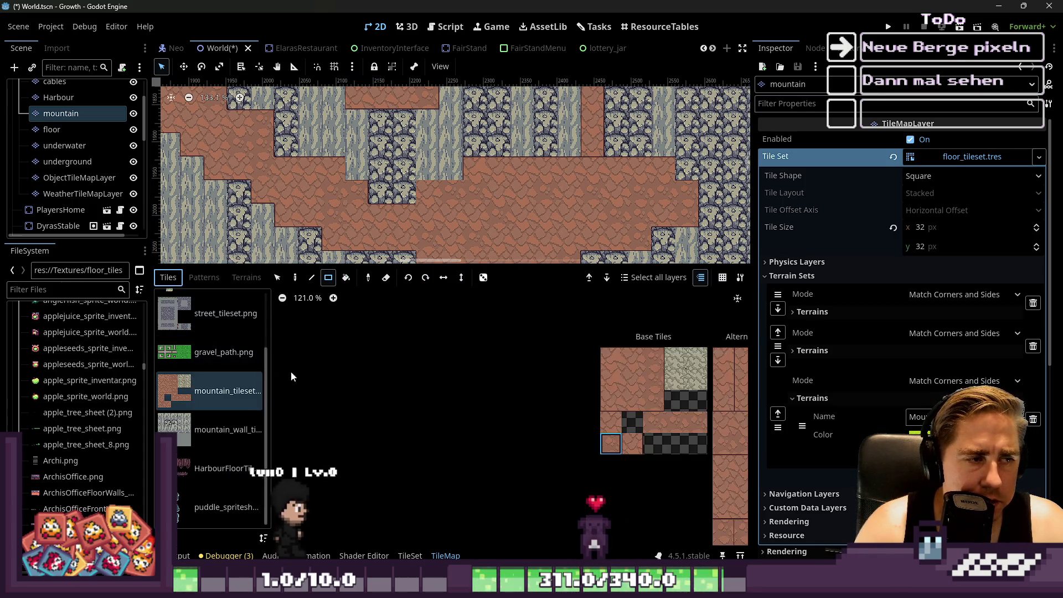
{"action": "scroll", "coordinate": [609, 423], "scroll_direction": "up", "scroll_amount": 3}
{"action": "scroll", "coordinate": [575, 406], "scroll_direction": "up", "scroll_amount": 1}
{"action": "left_click", "coordinate": [454, 365]}
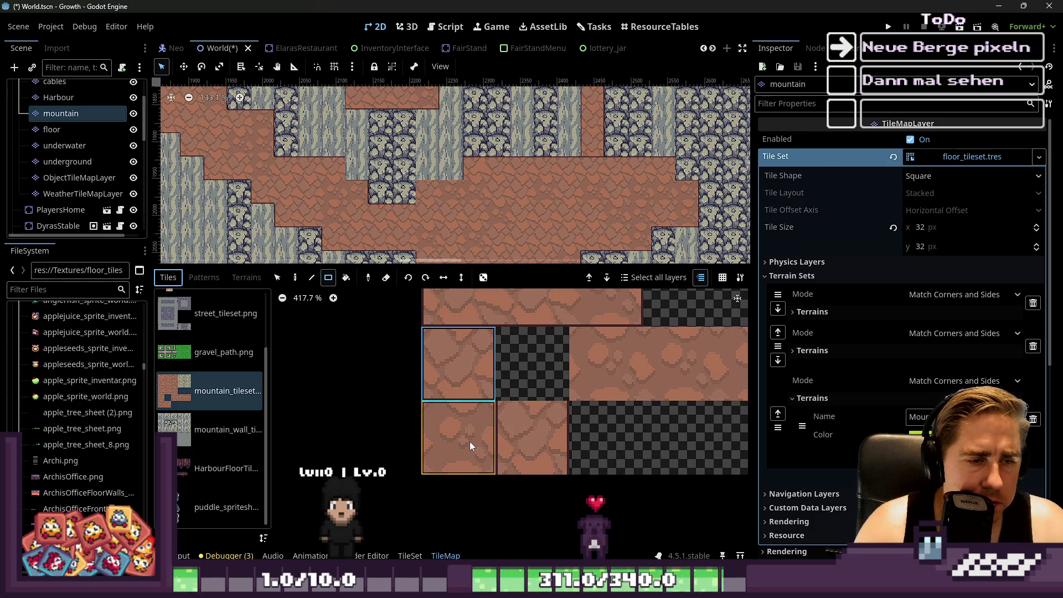
{"action": "scroll", "coordinate": [471, 441], "scroll_direction": "down", "scroll_amount": 9}
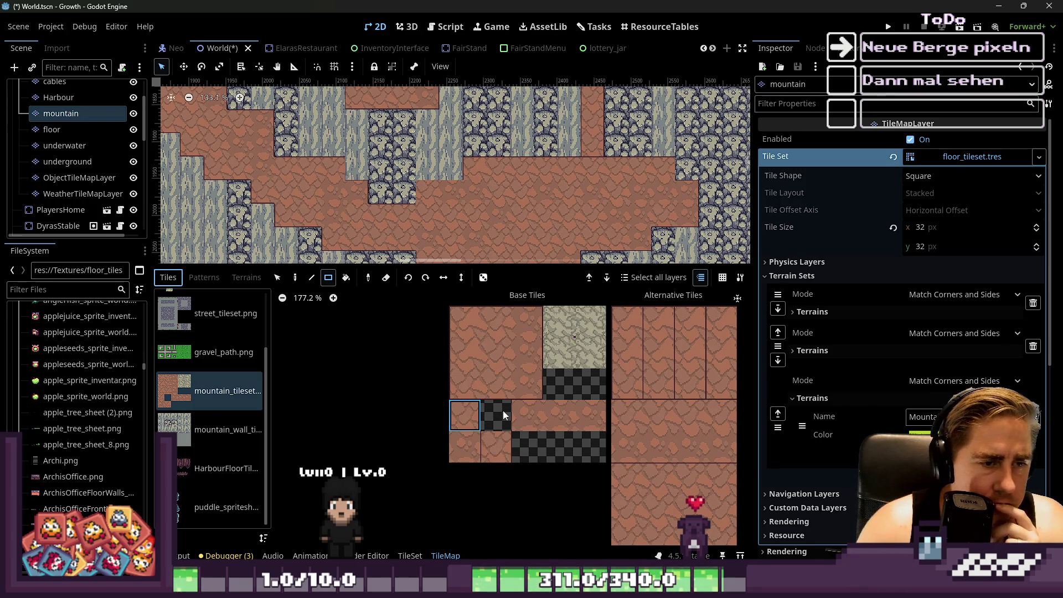
{"action": "scroll", "coordinate": [494, 407], "scroll_direction": "up", "scroll_amount": 3}
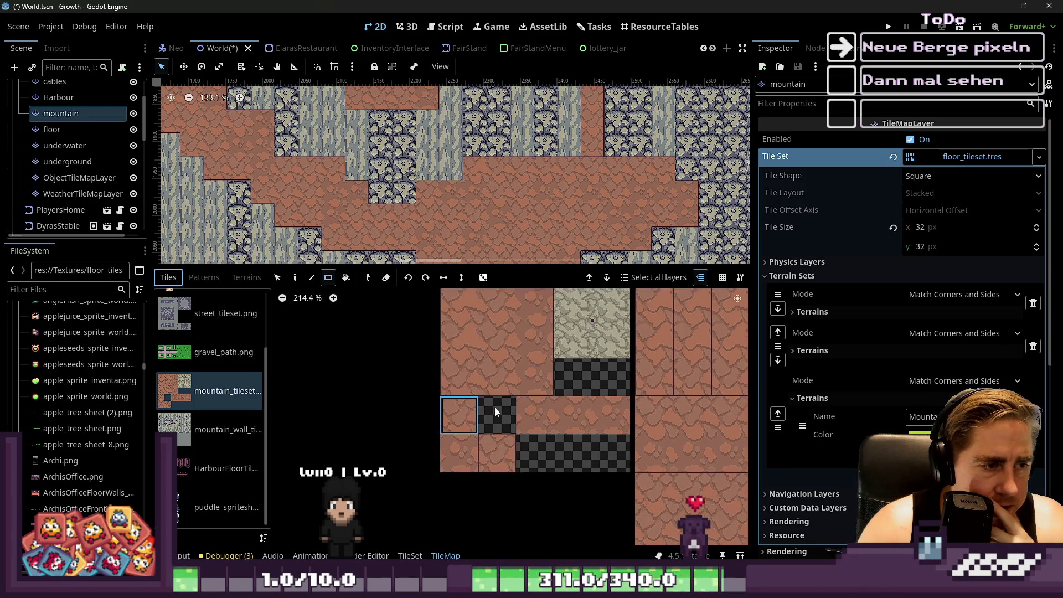
Delete the chosen tile from the mountain atlas.
{"action": "left_click", "coordinate": [410, 555]}
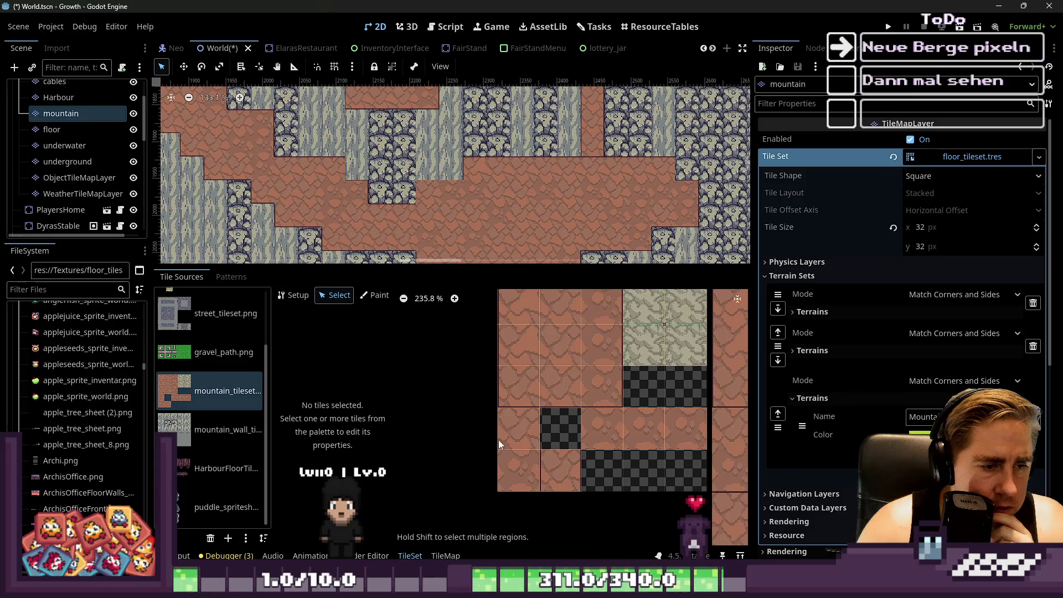
{"action": "right_click", "coordinate": [530, 434]}
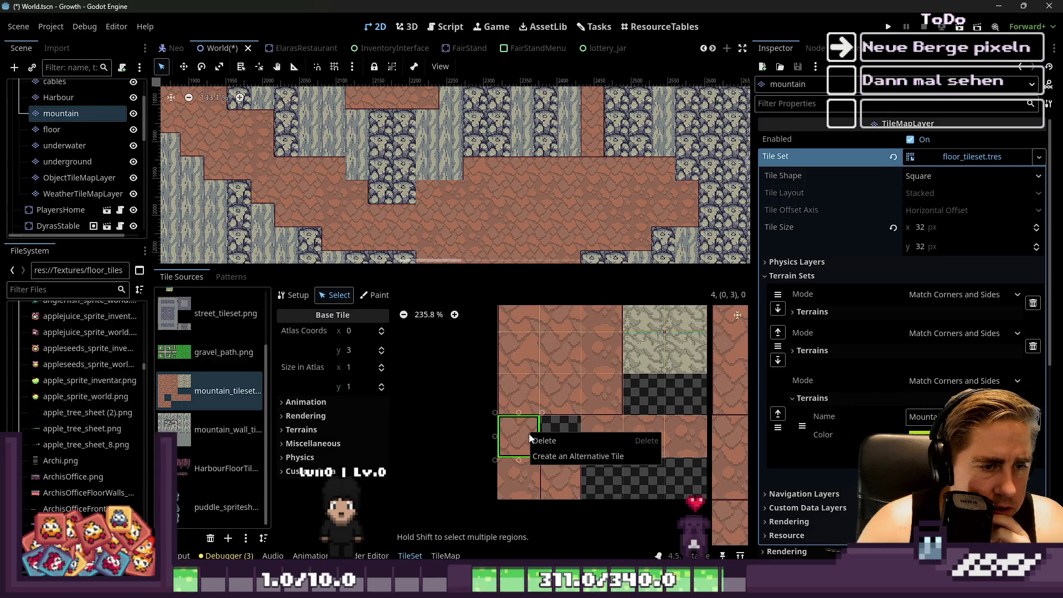
{"action": "left_click", "coordinate": [533, 440]}
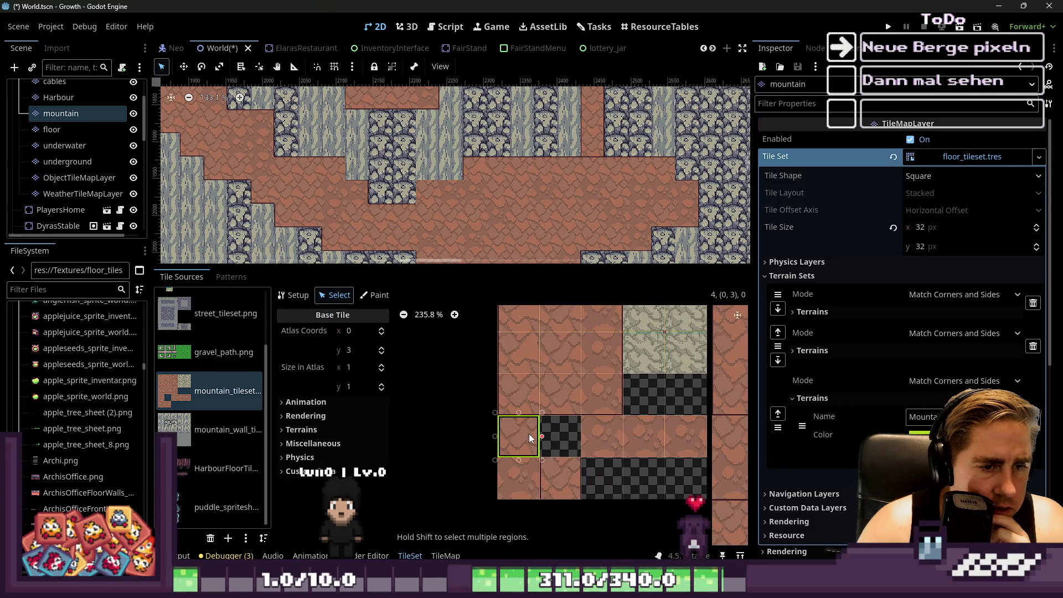
Select the brown mountain tile and expand its Custom Data.
{"action": "left_click", "coordinate": [301, 299]}
{"action": "scroll", "coordinate": [568, 417], "scroll_direction": "up", "scroll_amount": 5}
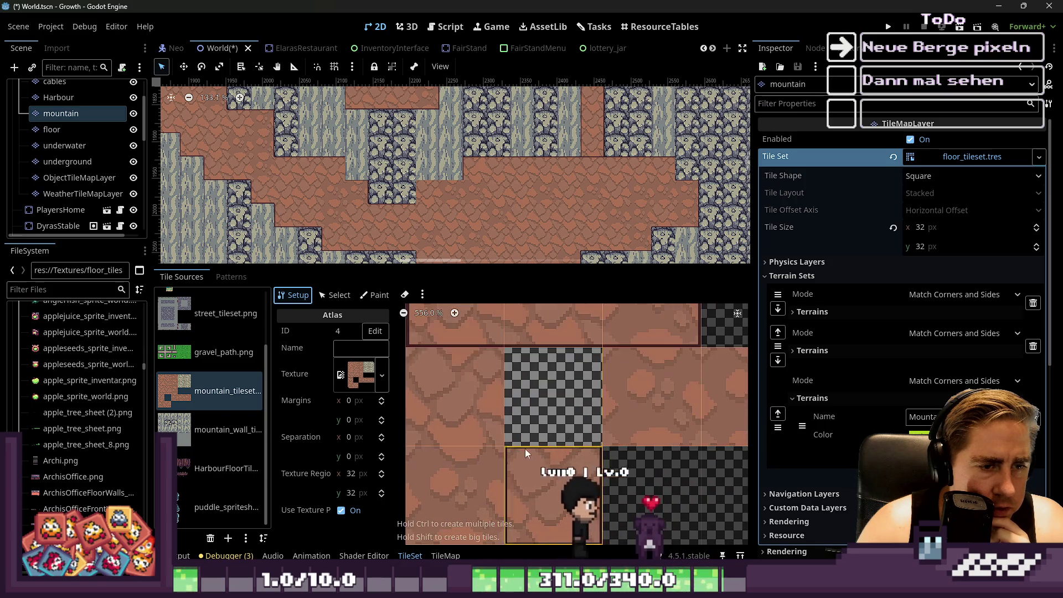
{"action": "left_click", "coordinate": [322, 296]}
{"action": "left_click", "coordinate": [441, 380]}
{"action": "left_click", "coordinate": [309, 470]}
{"action": "scroll", "coordinate": [327, 465], "scroll_direction": "down", "scroll_amount": 3}
{"action": "scroll", "coordinate": [326, 465], "scroll_direction": "down", "scroll_amount": 3}
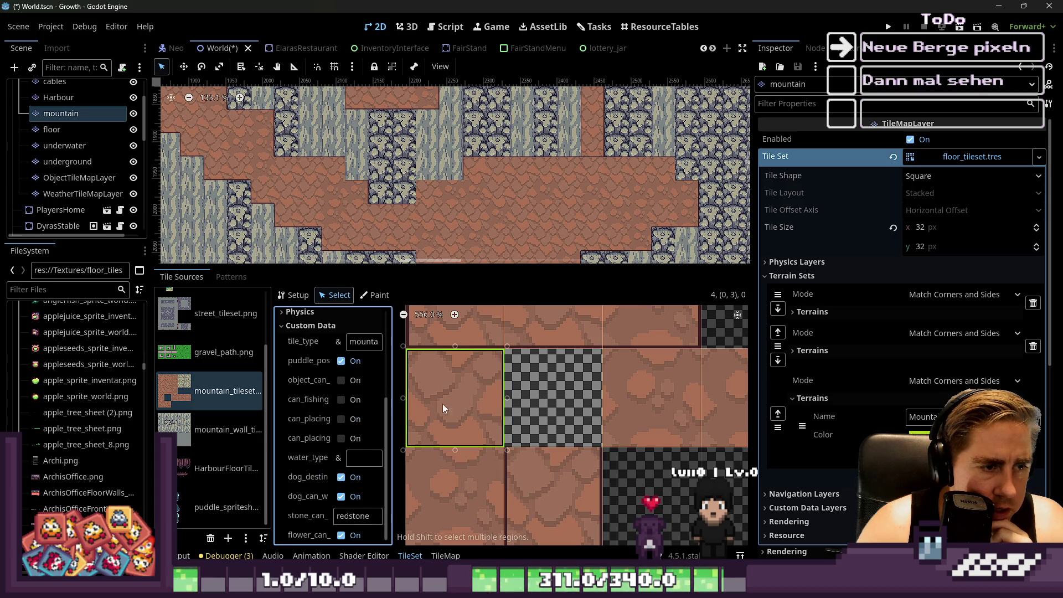
Turn on the dog and puddle flags for the checkered tile and begin its tile_type.
{"action": "left_click", "coordinate": [561, 407]}
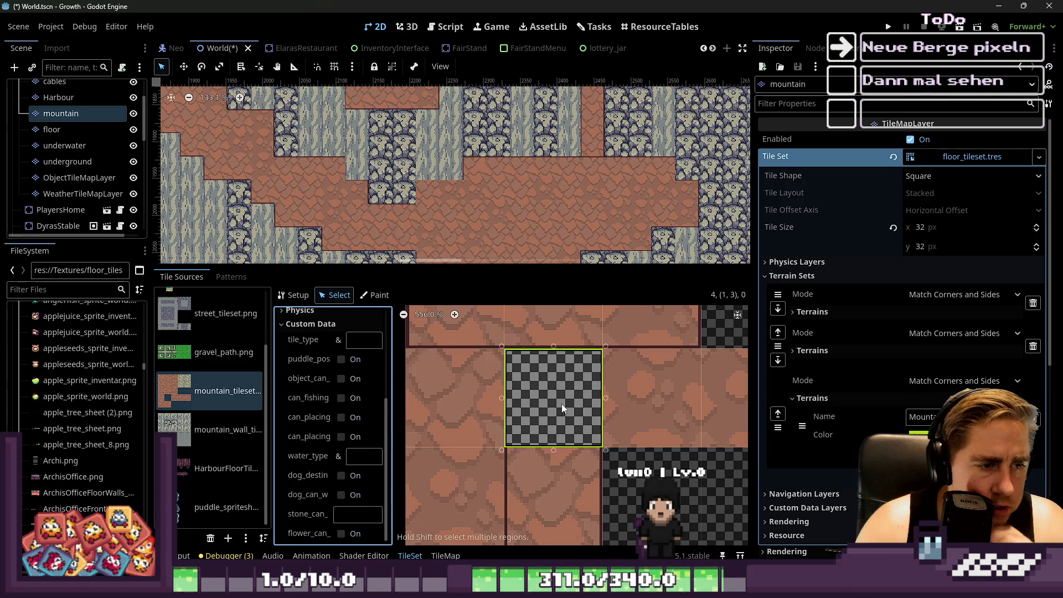
{"action": "left_click", "coordinate": [341, 494]}
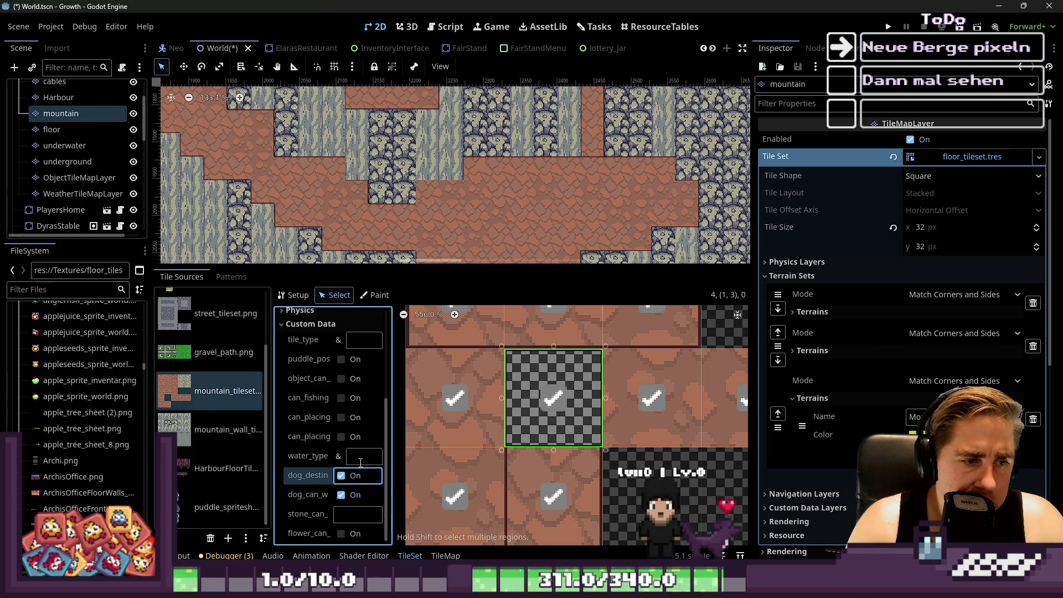
{"action": "left_click", "coordinate": [350, 365]}
{"action": "left_click", "coordinate": [442, 378]}
{"action": "left_click", "coordinate": [539, 386]}
{"action": "left_click", "coordinate": [381, 348]}
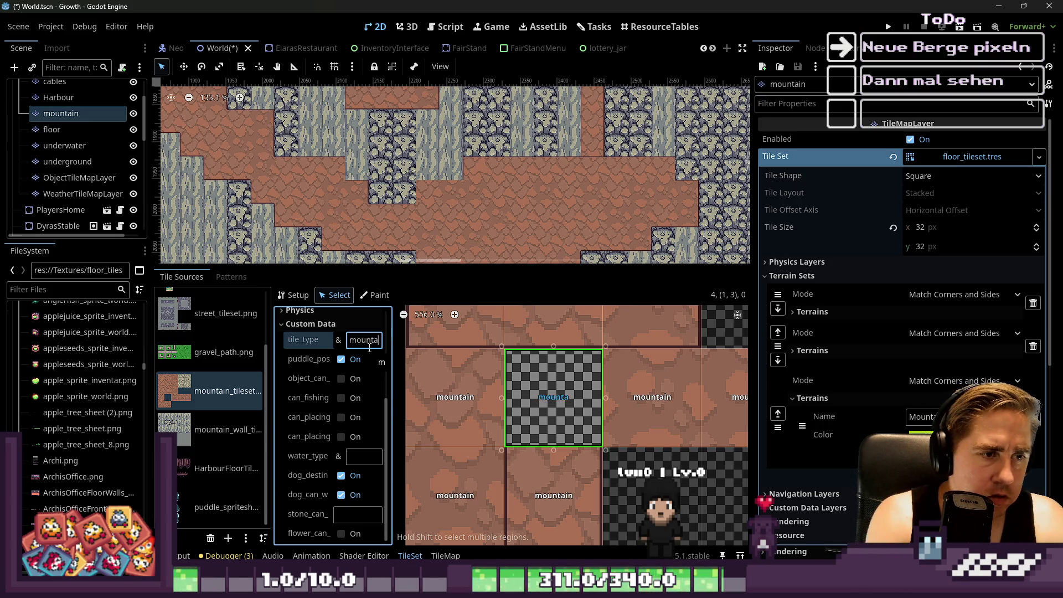
Set the checkered tile's stone field to 'redstone', matching its brown neighbour.
{"action": "left_click", "coordinate": [448, 387]}
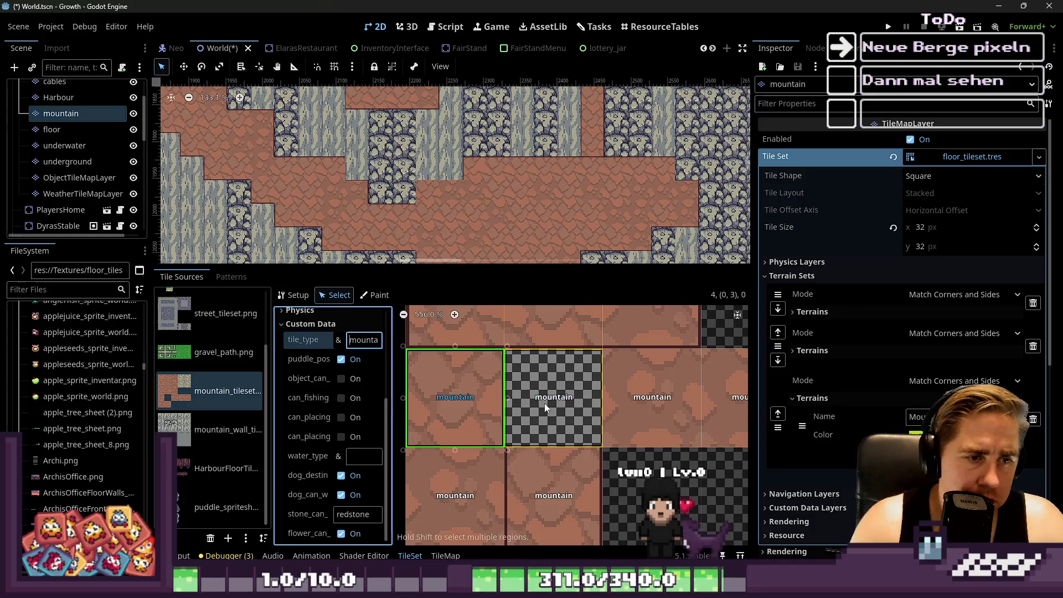
{"action": "left_click", "coordinate": [551, 405]}
{"action": "left_click", "coordinate": [357, 514]}
{"action": "type", "text": "re"}
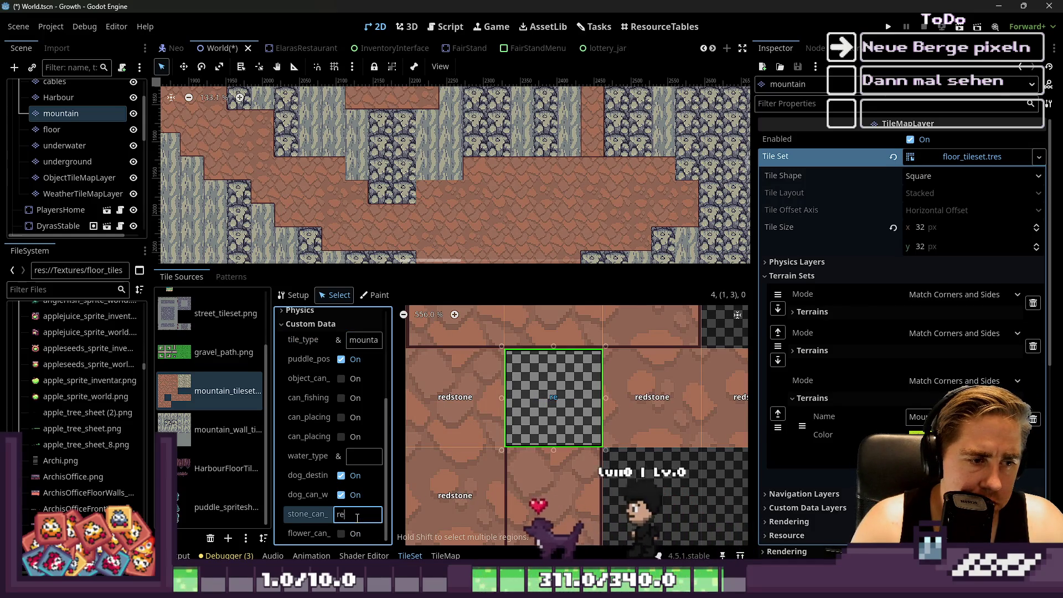
{"action": "type", "text": "dstone"}
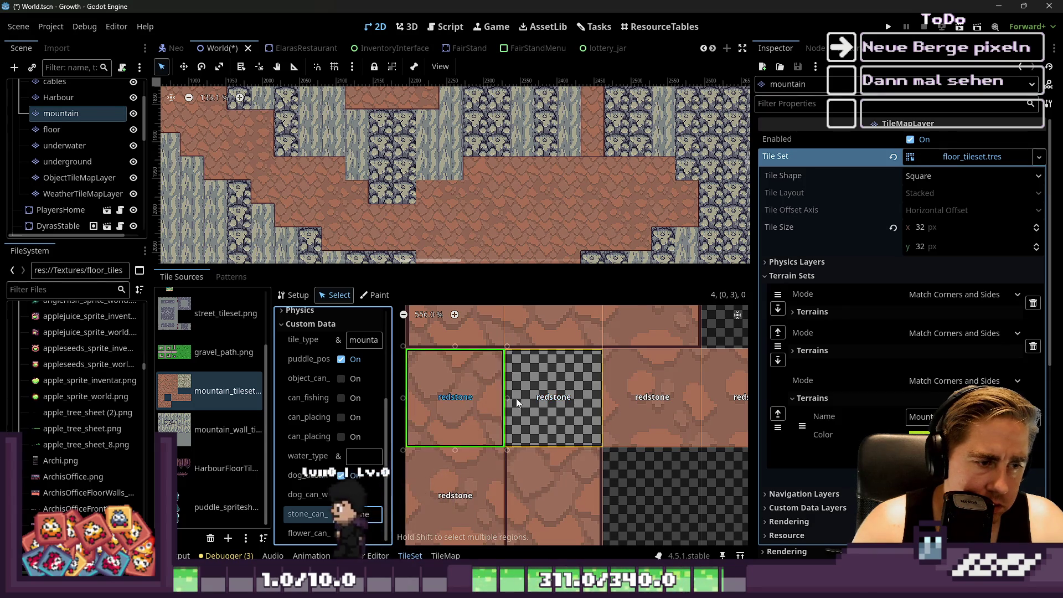
{"action": "key", "text": "Tab"}
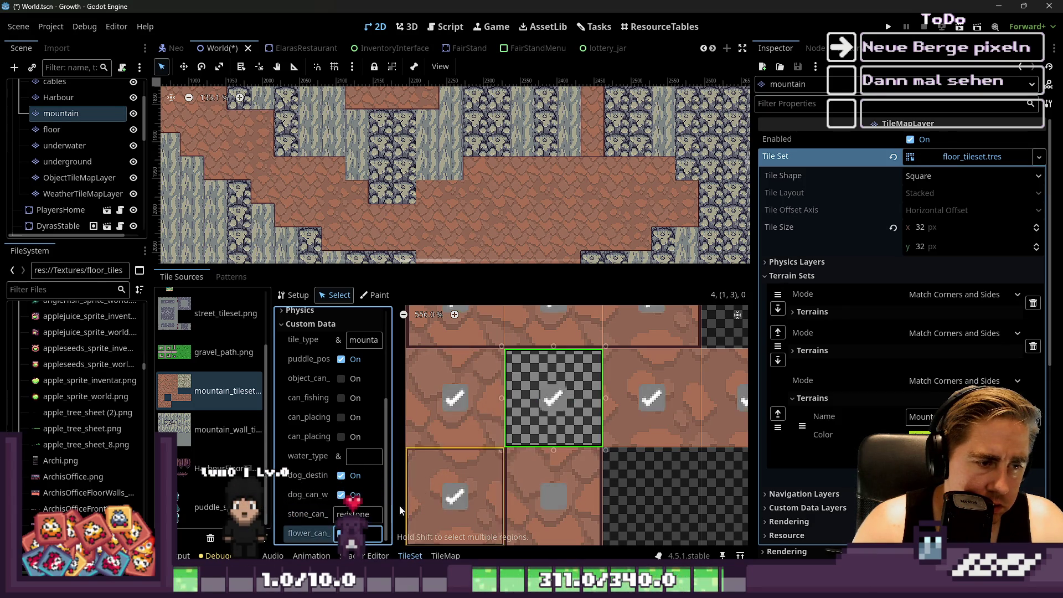
{"action": "left_click", "coordinate": [419, 408]}
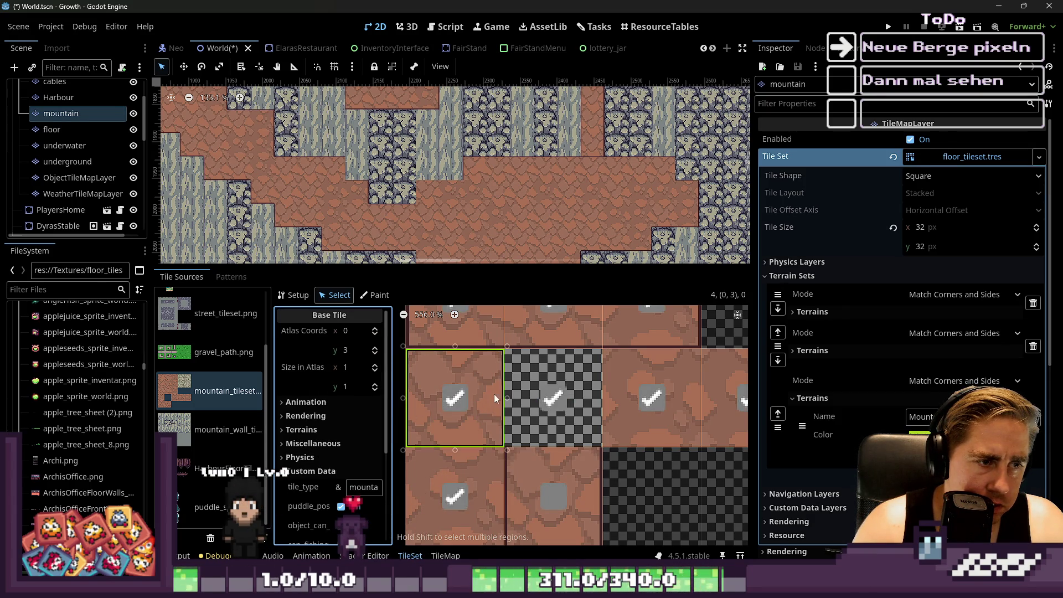
Compare the brown tile's terrain settings with those of the checkered tile (1,3).
{"action": "left_click", "coordinate": [317, 472]}
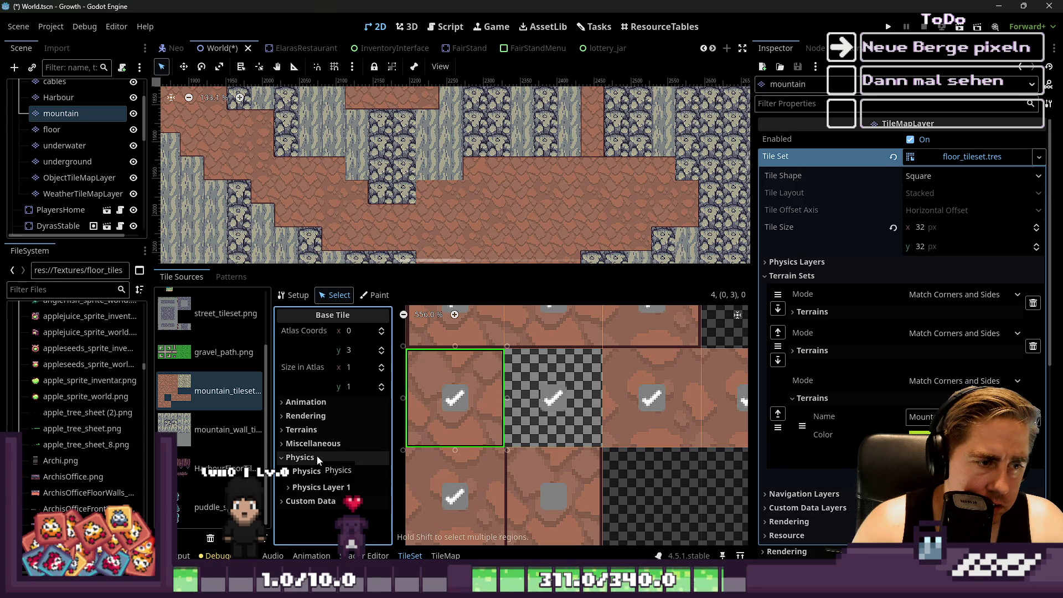
{"action": "left_click", "coordinate": [312, 458]}
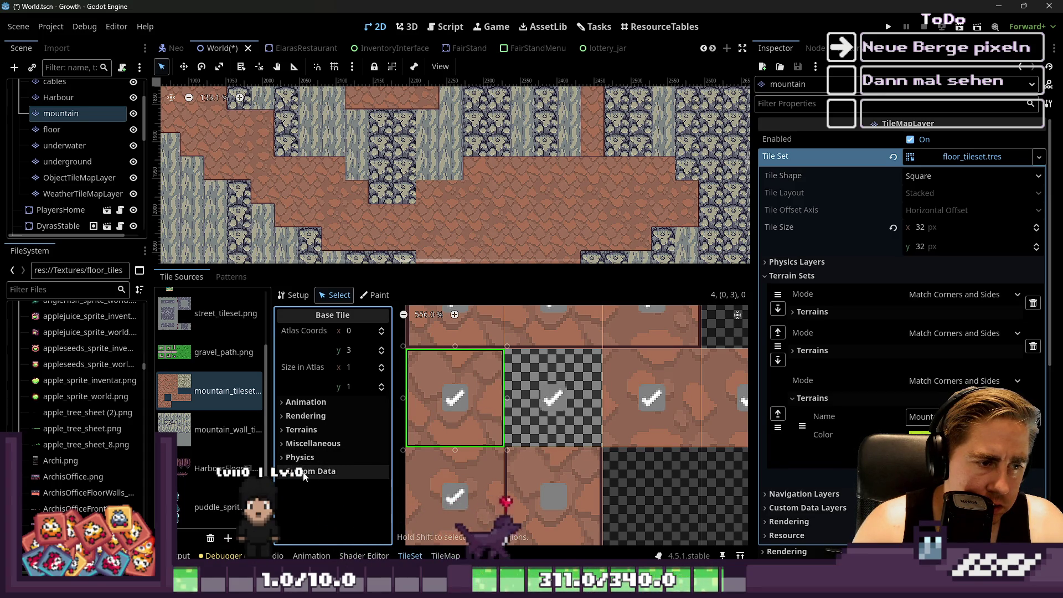
{"action": "left_click", "coordinate": [304, 472]}
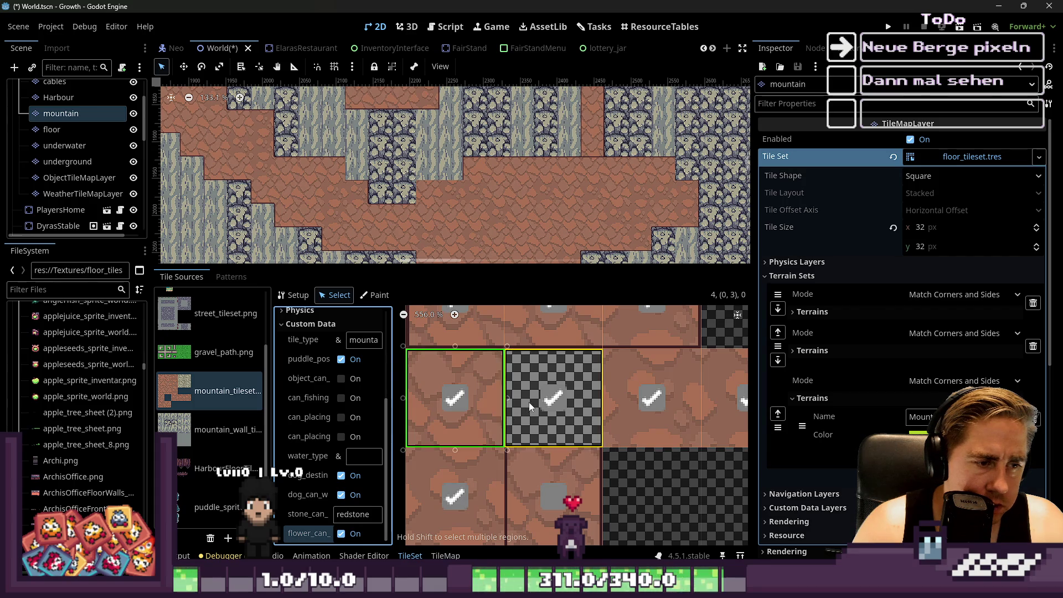
{"action": "left_click", "coordinate": [459, 399]}
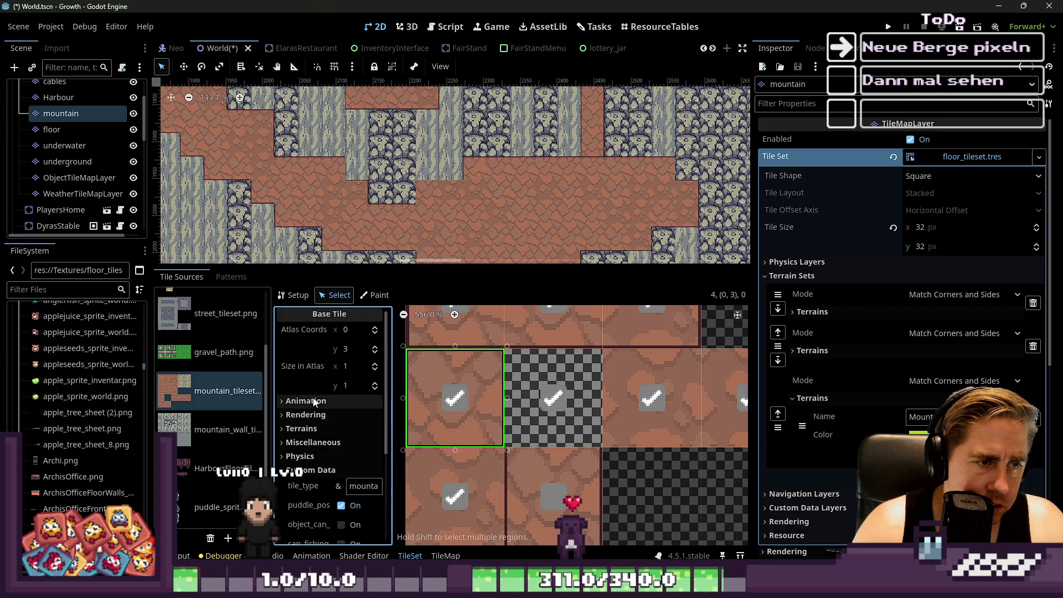
{"action": "left_click", "coordinate": [304, 431]}
{"action": "left_click", "coordinate": [553, 398]}
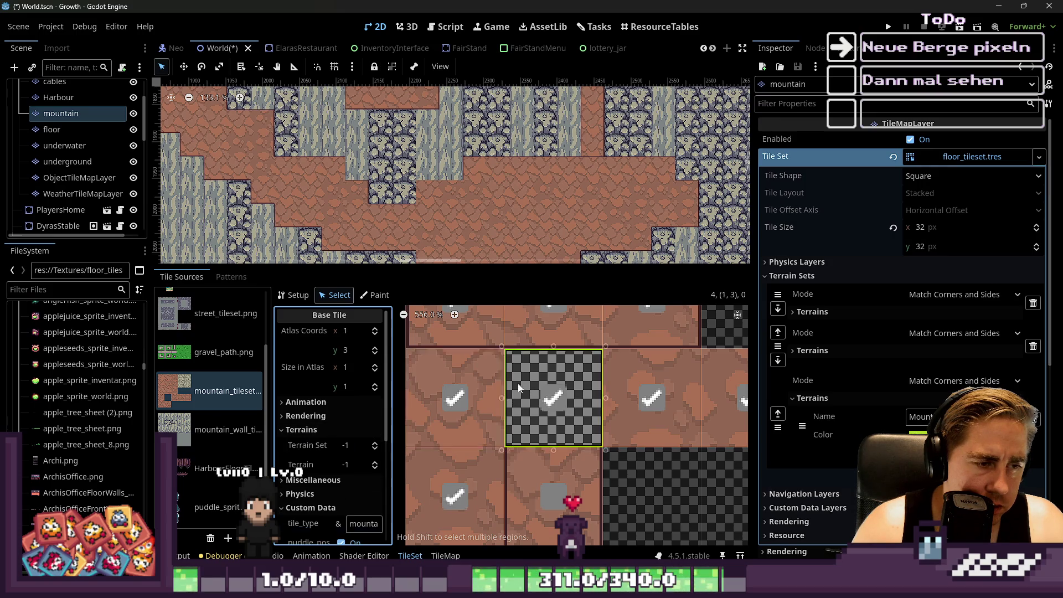
{"action": "left_click", "coordinate": [469, 394]}
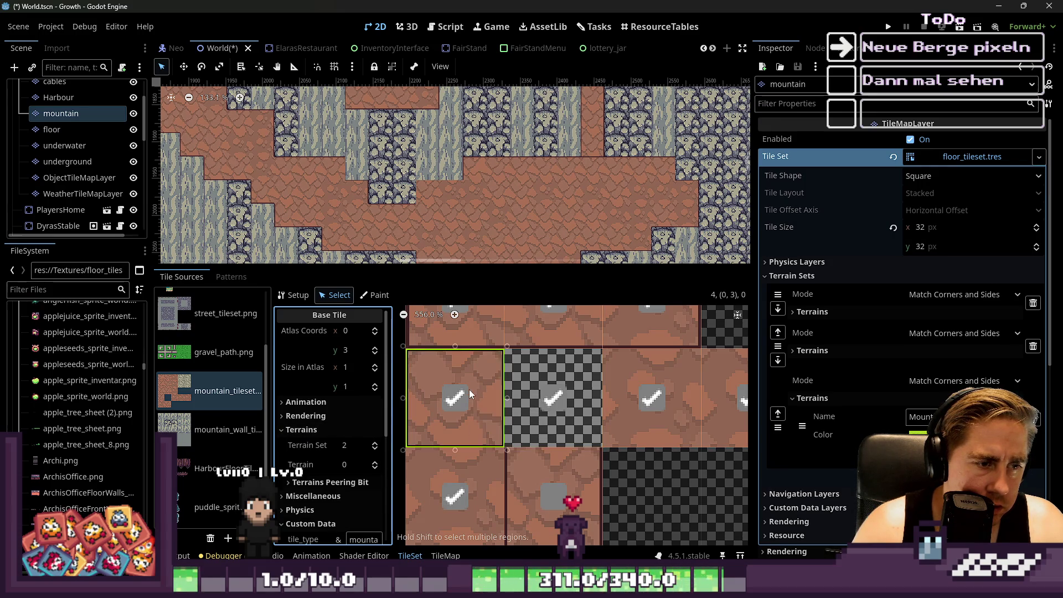
{"action": "left_click", "coordinate": [554, 398]}
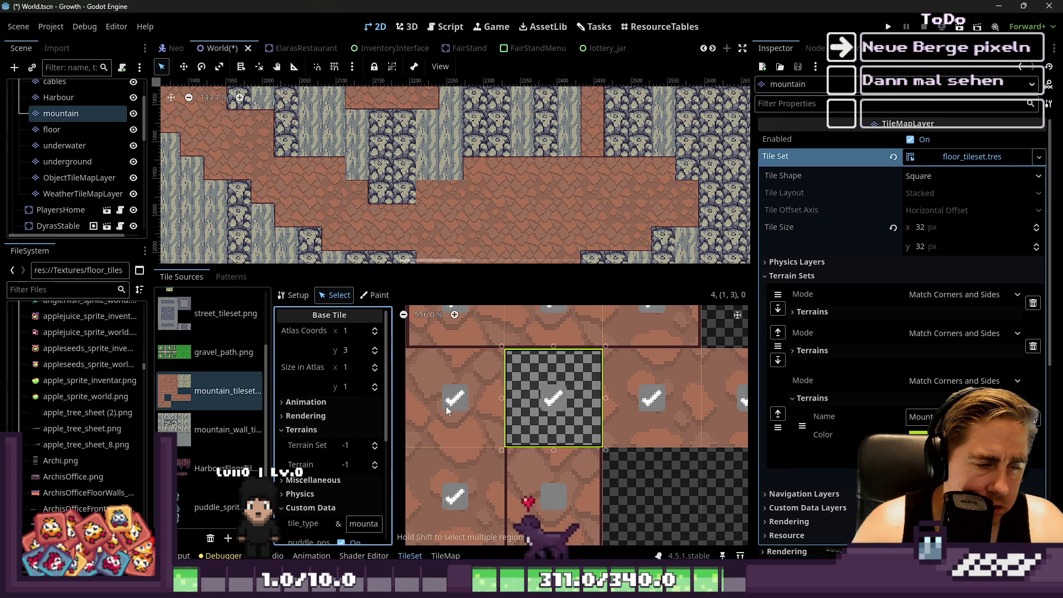
Give the checkered tile Terrain Set 2 and Terrain 0.
{"action": "left_click", "coordinate": [375, 443]}
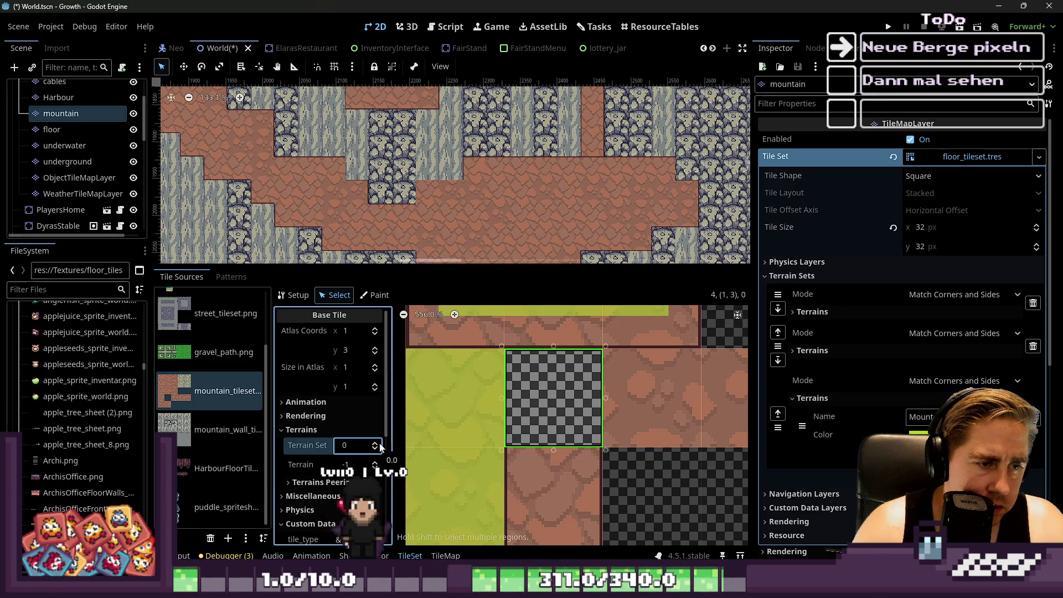
{"action": "left_click", "coordinate": [379, 444]}
{"action": "left_click", "coordinate": [379, 444]}
{"action": "left_click", "coordinate": [376, 461]}
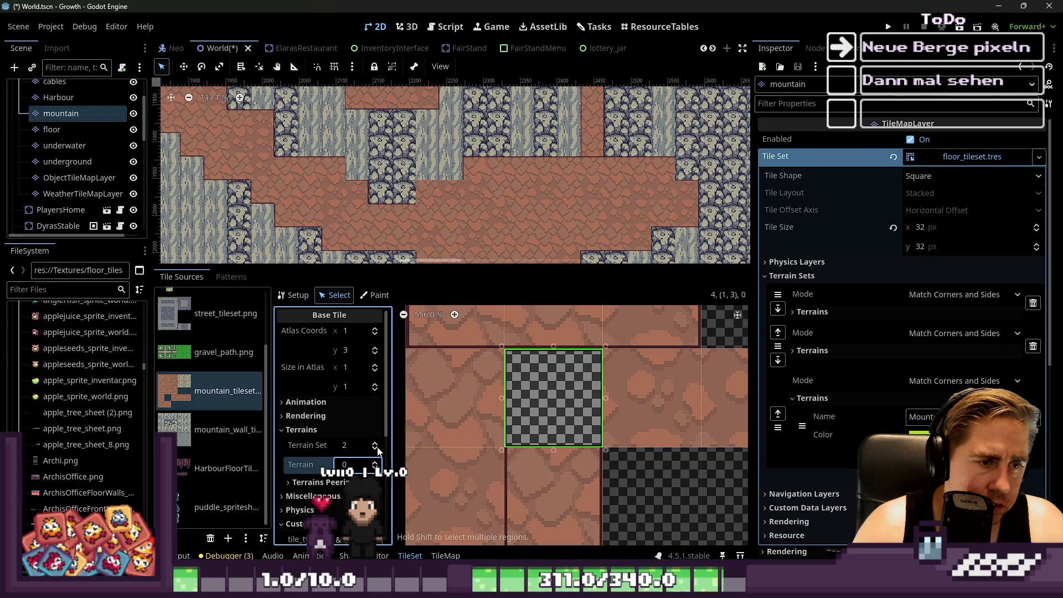
{"action": "left_click", "coordinate": [299, 451]}
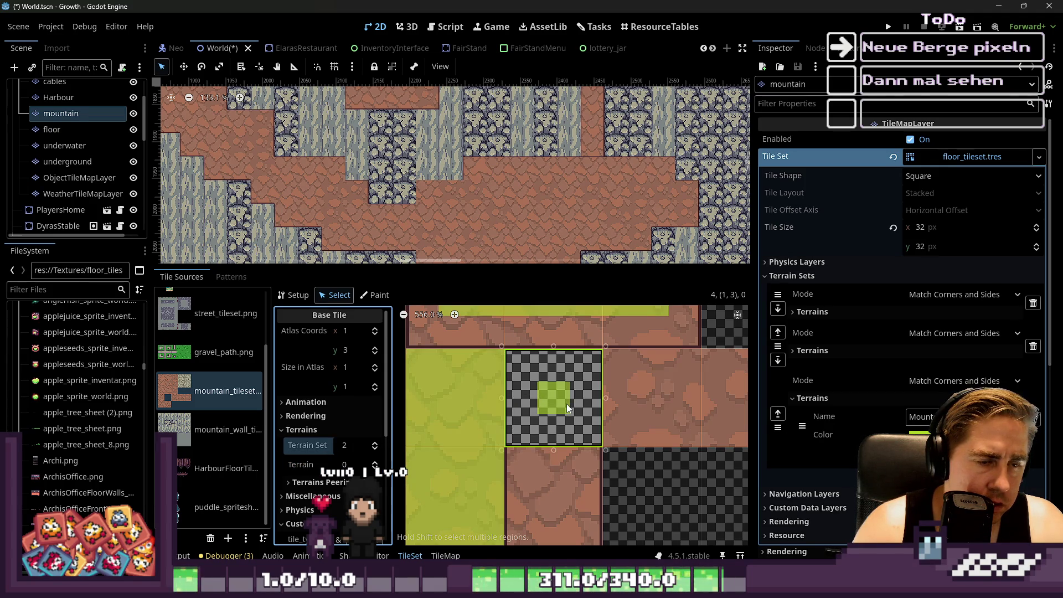
Paint every edge and corner peering bit of the checkered tile as Mountain.
{"action": "left_click", "coordinate": [374, 295]}
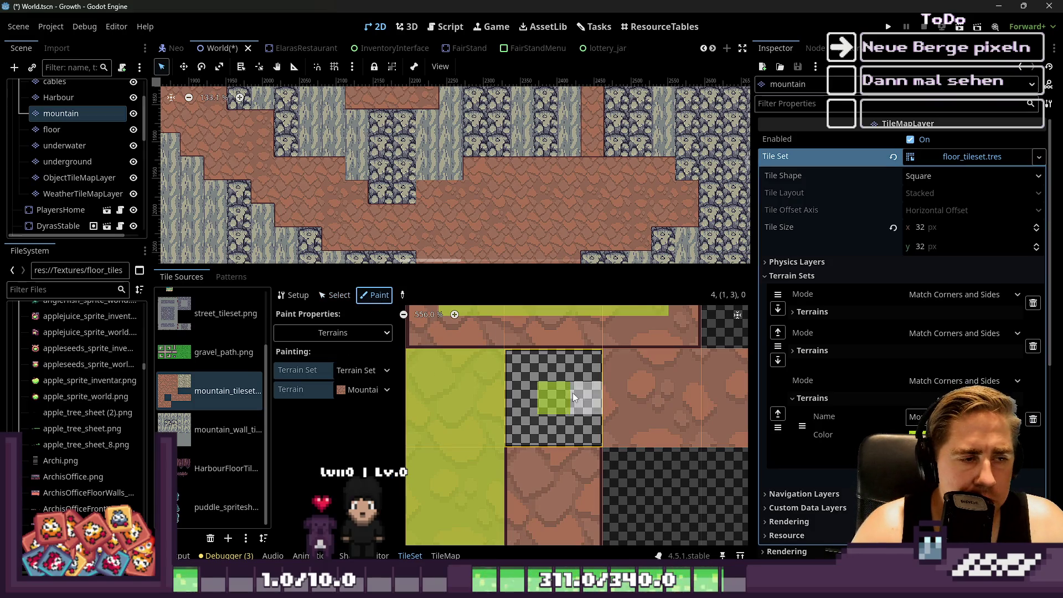
{"action": "left_click", "coordinate": [521, 365]}
{"action": "mouse_move", "coordinate": [526, 422]}
{"action": "left_mouse_down"}
{"action": "mouse_move", "coordinate": [553, 431]}
{"action": "mouse_move", "coordinate": [585, 397]}
{"action": "mouse_move", "coordinate": [556, 368]}
{"action": "mouse_move", "coordinate": [528, 396]}
{"action": "left_mouse_up"}
Save the Godot scene and bring up mountain_tileset.png in Aseprite.
{"action": "key", "text": "ctrl+s"}
{"action": "key", "text": "alt+Tab"}
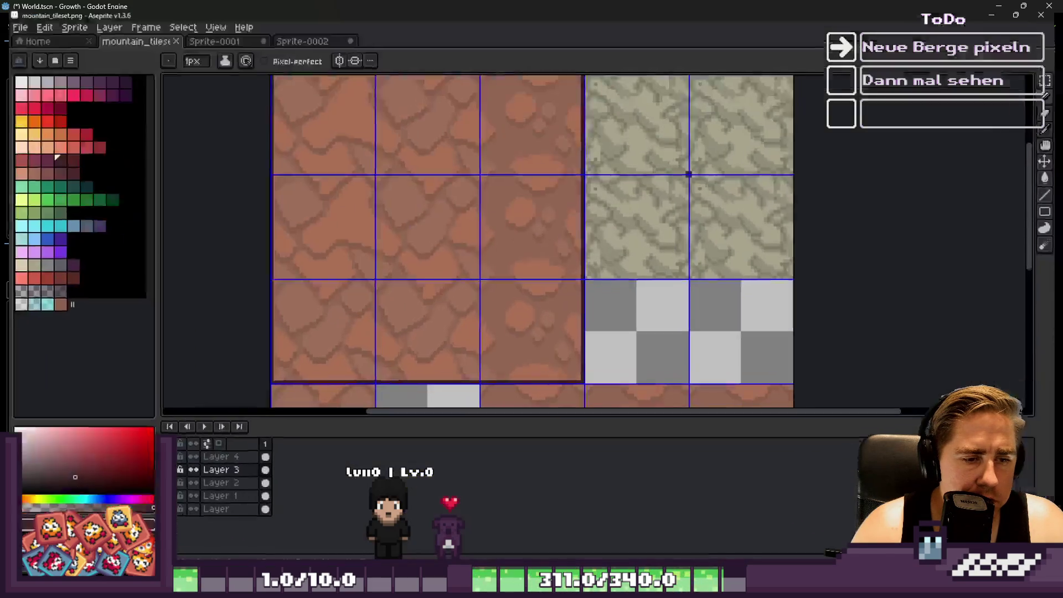
{"action": "key", "text": "m"}
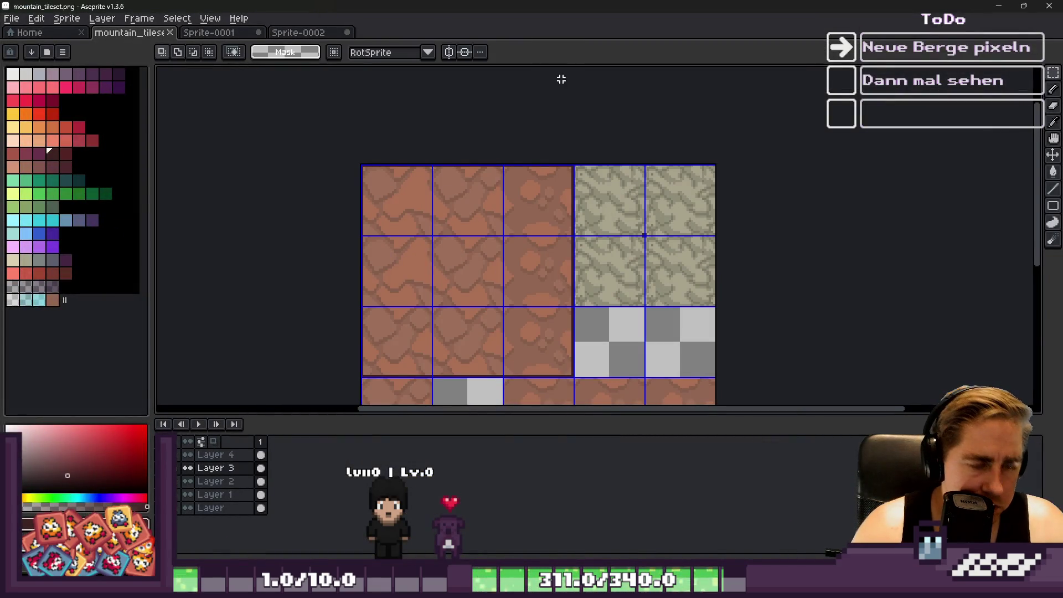
{"action": "scroll", "coordinate": [485, 271], "scroll_direction": "down", "scroll_amount": 1}
{"action": "scroll", "coordinate": [459, 310], "scroll_direction": "up", "scroll_amount": 2}
{"action": "scroll", "coordinate": [458, 314], "scroll_direction": "down", "scroll_amount": 1}
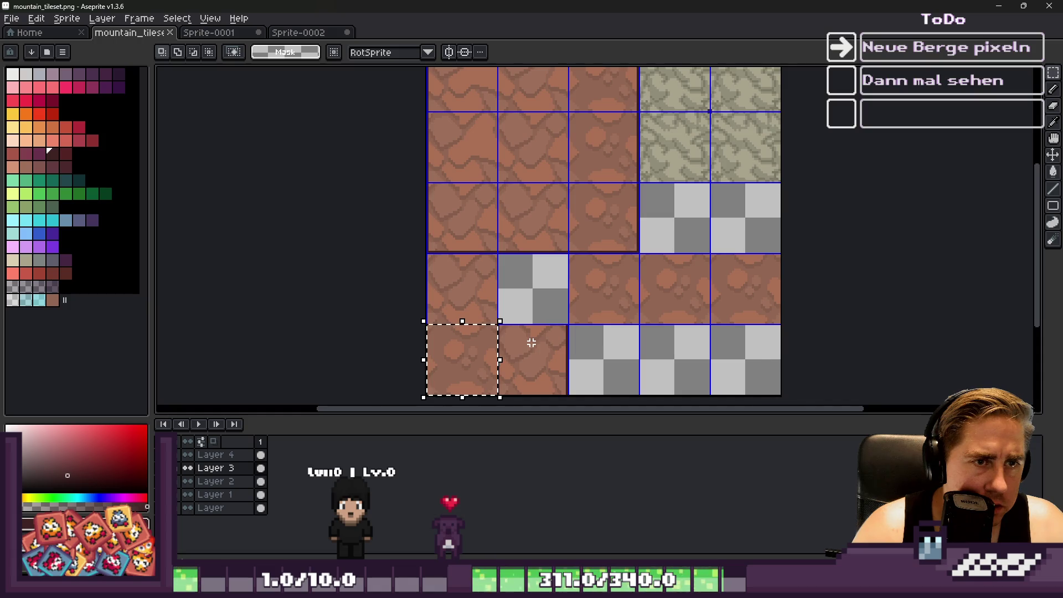
{"action": "scroll", "coordinate": [564, 244], "scroll_direction": "down", "scroll_amount": 2}
{"action": "scroll", "coordinate": [580, 242], "scroll_direction": "up", "scroll_amount": 2}
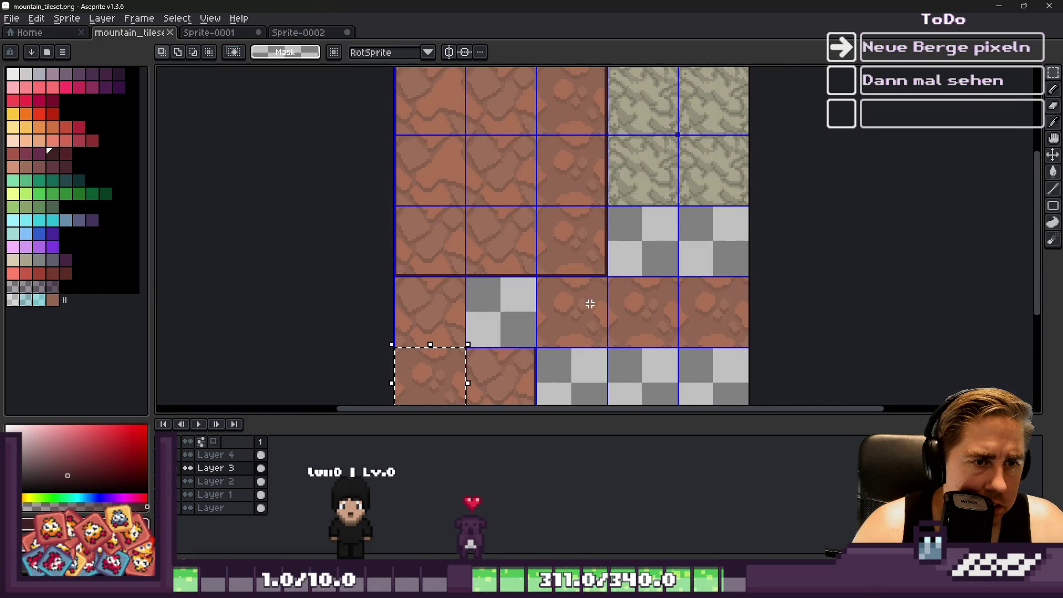
Look over the large rock texture sprite, then return to the mountain tileset.
{"action": "left_click", "coordinate": [253, 32]}
{"action": "left_click", "coordinate": [306, 38]}
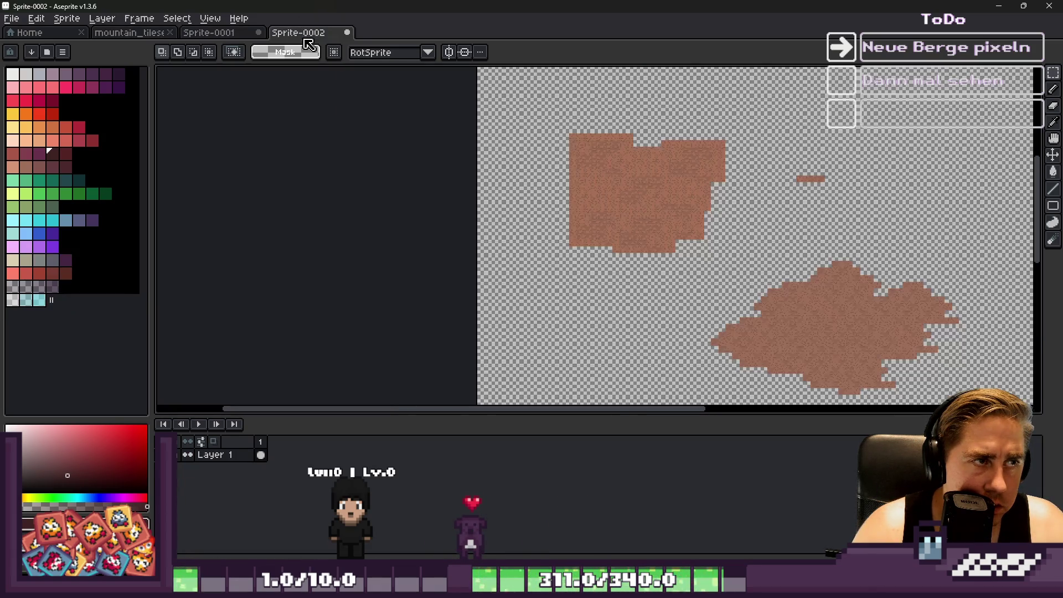
{"action": "scroll", "coordinate": [717, 199], "scroll_direction": "up", "scroll_amount": 5}
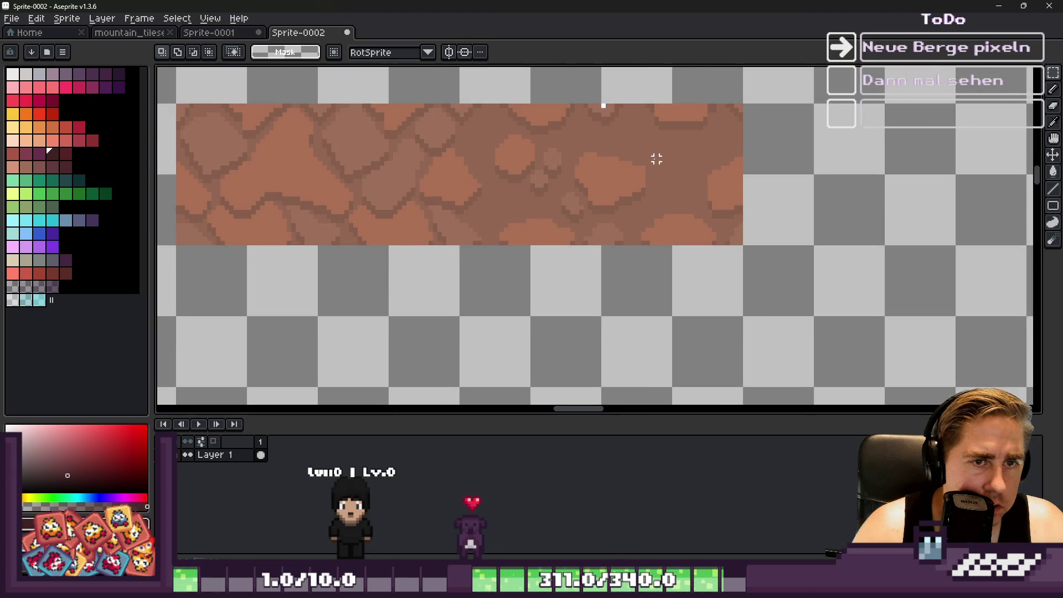
{"action": "left_click", "coordinate": [211, 33]}
{"action": "left_click", "coordinate": [129, 32]}
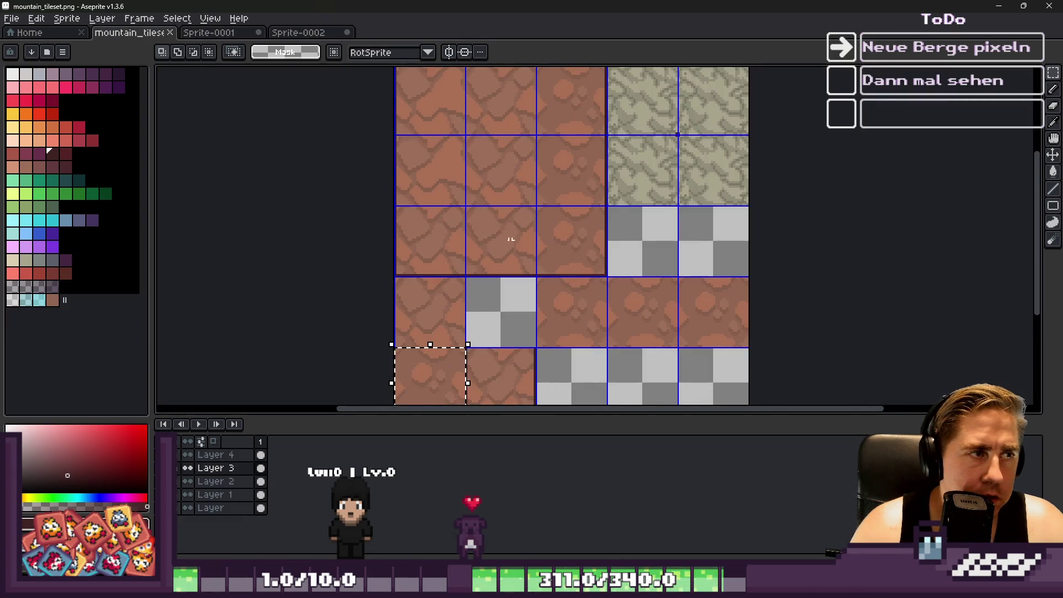
{"action": "scroll", "coordinate": [467, 297], "scroll_direction": "up", "scroll_amount": 4}
Paste the brown rock tile into the empty cell at 32,96, commit it and save the image.
{"action": "key", "text": "ctrl+v"}
{"action": "mouse_move", "coordinate": [549, 200]}
{"action": "left_mouse_down"}
{"action": "mouse_move", "coordinate": [536, 294]}
{"action": "mouse_move", "coordinate": [513, 287]}
{"action": "left_mouse_up"}
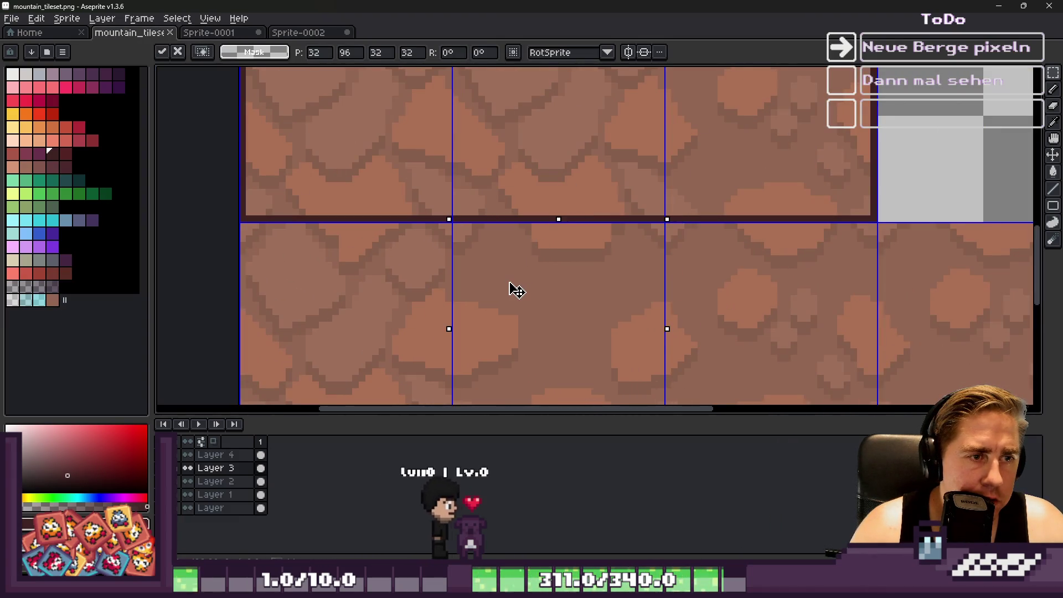
{"action": "key", "text": "ctrl+d"}
{"action": "key", "text": "ctrl+s"}
{"action": "key", "text": "alt+Tab"}
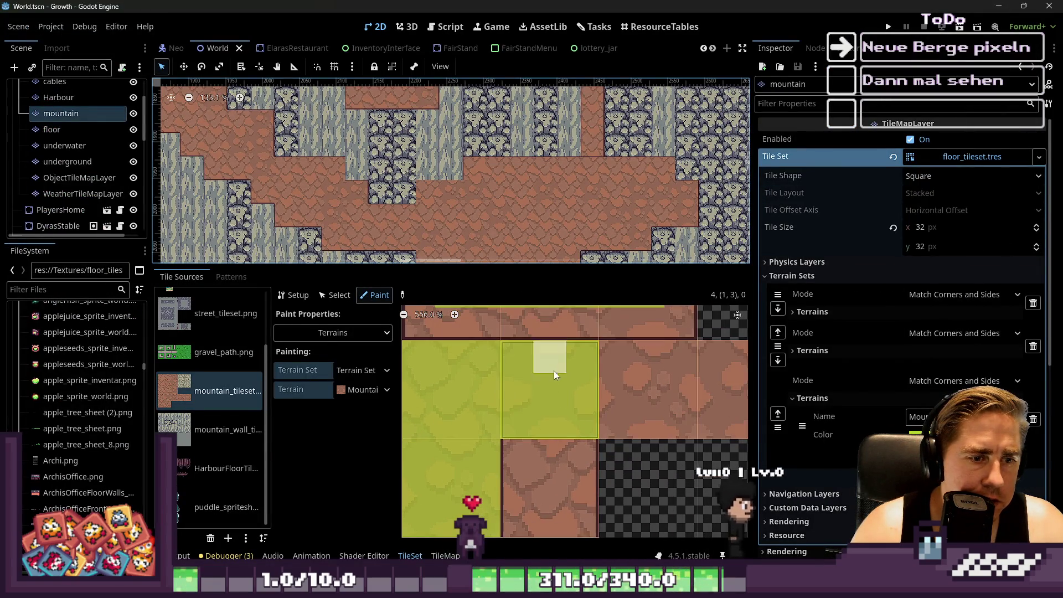
Set Paint Properties to Probability and paint 0.6 onto a mountain floor tile.
{"action": "left_click", "coordinate": [334, 338]}
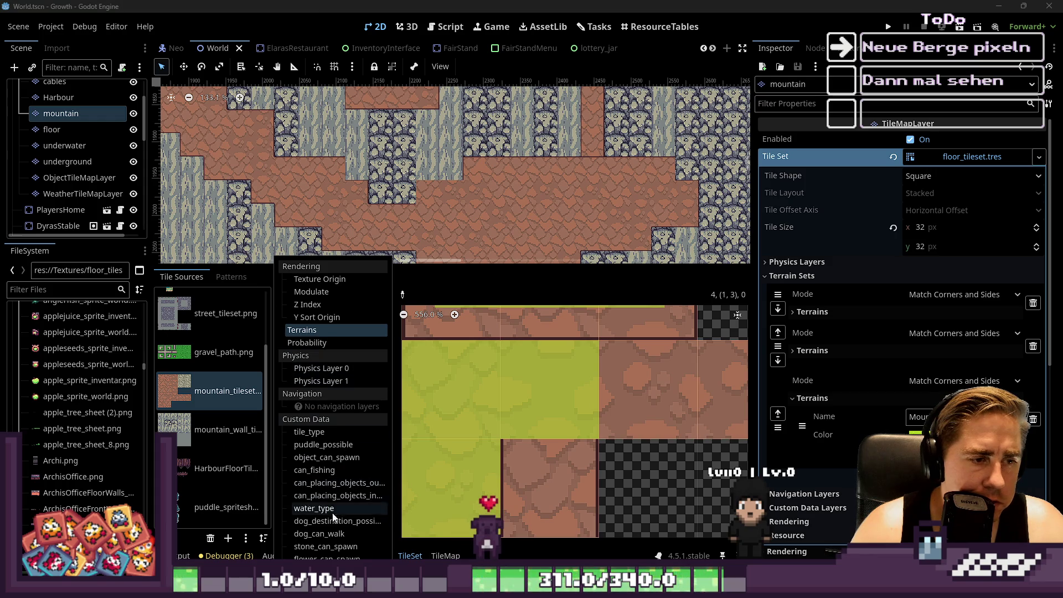
{"action": "left_click", "coordinate": [437, 290]}
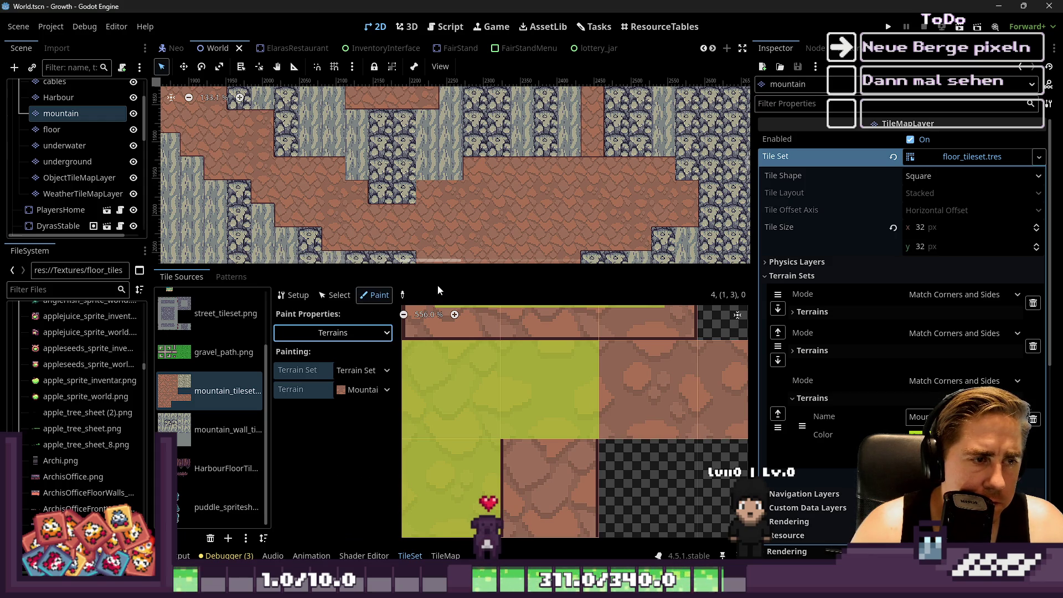
{"action": "left_click", "coordinate": [334, 334]}
{"action": "left_click", "coordinate": [323, 343]}
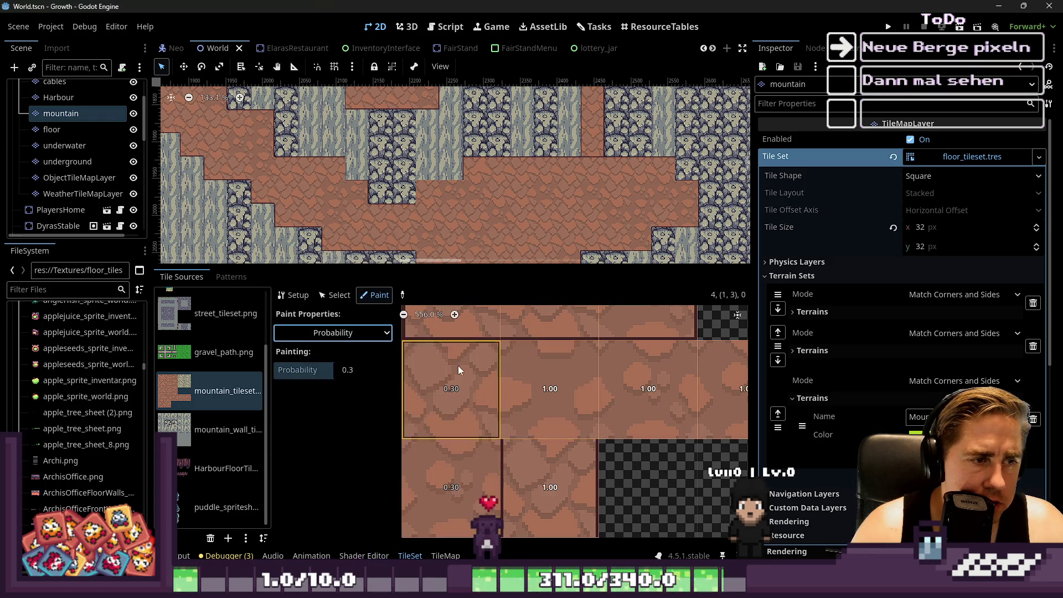
{"action": "left_click", "coordinate": [357, 368]}
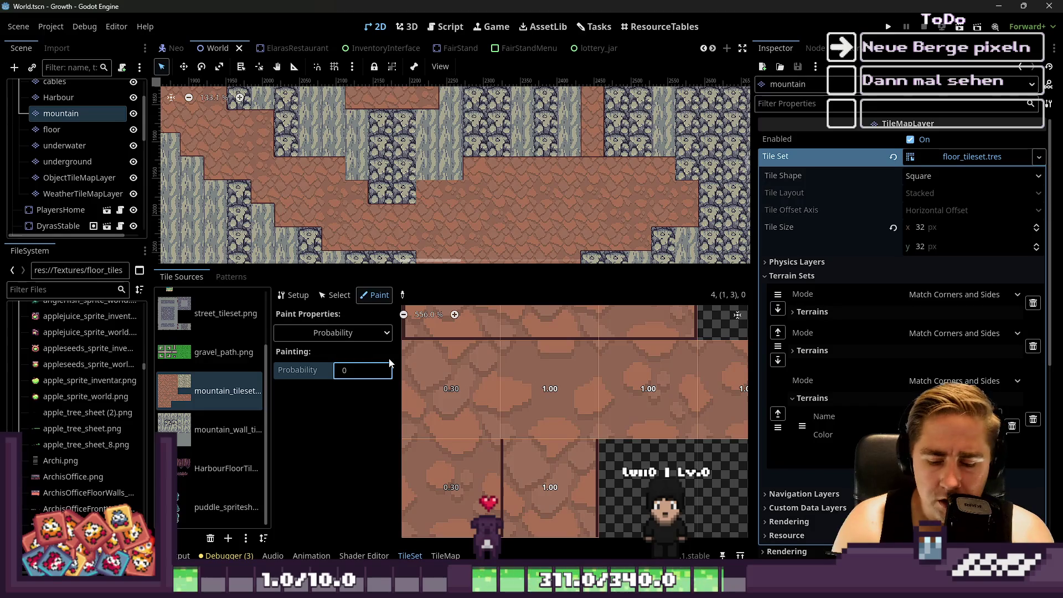
{"action": "type", "text": "6"}
{"action": "key", "text": "BackSpace"}
{"action": "type", "text": ",5"}
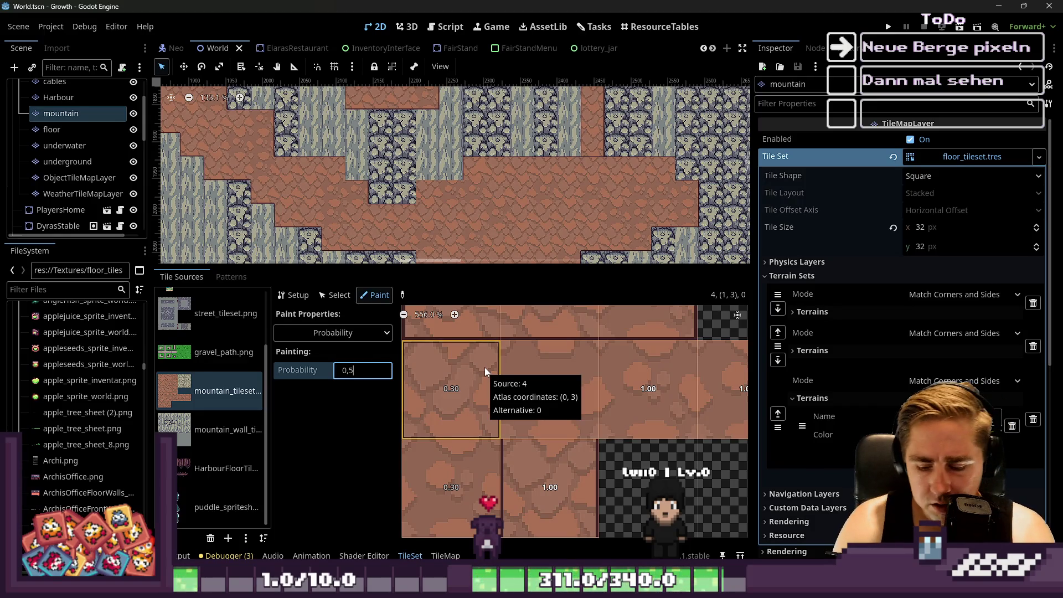
{"action": "type", "text": "0.6"}
{"action": "left_click", "coordinate": [564, 374]}
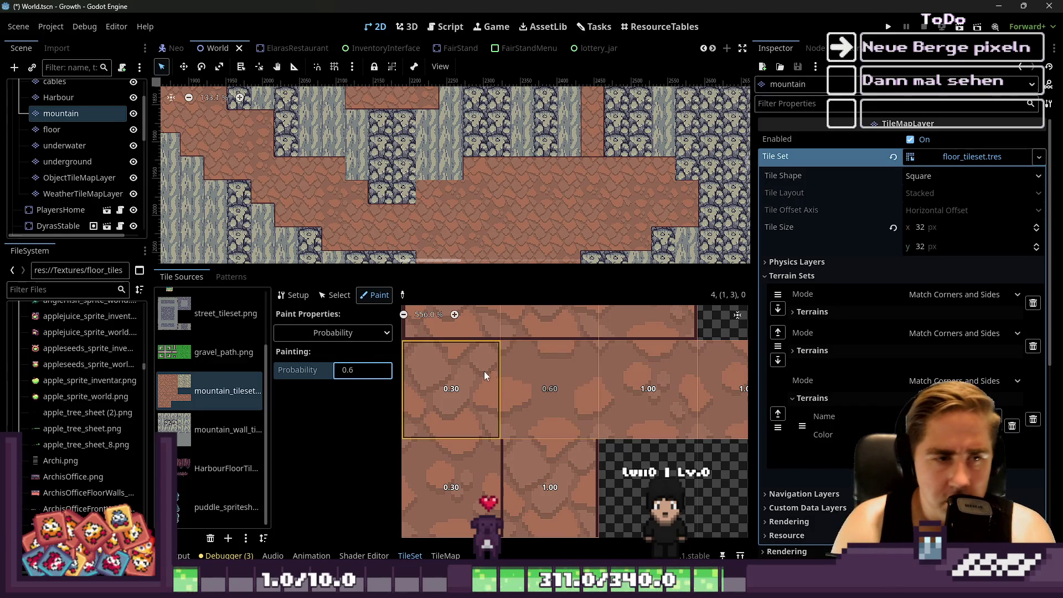
{"action": "scroll", "coordinate": [512, 380], "scroll_direction": "down", "scroll_amount": 5}
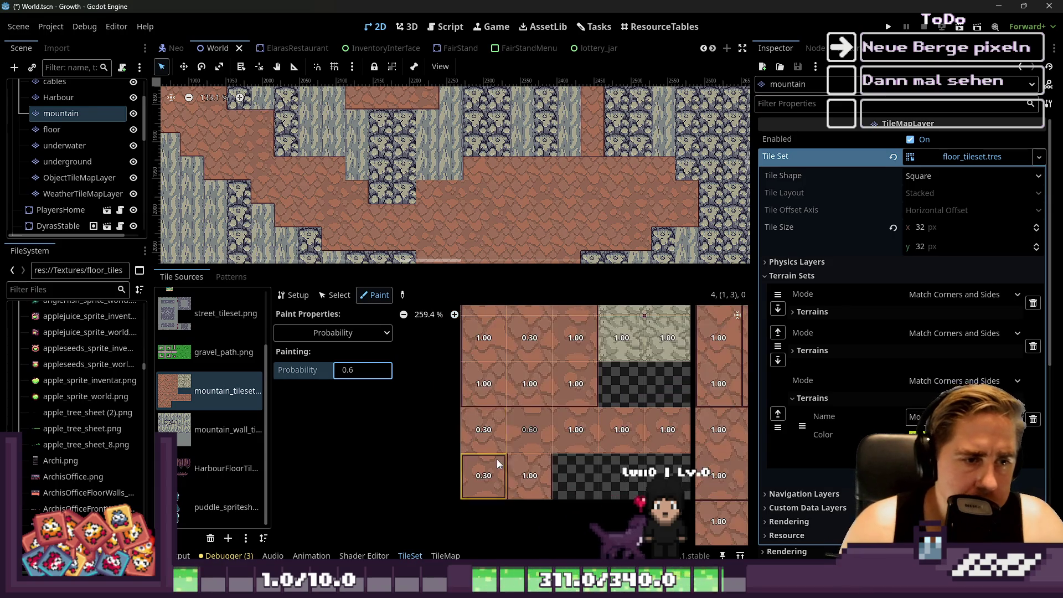
{"action": "scroll", "coordinate": [480, 441], "scroll_direction": "up", "scroll_amount": 3}
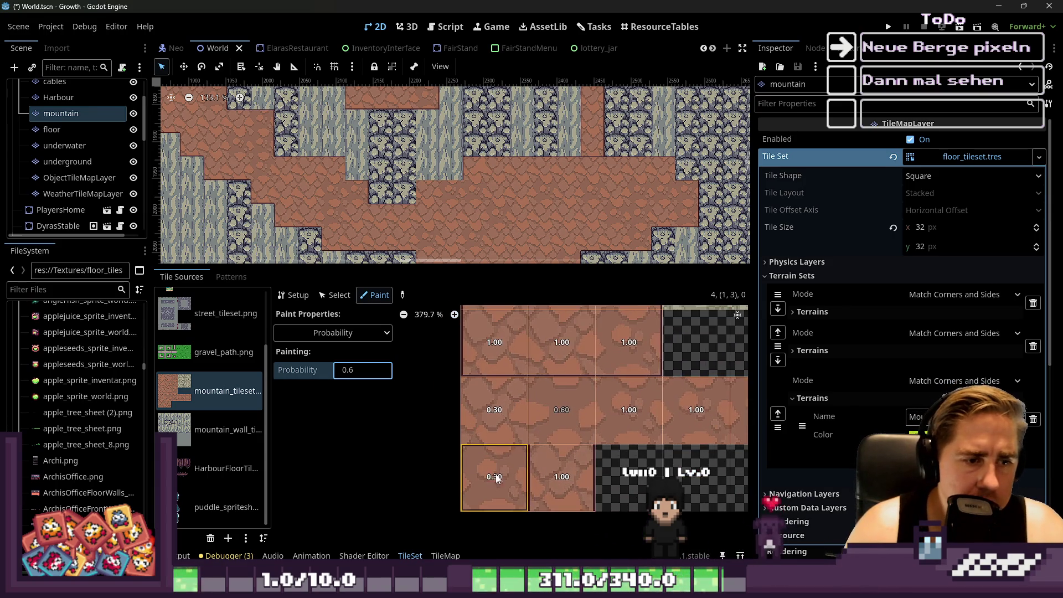
{"action": "scroll", "coordinate": [498, 487], "scroll_direction": "down", "scroll_amount": 1}
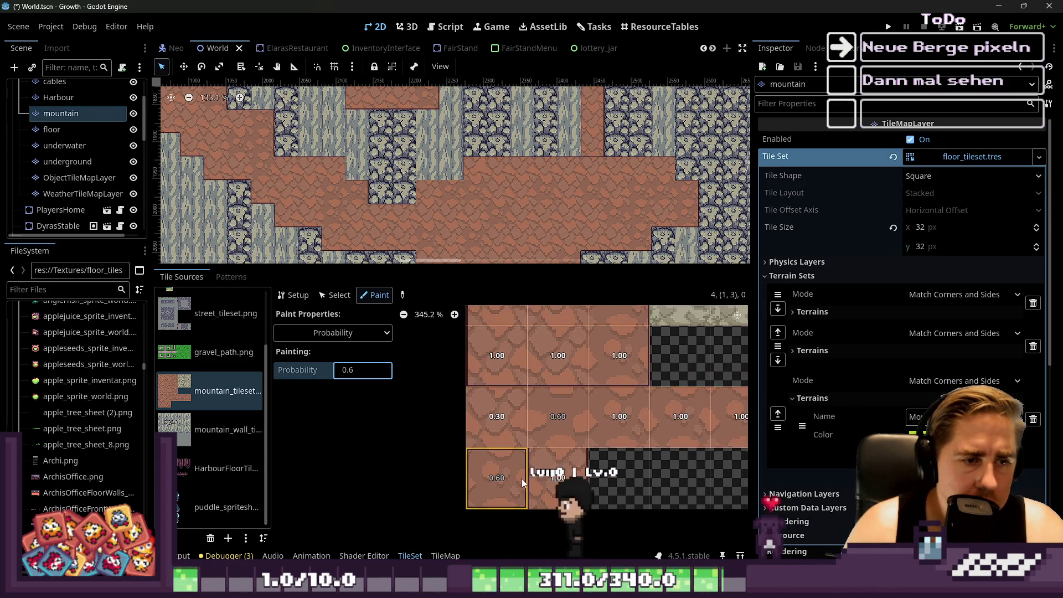
{"action": "left_click", "coordinate": [433, 555]}
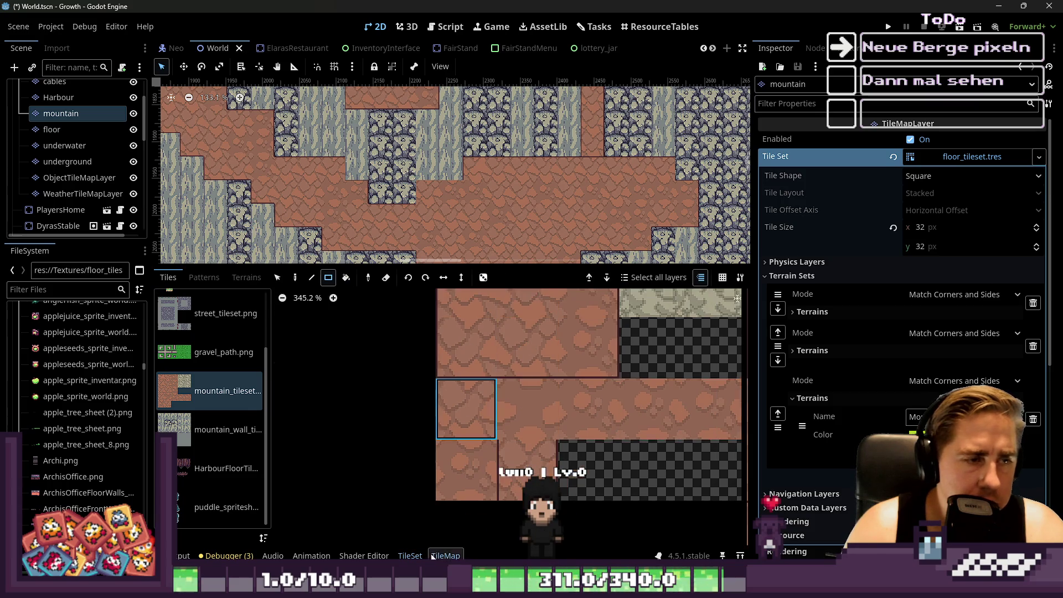
Choose Bucket Fill, test-fill a cave floor area, then select the Mountain terrain.
{"action": "left_click", "coordinate": [345, 277]}
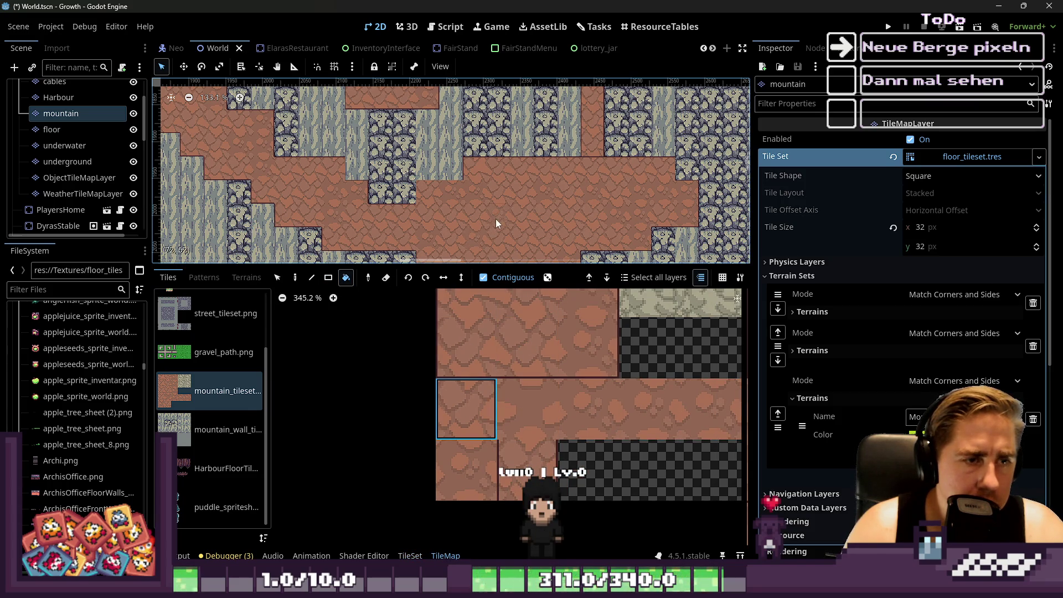
{"action": "left_click", "coordinate": [536, 213]}
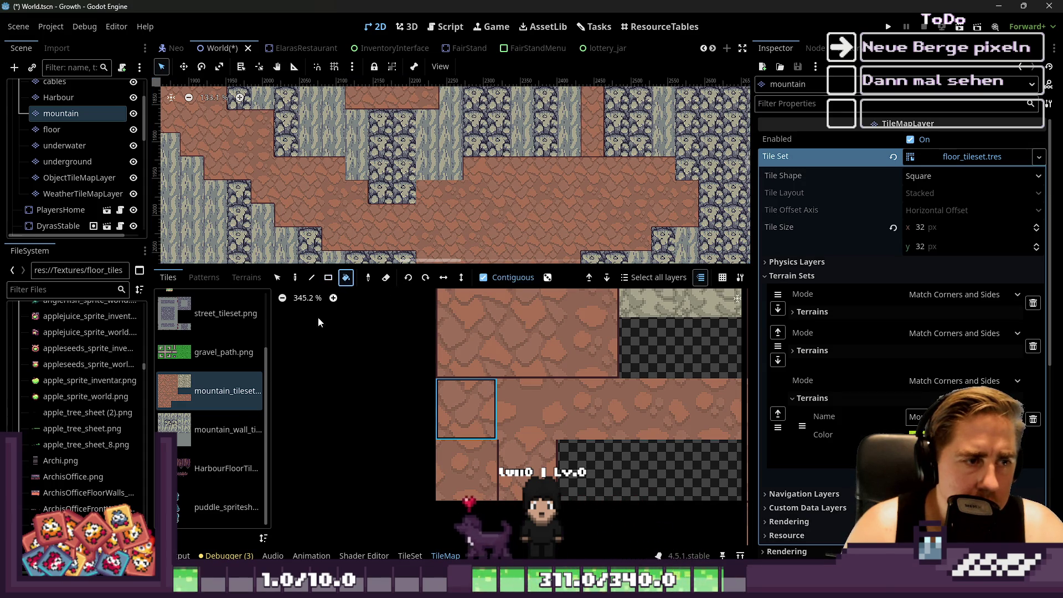
{"action": "left_click", "coordinate": [246, 278]}
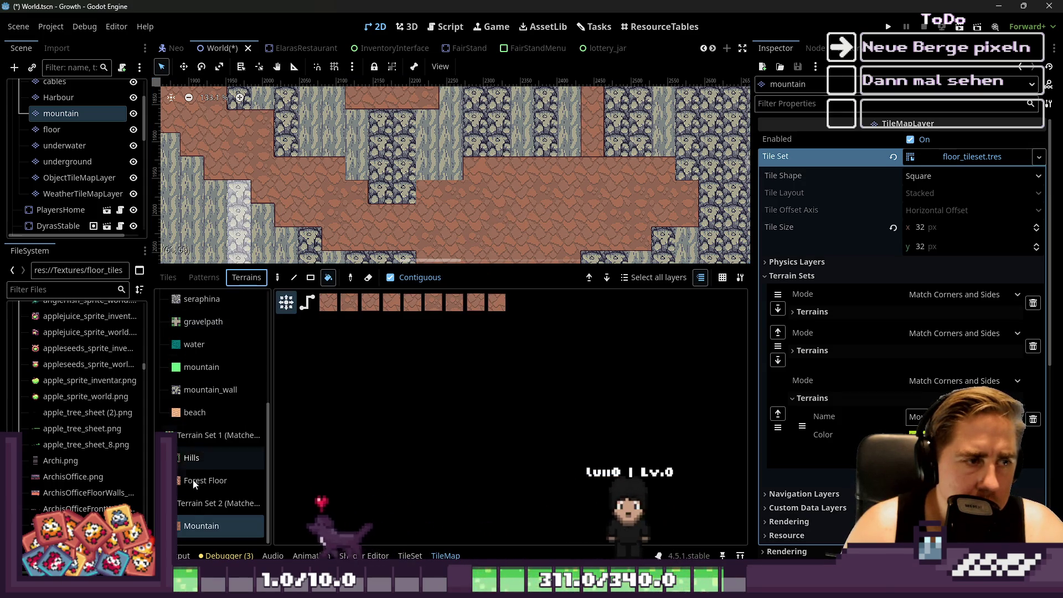
{"action": "scroll", "coordinate": [198, 514], "scroll_direction": "up", "scroll_amount": 1}
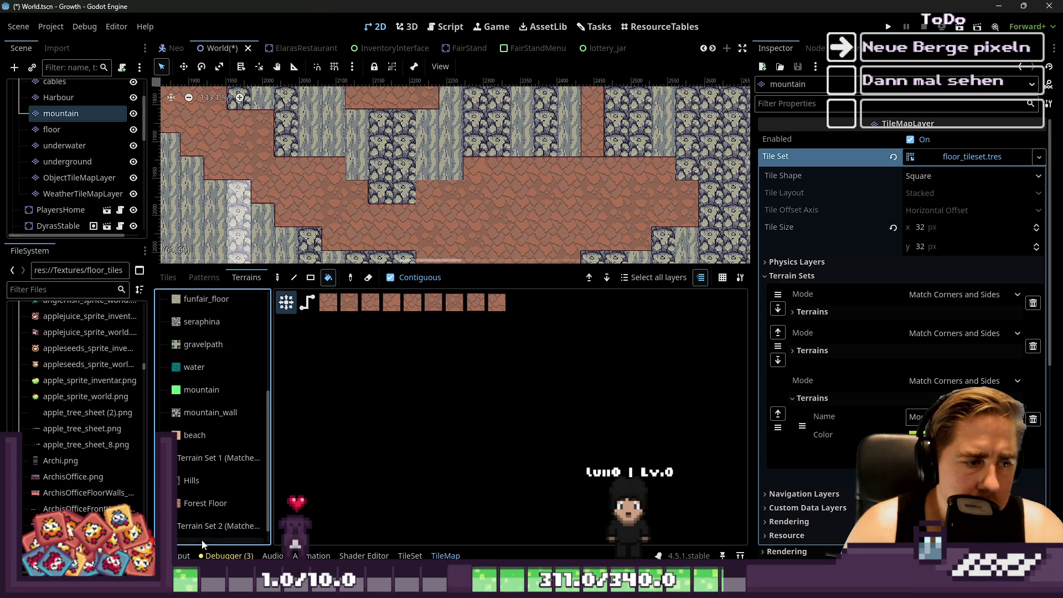
{"action": "scroll", "coordinate": [202, 544], "scroll_direction": "down", "scroll_amount": 1}
{"action": "left_click", "coordinate": [202, 526]}
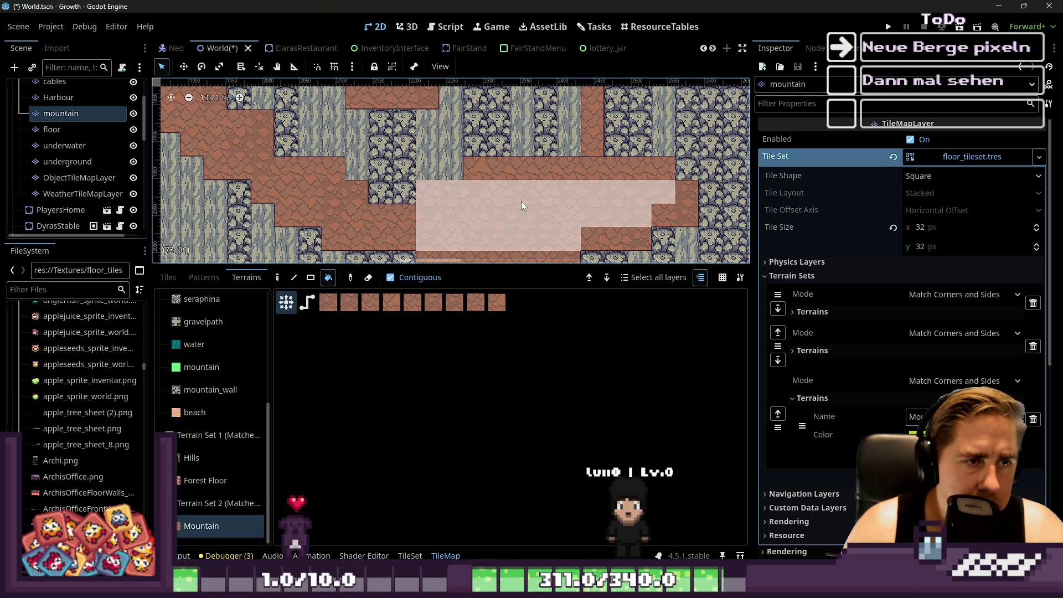
{"action": "scroll", "coordinate": [520, 201], "scroll_direction": "up", "scroll_amount": 2}
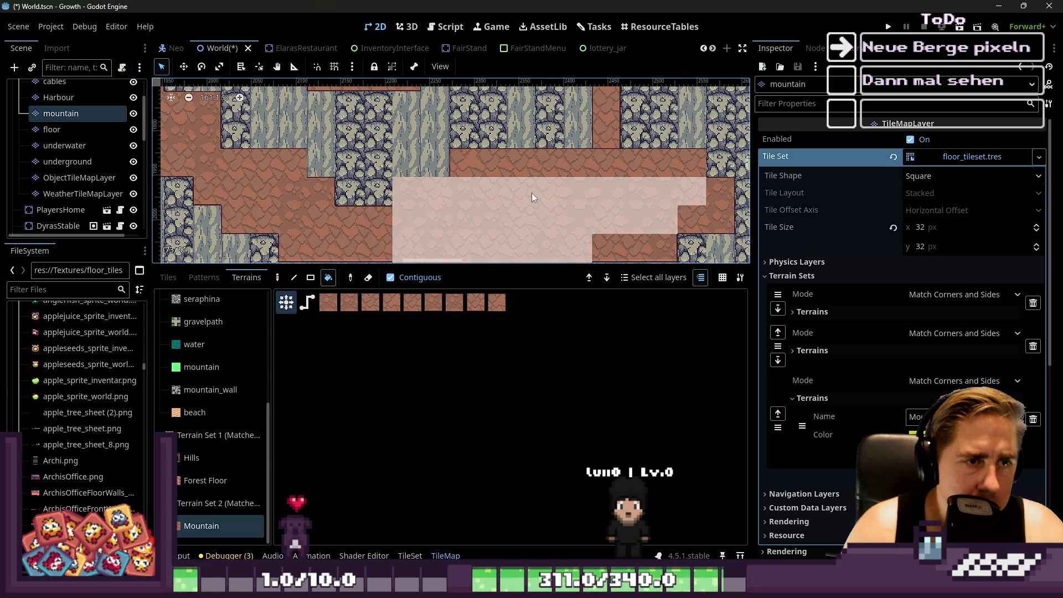
{"action": "scroll", "coordinate": [531, 197], "scroll_direction": "down", "scroll_amount": 2}
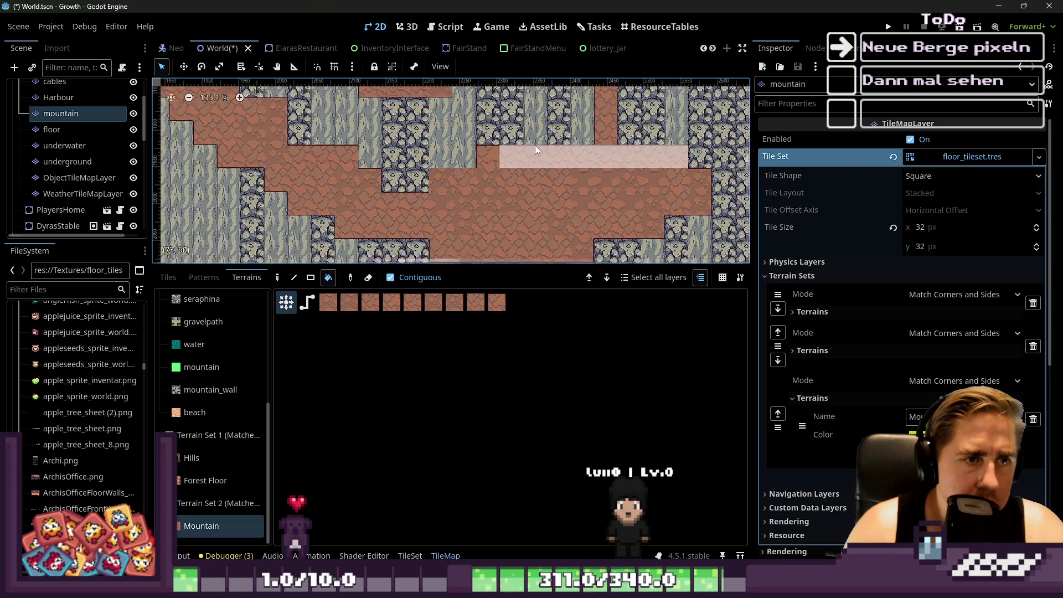
{"action": "scroll", "coordinate": [512, 218], "scroll_direction": "up", "scroll_amount": 1}
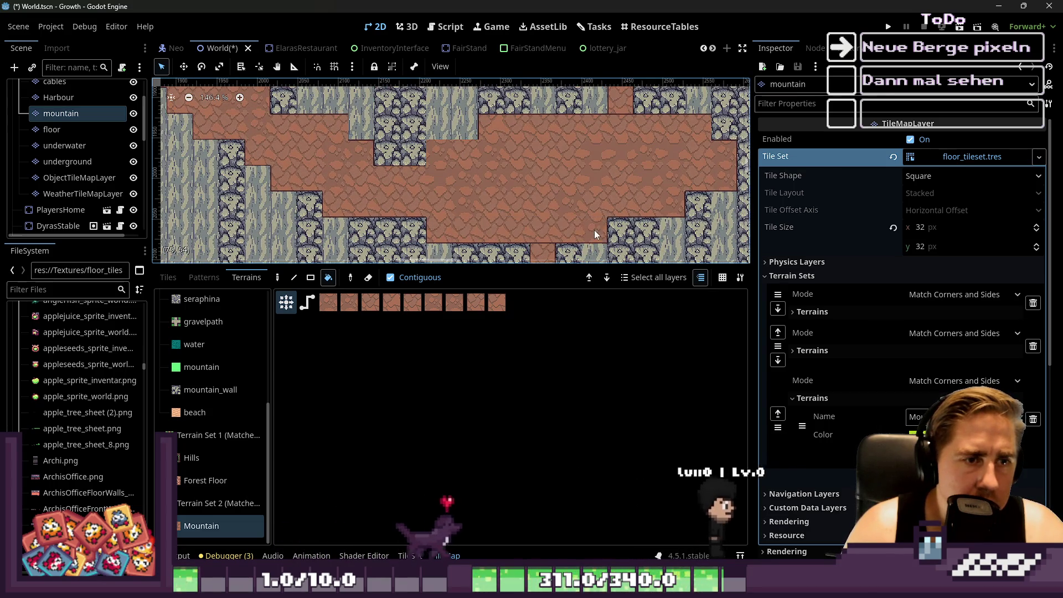
With the Rectangle tool, paint Mountain terrain over the central, upper and left cave floor blocks.
{"action": "left_click", "coordinate": [311, 278]}
{"action": "mouse_move", "coordinate": [445, 153]}
{"action": "left_mouse_down"}
{"action": "mouse_move", "coordinate": [604, 208]}
{"action": "mouse_move", "coordinate": [596, 226]}
{"action": "left_mouse_up"}
{"action": "left_click_drag", "start_coordinate": [518, 128], "coordinate": [673, 206]}
{"action": "left_click_drag", "start_coordinate": [541, 145], "coordinate": [699, 182]}
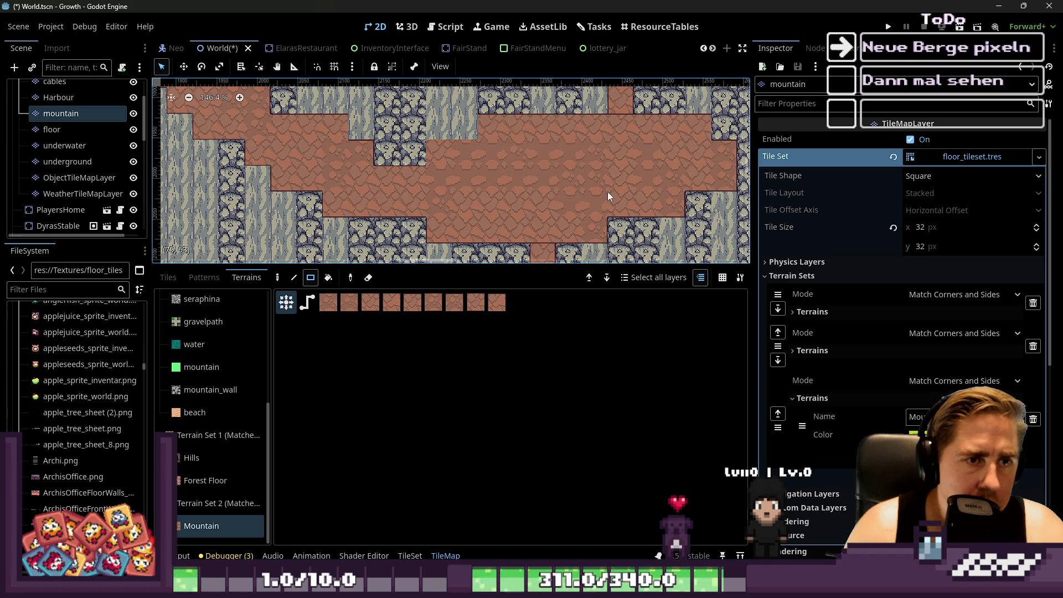
{"action": "left_click_drag", "start_coordinate": [335, 161], "coordinate": [450, 210]}
{"action": "scroll", "coordinate": [614, 203], "scroll_direction": "up", "scroll_amount": 4}
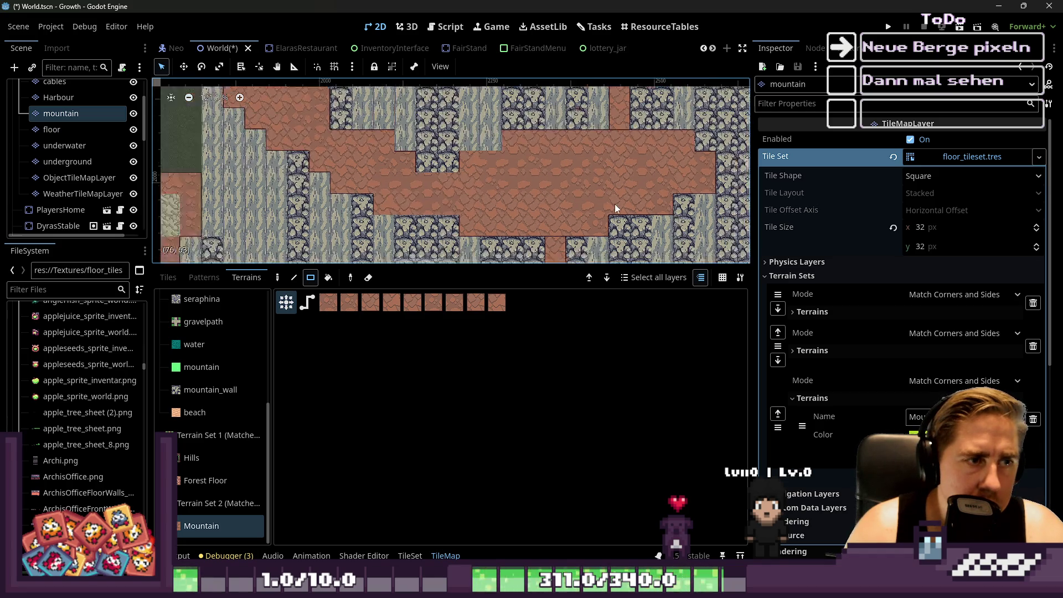
{"action": "scroll", "coordinate": [556, 157], "scroll_direction": "up", "scroll_amount": 1}
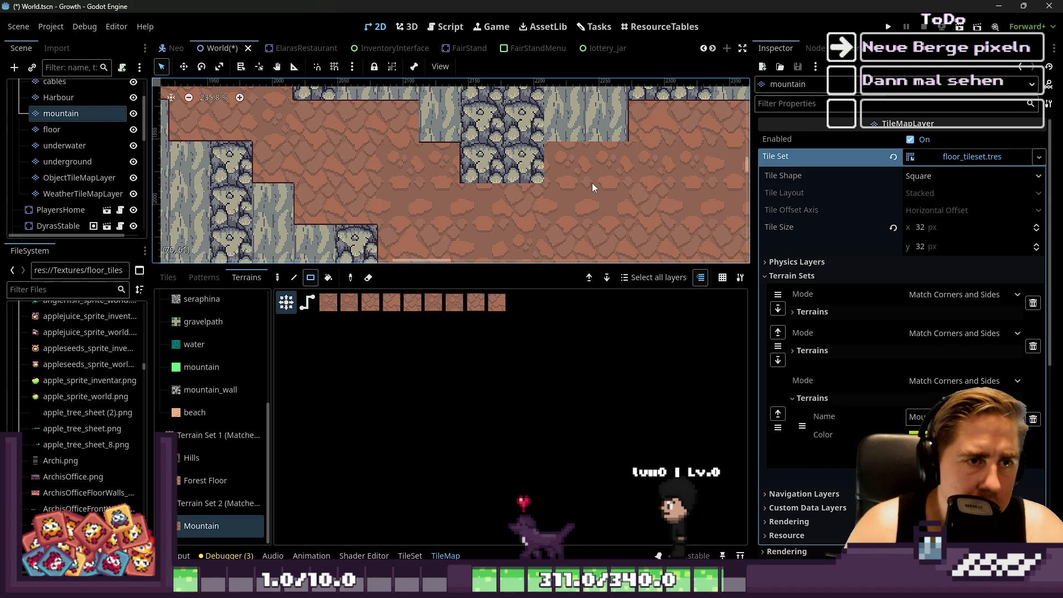
Paint Mountain terrain right of the rock block and in the small patch beside the rock column.
{"action": "left_click_drag", "start_coordinate": [544, 158], "coordinate": [622, 213]}
{"action": "scroll", "coordinate": [545, 158], "scroll_direction": "up", "scroll_amount": 3}
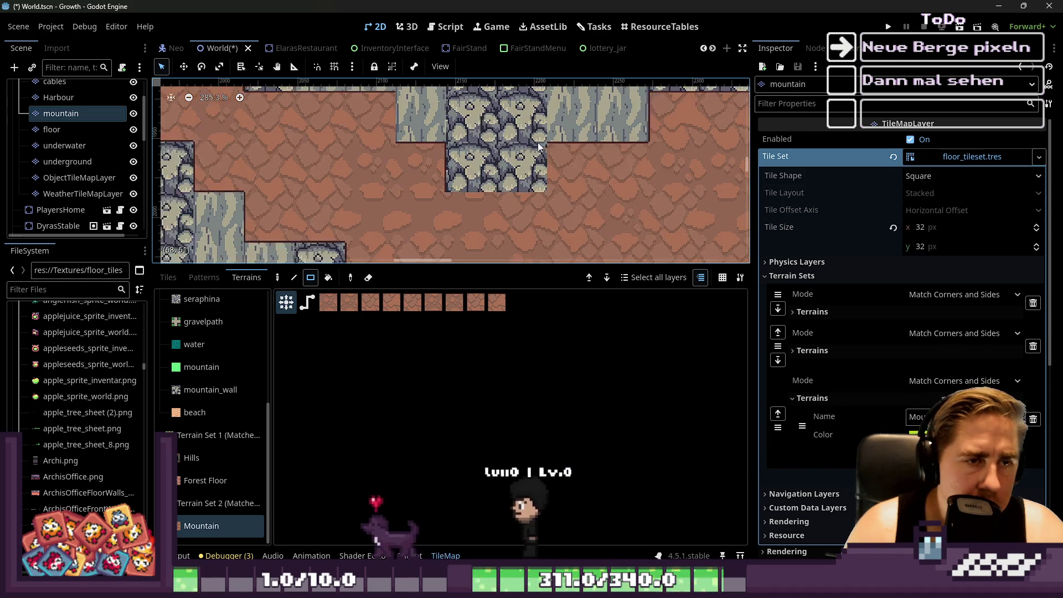
{"action": "scroll", "coordinate": [556, 174], "scroll_direction": "down", "scroll_amount": 1}
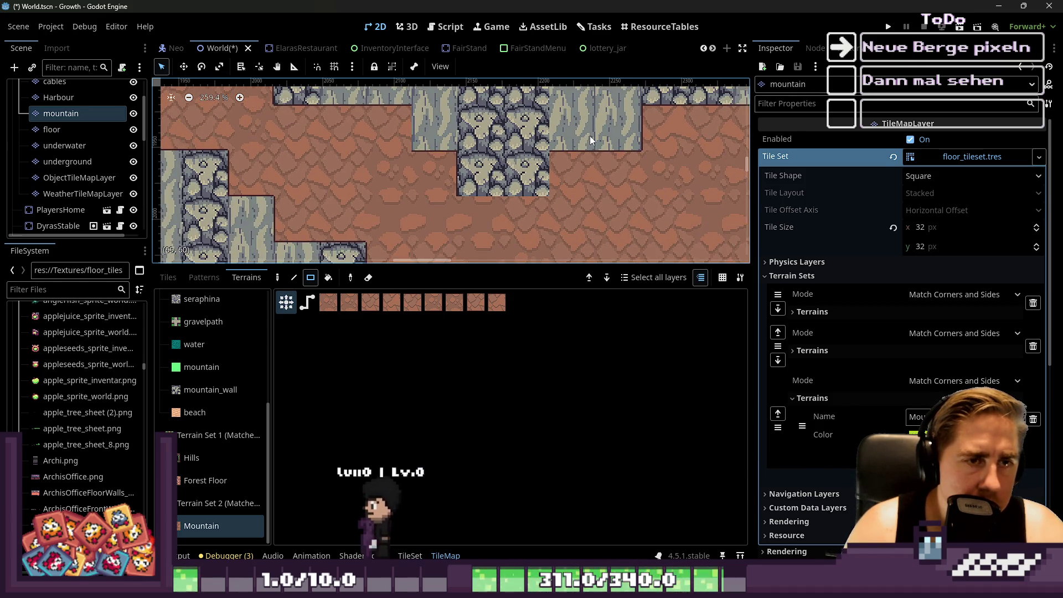
{"action": "scroll", "coordinate": [590, 135], "scroll_direction": "left", "scroll_amount": 3}
{"action": "left_click_drag", "start_coordinate": [453, 122], "coordinate": [368, 211]}
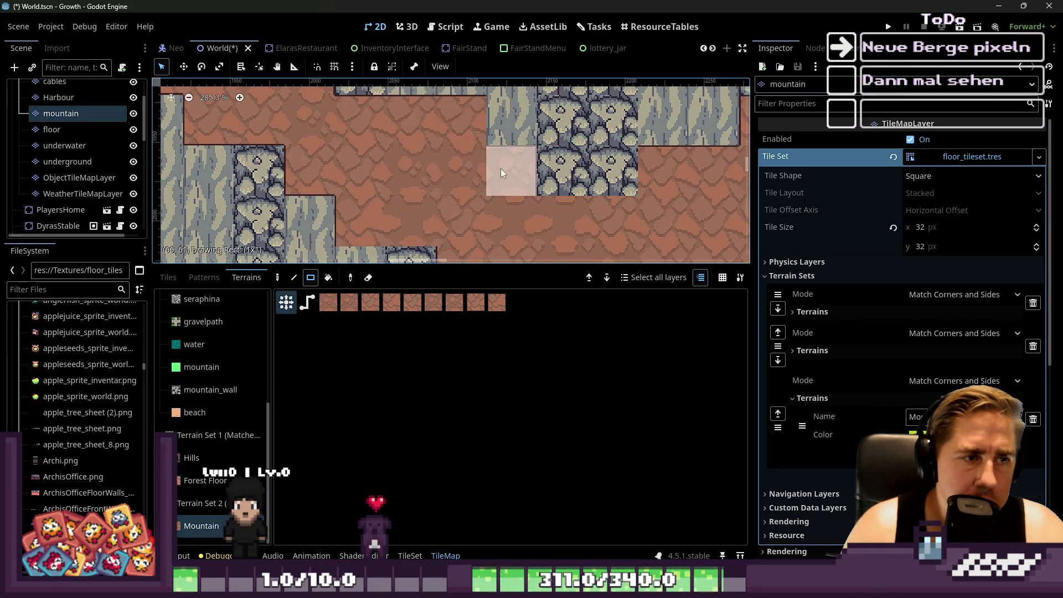
{"action": "scroll", "coordinate": [670, 208], "scroll_direction": "down", "scroll_amount": 3}
{"action": "scroll", "coordinate": [620, 226], "scroll_direction": "up", "scroll_amount": 4}
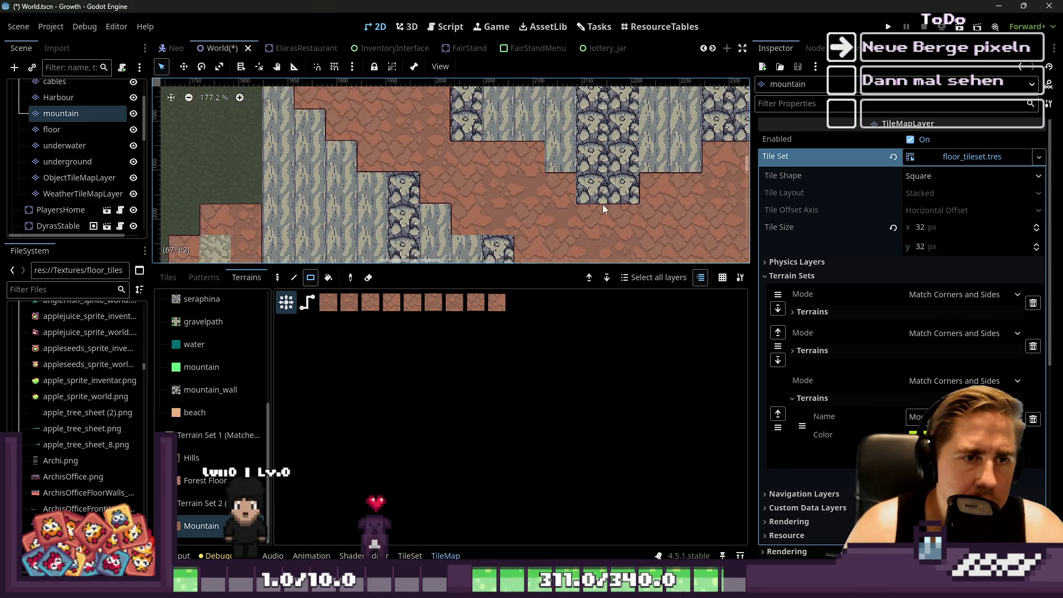
{"action": "scroll", "coordinate": [553, 161], "scroll_direction": "down", "scroll_amount": 1}
{"action": "scroll", "coordinate": [454, 194], "scroll_direction": "down", "scroll_amount": 4}
{"action": "scroll", "coordinate": [423, 175], "scroll_direction": "up", "scroll_amount": 1}
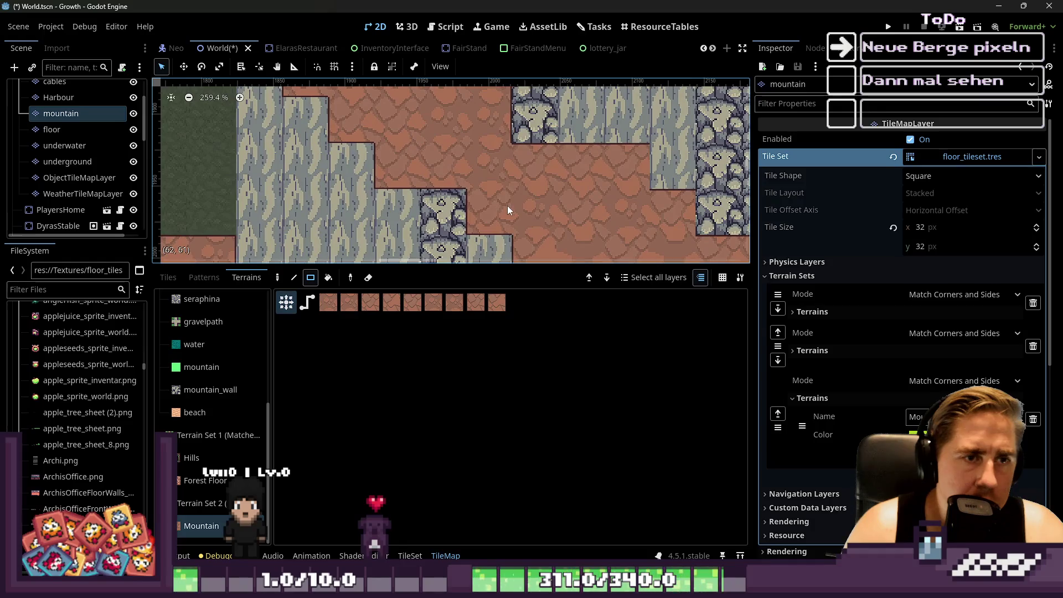
{"action": "scroll", "coordinate": [403, 152], "scroll_direction": "up", "scroll_amount": 2}
Paint the remaining floor pieces with Mountain terrain: a 2x2 patch, a brown rectangle, a 3x5 strip and a 2x5 strip.
{"action": "left_click_drag", "start_coordinate": [454, 202], "coordinate": [534, 114]}
{"action": "scroll", "coordinate": [509, 141], "scroll_direction": "down", "scroll_amount": 2}
{"action": "scroll", "coordinate": [484, 168], "scroll_direction": "up", "scroll_amount": 2}
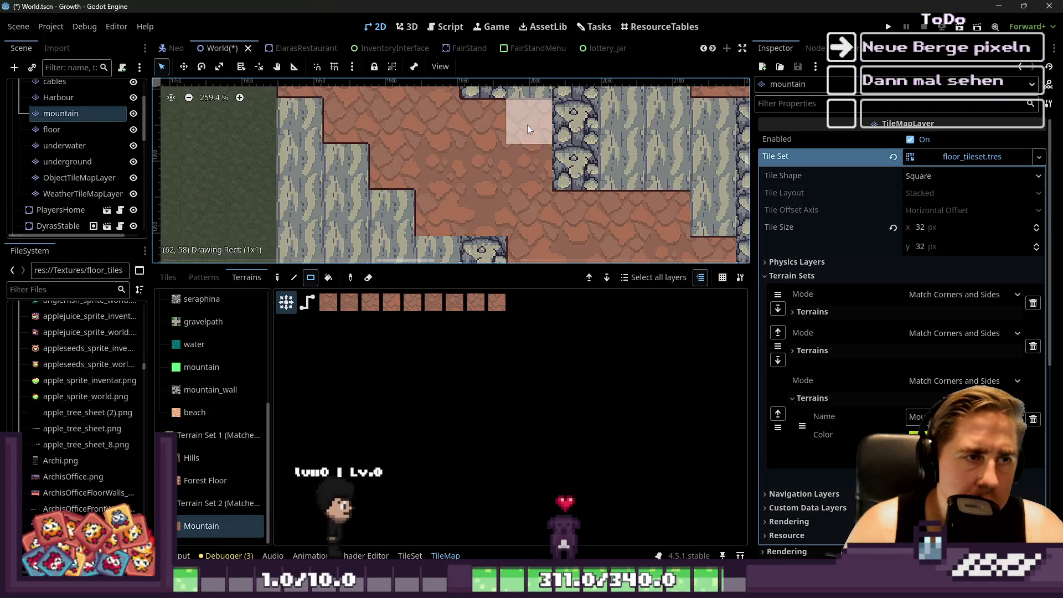
{"action": "scroll", "coordinate": [616, 238], "scroll_direction": "down", "scroll_amount": 3}
{"action": "left_click_drag", "start_coordinate": [467, 120], "coordinate": [448, 185]}
{"action": "scroll", "coordinate": [510, 166], "scroll_direction": "down", "scroll_amount": 2}
{"action": "scroll", "coordinate": [601, 249], "scroll_direction": "down", "scroll_amount": 1}
{"action": "scroll", "coordinate": [530, 143], "scroll_direction": "up", "scroll_amount": 1}
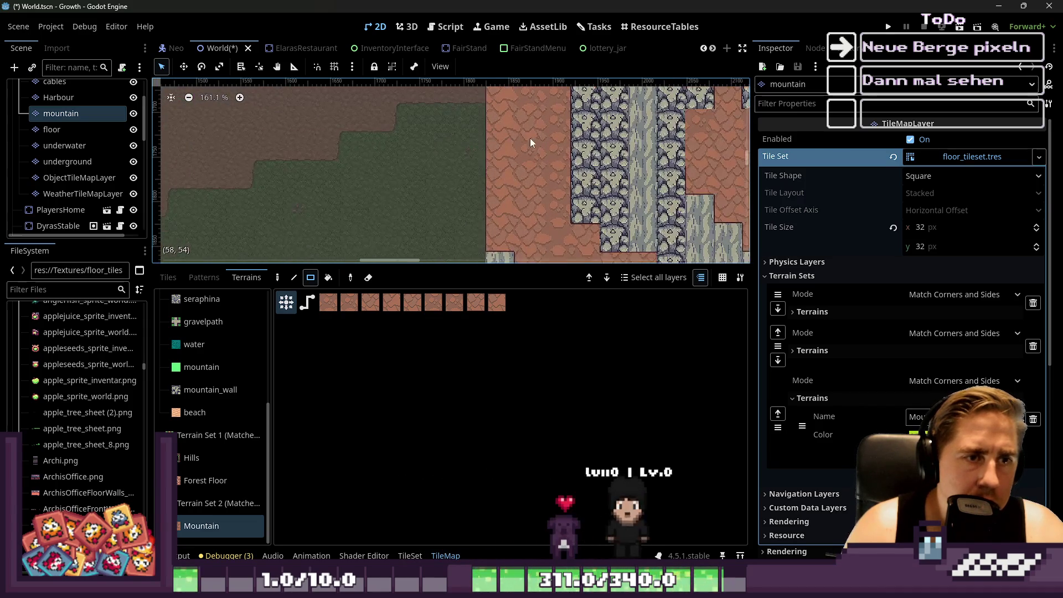
{"action": "scroll", "coordinate": [518, 172], "scroll_direction": "down", "scroll_amount": 2}
{"action": "left_click_drag", "start_coordinate": [541, 212], "coordinate": [546, 225]}
{"action": "scroll", "coordinate": [513, 101], "scroll_direction": "up", "scroll_amount": 2}
{"action": "scroll", "coordinate": [487, 244], "scroll_direction": "up", "scroll_amount": 5}
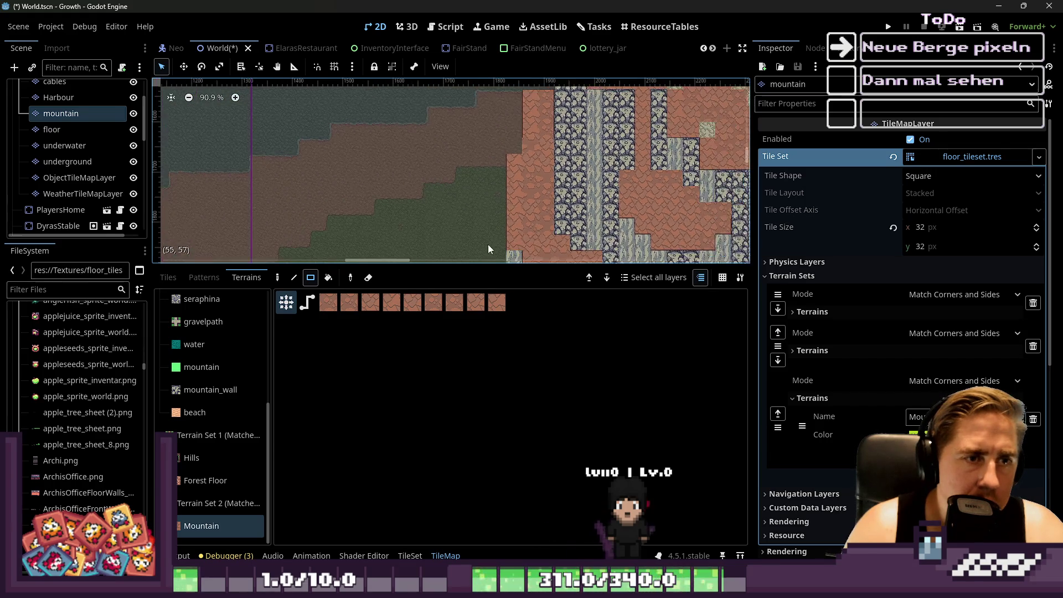
{"action": "left_click_drag", "start_coordinate": [516, 131], "coordinate": [544, 210]}
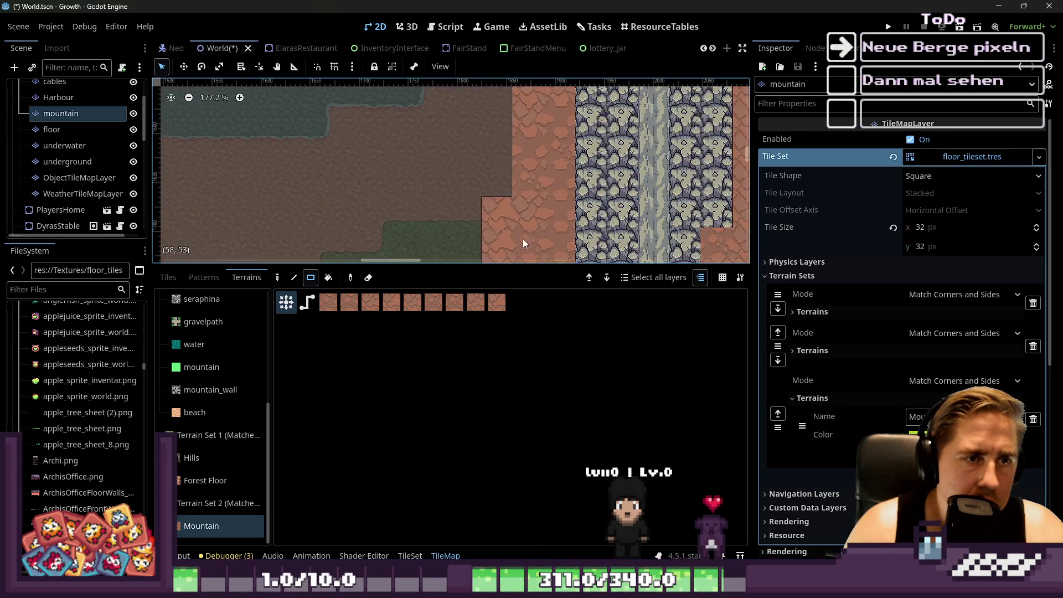
Zoom and pan across the map to inspect the repainted mountain terrain, then go to mountain_tileset.png in Aseprite.
{"action": "scroll", "coordinate": [516, 217], "scroll_direction": "up", "scroll_amount": 3}
{"action": "scroll", "coordinate": [489, 153], "scroll_direction": "down", "scroll_amount": 3}
{"action": "scroll", "coordinate": [475, 131], "scroll_direction": "up", "scroll_amount": 16}
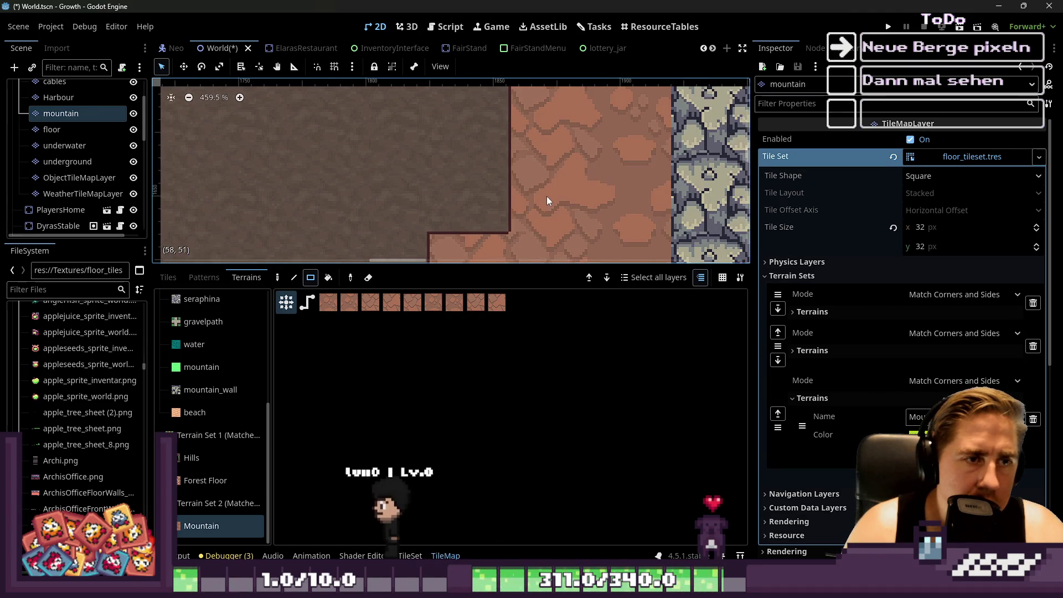
{"action": "scroll", "coordinate": [546, 196], "scroll_direction": "down", "scroll_amount": 6}
{"action": "scroll", "coordinate": [519, 184], "scroll_direction": "down", "scroll_amount": 14}
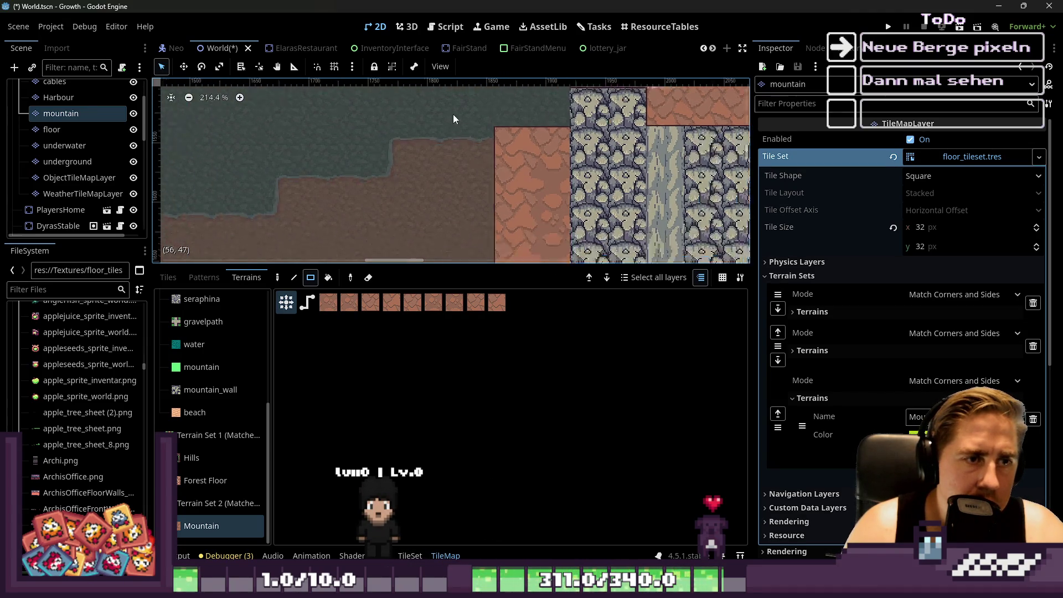
{"action": "scroll", "coordinate": [499, 150], "scroll_direction": "up", "scroll_amount": 16}
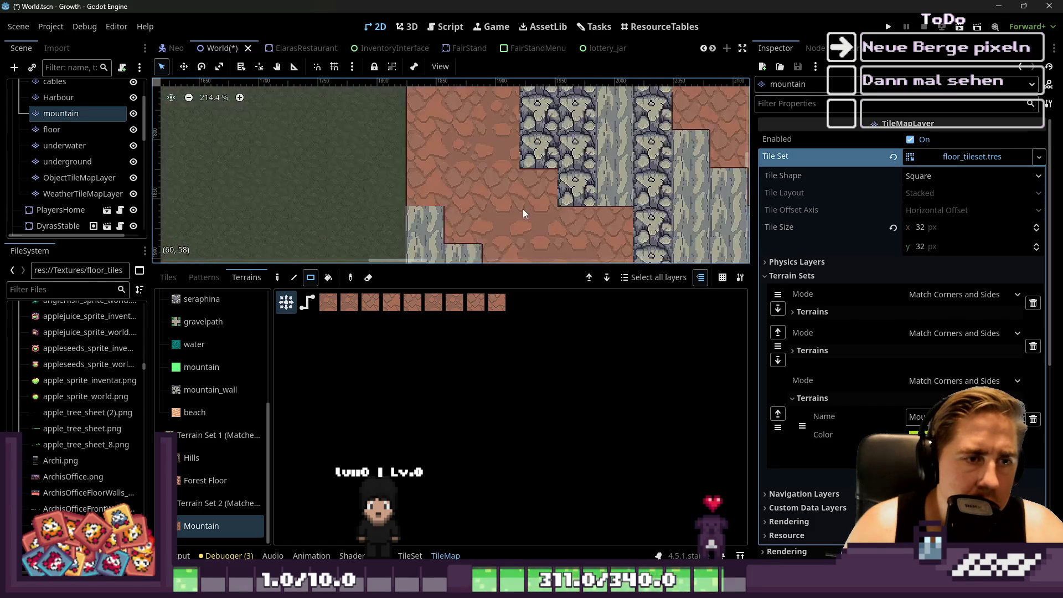
{"action": "scroll", "coordinate": [553, 203], "scroll_direction": "up", "scroll_amount": 4}
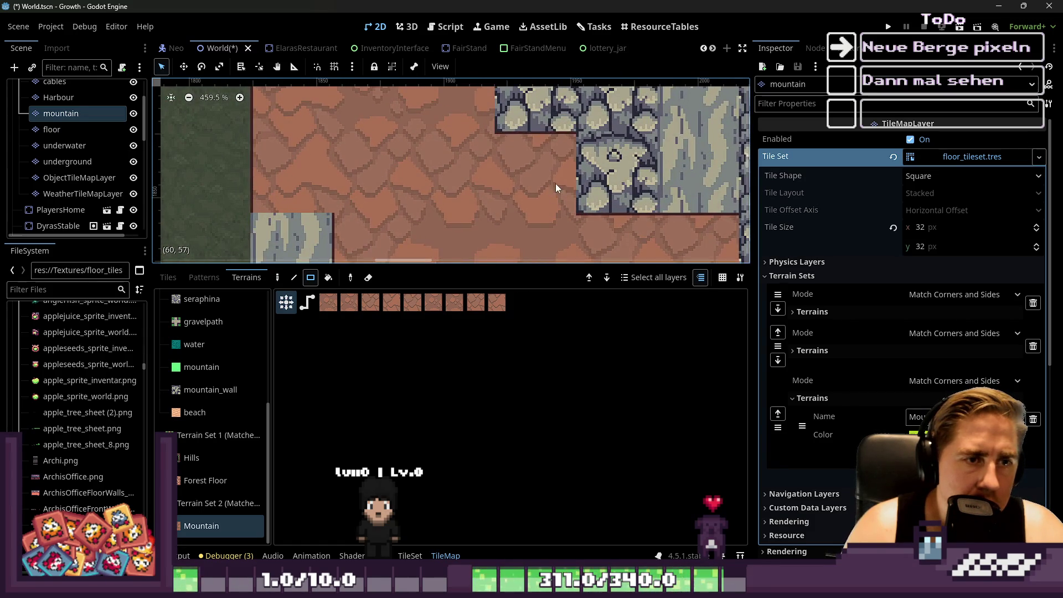
{"action": "scroll", "coordinate": [498, 183], "scroll_direction": "down", "scroll_amount": 7}
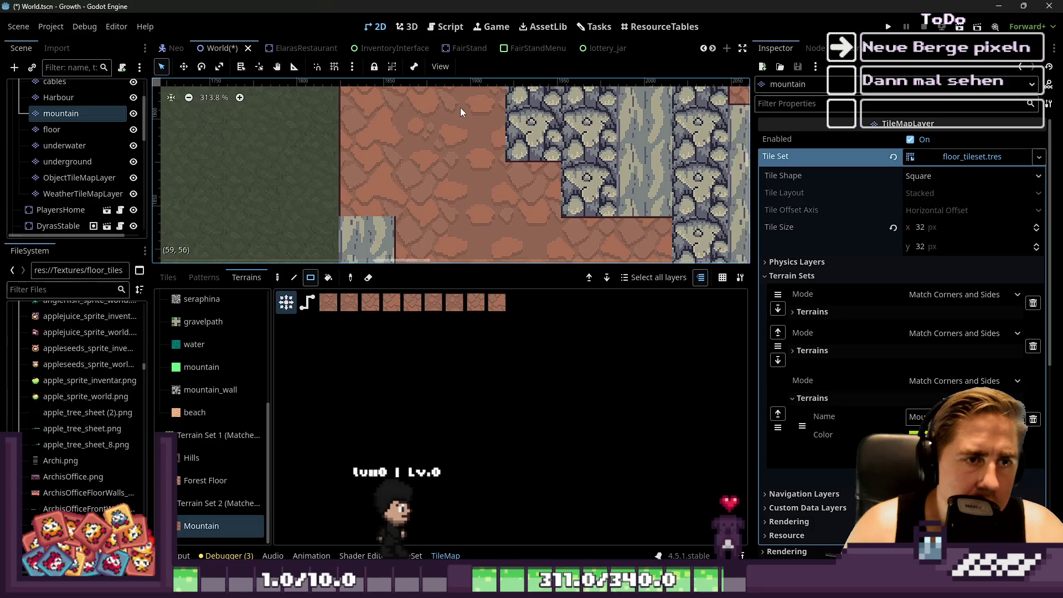
{"action": "scroll", "coordinate": [495, 179], "scroll_direction": "down", "scroll_amount": 2}
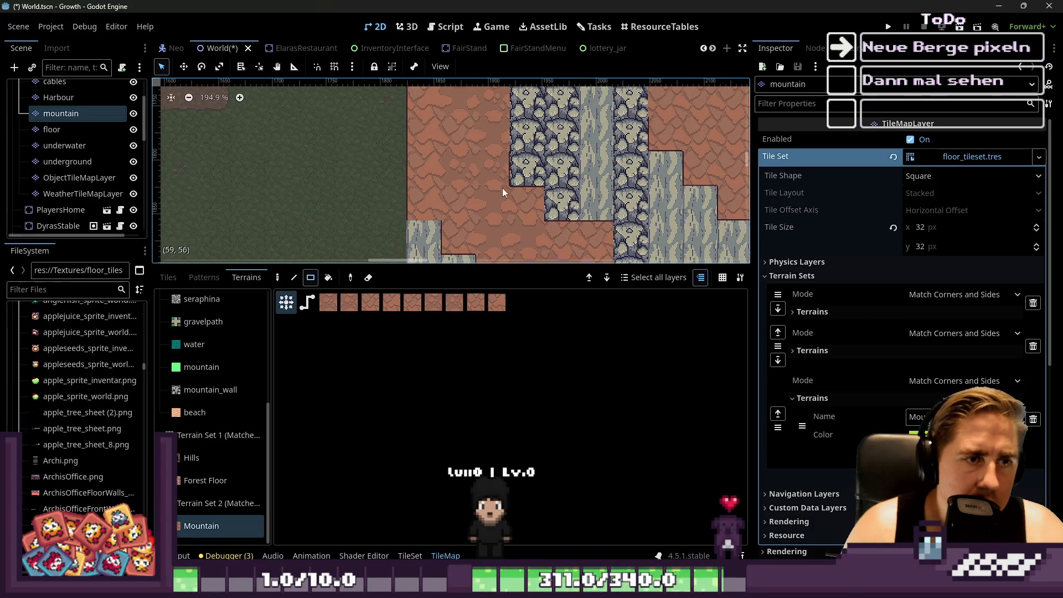
{"action": "scroll", "coordinate": [503, 188], "scroll_direction": "up", "scroll_amount": 2}
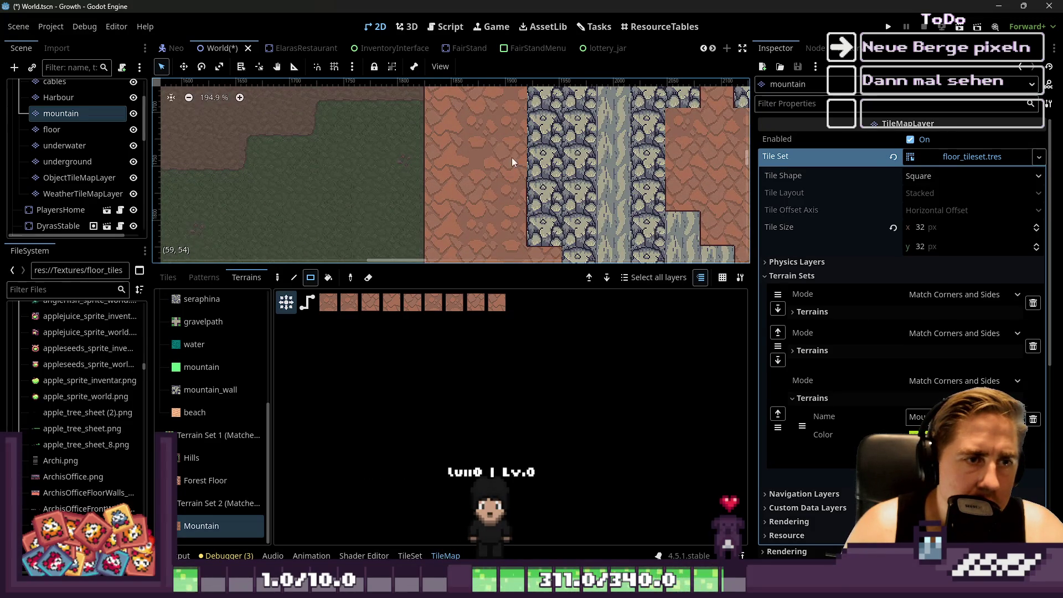
{"action": "scroll", "coordinate": [515, 130], "scroll_direction": "left", "scroll_amount": 3}
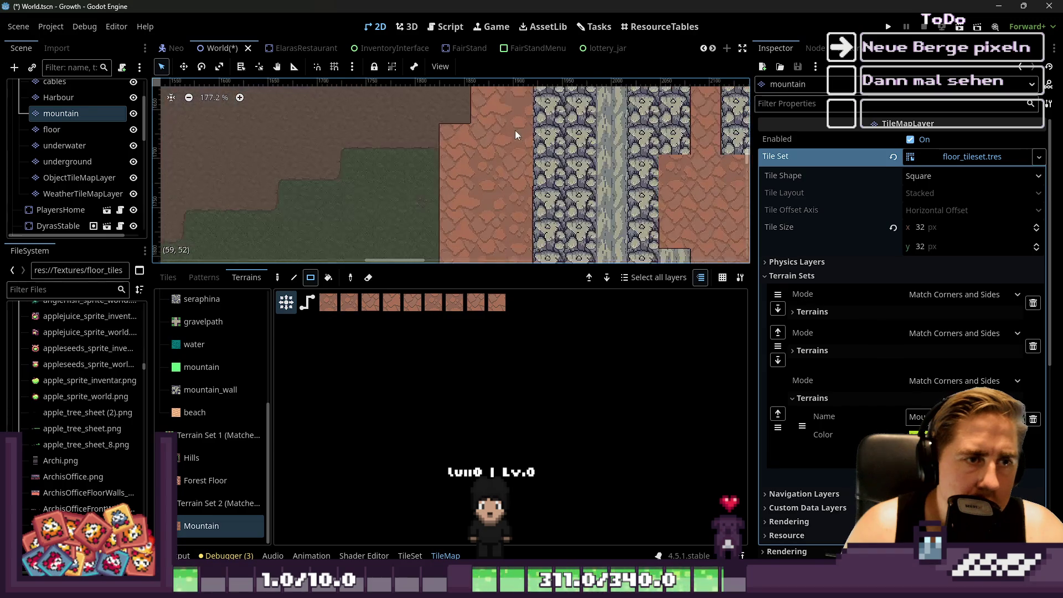
{"action": "scroll", "coordinate": [557, 258], "scroll_direction": "down", "scroll_amount": 3}
{"action": "scroll", "coordinate": [518, 122], "scroll_direction": "up", "scroll_amount": 2}
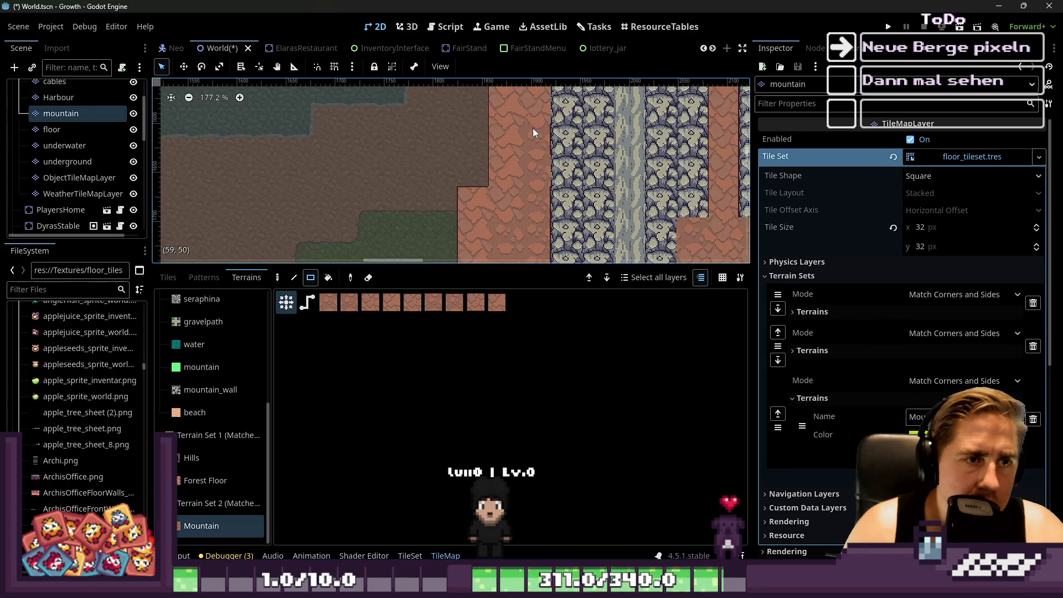
{"action": "scroll", "coordinate": [536, 111], "scroll_direction": "up", "scroll_amount": 1}
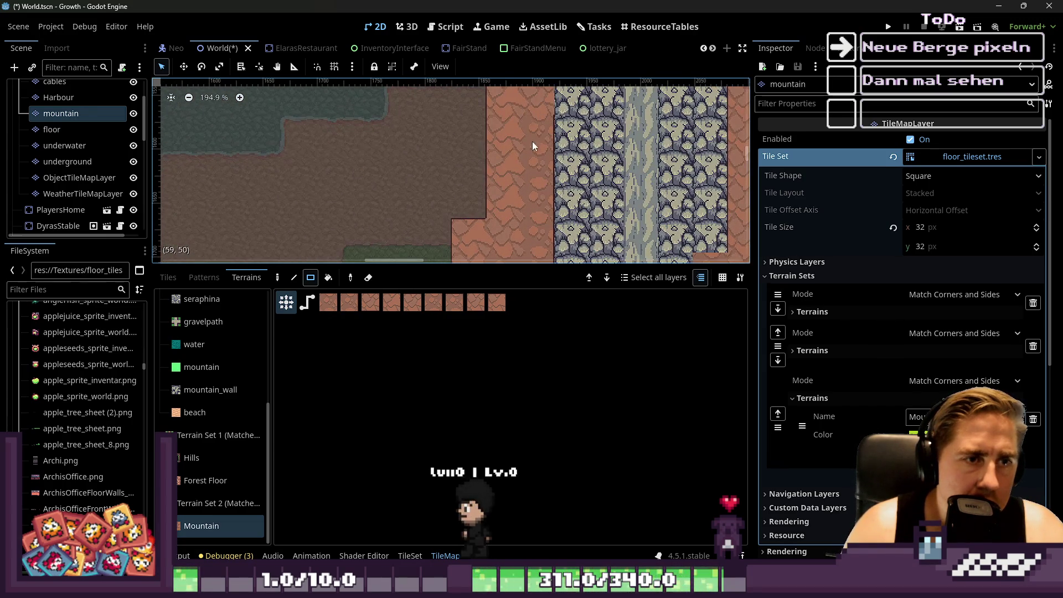
{"action": "scroll", "coordinate": [533, 141], "scroll_direction": "up", "scroll_amount": 2}
{"action": "scroll", "coordinate": [528, 144], "scroll_direction": "down", "scroll_amount": 12}
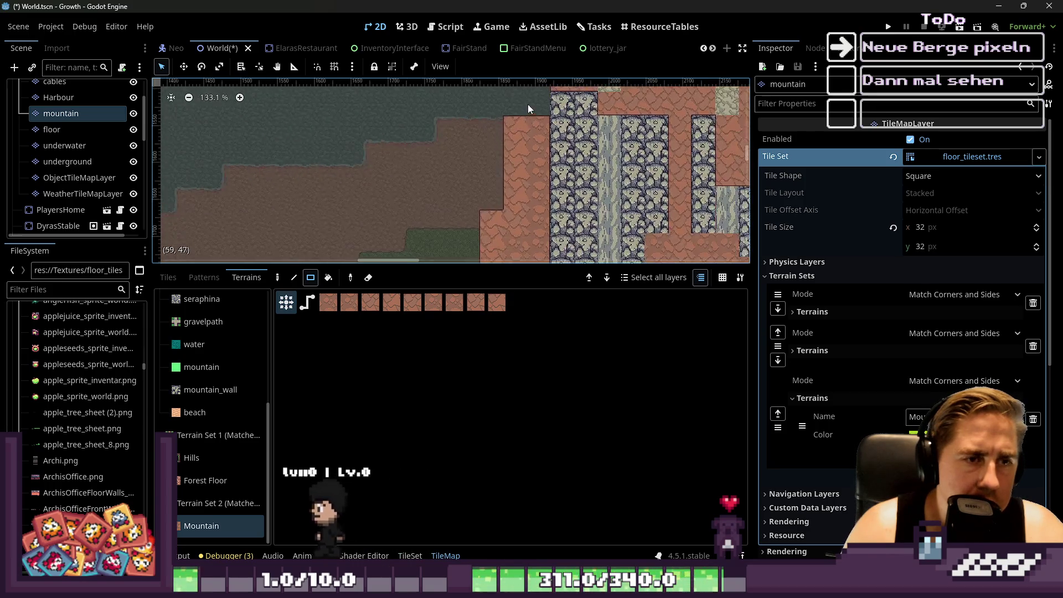
{"action": "scroll", "coordinate": [567, 245], "scroll_direction": "up", "scroll_amount": 11}
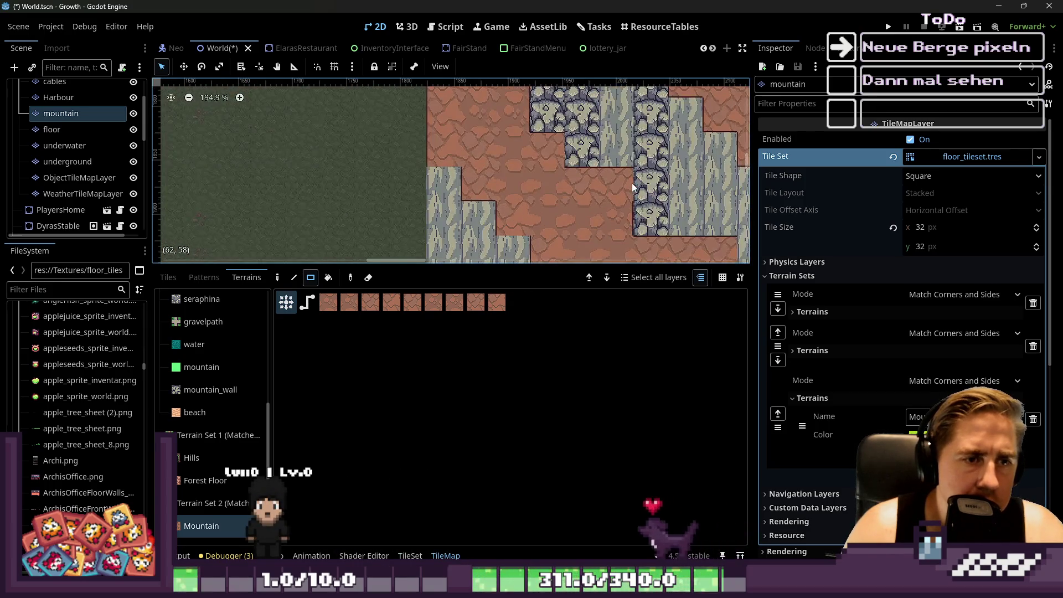
{"action": "scroll", "coordinate": [623, 221], "scroll_direction": "up", "scroll_amount": 5}
{"action": "scroll", "coordinate": [389, 150], "scroll_direction": "down", "scroll_amount": 3}
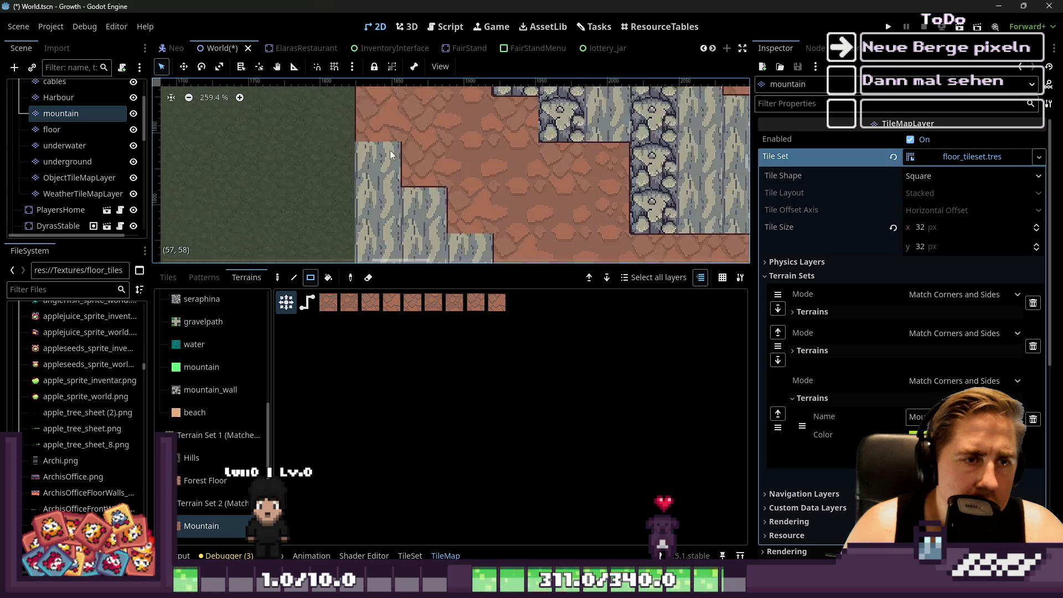
{"action": "scroll", "coordinate": [496, 250], "scroll_direction": "left", "scroll_amount": 3}
{"action": "scroll", "coordinate": [420, 150], "scroll_direction": "up", "scroll_amount": 2}
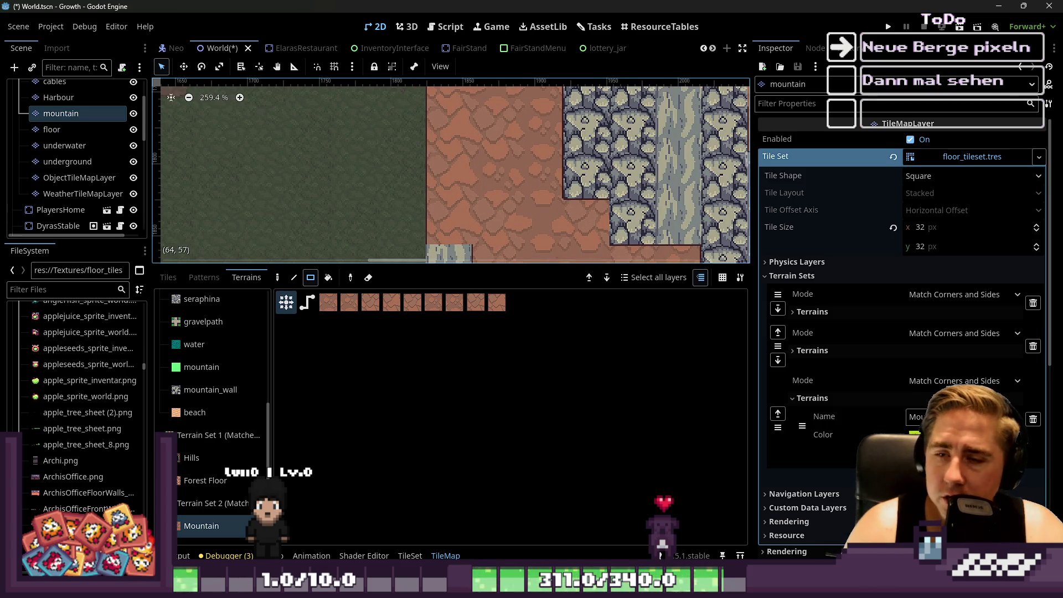
{"action": "scroll", "coordinate": [472, 224], "scroll_direction": "down", "scroll_amount": 2}
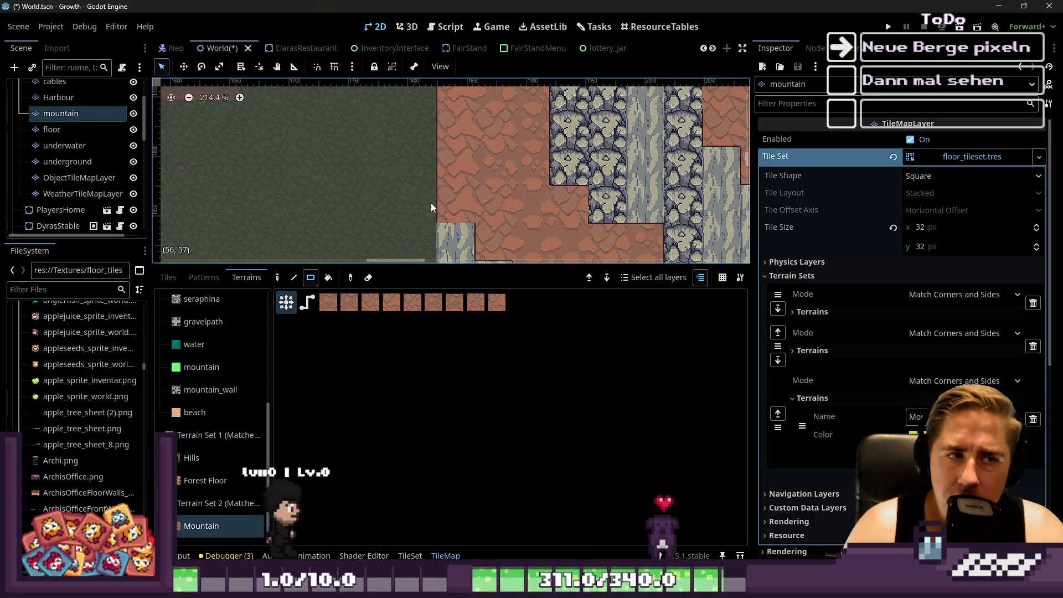
{"action": "scroll", "coordinate": [446, 204], "scroll_direction": "down", "scroll_amount": 4}
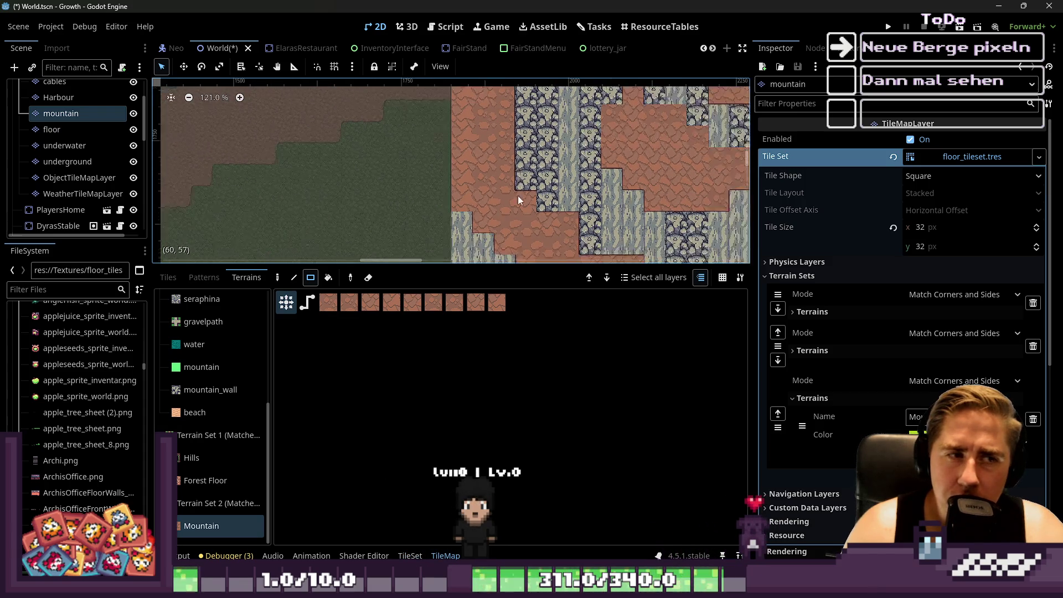
{"action": "scroll", "coordinate": [524, 204], "scroll_direction": "up", "scroll_amount": 1}
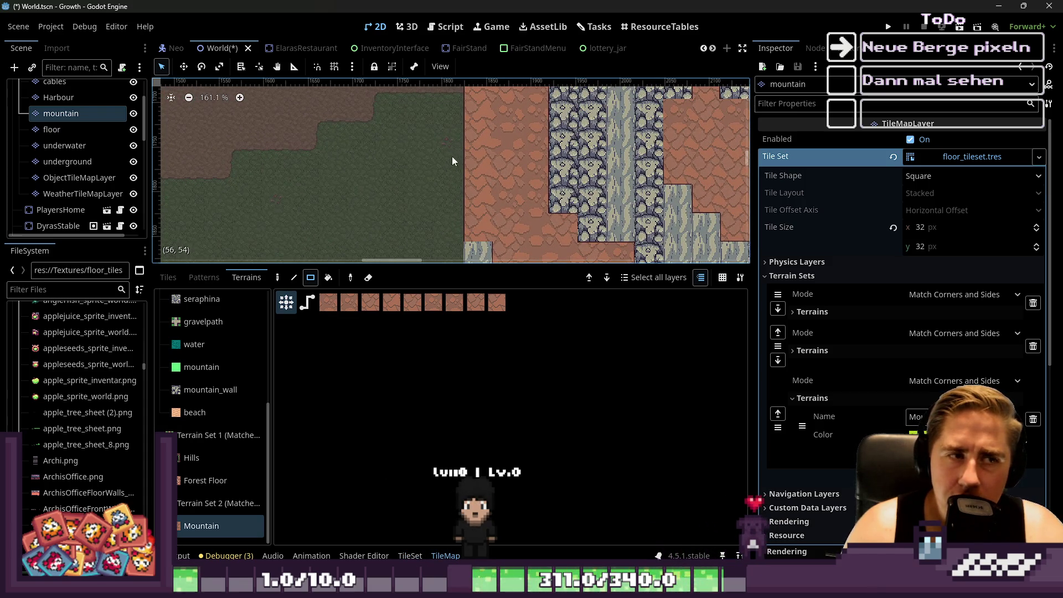
{"action": "scroll", "coordinate": [453, 214], "scroll_direction": "down", "scroll_amount": 5}
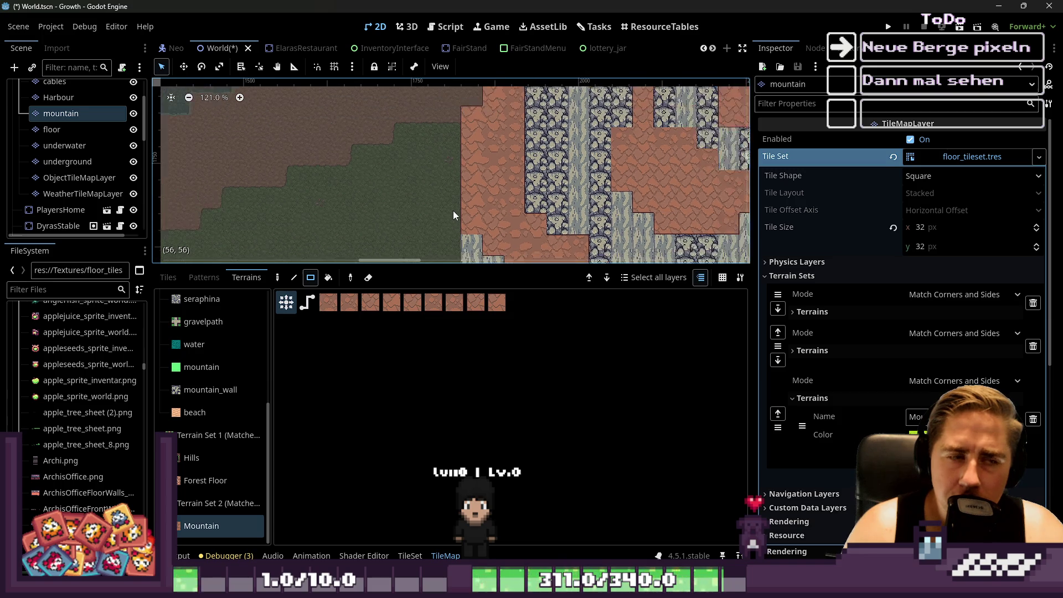
{"action": "key", "text": "alt+Tab"}
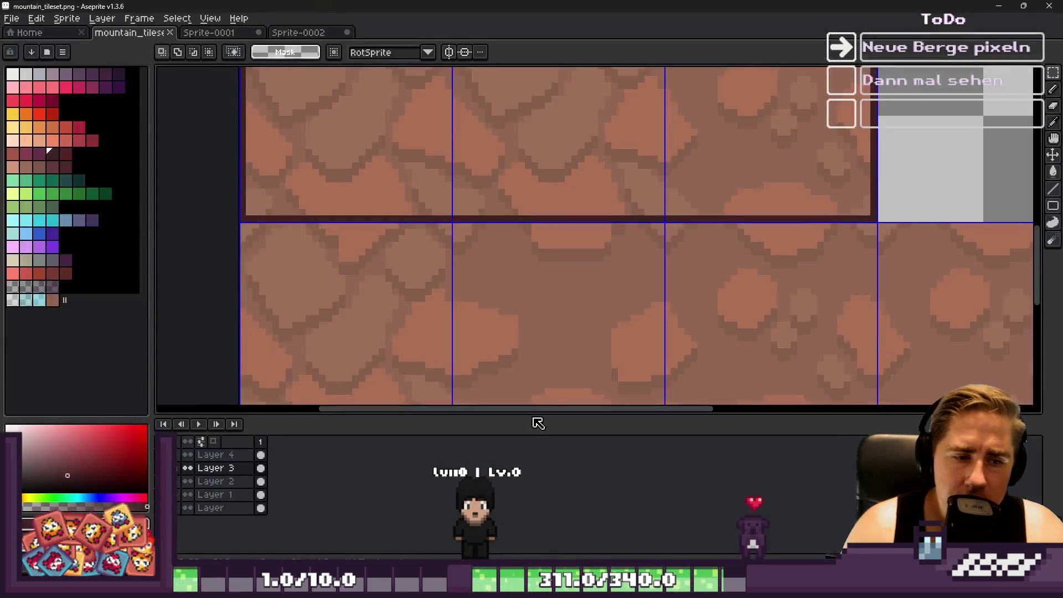
Switch to the Sprite-0002 sketch document.
{"action": "scroll", "coordinate": [557, 237], "scroll_direction": "down", "scroll_amount": 3}
{"action": "scroll", "coordinate": [557, 222], "scroll_direction": "up", "scroll_amount": 2}
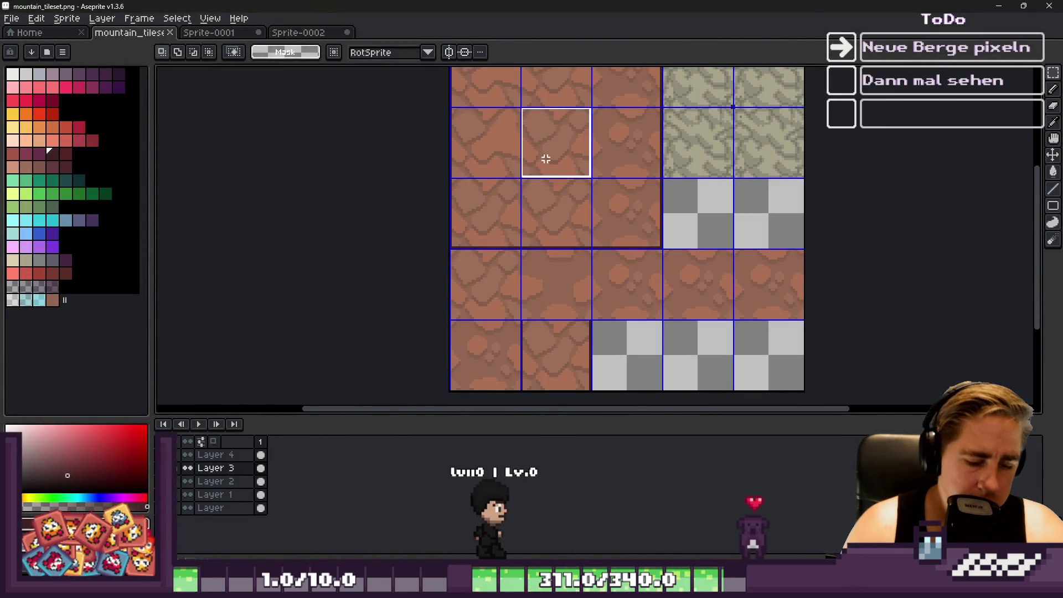
{"action": "left_click", "coordinate": [221, 32]}
{"action": "left_click", "coordinate": [299, 32]}
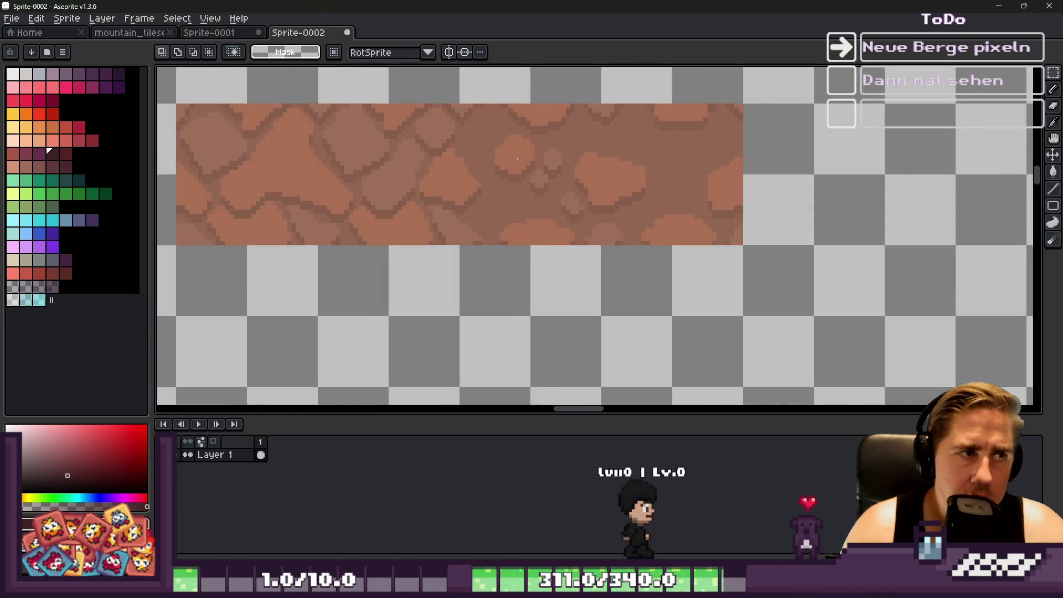
{"action": "scroll", "coordinate": [612, 218], "scroll_direction": "down", "scroll_amount": 3}
{"action": "scroll", "coordinate": [613, 219], "scroll_direction": "up", "scroll_amount": 3}
{"action": "scroll", "coordinate": [613, 218], "scroll_direction": "down", "scroll_amount": 3}
{"action": "scroll", "coordinate": [501, 174], "scroll_direction": "up", "scroll_amount": 2}
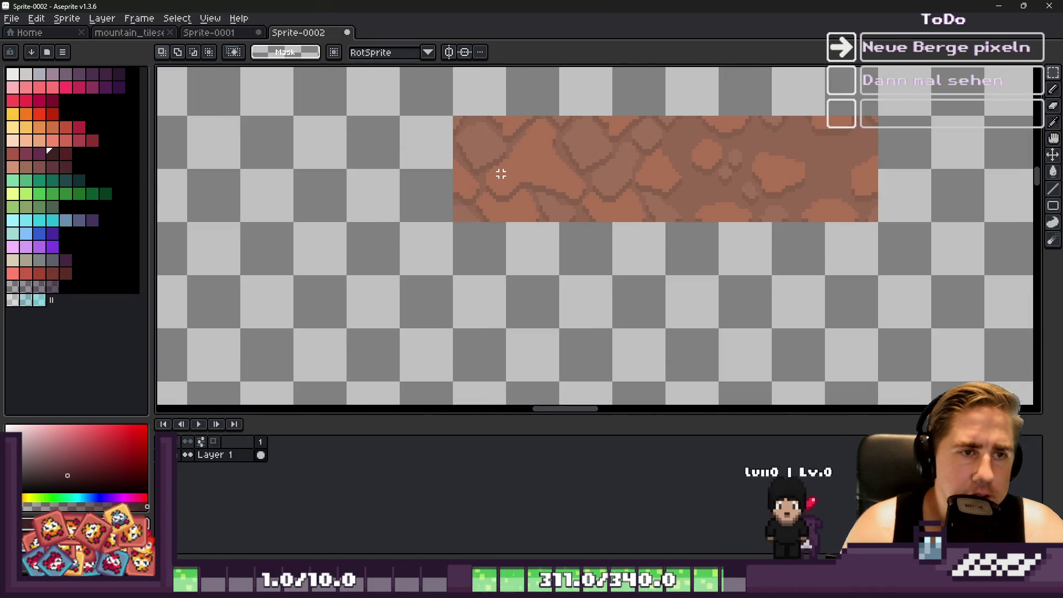
Stretch the rock strip wider to the right and apply the transform.
{"action": "left_click_drag", "start_coordinate": [610, 171], "coordinate": [716, 174]}
{"action": "key", "text": "Return"}
{"action": "left_click_drag", "start_coordinate": [574, 160], "coordinate": [591, 183]}
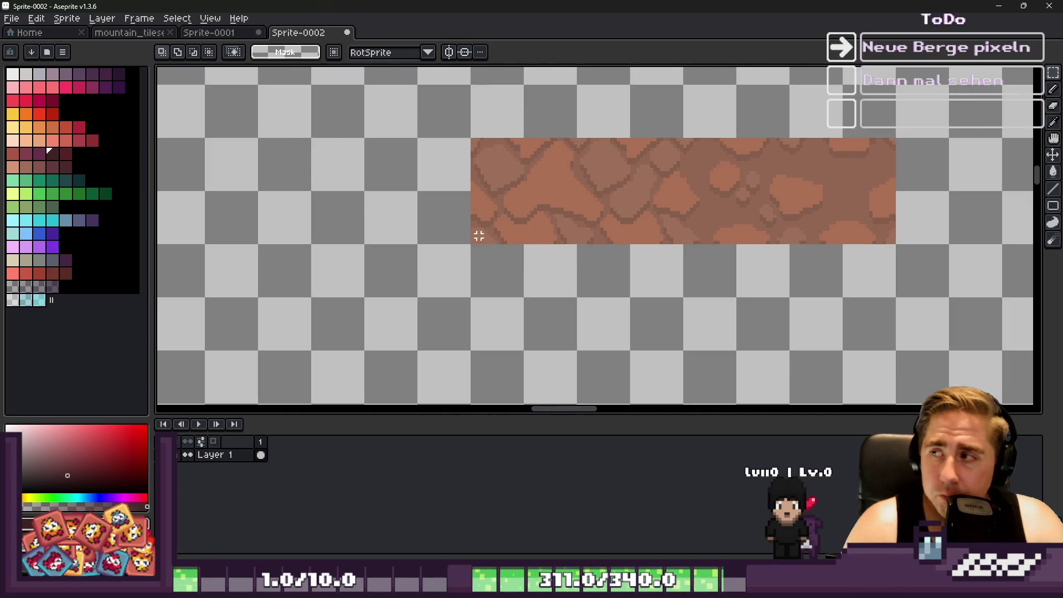
{"action": "key", "text": "b"}
{"action": "scroll", "coordinate": [430, 128], "scroll_direction": "up", "scroll_amount": 5}
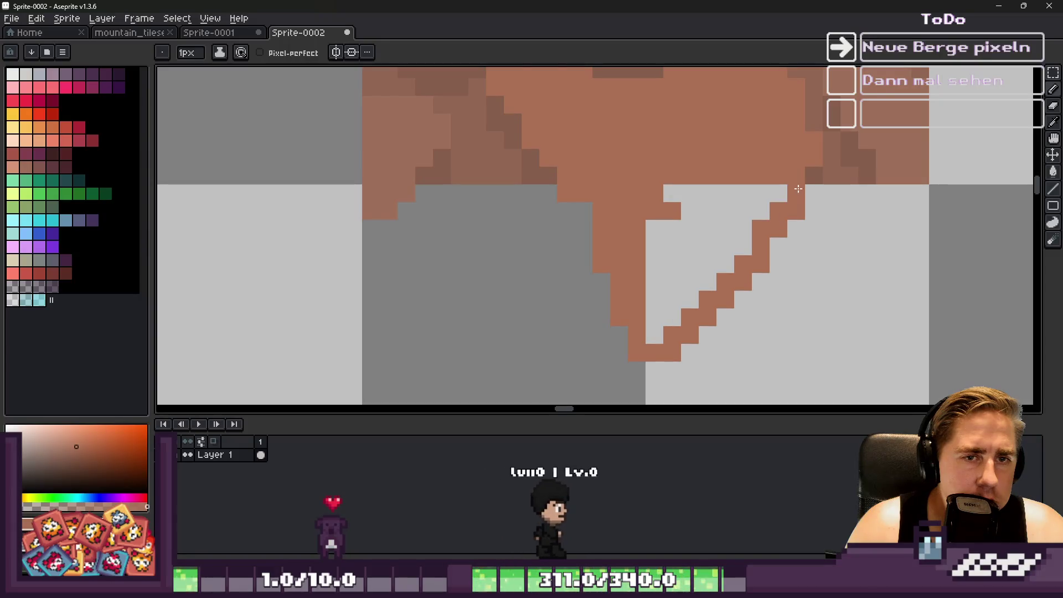
Fill the hanging edge and its light lower triangle with darker brown.
{"action": "left_click_drag", "start_coordinate": [683, 199], "coordinate": [654, 311]}
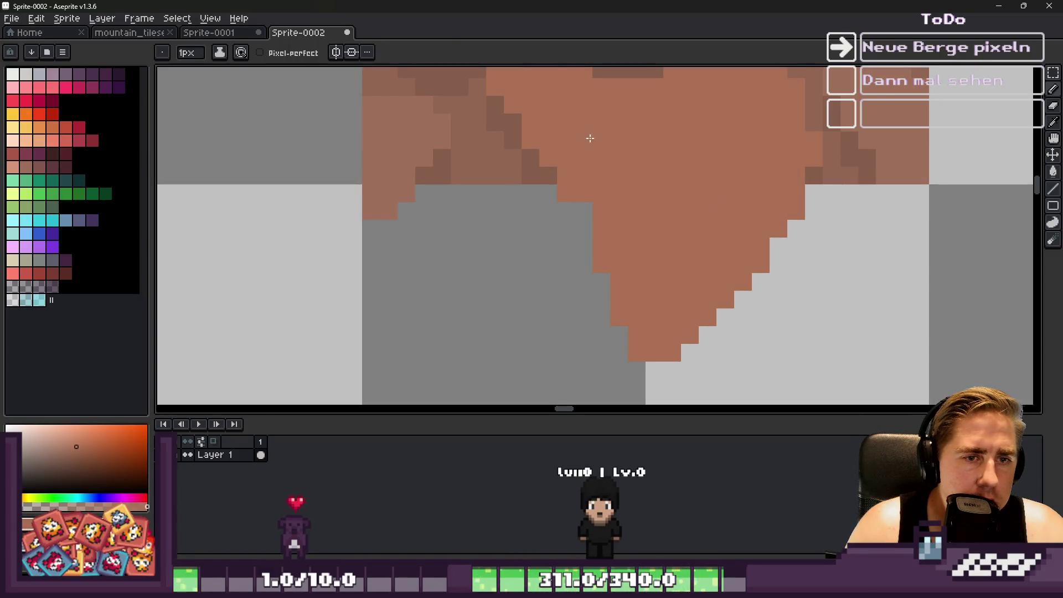
{"action": "key", "text": "i"}
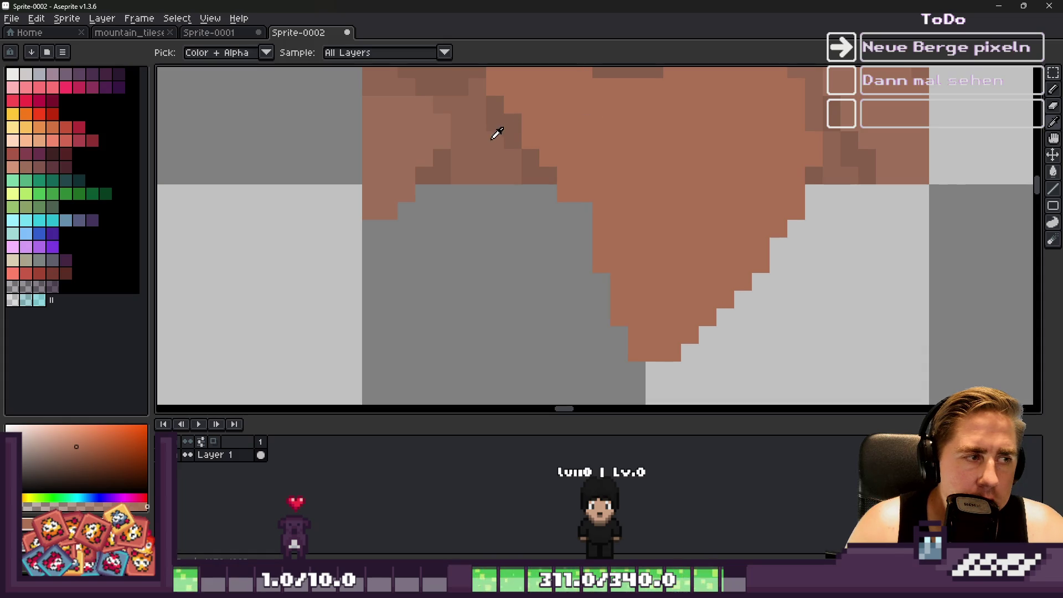
{"action": "left_click", "coordinate": [504, 125]}
{"action": "key", "text": "b"}
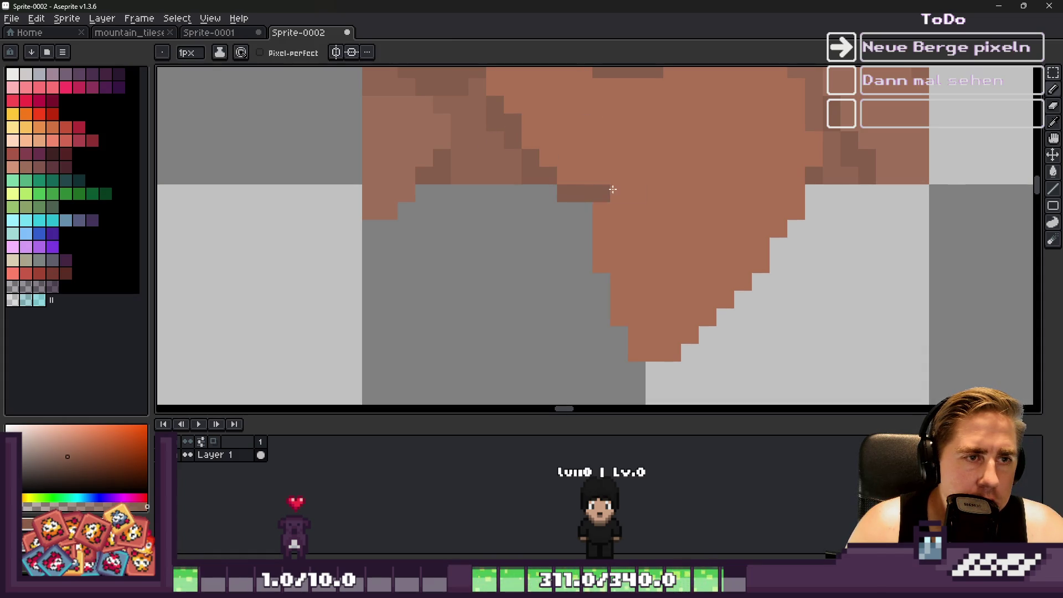
{"action": "left_click_drag", "start_coordinate": [612, 189], "coordinate": [786, 187]}
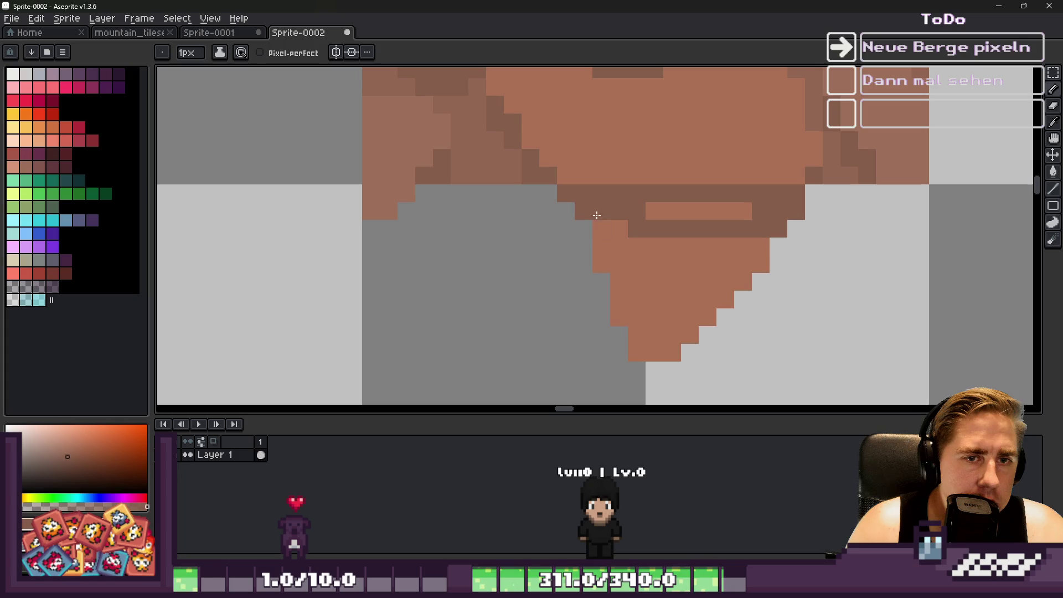
{"action": "key", "text": "g"}
{"action": "left_click", "coordinate": [653, 260]}
{"action": "key", "text": "ctrl+z"}
{"action": "left_click", "coordinate": [634, 268]}
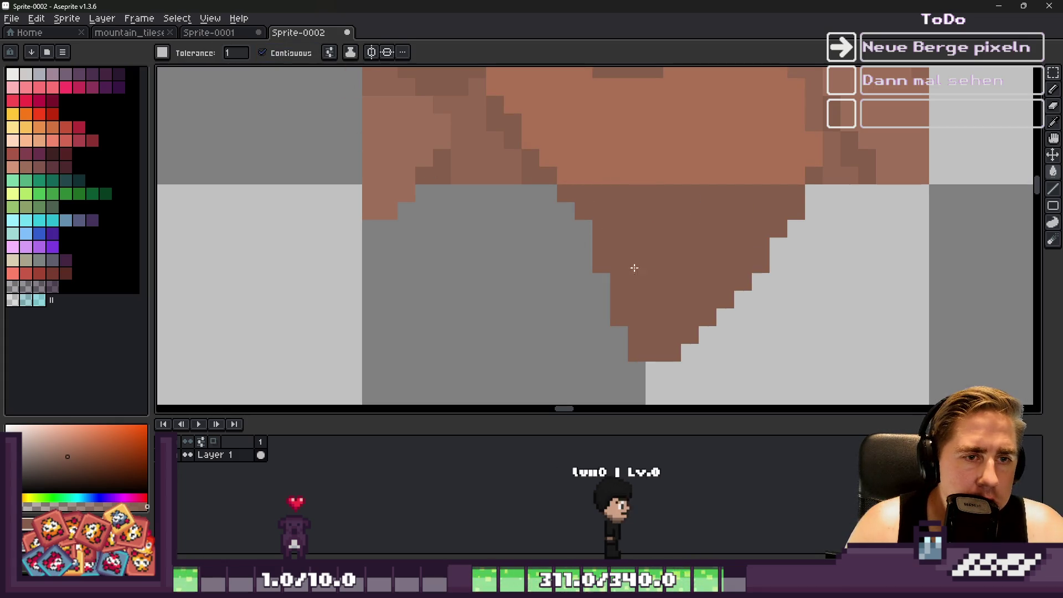
Sample the light brown and add a lighter pixel to the rock's hanging tip.
{"action": "scroll", "coordinate": [554, 222], "scroll_direction": "down", "scroll_amount": 3}
{"action": "scroll", "coordinate": [536, 200], "scroll_direction": "up", "scroll_amount": 2}
{"action": "key", "text": "b"}
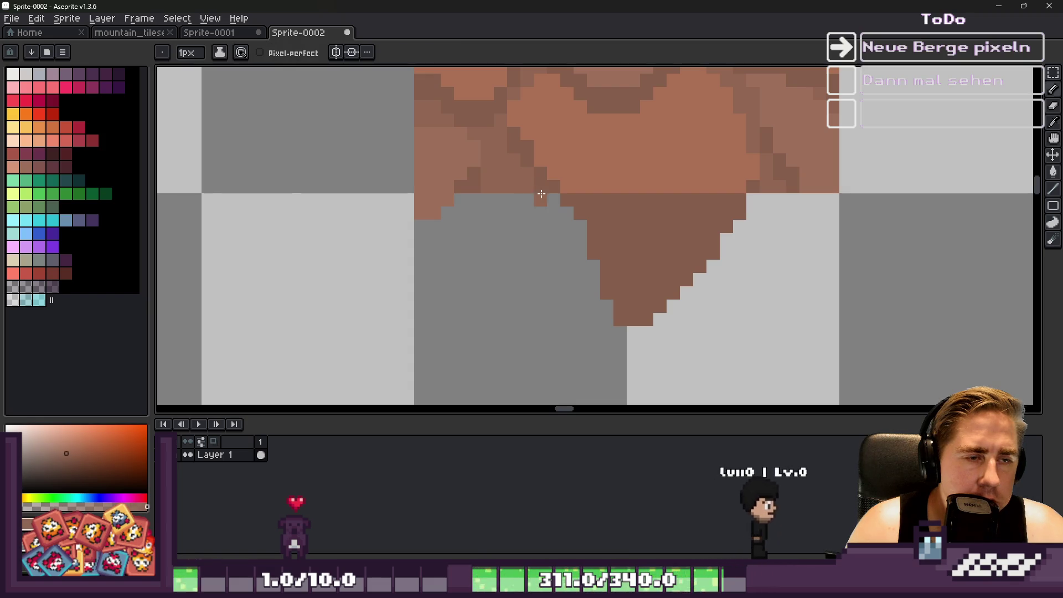
{"action": "scroll", "coordinate": [578, 222], "scroll_direction": "down", "scroll_amount": 5}
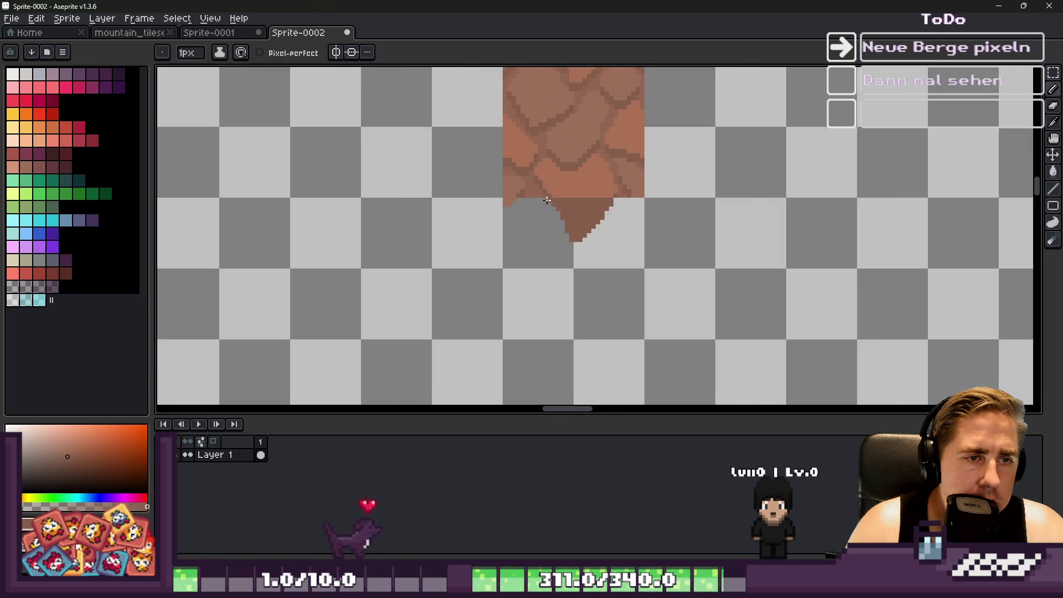
{"action": "scroll", "coordinate": [624, 256], "scroll_direction": "up", "scroll_amount": 5}
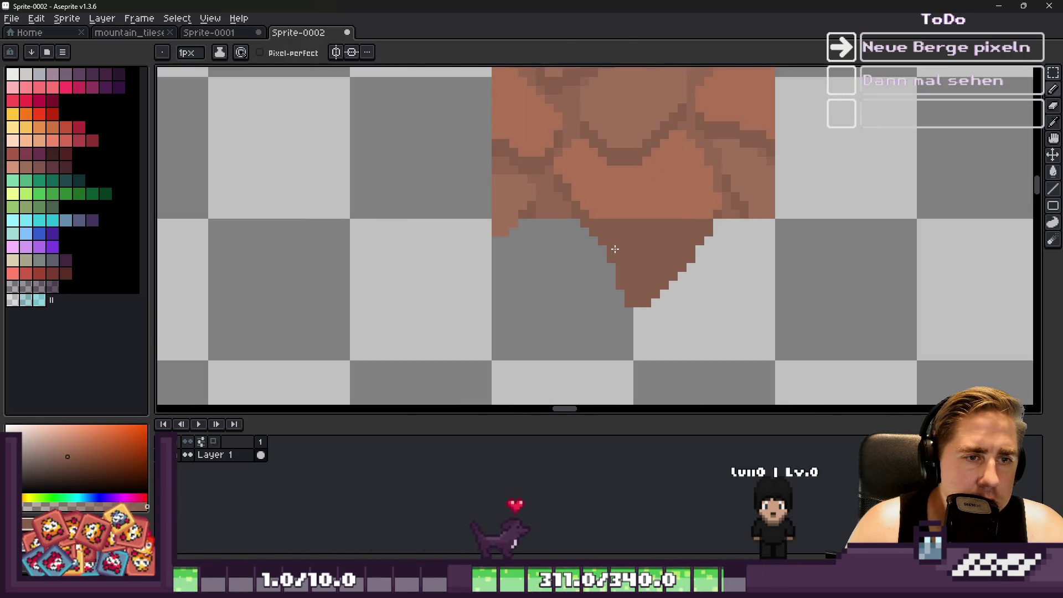
{"action": "key", "text": "alt"}
{"action": "left_click", "coordinate": [600, 146], "text": "alt"}
{"action": "left_click", "coordinate": [640, 198]}
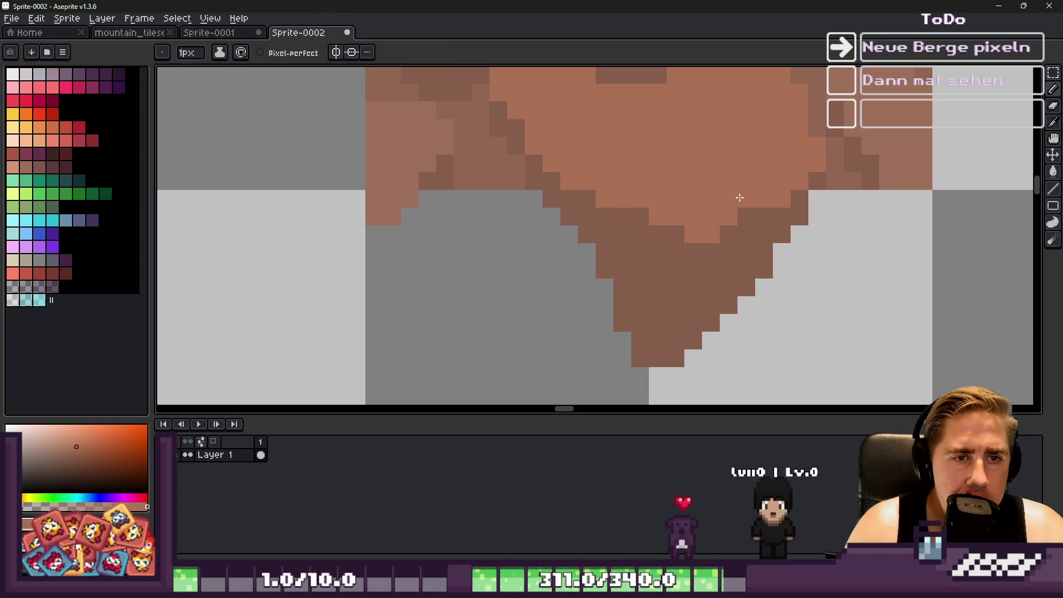
{"action": "scroll", "coordinate": [609, 207], "scroll_direction": "down", "scroll_amount": 4}
{"action": "scroll", "coordinate": [532, 188], "scroll_direction": "up", "scroll_amount": 5}
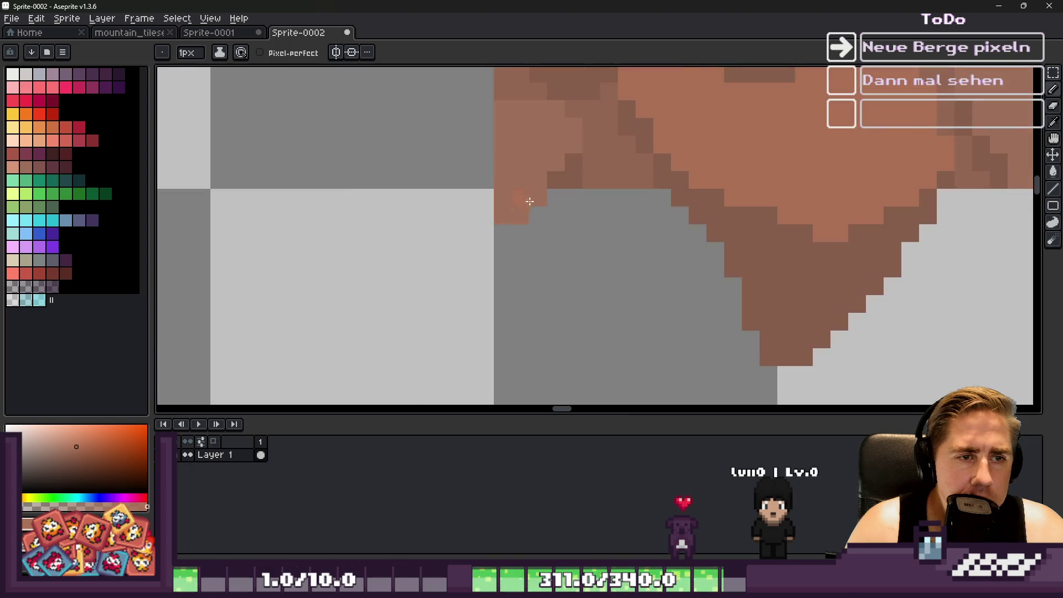
Sample the darker brown and dot a dark pixel onto the rock's left edge.
{"action": "key", "text": "alt"}
{"action": "left_click", "coordinate": [547, 170], "text": "alt"}
{"action": "scroll", "coordinate": [531, 221], "scroll_direction": "down", "scroll_amount": 4}
{"action": "scroll", "coordinate": [526, 244], "scroll_direction": "up", "scroll_amount": 3}
{"action": "key", "text": "alt"}
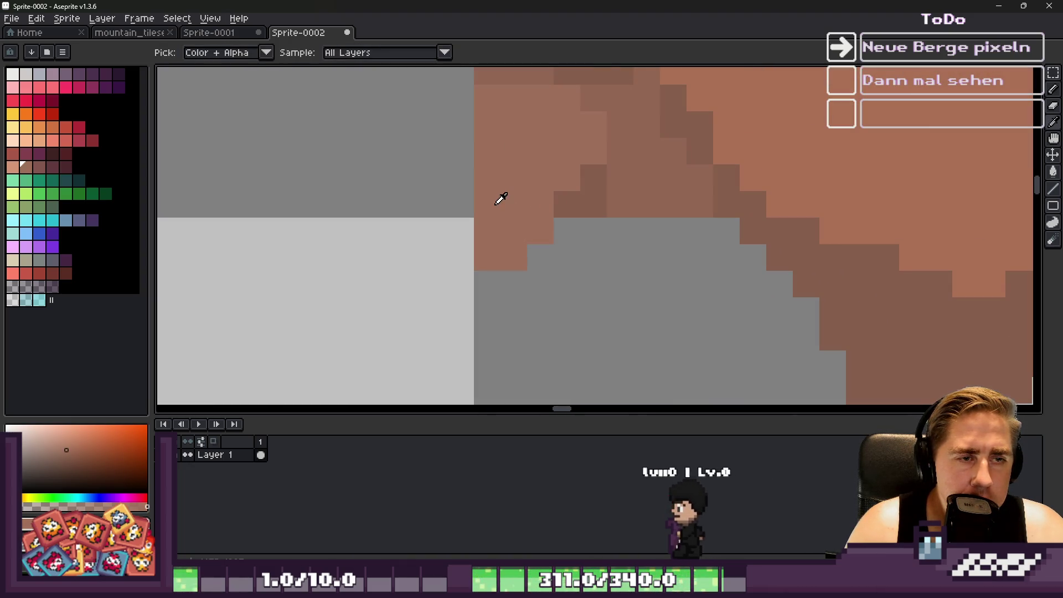
{"action": "left_click", "coordinate": [592, 197], "text": "alt"}
{"action": "left_click", "coordinate": [524, 234]}
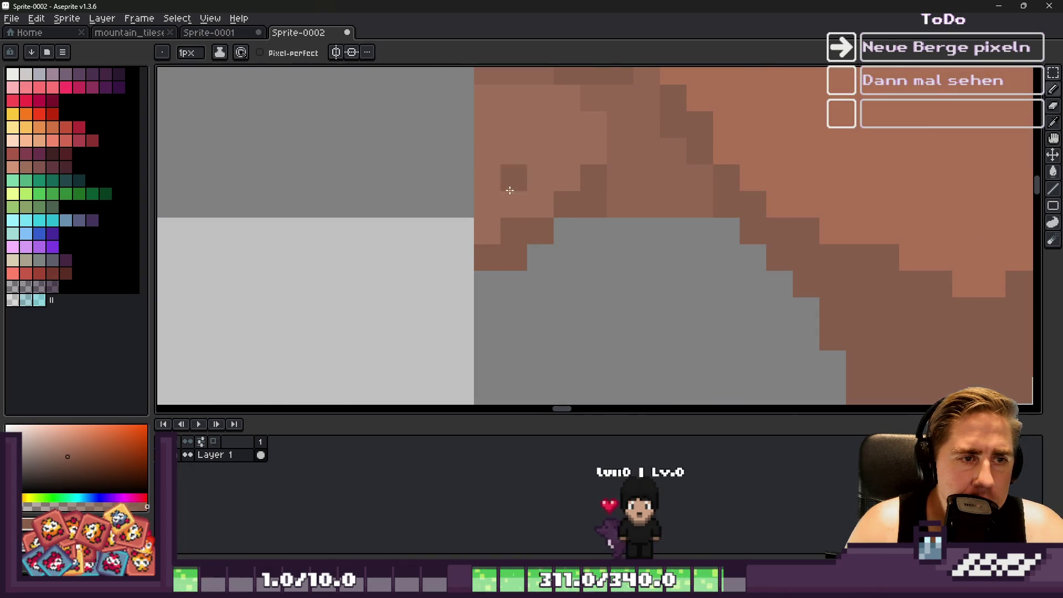
{"action": "scroll", "coordinate": [509, 190], "scroll_direction": "down", "scroll_amount": 5}
{"action": "scroll", "coordinate": [510, 209], "scroll_direction": "up", "scroll_amount": 3}
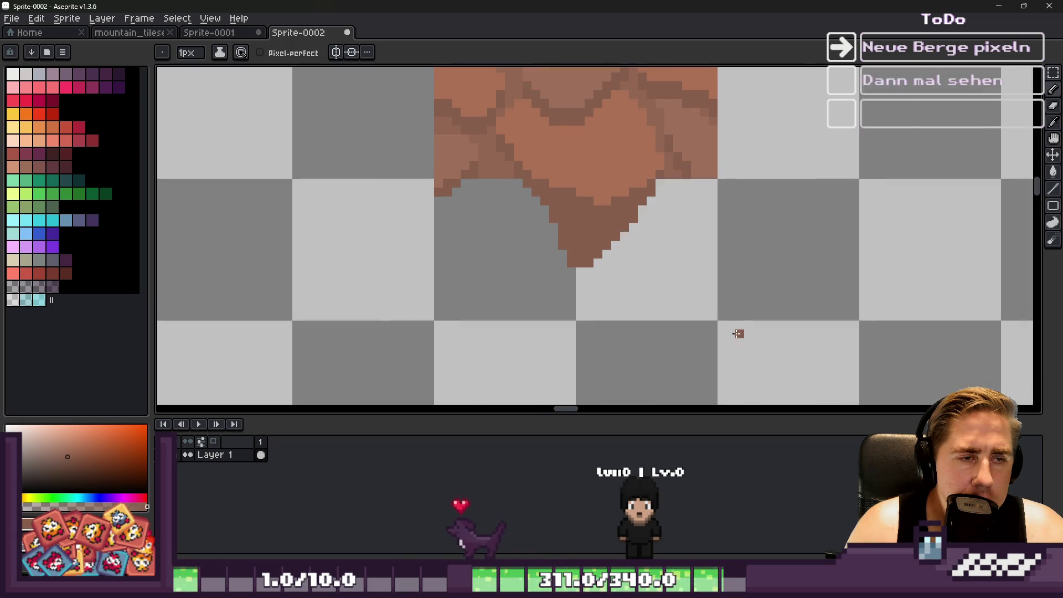
{"action": "scroll", "coordinate": [738, 333], "scroll_direction": "up", "scroll_amount": 1}
Pencil a brown staircase outline below the rock, with a darker pixel on it.
{"action": "key", "text": "e"}
{"action": "key", "text": "minus"}
{"action": "key", "text": "minus"}
{"action": "key", "text": "minus"}
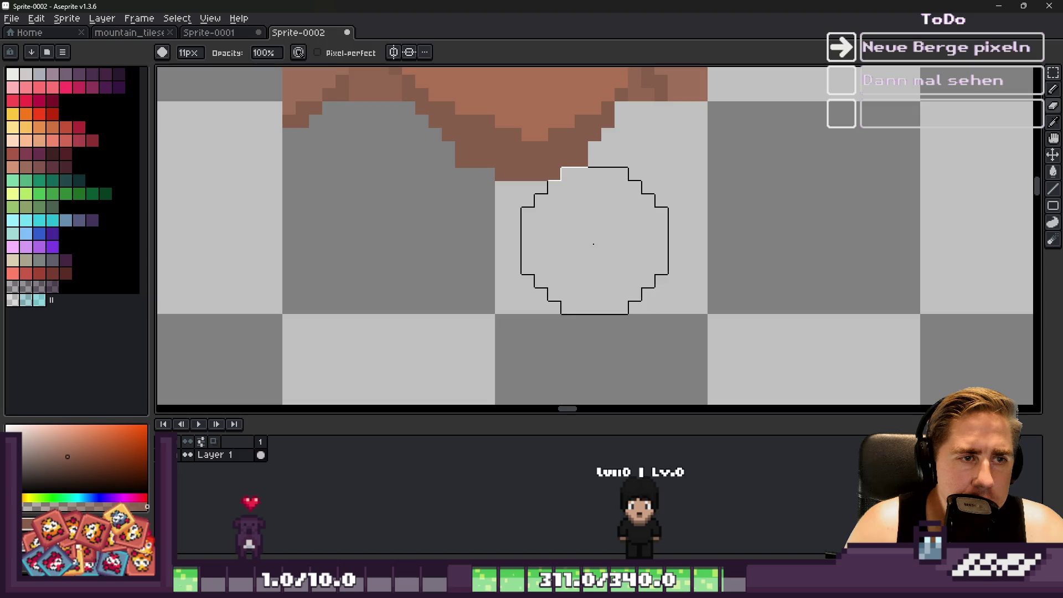
{"action": "scroll", "coordinate": [676, 275], "scroll_direction": "down", "scroll_amount": 1}
{"action": "scroll", "coordinate": [697, 209], "scroll_direction": "up", "scroll_amount": 1}
{"action": "key", "text": "i"}
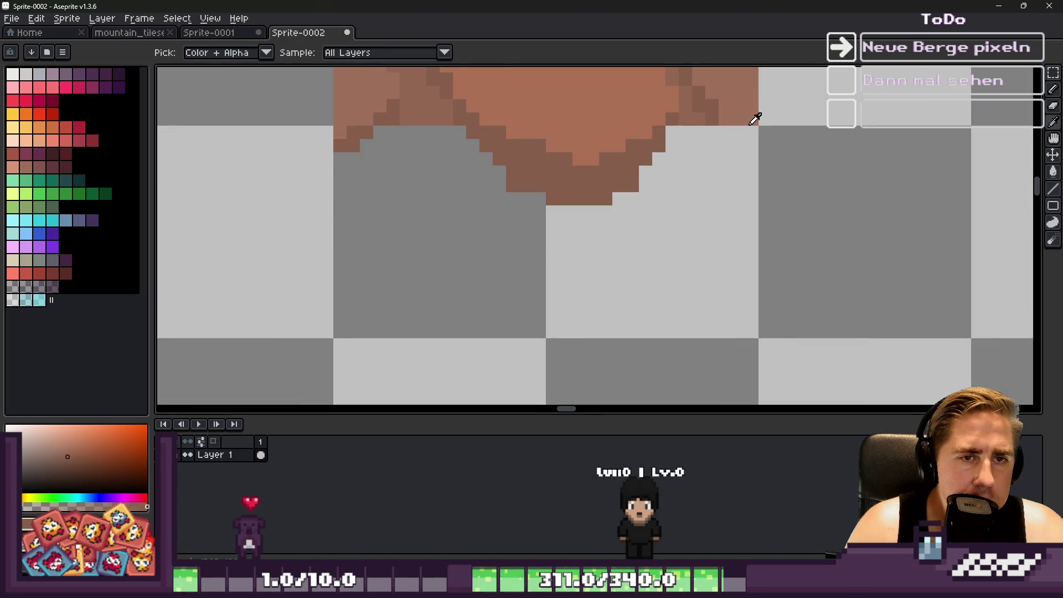
{"action": "key", "text": "b"}
{"action": "scroll", "coordinate": [704, 121], "scroll_direction": "up", "scroll_amount": 1}
{"action": "left_click_drag", "start_coordinate": [720, 117], "coordinate": [794, 195]}
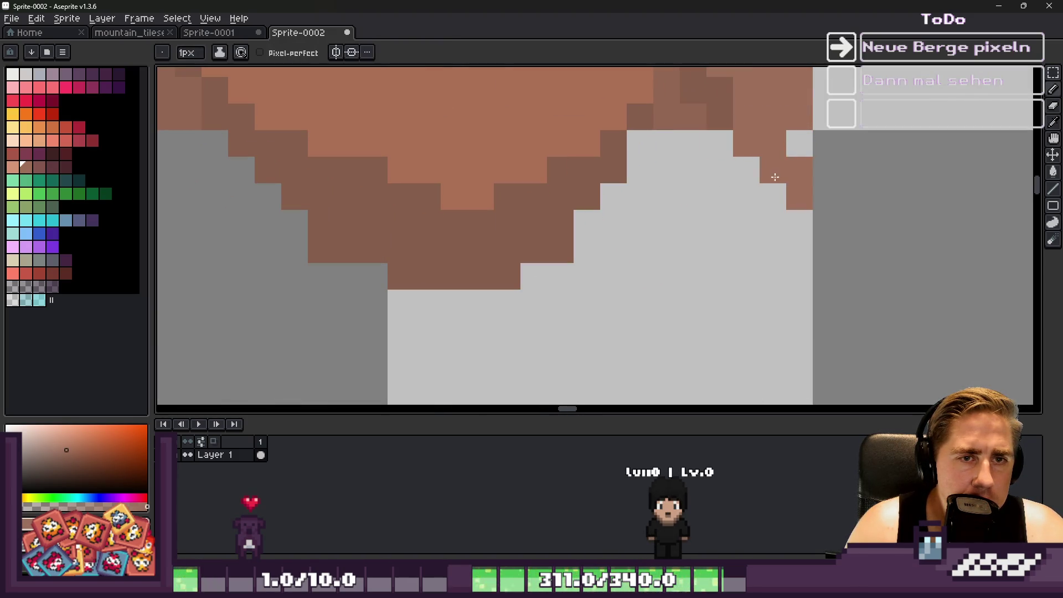
{"action": "left_click", "coordinate": [731, 111], "text": "alt"}
{"action": "left_click", "coordinate": [746, 173]}
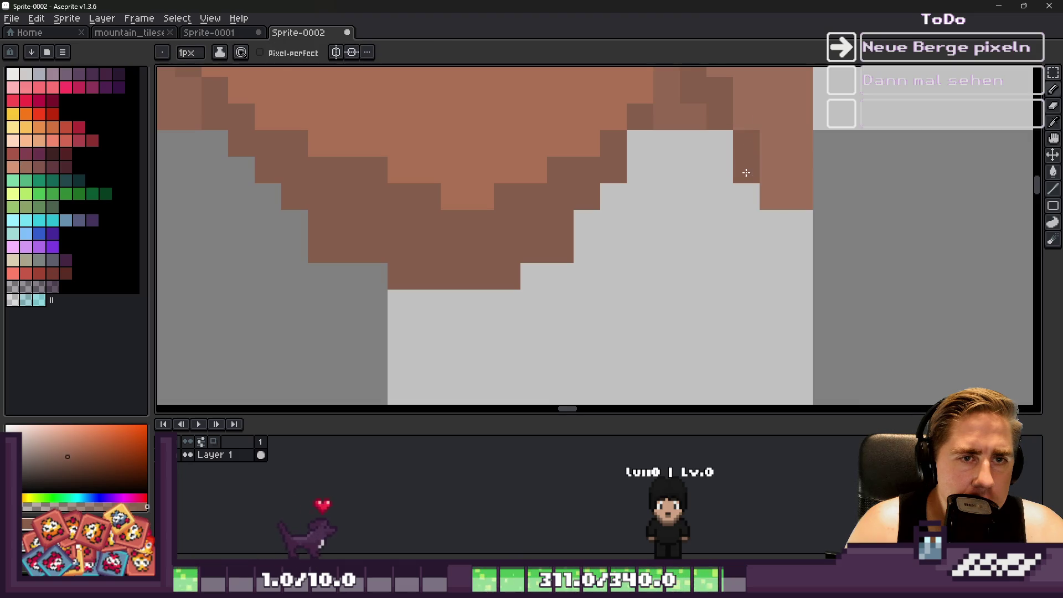
{"action": "scroll", "coordinate": [705, 172], "scroll_direction": "down", "scroll_amount": 2}
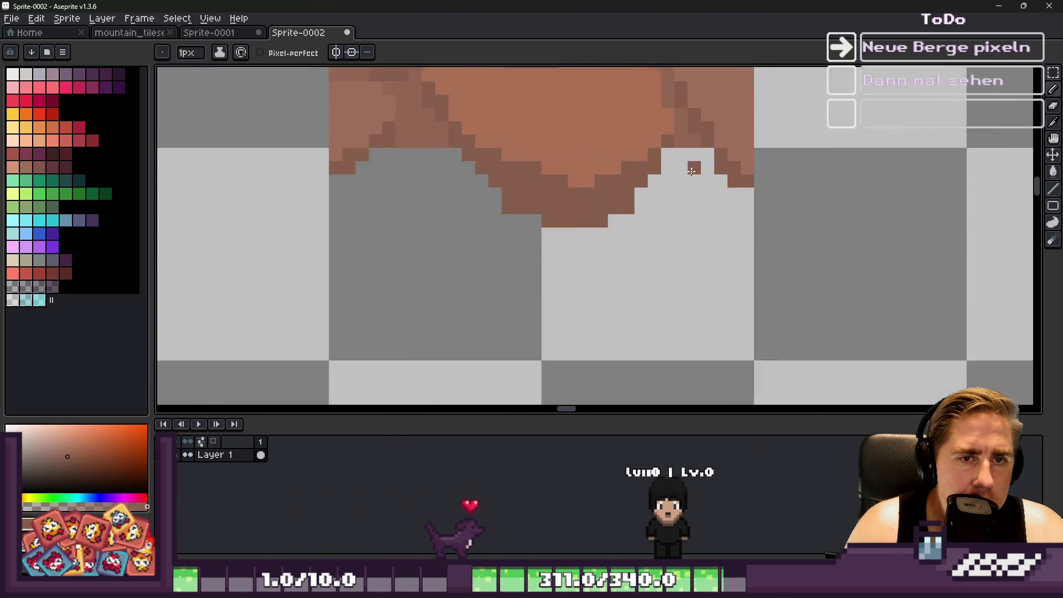
{"action": "scroll", "coordinate": [693, 167], "scroll_direction": "up", "scroll_amount": 2}
Extend the outline, close it with a vertical stroke, and bucket-fill it brown.
{"action": "mouse_move", "coordinate": [695, 184]}
{"action": "left_mouse_down"}
{"action": "mouse_move", "coordinate": [758, 290]}
{"action": "mouse_move", "coordinate": [310, 292]}
{"action": "mouse_move", "coordinate": [221, 321]}
{"action": "left_mouse_up"}
{"action": "scroll", "coordinate": [410, 221], "scroll_direction": "down", "scroll_amount": 1}
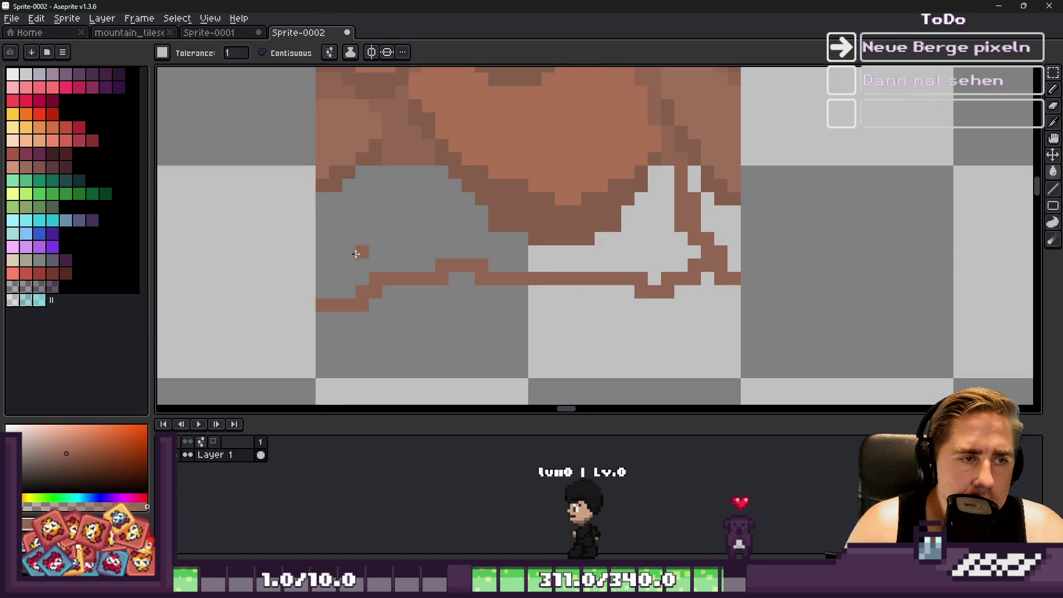
{"action": "left_click_drag", "start_coordinate": [322, 200], "coordinate": [322, 298]}
{"action": "key", "text": "g"}
{"action": "left_click", "coordinate": [387, 225]}
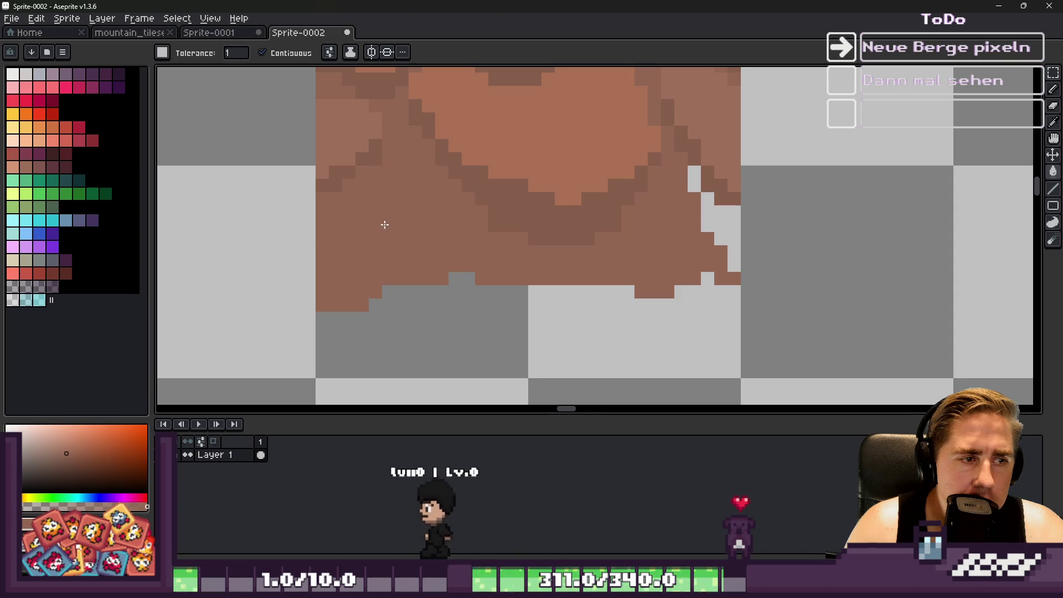
{"action": "scroll", "coordinate": [548, 226], "scroll_direction": "down", "scroll_amount": 3}
{"action": "scroll", "coordinate": [611, 227], "scroll_direction": "up", "scroll_amount": 4}
{"action": "scroll", "coordinate": [616, 227], "scroll_direction": "down", "scroll_amount": 2}
{"action": "scroll", "coordinate": [616, 227], "scroll_direction": "up", "scroll_amount": 2}
{"action": "scroll", "coordinate": [616, 227], "scroll_direction": "down", "scroll_amount": 2}
Patch the leftover gaps in the right-edge column with brown pixels.
{"action": "key", "text": "b"}
{"action": "left_click_drag", "start_coordinate": [635, 246], "coordinate": [633, 225]}
{"action": "scroll", "coordinate": [632, 251], "scroll_direction": "up", "scroll_amount": 2}
{"action": "mouse_move", "coordinate": [604, 165]}
{"action": "left_mouse_down"}
{"action": "mouse_move", "coordinate": [583, 214]}
{"action": "mouse_move", "coordinate": [561, 148]}
{"action": "left_mouse_up"}
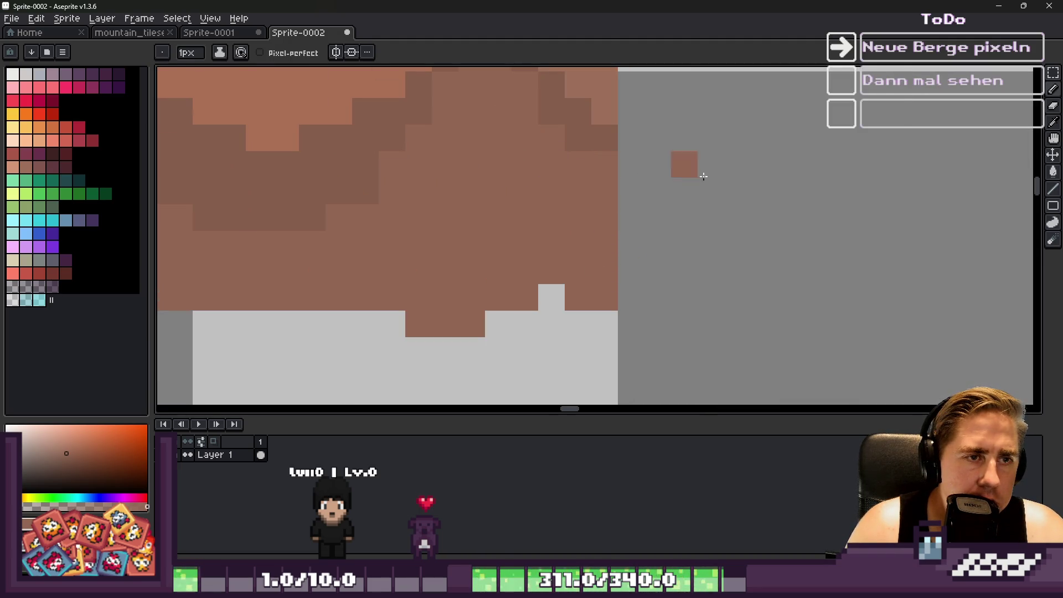
Paint a light-brown highlight patch onto the lower rock area.
{"action": "scroll", "coordinate": [703, 176], "scroll_direction": "down", "scroll_amount": 5}
{"action": "key", "text": "e"}
{"action": "scroll", "coordinate": [538, 303], "scroll_direction": "up", "scroll_amount": 3}
{"action": "scroll", "coordinate": [538, 304], "scroll_direction": "up", "scroll_amount": 2}
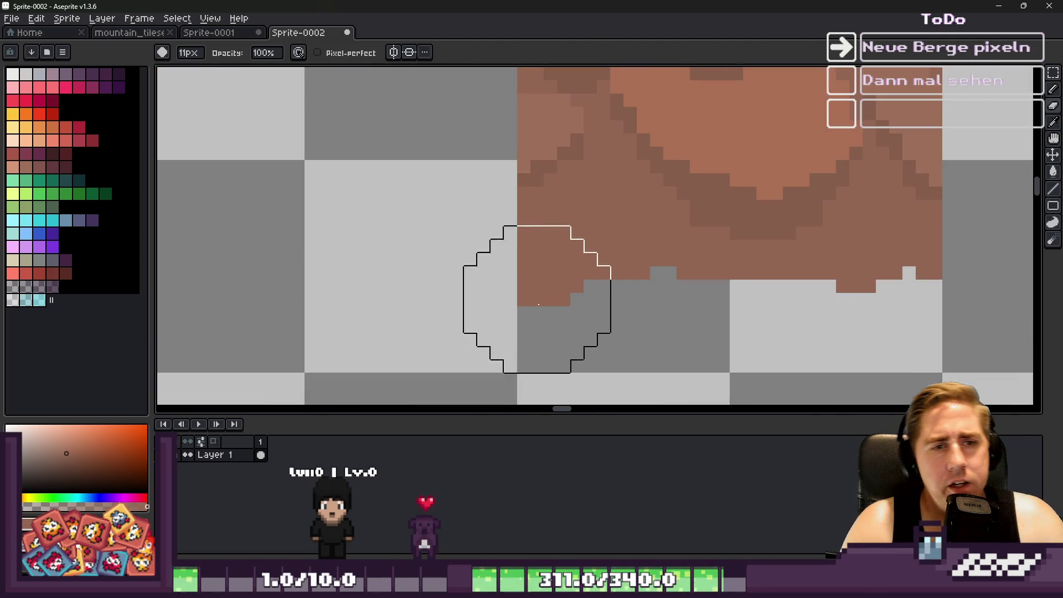
{"action": "key", "text": "b"}
{"action": "scroll", "coordinate": [589, 242], "scroll_direction": "up", "scroll_amount": 1}
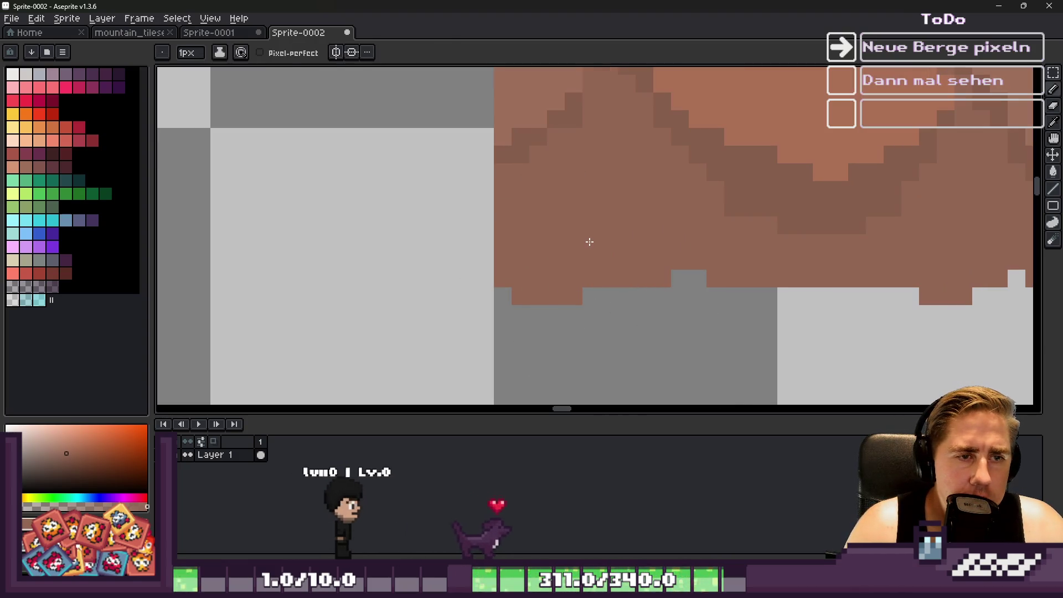
{"action": "left_click", "coordinate": [533, 124], "text": "alt"}
{"action": "key", "text": "ctrl"}
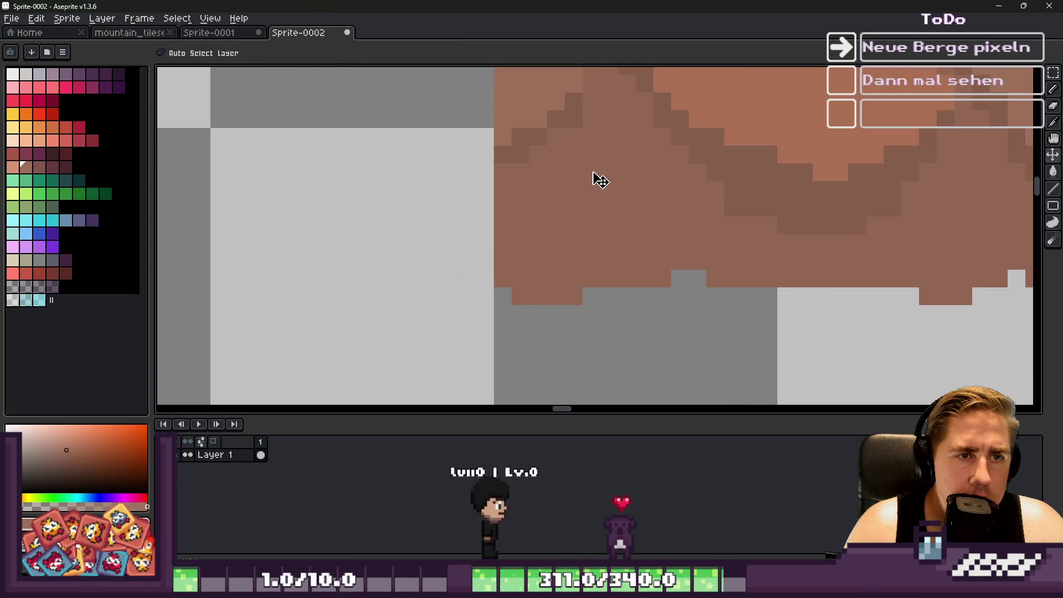
{"action": "scroll", "coordinate": [600, 180], "scroll_direction": "down", "scroll_amount": 3}
{"action": "scroll", "coordinate": [602, 179], "scroll_direction": "up", "scroll_amount": 4}
{"action": "mouse_move", "coordinate": [621, 159]}
{"action": "left_mouse_down"}
{"action": "mouse_move", "coordinate": [578, 239]}
{"action": "mouse_move", "coordinate": [683, 181]}
{"action": "mouse_move", "coordinate": [702, 214]}
{"action": "mouse_move", "coordinate": [629, 232]}
{"action": "mouse_move", "coordinate": [676, 265]}
{"action": "left_mouse_up"}
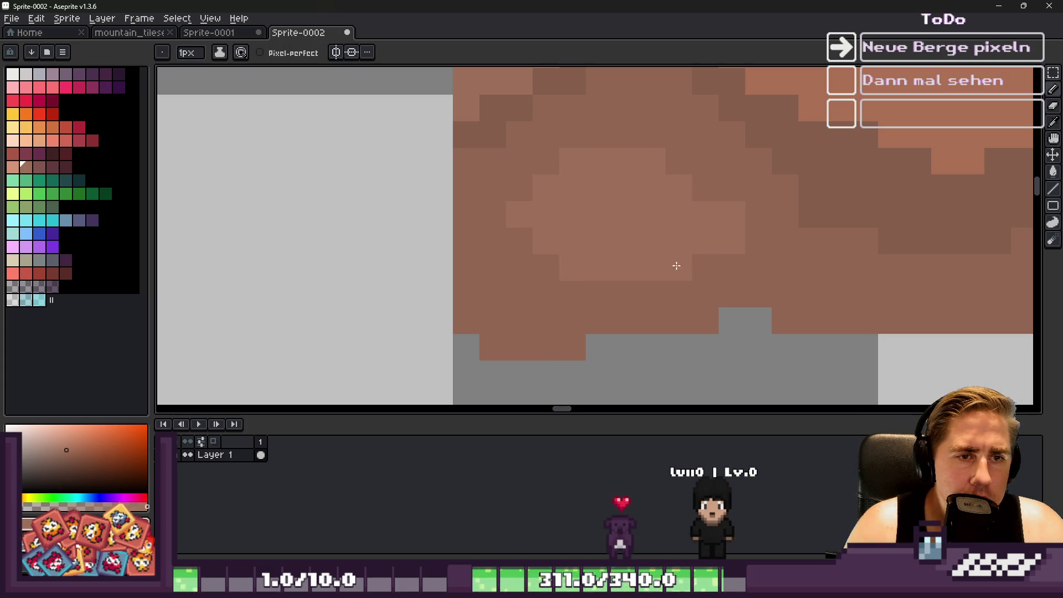
{"action": "left_click", "coordinate": [529, 291]}
Add darker brown pixels inside the highlight and along the upper-left edge.
{"action": "left_click", "coordinate": [510, 159], "text": "alt"}
{"action": "left_click", "coordinate": [515, 244]}
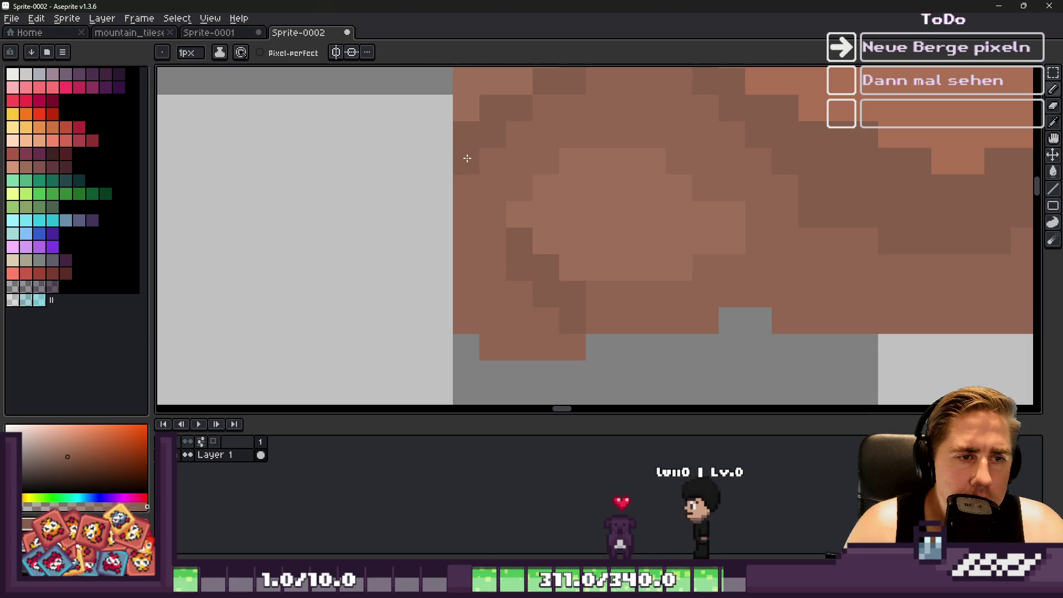
{"action": "left_click_drag", "start_coordinate": [487, 160], "coordinate": [520, 135]}
{"action": "scroll", "coordinate": [530, 153], "scroll_direction": "down", "scroll_amount": 1}
{"action": "scroll", "coordinate": [530, 153], "scroll_direction": "up", "scroll_amount": 1}
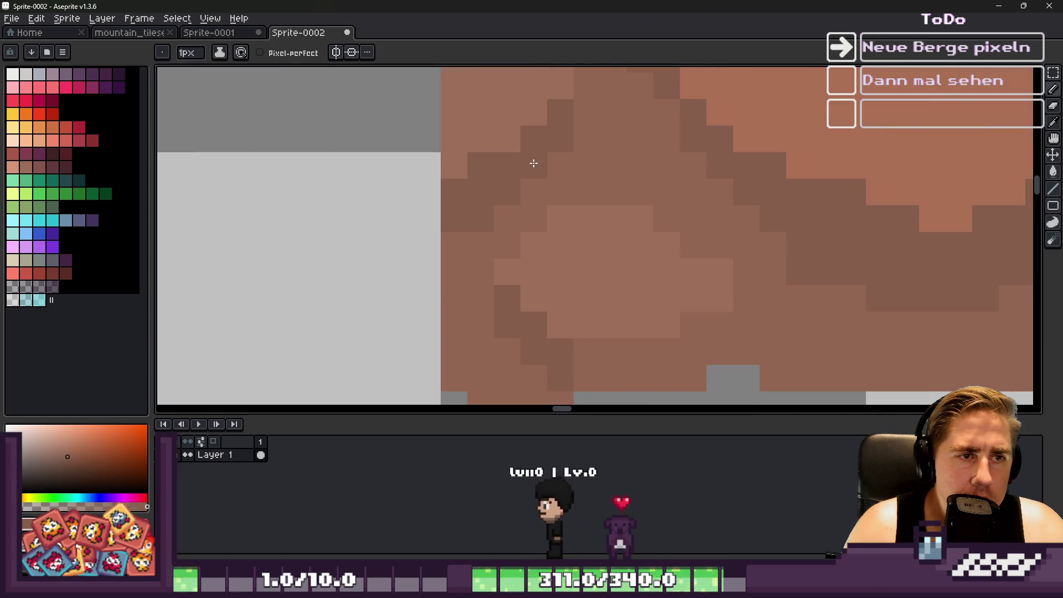
{"action": "scroll", "coordinate": [553, 188], "scroll_direction": "down", "scroll_amount": 3}
{"action": "scroll", "coordinate": [700, 213], "scroll_direction": "up", "scroll_amount": 3}
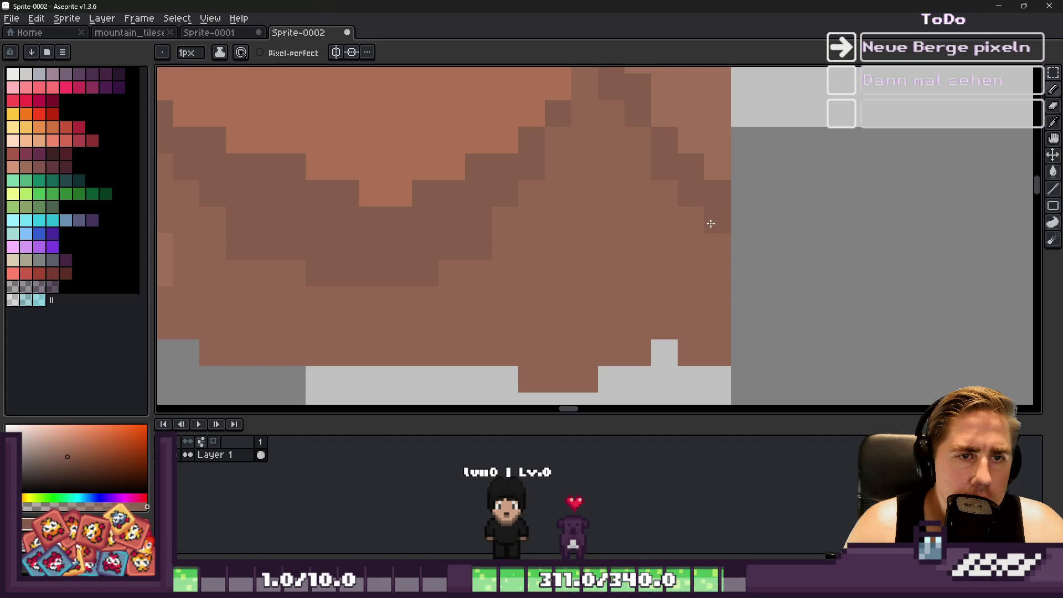
{"action": "scroll", "coordinate": [574, 233], "scroll_direction": "down", "scroll_amount": 3}
{"action": "scroll", "coordinate": [692, 214], "scroll_direction": "up", "scroll_amount": 1}
{"action": "scroll", "coordinate": [664, 220], "scroll_direction": "down", "scroll_amount": 1}
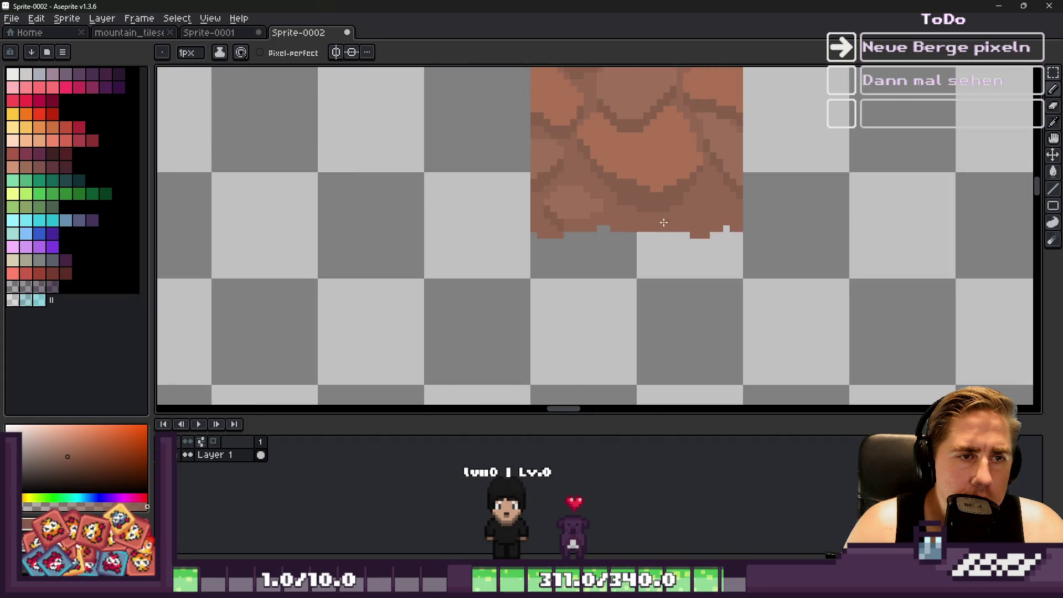
{"action": "scroll", "coordinate": [588, 198], "scroll_direction": "up", "scroll_amount": 3}
Add shadow pixels across the lower rock and near its bottom edge.
{"action": "left_click", "coordinate": [553, 155]}
{"action": "scroll", "coordinate": [609, 158], "scroll_direction": "down", "scroll_amount": 3}
{"action": "scroll", "coordinate": [706, 166], "scroll_direction": "up", "scroll_amount": 3}
{"action": "left_click", "coordinate": [683, 164], "text": "alt"}
{"action": "mouse_move", "coordinate": [696, 229]}
{"action": "left_mouse_down"}
{"action": "mouse_move", "coordinate": [714, 251]}
{"action": "mouse_move", "coordinate": [683, 214]}
{"action": "mouse_move", "coordinate": [626, 210]}
{"action": "left_mouse_up"}
{"action": "left_click", "coordinate": [700, 289], "text": "alt"}
{"action": "scroll", "coordinate": [768, 232], "scroll_direction": "down", "scroll_amount": 3}
{"action": "scroll", "coordinate": [638, 235], "scroll_direction": "up", "scroll_amount": 3}
{"action": "left_click", "coordinate": [657, 218], "text": "alt"}
{"action": "scroll", "coordinate": [752, 204], "scroll_direction": "down", "scroll_amount": 2}
{"action": "scroll", "coordinate": [711, 185], "scroll_direction": "up", "scroll_amount": 3}
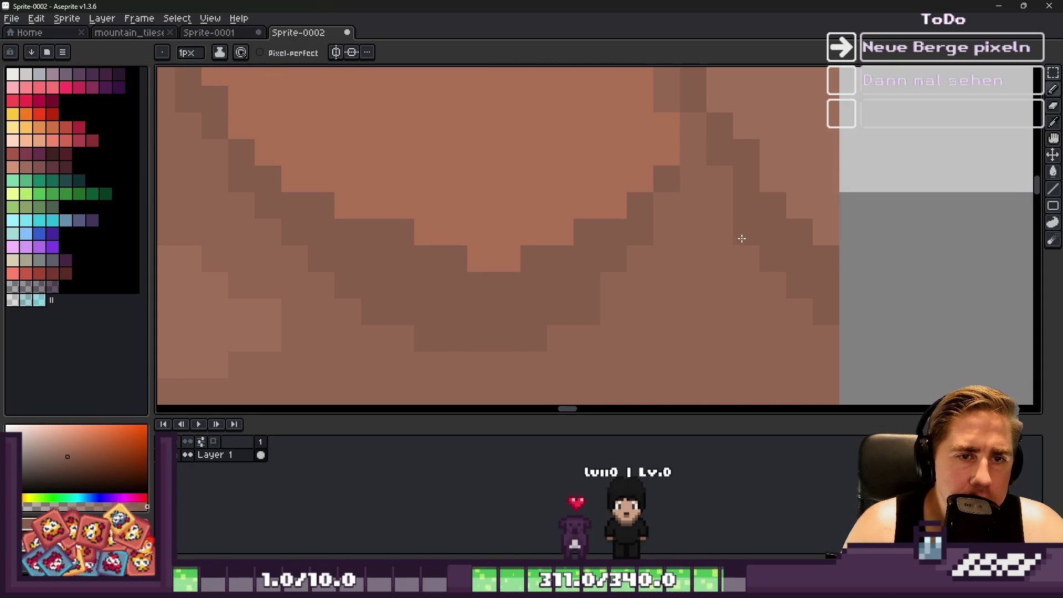
{"action": "scroll", "coordinate": [741, 185], "scroll_direction": "down", "scroll_amount": 3}
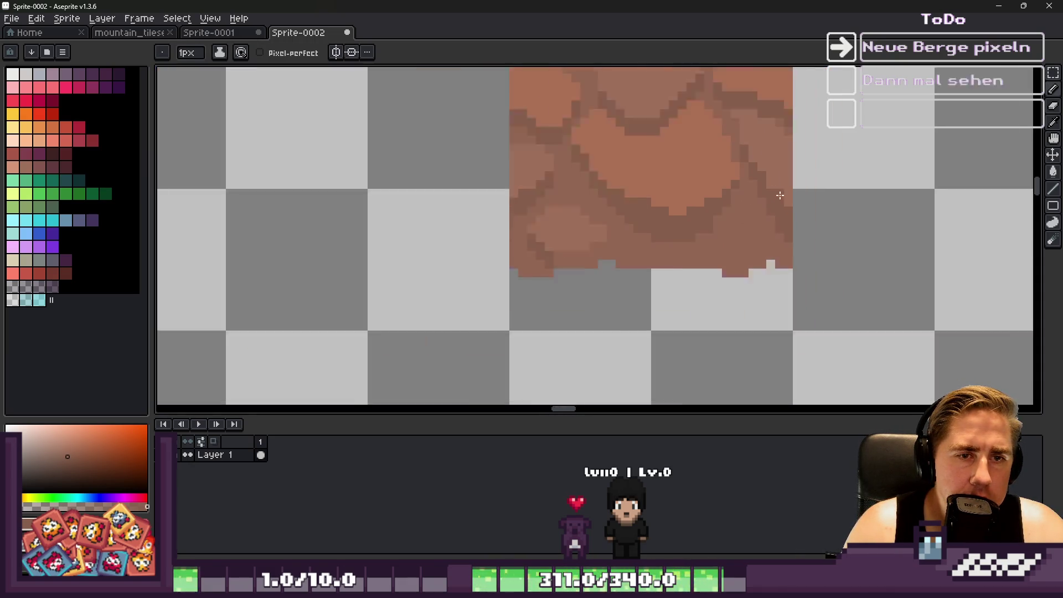
{"action": "scroll", "coordinate": [736, 218], "scroll_direction": "up", "scroll_amount": 3}
{"action": "left_click", "coordinate": [550, 242], "text": "alt"}
{"action": "scroll", "coordinate": [790, 195], "scroll_direction": "up", "scroll_amount": 1}
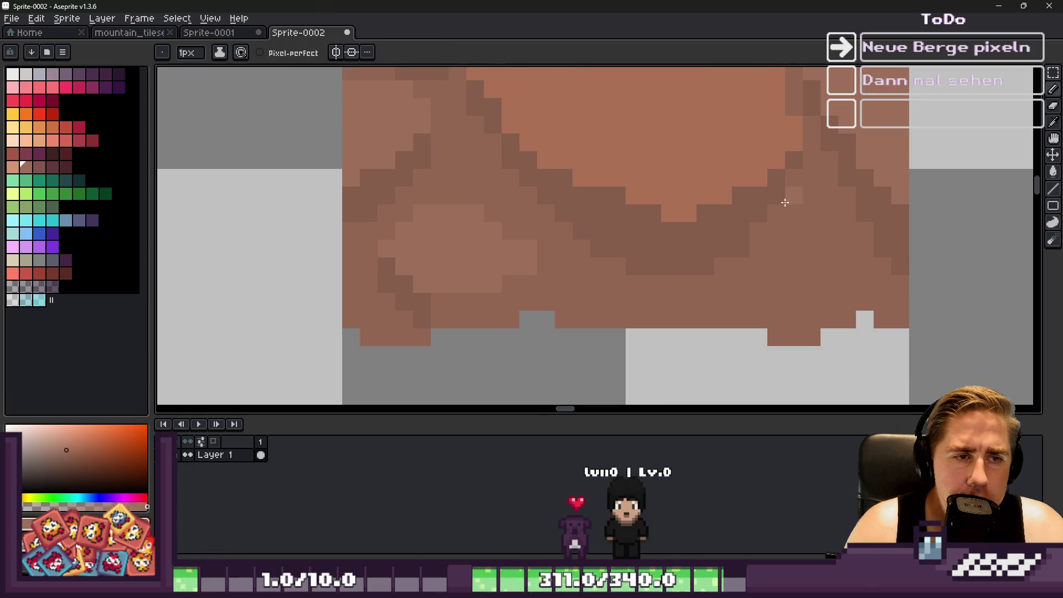
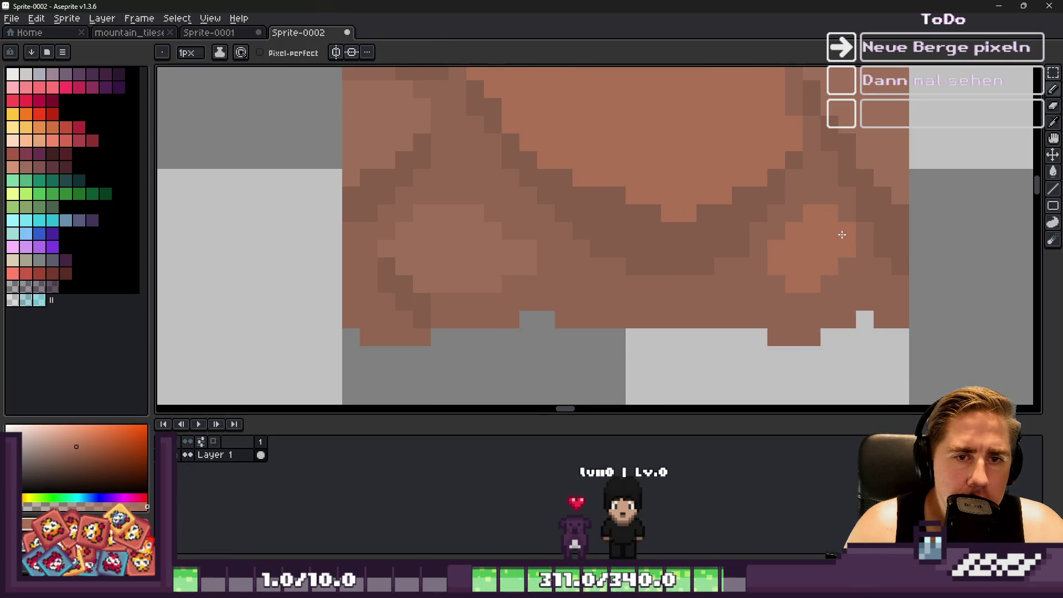
Sample a brown from the rock tile as the paint colour.
{"action": "scroll", "coordinate": [814, 239], "scroll_direction": "down", "scroll_amount": 2}
{"action": "scroll", "coordinate": [484, 213], "scroll_direction": "up", "scroll_amount": 2}
{"action": "left_click", "coordinate": [378, 233], "text": "alt"}
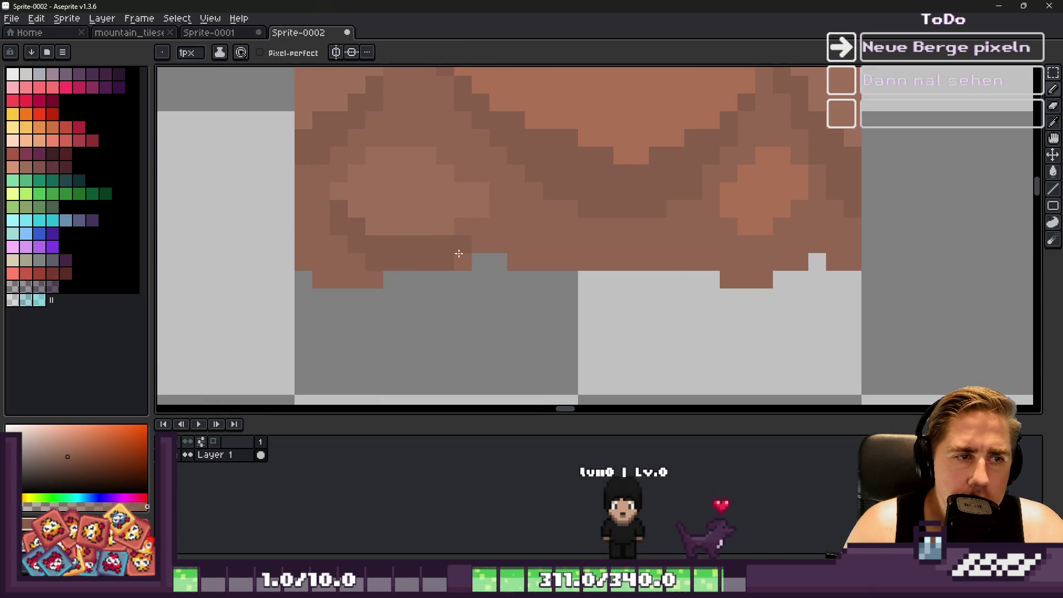
{"action": "left_click", "coordinate": [499, 205], "text": "alt"}
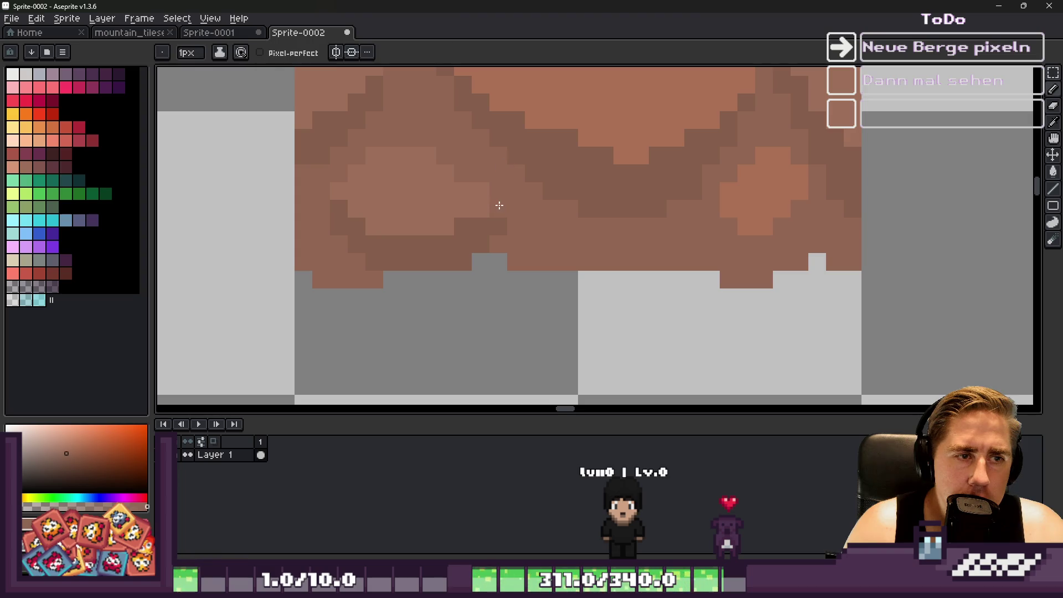
{"action": "scroll", "coordinate": [401, 268], "scroll_direction": "down", "scroll_amount": 2}
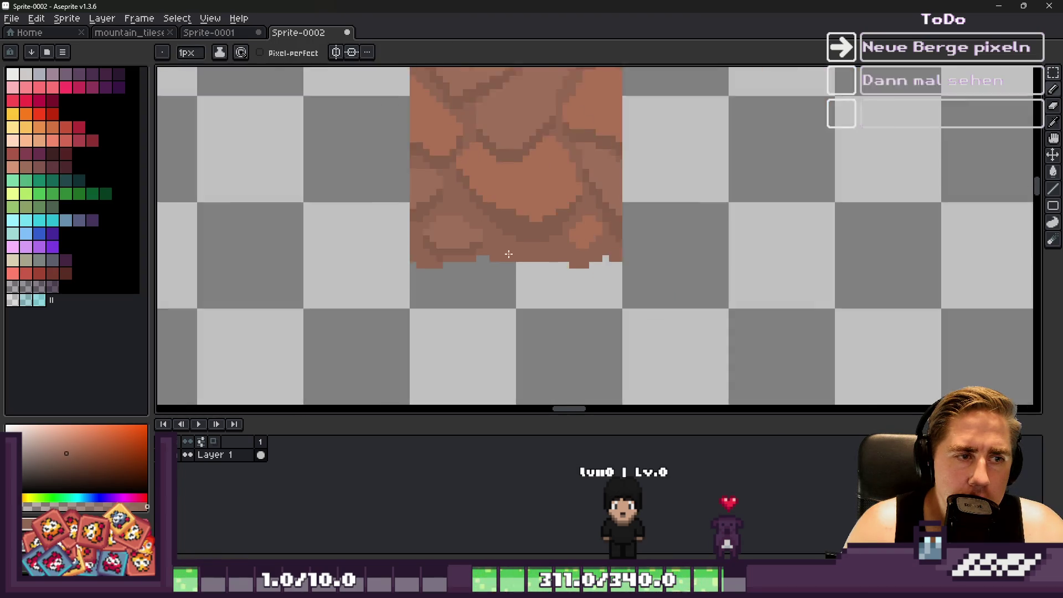
{"action": "scroll", "coordinate": [438, 200], "scroll_direction": "up", "scroll_amount": 2}
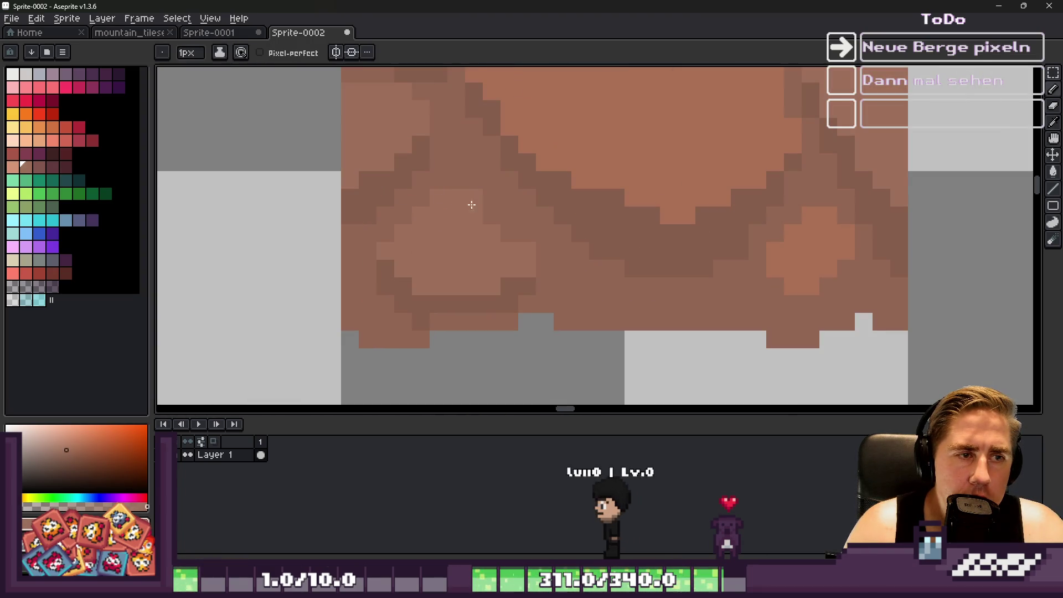
{"action": "scroll", "coordinate": [634, 260], "scroll_direction": "down", "scroll_amount": 4}
{"action": "scroll", "coordinate": [635, 259], "scroll_direction": "down", "scroll_amount": 1}
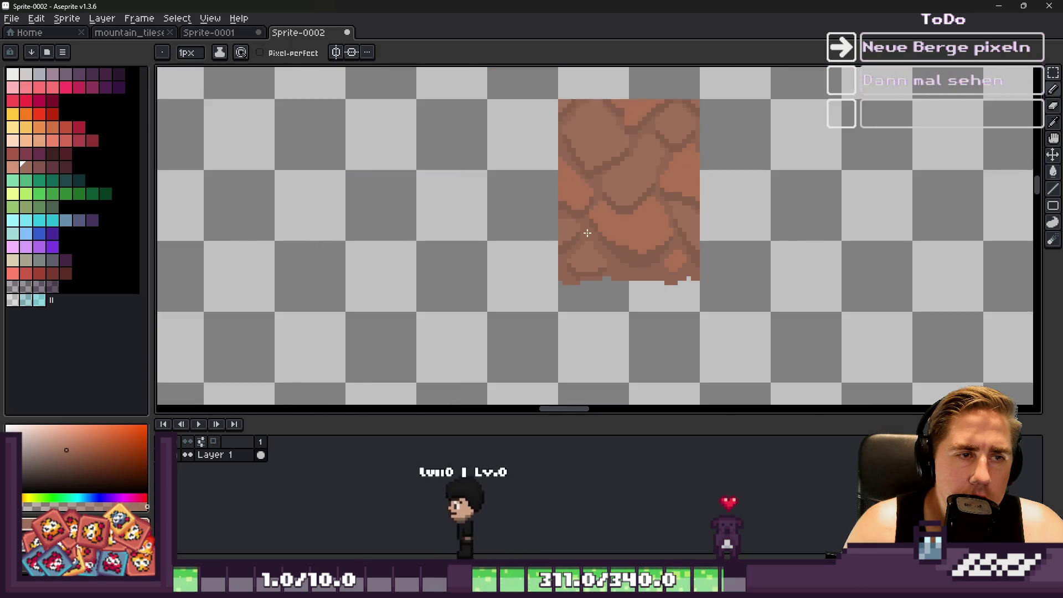
{"action": "scroll", "coordinate": [636, 244], "scroll_direction": "up", "scroll_amount": 4}
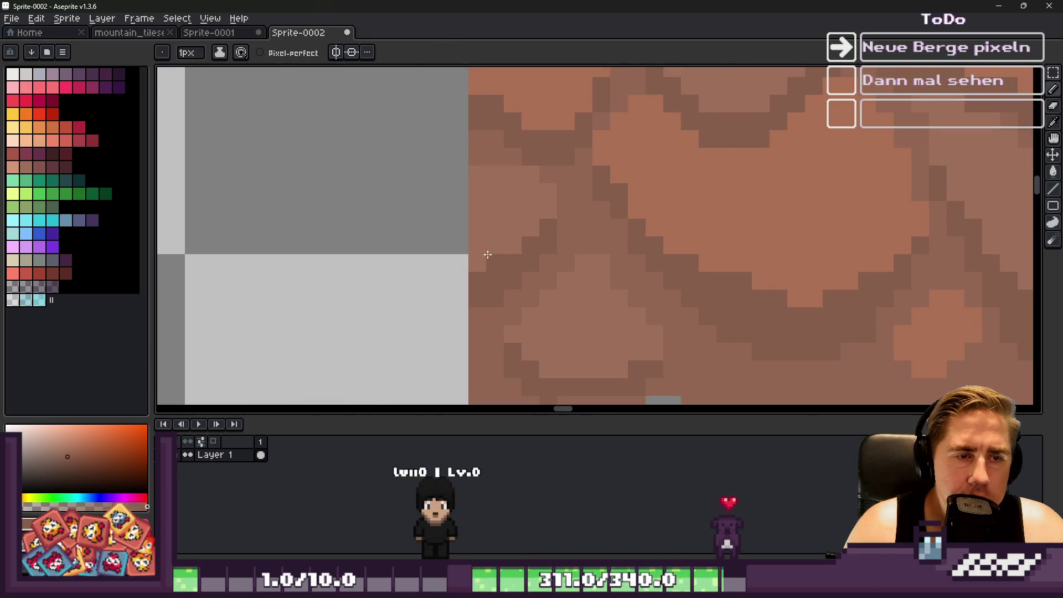
{"action": "scroll", "coordinate": [621, 260], "scroll_direction": "down", "scroll_amount": 3}
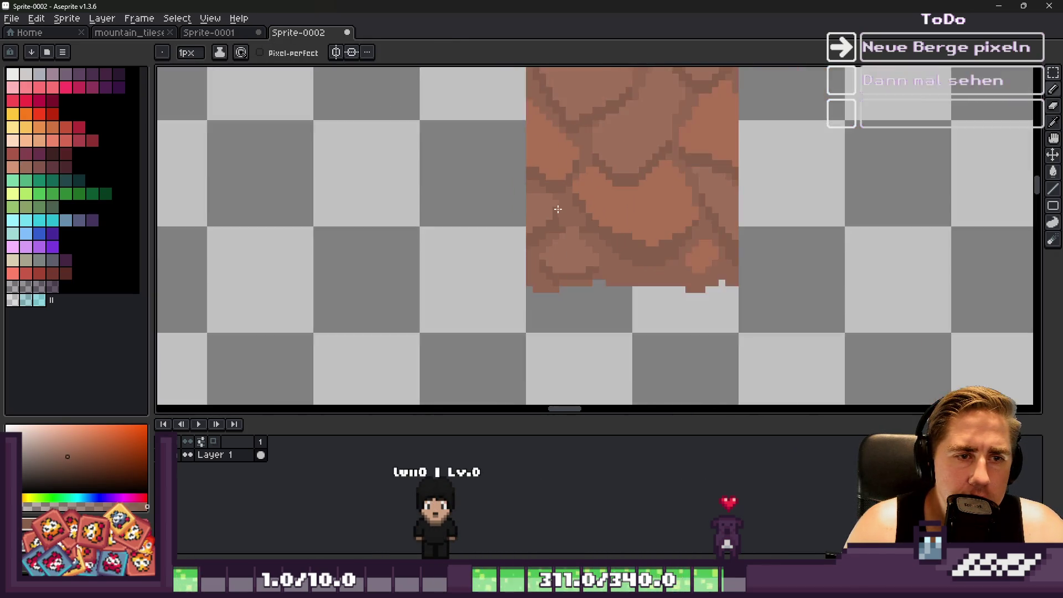
{"action": "scroll", "coordinate": [682, 232], "scroll_direction": "up", "scroll_amount": 2}
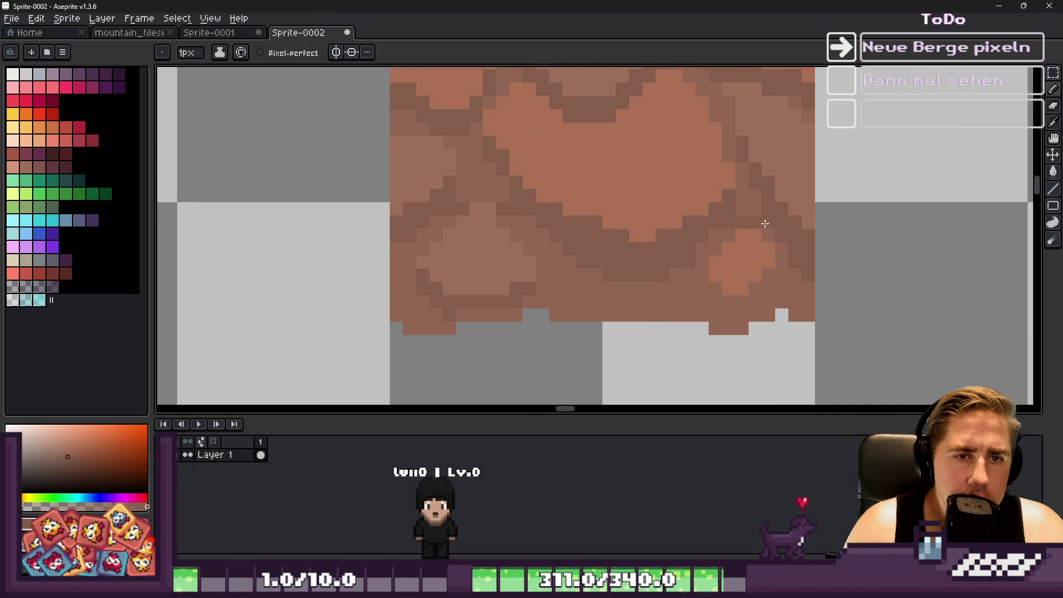
Bucket-fill the mid-brown area in the lower part of the tile with dark brown.
{"action": "key", "text": "g"}
{"action": "left_click", "coordinate": [694, 273]}
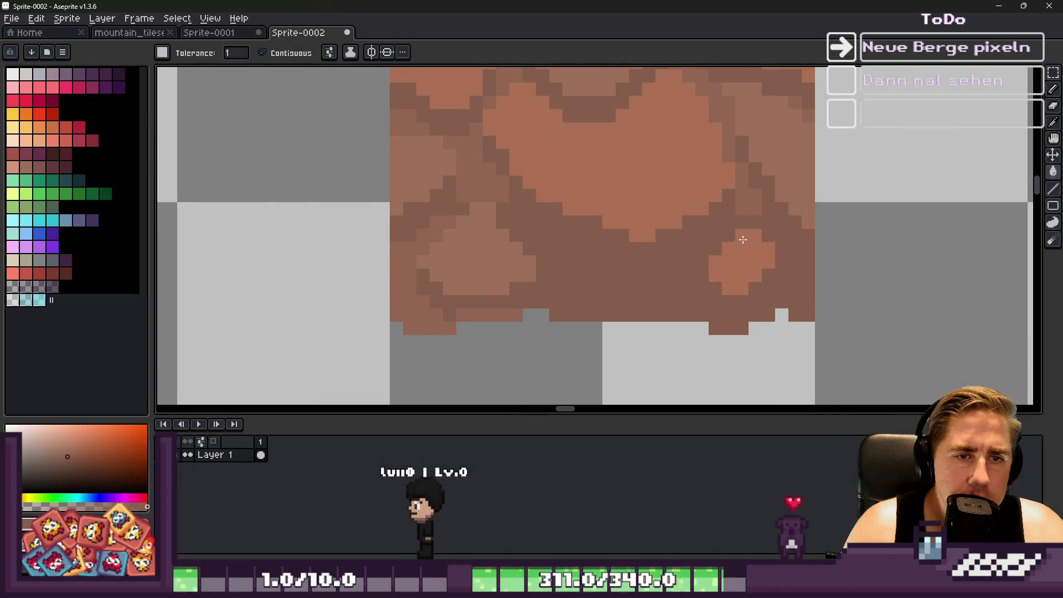
{"action": "scroll", "coordinate": [742, 235], "scroll_direction": "down", "scroll_amount": 1}
{"action": "scroll", "coordinate": [459, 260], "scroll_direction": "down", "scroll_amount": 2}
{"action": "scroll", "coordinate": [485, 242], "scroll_direction": "down", "scroll_amount": 2}
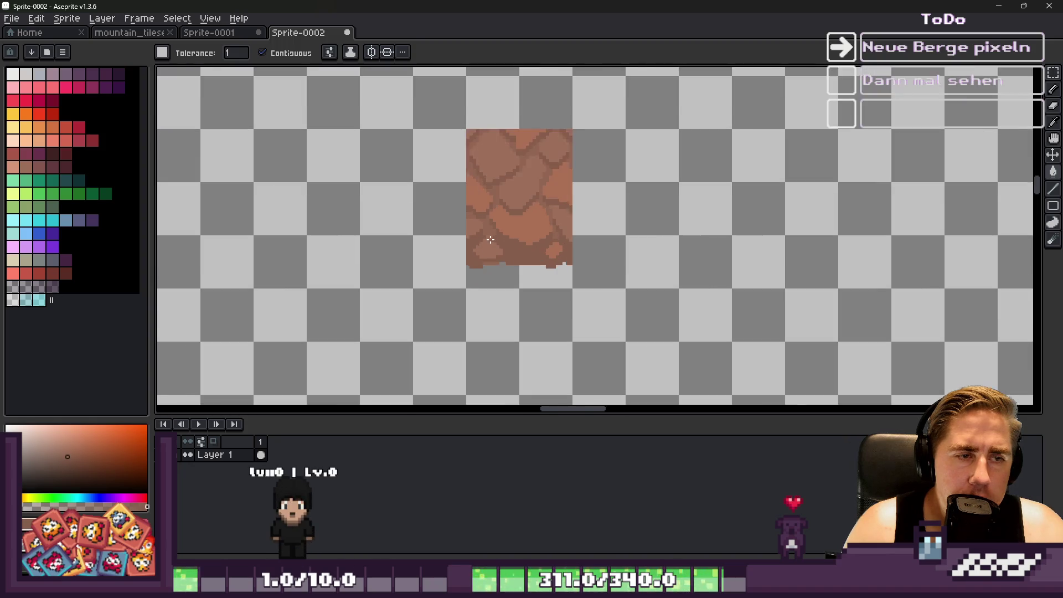
{"action": "scroll", "coordinate": [540, 224], "scroll_direction": "up", "scroll_amount": 5}
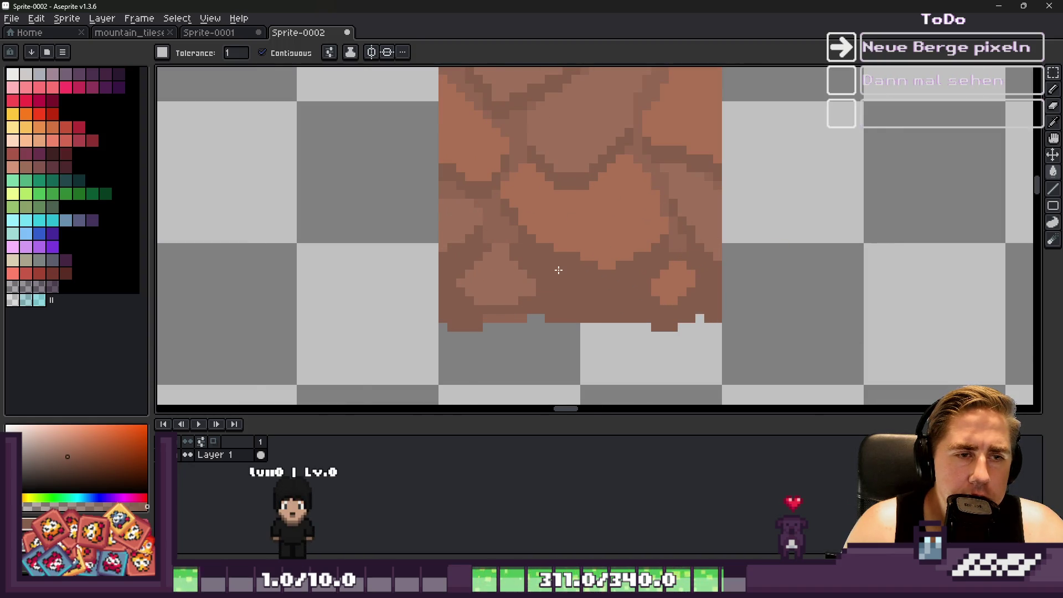
{"action": "scroll", "coordinate": [558, 269], "scroll_direction": "down", "scroll_amount": 1}
Select the lower band of the tile and sample a darker brown from it.
{"action": "key", "text": "m"}
{"action": "left_click_drag", "start_coordinate": [550, 314], "coordinate": [551, 318]}
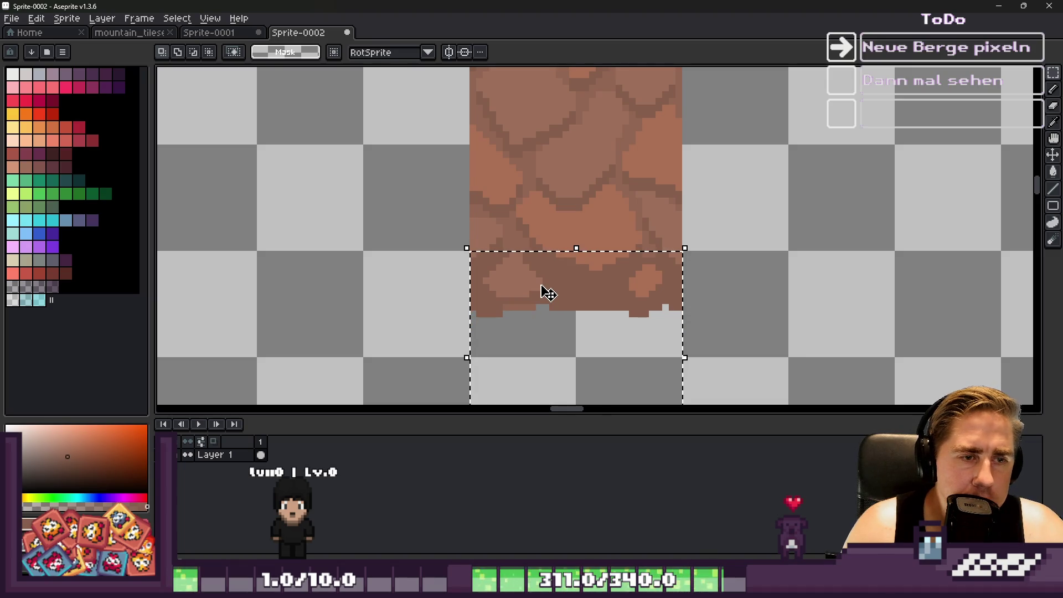
{"action": "scroll", "coordinate": [553, 305], "scroll_direction": "up", "scroll_amount": 3}
{"action": "key", "text": "i"}
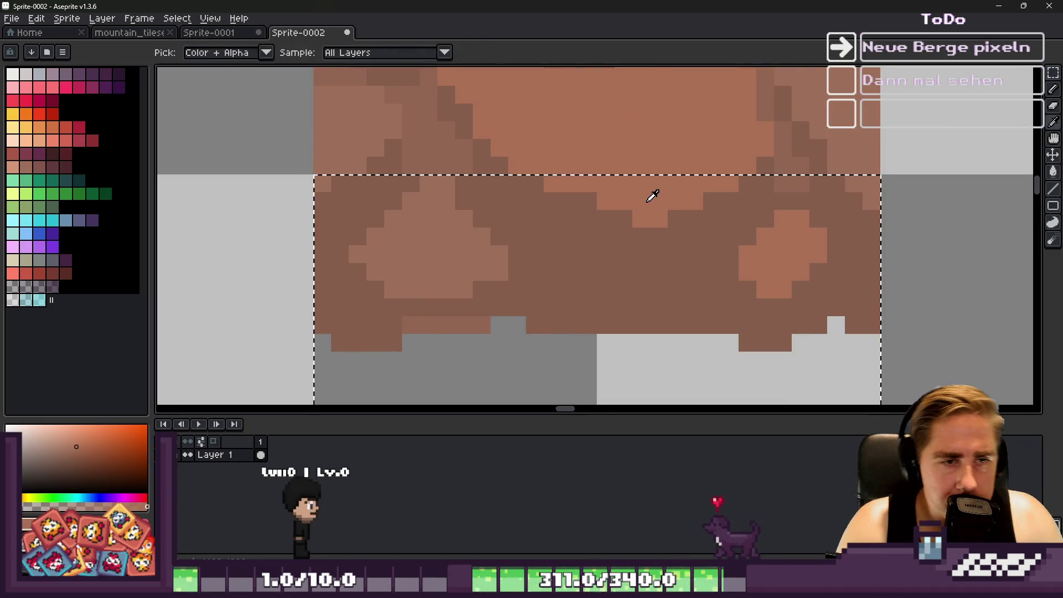
{"action": "left_click", "coordinate": [730, 198]}
{"action": "left_click", "coordinate": [733, 209]}
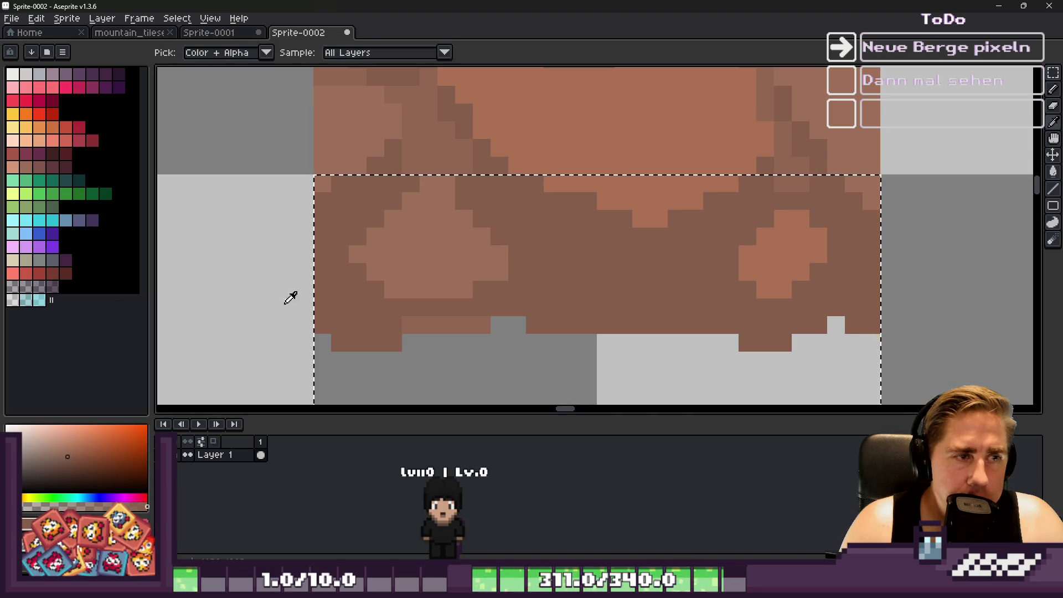
Draw a dark line through the band, fill its right, left and bottom regions darker, then deselect.
{"action": "key", "text": "b"}
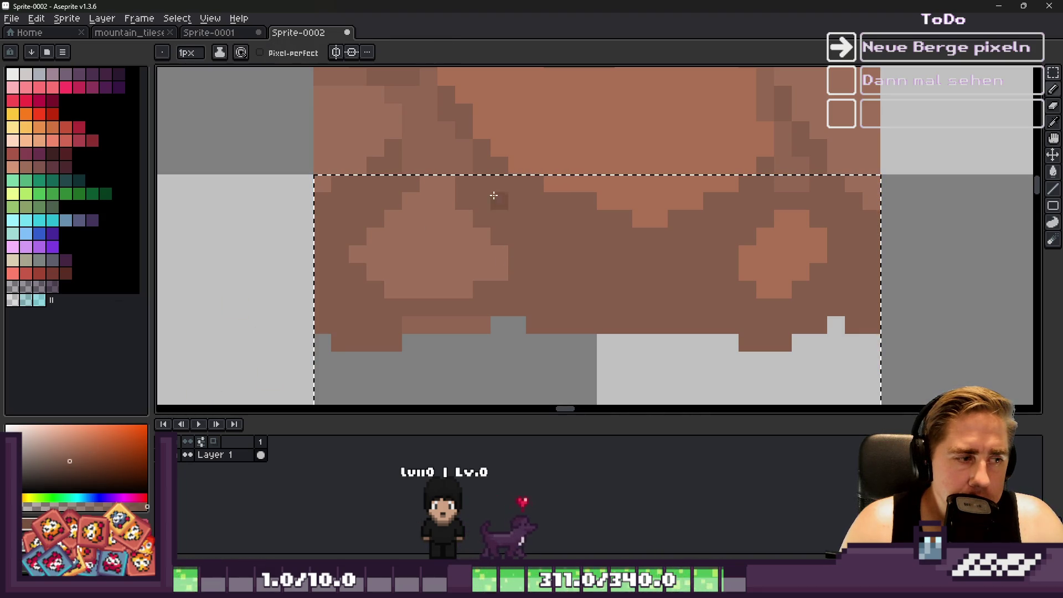
{"action": "left_click_drag", "start_coordinate": [517, 219], "coordinate": [517, 307]}
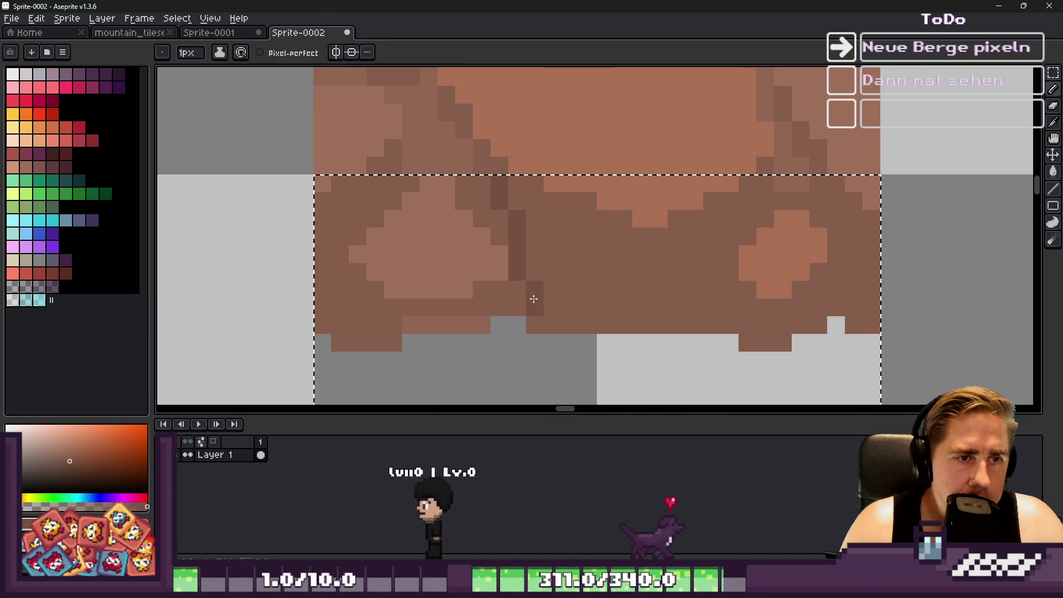
{"action": "key", "text": "g"}
{"action": "left_click", "coordinate": [542, 270]}
{"action": "left_click", "coordinate": [477, 294]}
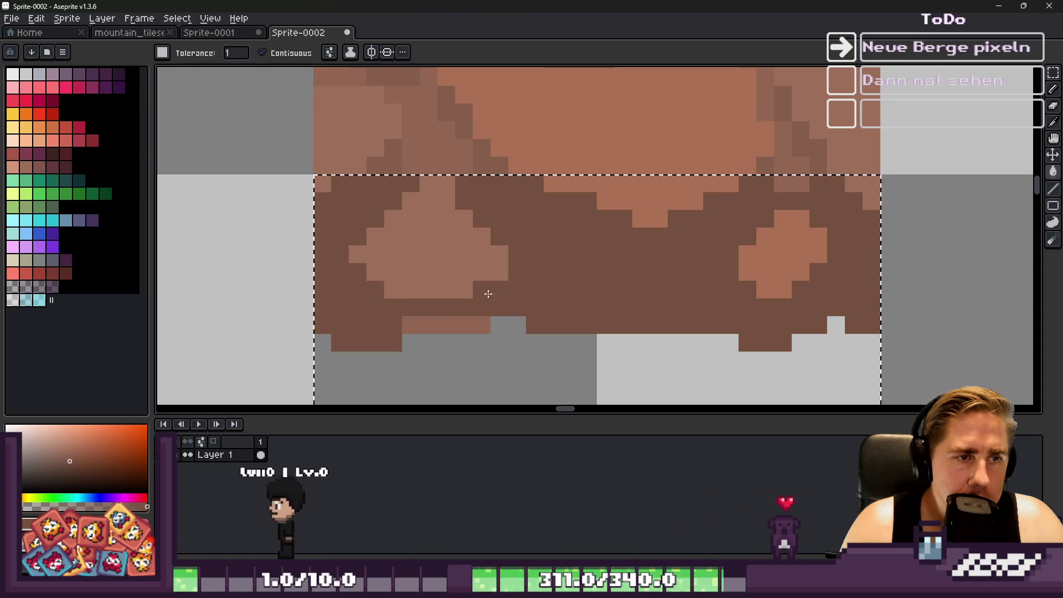
{"action": "left_click", "coordinate": [437, 321]}
{"action": "scroll", "coordinate": [433, 304], "scroll_direction": "down", "scroll_amount": 5}
{"action": "key", "text": "b"}
{"action": "scroll", "coordinate": [433, 304], "scroll_direction": "down", "scroll_amount": 2}
{"action": "key", "text": "ctrl+d"}
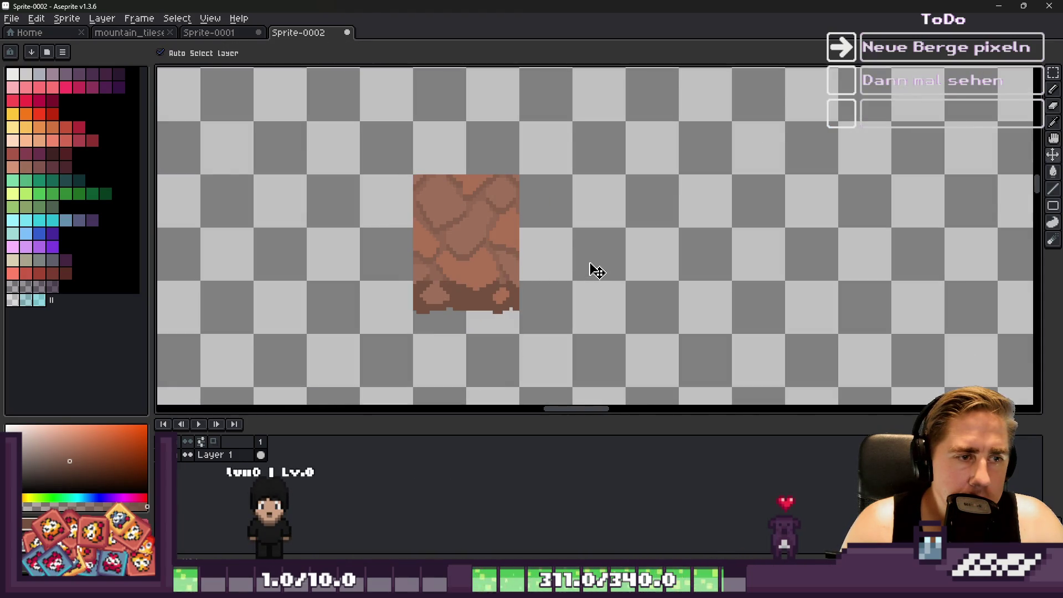
Paint darker brown pixels along a rock crack, a pixel row and a rock outline.
{"action": "scroll", "coordinate": [591, 268], "scroll_direction": "down", "scroll_amount": 3}
{"action": "scroll", "coordinate": [520, 272], "scroll_direction": "up", "scroll_amount": 5}
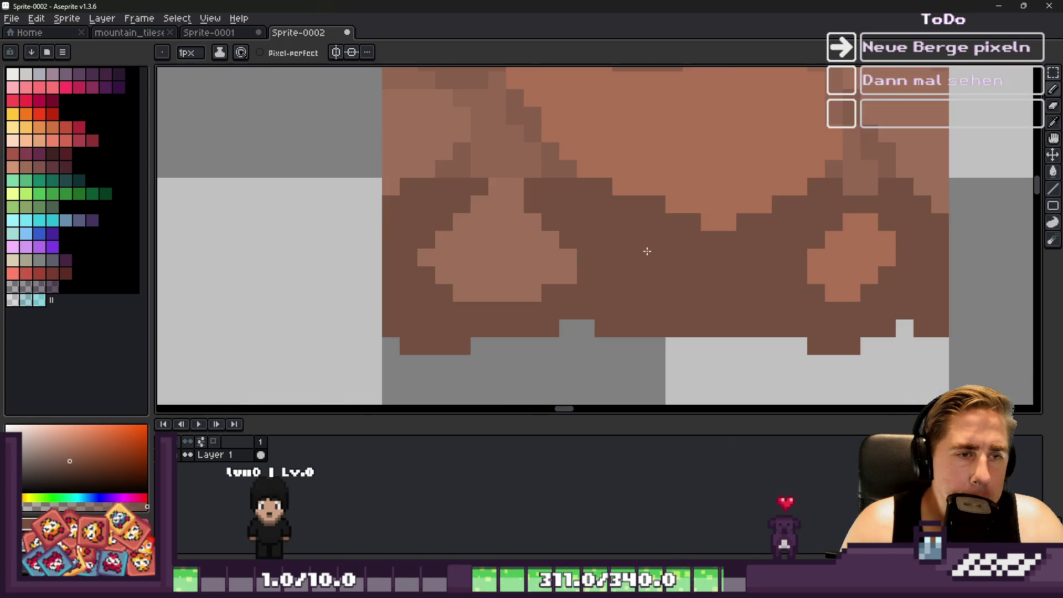
{"action": "key", "text": "alt"}
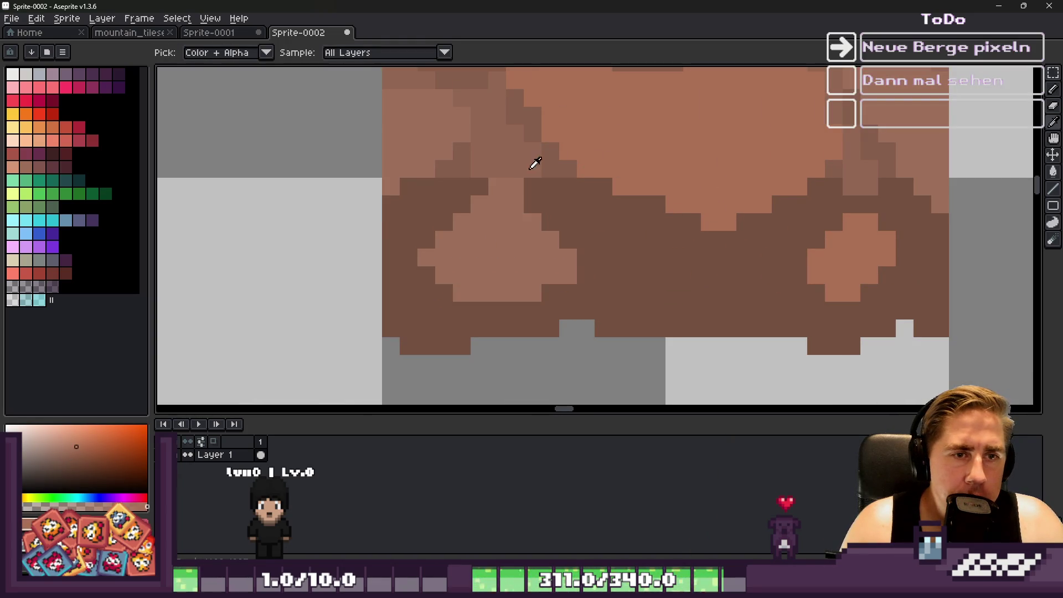
{"action": "left_click", "coordinate": [535, 162], "text": "alt"}
{"action": "mouse_move", "coordinate": [622, 186]}
{"action": "left_mouse_down"}
{"action": "mouse_move", "coordinate": [664, 187]}
{"action": "mouse_move", "coordinate": [695, 210]}
{"action": "left_mouse_up"}
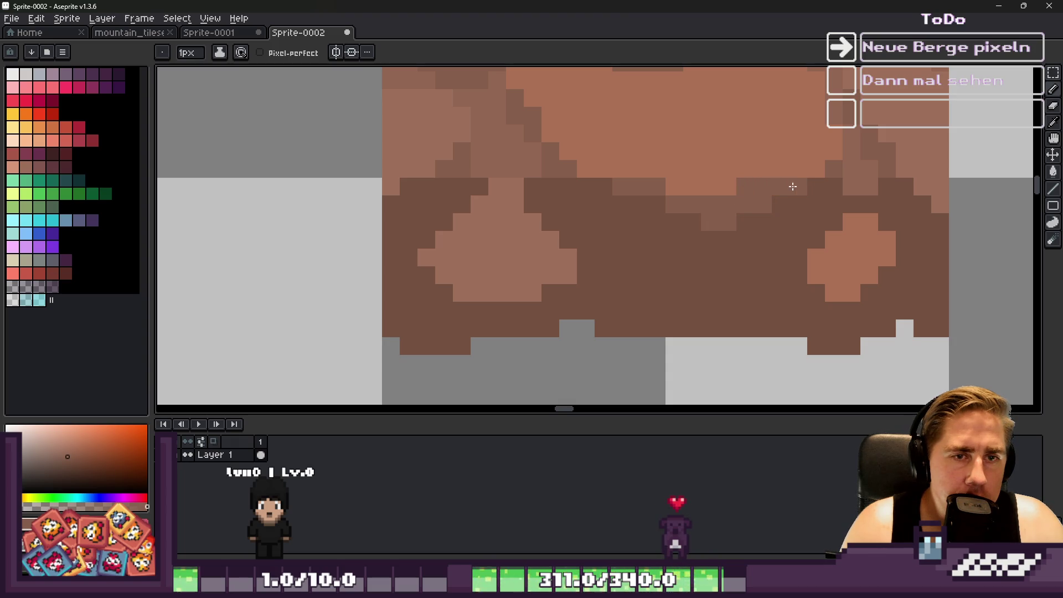
{"action": "scroll", "coordinate": [609, 188], "scroll_direction": "down", "scroll_amount": 5}
{"action": "scroll", "coordinate": [577, 197], "scroll_direction": "up", "scroll_amount": 2}
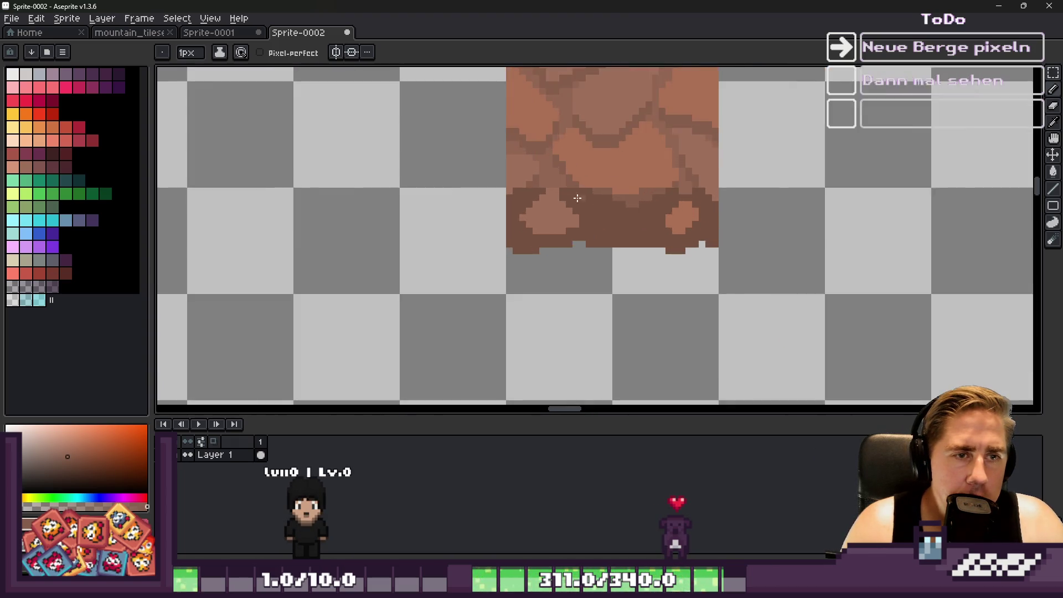
{"action": "scroll", "coordinate": [577, 198], "scroll_direction": "up", "scroll_amount": 2}
{"action": "left_click", "coordinate": [581, 147], "text": "alt"}
{"action": "mouse_move", "coordinate": [578, 169]}
{"action": "left_mouse_down"}
{"action": "mouse_move", "coordinate": [708, 179]}
{"action": "mouse_move", "coordinate": [623, 176]}
{"action": "left_mouse_up"}
{"action": "mouse_move", "coordinate": [454, 165]}
{"action": "left_mouse_down"}
{"action": "mouse_move", "coordinate": [474, 161]}
{"action": "mouse_move", "coordinate": [421, 177]}
{"action": "left_mouse_up"}
{"action": "left_click_drag", "start_coordinate": [362, 209], "coordinate": [354, 199]}
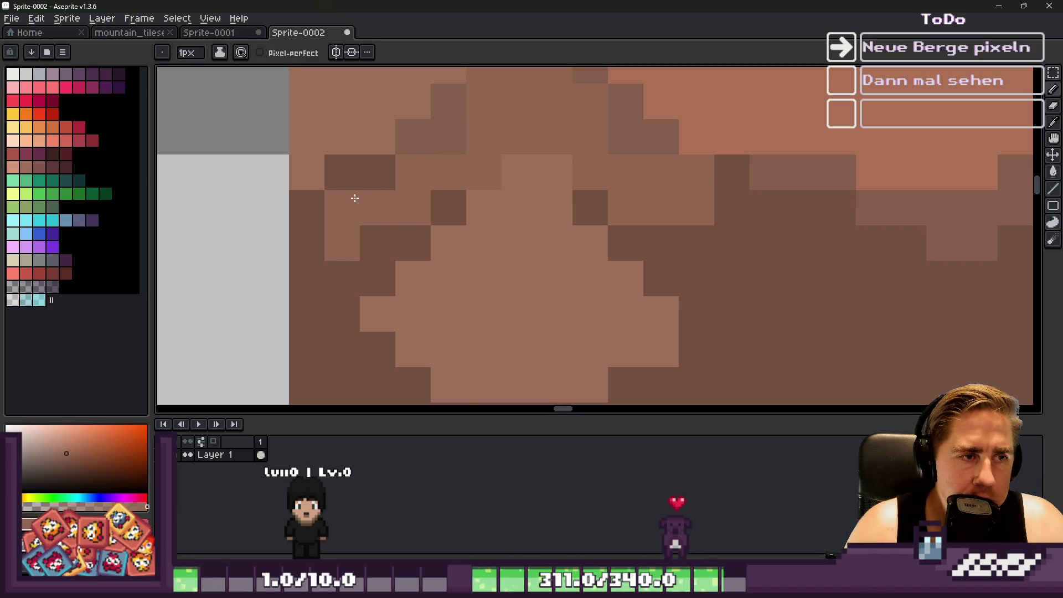
Sample a darker brown and paint a 2×2 block with it.
{"action": "left_click", "coordinate": [424, 133], "text": "alt"}
{"action": "mouse_move", "coordinate": [390, 166]}
{"action": "left_mouse_down"}
{"action": "mouse_move", "coordinate": [372, 194]}
{"action": "mouse_move", "coordinate": [309, 238]}
{"action": "left_mouse_up"}
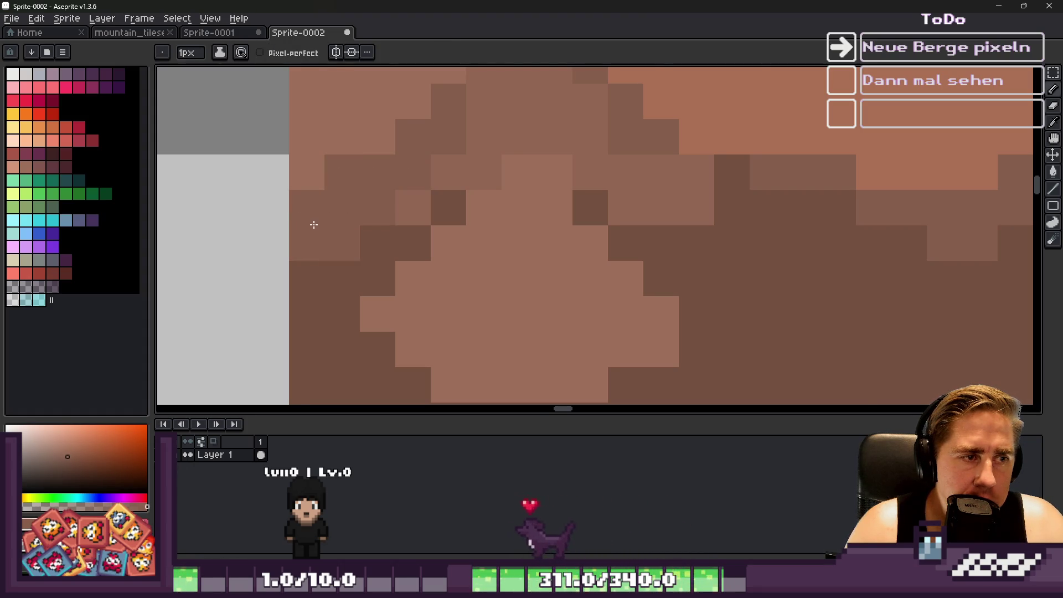
{"action": "scroll", "coordinate": [313, 224], "scroll_direction": "down", "scroll_amount": 2}
{"action": "scroll", "coordinate": [372, 205], "scroll_direction": "down", "scroll_amount": 3}
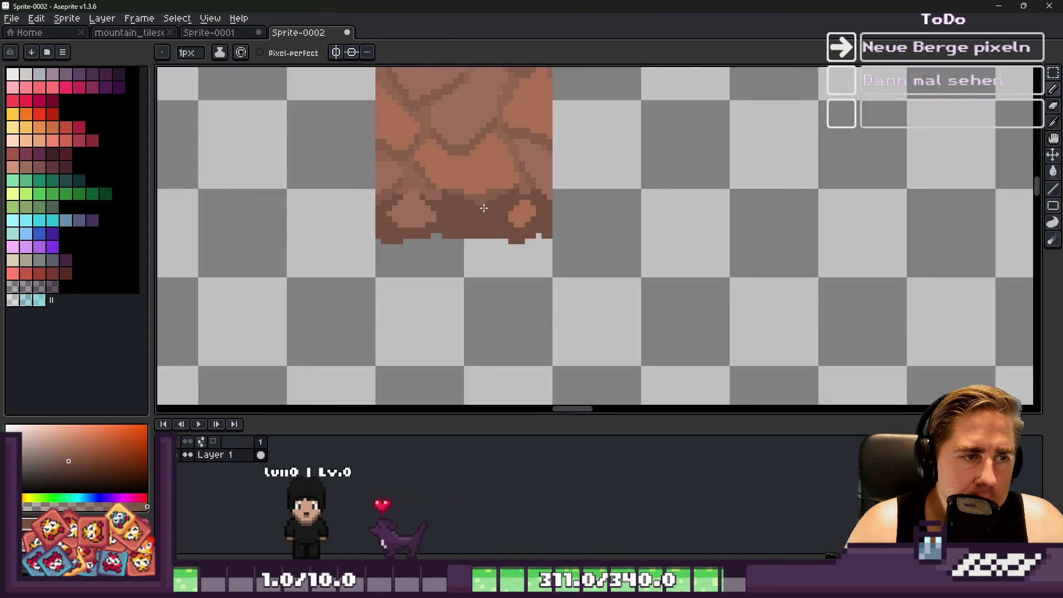
{"action": "scroll", "coordinate": [391, 197], "scroll_direction": "up", "scroll_amount": 1}
{"action": "scroll", "coordinate": [391, 197], "scroll_direction": "up", "scroll_amount": 3}
{"action": "scroll", "coordinate": [459, 211], "scroll_direction": "down", "scroll_amount": 4}
{"action": "scroll", "coordinate": [459, 211], "scroll_direction": "down", "scroll_amount": 1}
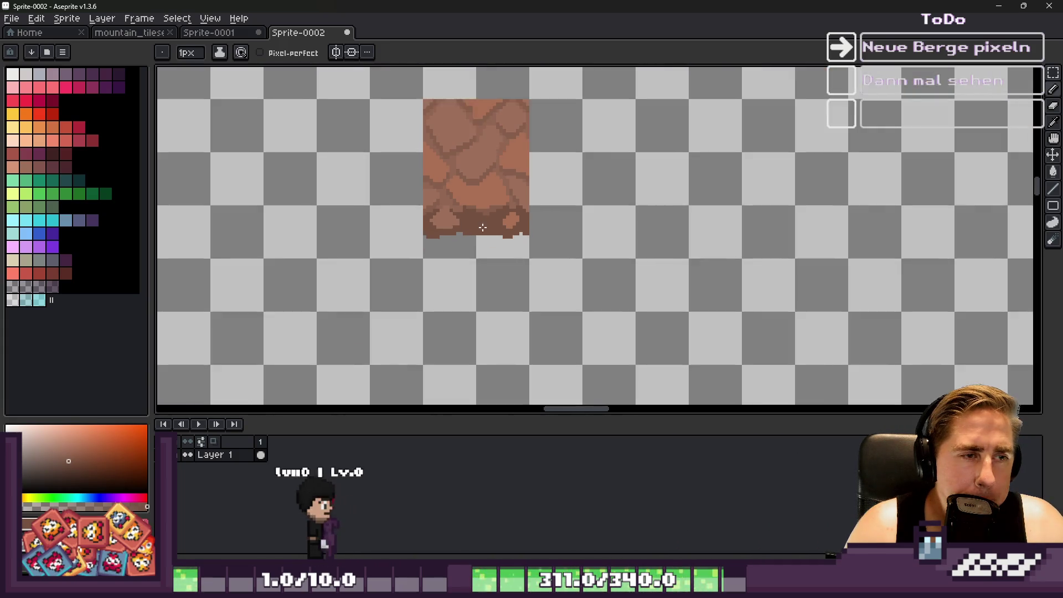
{"action": "scroll", "coordinate": [393, 177], "scroll_direction": "up", "scroll_amount": 5}
{"action": "scroll", "coordinate": [310, 211], "scroll_direction": "up", "scroll_amount": 3}
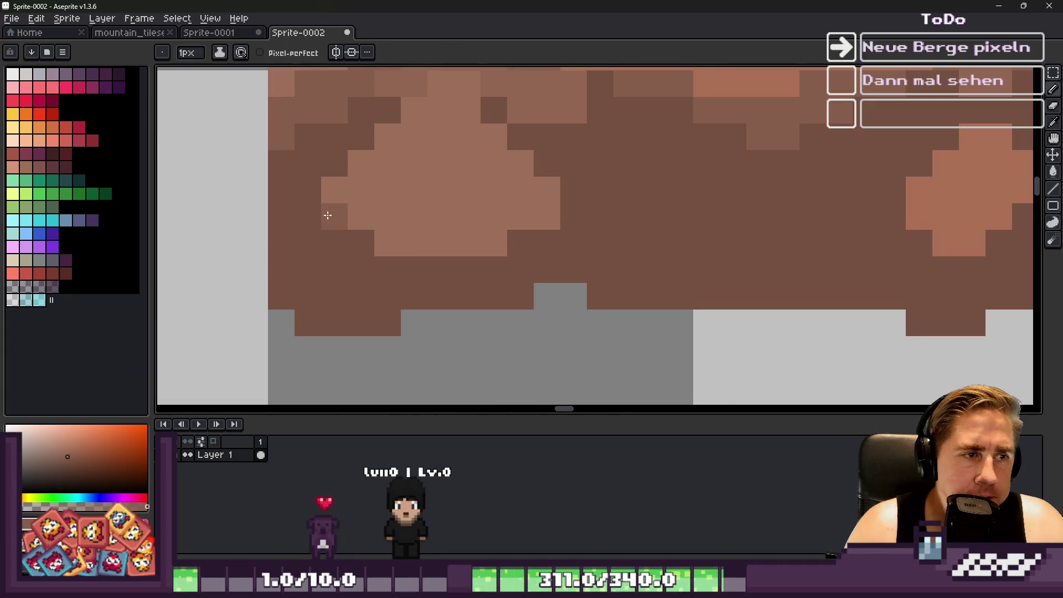
Extend the lighter patch with mid-brown pixels and fill the patch mid-brown.
{"action": "left_click_drag", "start_coordinate": [396, 280], "coordinate": [413, 292]}
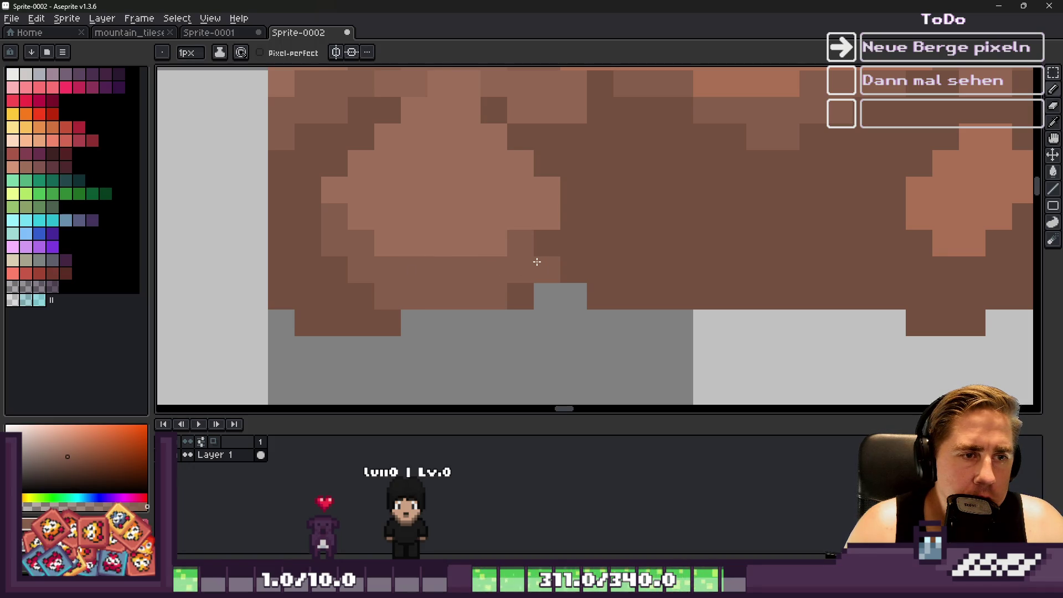
{"action": "left_click", "coordinate": [540, 243]}
{"action": "scroll", "coordinate": [540, 243], "scroll_direction": "down", "scroll_amount": 4}
{"action": "scroll", "coordinate": [460, 196], "scroll_direction": "up", "scroll_amount": 5}
{"action": "left_click", "coordinate": [460, 196]}
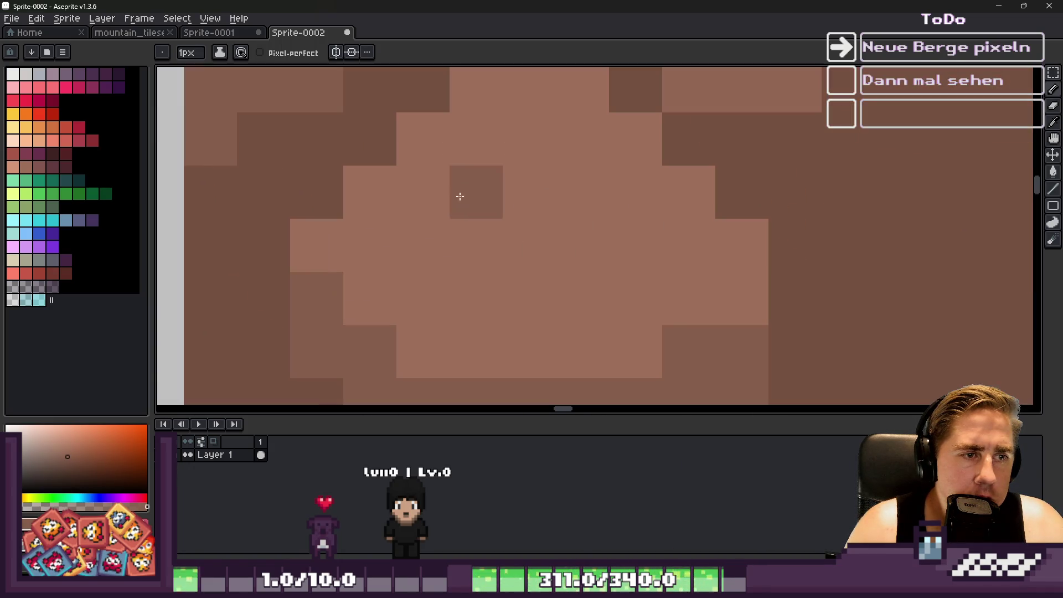
{"action": "key", "text": "g"}
{"action": "left_click", "coordinate": [496, 221]}
{"action": "scroll", "coordinate": [496, 232], "scroll_direction": "down", "scroll_amount": 3}
{"action": "scroll", "coordinate": [495, 240], "scroll_direction": "up", "scroll_amount": 2}
{"action": "scroll", "coordinate": [482, 246], "scroll_direction": "up", "scroll_amount": 1}
Sample another brown from the rock tile and return to the Pencil tool.
{"action": "key", "text": "i"}
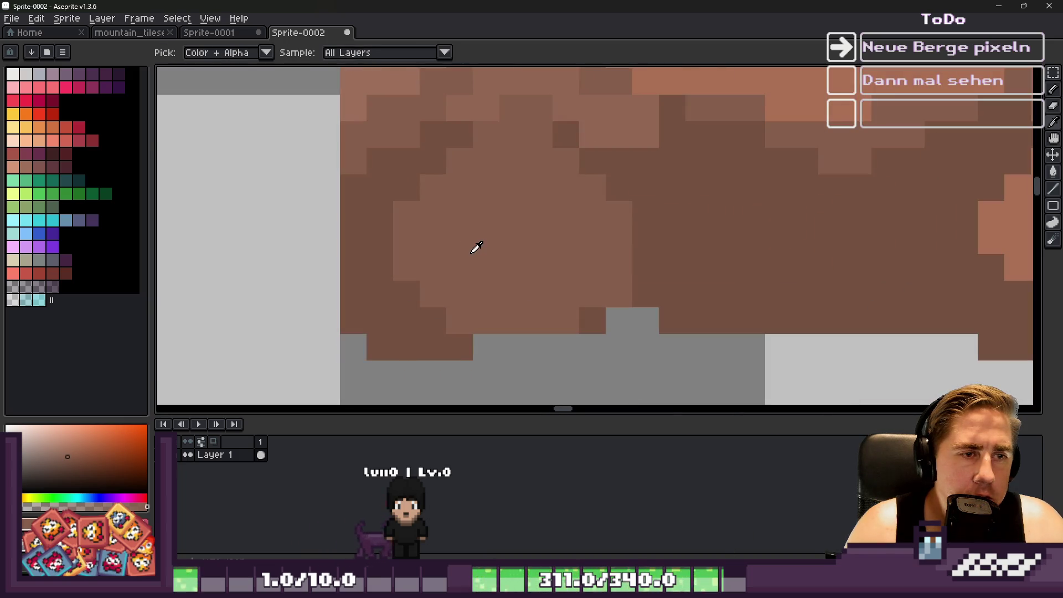
{"action": "left_click", "coordinate": [475, 248]}
{"action": "scroll", "coordinate": [407, 250], "scroll_direction": "down", "scroll_amount": 3}
{"action": "scroll", "coordinate": [402, 255], "scroll_direction": "up", "scroll_amount": 3}
{"action": "key", "text": "g"}
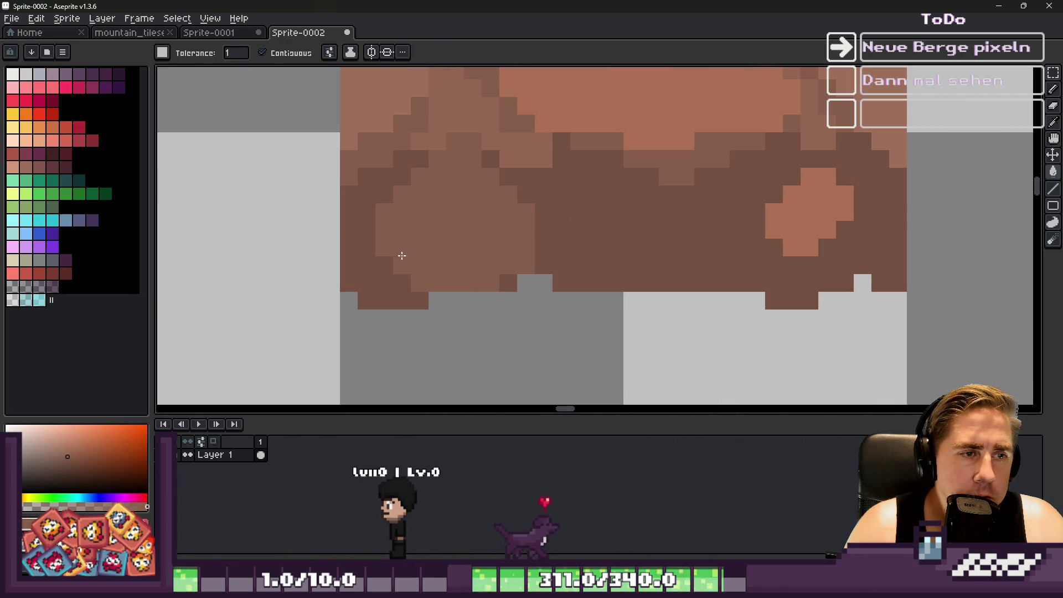
{"action": "key", "text": "i"}
{"action": "key", "text": "g"}
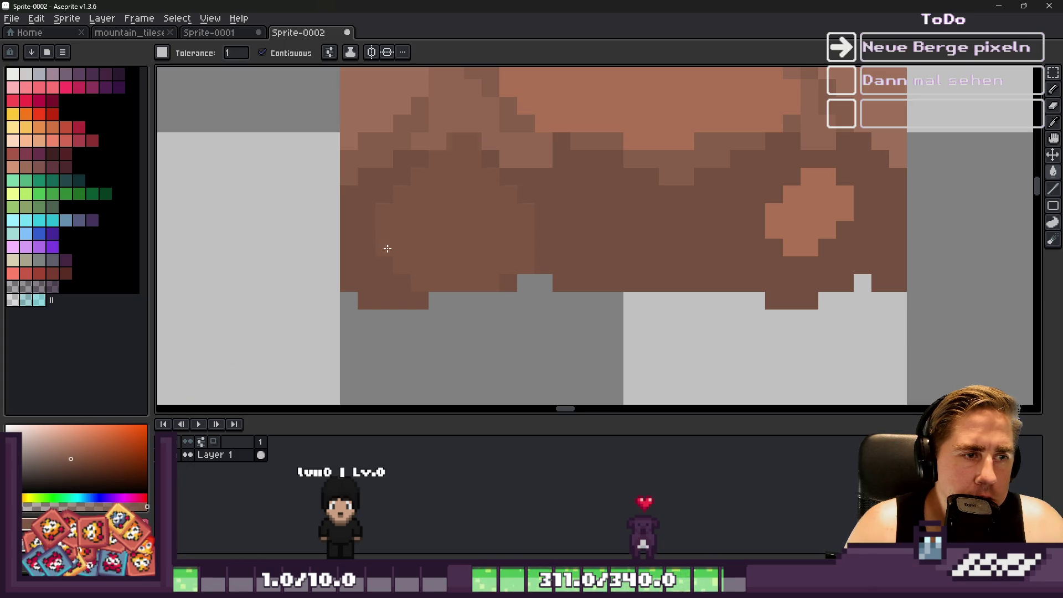
{"action": "key", "text": "i"}
{"action": "key", "text": "g"}
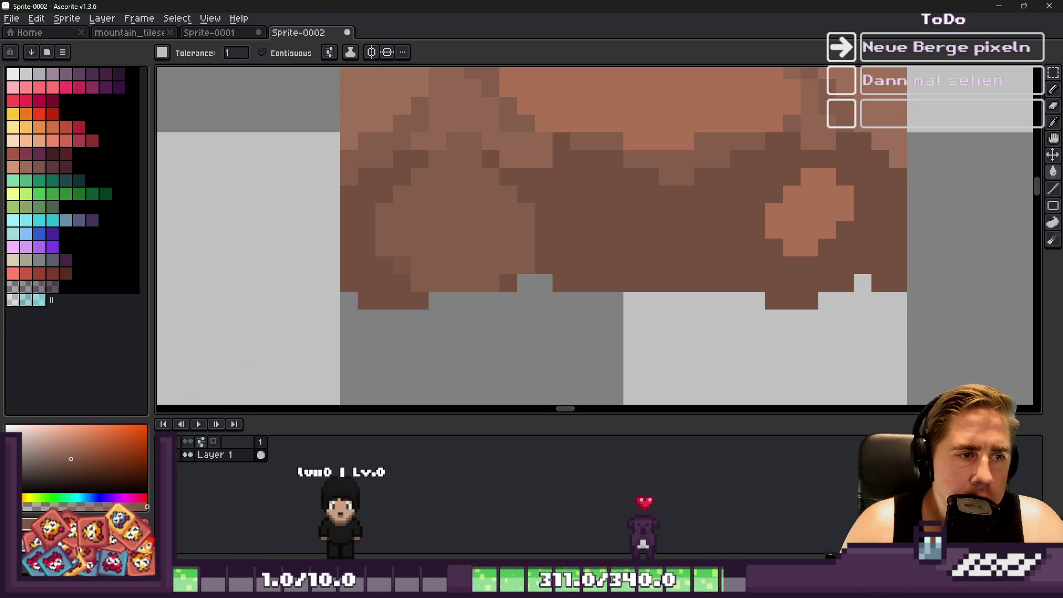
{"action": "scroll", "coordinate": [402, 263], "scroll_direction": "up", "scroll_amount": 2}
{"action": "key", "text": "b"}
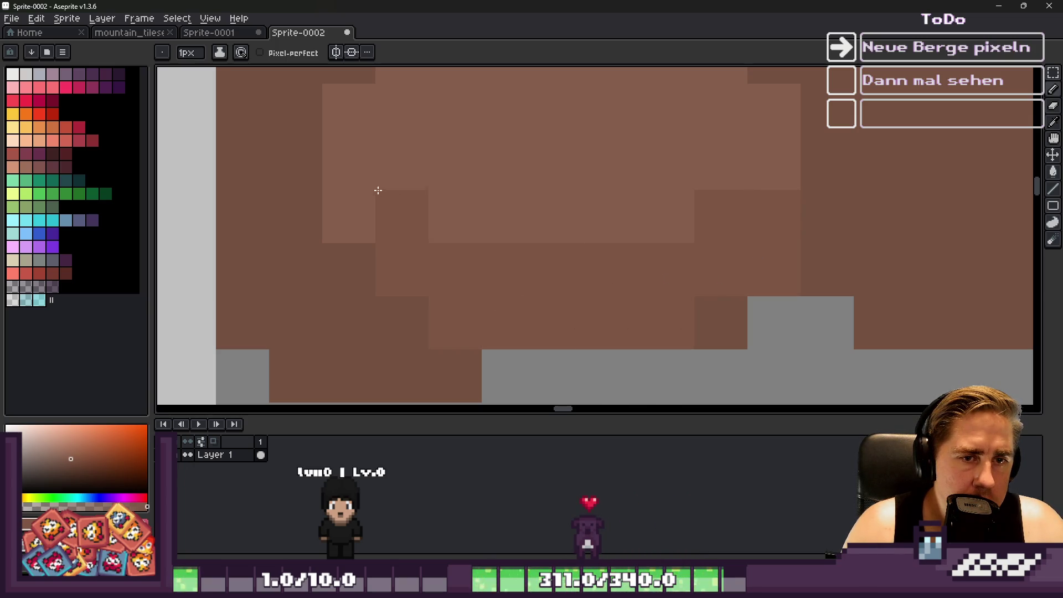
{"action": "scroll", "coordinate": [369, 208], "scroll_direction": "down", "scroll_amount": 6}
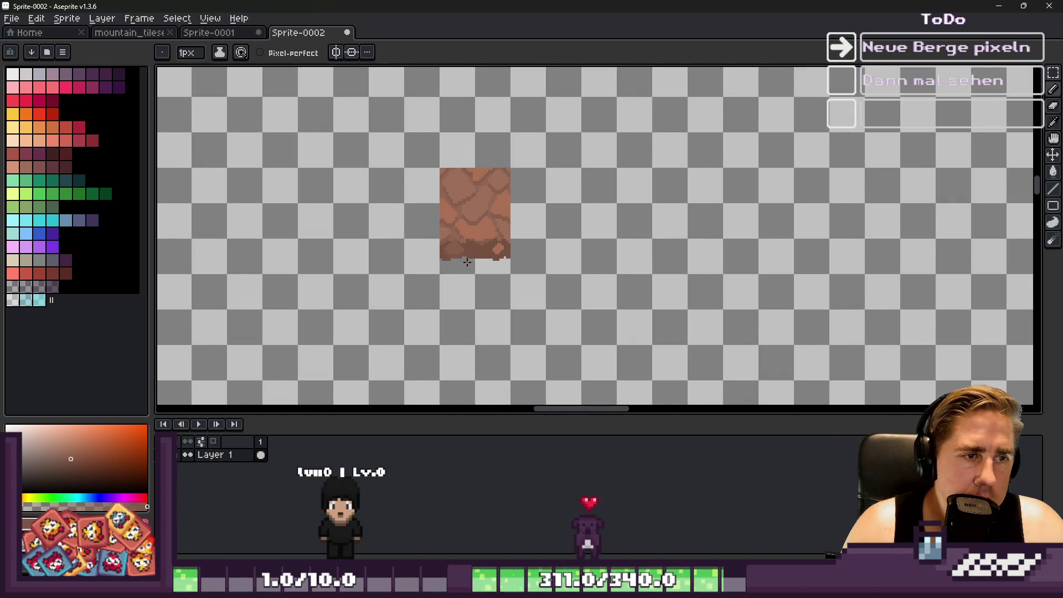
{"action": "scroll", "coordinate": [466, 262], "scroll_direction": "up", "scroll_amount": 5}
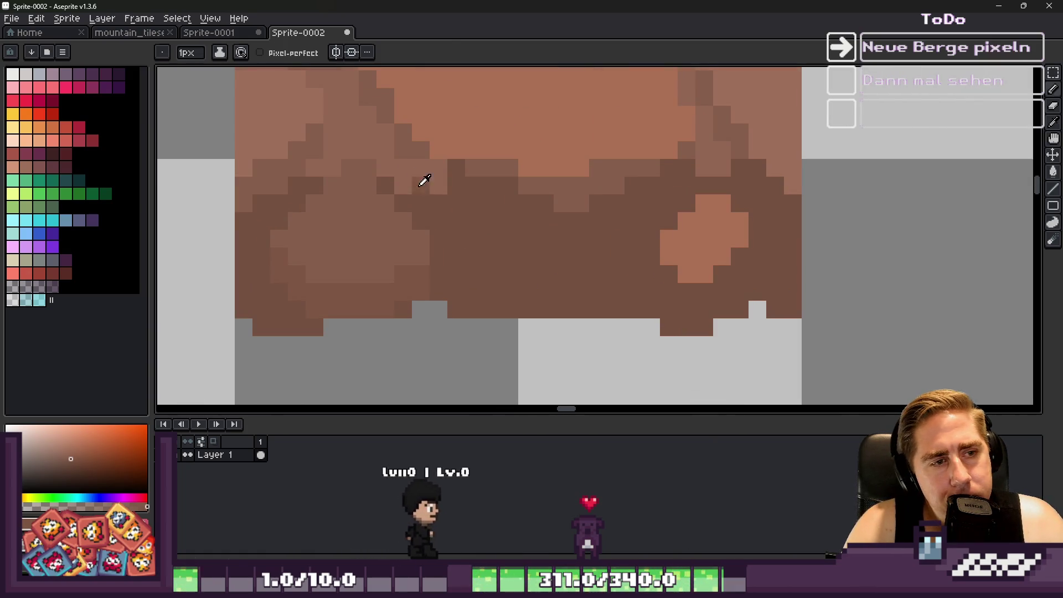
Sample a rock brown and draw a short lighter-brown diagonal line in the lower band.
{"action": "key", "text": "i"}
{"action": "key", "text": "b"}
{"action": "left_click_drag", "start_coordinate": [471, 219], "coordinate": [491, 275]}
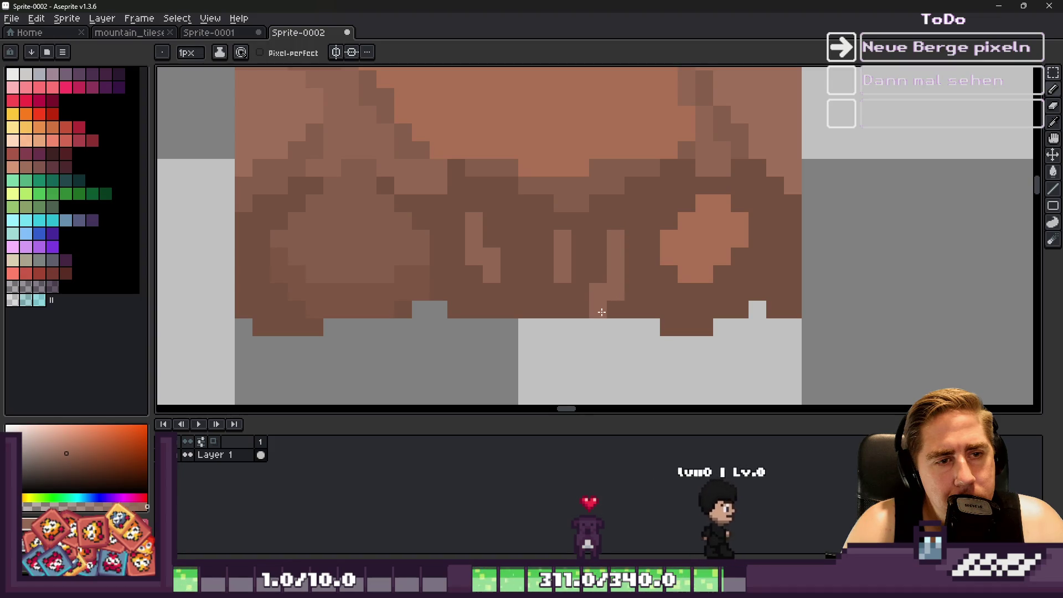
{"action": "scroll", "coordinate": [495, 260], "scroll_direction": "down", "scroll_amount": 4}
{"action": "scroll", "coordinate": [495, 258], "scroll_direction": "up", "scroll_amount": 2}
{"action": "scroll", "coordinate": [491, 257], "scroll_direction": "down", "scroll_amount": 3}
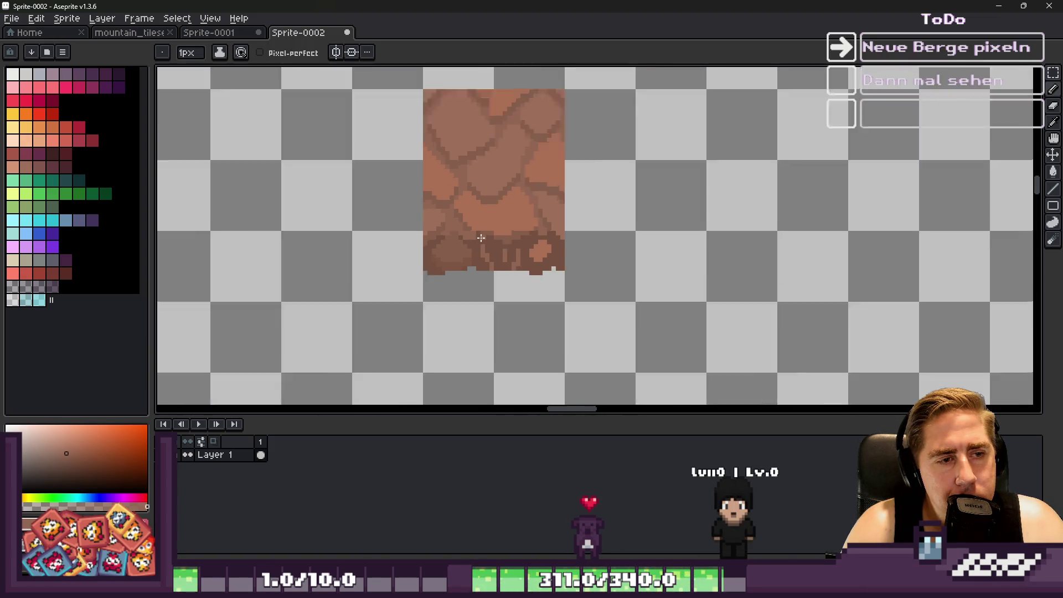
{"action": "scroll", "coordinate": [488, 255], "scroll_direction": "up", "scroll_amount": 3}
{"action": "scroll", "coordinate": [488, 255], "scroll_direction": "up", "scroll_amount": 5}
Sample a darker brown, darken a bottom pixel and draw a dark diagonal crack through the rock.
{"action": "key", "text": "i"}
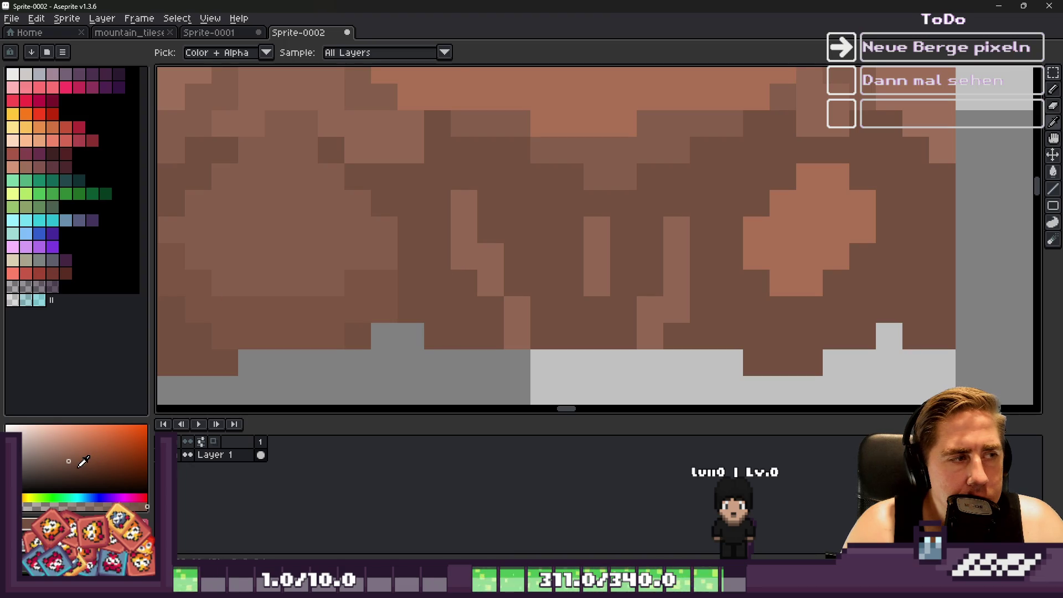
{"action": "key", "text": "b"}
{"action": "left_click", "coordinate": [474, 327]}
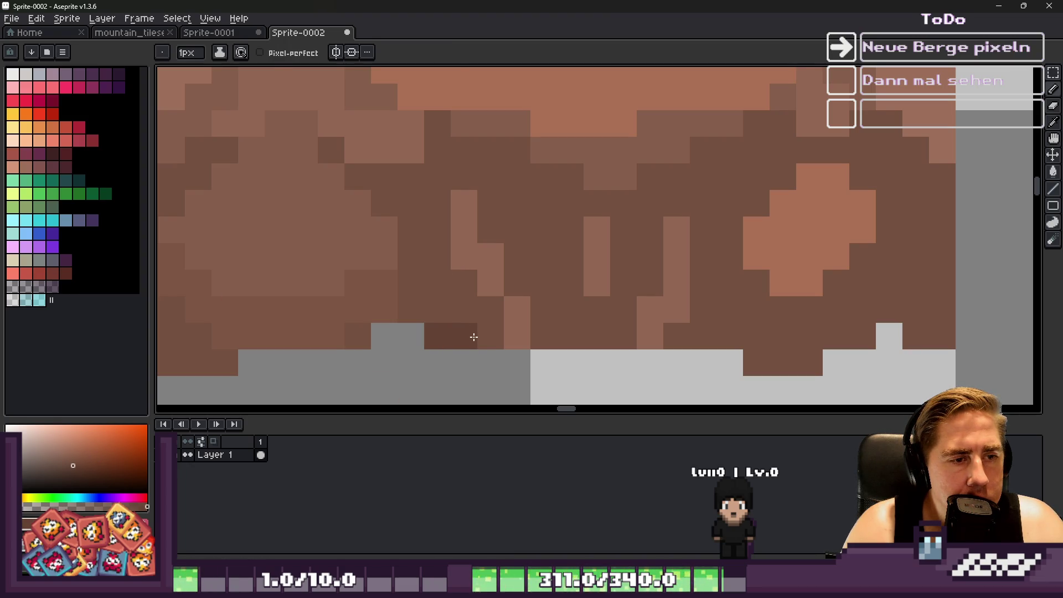
{"action": "mouse_move", "coordinate": [464, 230]}
{"action": "left_mouse_down"}
{"action": "mouse_move", "coordinate": [466, 216]}
{"action": "mouse_move", "coordinate": [521, 329]}
{"action": "left_mouse_up"}
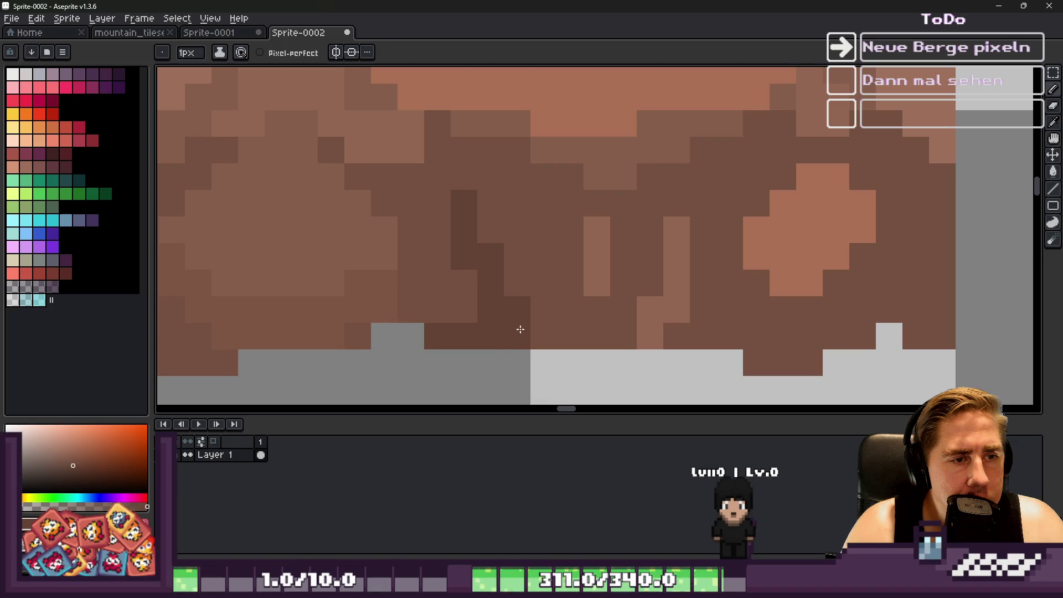
{"action": "scroll", "coordinate": [471, 318], "scroll_direction": "down", "scroll_amount": 3}
{"action": "scroll", "coordinate": [498, 265], "scroll_direction": "up", "scroll_amount": 3}
Extend the rock's bottom edge in brown and darken vertical and diagonal runs of light pixels.
{"action": "mouse_move", "coordinate": [498, 259]}
{"action": "left_mouse_down"}
{"action": "mouse_move", "coordinate": [474, 260]}
{"action": "mouse_move", "coordinate": [472, 285]}
{"action": "left_mouse_up"}
{"action": "mouse_move", "coordinate": [578, 155]}
{"action": "left_mouse_down"}
{"action": "mouse_move", "coordinate": [572, 123]}
{"action": "mouse_move", "coordinate": [587, 178]}
{"action": "left_mouse_up"}
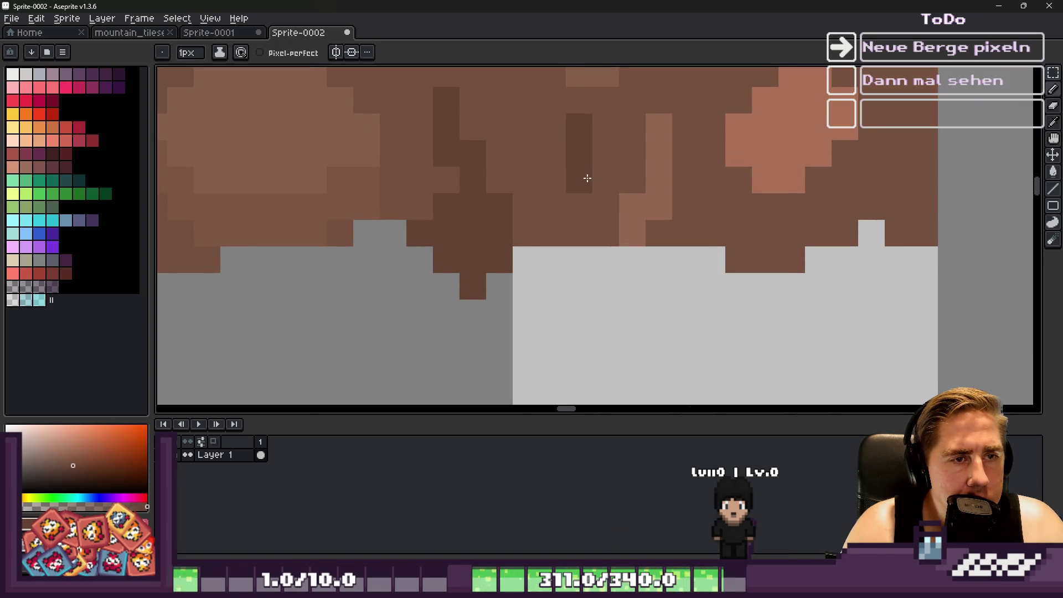
{"action": "mouse_move", "coordinate": [655, 153]}
{"action": "left_mouse_down"}
{"action": "mouse_move", "coordinate": [632, 225]}
{"action": "mouse_move", "coordinate": [646, 241]}
{"action": "left_mouse_up"}
{"action": "left_click", "coordinate": [650, 230], "text": "alt"}
{"action": "scroll", "coordinate": [596, 246], "scroll_direction": "down", "scroll_amount": 5}
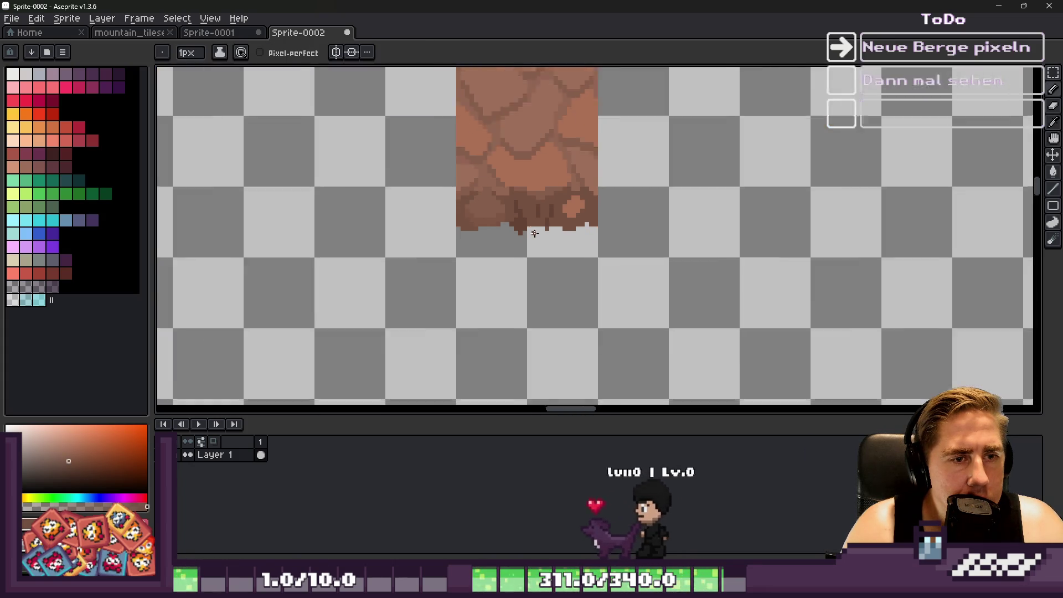
{"action": "scroll", "coordinate": [547, 177], "scroll_direction": "up", "scroll_amount": 4}
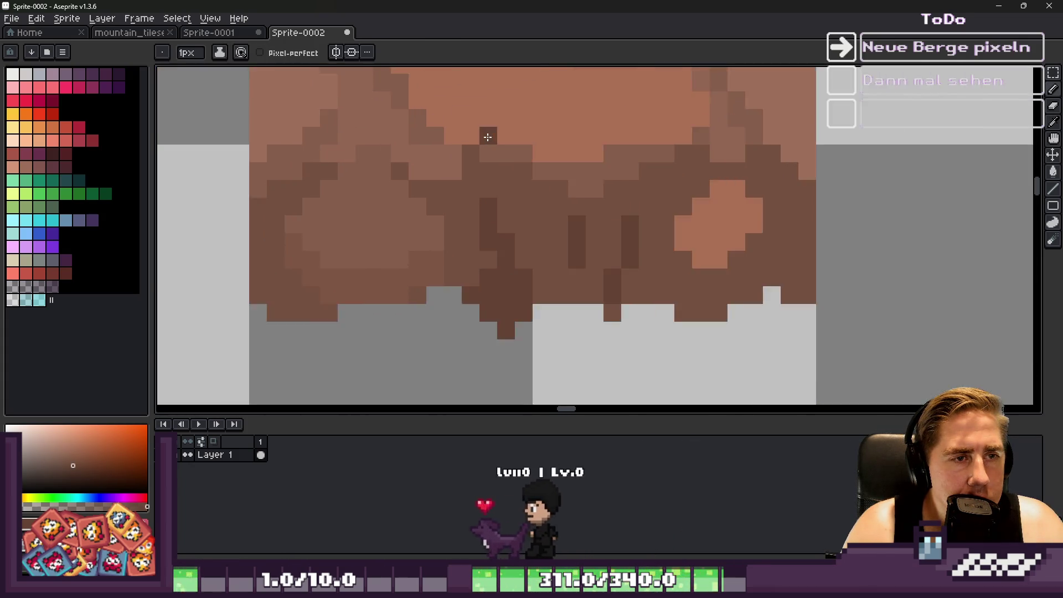
{"action": "scroll", "coordinate": [487, 137], "scroll_direction": "up", "scroll_amount": 1}
Draw a long dark diagonal crack across the rock and pick a slightly different brown.
{"action": "mouse_move", "coordinate": [491, 180]}
{"action": "left_mouse_down"}
{"action": "mouse_move", "coordinate": [548, 180]}
{"action": "mouse_move", "coordinate": [609, 228]}
{"action": "mouse_move", "coordinate": [665, 231]}
{"action": "left_mouse_up"}
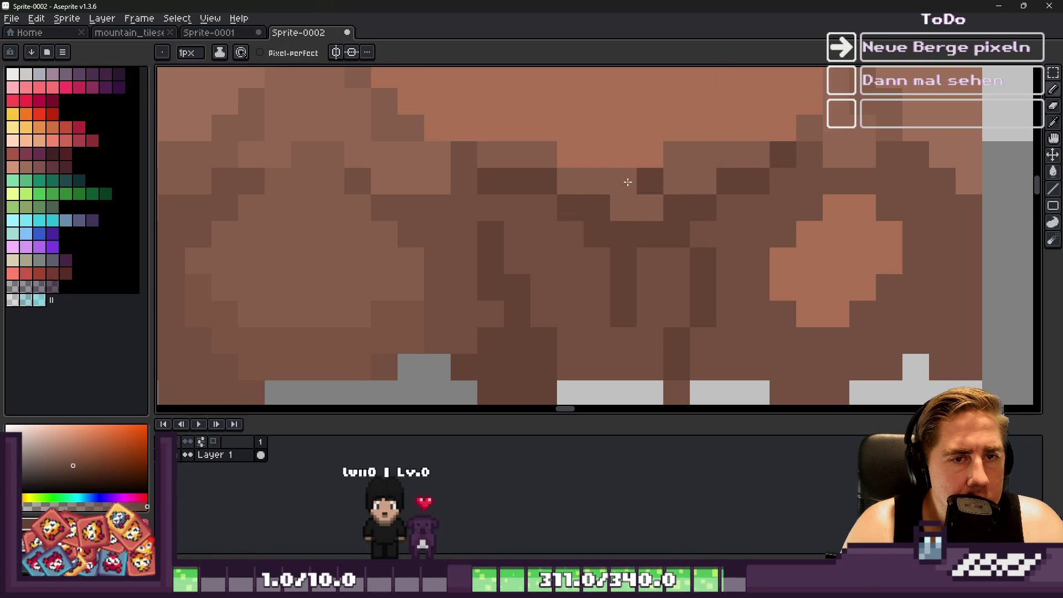
{"action": "scroll", "coordinate": [517, 240], "scroll_direction": "down", "scroll_amount": 5}
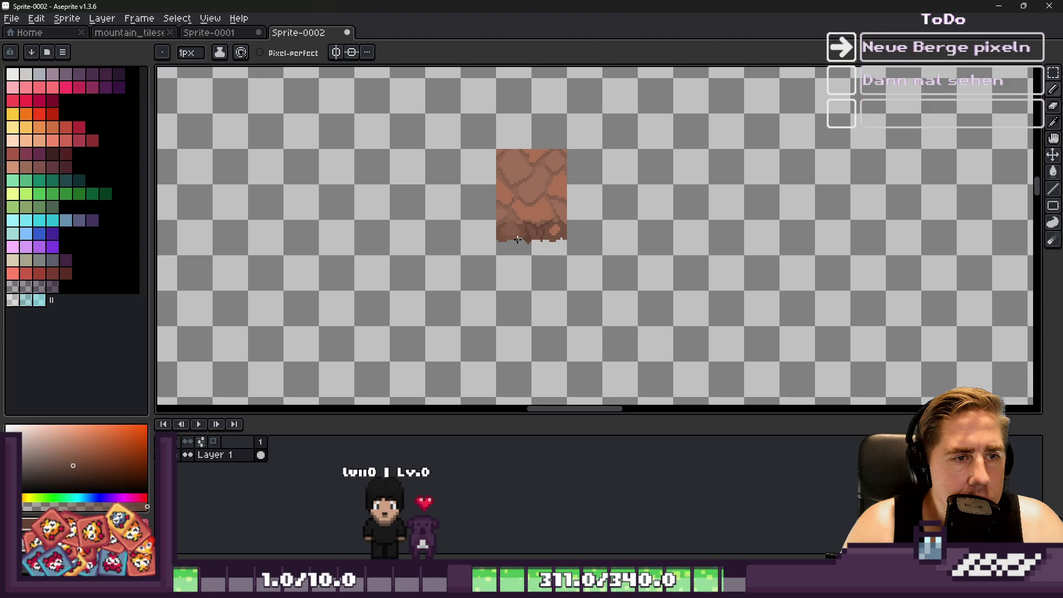
{"action": "scroll", "coordinate": [578, 216], "scroll_direction": "up", "scroll_amount": 3}
{"action": "left_click", "coordinate": [584, 220], "text": "alt"}
{"action": "scroll", "coordinate": [513, 211], "scroll_direction": "down", "scroll_amount": 4}
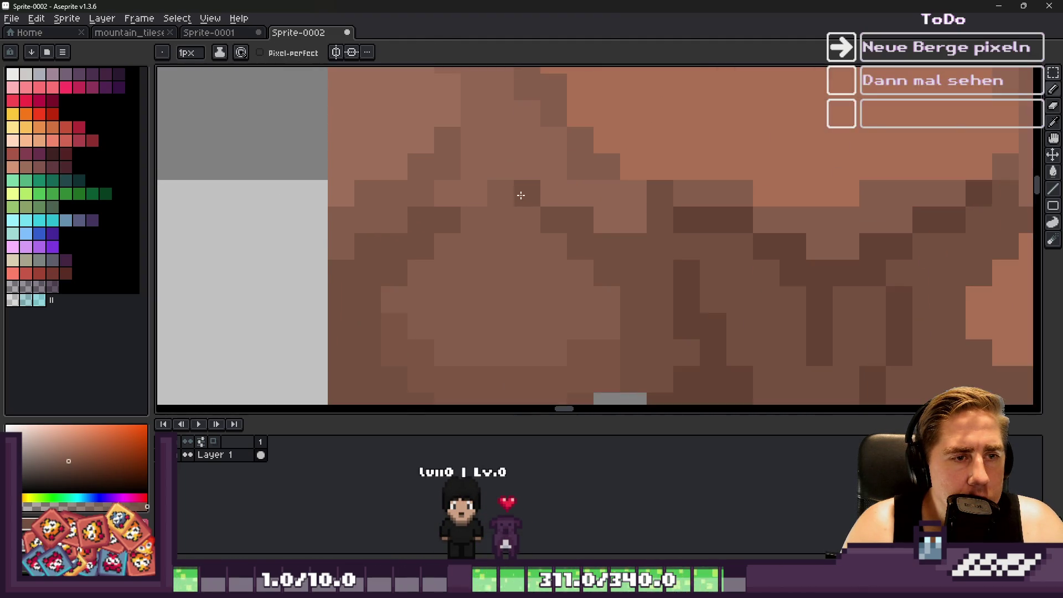
{"action": "scroll", "coordinate": [513, 210], "scroll_direction": "down", "scroll_amount": 1}
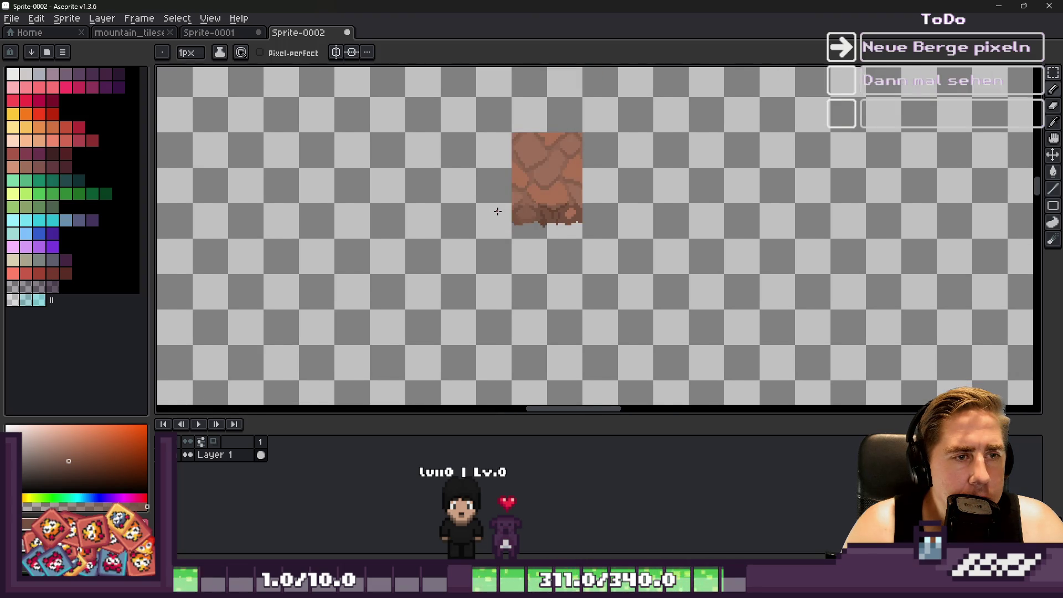
{"action": "scroll", "coordinate": [497, 211], "scroll_direction": "up", "scroll_amount": 8}
Sample the dark brown and outline the boulders toward the left edge and along the bottom edge.
{"action": "key", "text": "alt"}
{"action": "left_click", "coordinate": [676, 273], "text": "alt"}
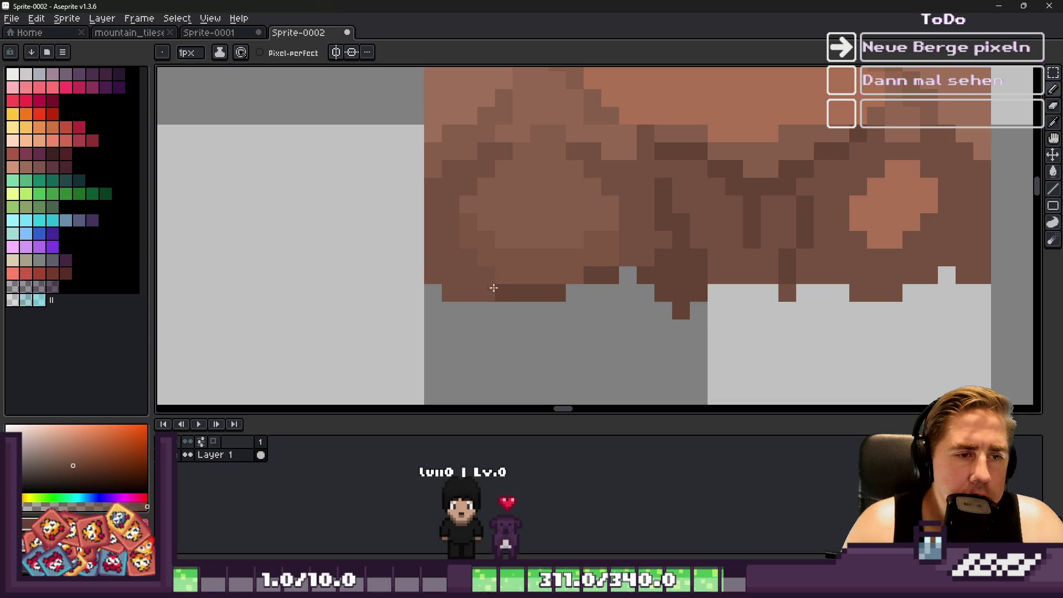
{"action": "left_click_drag", "start_coordinate": [493, 287], "coordinate": [424, 234]}
{"action": "scroll", "coordinate": [465, 292], "scroll_direction": "down", "scroll_amount": 7}
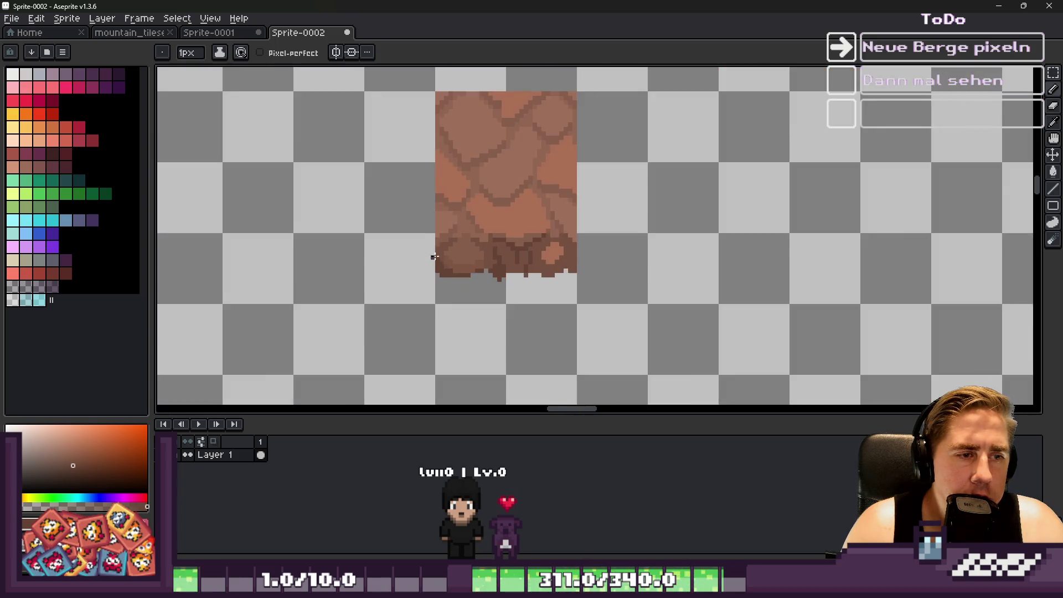
{"action": "scroll", "coordinate": [445, 261], "scroll_direction": "up", "scroll_amount": 5}
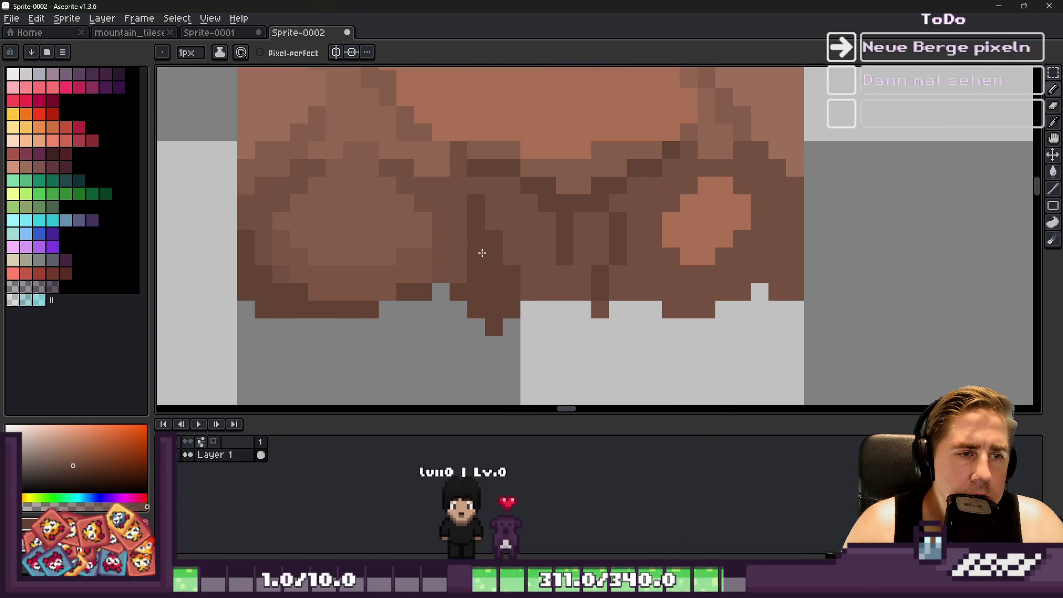
{"action": "mouse_move", "coordinate": [528, 256]}
{"action": "left_mouse_down"}
{"action": "mouse_move", "coordinate": [576, 304]}
{"action": "mouse_move", "coordinate": [614, 292]}
{"action": "left_mouse_up"}
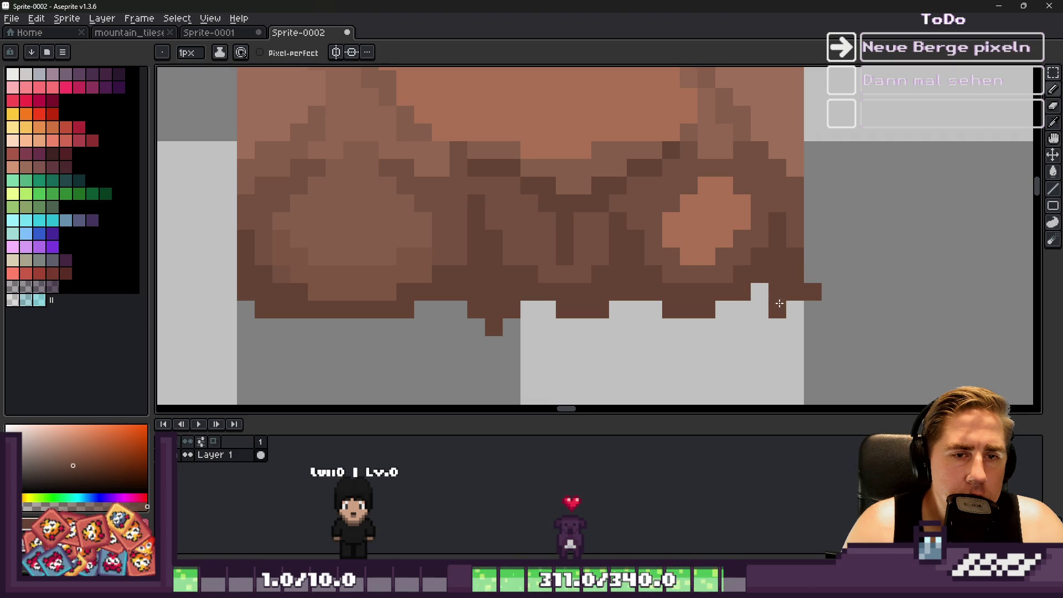
Add dark brown pixels near the tile's bottom edge on the left side.
{"action": "key", "text": "e"}
{"action": "scroll", "coordinate": [630, 243], "scroll_direction": "down", "scroll_amount": 4}
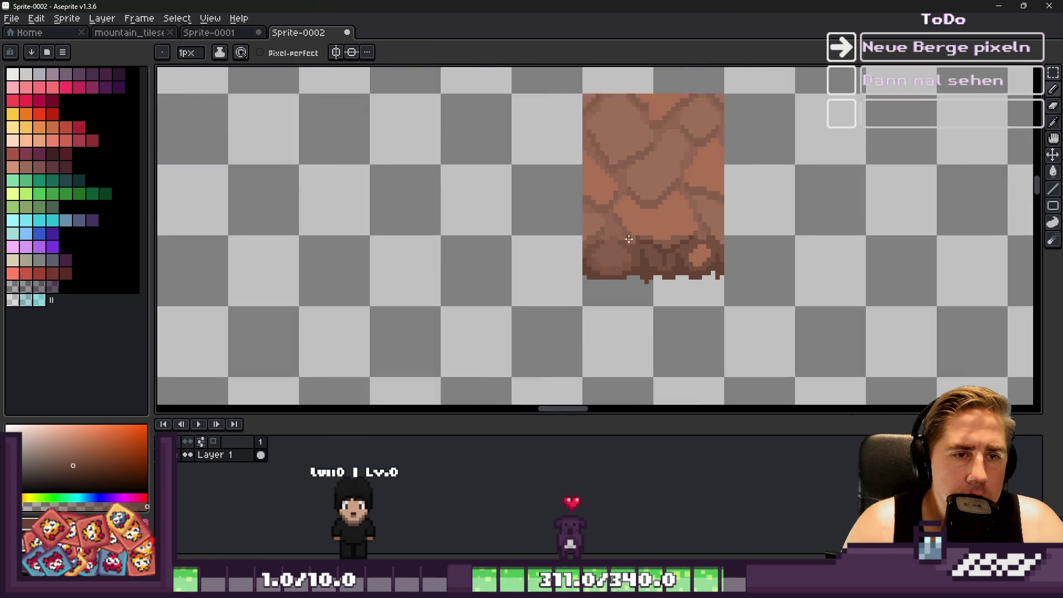
{"action": "key", "text": "b"}
{"action": "scroll", "coordinate": [630, 243], "scroll_direction": "up", "scroll_amount": 4}
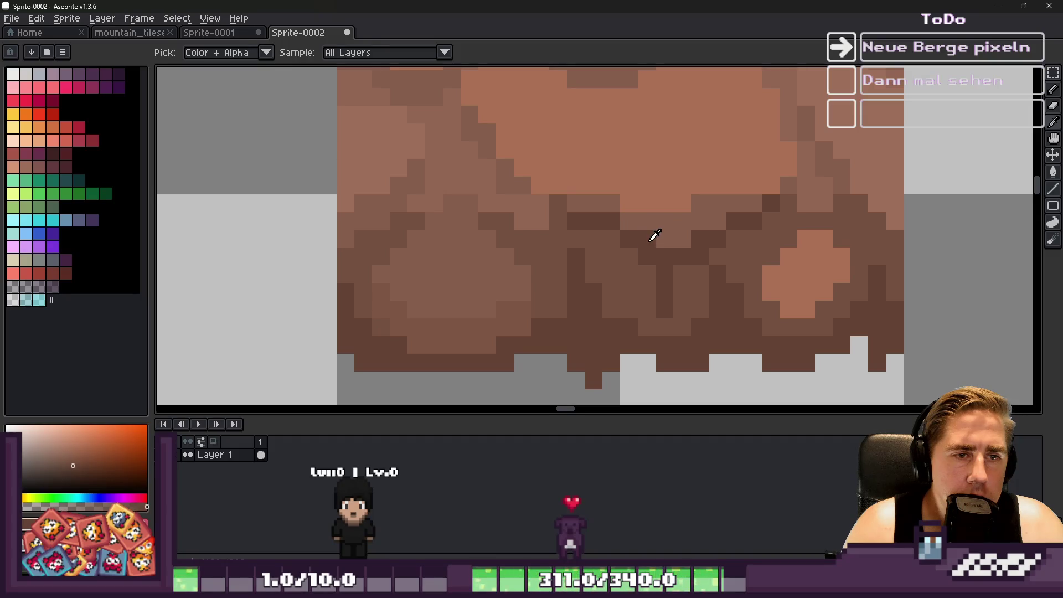
{"action": "left_click_drag", "start_coordinate": [389, 231], "coordinate": [343, 259]}
{"action": "scroll", "coordinate": [392, 222], "scroll_direction": "down", "scroll_amount": 5}
{"action": "scroll", "coordinate": [393, 222], "scroll_direction": "up", "scroll_amount": 5}
{"action": "scroll", "coordinate": [393, 222], "scroll_direction": "up", "scroll_amount": 1}
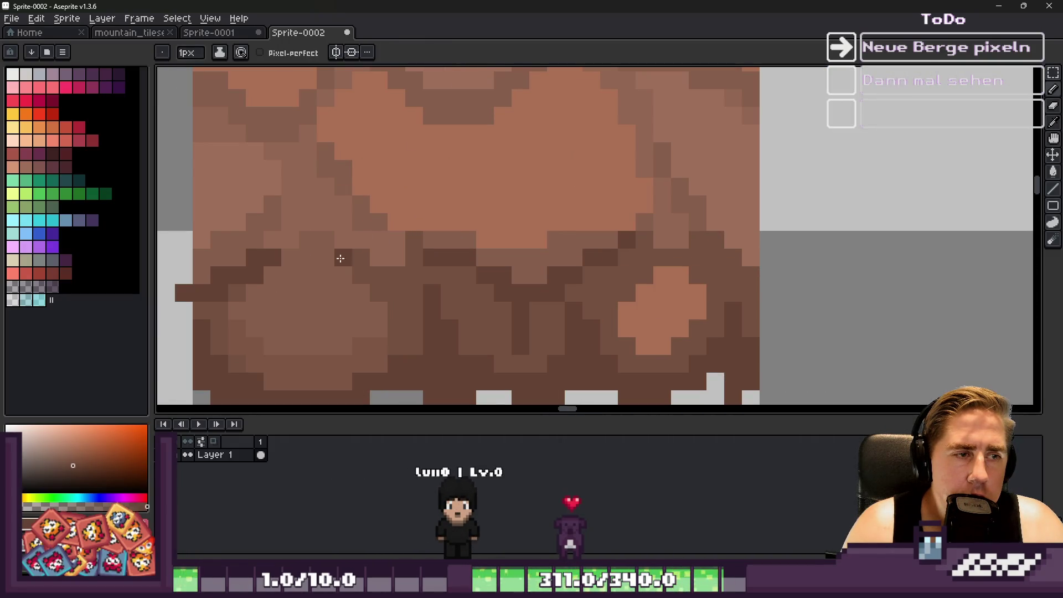
{"action": "scroll", "coordinate": [416, 257], "scroll_direction": "down", "scroll_amount": 7}
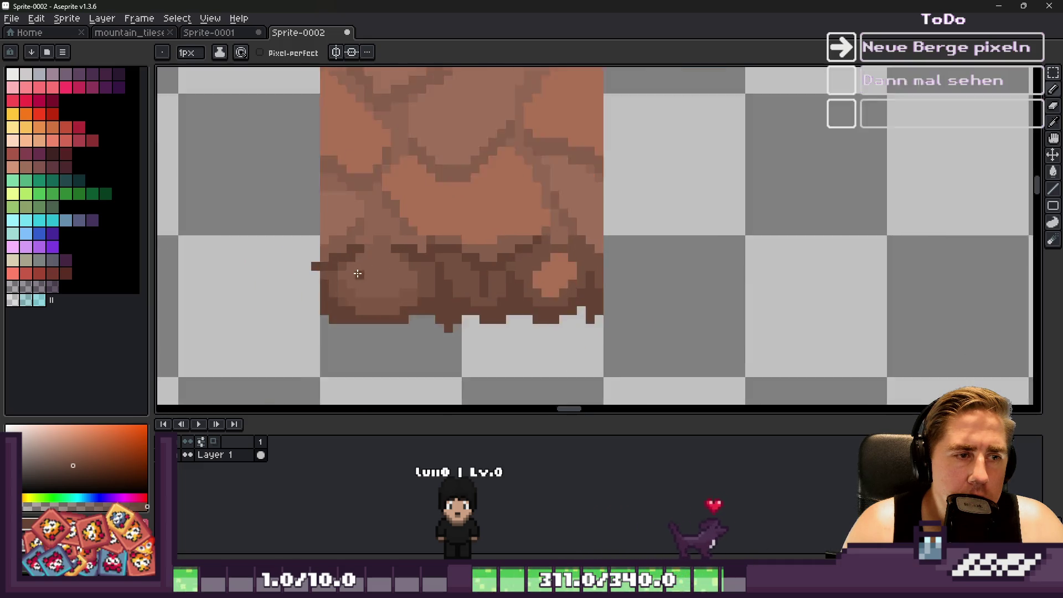
{"action": "scroll", "coordinate": [402, 235], "scroll_direction": "up", "scroll_amount": 5}
{"action": "scroll", "coordinate": [431, 244], "scroll_direction": "up", "scroll_amount": 5}
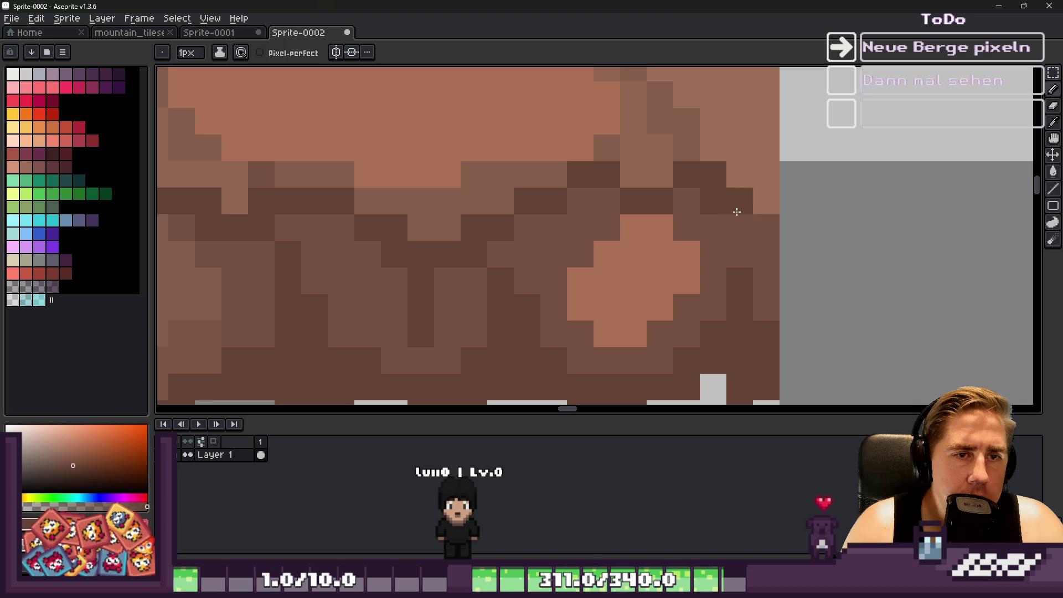
{"action": "scroll", "coordinate": [751, 235], "scroll_direction": "down", "scroll_amount": 9}
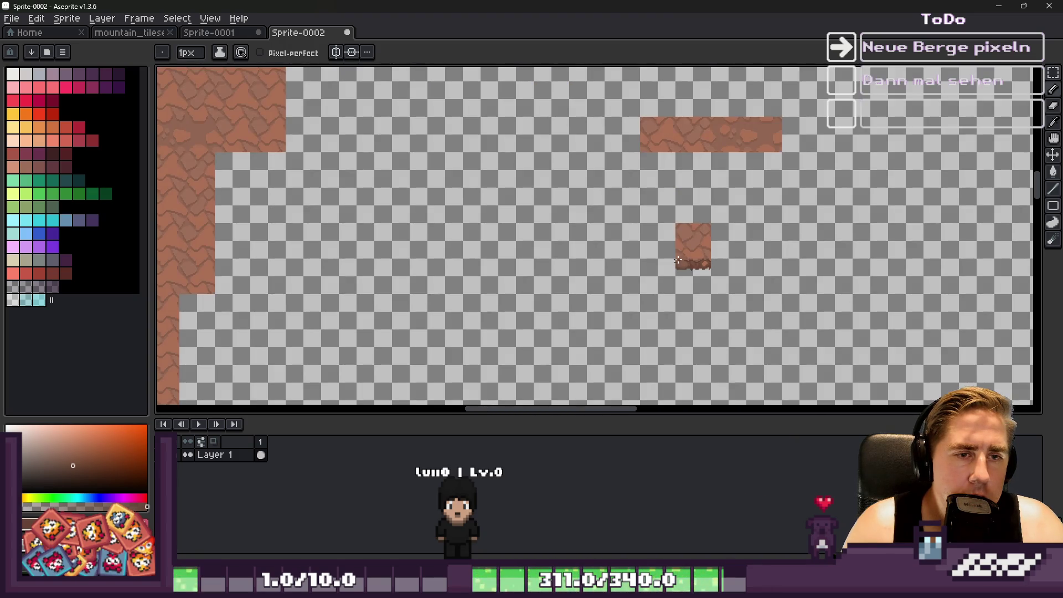
{"action": "scroll", "coordinate": [673, 273], "scroll_direction": "up", "scroll_amount": 8}
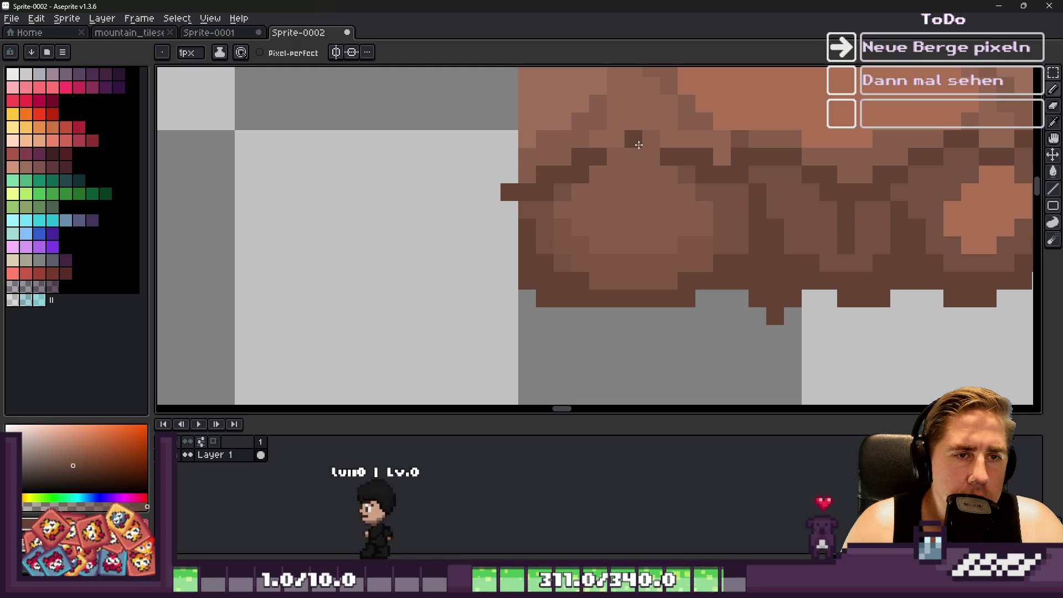
{"action": "scroll", "coordinate": [616, 161], "scroll_direction": "down", "scroll_amount": 9}
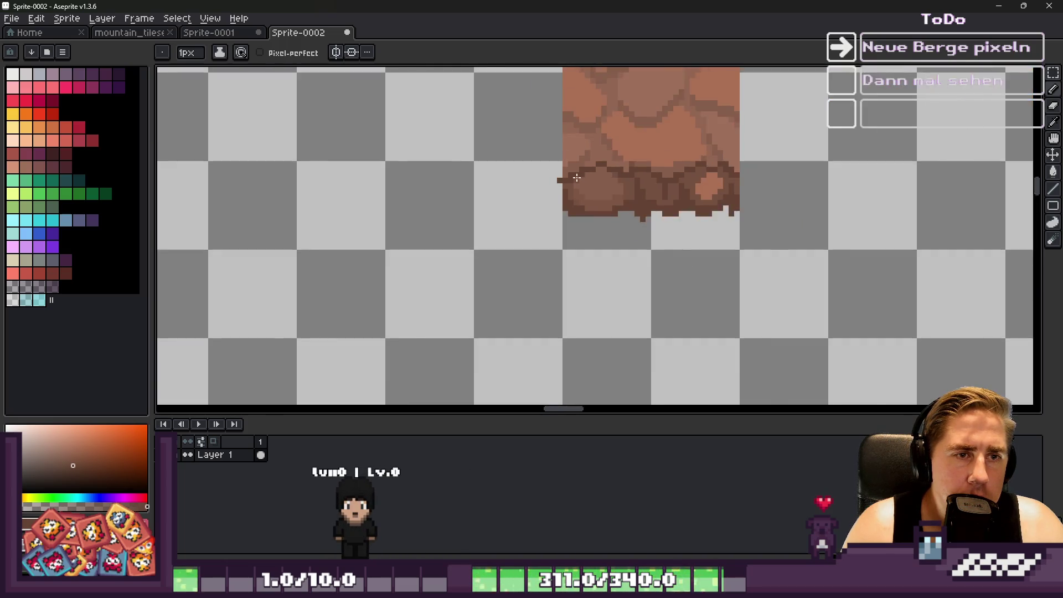
{"action": "scroll", "coordinate": [558, 191], "scroll_direction": "up", "scroll_amount": 5}
{"action": "scroll", "coordinate": [558, 190], "scroll_direction": "up", "scroll_amount": 3}
Sample a mid-brown from the rock and cover the light-orange patch with it.
{"action": "key", "text": "alt"}
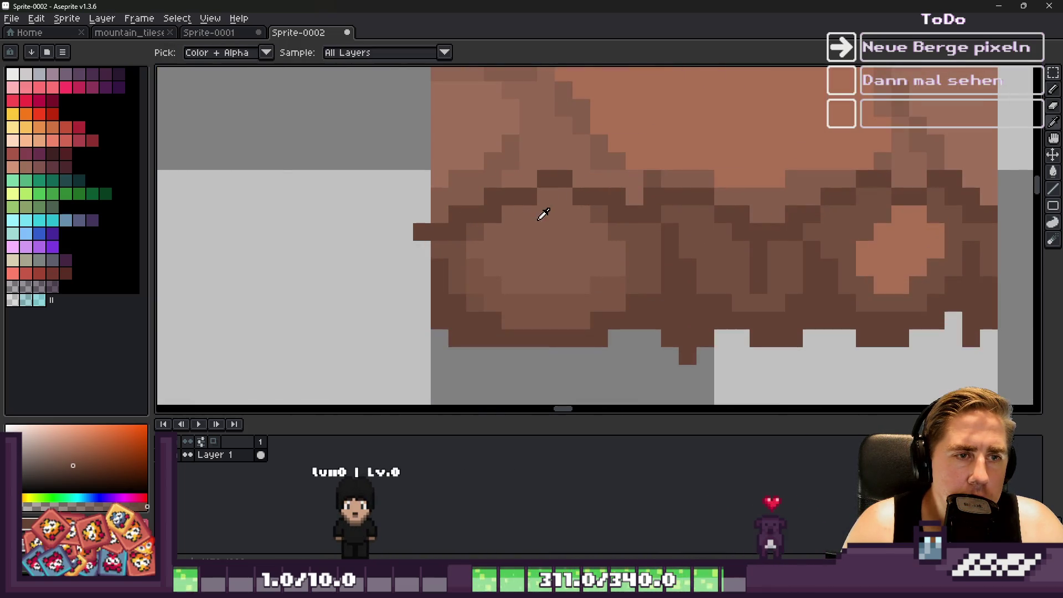
{"action": "left_click", "coordinate": [509, 236], "text": "alt"}
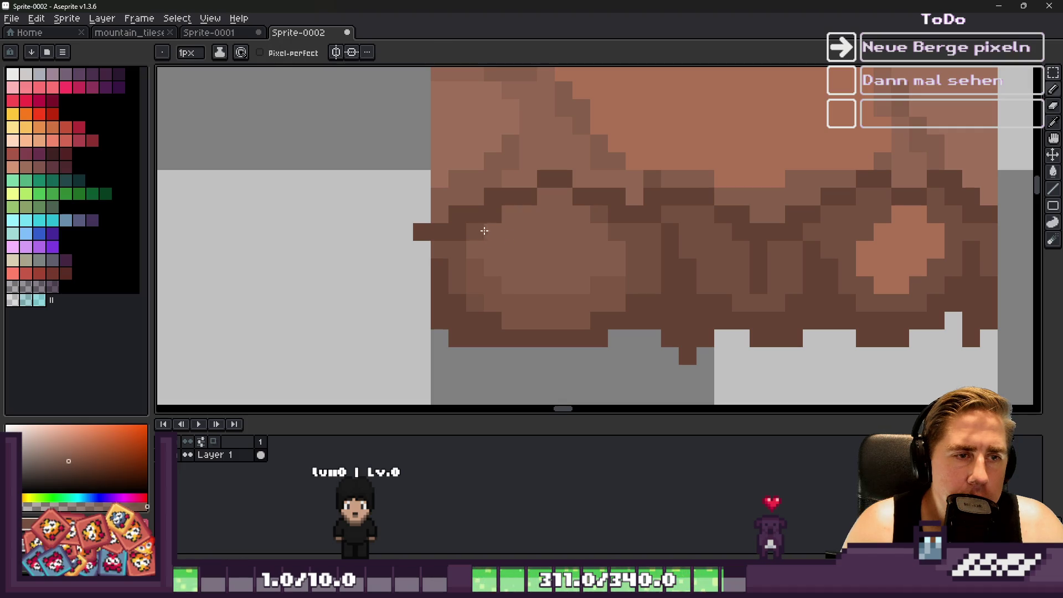
{"action": "left_click", "coordinate": [524, 197], "text": "alt"}
{"action": "scroll", "coordinate": [518, 221], "scroll_direction": "down", "scroll_amount": 5}
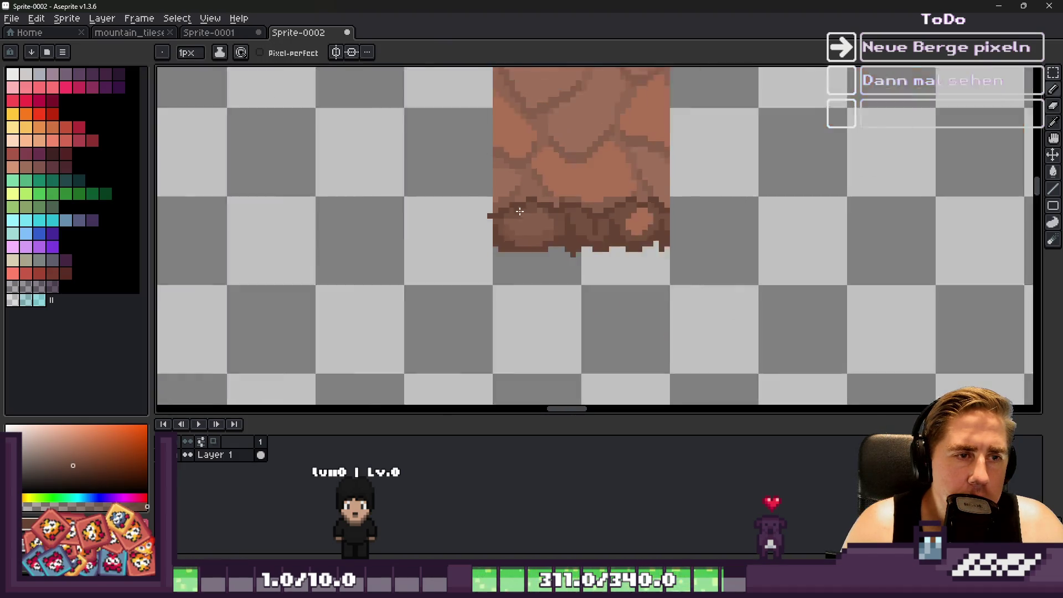
{"action": "scroll", "coordinate": [514, 236], "scroll_direction": "up", "scroll_amount": 5}
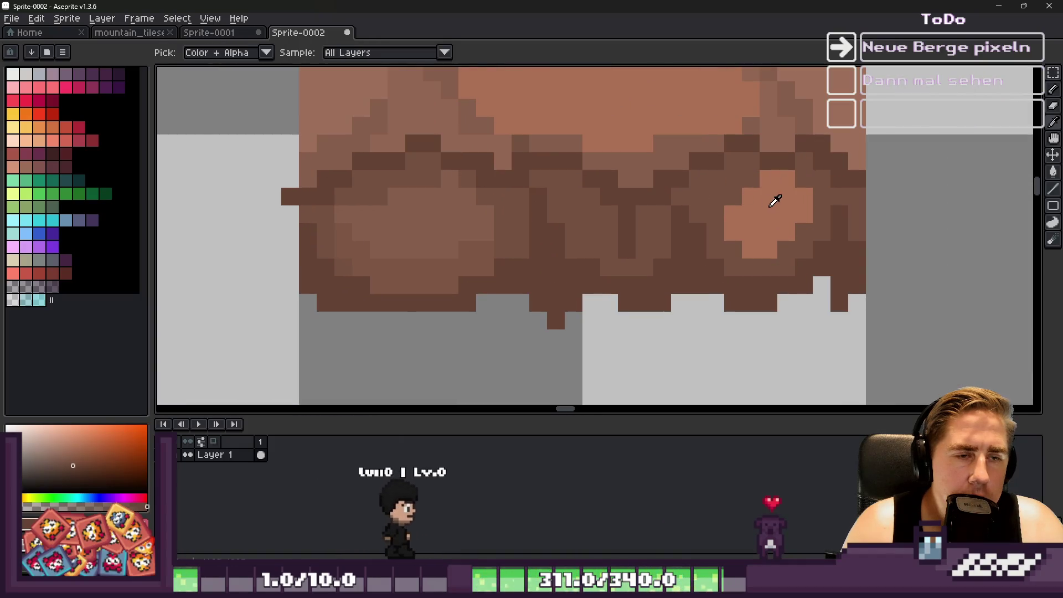
{"action": "left_click", "coordinate": [766, 199], "text": "alt"}
{"action": "left_click", "coordinate": [410, 231], "text": "alt"}
{"action": "mouse_move", "coordinate": [736, 221]}
{"action": "left_mouse_down"}
{"action": "mouse_move", "coordinate": [750, 236]}
{"action": "mouse_move", "coordinate": [769, 197]}
{"action": "mouse_move", "coordinate": [786, 197]}
{"action": "mouse_move", "coordinate": [788, 225]}
{"action": "left_mouse_up"}
{"action": "scroll", "coordinate": [791, 218], "scroll_direction": "down", "scroll_amount": 1}
{"action": "scroll", "coordinate": [731, 269], "scroll_direction": "up", "scroll_amount": 1}
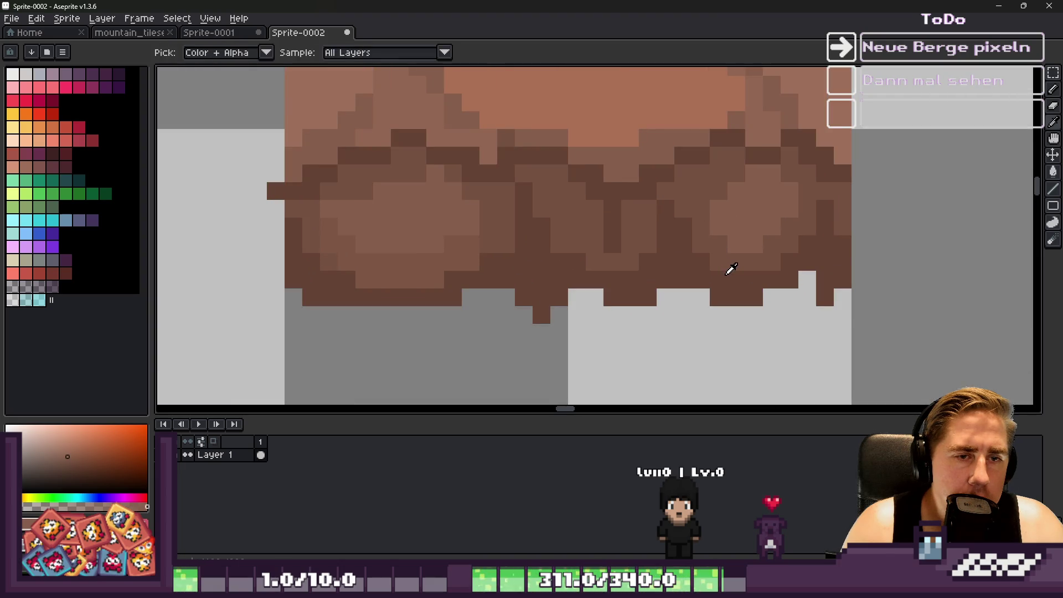
{"action": "scroll", "coordinate": [758, 195], "scroll_direction": "down", "scroll_amount": 2}
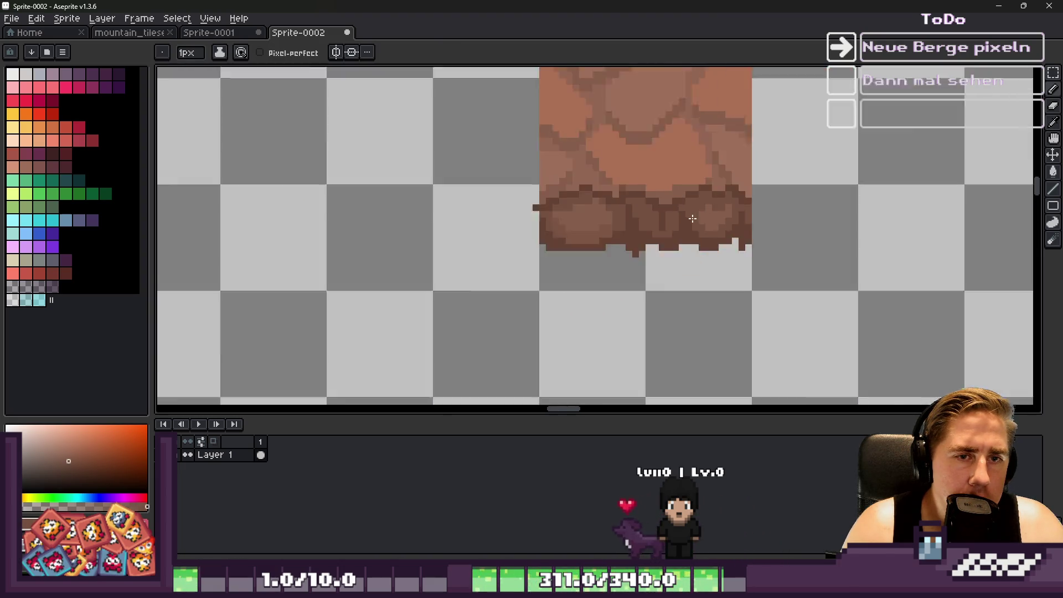
{"action": "scroll", "coordinate": [714, 205], "scroll_direction": "up", "scroll_amount": 2}
Lighten one dark rock pixel and darken another using sampled browns.
{"action": "left_click", "coordinate": [702, 202], "text": "alt"}
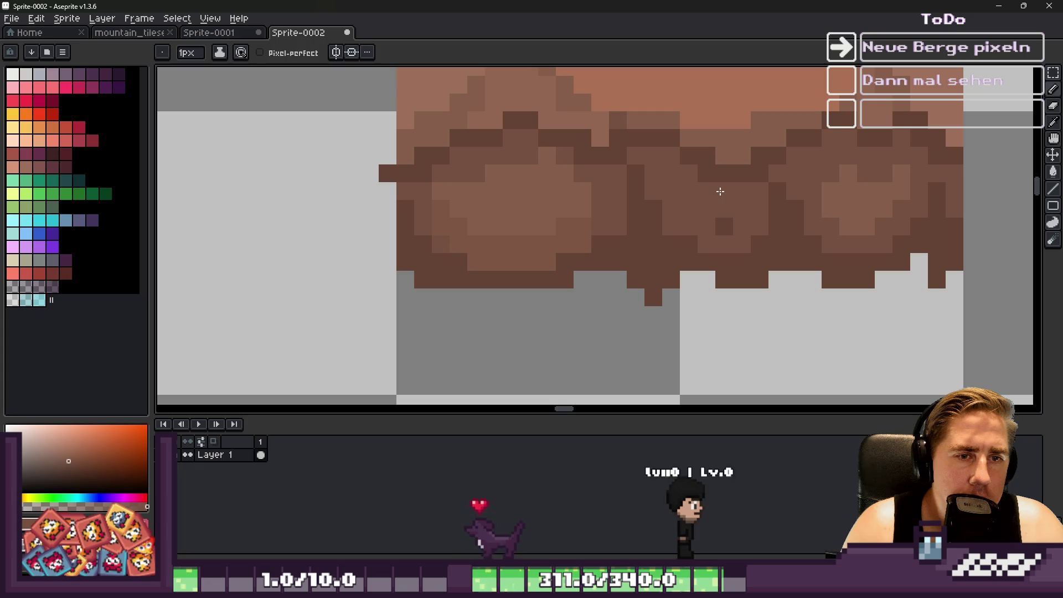
{"action": "left_click", "coordinate": [724, 227]}
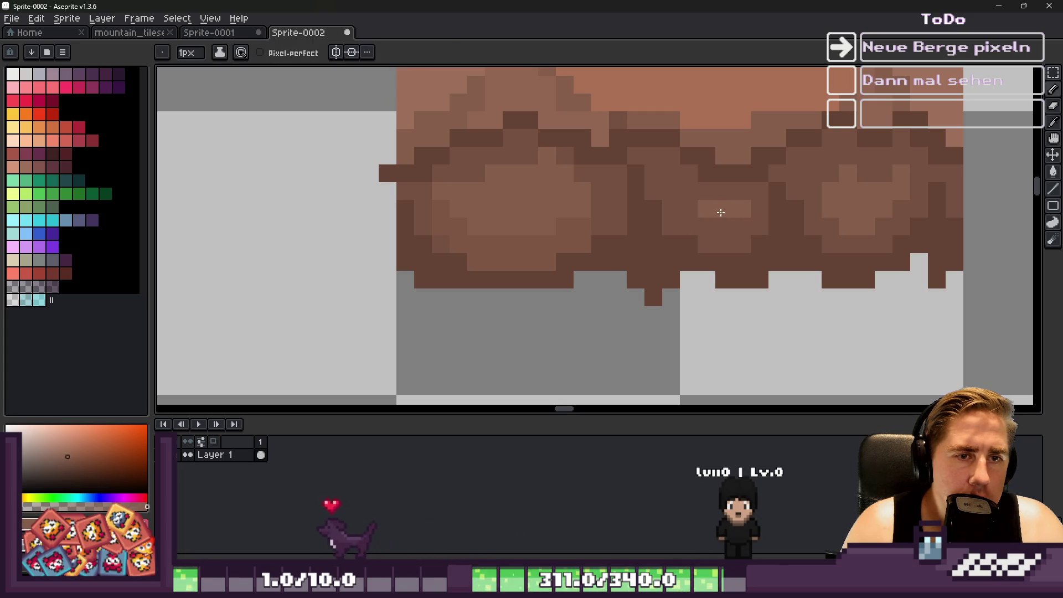
{"action": "scroll", "coordinate": [684, 213], "scroll_direction": "down", "scroll_amount": 4}
{"action": "scroll", "coordinate": [721, 261], "scroll_direction": "up", "scroll_amount": 5}
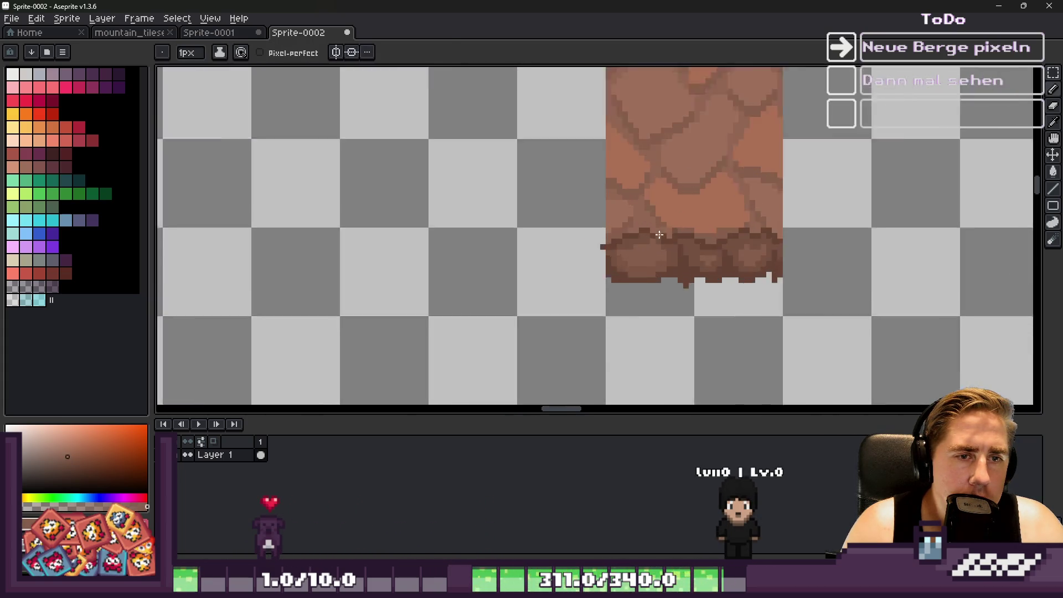
{"action": "left_click", "coordinate": [675, 166], "text": "alt"}
{"action": "left_click", "coordinate": [653, 199]}
{"action": "scroll", "coordinate": [678, 301], "scroll_direction": "down", "scroll_amount": 4}
{"action": "scroll", "coordinate": [638, 249], "scroll_direction": "up", "scroll_amount": 5}
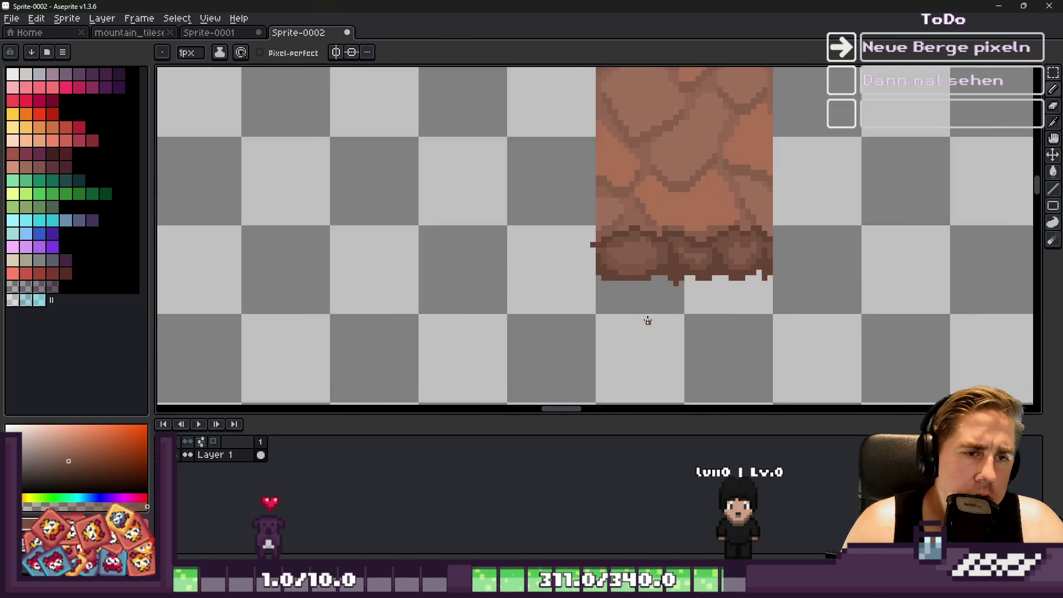
Shrink the round brush from 11px to 5px, then return to the single-pixel pencil.
{"action": "key", "text": "e"}
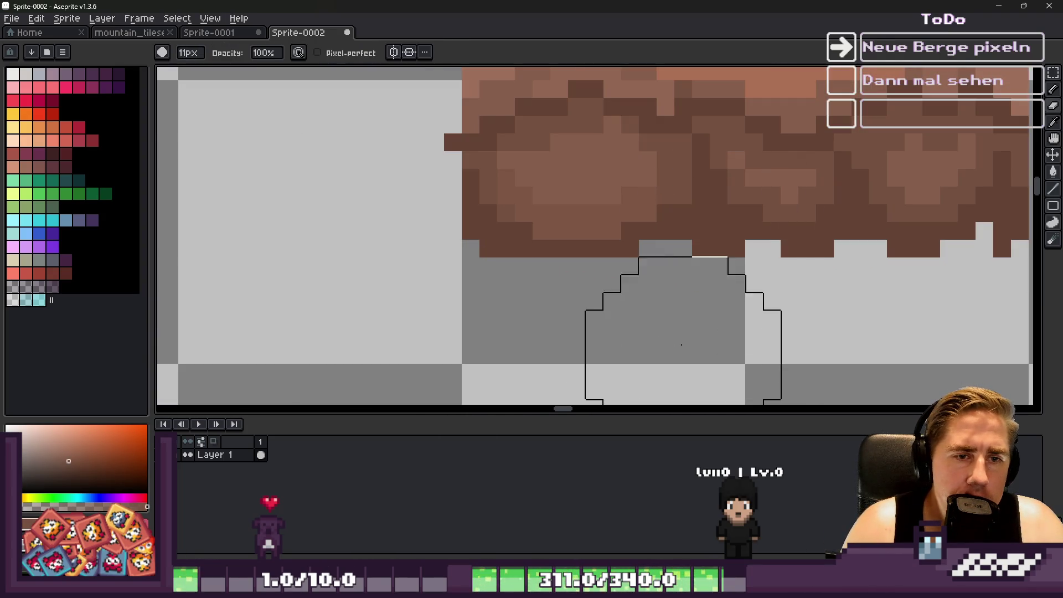
{"action": "scroll", "coordinate": [680, 344], "scroll_direction": "down", "scroll_amount": 2}
{"action": "scroll", "coordinate": [675, 310], "scroll_direction": "up", "scroll_amount": 2}
{"action": "key", "text": "minus"}
{"action": "key", "text": "minus"}
{"action": "key", "text": "minus"}
{"action": "scroll", "coordinate": [670, 294], "scroll_direction": "down", "scroll_amount": 1}
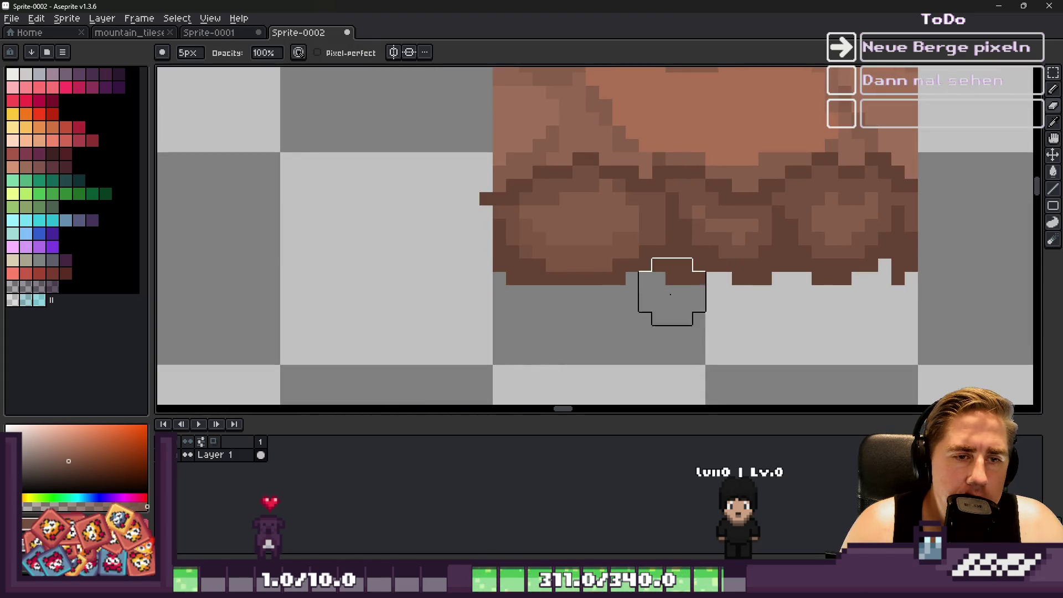
{"action": "scroll", "coordinate": [684, 278], "scroll_direction": "down", "scroll_amount": 3}
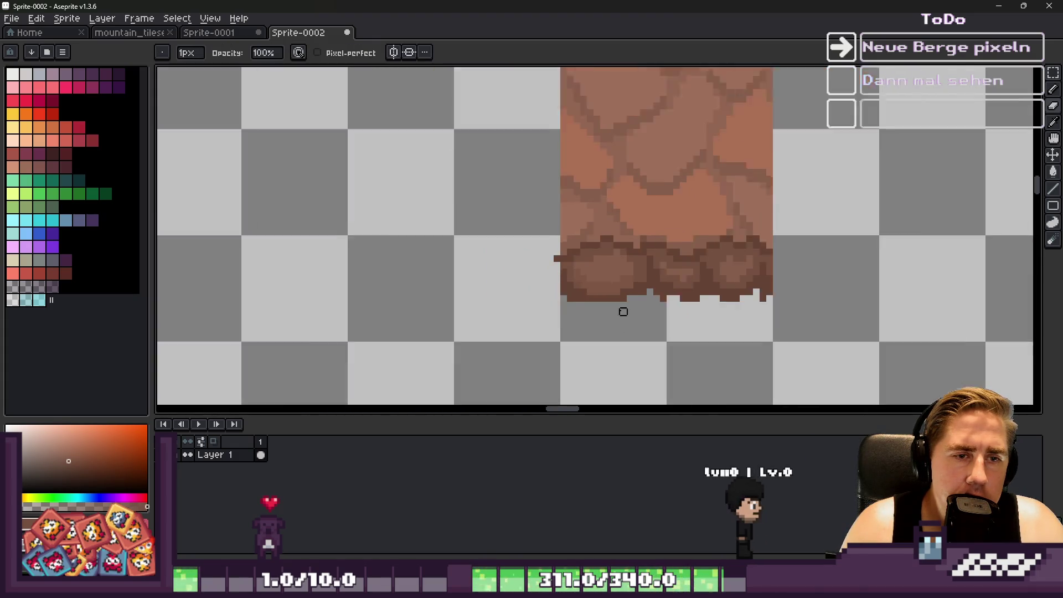
{"action": "scroll", "coordinate": [581, 288], "scroll_direction": "up", "scroll_amount": 3}
{"action": "scroll", "coordinate": [531, 254], "scroll_direction": "up", "scroll_amount": 1}
{"action": "key", "text": "b"}
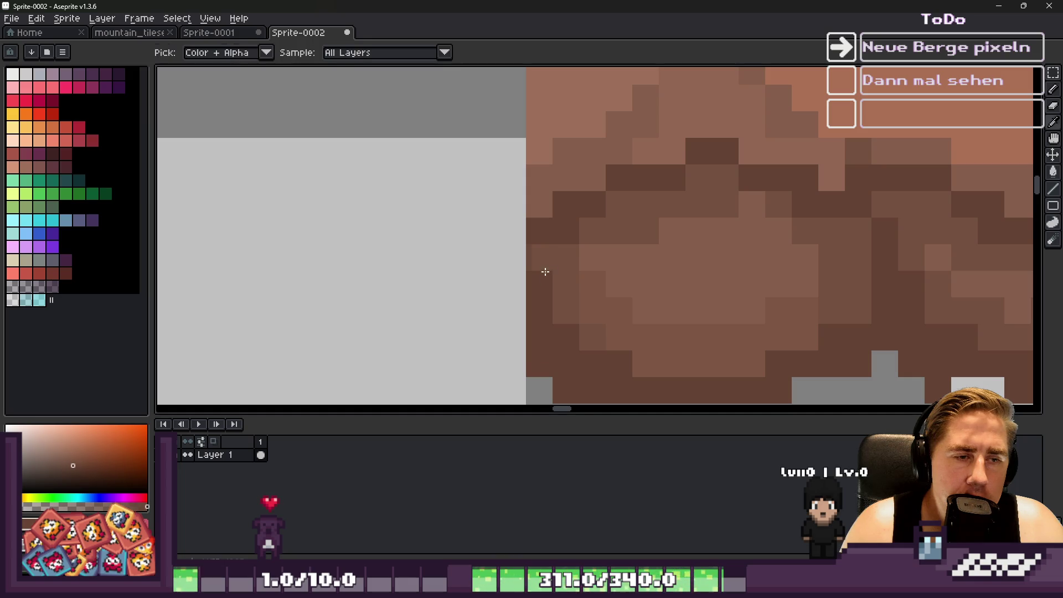
{"action": "scroll", "coordinate": [531, 255], "scroll_direction": "down", "scroll_amount": 5}
{"action": "scroll", "coordinate": [516, 238], "scroll_direction": "down", "scroll_amount": 1}
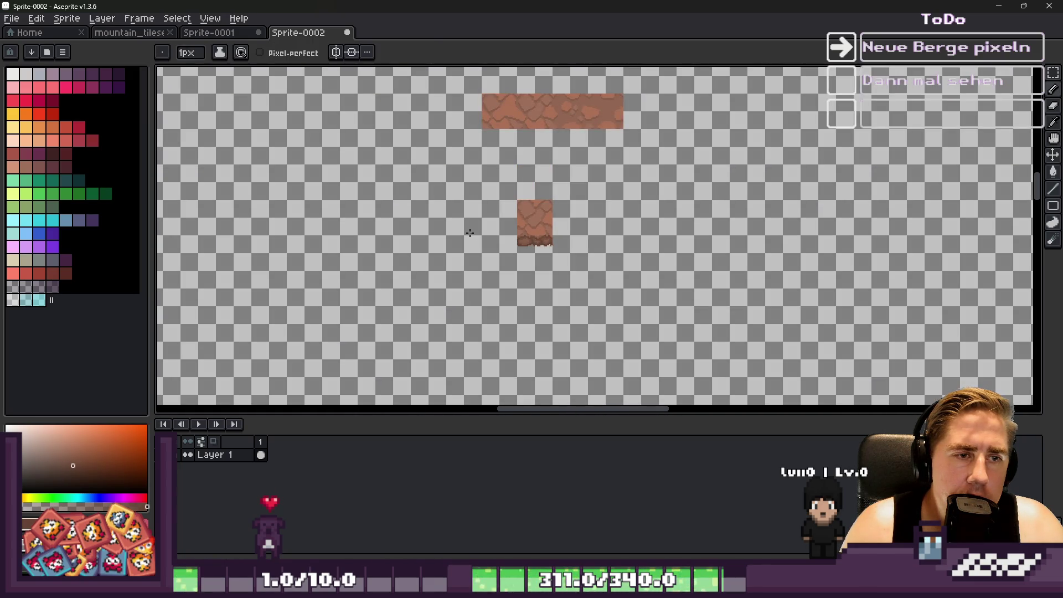
{"action": "scroll", "coordinate": [469, 232], "scroll_direction": "up", "scroll_amount": 4}
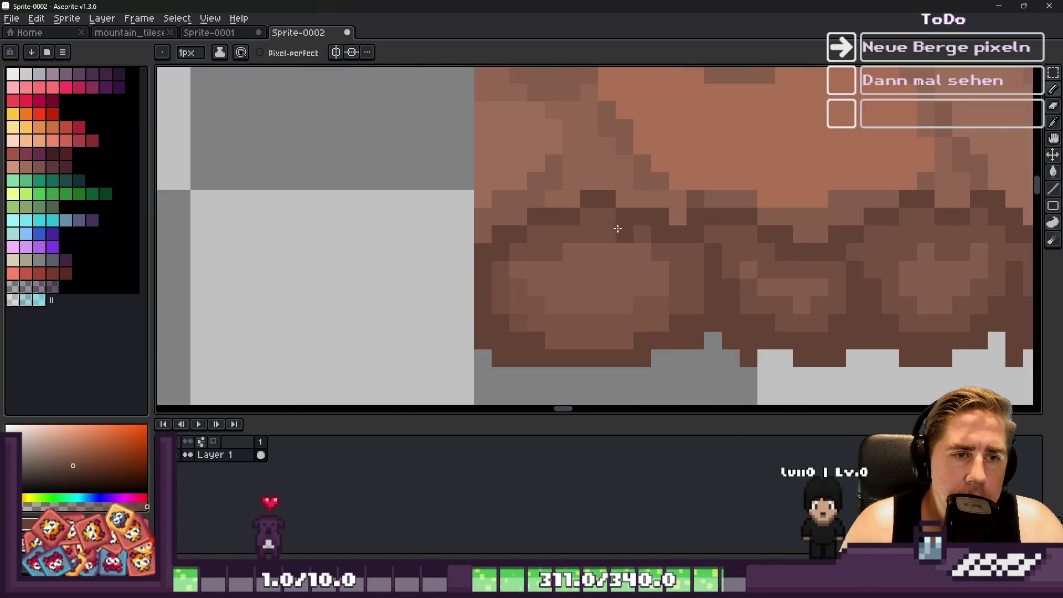
{"action": "scroll", "coordinate": [553, 200], "scroll_direction": "up", "scroll_amount": 2}
Sample a lighter brown and lighten pixels along the rocky band's top edge.
{"action": "key", "text": "alt"}
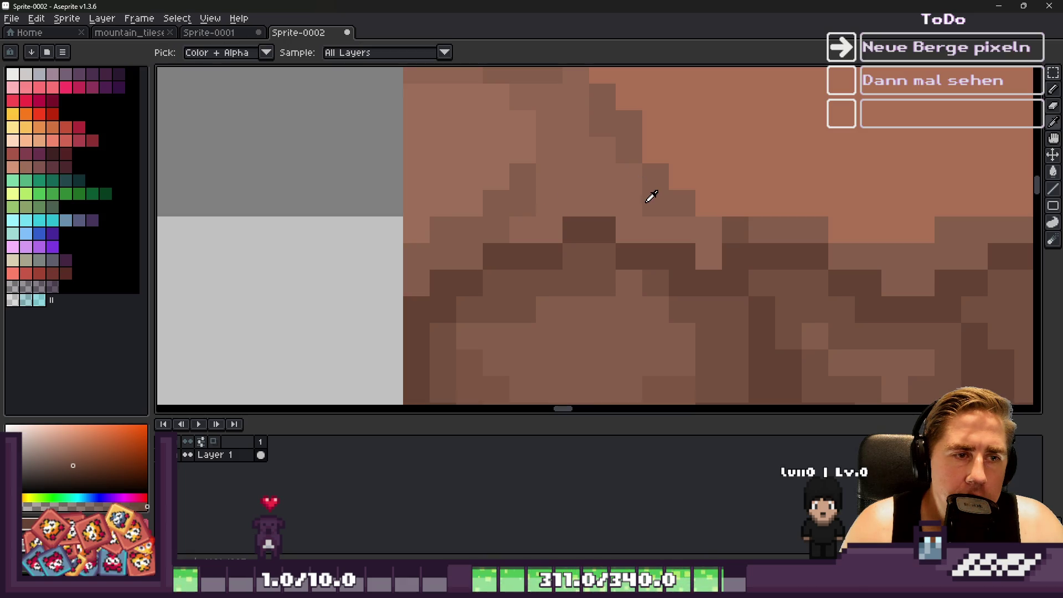
{"action": "left_click", "coordinate": [511, 186], "text": "alt"}
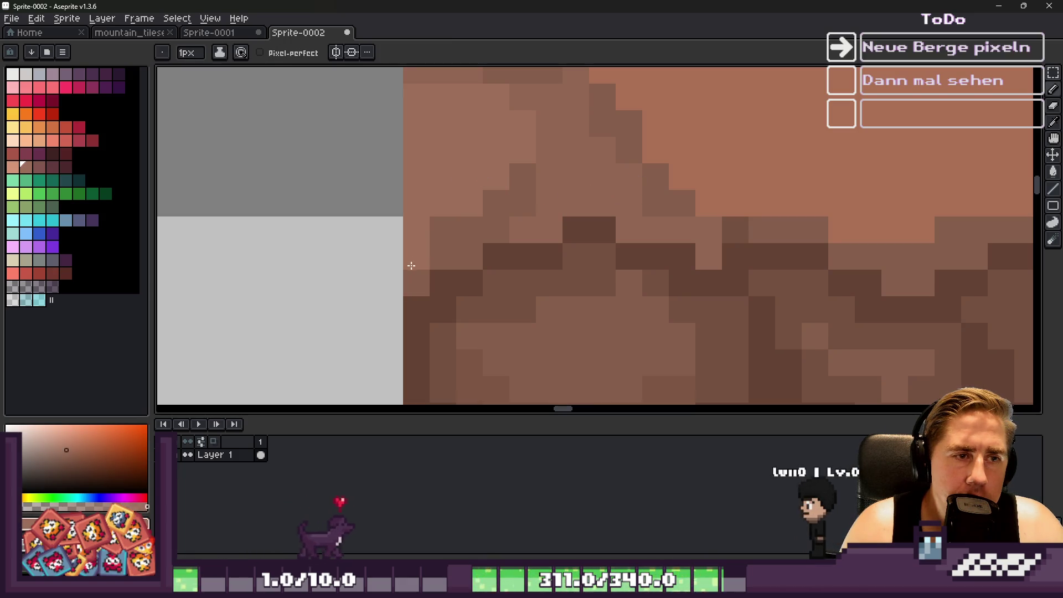
{"action": "left_click_drag", "start_coordinate": [407, 266], "coordinate": [408, 277]}
{"action": "mouse_move", "coordinate": [459, 255]}
{"action": "left_mouse_down"}
{"action": "mouse_move", "coordinate": [501, 225]}
{"action": "mouse_move", "coordinate": [541, 225]}
{"action": "mouse_move", "coordinate": [572, 204]}
{"action": "mouse_move", "coordinate": [597, 204]}
{"action": "left_mouse_up"}
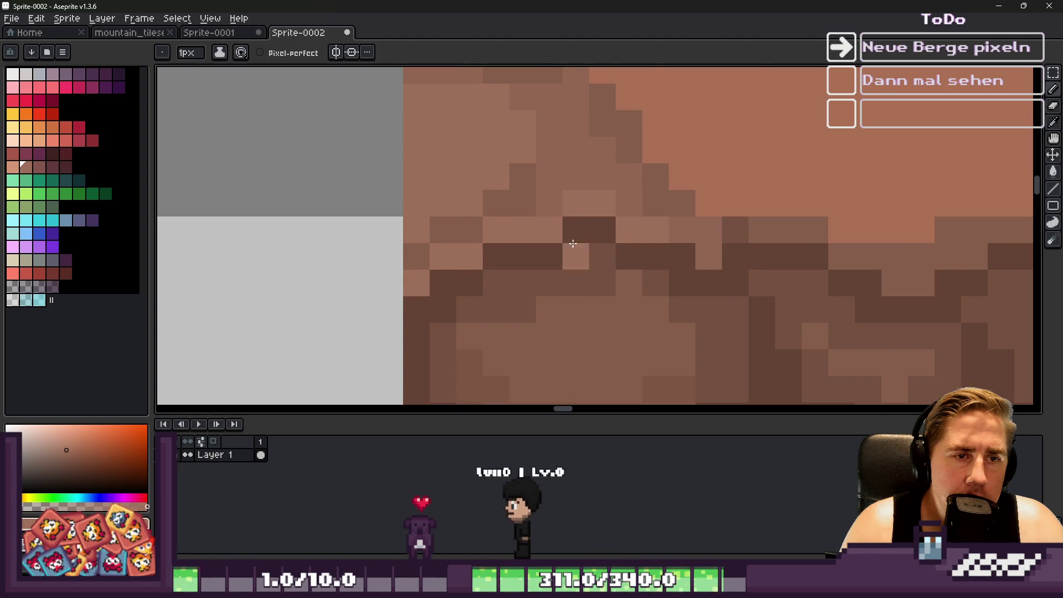
{"action": "scroll", "coordinate": [467, 245], "scroll_direction": "down", "scroll_amount": 2}
{"action": "key", "text": "ctrl"}
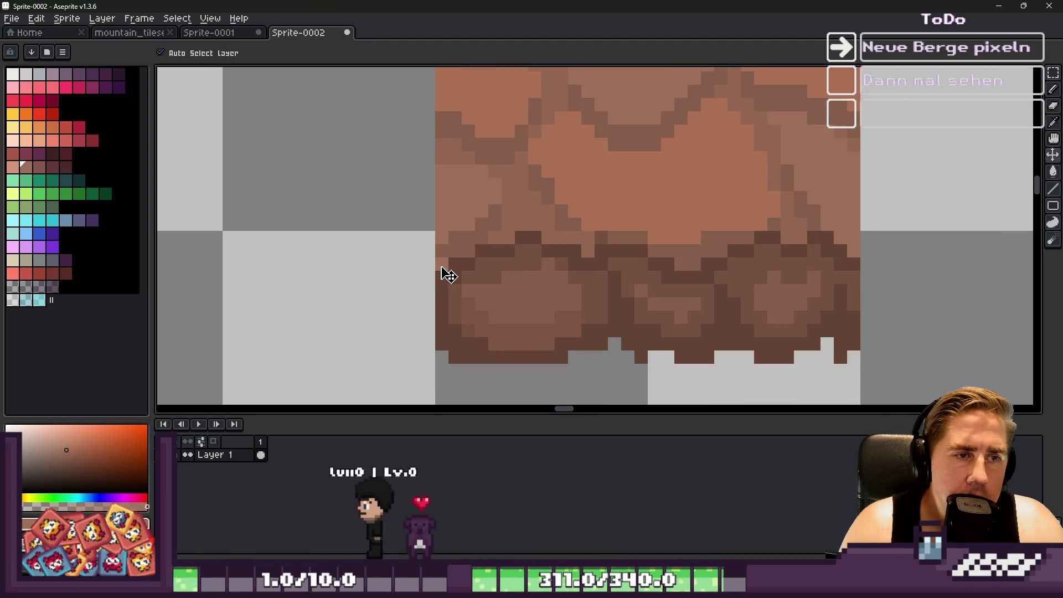
Select the rocky lower band, move it down one pixel, and deselect.
{"action": "key", "text": "m"}
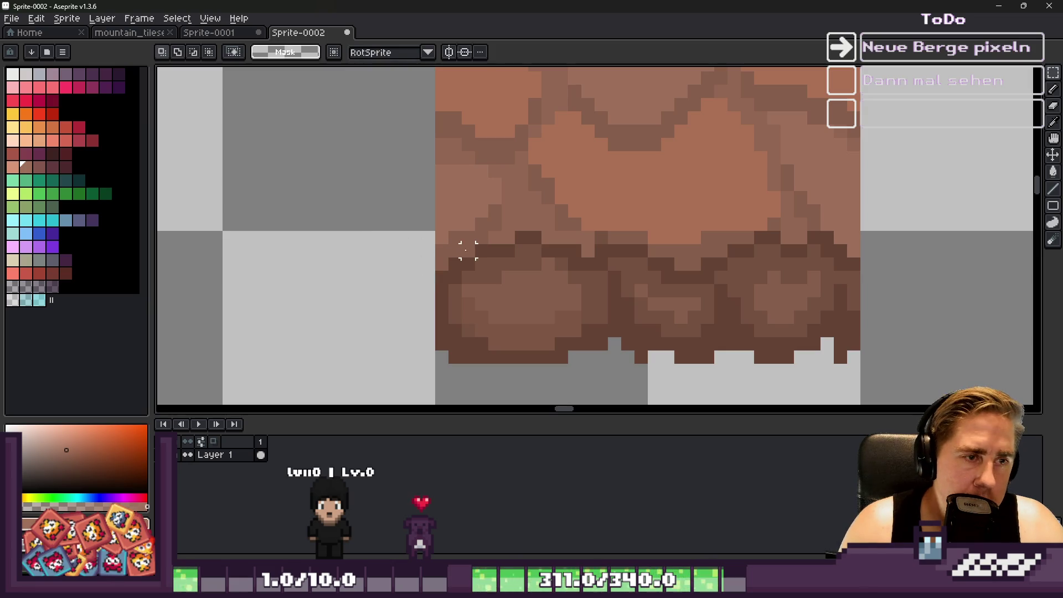
{"action": "left_click_drag", "start_coordinate": [441, 236], "coordinate": [941, 391]}
{"action": "left_click_drag", "start_coordinate": [609, 230], "coordinate": [609, 242]}
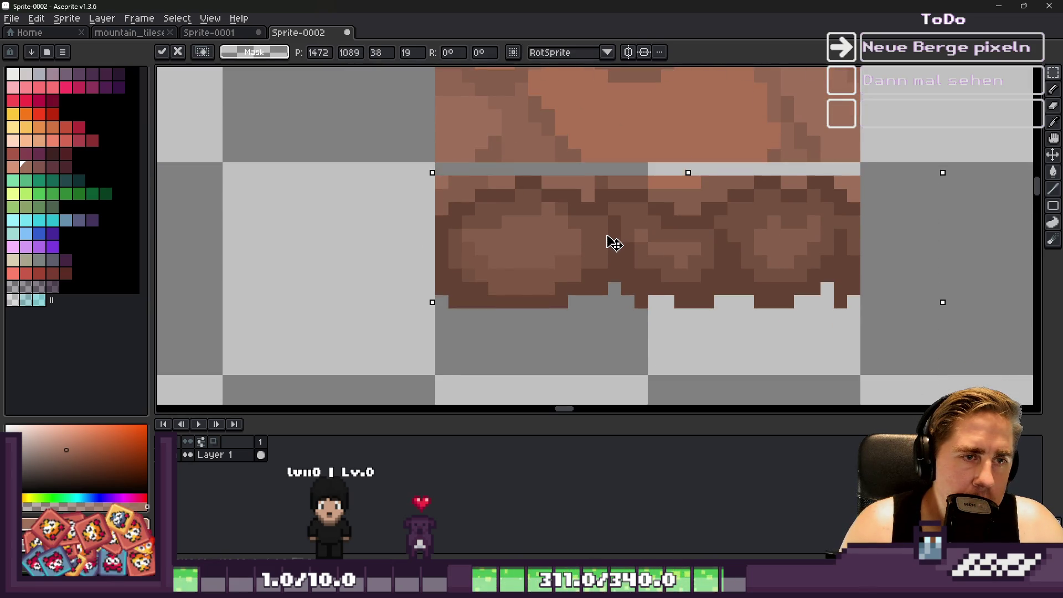
{"action": "left_click", "coordinate": [455, 169]}
{"action": "scroll", "coordinate": [455, 169], "scroll_direction": "up", "scroll_amount": 2}
Touch up rock shading, darkening one pixel and lightening two with sampled browns.
{"action": "key", "text": "i"}
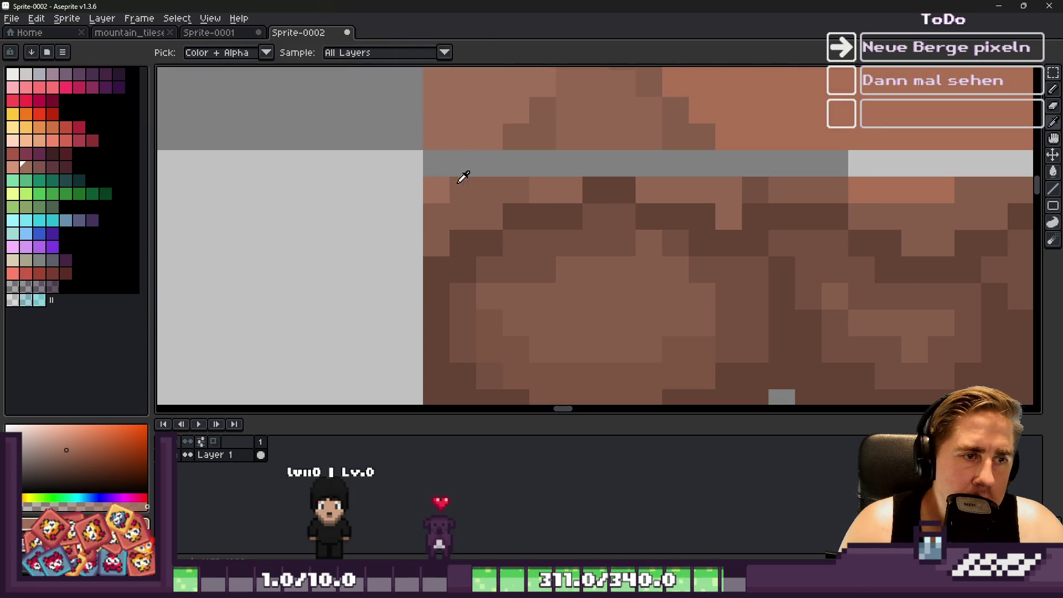
{"action": "left_click", "coordinate": [434, 201]}
{"action": "key", "text": "b"}
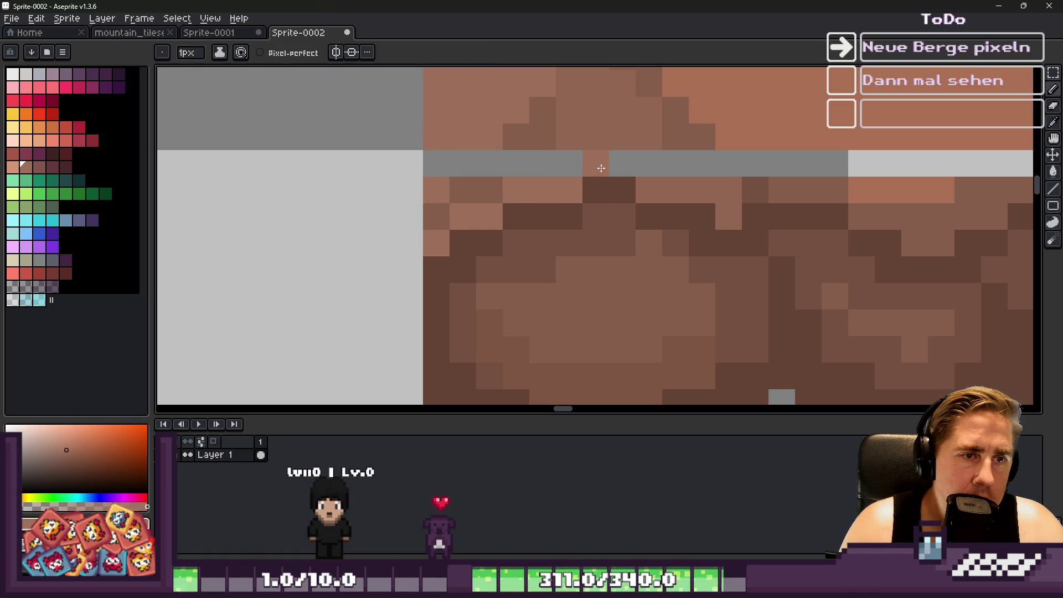
{"action": "left_click", "coordinate": [649, 190]}
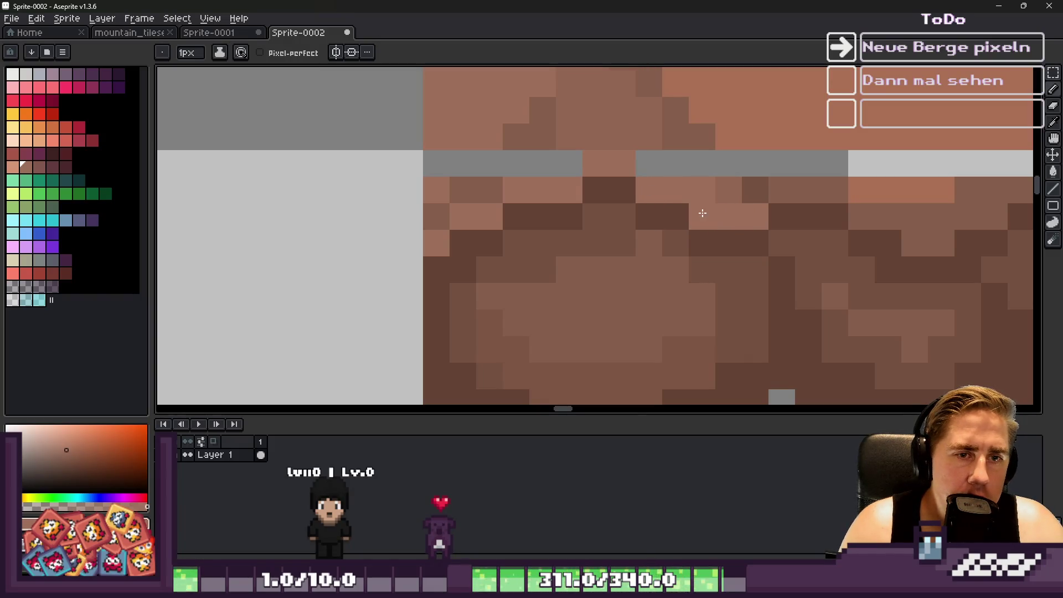
{"action": "left_click", "coordinate": [729, 194], "text": "alt"}
{"action": "left_click", "coordinate": [773, 196]}
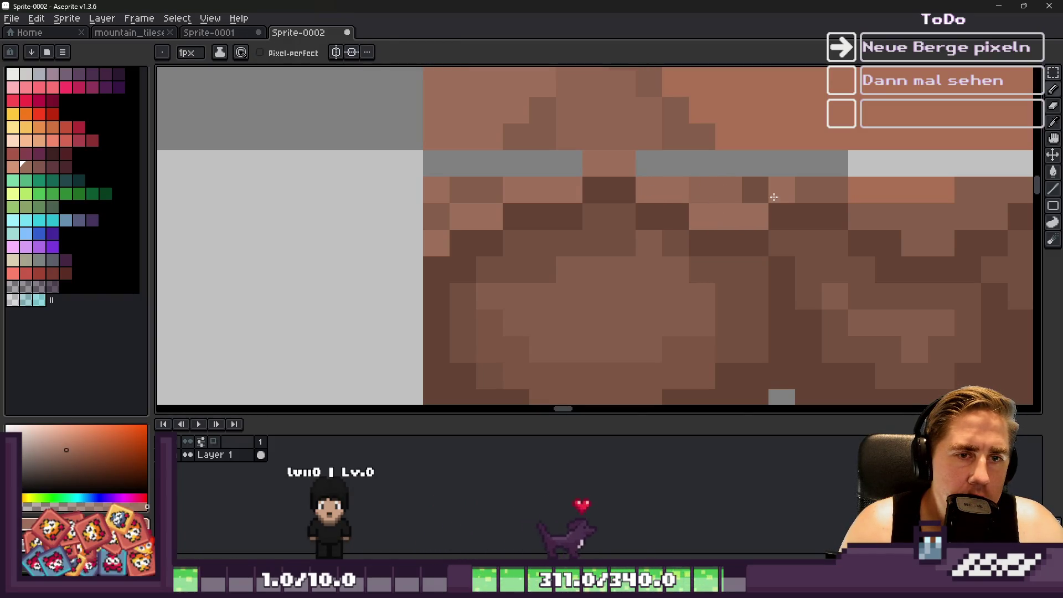
{"action": "scroll", "coordinate": [828, 194], "scroll_direction": "down", "scroll_amount": 3}
{"action": "scroll", "coordinate": [631, 244], "scroll_direction": "up", "scroll_amount": 3}
{"action": "left_click", "coordinate": [631, 244]}
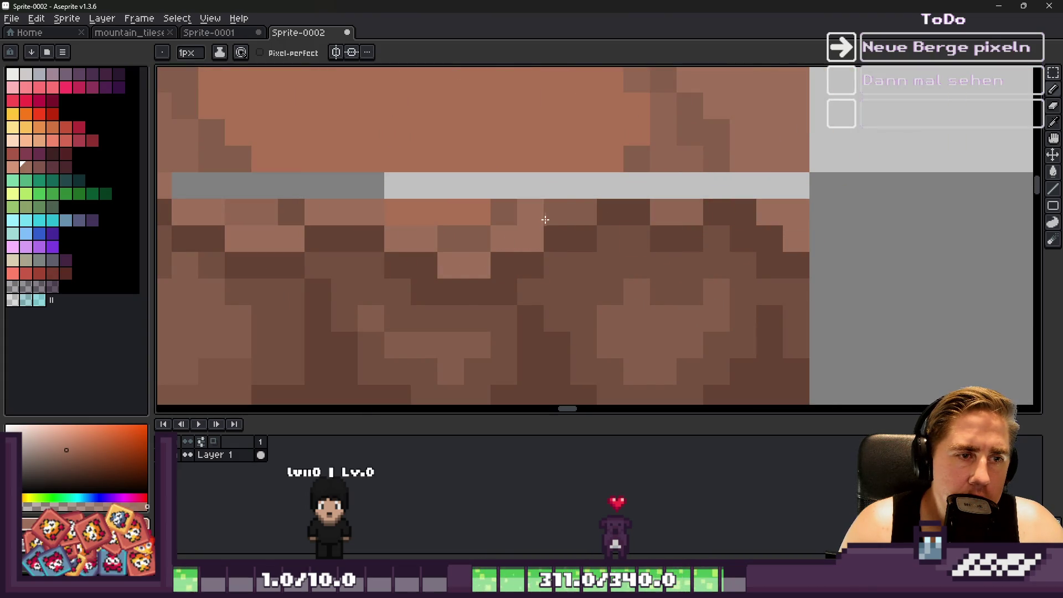
Fill the gap-row pixels with sampled brown, painting a line across much of the row.
{"action": "left_click", "coordinate": [524, 225], "text": "alt"}
{"action": "left_click", "coordinate": [610, 190]}
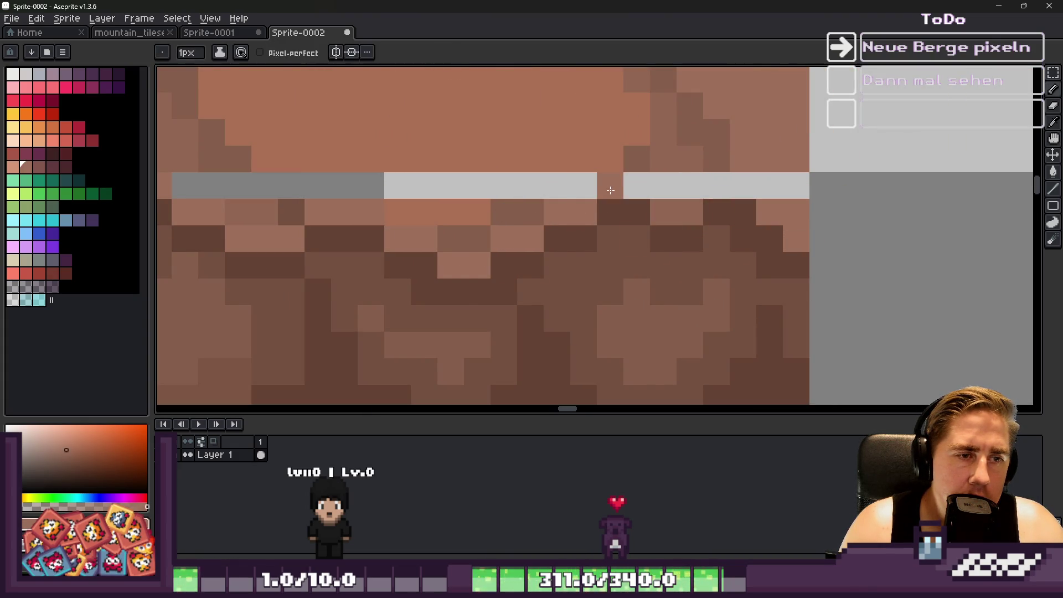
{"action": "left_click", "coordinate": [717, 186]}
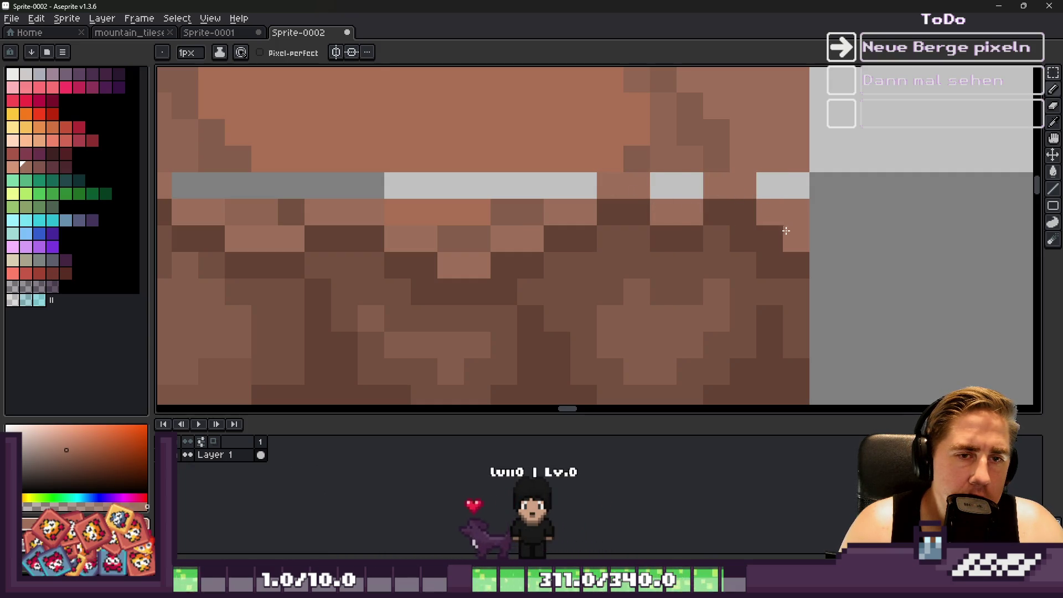
{"action": "key", "text": "alt"}
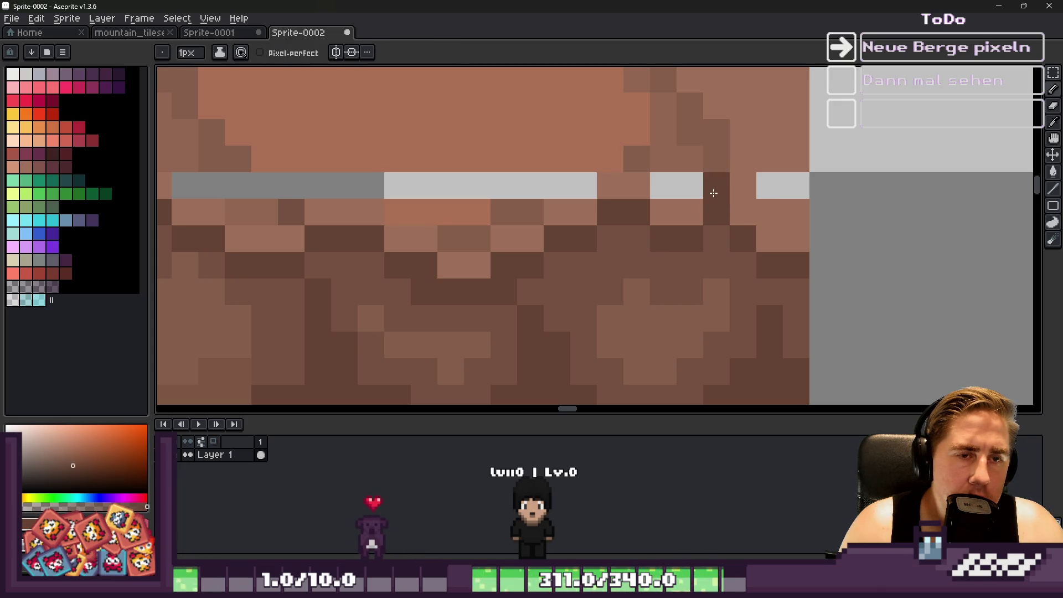
{"action": "left_click", "coordinate": [749, 190], "text": "alt"}
{"action": "left_click", "coordinate": [772, 190]}
{"action": "scroll", "coordinate": [773, 194], "scroll_direction": "down", "scroll_amount": 5}
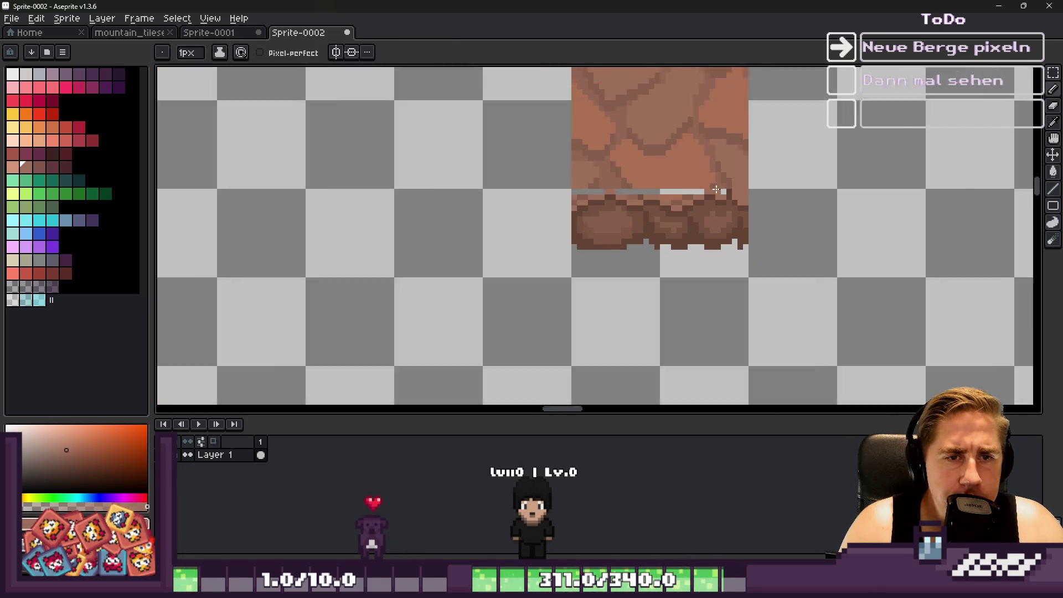
{"action": "scroll", "coordinate": [637, 166], "scroll_direction": "up", "scroll_amount": 5}
{"action": "left_click", "coordinate": [596, 148], "text": "alt"}
{"action": "left_click_drag", "start_coordinate": [615, 183], "coordinate": [797, 184]}
{"action": "scroll", "coordinate": [739, 194], "scroll_direction": "up", "scroll_amount": 3}
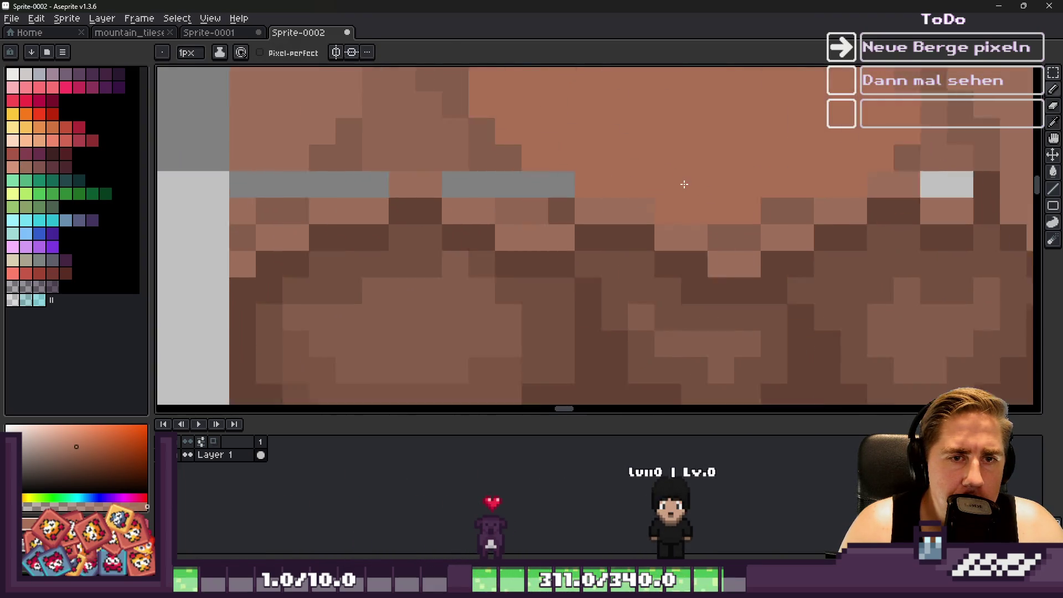
{"action": "scroll", "coordinate": [720, 211], "scroll_direction": "down", "scroll_amount": 5}
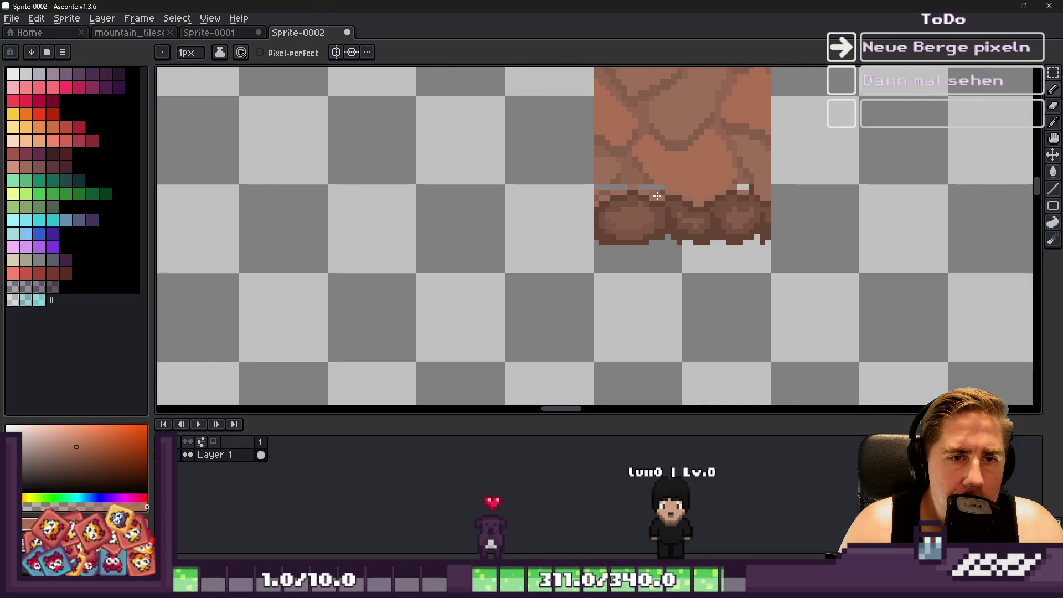
{"action": "scroll", "coordinate": [675, 213], "scroll_direction": "up", "scroll_amount": 4}
{"action": "key", "text": "alt"}
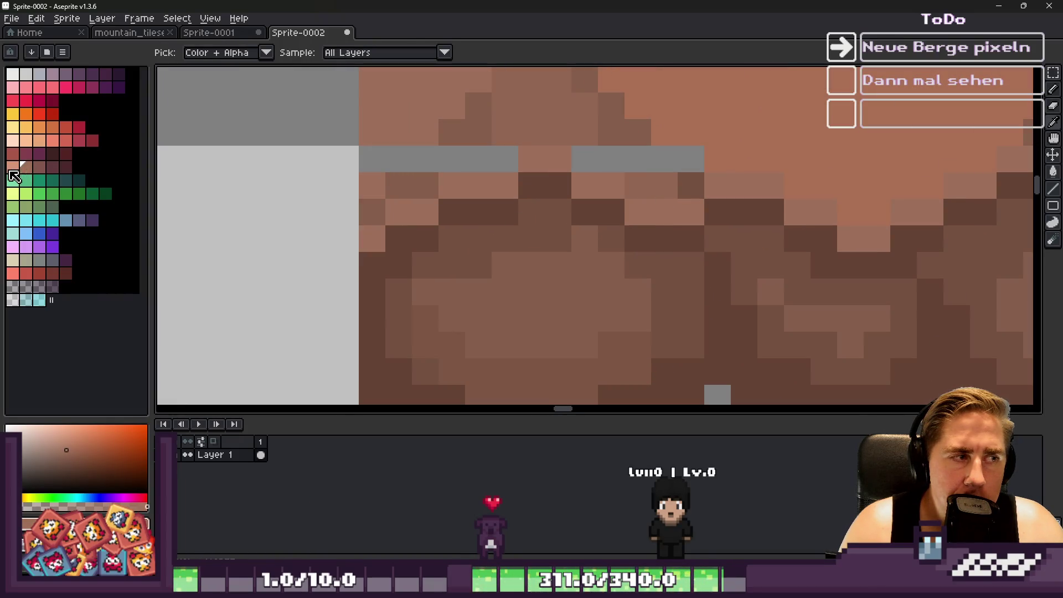
Add light salmon highlight pixels along the top edge of the boulder band.
{"action": "left_click", "coordinate": [10, 169]}
{"action": "left_click", "coordinate": [367, 233]}
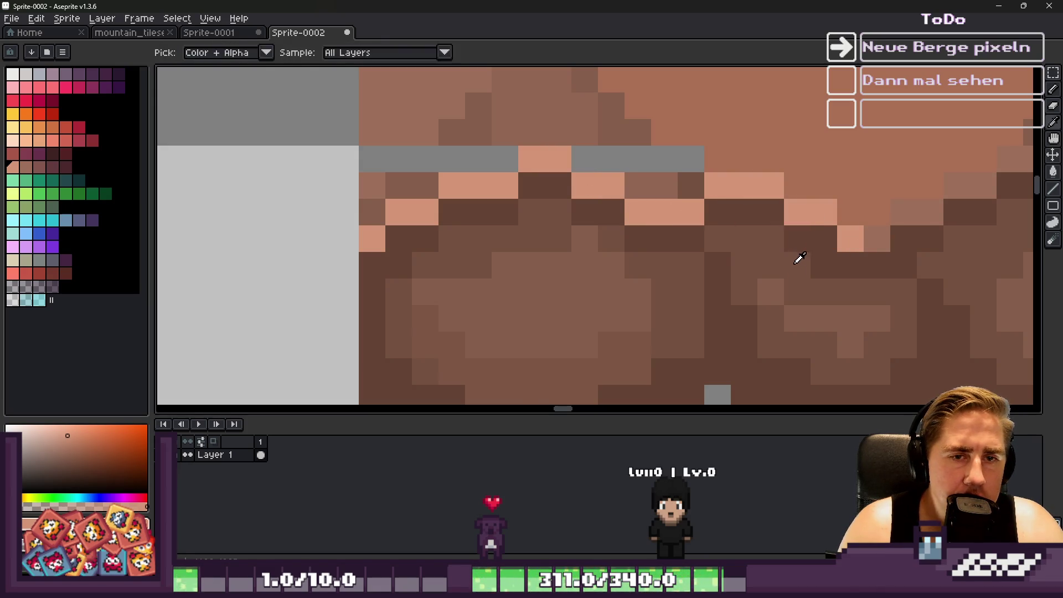
{"action": "left_click", "coordinate": [850, 259], "text": "alt"}
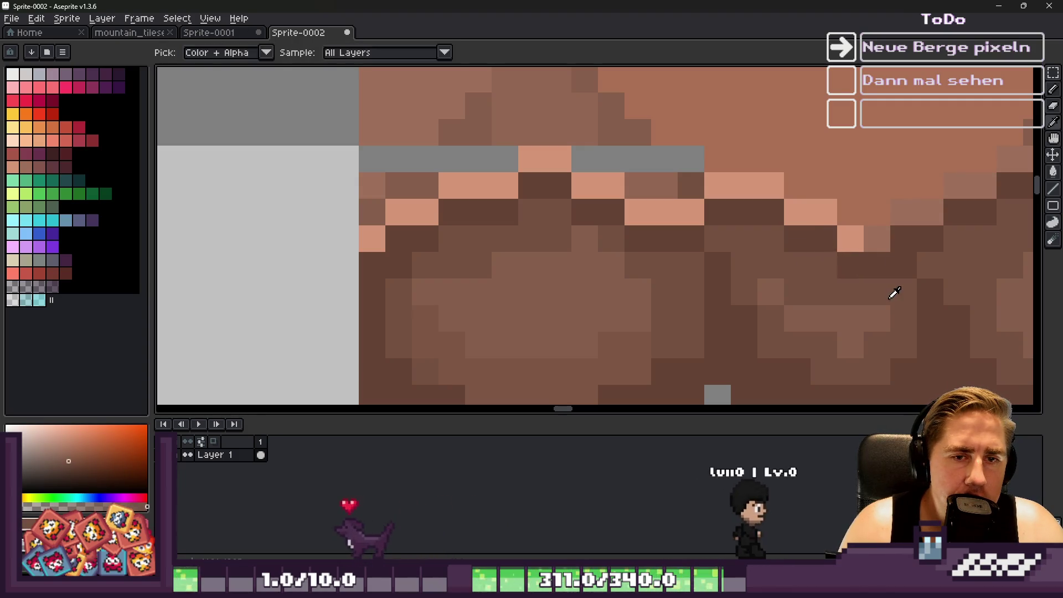
{"action": "left_click", "coordinate": [861, 230], "text": "alt"}
{"action": "left_click_drag", "start_coordinate": [876, 238], "coordinate": [888, 220]}
{"action": "left_click_drag", "start_coordinate": [811, 211], "coordinate": [504, 296]}
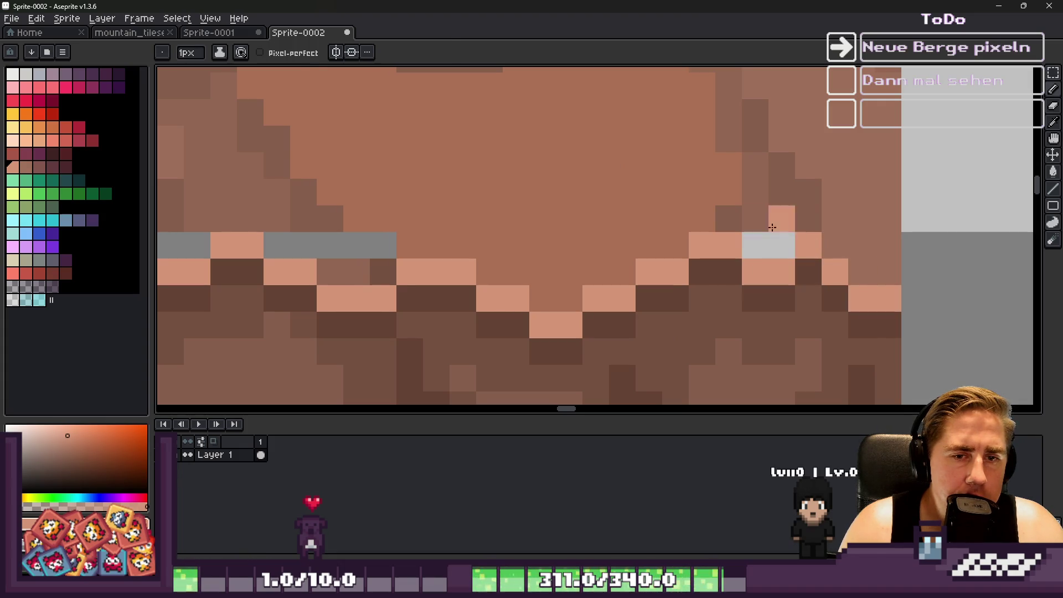
Fill the grey gap pixels along the ridge line with salmon and brown.
{"action": "left_click_drag", "start_coordinate": [753, 245], "coordinate": [778, 240]}
{"action": "scroll", "coordinate": [673, 222], "scroll_direction": "down", "scroll_amount": 3}
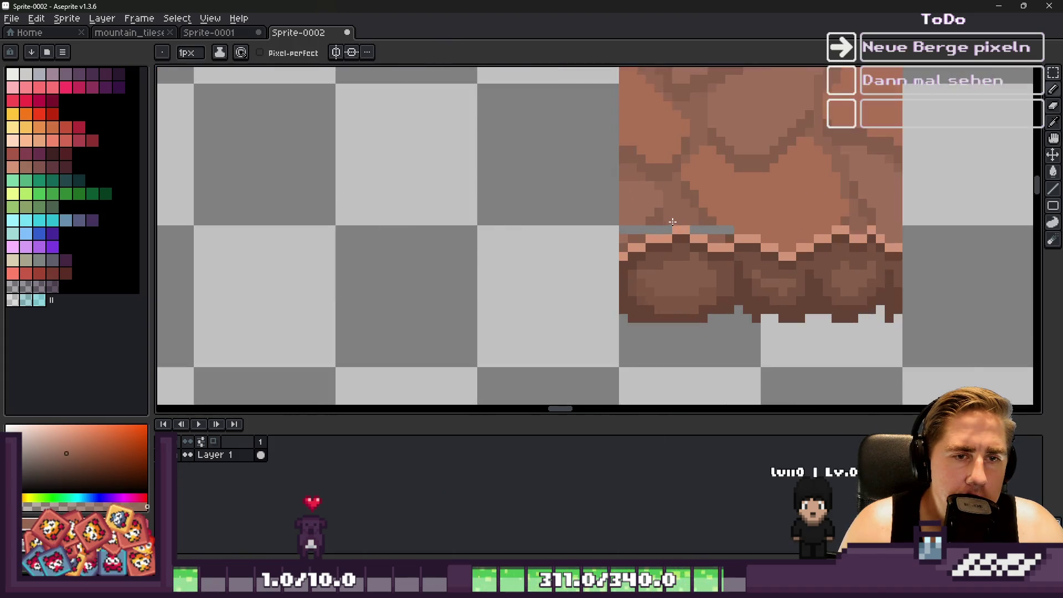
{"action": "scroll", "coordinate": [672, 222], "scroll_direction": "up", "scroll_amount": 3}
{"action": "left_click", "coordinate": [731, 207], "text": "alt"}
{"action": "left_click_drag", "start_coordinate": [747, 242], "coordinate": [778, 244]}
{"action": "left_click", "coordinate": [787, 216], "text": "alt"}
{"action": "left_click", "coordinate": [824, 244]}
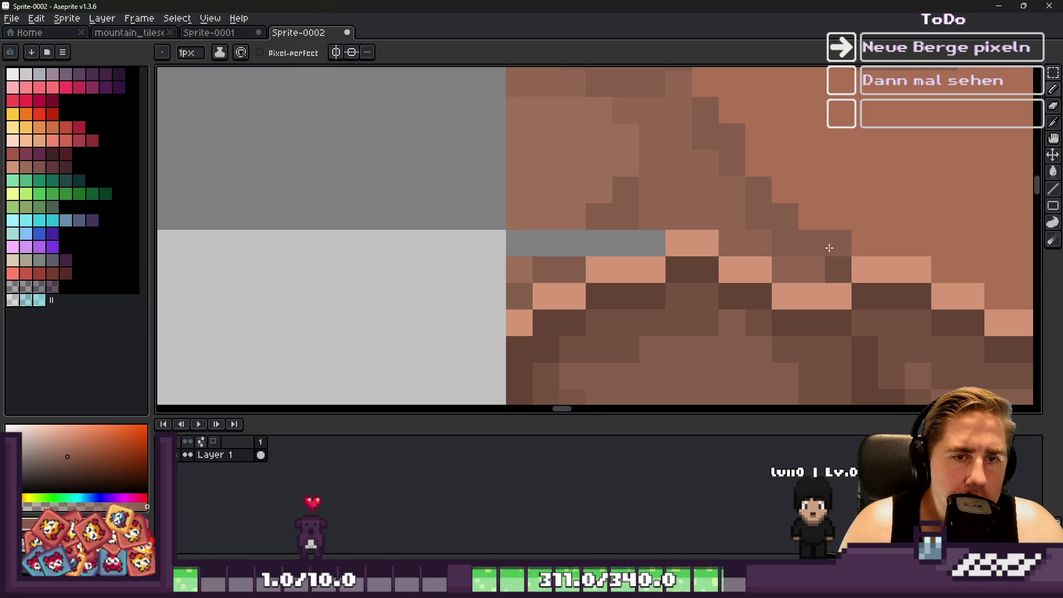
{"action": "scroll", "coordinate": [824, 267], "scroll_direction": "down", "scroll_amount": 3}
{"action": "scroll", "coordinate": [787, 216], "scroll_direction": "up", "scroll_amount": 3}
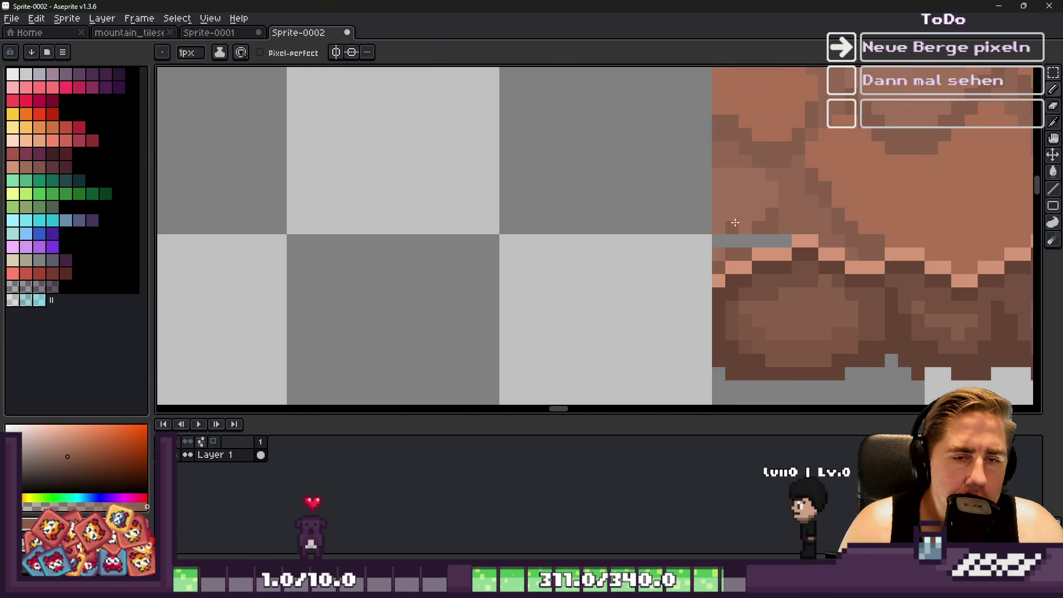
{"action": "left_click", "coordinate": [780, 239]}
Sample a rock brown, paint the remaining grey holes near the ridge, and lighten one ridge pixel.
{"action": "left_click", "coordinate": [742, 213], "text": "alt"}
{"action": "left_click_drag", "start_coordinate": [725, 244], "coordinate": [700, 244]}
{"action": "scroll", "coordinate": [649, 214], "scroll_direction": "down", "scroll_amount": 1}
{"action": "scroll", "coordinate": [648, 214], "scroll_direction": "up", "scroll_amount": 2}
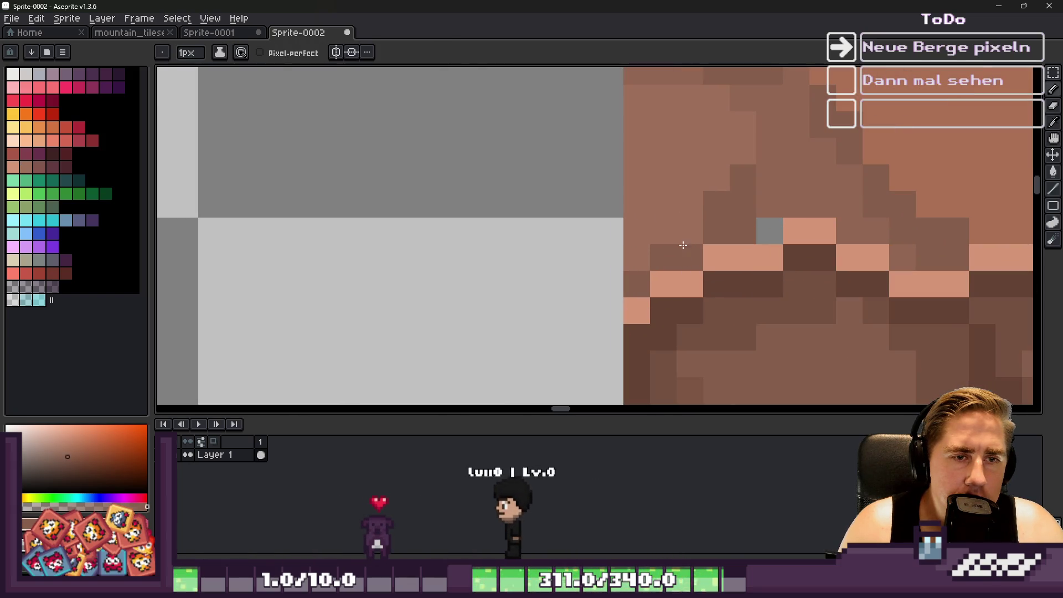
{"action": "scroll", "coordinate": [595, 214], "scroll_direction": "down", "scroll_amount": 2}
{"action": "scroll", "coordinate": [595, 215], "scroll_direction": "up", "scroll_amount": 2}
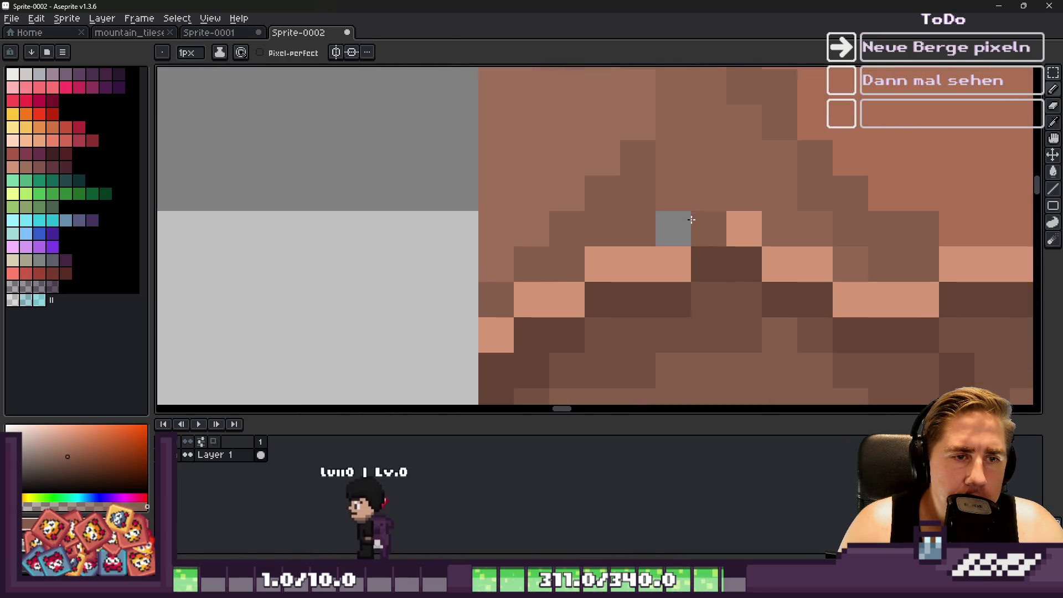
{"action": "left_click", "coordinate": [678, 213]}
{"action": "left_click", "coordinate": [637, 194]}
{"action": "scroll", "coordinate": [618, 183], "scroll_direction": "down", "scroll_amount": 6}
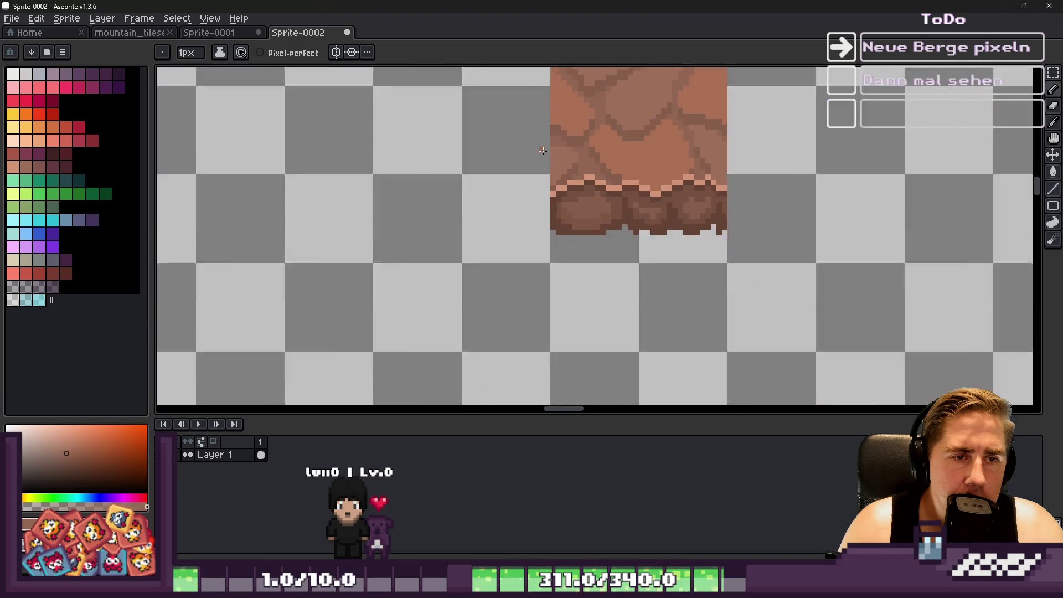
{"action": "scroll", "coordinate": [508, 143], "scroll_direction": "up", "scroll_amount": 1}
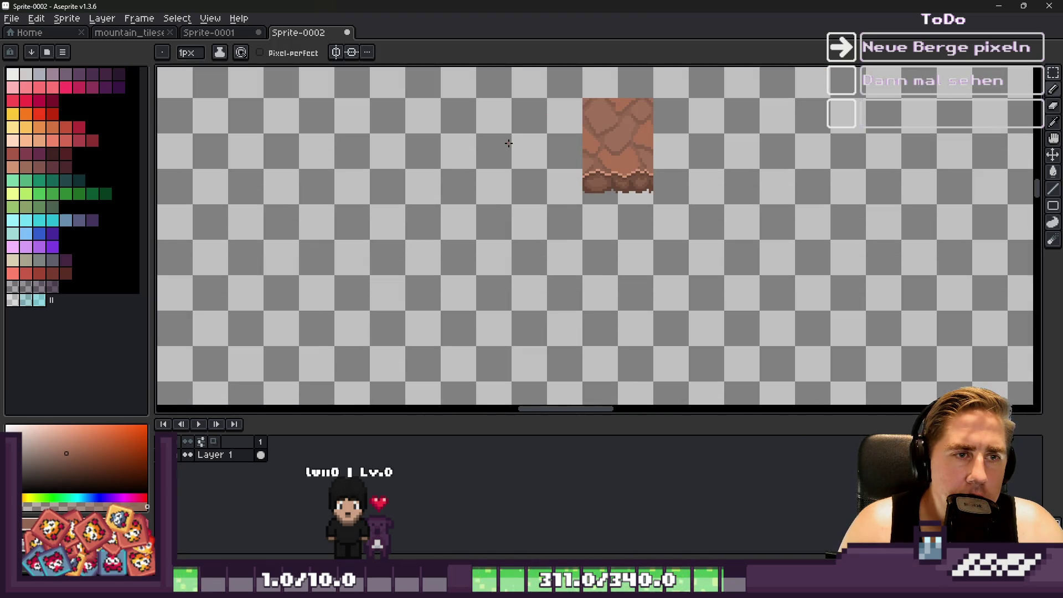
{"action": "scroll", "coordinate": [526, 133], "scroll_direction": "up", "scroll_amount": 1}
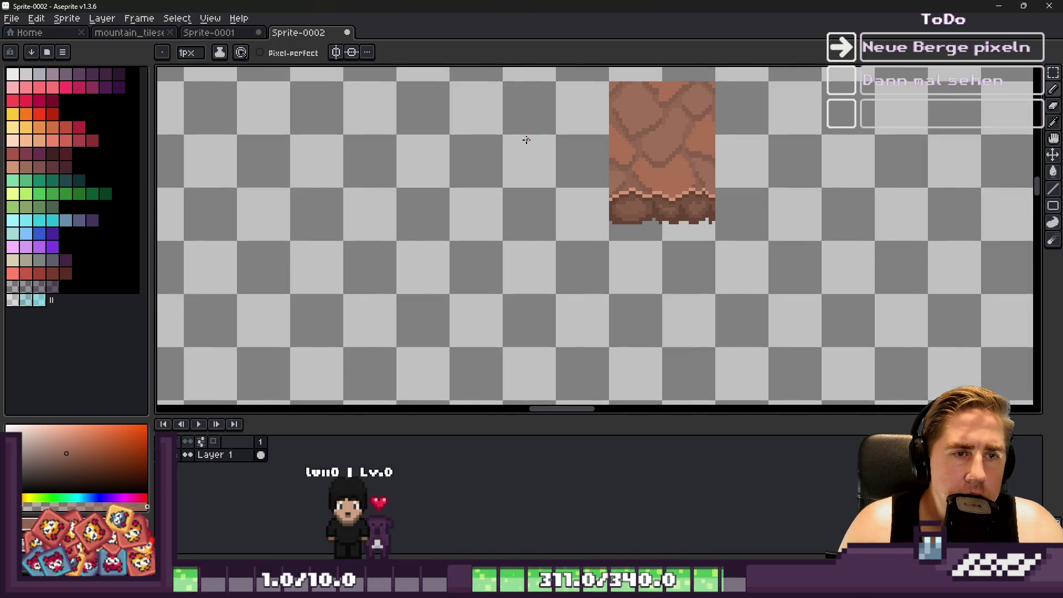
{"action": "key", "text": "m"}
{"action": "scroll", "coordinate": [579, 216], "scroll_direction": "up", "scroll_amount": 3}
Select the lower boulder band with the Rectangular Marquee and shift it downward, committing the move.
{"action": "scroll", "coordinate": [578, 217], "scroll_direction": "down", "scroll_amount": 3}
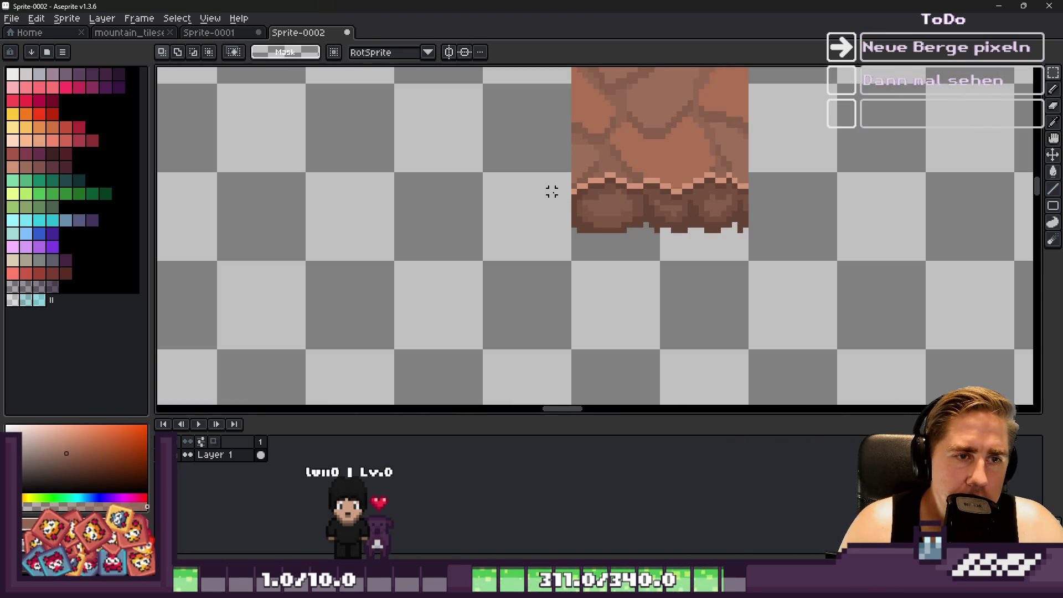
{"action": "left_click_drag", "start_coordinate": [552, 203], "coordinate": [789, 292]}
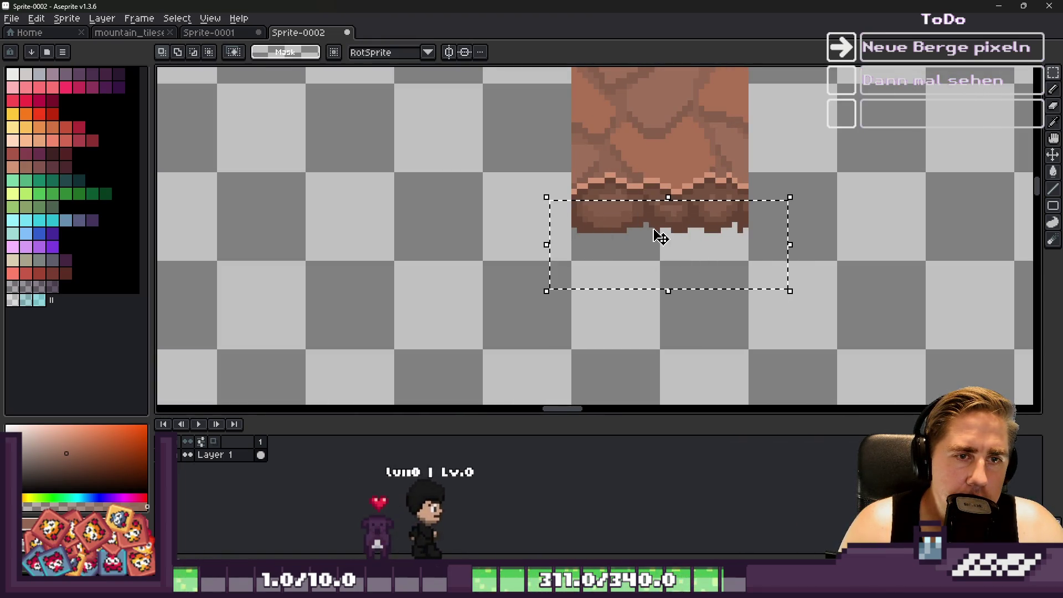
{"action": "left_click", "coordinate": [652, 214]}
{"action": "scroll", "coordinate": [651, 214], "scroll_direction": "down", "scroll_amount": 2}
{"action": "scroll", "coordinate": [624, 214], "scroll_direction": "up", "scroll_amount": 2}
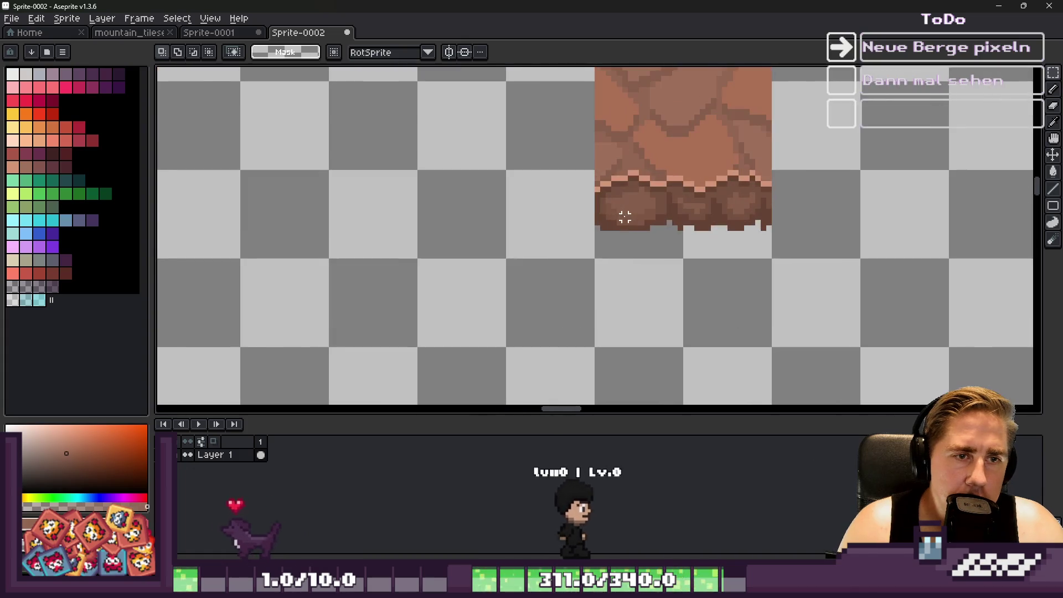
{"action": "left_click_drag", "start_coordinate": [552, 201], "coordinate": [894, 292]}
{"action": "left_click_drag", "start_coordinate": [669, 254], "coordinate": [669, 328]}
{"action": "key", "text": "ctrl+z"}
{"action": "mouse_move", "coordinate": [660, 271]}
{"action": "left_mouse_down"}
{"action": "mouse_move", "coordinate": [645, 299]}
{"action": "mouse_move", "coordinate": [653, 333]}
{"action": "mouse_move", "coordinate": [645, 221]}
{"action": "mouse_move", "coordinate": [638, 254]}
{"action": "mouse_move", "coordinate": [636, 244]}
{"action": "left_mouse_up"}
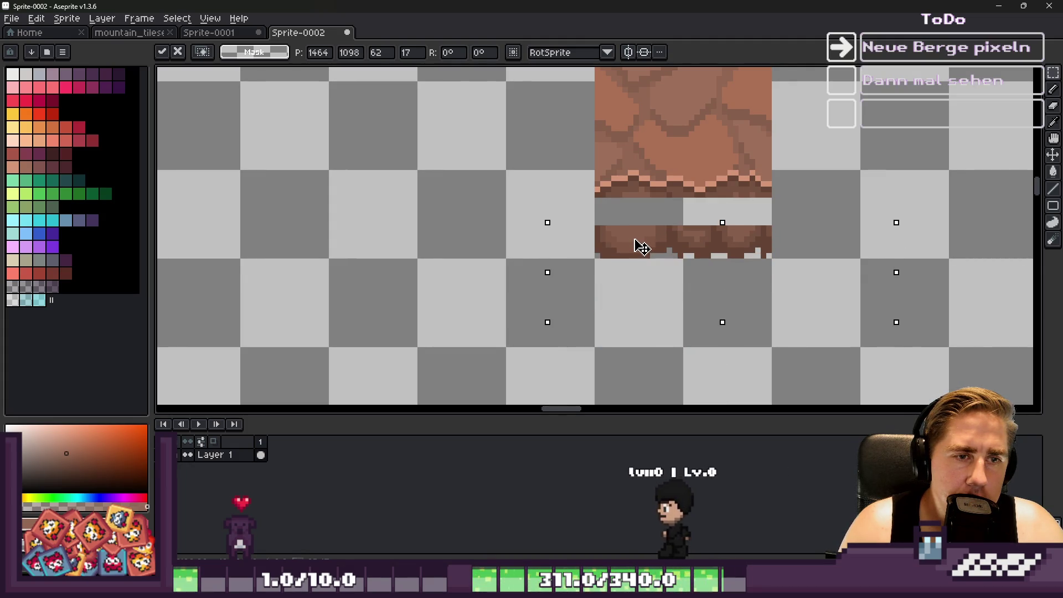
{"action": "key", "text": "Return"}
Reselect the lower rock strip and move it up to close the gap with the rock face.
{"action": "scroll", "coordinate": [631, 221], "scroll_direction": "up", "scroll_amount": 2}
{"action": "left_click_drag", "start_coordinate": [557, 235], "coordinate": [870, 246]}
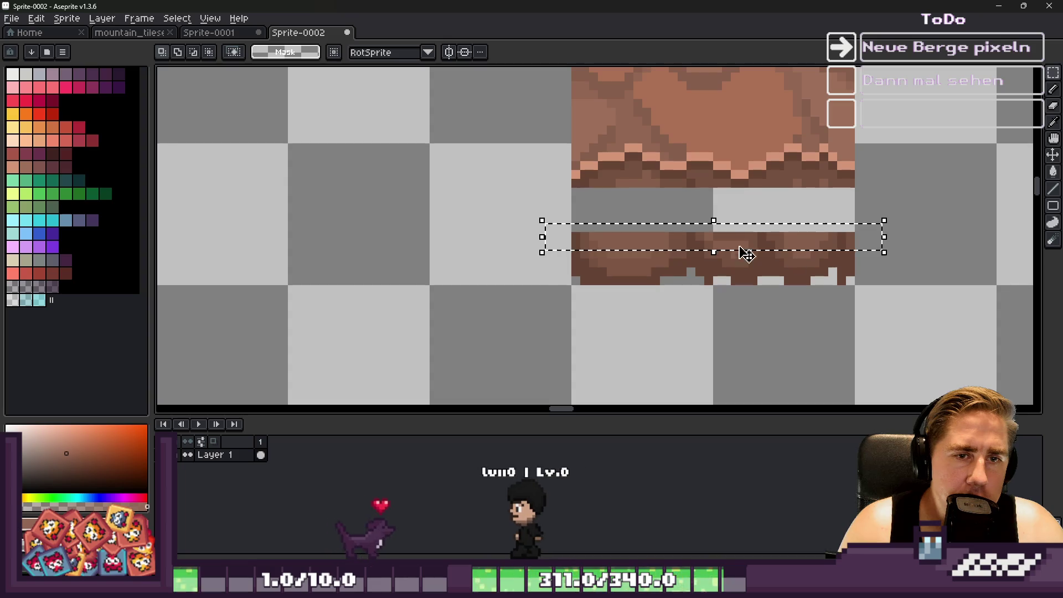
{"action": "left_click_drag", "start_coordinate": [721, 231], "coordinate": [719, 152]}
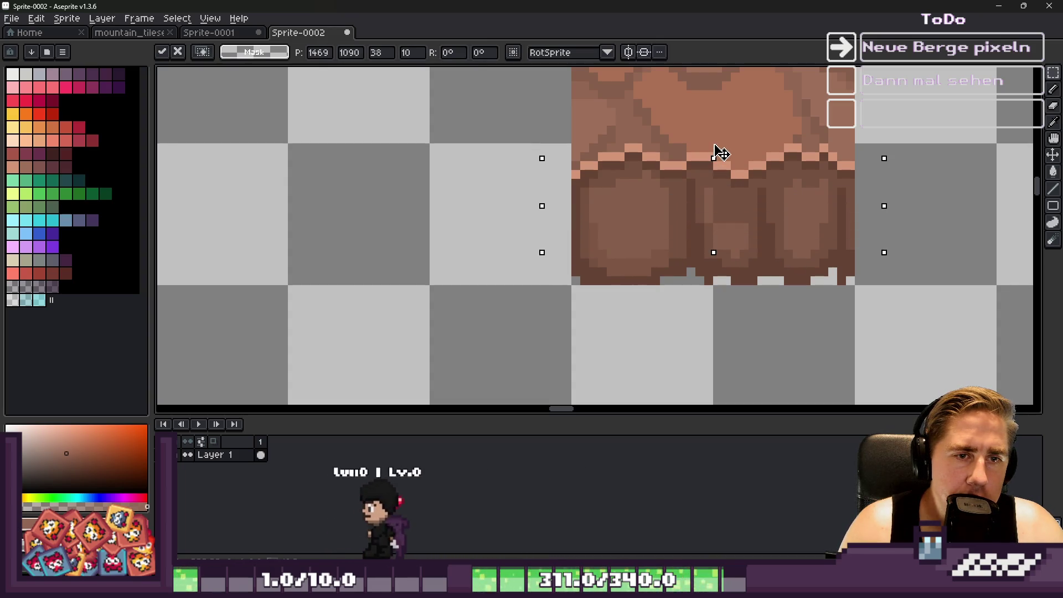
{"action": "key", "text": "Return"}
{"action": "key", "text": "i"}
Paint dark brown shading lines between the boulders.
{"action": "scroll", "coordinate": [575, 227], "scroll_direction": "up", "scroll_amount": 3}
{"action": "left_click", "coordinate": [577, 237], "text": "alt"}
{"action": "left_click_drag", "start_coordinate": [584, 235], "coordinate": [613, 191]}
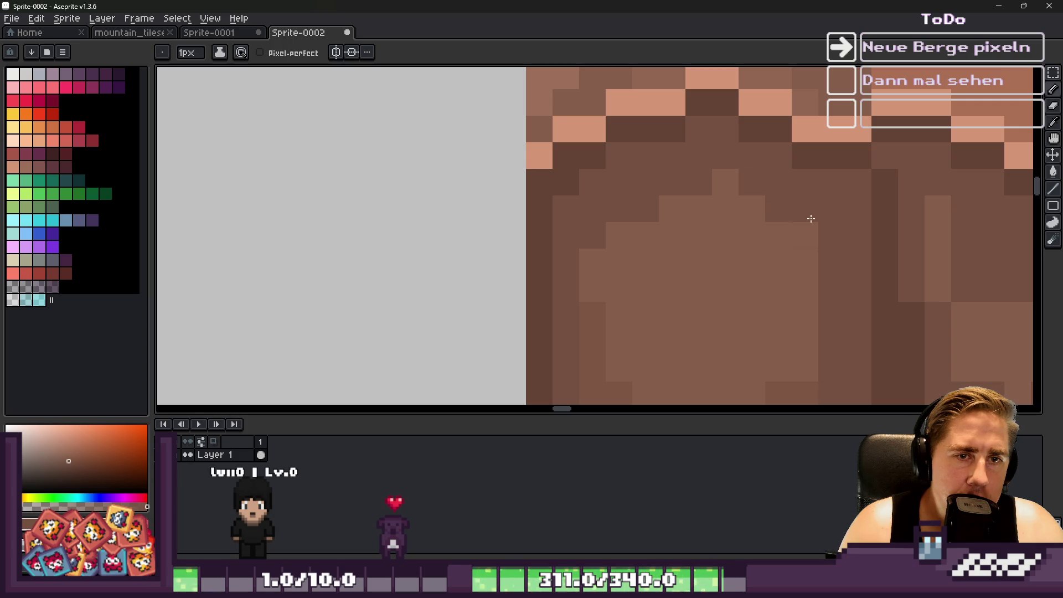
Erase the brown notch pixels along the tile's bottom edge.
{"action": "scroll", "coordinate": [676, 182], "scroll_direction": "down", "scroll_amount": 3}
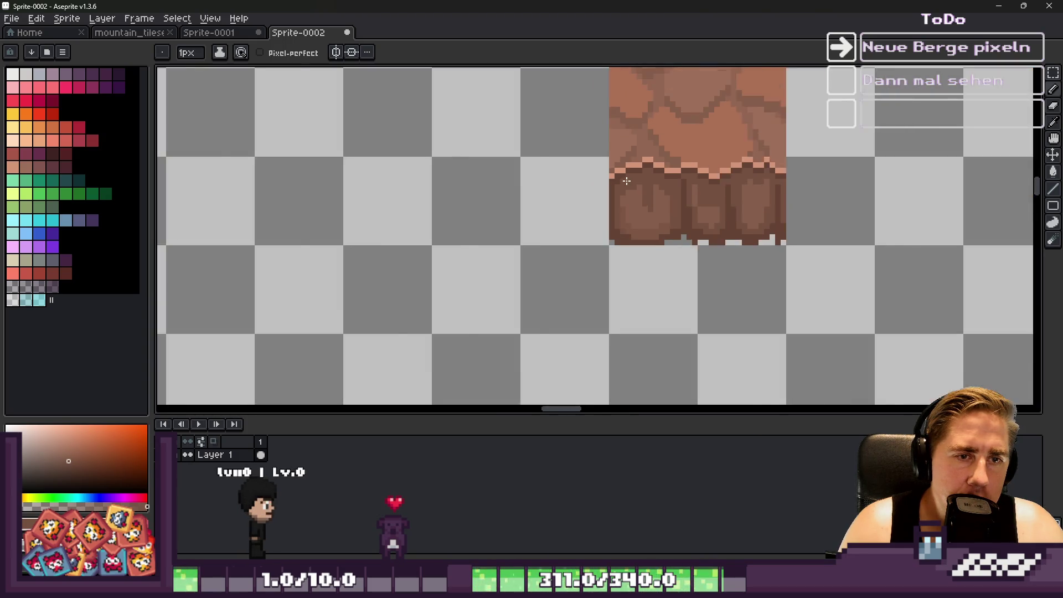
{"action": "scroll", "coordinate": [624, 299], "scroll_direction": "up", "scroll_amount": 4}
{"action": "key", "text": "alt"}
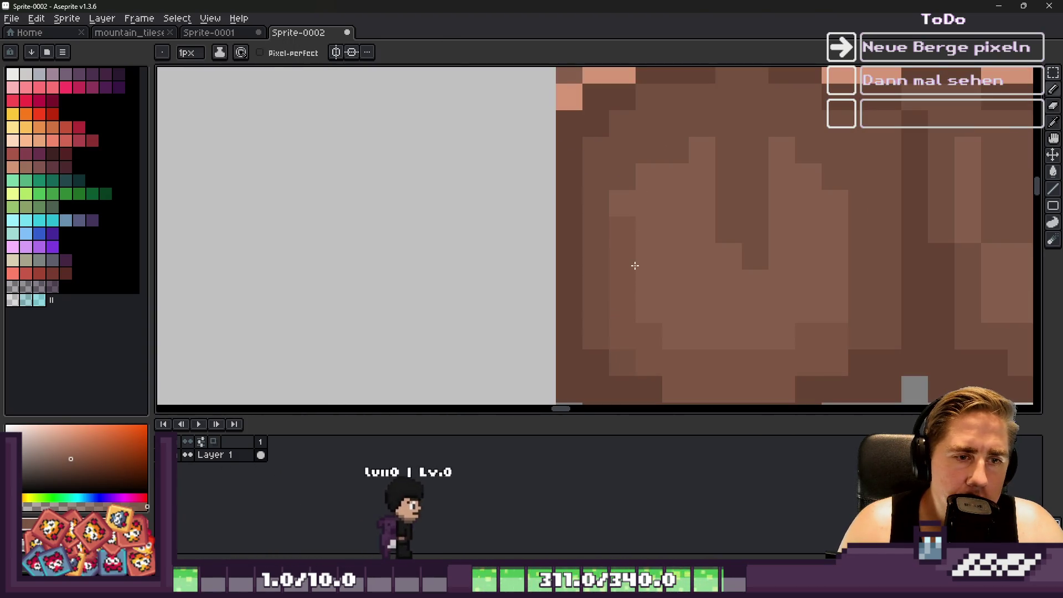
{"action": "scroll", "coordinate": [580, 225], "scroll_direction": "down", "scroll_amount": 3}
{"action": "scroll", "coordinate": [580, 224], "scroll_direction": "up", "scroll_amount": 3}
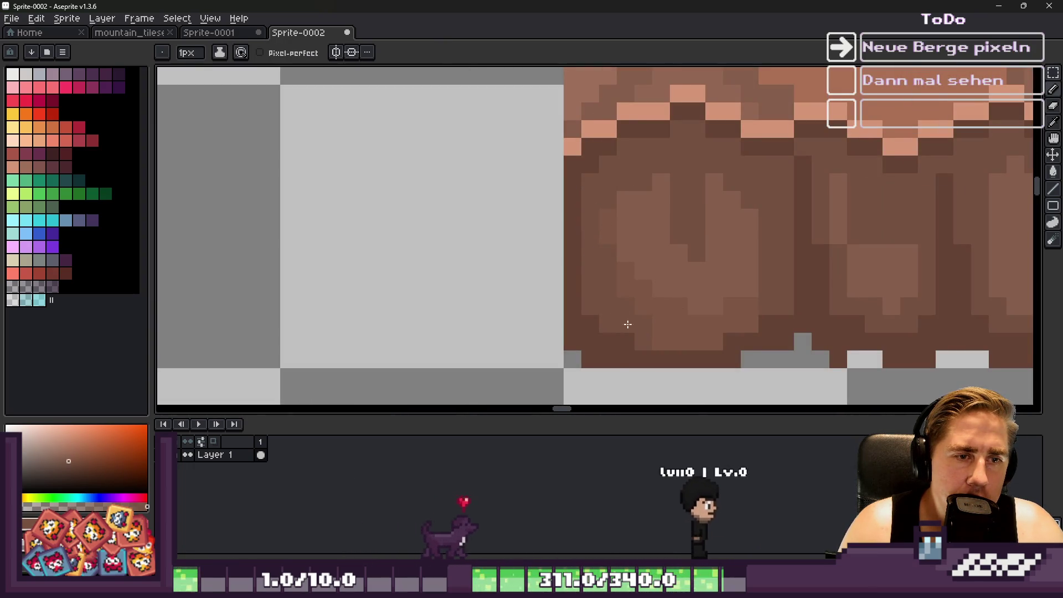
{"action": "scroll", "coordinate": [623, 318], "scroll_direction": "down", "scroll_amount": 4}
{"action": "scroll", "coordinate": [544, 244], "scroll_direction": "up", "scroll_amount": 4}
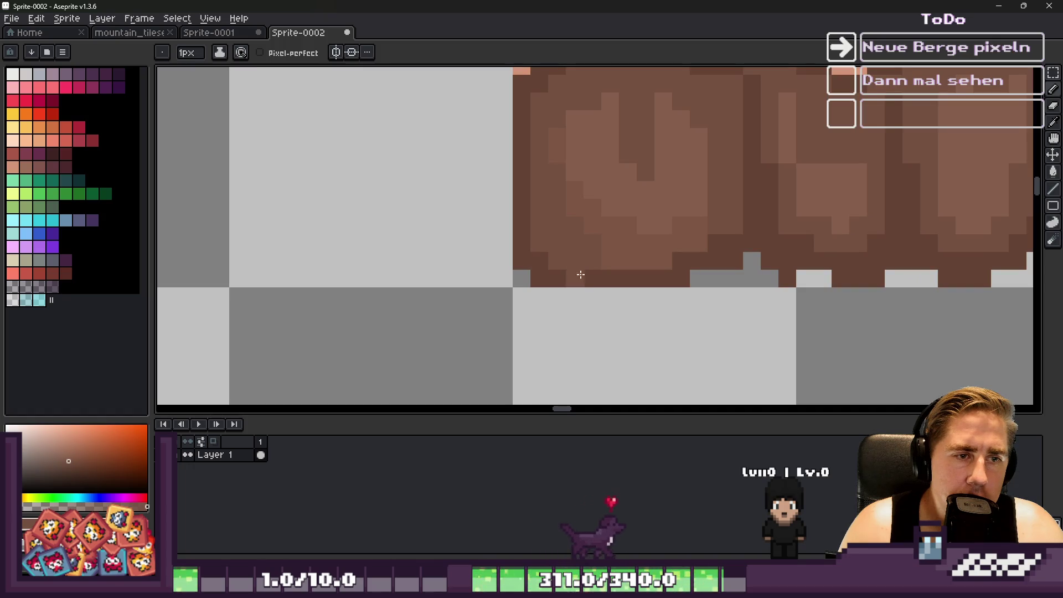
{"action": "key", "text": "e"}
{"action": "left_click_drag", "start_coordinate": [640, 311], "coordinate": [638, 296]}
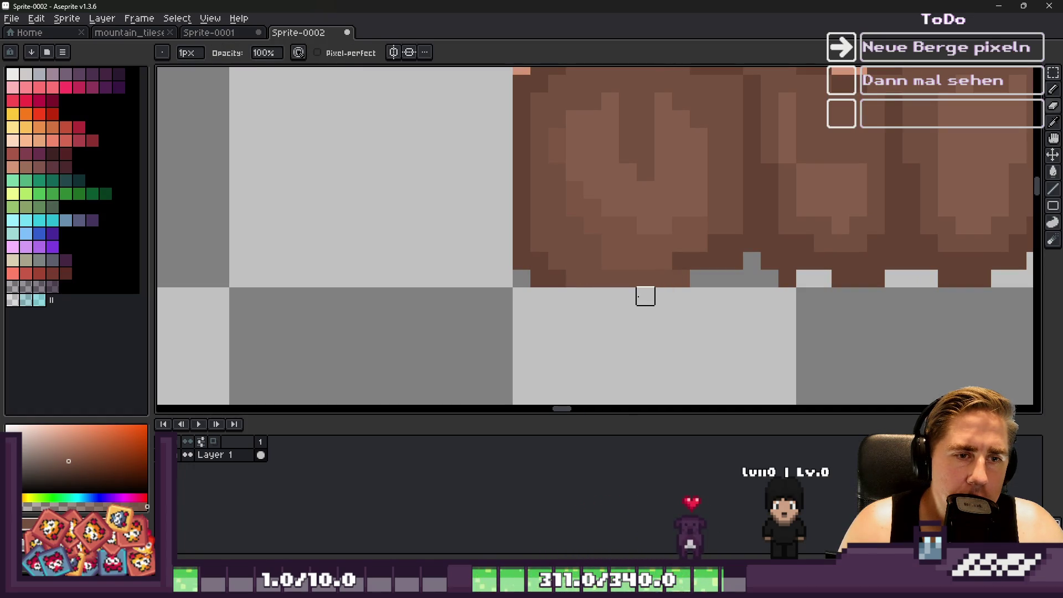
Sample boulder browns and repaint several boulder pixels.
{"action": "left_click", "coordinate": [670, 246], "text": "alt"}
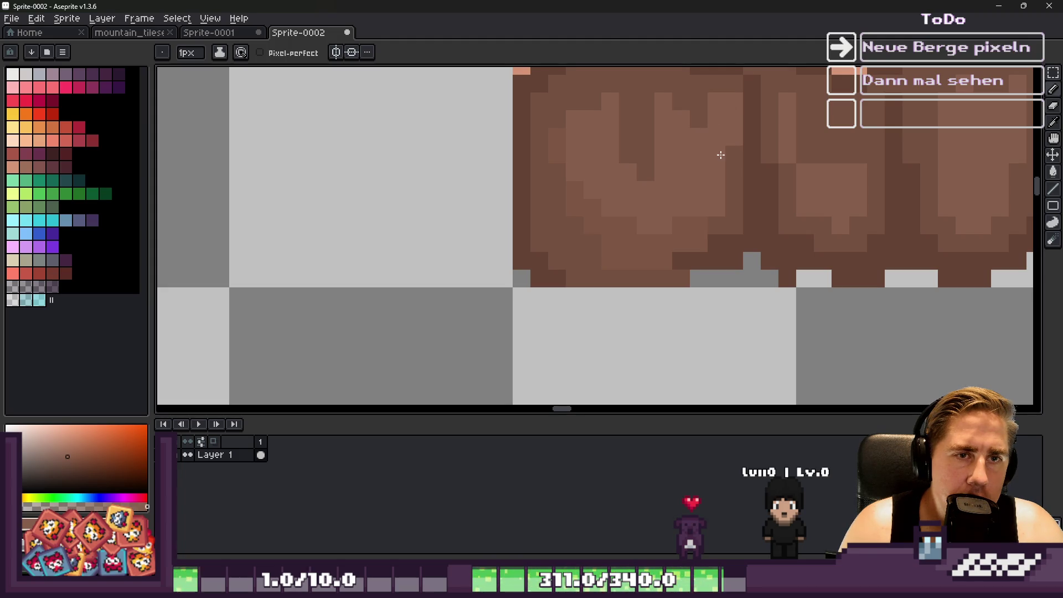
{"action": "scroll", "coordinate": [720, 154], "scroll_direction": "down", "scroll_amount": 2}
{"action": "scroll", "coordinate": [631, 206], "scroll_direction": "up", "scroll_amount": 2}
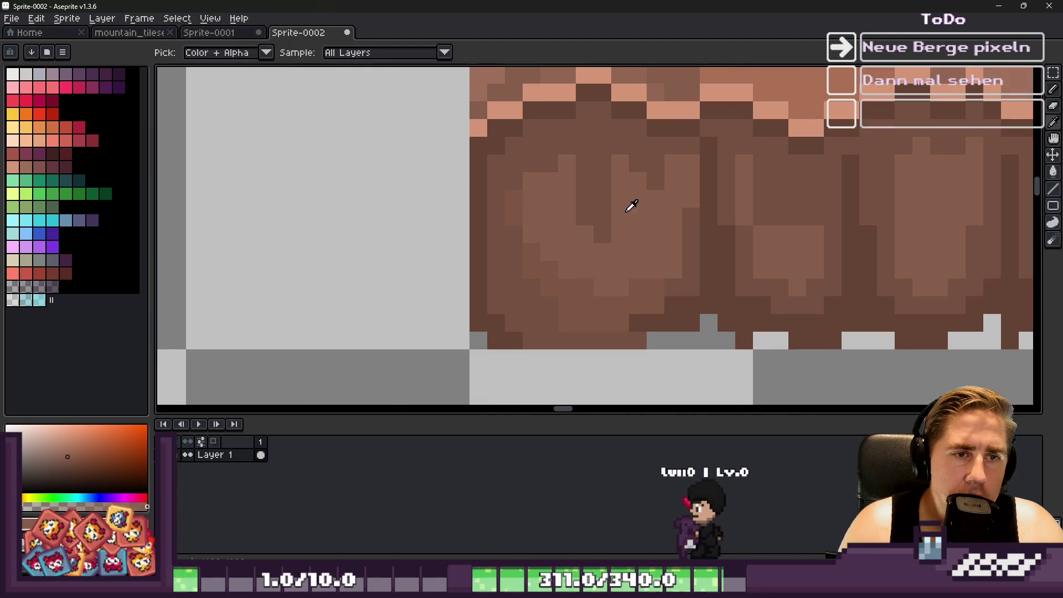
{"action": "left_click", "coordinate": [654, 280], "text": "alt"}
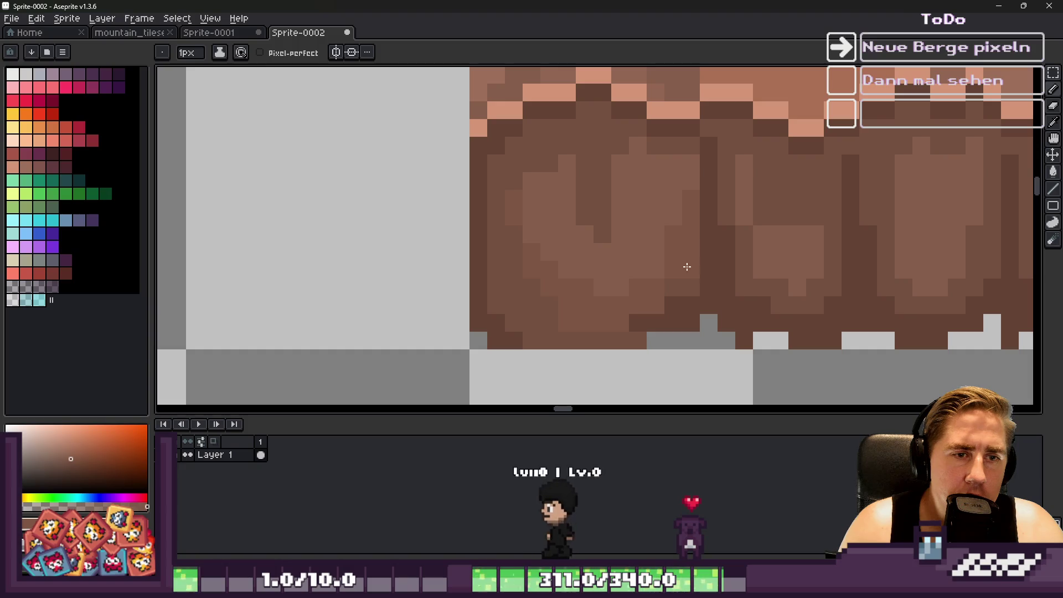
{"action": "scroll", "coordinate": [624, 265], "scroll_direction": "down", "scroll_amount": 3}
{"action": "scroll", "coordinate": [614, 261], "scroll_direction": "up", "scroll_amount": 3}
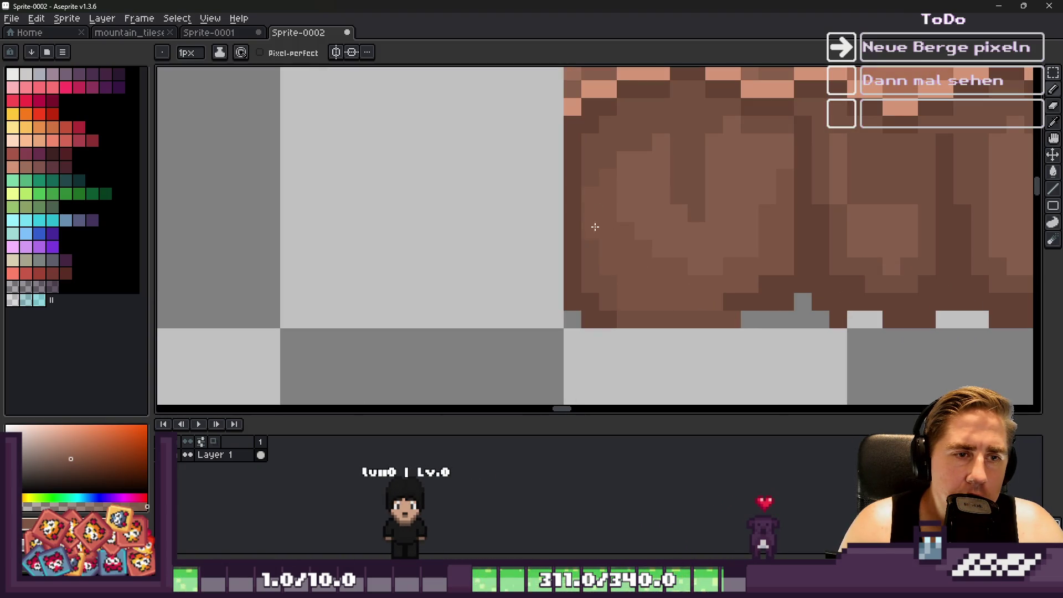
{"action": "left_click", "coordinate": [674, 310], "text": "alt"}
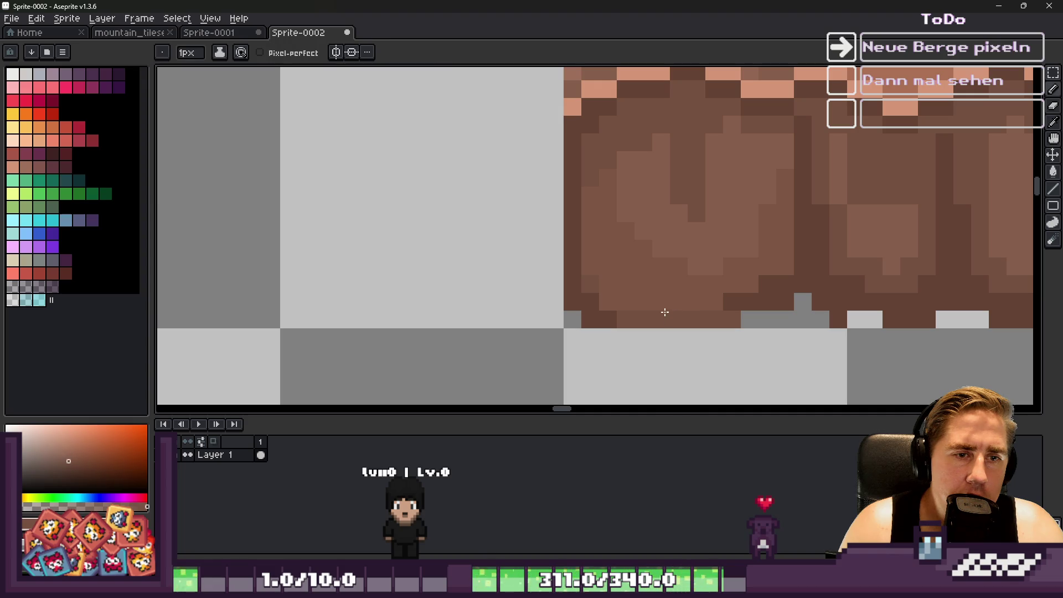
{"action": "left_click", "coordinate": [669, 236], "text": "alt"}
{"action": "left_click_drag", "start_coordinate": [657, 230], "coordinate": [636, 254]}
{"action": "left_click", "coordinate": [636, 254], "text": "alt"}
{"action": "left_click", "coordinate": [648, 285]}
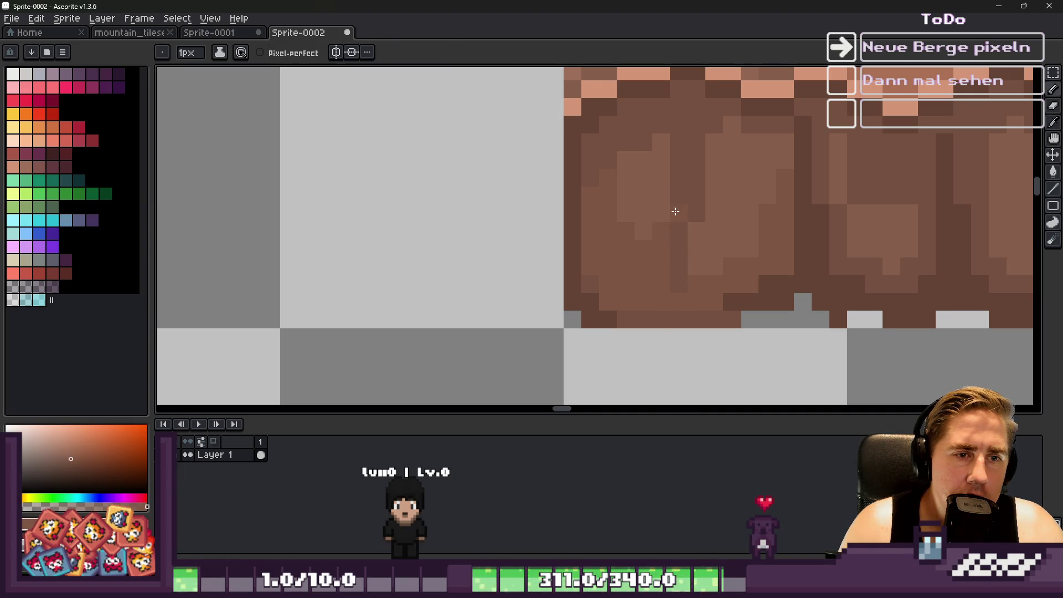
Sample more brown shades from the boulders, settling on a darker rock brown.
{"action": "left_click", "coordinate": [679, 274], "text": "alt"}
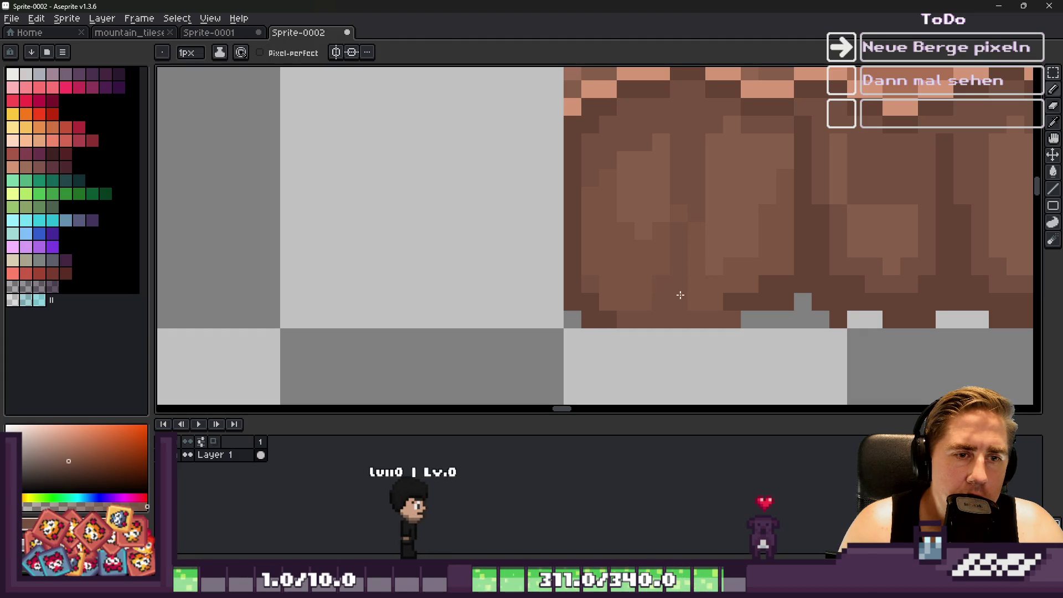
{"action": "scroll", "coordinate": [536, 245], "scroll_direction": "down", "scroll_amount": 4}
{"action": "scroll", "coordinate": [524, 240], "scroll_direction": "up", "scroll_amount": 3}
{"action": "left_click", "coordinate": [611, 223], "text": "alt"}
{"action": "left_click", "coordinate": [629, 159], "text": "alt"}
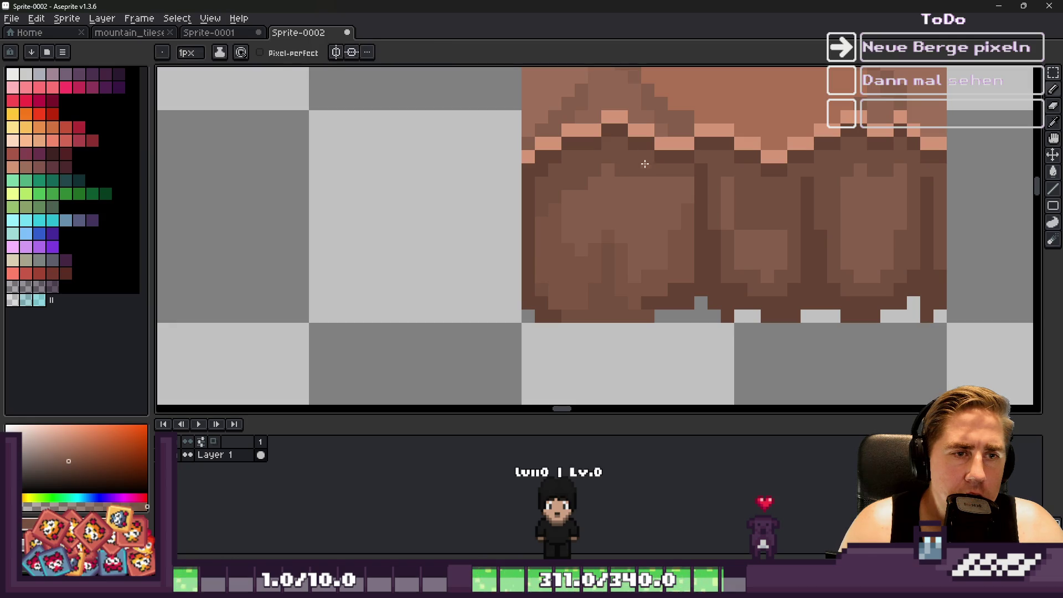
Paint a dark brown shading stroke across the boulders.
{"action": "scroll", "coordinate": [656, 179], "scroll_direction": "down", "scroll_amount": 5}
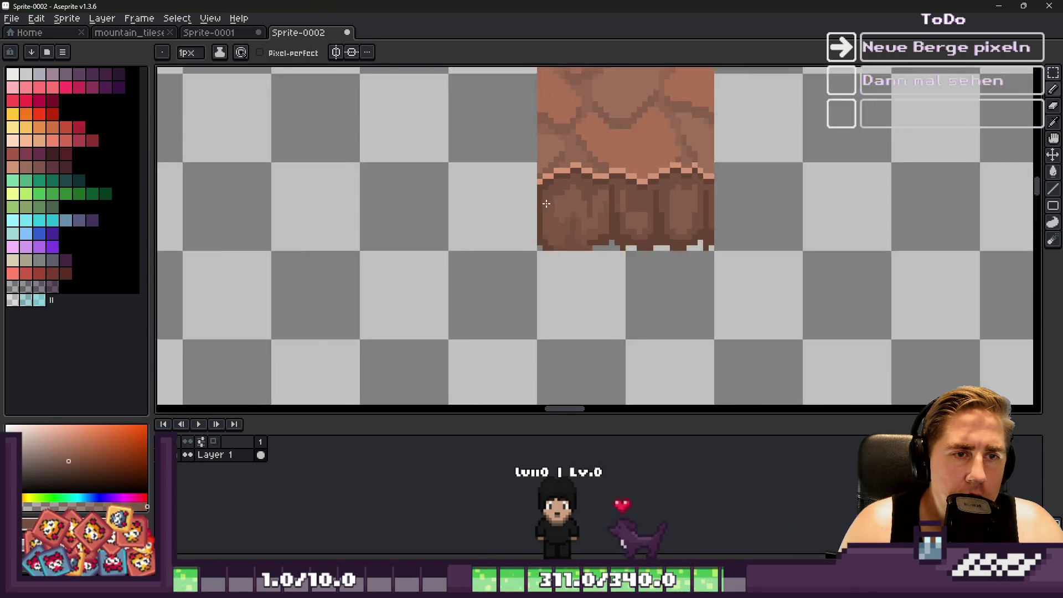
{"action": "scroll", "coordinate": [545, 219], "scroll_direction": "up", "scroll_amount": 5}
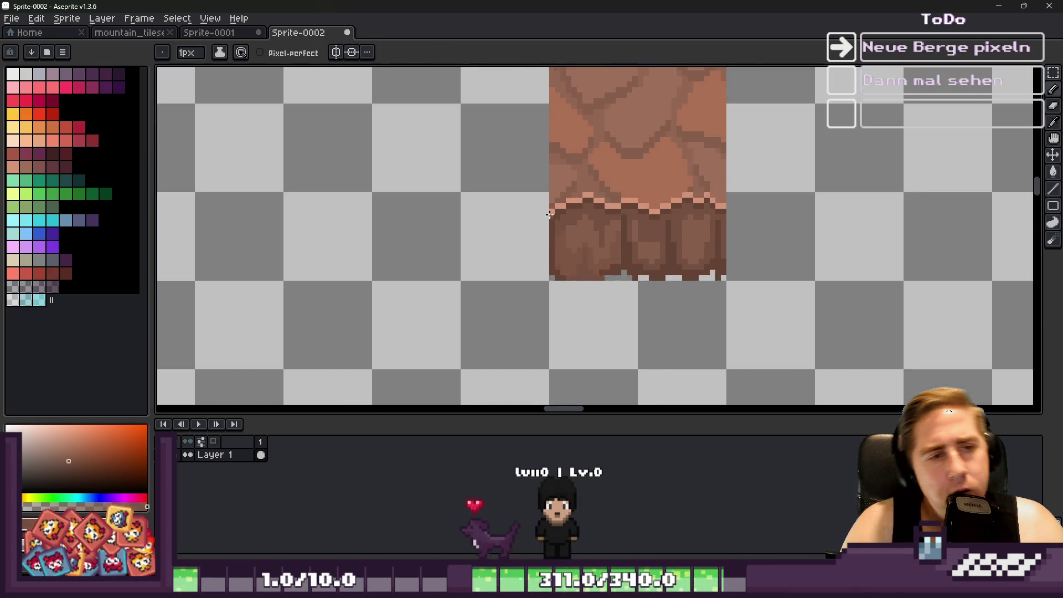
{"action": "left_click", "coordinate": [698, 149], "text": "alt"}
{"action": "mouse_move", "coordinate": [683, 212]}
{"action": "left_mouse_down"}
{"action": "mouse_move", "coordinate": [591, 204]}
{"action": "mouse_move", "coordinate": [540, 251]}
{"action": "left_mouse_up"}
{"action": "scroll", "coordinate": [513, 213], "scroll_direction": "down", "scroll_amount": 5}
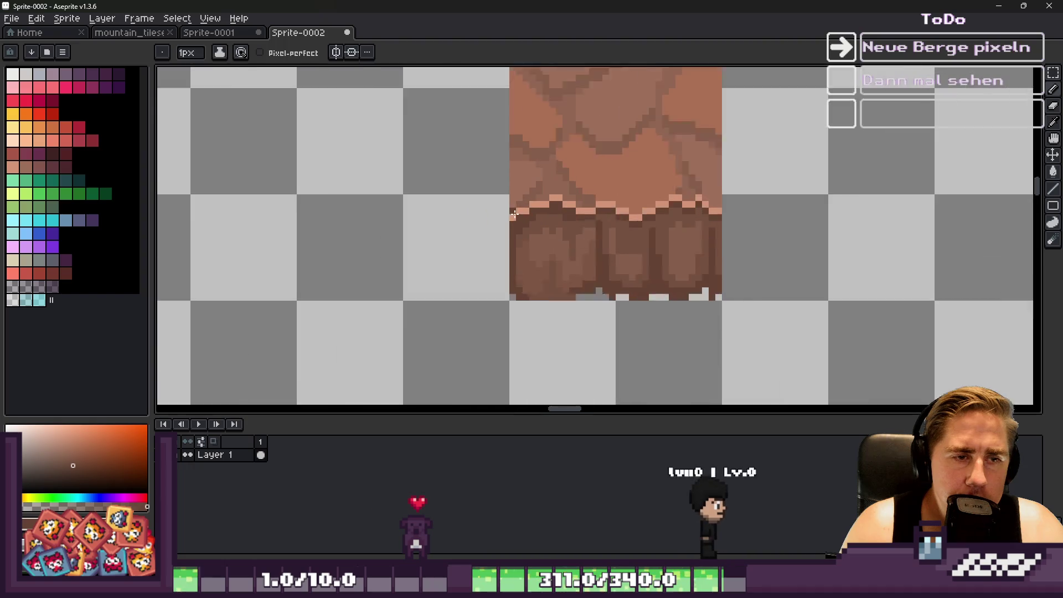
{"action": "scroll", "coordinate": [514, 214], "scroll_direction": "up", "scroll_amount": 3}
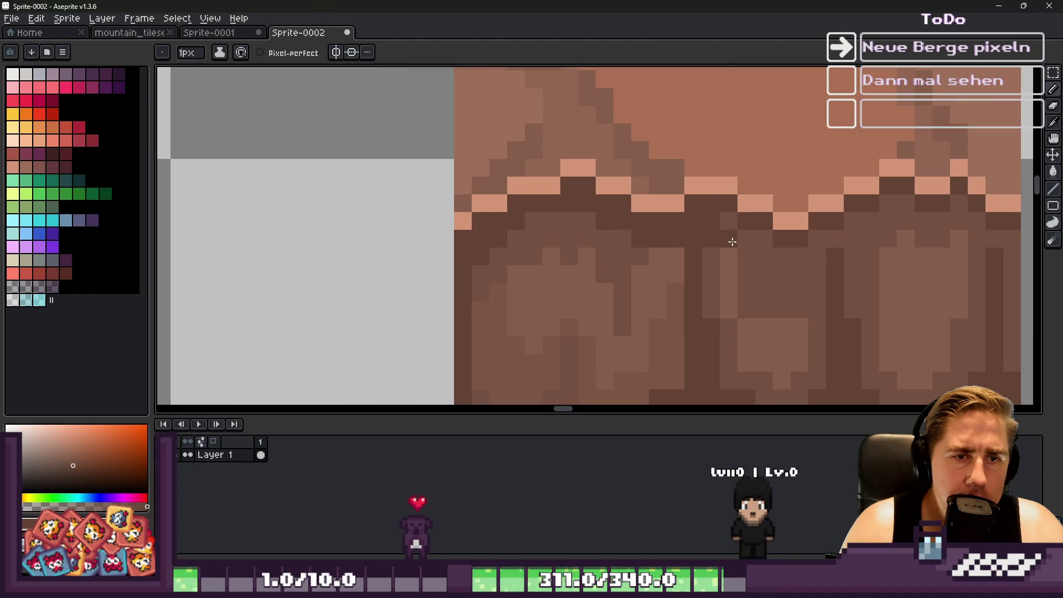
{"action": "scroll", "coordinate": [789, 252], "scroll_direction": "down", "scroll_amount": 2}
{"action": "scroll", "coordinate": [768, 232], "scroll_direction": "up", "scroll_amount": 2}
Darken the stray light ridge pixels with a sampled brown, then select the lower rock band.
{"action": "left_click", "coordinate": [769, 231]}
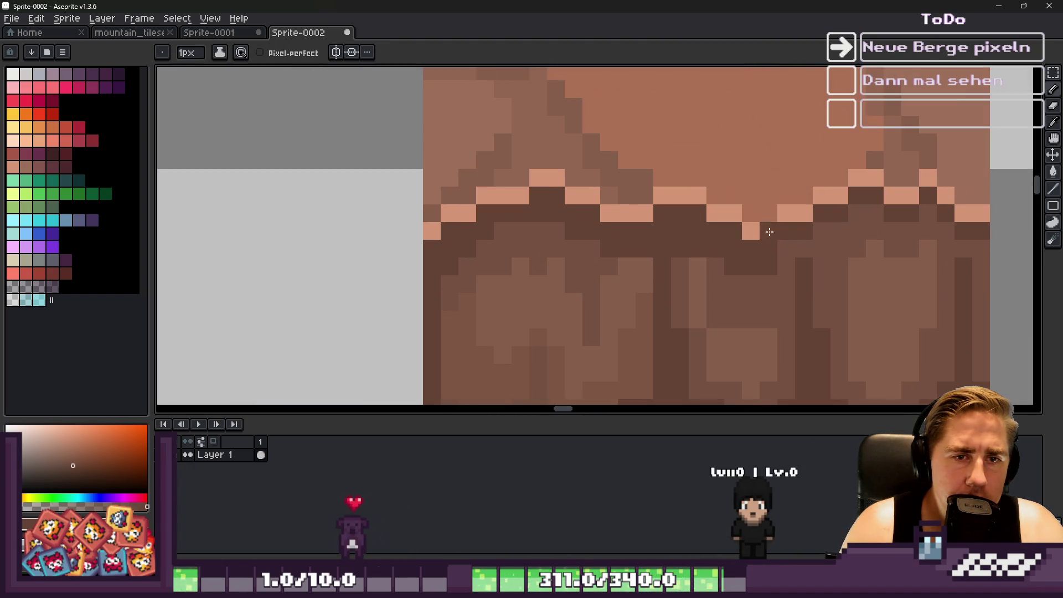
{"action": "scroll", "coordinate": [601, 203], "scroll_direction": "down", "scroll_amount": 2}
{"action": "scroll", "coordinate": [715, 216], "scroll_direction": "up", "scroll_amount": 2}
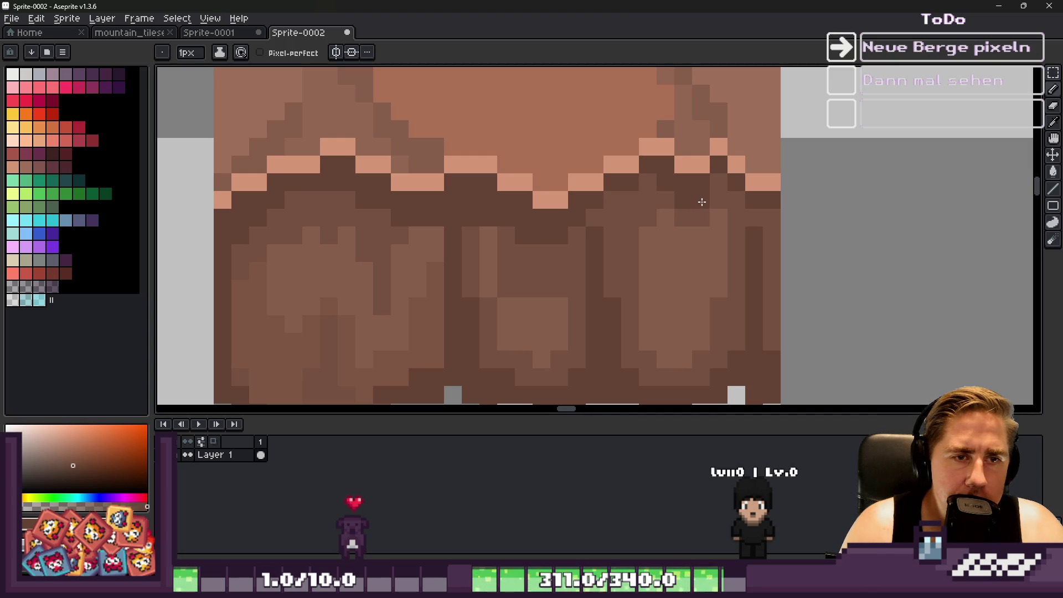
{"action": "scroll", "coordinate": [749, 219], "scroll_direction": "down", "scroll_amount": 3}
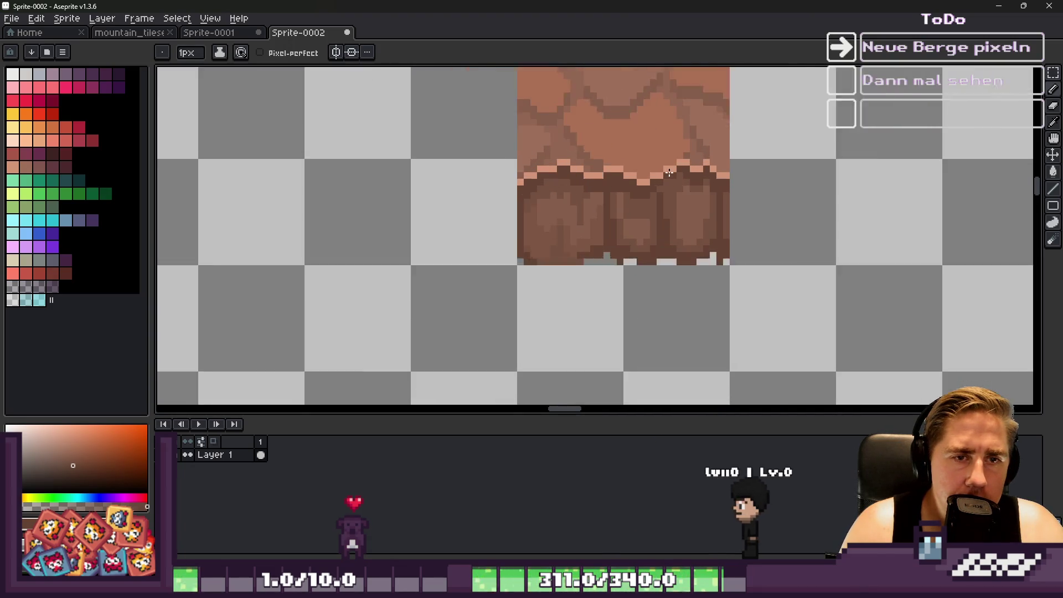
{"action": "scroll", "coordinate": [725, 202], "scroll_direction": "up", "scroll_amount": 1}
{"action": "scroll", "coordinate": [654, 166], "scroll_direction": "down", "scroll_amount": 2}
{"action": "scroll", "coordinate": [655, 166], "scroll_direction": "down", "scroll_amount": 2}
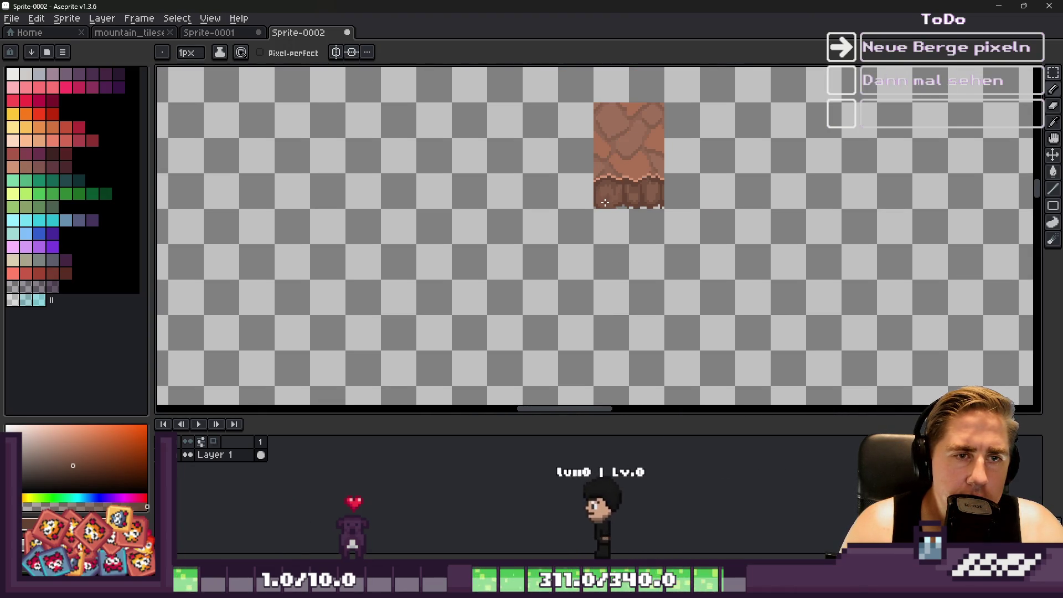
{"action": "scroll", "coordinate": [595, 188], "scroll_direction": "down", "scroll_amount": 1}
{"action": "scroll", "coordinate": [593, 187], "scroll_direction": "up", "scroll_amount": 1}
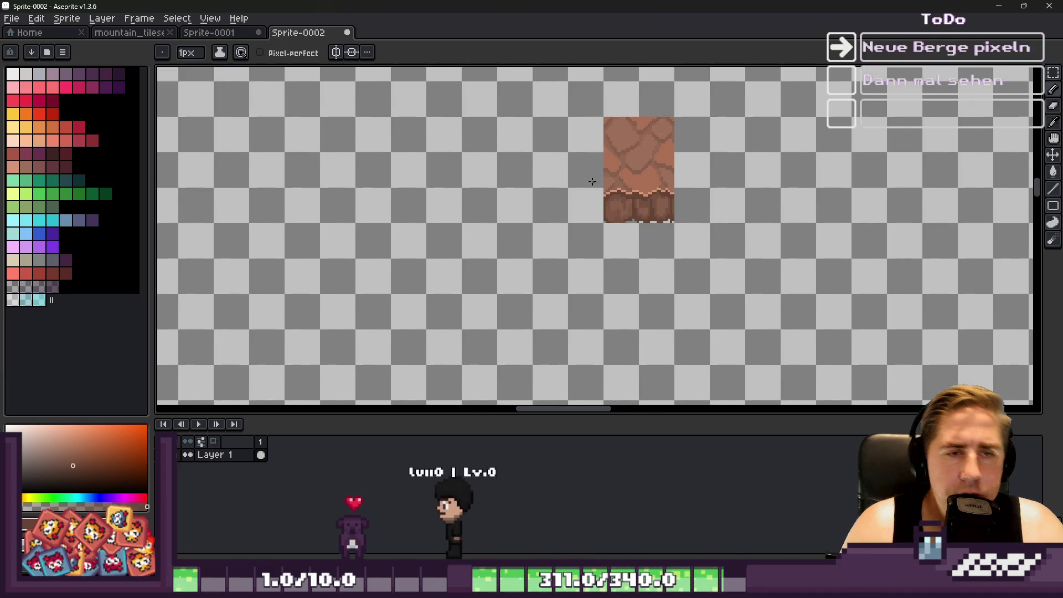
{"action": "scroll", "coordinate": [597, 188], "scroll_direction": "up", "scroll_amount": 3}
{"action": "scroll", "coordinate": [650, 202], "scroll_direction": "up", "scroll_amount": 2}
{"action": "key", "text": "alt"}
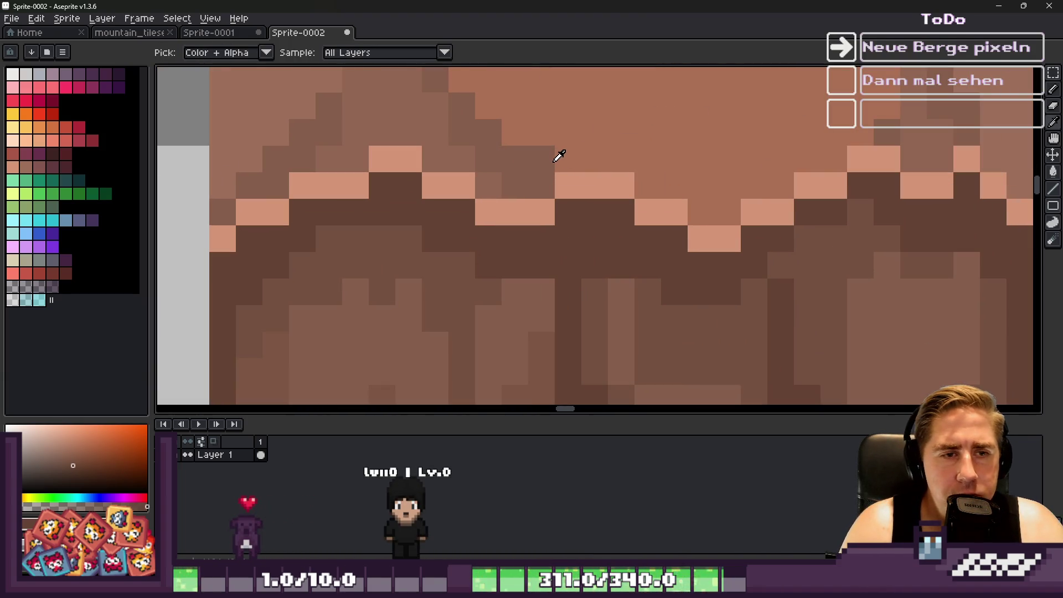
{"action": "left_click", "coordinate": [563, 167]}
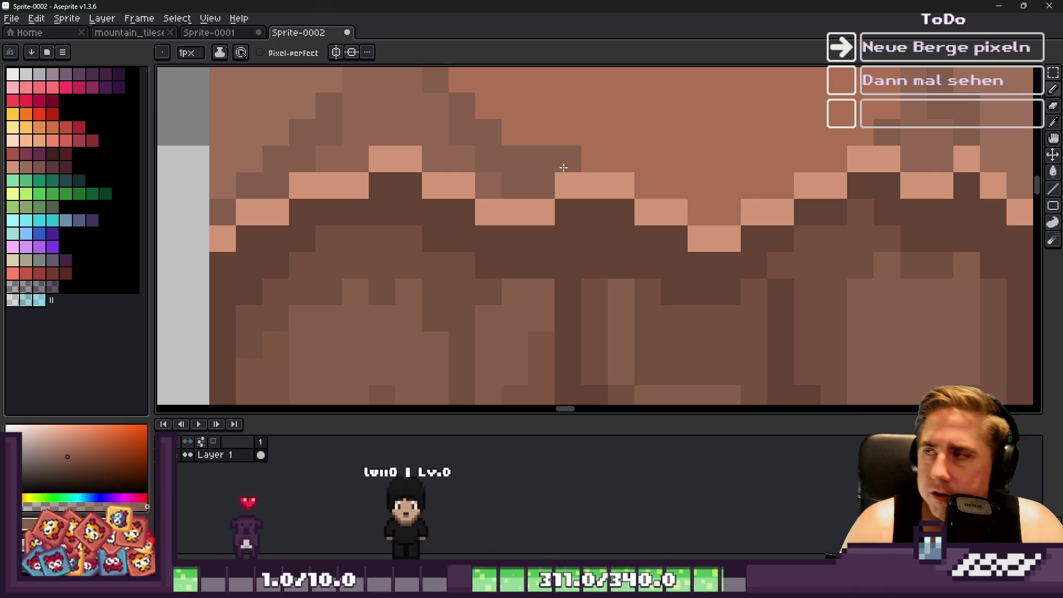
{"action": "scroll", "coordinate": [559, 168], "scroll_direction": "down", "scroll_amount": 3}
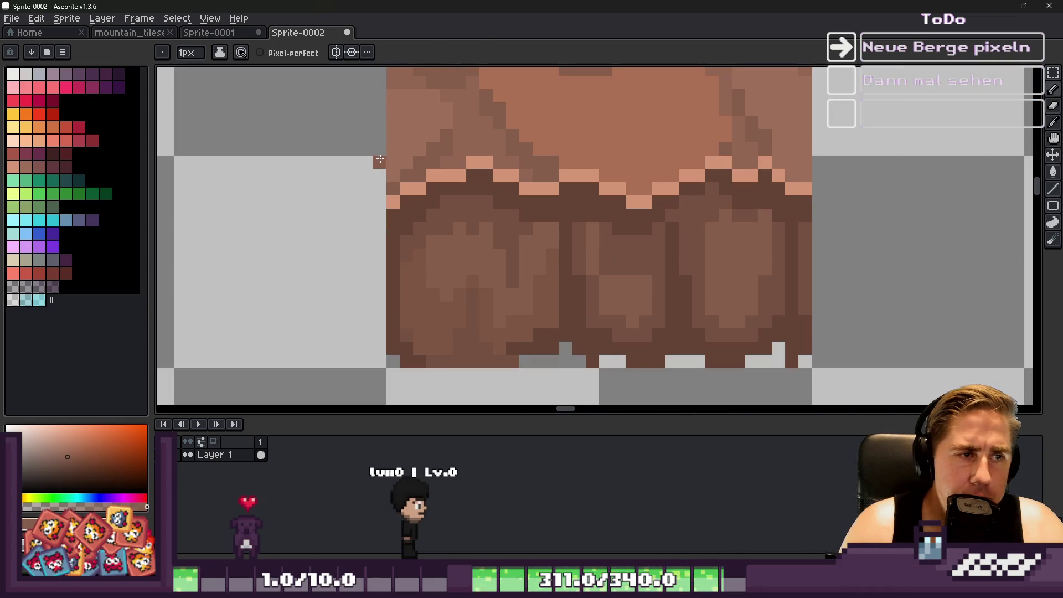
{"action": "key", "text": "m"}
{"action": "mouse_move", "coordinate": [382, 157]}
{"action": "left_mouse_down"}
{"action": "mouse_move", "coordinate": [408, 189]}
{"action": "mouse_move", "coordinate": [790, 367]}
{"action": "mouse_move", "coordinate": [803, 359]}
{"action": "left_mouse_up"}
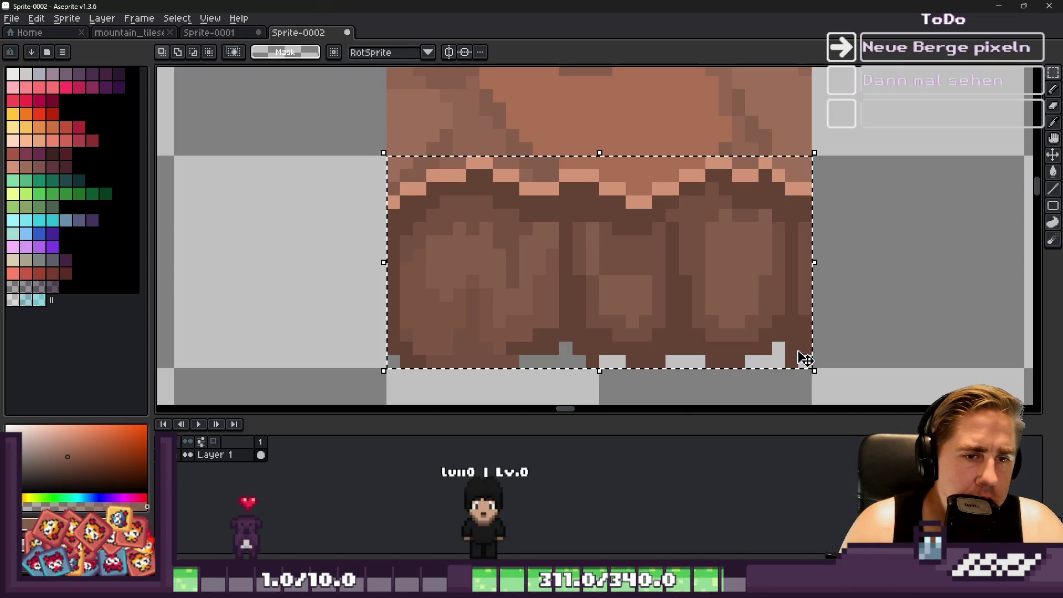
Erase the stray pixel below the tile and fill the light gap in its bottom edge with rock brown.
{"action": "scroll", "coordinate": [533, 195], "scroll_direction": "down", "scroll_amount": 4}
{"action": "scroll", "coordinate": [501, 199], "scroll_direction": "up", "scroll_amount": 5}
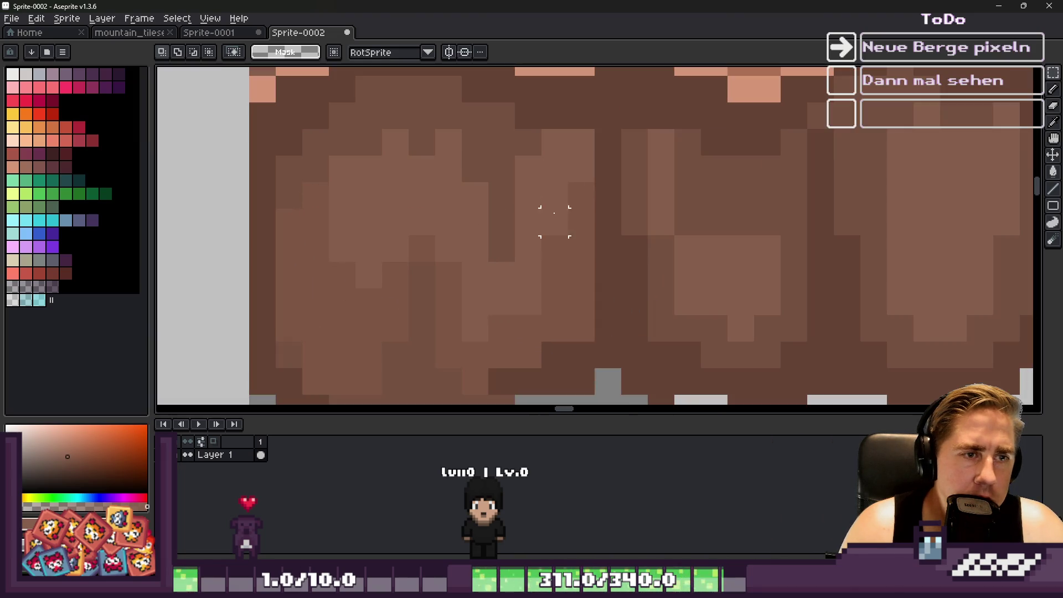
{"action": "key", "text": "b"}
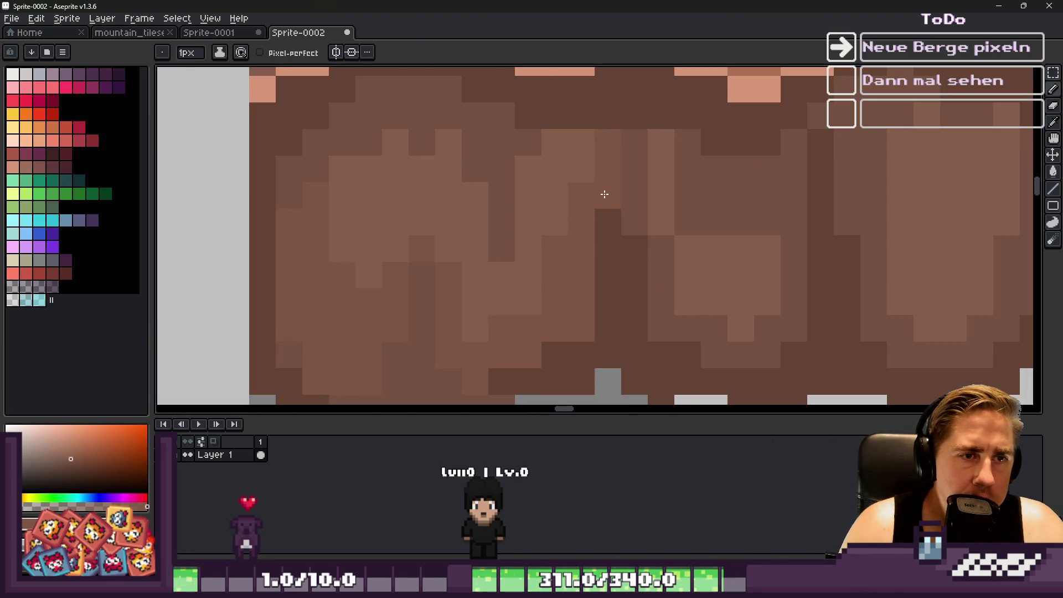
{"action": "scroll", "coordinate": [570, 195], "scroll_direction": "down", "scroll_amount": 4}
{"action": "scroll", "coordinate": [591, 221], "scroll_direction": "up", "scroll_amount": 3}
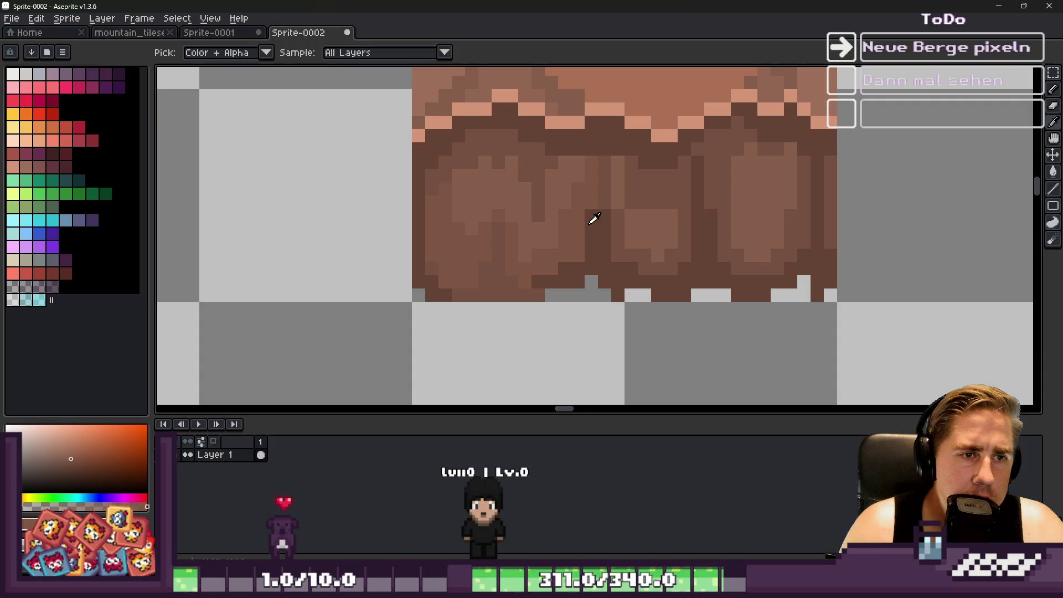
{"action": "scroll", "coordinate": [591, 226], "scroll_direction": "down", "scroll_amount": 3}
{"action": "scroll", "coordinate": [550, 254], "scroll_direction": "up", "scroll_amount": 3}
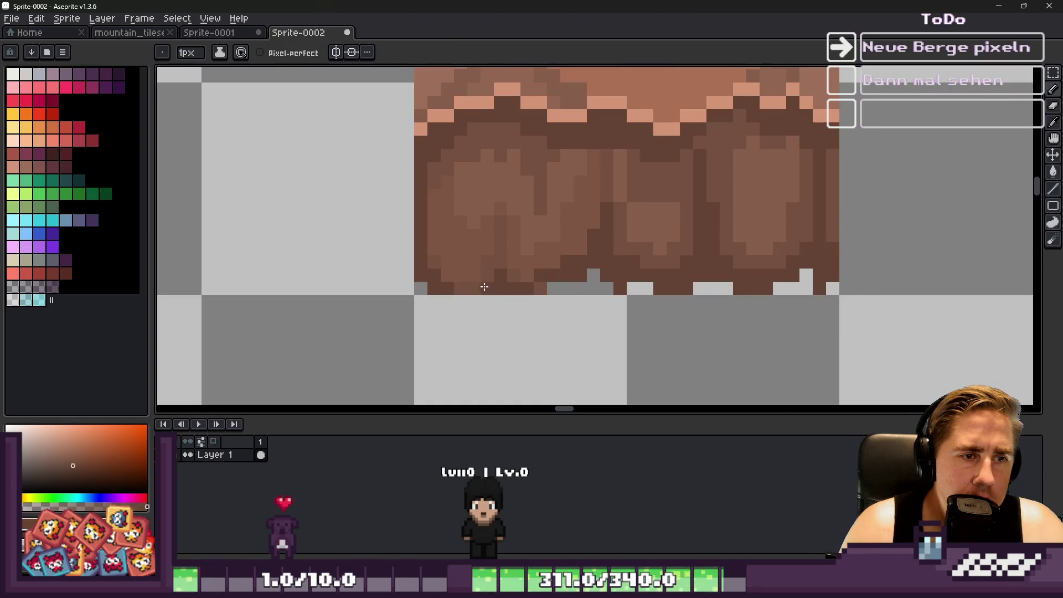
{"action": "scroll", "coordinate": [437, 224], "scroll_direction": "down", "scroll_amount": 2}
{"action": "scroll", "coordinate": [487, 249], "scroll_direction": "down", "scroll_amount": 3}
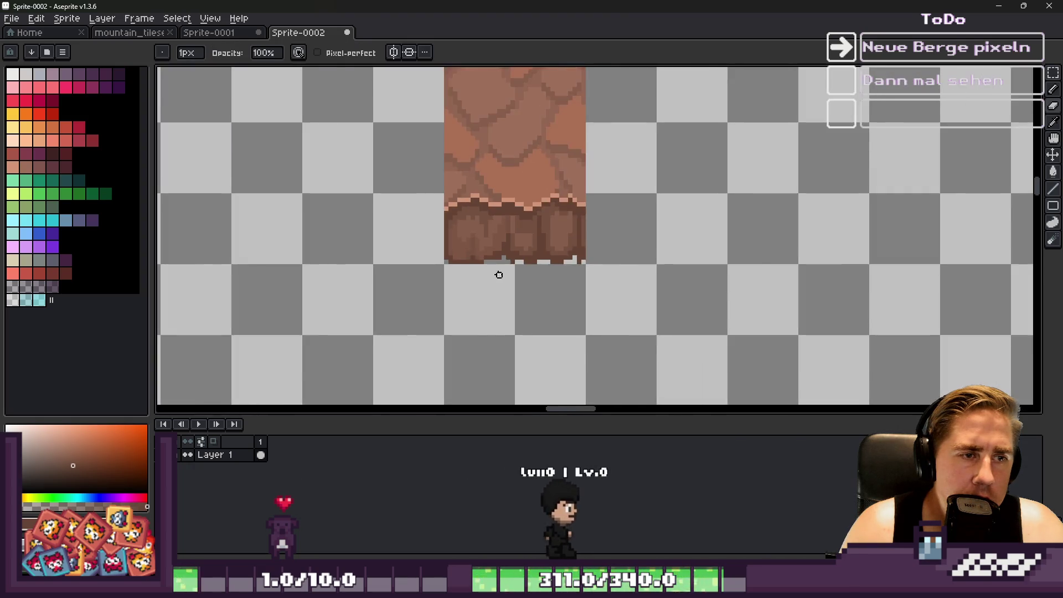
{"action": "scroll", "coordinate": [493, 275], "scroll_direction": "up", "scroll_amount": 4}
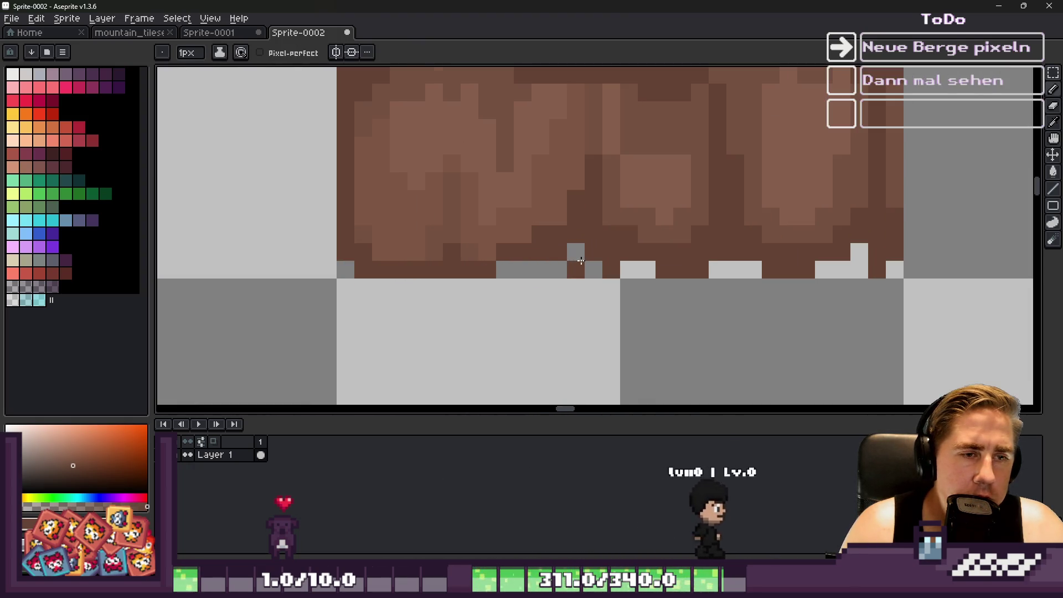
{"action": "right_click", "coordinate": [674, 279]}
{"action": "left_click", "coordinate": [631, 270]}
{"action": "left_click", "coordinate": [624, 221], "text": "alt"}
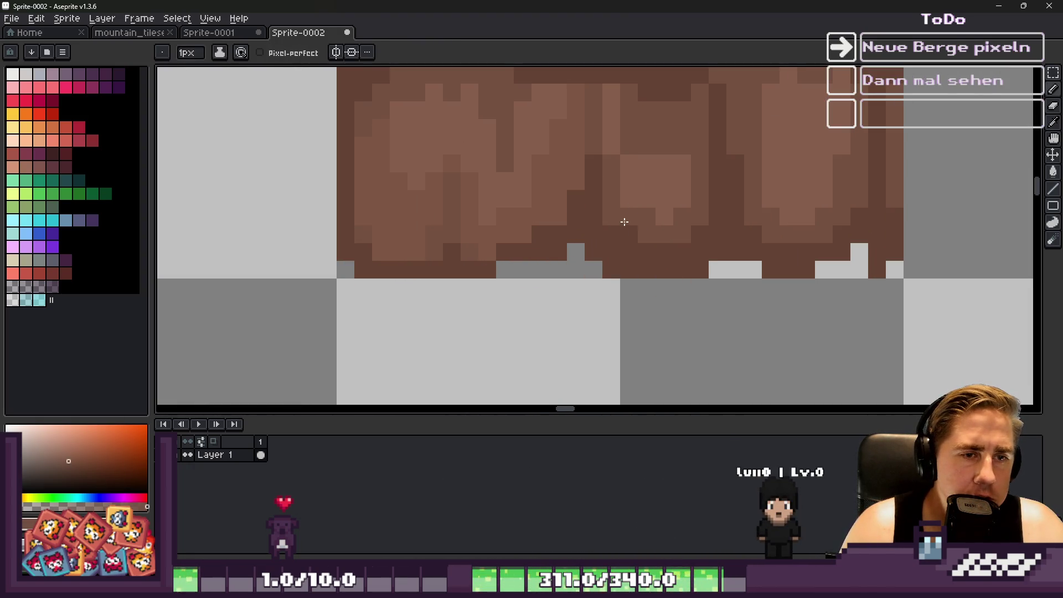
Repaint a vertical run of brown pixels in the rock face using a sampled rock shade.
{"action": "left_click", "coordinate": [655, 222], "text": "alt"}
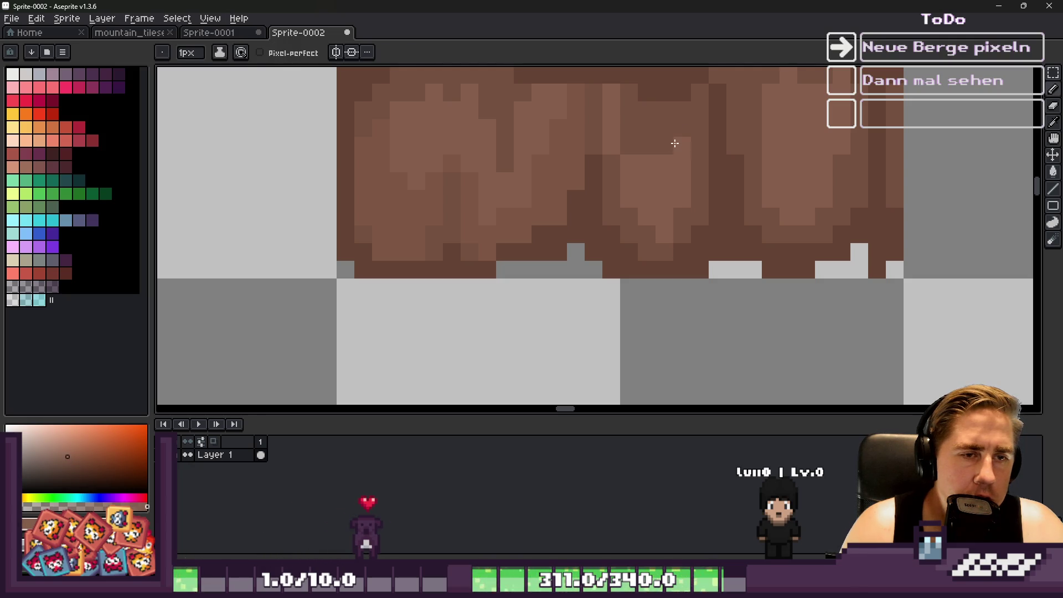
{"action": "left_click", "coordinate": [660, 118], "text": "alt"}
{"action": "left_click", "coordinate": [645, 137], "text": "alt"}
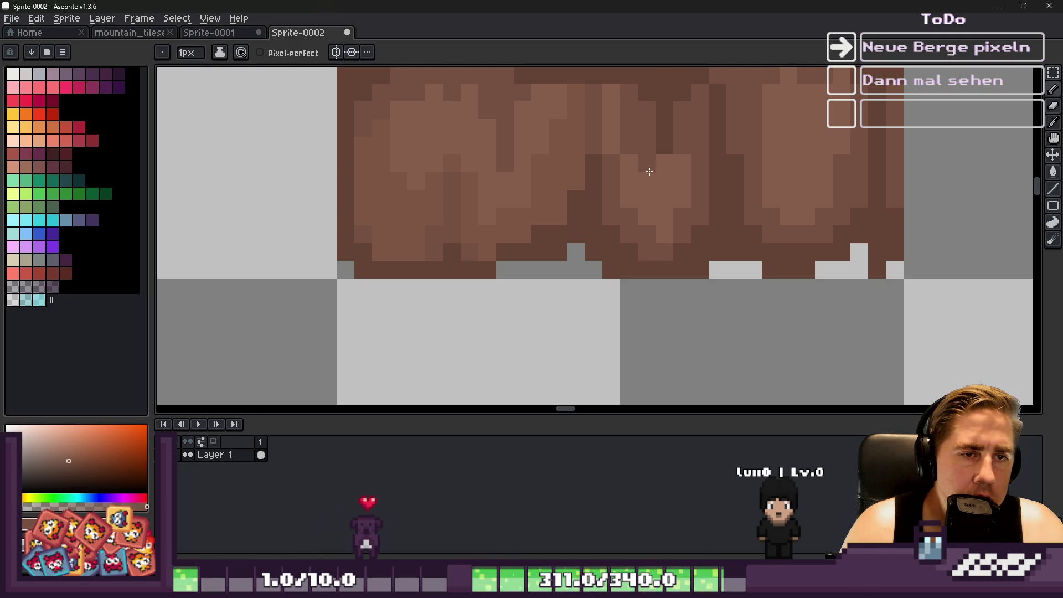
{"action": "scroll", "coordinate": [660, 199], "scroll_direction": "down", "scroll_amount": 3}
{"action": "scroll", "coordinate": [572, 199], "scroll_direction": "up", "scroll_amount": 4}
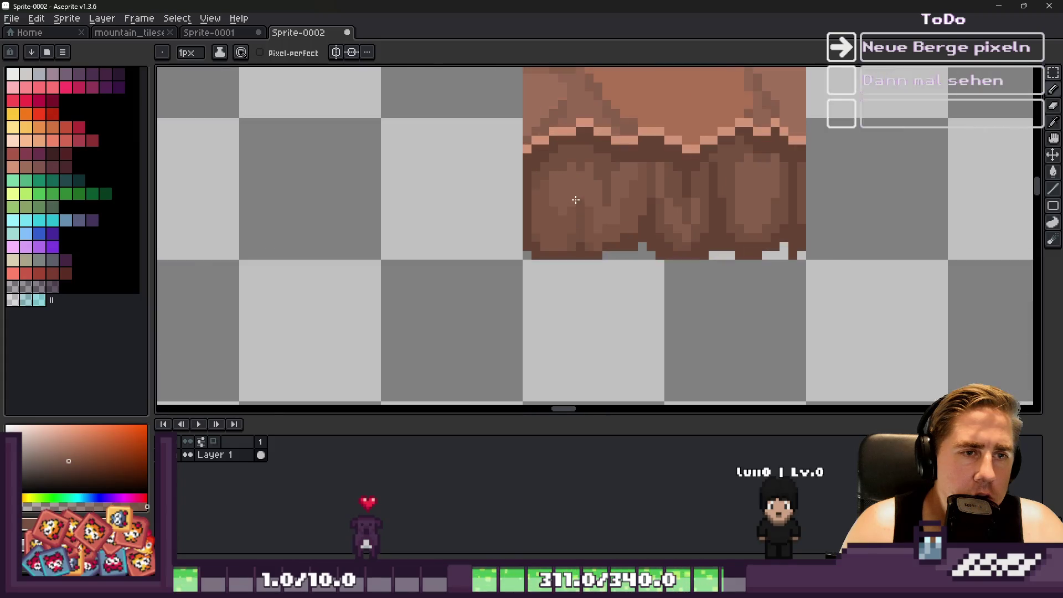
{"action": "scroll", "coordinate": [585, 172], "scroll_direction": "down", "scroll_amount": 3}
{"action": "scroll", "coordinate": [557, 174], "scroll_direction": "up", "scroll_amount": 3}
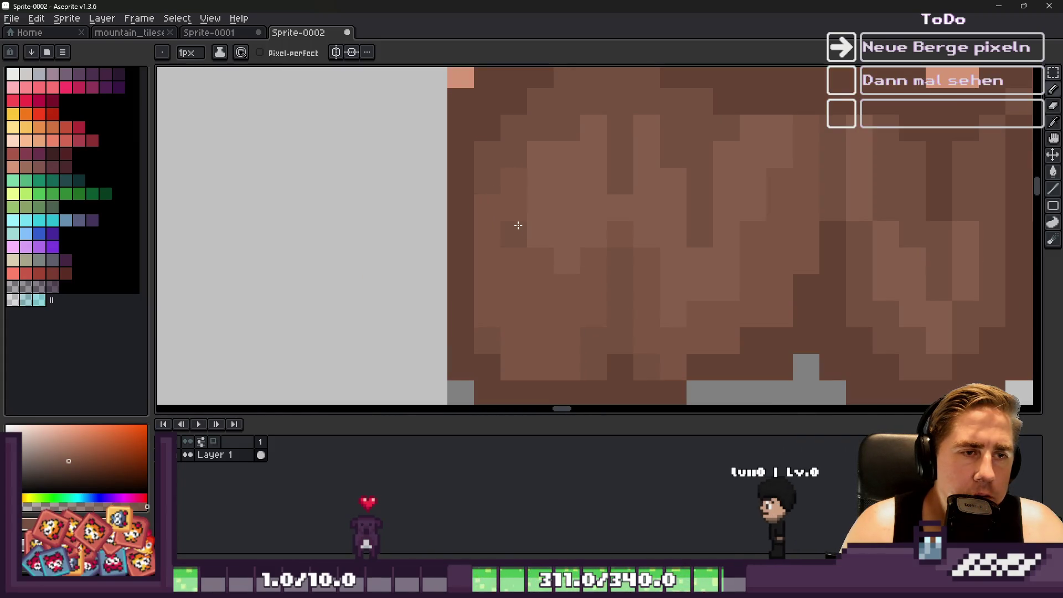
{"action": "scroll", "coordinate": [501, 245], "scroll_direction": "down", "scroll_amount": 3}
{"action": "scroll", "coordinate": [504, 233], "scroll_direction": "up", "scroll_amount": 3}
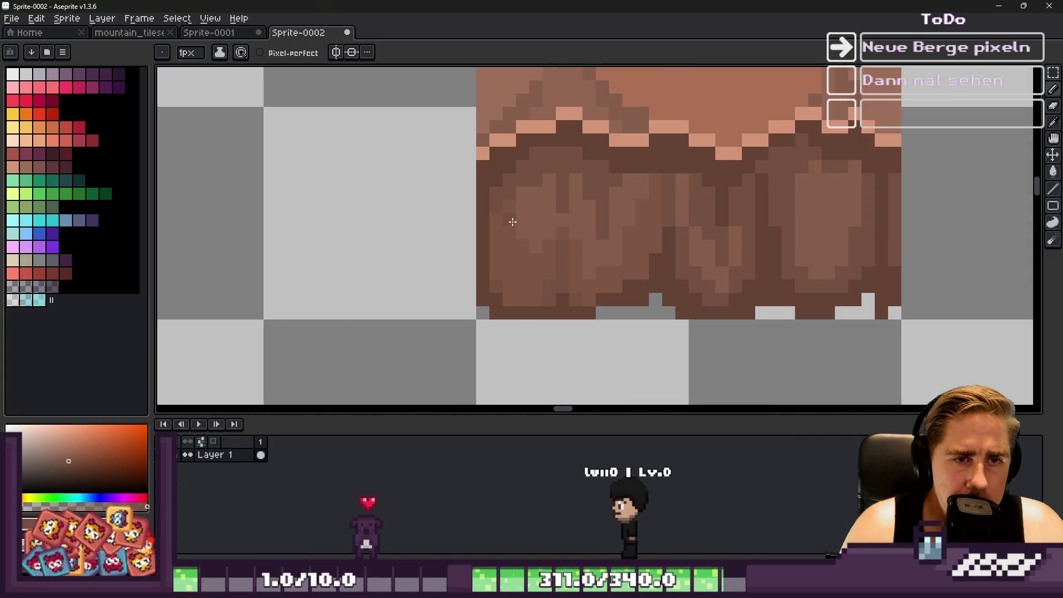
{"action": "key", "text": "g"}
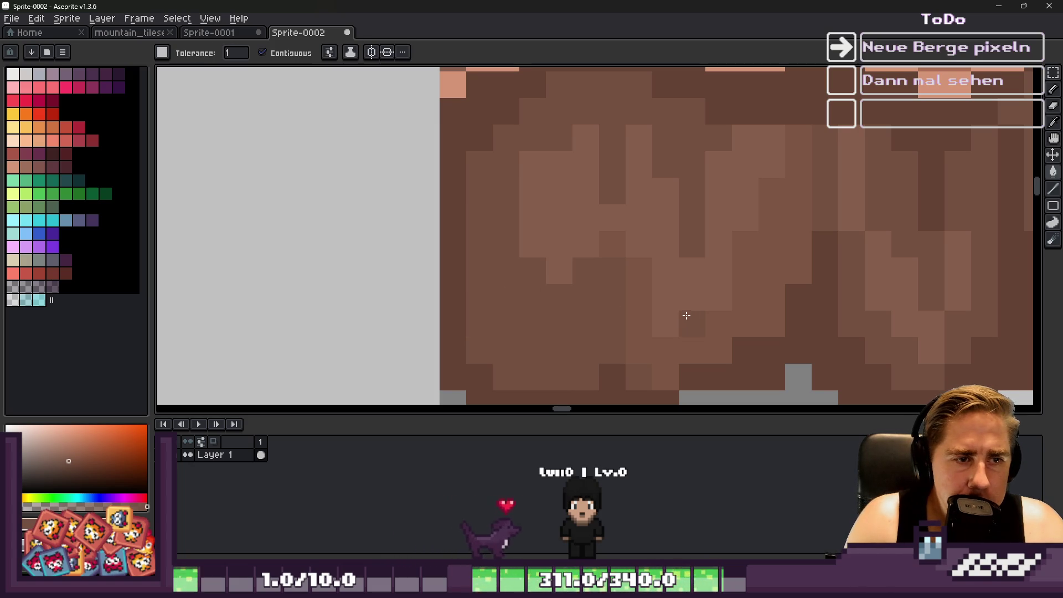
{"action": "scroll", "coordinate": [559, 271], "scroll_direction": "down", "scroll_amount": 3}
{"action": "scroll", "coordinate": [572, 233], "scroll_direction": "up", "scroll_amount": 3}
{"action": "scroll", "coordinate": [559, 243], "scroll_direction": "down", "scroll_amount": 3}
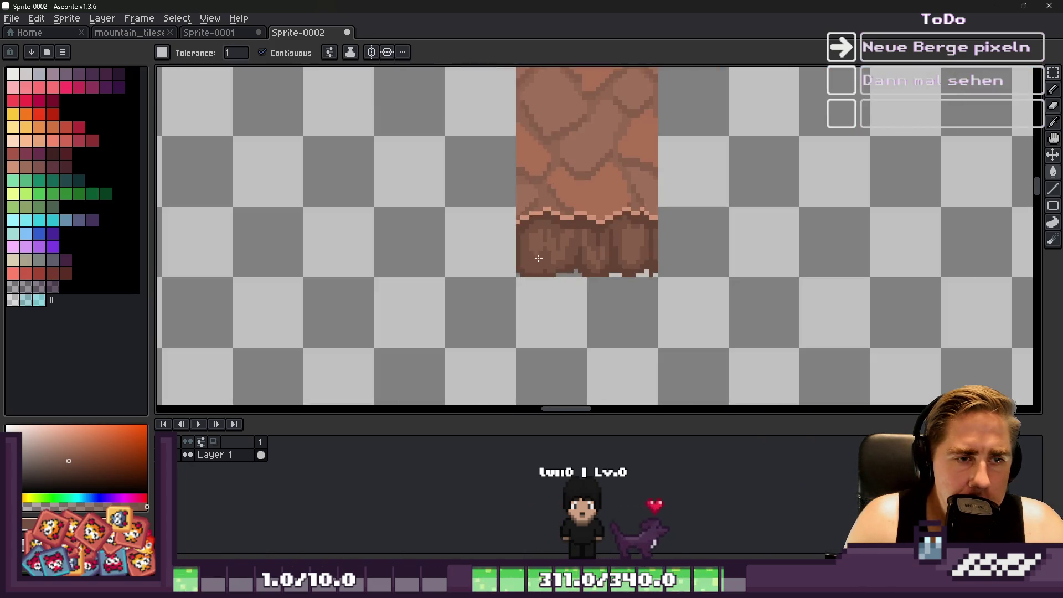
{"action": "key", "text": "b"}
{"action": "scroll", "coordinate": [551, 237], "scroll_direction": "up", "scroll_amount": 2}
{"action": "scroll", "coordinate": [550, 237], "scroll_direction": "up", "scroll_amount": 2}
{"action": "key", "text": "g"}
{"action": "key", "text": "b"}
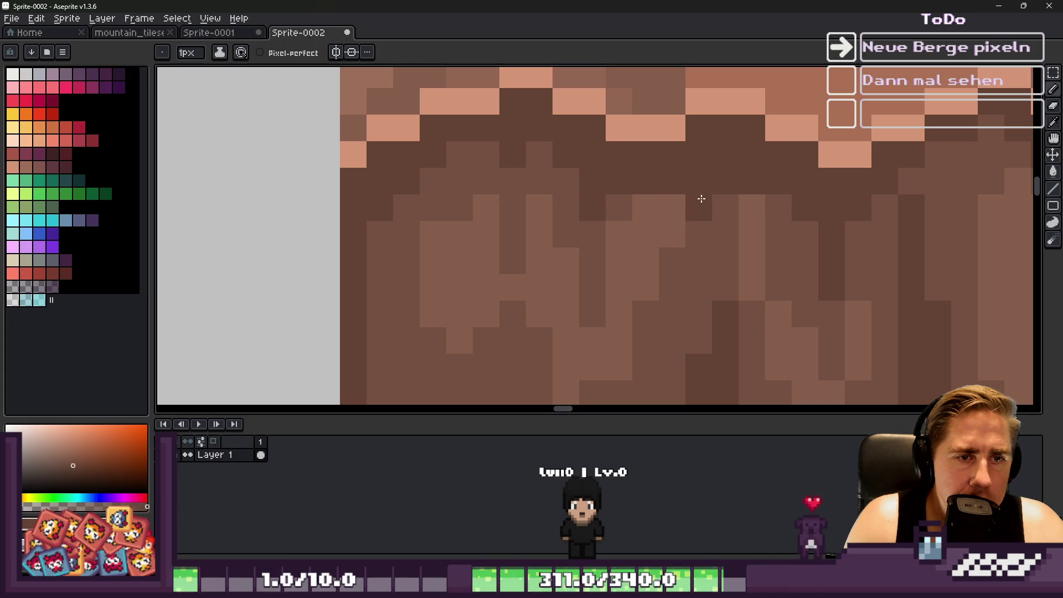
{"action": "left_click", "coordinate": [699, 234]}
{"action": "left_click", "coordinate": [671, 242], "text": "alt"}
{"action": "left_click_drag", "start_coordinate": [671, 242], "coordinate": [669, 195]}
Darken a two-pixel column and the left column of the bottom cliff band.
{"action": "scroll", "coordinate": [539, 199], "scroll_direction": "down", "scroll_amount": 10}
{"action": "scroll", "coordinate": [539, 199], "scroll_direction": "up", "scroll_amount": 1}
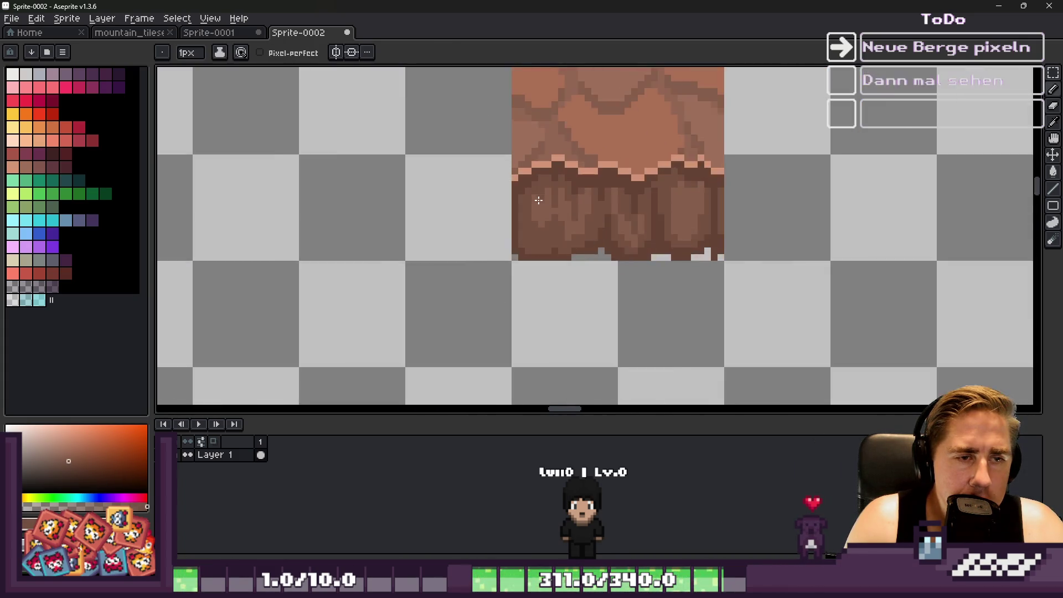
{"action": "scroll", "coordinate": [538, 200], "scroll_direction": "up", "scroll_amount": 3}
{"action": "left_click_drag", "start_coordinate": [592, 300], "coordinate": [593, 310]}
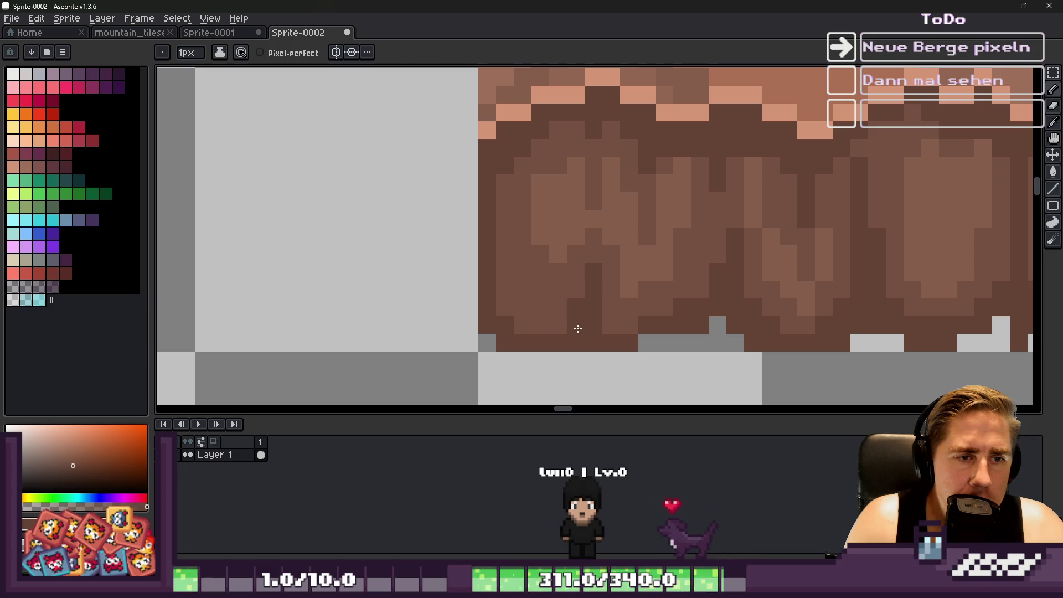
{"action": "mouse_move", "coordinate": [526, 315]}
{"action": "left_mouse_down"}
{"action": "mouse_move", "coordinate": [498, 261]}
{"action": "mouse_move", "coordinate": [514, 316]}
{"action": "left_mouse_up"}
{"action": "scroll", "coordinate": [515, 315], "scroll_direction": "down", "scroll_amount": 5}
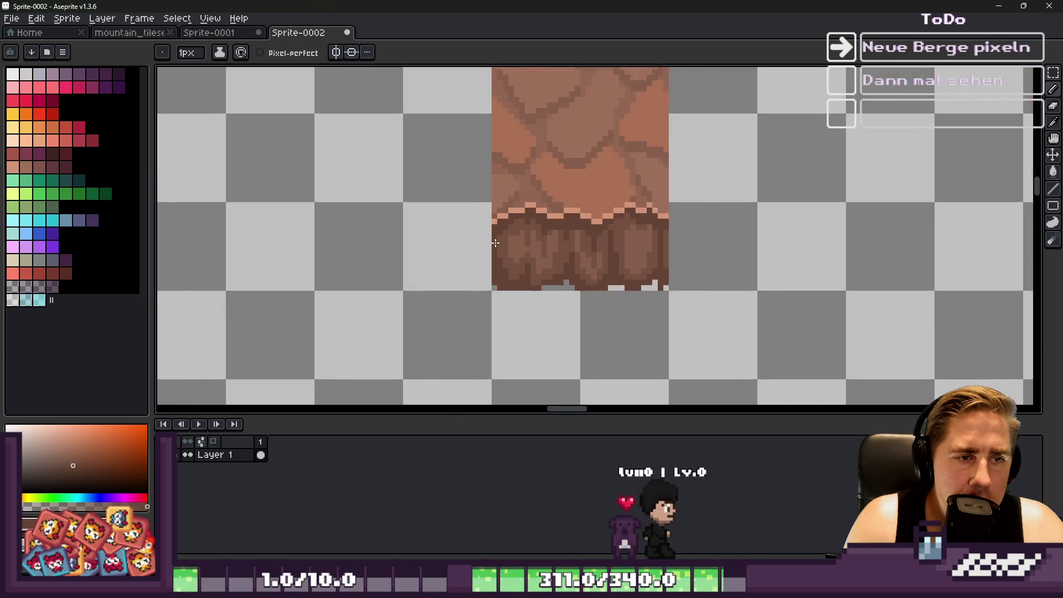
{"action": "scroll", "coordinate": [522, 238], "scroll_direction": "up", "scroll_amount": 5}
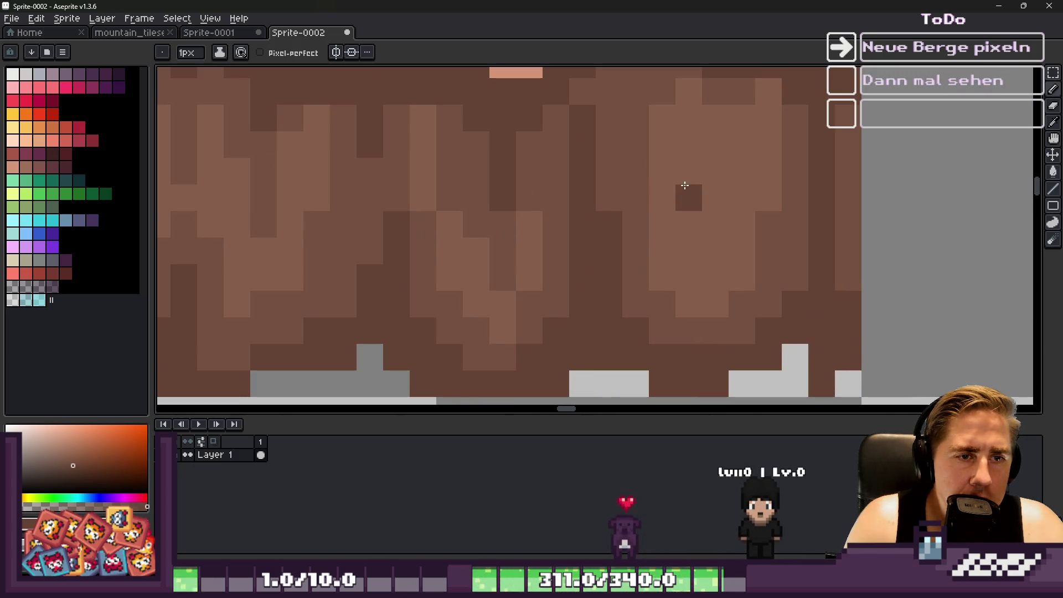
Add a darker three-pixel crack line and one lighter brown pixel to the rock face.
{"action": "left_click", "coordinate": [730, 100], "text": "alt"}
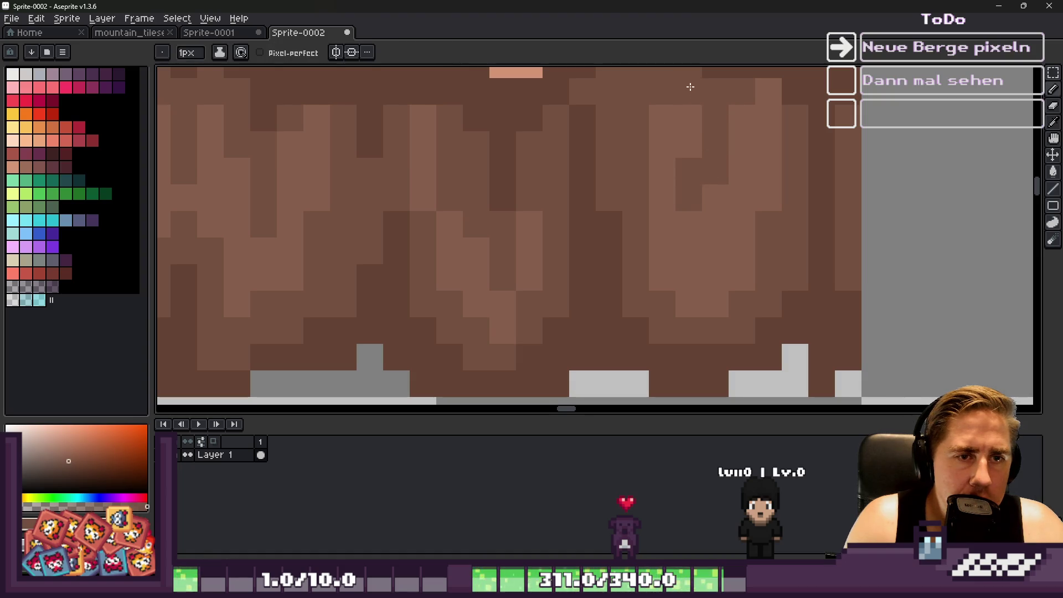
{"action": "scroll", "coordinate": [704, 209], "scroll_direction": "down", "scroll_amount": 6}
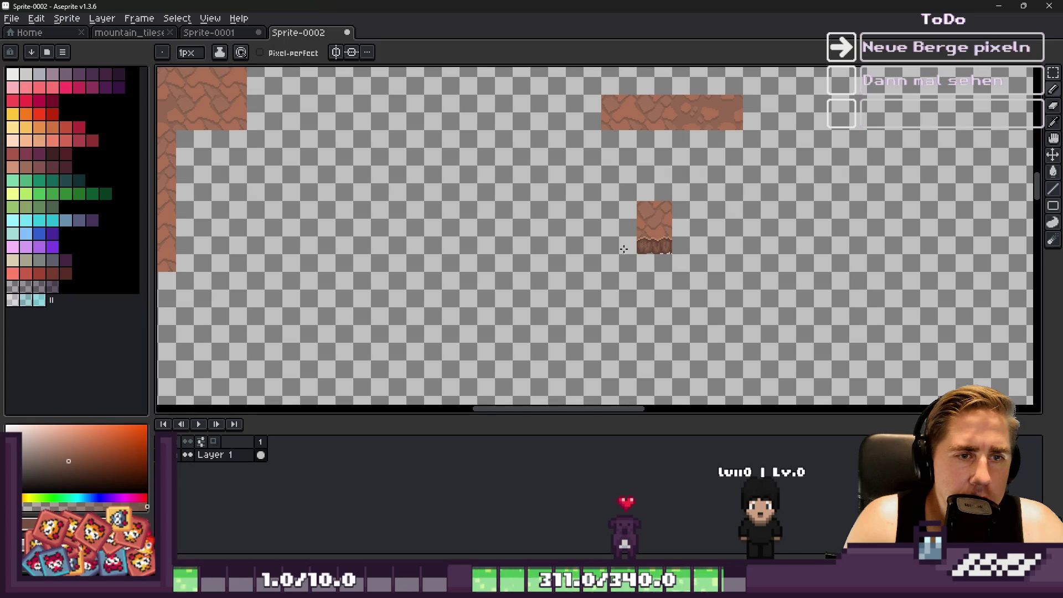
{"action": "scroll", "coordinate": [624, 249], "scroll_direction": "up", "scroll_amount": 5}
{"action": "left_click", "coordinate": [756, 230], "text": "alt"}
{"action": "left_click_drag", "start_coordinate": [760, 221], "coordinate": [765, 177]}
{"action": "scroll", "coordinate": [761, 174], "scroll_direction": "down", "scroll_amount": 5}
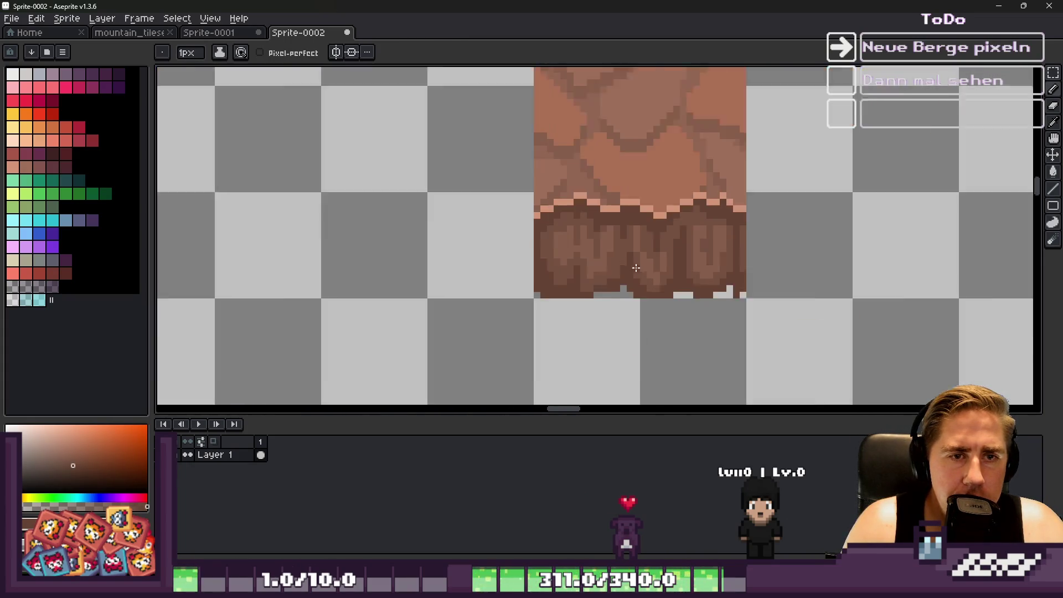
{"action": "scroll", "coordinate": [695, 206], "scroll_direction": "up", "scroll_amount": 5}
{"action": "left_click", "coordinate": [695, 207], "text": "alt"}
{"action": "left_click", "coordinate": [740, 197]}
{"action": "scroll", "coordinate": [613, 236], "scroll_direction": "down", "scroll_amount": 5}
{"action": "scroll", "coordinate": [612, 236], "scroll_direction": "up", "scroll_amount": 4}
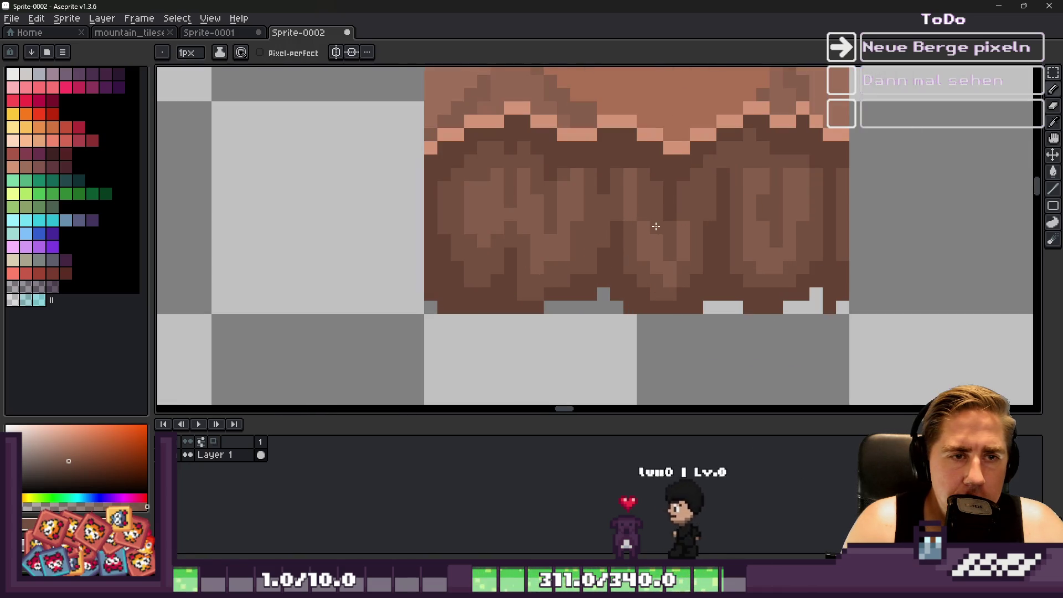
{"action": "scroll", "coordinate": [466, 266], "scroll_direction": "down", "scroll_amount": 5}
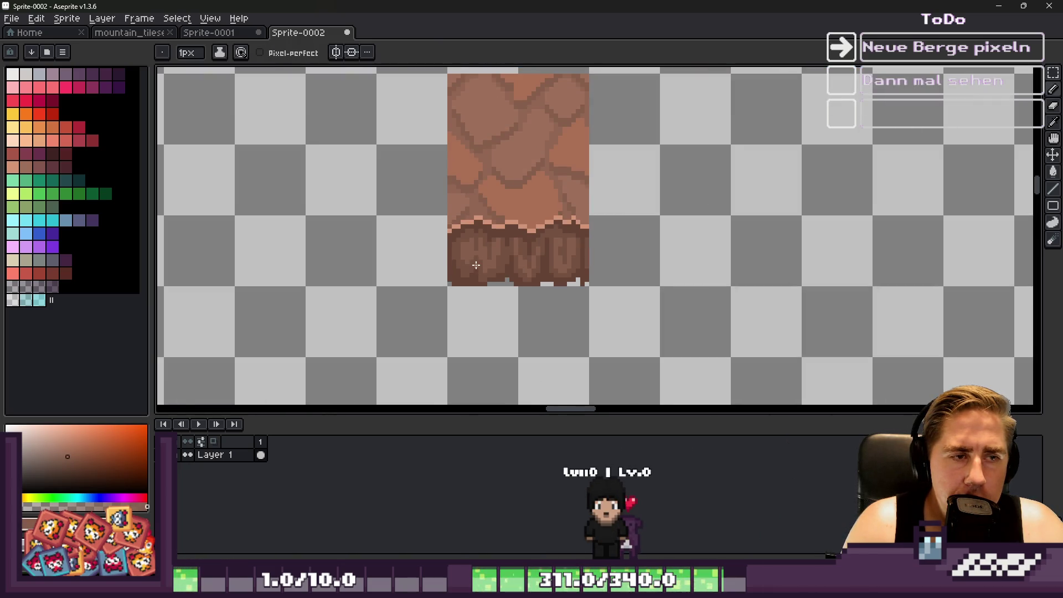
{"action": "scroll", "coordinate": [476, 265], "scroll_direction": "down", "scroll_amount": 2}
{"action": "key", "text": "m"}
{"action": "scroll", "coordinate": [484, 244], "scroll_direction": "up", "scroll_amount": 3}
Place copies of the cliff band and the upper rock beside the original tile.
{"action": "mouse_move", "coordinate": [499, 260]}
{"action": "left_mouse_down"}
{"action": "mouse_move", "coordinate": [498, 273]}
{"action": "mouse_move", "coordinate": [683, 296]}
{"action": "mouse_move", "coordinate": [670, 299]}
{"action": "left_mouse_up"}
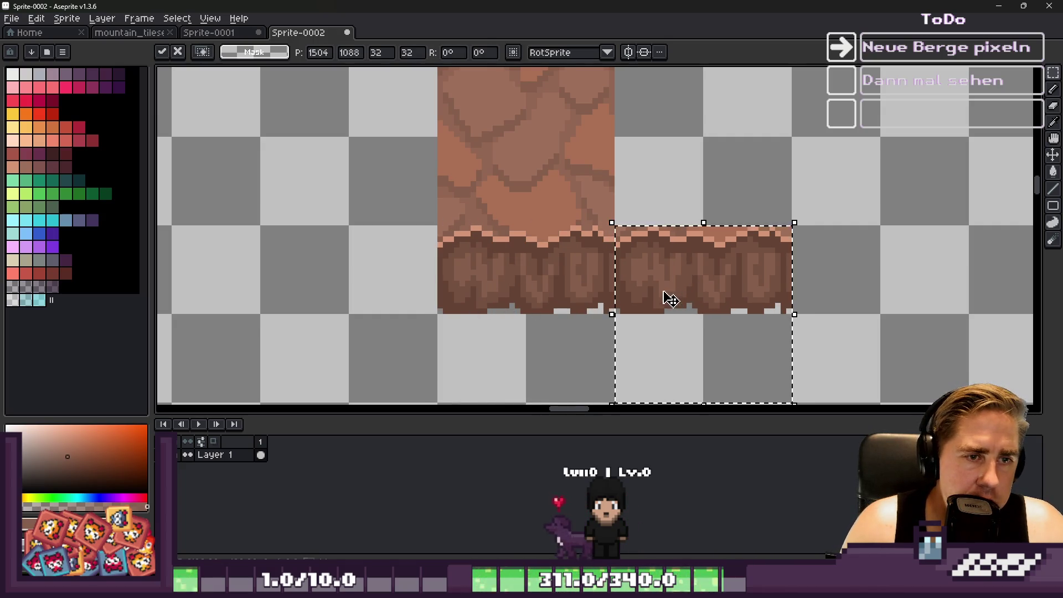
{"action": "key", "text": "Return"}
{"action": "scroll", "coordinate": [578, 275], "scroll_direction": "down", "scroll_amount": 3}
{"action": "scroll", "coordinate": [541, 209], "scroll_direction": "up", "scroll_amount": 2}
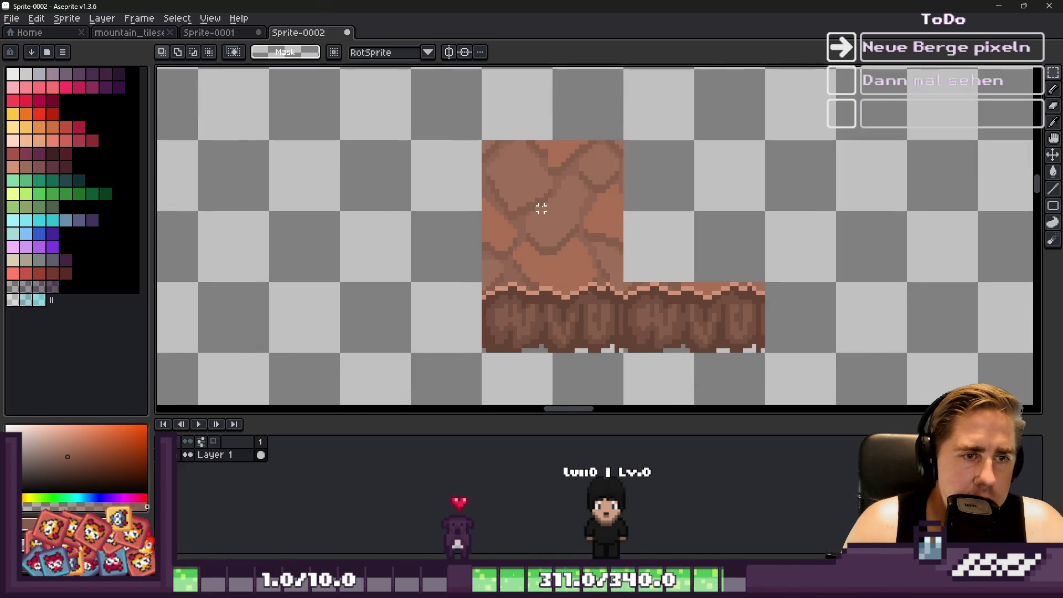
{"action": "mouse_move", "coordinate": [539, 213]}
{"action": "left_mouse_down"}
{"action": "mouse_move", "coordinate": [636, 207]}
{"action": "mouse_move", "coordinate": [688, 221]}
{"action": "mouse_move", "coordinate": [676, 221]}
{"action": "left_mouse_up"}
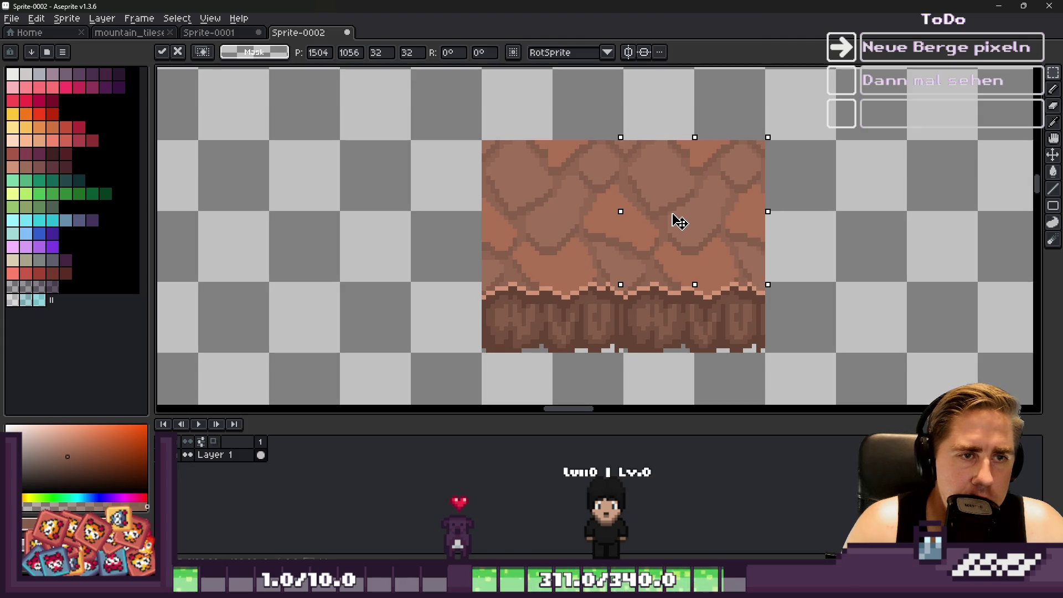
{"action": "key", "text": "Return"}
Drop the cliff piece over the left section and paste another cliff copy beside it.
{"action": "scroll", "coordinate": [585, 263], "scroll_direction": "down", "scroll_amount": 2}
{"action": "scroll", "coordinate": [570, 216], "scroll_direction": "up", "scroll_amount": 3}
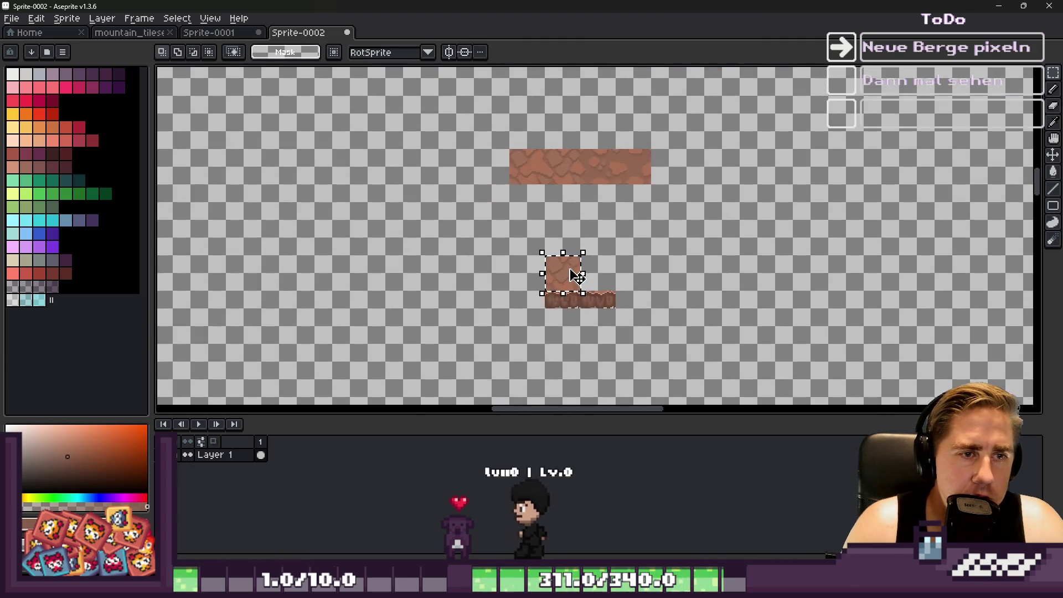
{"action": "scroll", "coordinate": [443, 188], "scroll_direction": "down", "scroll_amount": 2}
{"action": "scroll", "coordinate": [554, 249], "scroll_direction": "down", "scroll_amount": 2}
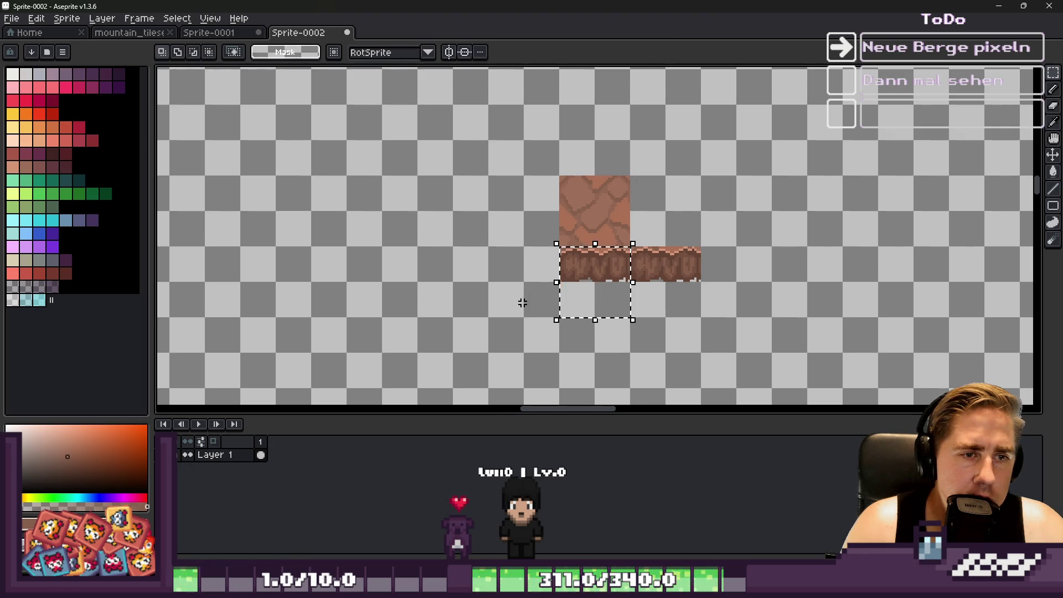
{"action": "scroll", "coordinate": [522, 303], "scroll_direction": "up", "scroll_amount": 3}
{"action": "scroll", "coordinate": [522, 293], "scroll_direction": "down", "scroll_amount": 2}
{"action": "scroll", "coordinate": [524, 290], "scroll_direction": "up", "scroll_amount": 3}
{"action": "mouse_move", "coordinate": [680, 222]}
{"action": "left_mouse_down"}
{"action": "mouse_move", "coordinate": [540, 282]}
{"action": "mouse_move", "coordinate": [505, 254]}
{"action": "left_mouse_up"}
{"action": "key", "text": "Return"}
{"action": "key", "text": "ctrl+v"}
{"action": "mouse_move", "coordinate": [664, 205]}
{"action": "left_mouse_down"}
{"action": "mouse_move", "coordinate": [671, 277]}
{"action": "mouse_move", "coordinate": [672, 259]}
{"action": "mouse_move", "coordinate": [657, 261]}
{"action": "left_mouse_up"}
{"action": "key", "text": "Return"}
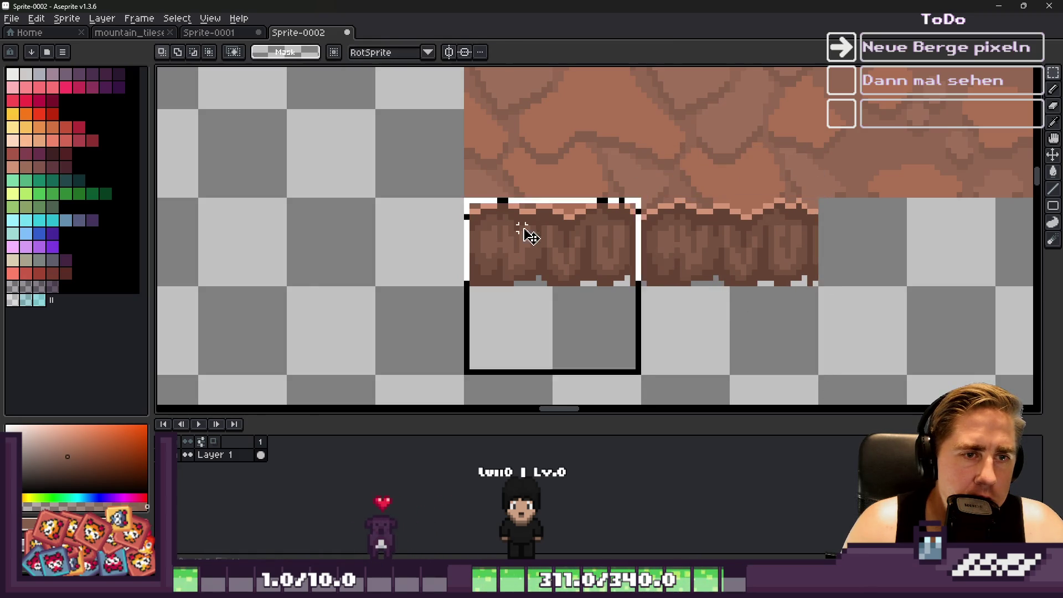
Copy both cliff tiles 64 px further right to widen the strip.
{"action": "left_click", "coordinate": [695, 244], "text": "shift"}
{"action": "left_click", "coordinate": [498, 258]}
{"action": "scroll", "coordinate": [496, 259], "scroll_direction": "down", "scroll_amount": 1}
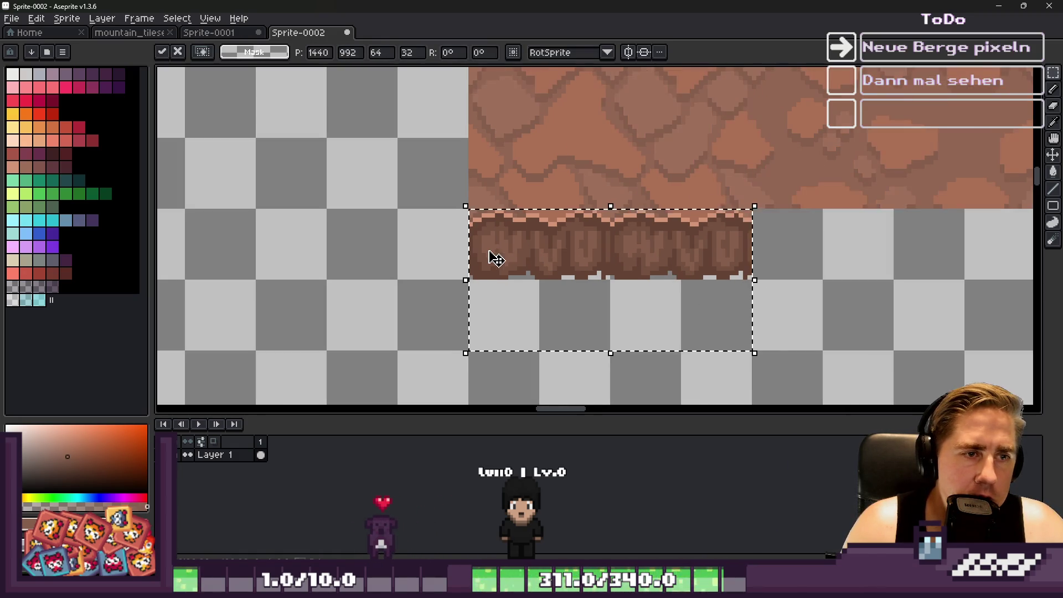
{"action": "left_click_drag", "start_coordinate": [496, 258], "coordinate": [825, 280]}
{"action": "scroll", "coordinate": [819, 249], "scroll_direction": "up", "scroll_amount": 2}
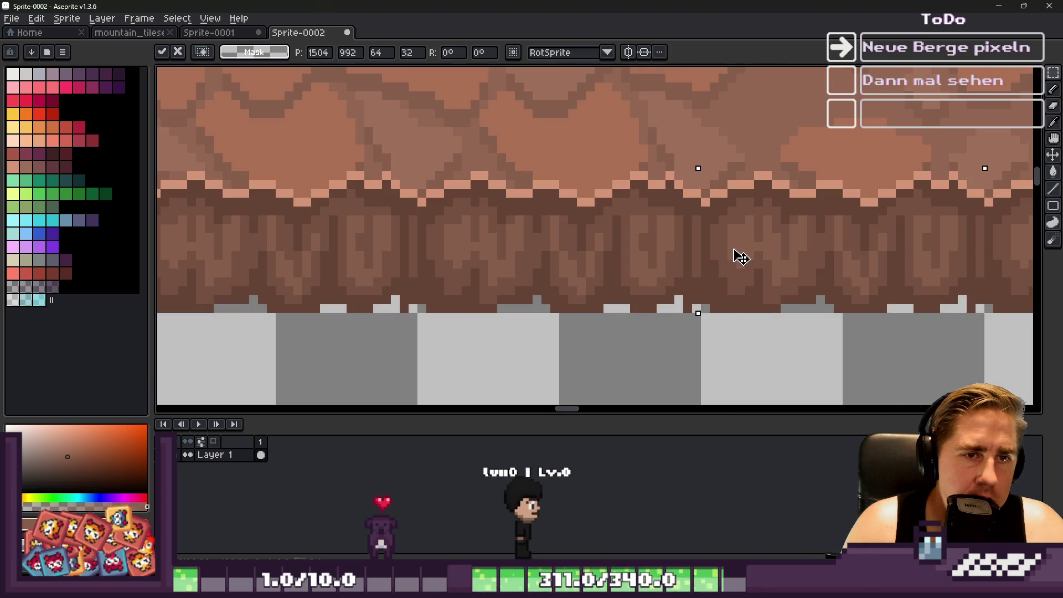
{"action": "scroll", "coordinate": [403, 268], "scroll_direction": "down", "scroll_amount": 2}
{"action": "scroll", "coordinate": [801, 260], "scroll_direction": "up", "scroll_amount": 2}
{"action": "scroll", "coordinate": [795, 261], "scroll_direction": "down", "scroll_amount": 2}
{"action": "key", "text": "b"}
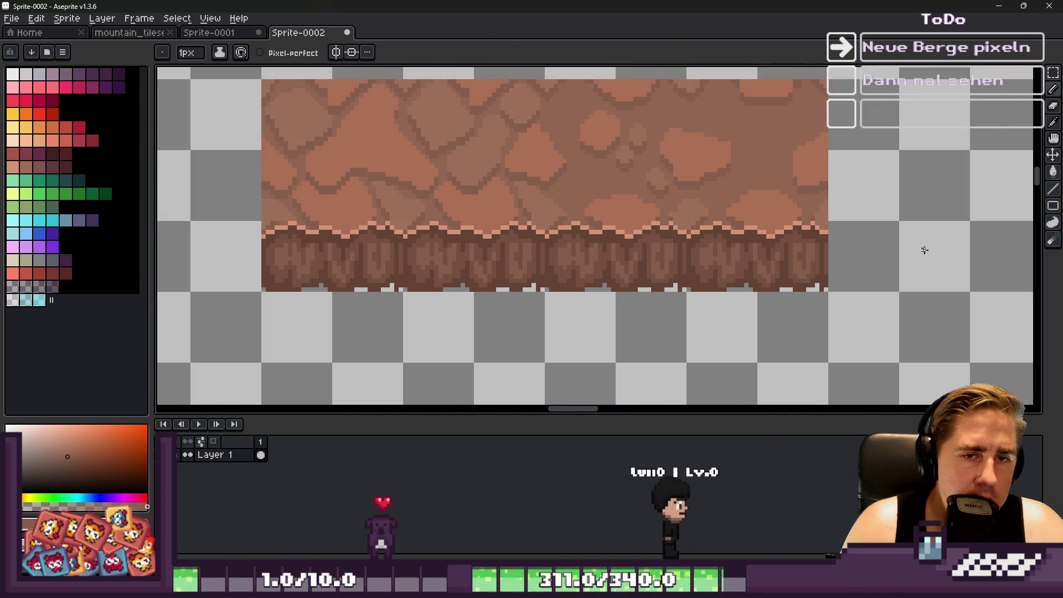
{"action": "scroll", "coordinate": [808, 246], "scroll_direction": "up", "scroll_amount": 1}
{"action": "scroll", "coordinate": [774, 249], "scroll_direction": "down", "scroll_amount": 1}
{"action": "scroll", "coordinate": [774, 249], "scroll_direction": "down", "scroll_amount": 1}
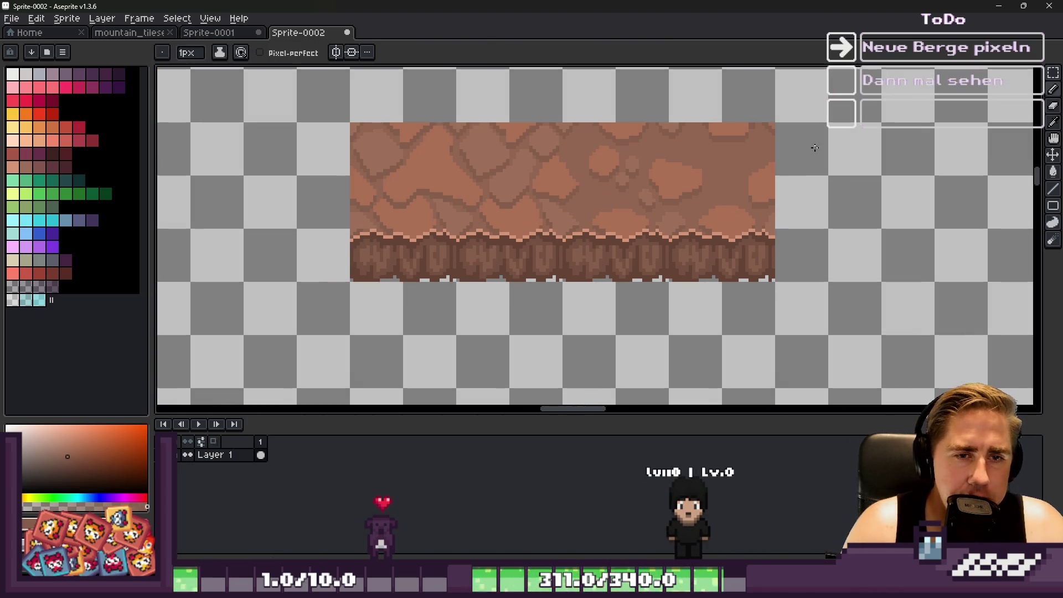
Zoom into the strip's right end and extend its edge upward in the sampled brown.
{"action": "scroll", "coordinate": [791, 176], "scroll_direction": "up", "scroll_amount": 2}
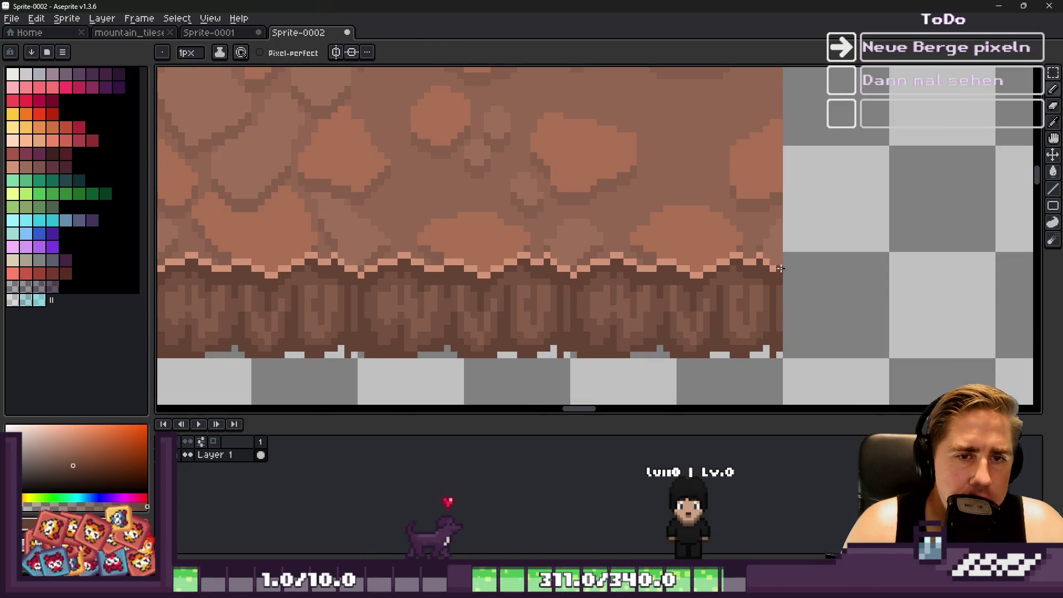
{"action": "scroll", "coordinate": [780, 268], "scroll_direction": "down", "scroll_amount": 2}
{"action": "scroll", "coordinate": [777, 266], "scroll_direction": "up", "scroll_amount": 2}
{"action": "scroll", "coordinate": [654, 188], "scroll_direction": "down", "scroll_amount": 1}
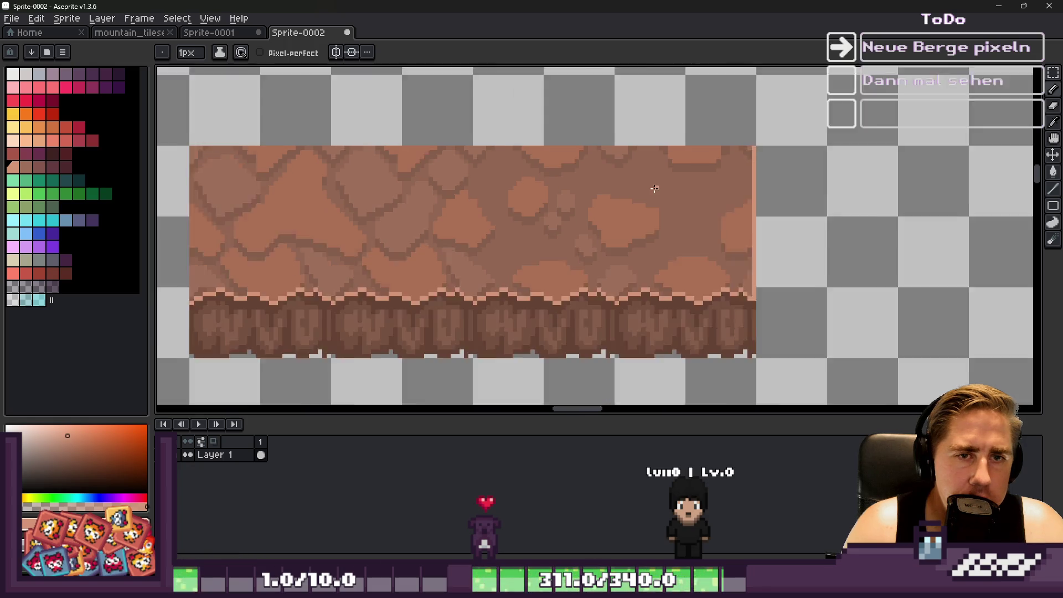
{"action": "scroll", "coordinate": [655, 188], "scroll_direction": "down", "scroll_amount": 1}
{"action": "scroll", "coordinate": [773, 232], "scroll_direction": "up", "scroll_amount": 1}
{"action": "scroll", "coordinate": [733, 289], "scroll_direction": "up", "scroll_amount": 1}
{"action": "scroll", "coordinate": [703, 298], "scroll_direction": "up", "scroll_amount": 2}
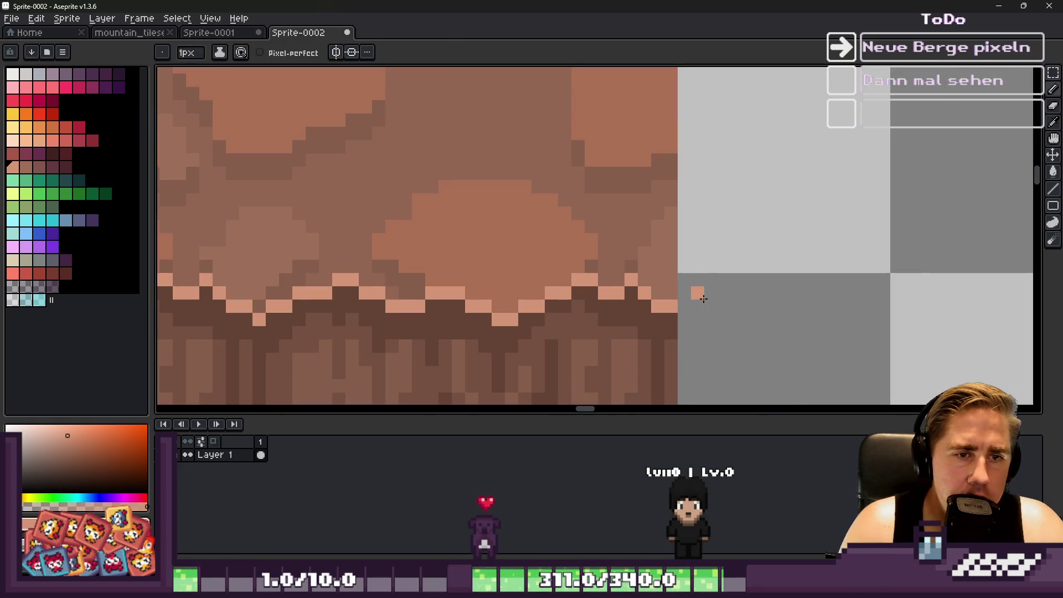
{"action": "key", "text": "alt"}
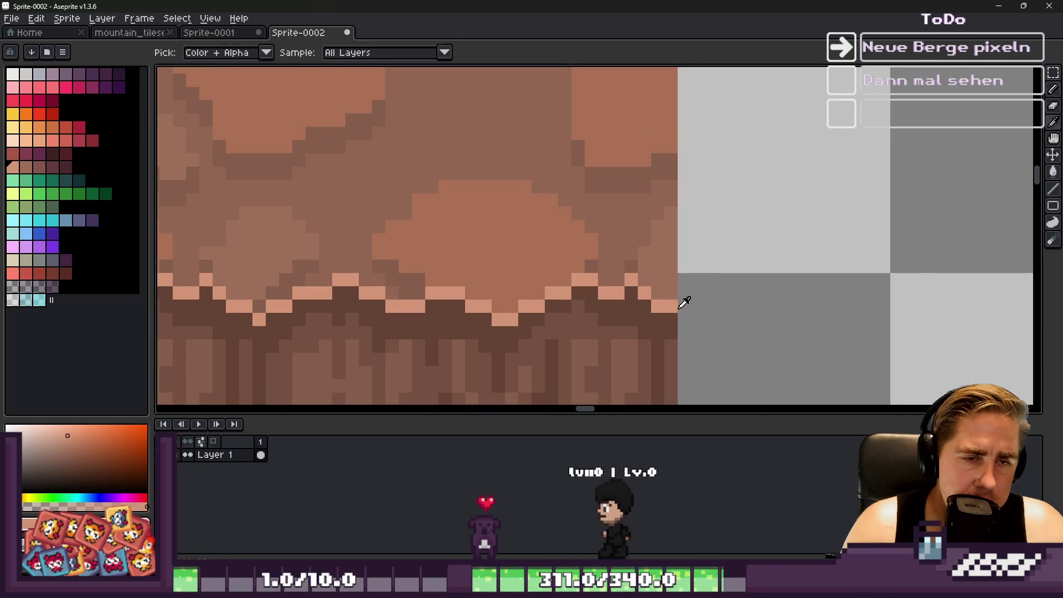
{"action": "left_click", "coordinate": [684, 302], "text": "alt"}
{"action": "mouse_move", "coordinate": [684, 285]}
{"action": "left_mouse_down"}
{"action": "mouse_move", "coordinate": [694, 222]}
{"action": "mouse_move", "coordinate": [684, 248]}
{"action": "left_mouse_up"}
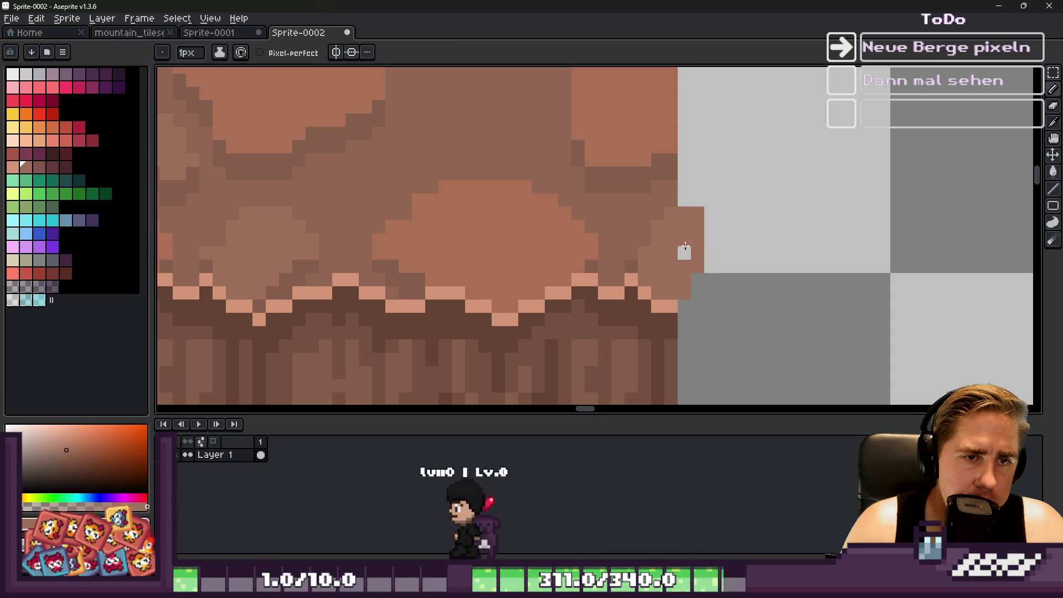
Draw a vertical brown line beside the right edge and fill the cliff-edge gaps dark brown.
{"action": "scroll", "coordinate": [685, 247], "scroll_direction": "down", "scroll_amount": 3}
{"action": "scroll", "coordinate": [676, 255], "scroll_direction": "up", "scroll_amount": 2}
{"action": "scroll", "coordinate": [664, 266], "scroll_direction": "down", "scroll_amount": 2}
{"action": "scroll", "coordinate": [660, 271], "scroll_direction": "up", "scroll_amount": 2}
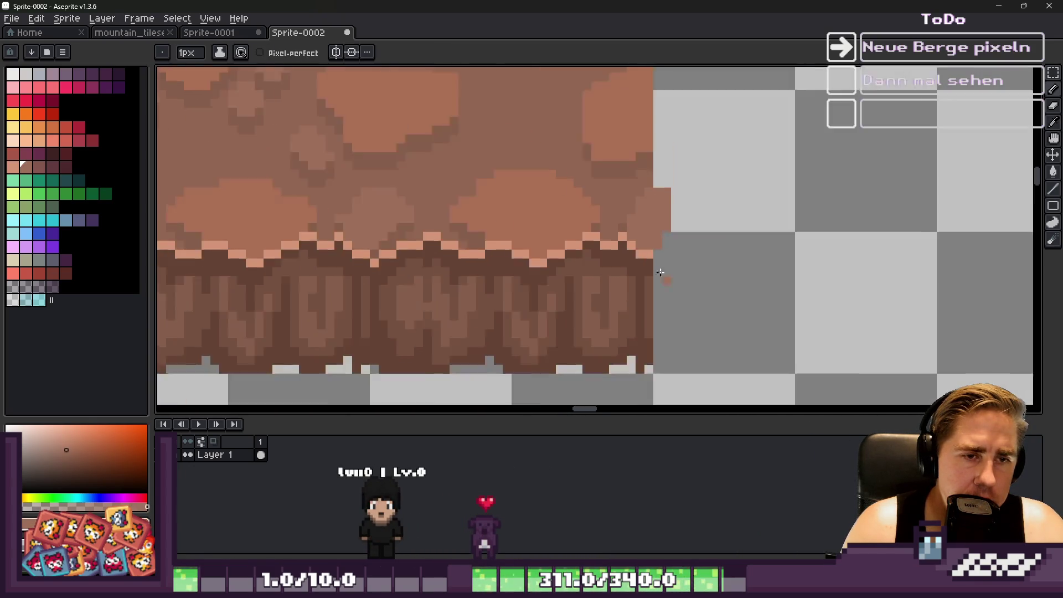
{"action": "scroll", "coordinate": [660, 272], "scroll_direction": "up", "scroll_amount": 1}
{"action": "left_click", "coordinate": [653, 231], "text": "alt"}
{"action": "scroll", "coordinate": [656, 224], "scroll_direction": "down", "scroll_amount": 1}
{"action": "scroll", "coordinate": [660, 217], "scroll_direction": "up", "scroll_amount": 1}
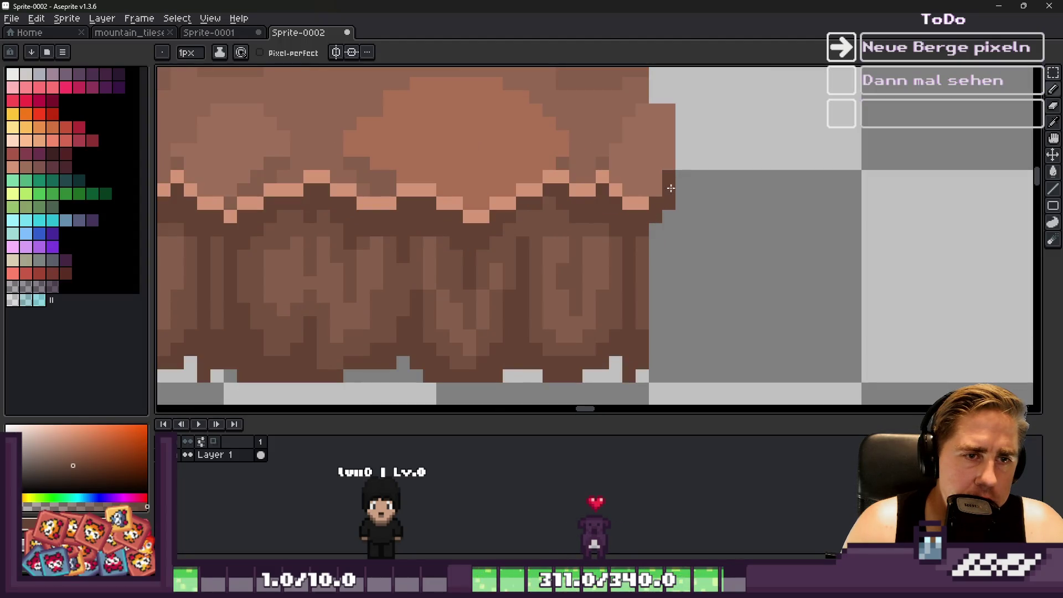
{"action": "left_click", "coordinate": [645, 247], "text": "alt"}
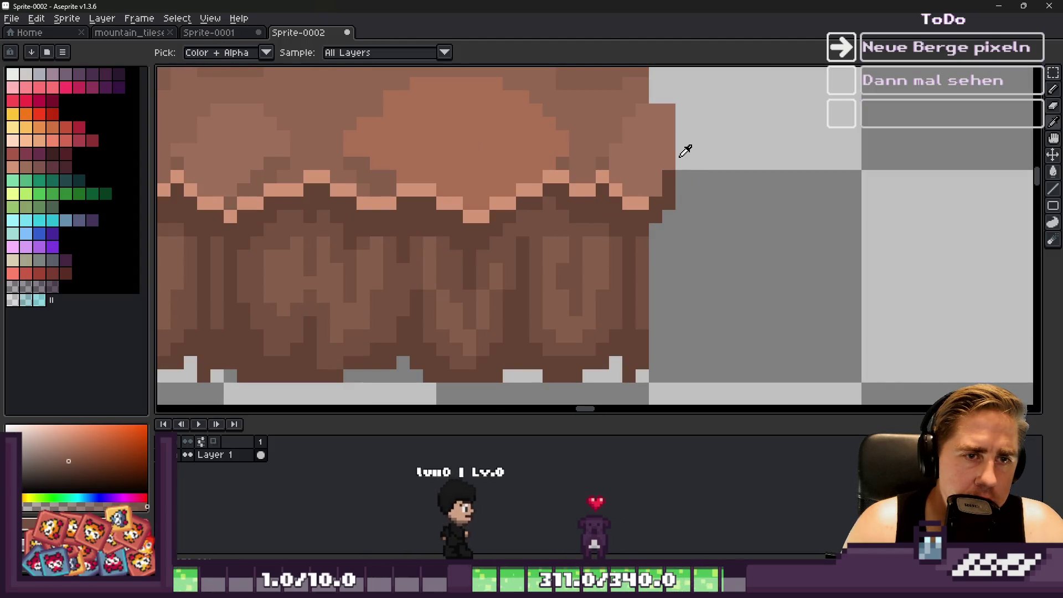
{"action": "left_click_drag", "start_coordinate": [695, 145], "coordinate": [694, 370]}
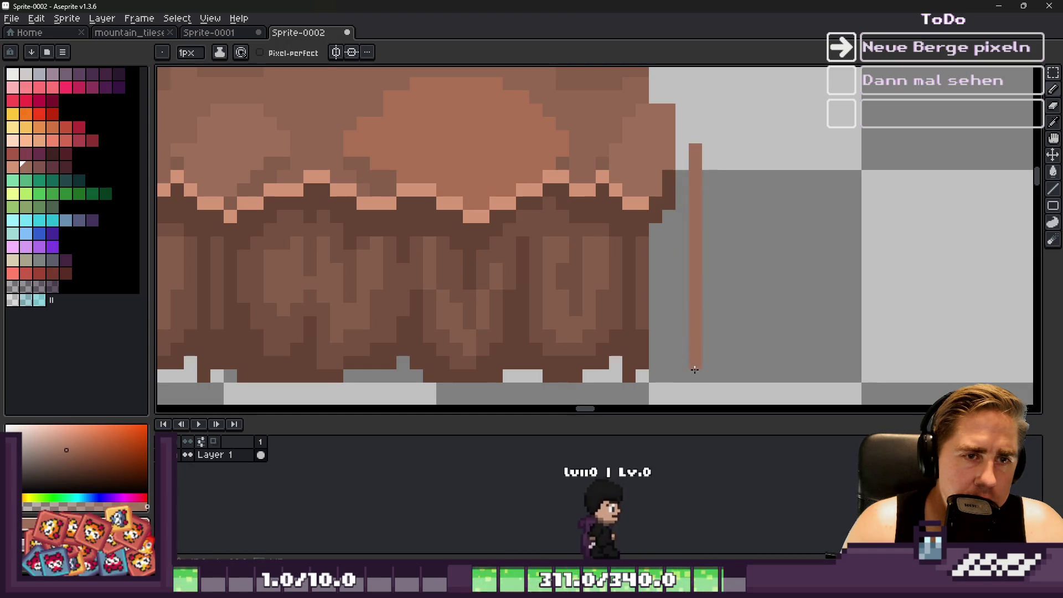
{"action": "scroll", "coordinate": [640, 255], "scroll_direction": "up", "scroll_amount": 1}
{"action": "left_click", "coordinate": [662, 312], "text": "alt"}
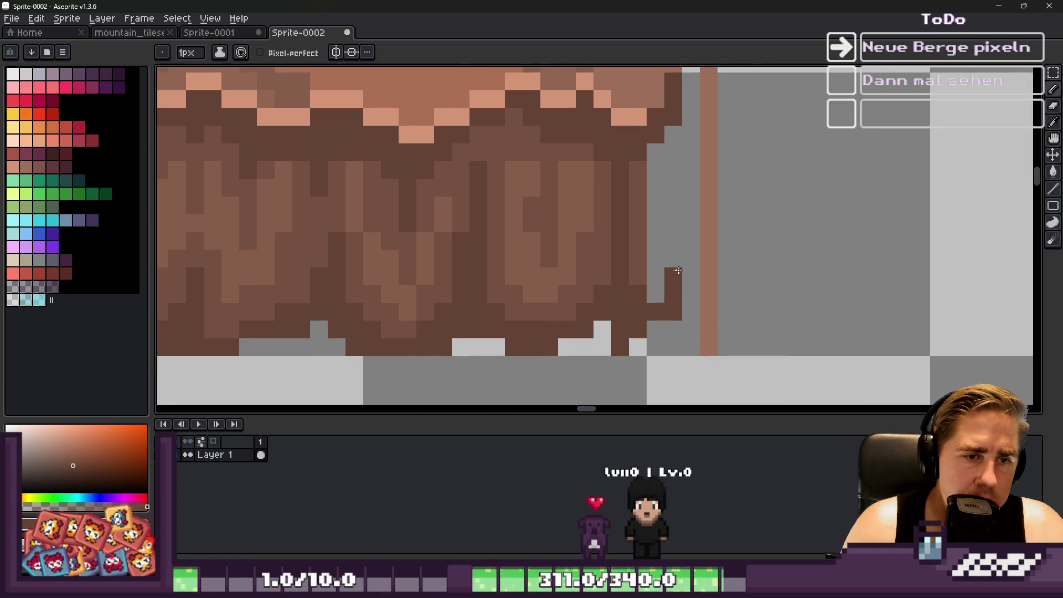
{"action": "left_click", "coordinate": [645, 227], "text": "alt"}
{"action": "left_click", "coordinate": [651, 283]}
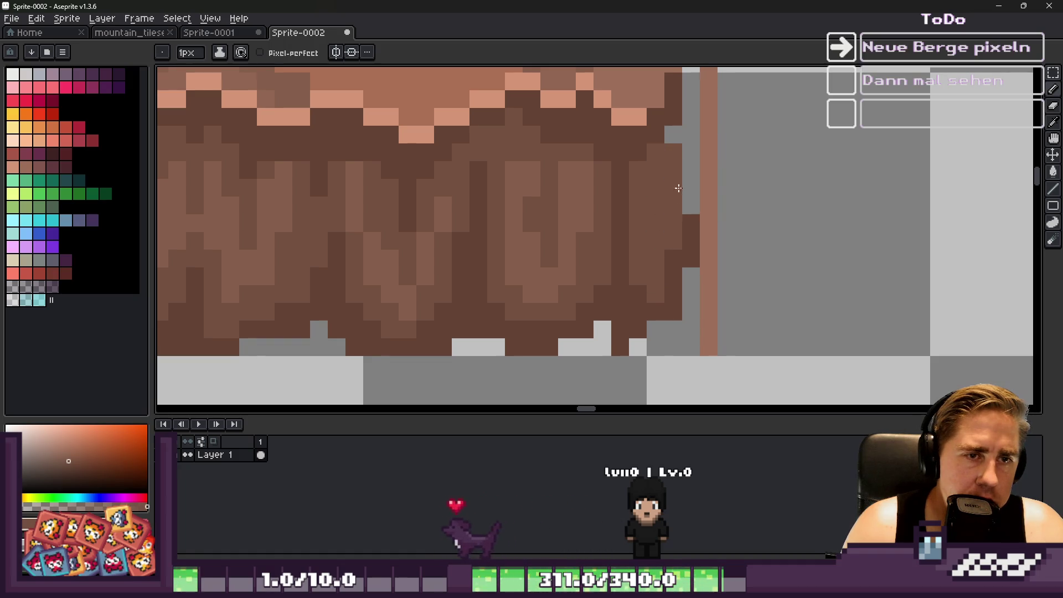
Add a light peach highlight column up the right edge, with a peach pixel at the top.
{"action": "scroll", "coordinate": [629, 218], "scroll_direction": "down", "scroll_amount": 1}
{"action": "left_click", "coordinate": [622, 203], "text": "alt"}
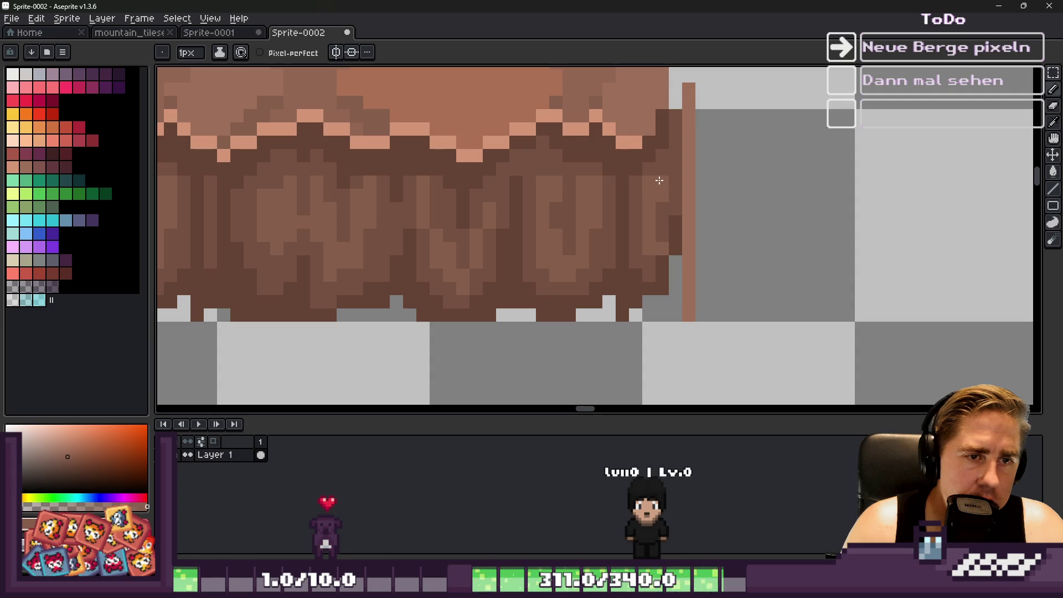
{"action": "scroll", "coordinate": [663, 194], "scroll_direction": "down", "scroll_amount": 2}
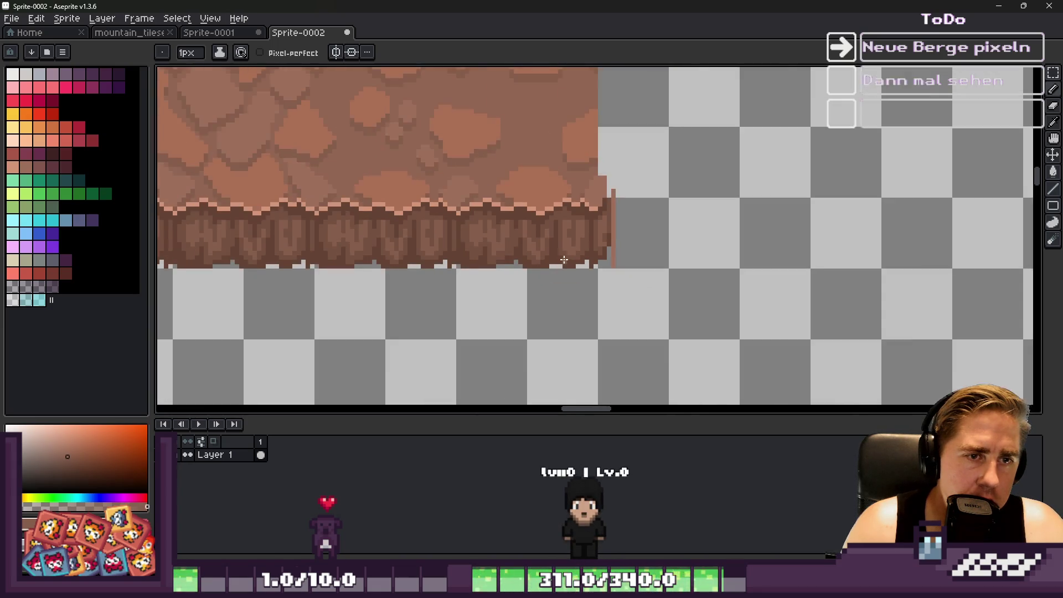
{"action": "scroll", "coordinate": [666, 216], "scroll_direction": "up", "scroll_amount": 3}
{"action": "left_click", "coordinate": [668, 205], "text": "alt"}
{"action": "scroll", "coordinate": [668, 180], "scroll_direction": "down", "scroll_amount": 5}
{"action": "scroll", "coordinate": [580, 187], "scroll_direction": "up", "scroll_amount": 2}
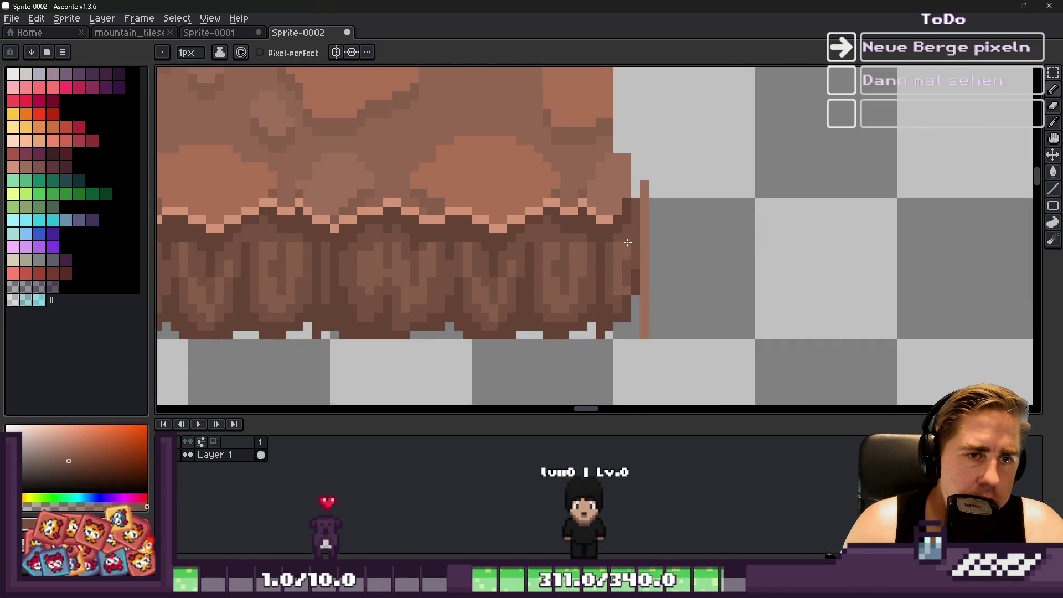
{"action": "scroll", "coordinate": [583, 221], "scroll_direction": "up", "scroll_amount": 2}
{"action": "left_click", "coordinate": [602, 246], "text": "alt"}
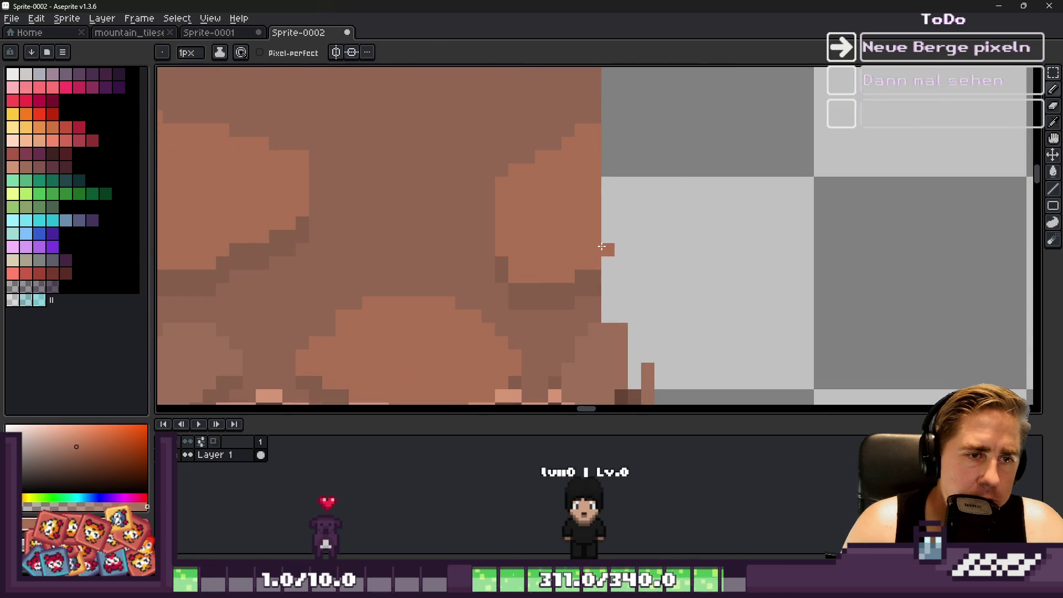
{"action": "scroll", "coordinate": [606, 147], "scroll_direction": "down", "scroll_amount": 3}
{"action": "scroll", "coordinate": [586, 249], "scroll_direction": "up", "scroll_amount": 3}
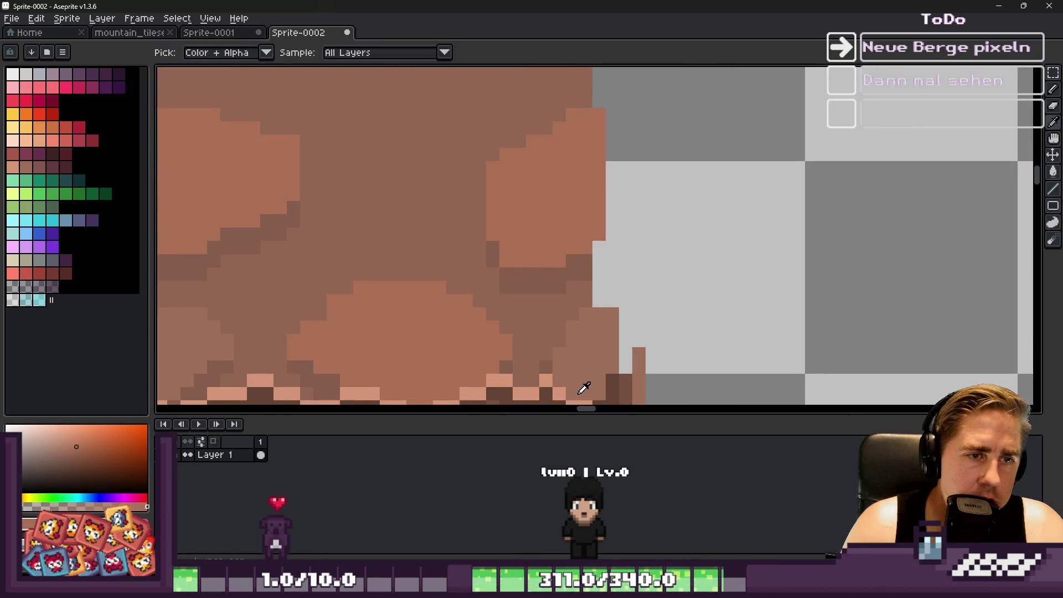
{"action": "scroll", "coordinate": [579, 358], "scroll_direction": "down", "scroll_amount": 3}
{"action": "scroll", "coordinate": [593, 330], "scroll_direction": "up", "scroll_amount": 3}
{"action": "left_click", "coordinate": [609, 328], "text": "alt"}
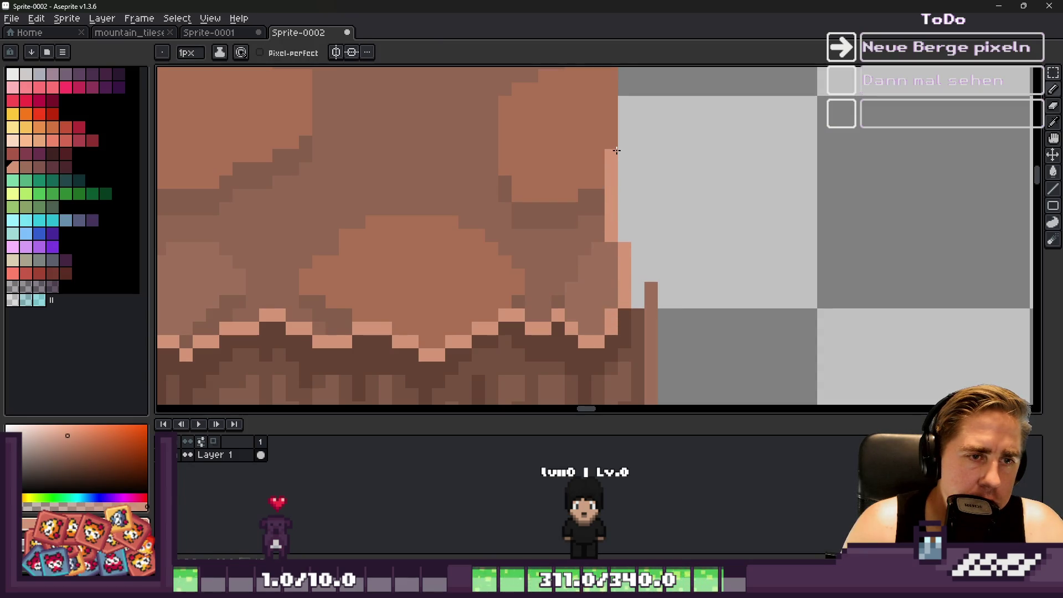
{"action": "scroll", "coordinate": [621, 156], "scroll_direction": "down", "scroll_amount": 3}
{"action": "scroll", "coordinate": [621, 101], "scroll_direction": "up", "scroll_amount": 3}
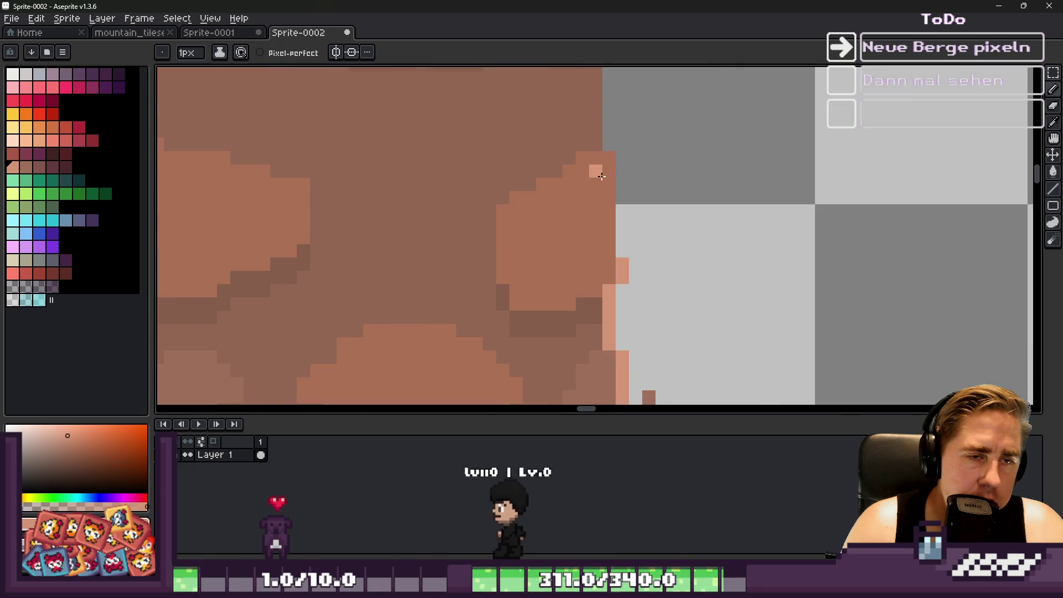
{"action": "left_click", "coordinate": [621, 171], "text": "shift"}
{"action": "key", "text": "ctrl+z"}
{"action": "left_click", "coordinate": [609, 171], "text": "shift"}
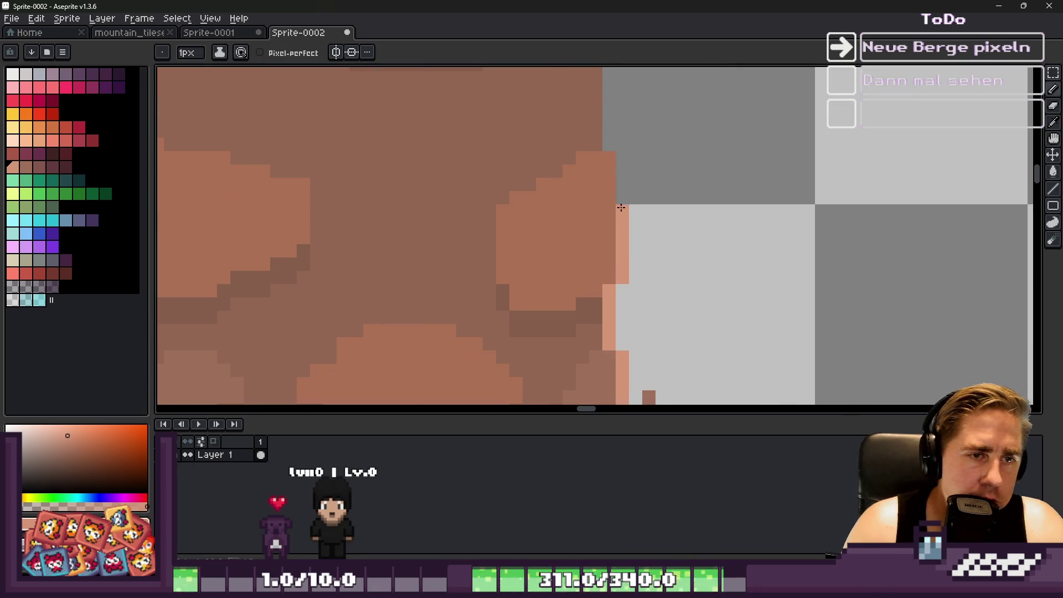
{"action": "scroll", "coordinate": [606, 156], "scroll_direction": "down", "scroll_amount": 3}
{"action": "scroll", "coordinate": [591, 206], "scroll_direction": "up", "scroll_amount": 3}
{"action": "left_click", "coordinate": [589, 201]}
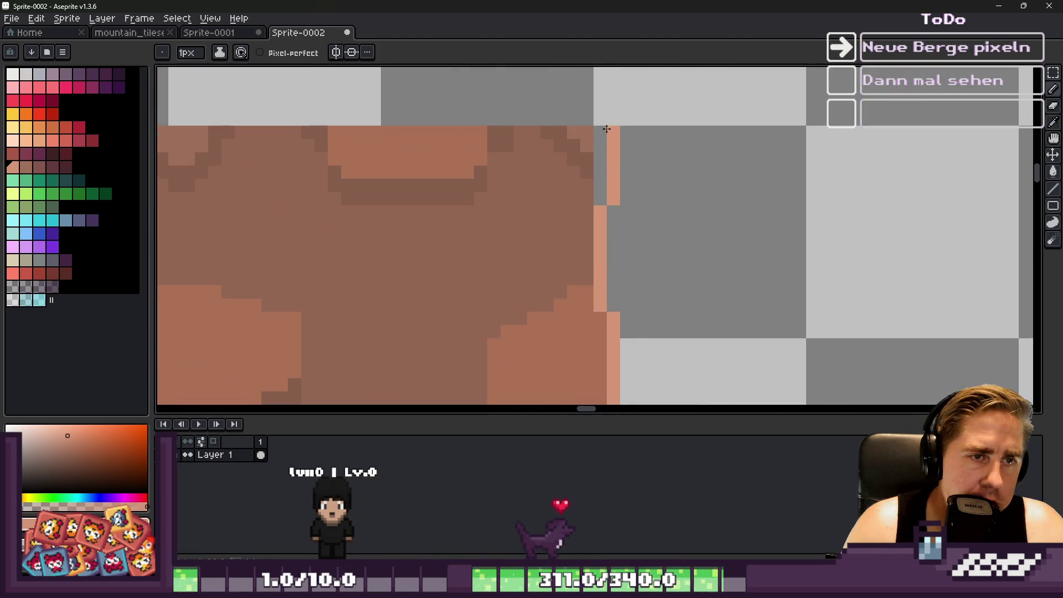
Fill the remaining gaps along the right edge with brown and run a brown line up it.
{"action": "scroll", "coordinate": [602, 128], "scroll_direction": "down", "scroll_amount": 3}
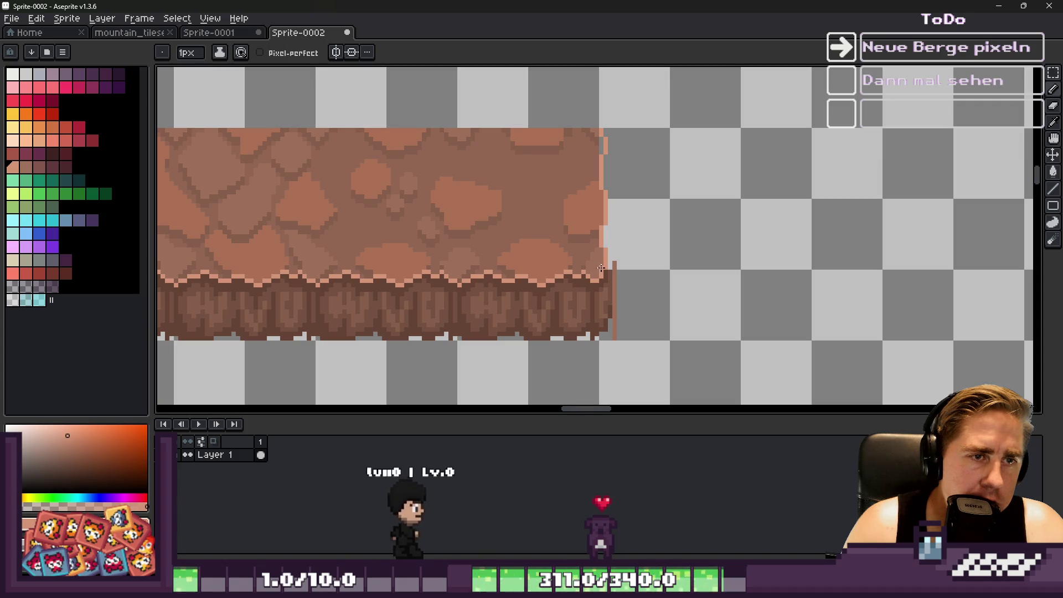
{"action": "scroll", "coordinate": [608, 214], "scroll_direction": "up", "scroll_amount": 3}
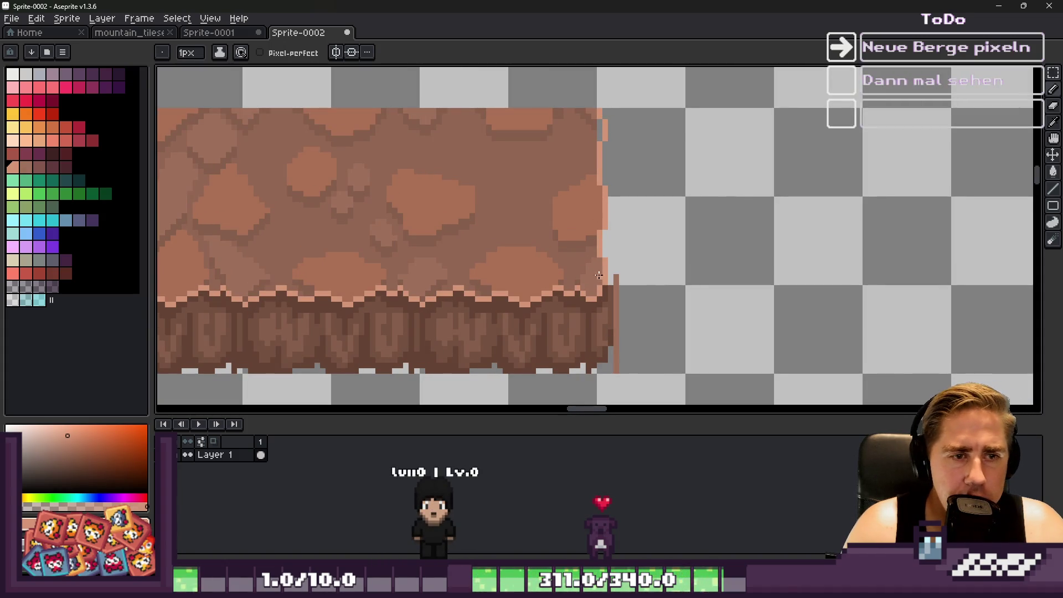
{"action": "scroll", "coordinate": [597, 111], "scroll_direction": "up", "scroll_amount": 3}
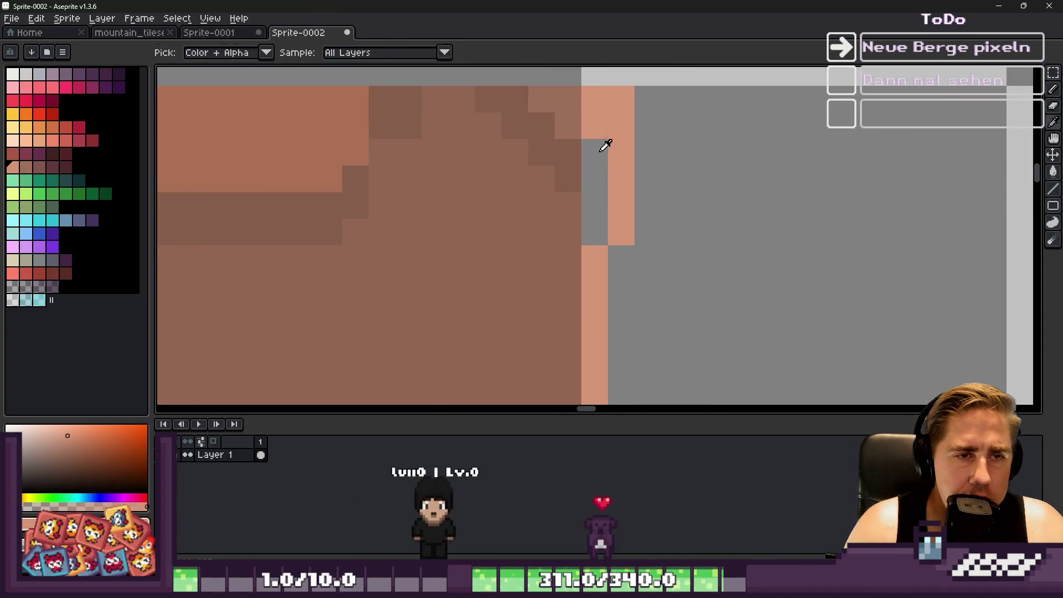
{"action": "left_click_drag", "start_coordinate": [599, 90], "coordinate": [595, 128]}
{"action": "left_click", "coordinate": [576, 105], "text": "alt"}
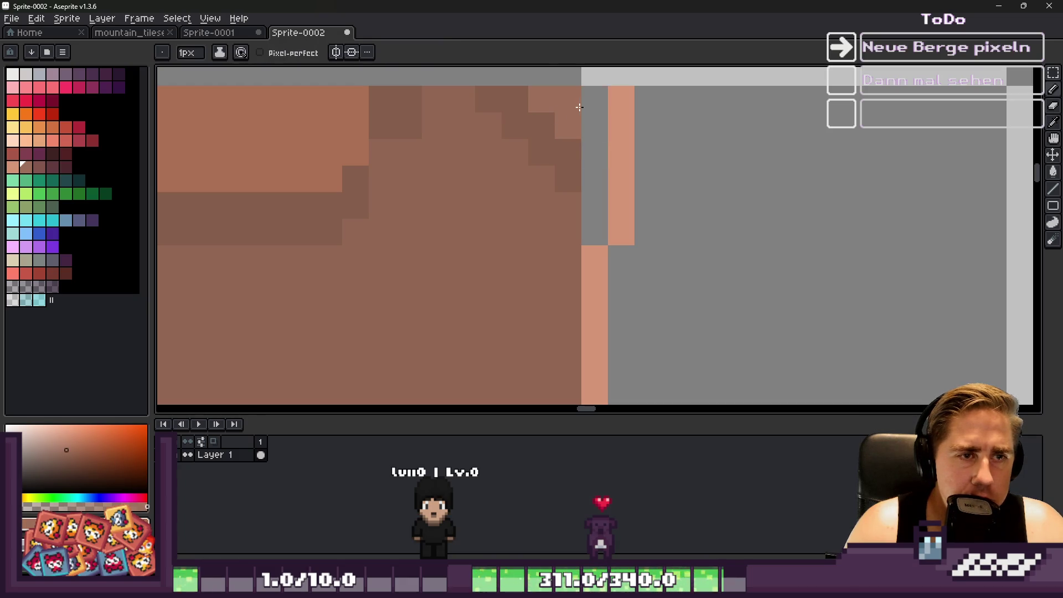
{"action": "left_click", "coordinate": [587, 161]}
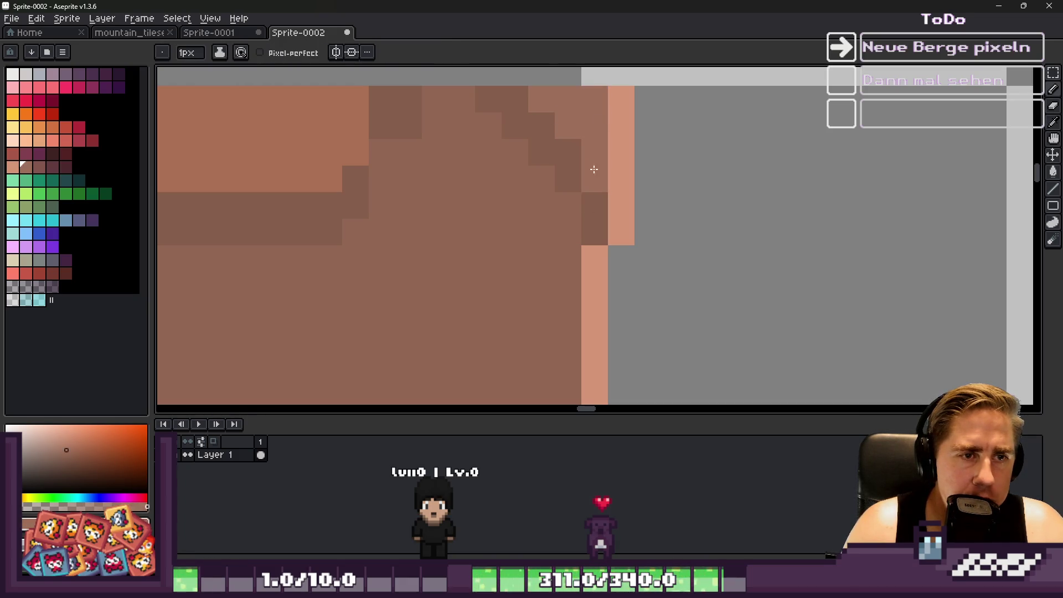
{"action": "scroll", "coordinate": [594, 168], "scroll_direction": "down", "scroll_amount": 3}
{"action": "scroll", "coordinate": [597, 311], "scroll_direction": "up", "scroll_amount": 2}
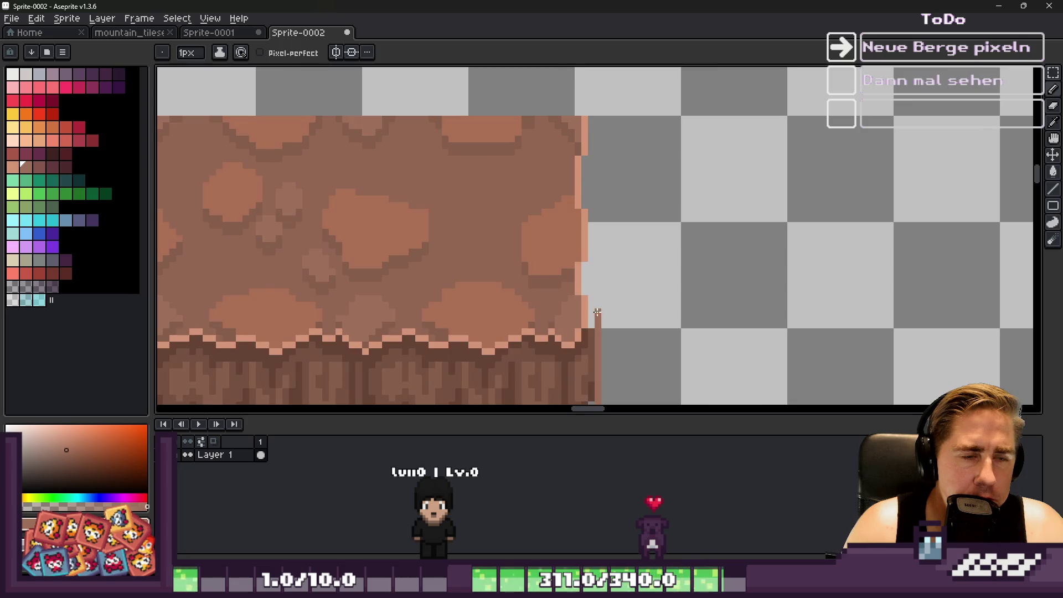
{"action": "scroll", "coordinate": [597, 311], "scroll_direction": "up", "scroll_amount": 1}
{"action": "scroll", "coordinate": [592, 293], "scroll_direction": "down", "scroll_amount": 1}
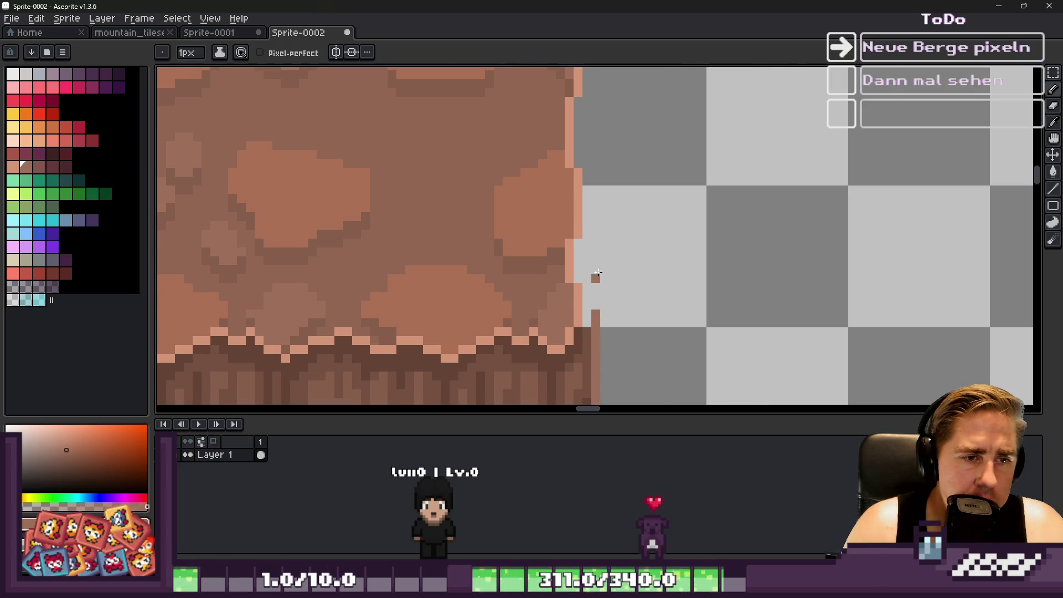
{"action": "scroll", "coordinate": [597, 272], "scroll_direction": "down", "scroll_amount": 1}
{"action": "left_click_drag", "start_coordinate": [597, 297], "coordinate": [599, 138]}
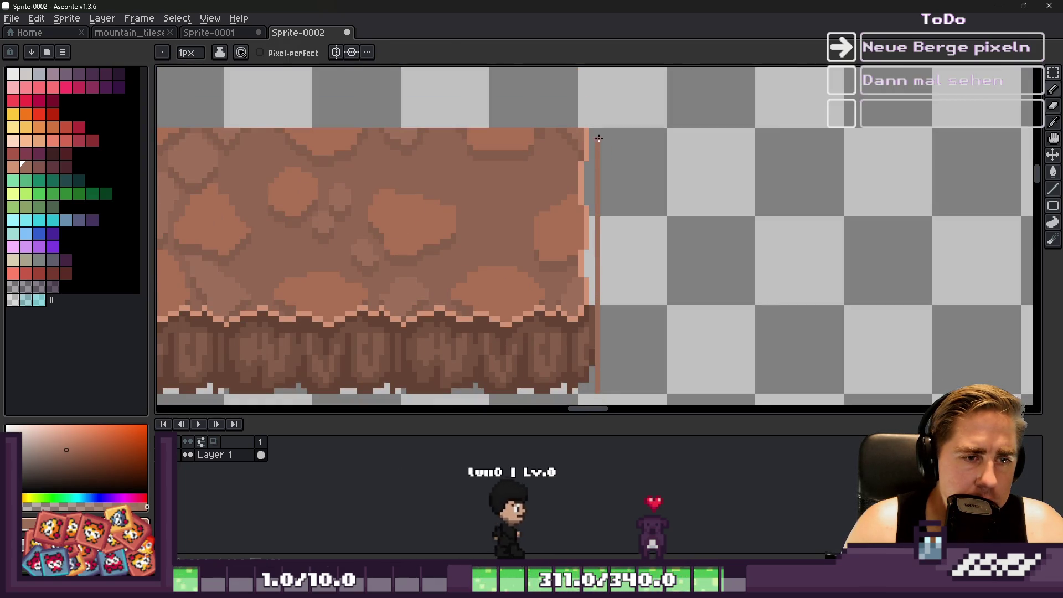
{"action": "scroll", "coordinate": [587, 200], "scroll_direction": "up", "scroll_amount": 1}
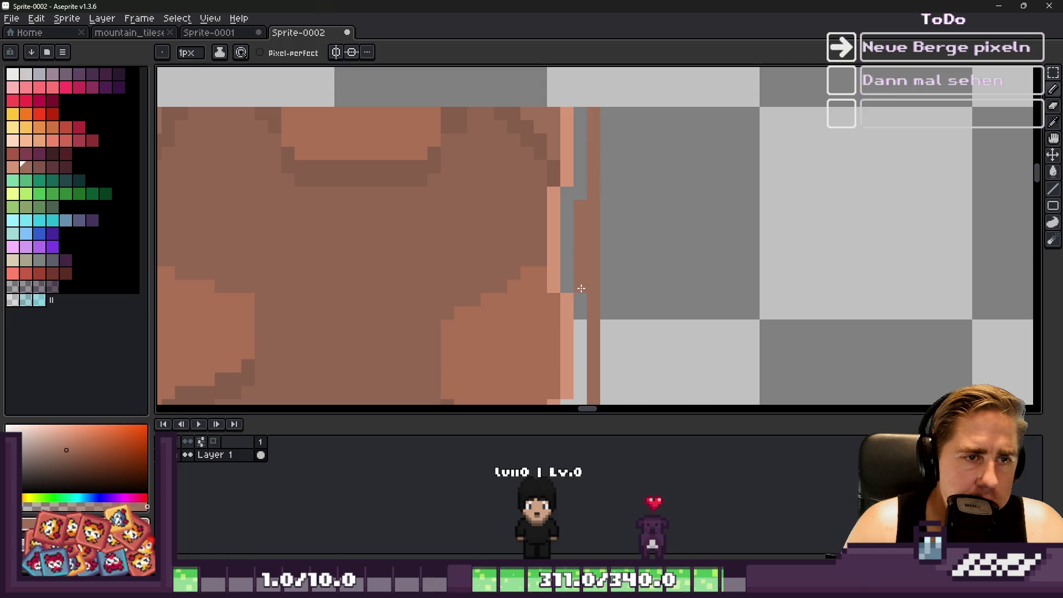
Erase a stray pixel beside the right edge.
{"action": "key", "text": "e"}
{"action": "scroll", "coordinate": [593, 205], "scroll_direction": "down", "scroll_amount": 1}
{"action": "scroll", "coordinate": [618, 252], "scroll_direction": "up", "scroll_amount": 1}
{"action": "key", "text": "b"}
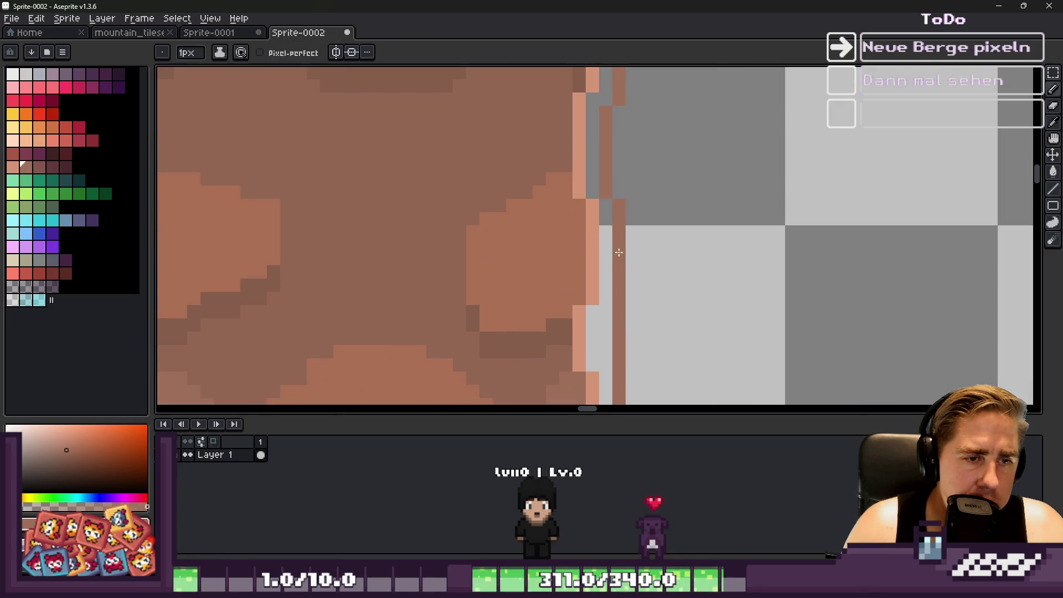
{"action": "left_click", "coordinate": [618, 312]}
{"action": "scroll", "coordinate": [618, 311], "scroll_direction": "down", "scroll_amount": 1}
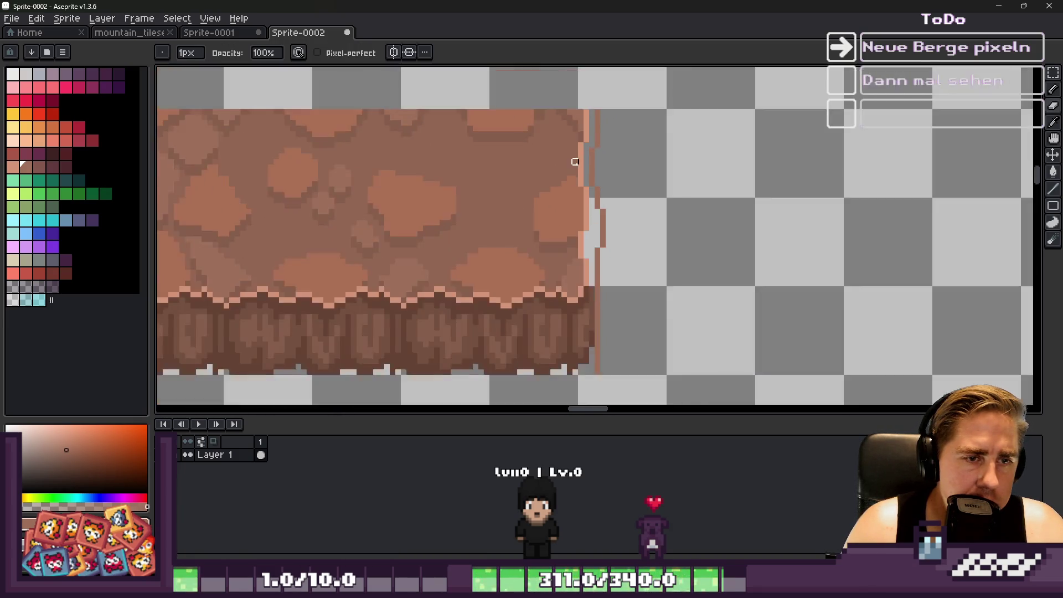
{"action": "scroll", "coordinate": [576, 159], "scroll_direction": "up", "scroll_amount": 1}
{"action": "key", "text": "b"}
{"action": "scroll", "coordinate": [613, 247], "scroll_direction": "down", "scroll_amount": 1}
{"action": "scroll", "coordinate": [613, 247], "scroll_direction": "up", "scroll_amount": 1}
Paint dark brown shading columns up the right edge, including a pixel near the top.
{"action": "left_click", "coordinate": [612, 254], "text": "alt"}
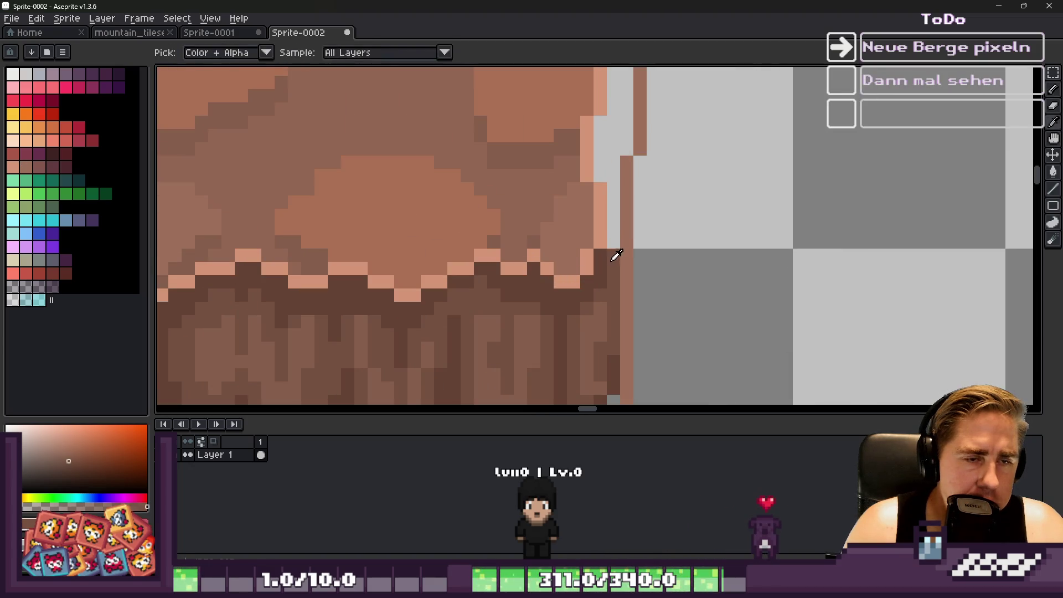
{"action": "left_click_drag", "start_coordinate": [612, 255], "coordinate": [613, 162]}
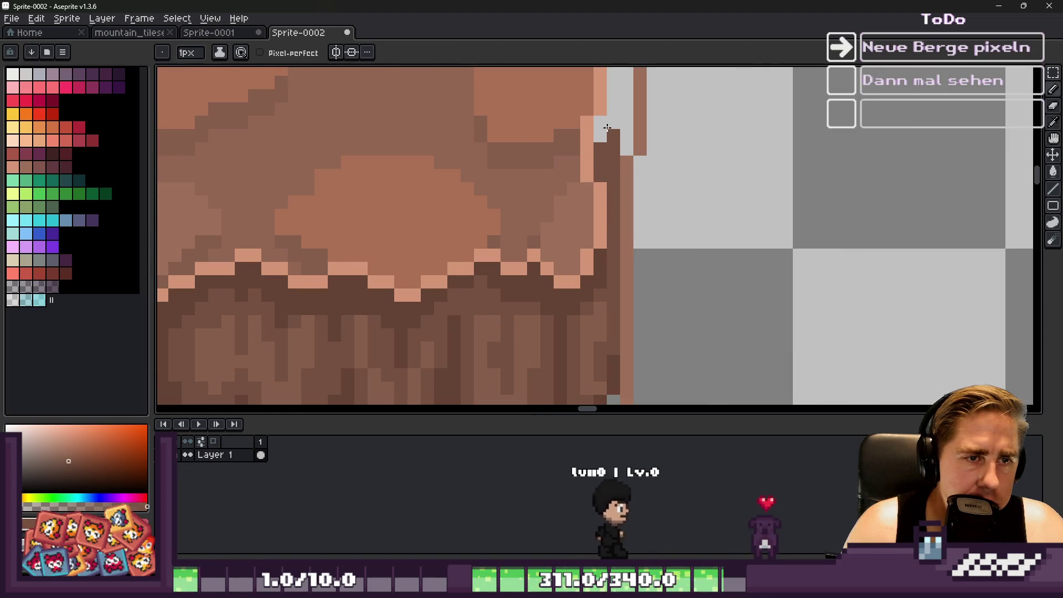
{"action": "left_click", "coordinate": [600, 256], "text": "alt"}
{"action": "scroll", "coordinate": [603, 255], "scroll_direction": "up", "scroll_amount": 2}
{"action": "left_click", "coordinate": [610, 255]}
{"action": "left_click_drag", "start_coordinate": [610, 255], "coordinate": [624, 137]}
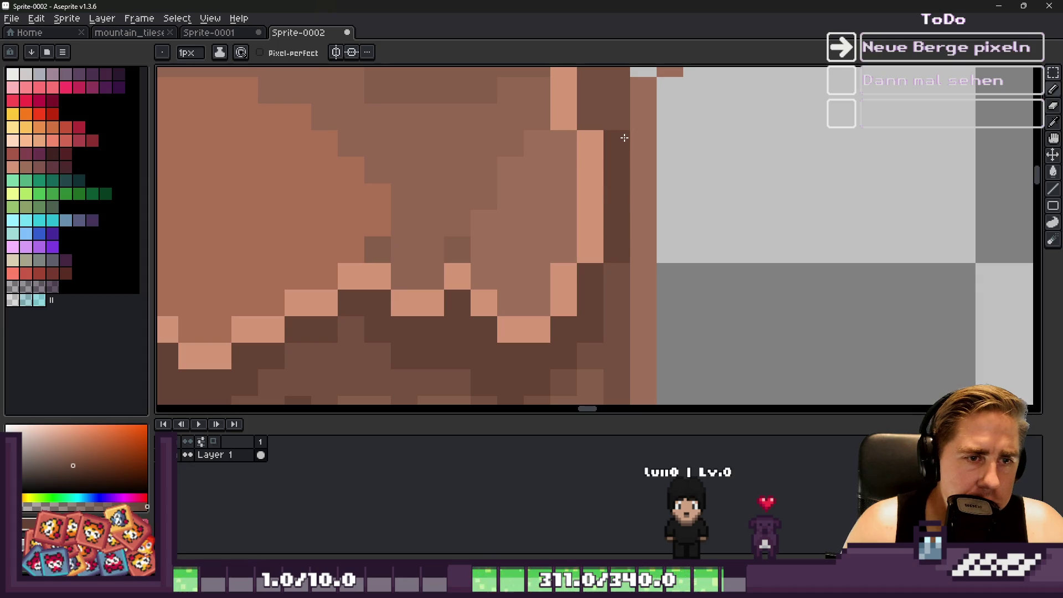
{"action": "left_click", "coordinate": [617, 88], "text": "alt"}
{"action": "left_click", "coordinate": [613, 109]}
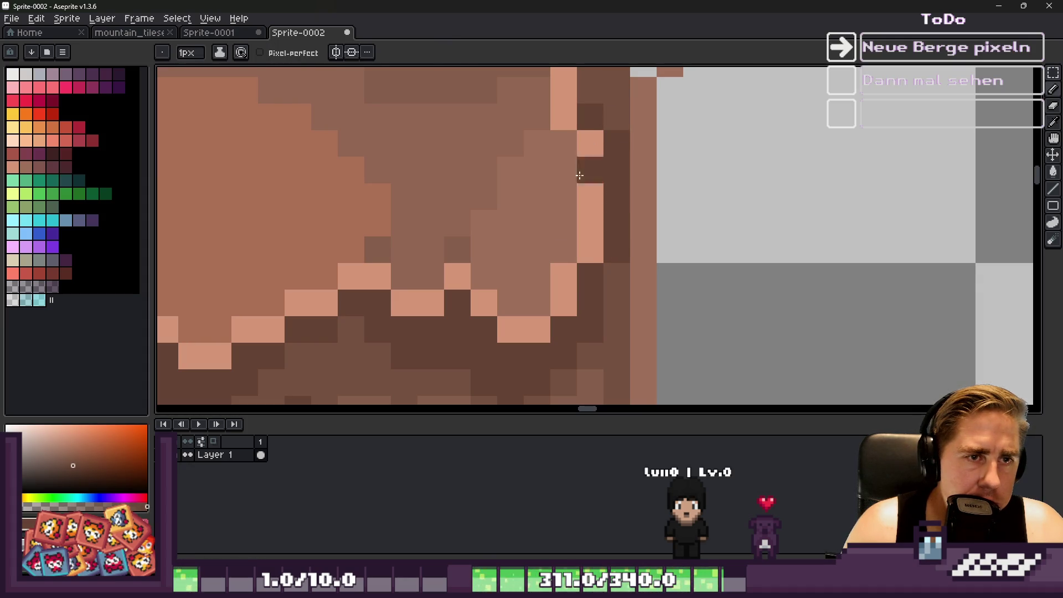
{"action": "scroll", "coordinate": [577, 159], "scroll_direction": "up", "scroll_amount": 1}
Paint a darkest-brown column along the edge and extend it upward.
{"action": "left_click_drag", "start_coordinate": [578, 158], "coordinate": [569, 111]}
{"action": "key", "text": "ctrl+z"}
{"action": "left_click", "coordinate": [565, 180]}
{"action": "scroll", "coordinate": [565, 180], "scroll_direction": "down", "scroll_amount": 1}
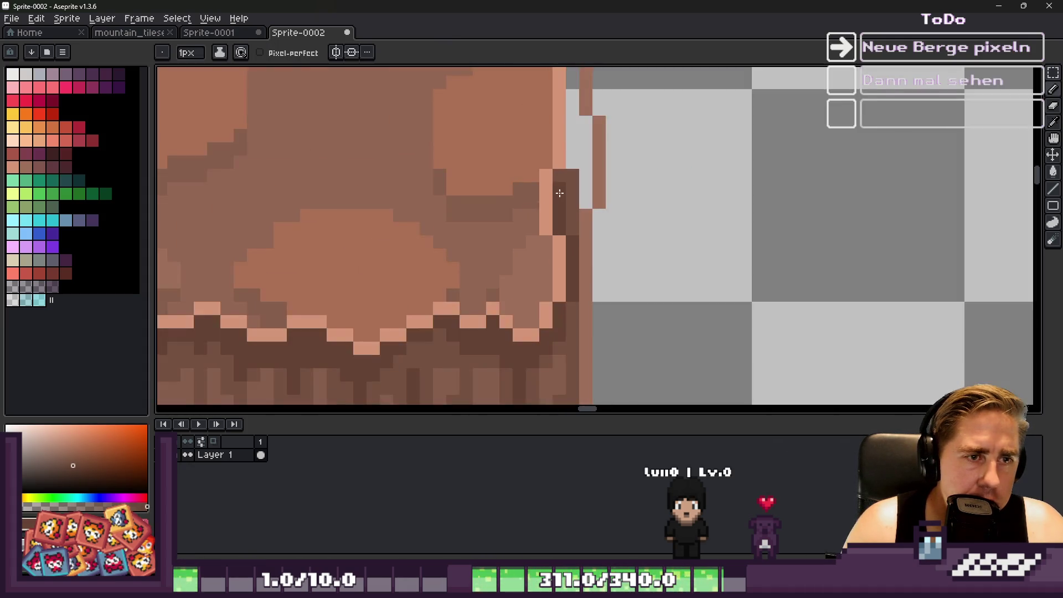
{"action": "scroll", "coordinate": [576, 157], "scroll_direction": "up", "scroll_amount": 2}
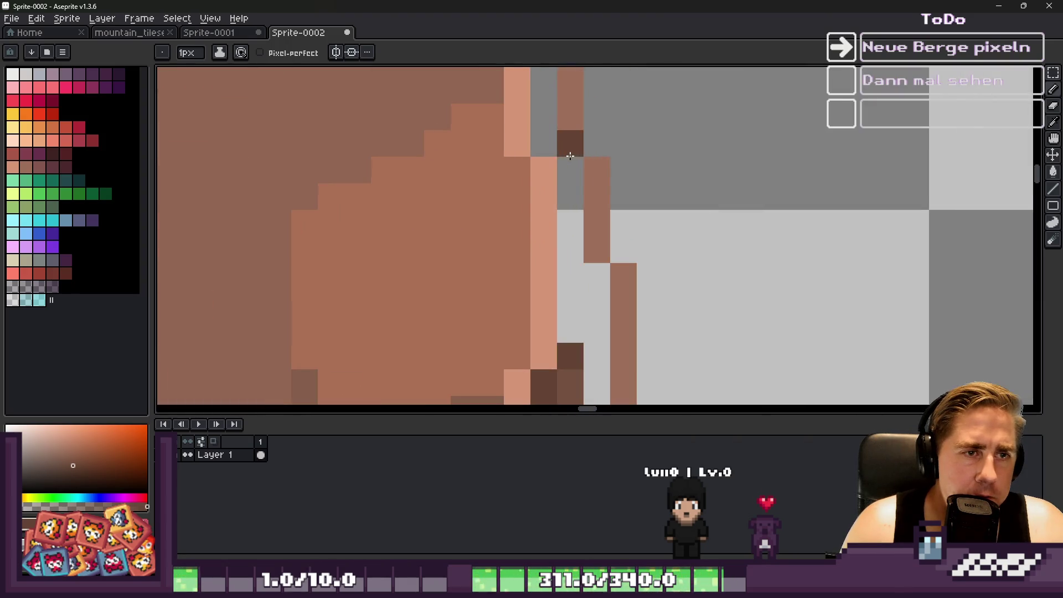
{"action": "left_click_drag", "start_coordinate": [569, 156], "coordinate": [563, 273]}
{"action": "scroll", "coordinate": [564, 273], "scroll_direction": "down", "scroll_amount": 1}
{"action": "mouse_move", "coordinate": [564, 349]}
{"action": "left_mouse_down"}
{"action": "mouse_move", "coordinate": [564, 237]}
{"action": "mouse_move", "coordinate": [576, 221]}
{"action": "mouse_move", "coordinate": [582, 139]}
{"action": "left_mouse_up"}
Paint dark brown down the right edge of the lower root section.
{"action": "scroll", "coordinate": [582, 139], "scroll_direction": "down", "scroll_amount": 4}
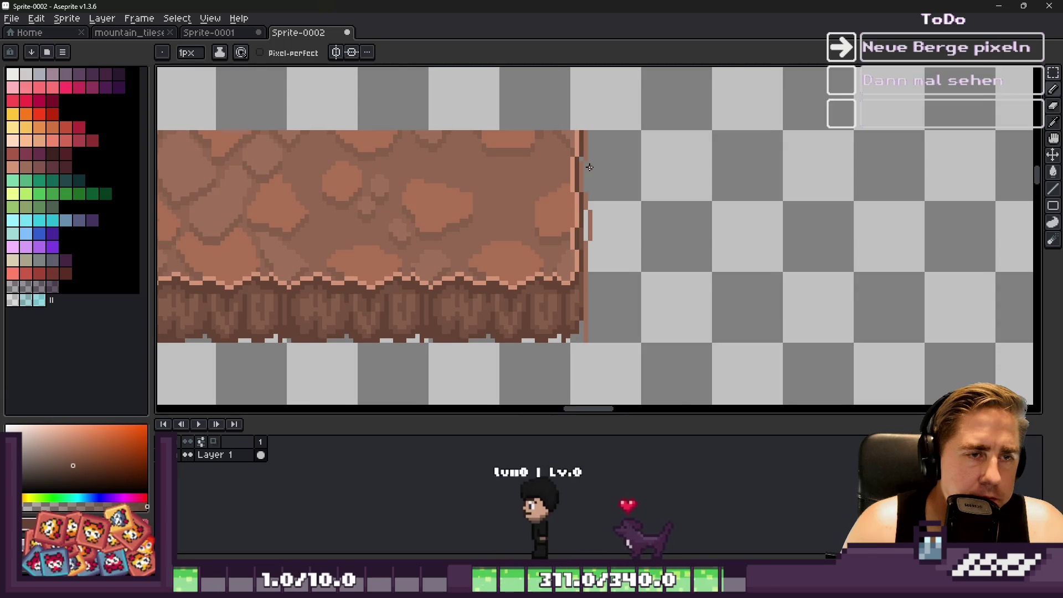
{"action": "scroll", "coordinate": [577, 231], "scroll_direction": "down", "scroll_amount": 2}
{"action": "scroll", "coordinate": [577, 231], "scroll_direction": "up", "scroll_amount": 3}
{"action": "scroll", "coordinate": [578, 231], "scroll_direction": "up", "scroll_amount": 2}
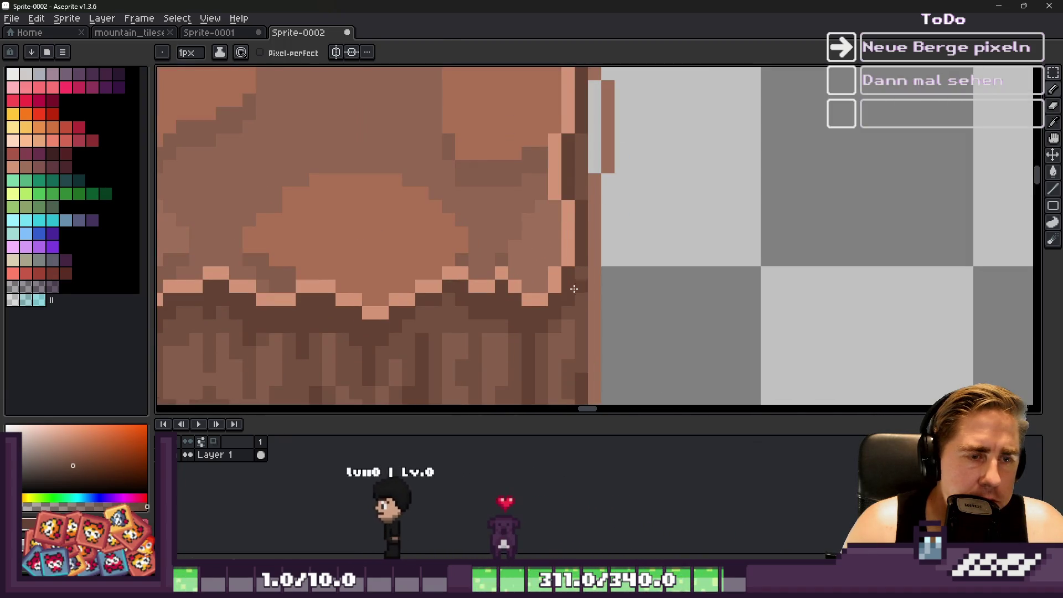
{"action": "scroll", "coordinate": [597, 236], "scroll_direction": "down", "scroll_amount": 2}
{"action": "scroll", "coordinate": [597, 237], "scroll_direction": "up", "scroll_amount": 2}
{"action": "key", "text": "e"}
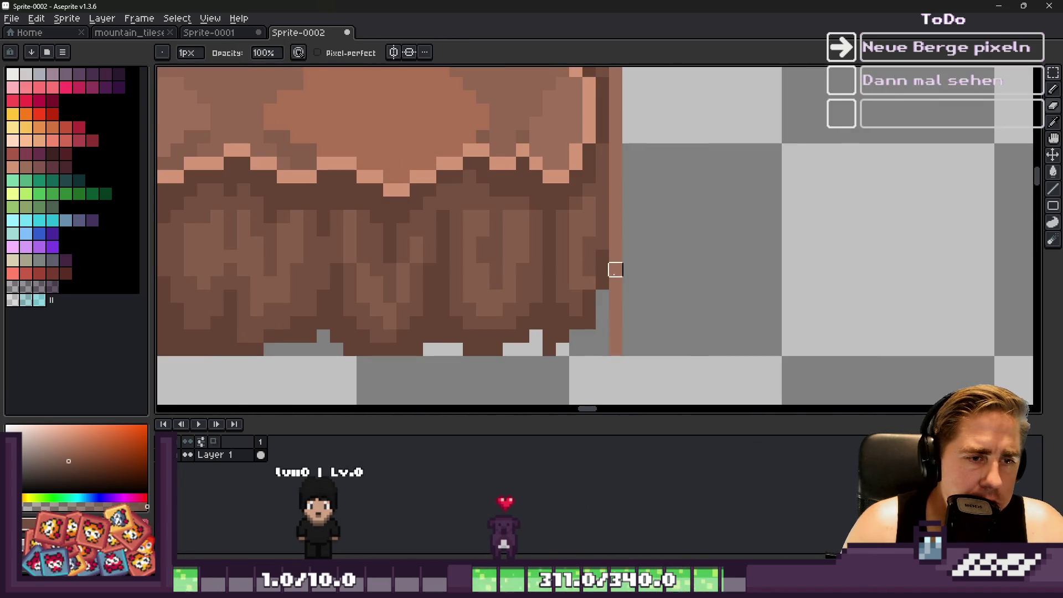
{"action": "key", "text": "alt"}
{"action": "mouse_move", "coordinate": [609, 224]}
{"action": "left_mouse_down"}
{"action": "mouse_move", "coordinate": [614, 332]}
{"action": "mouse_move", "coordinate": [618, 161]}
{"action": "left_mouse_up"}
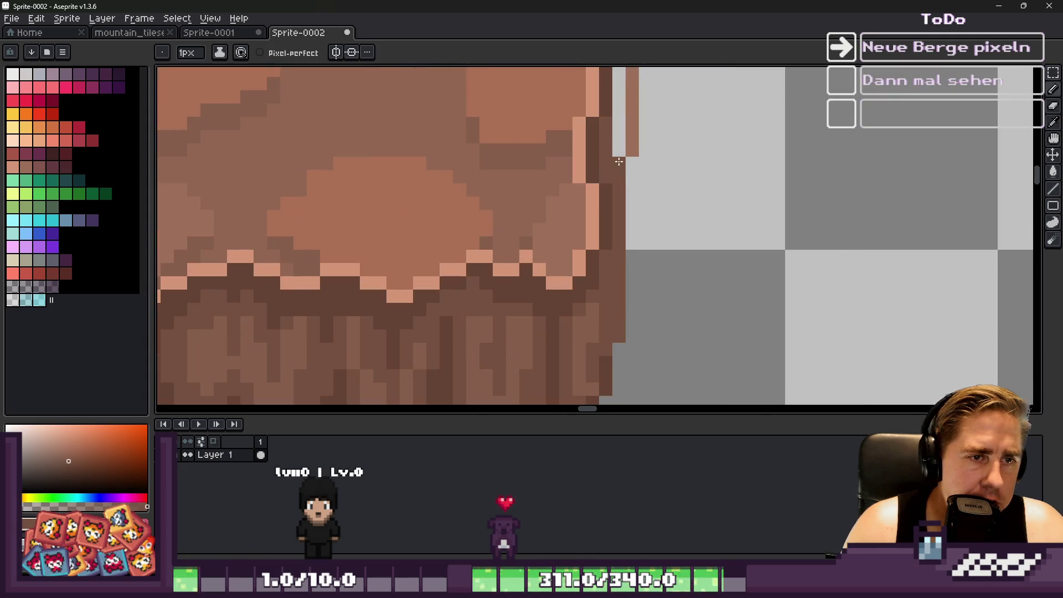
Zoom around the sprite to check the stepped dark brown edge against the rock face above.
{"action": "scroll", "coordinate": [605, 268], "scroll_direction": "up", "scroll_amount": 3}
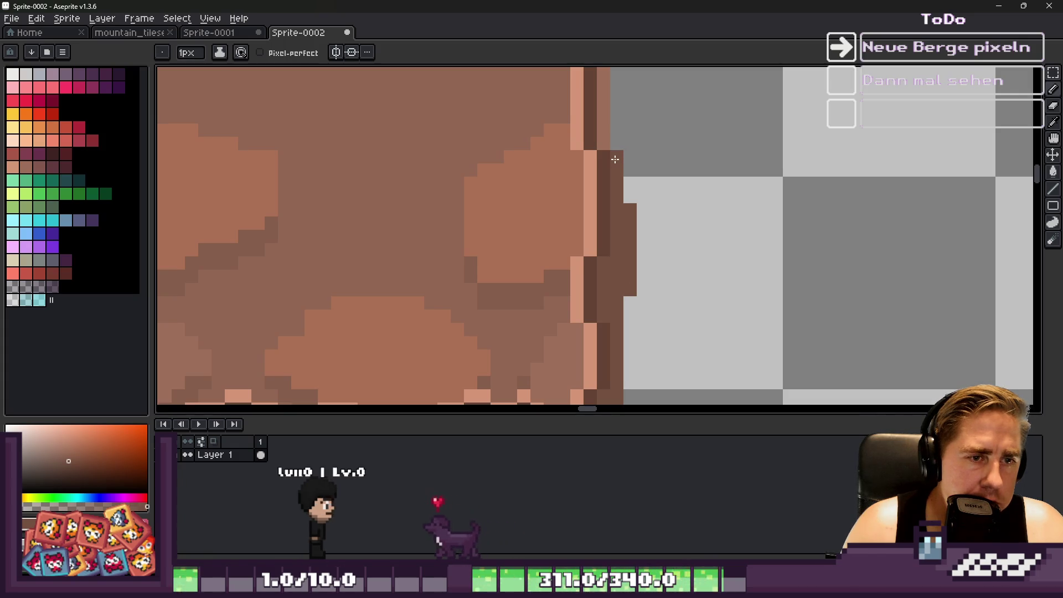
{"action": "scroll", "coordinate": [602, 143], "scroll_direction": "down", "scroll_amount": 2}
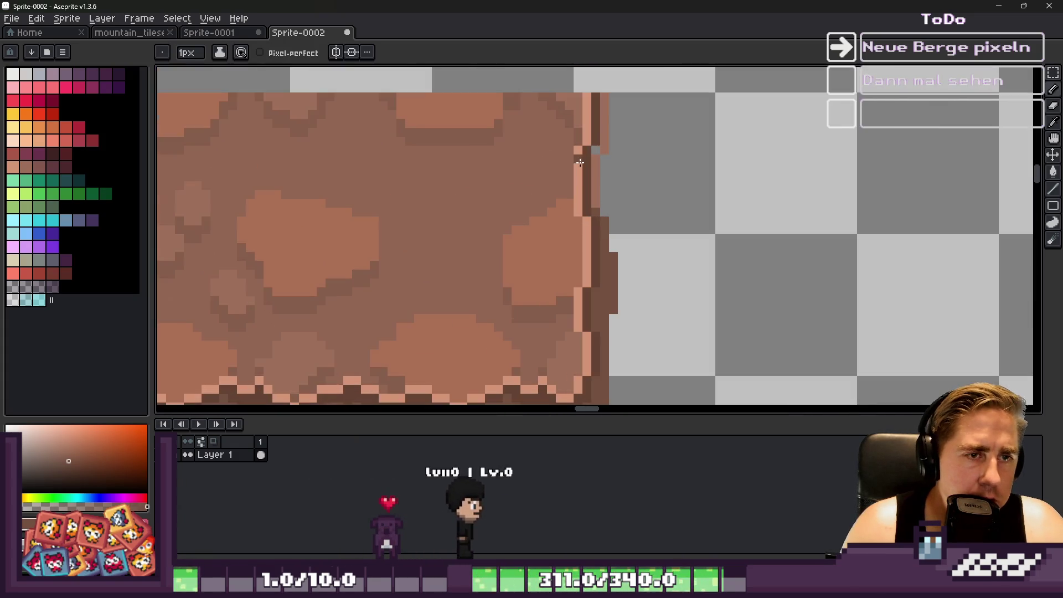
{"action": "scroll", "coordinate": [602, 153], "scroll_direction": "up", "scroll_amount": 3}
{"action": "scroll", "coordinate": [593, 186], "scroll_direction": "down", "scroll_amount": 1}
{"action": "scroll", "coordinate": [605, 108], "scroll_direction": "up", "scroll_amount": 1}
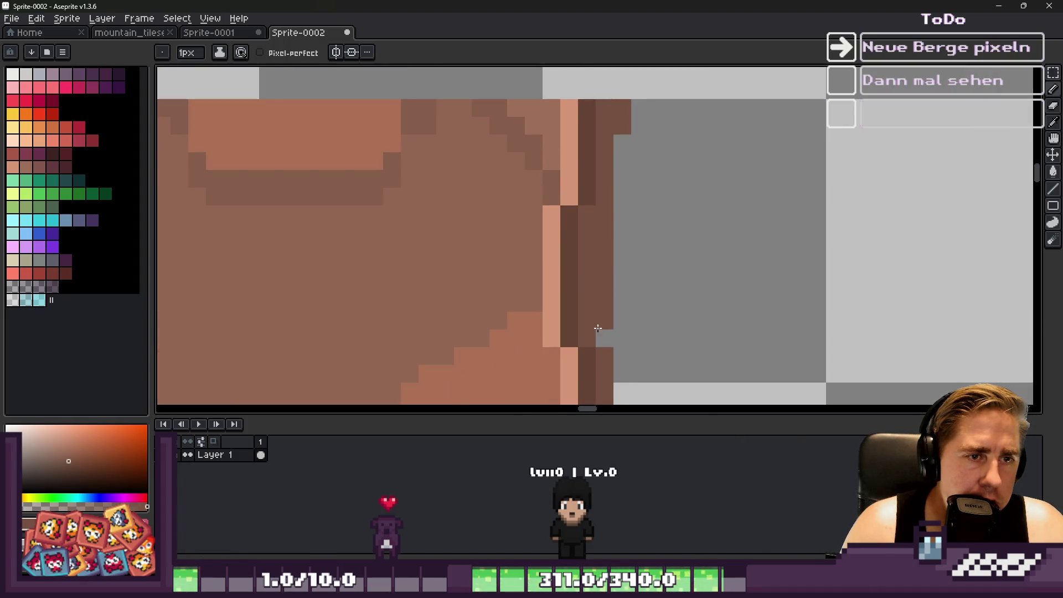
{"action": "scroll", "coordinate": [616, 204], "scroll_direction": "down", "scroll_amount": 2}
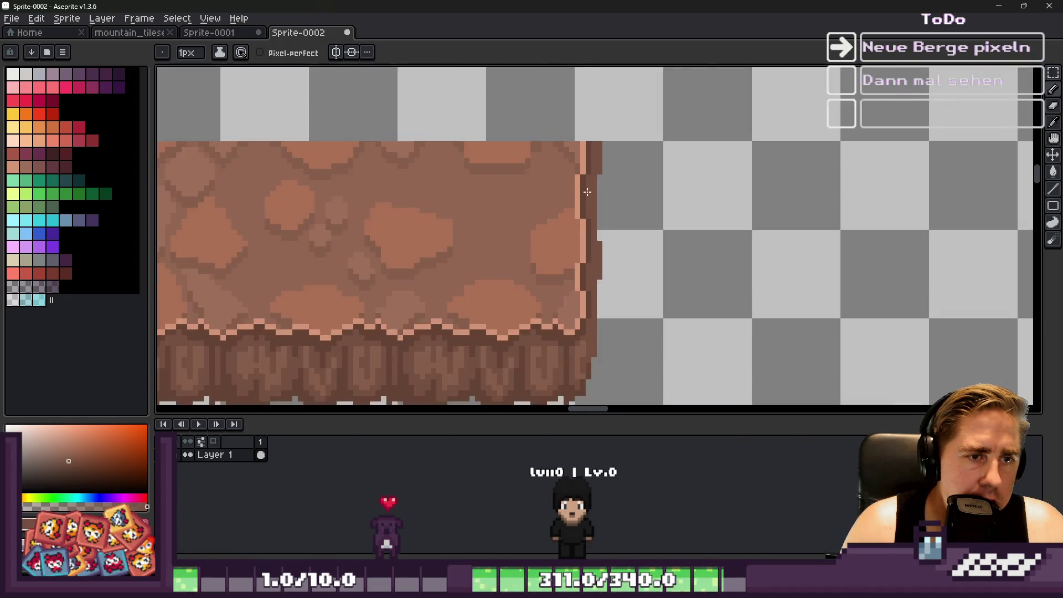
{"action": "scroll", "coordinate": [610, 224], "scroll_direction": "up", "scroll_amount": 1}
{"action": "scroll", "coordinate": [613, 274], "scroll_direction": "down", "scroll_amount": 4}
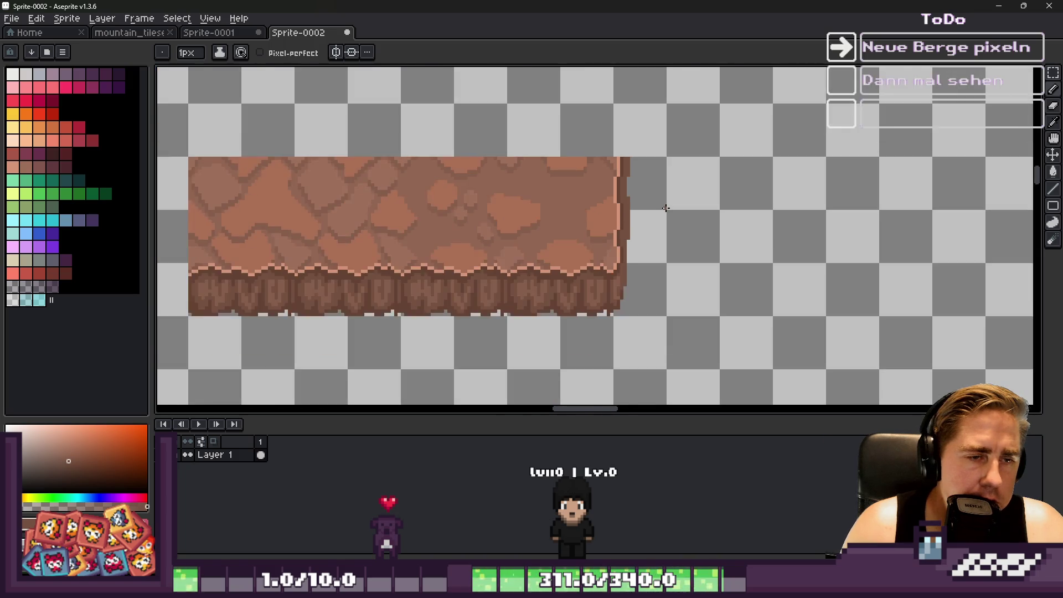
{"action": "scroll", "coordinate": [637, 235], "scroll_direction": "up", "scroll_amount": 3}
{"action": "scroll", "coordinate": [637, 235], "scroll_direction": "up", "scroll_amount": 1}
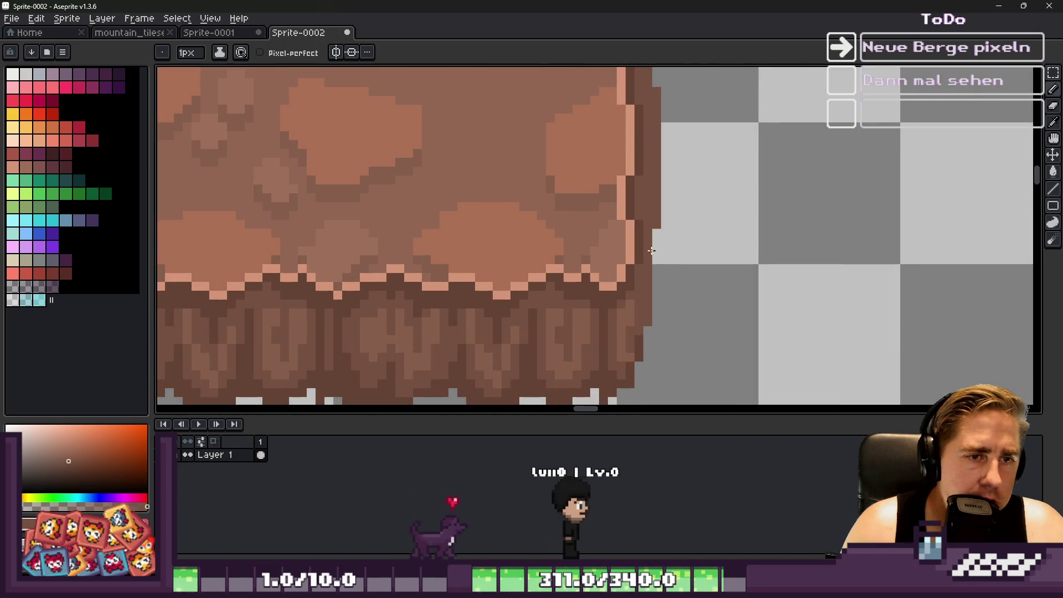
{"action": "scroll", "coordinate": [653, 260], "scroll_direction": "down", "scroll_amount": 2}
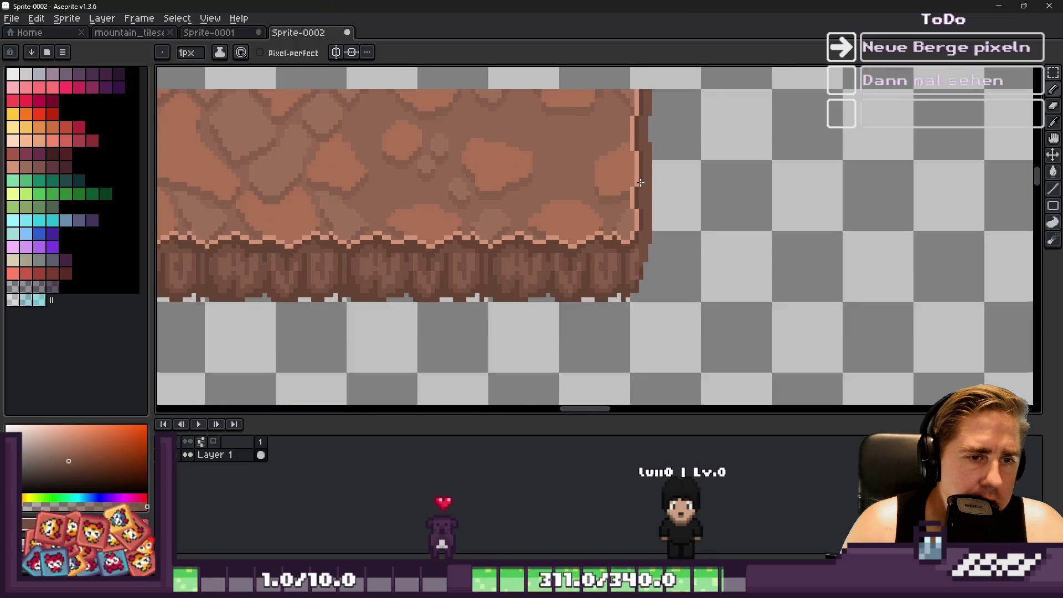
{"action": "scroll", "coordinate": [645, 266], "scroll_direction": "up", "scroll_amount": 3}
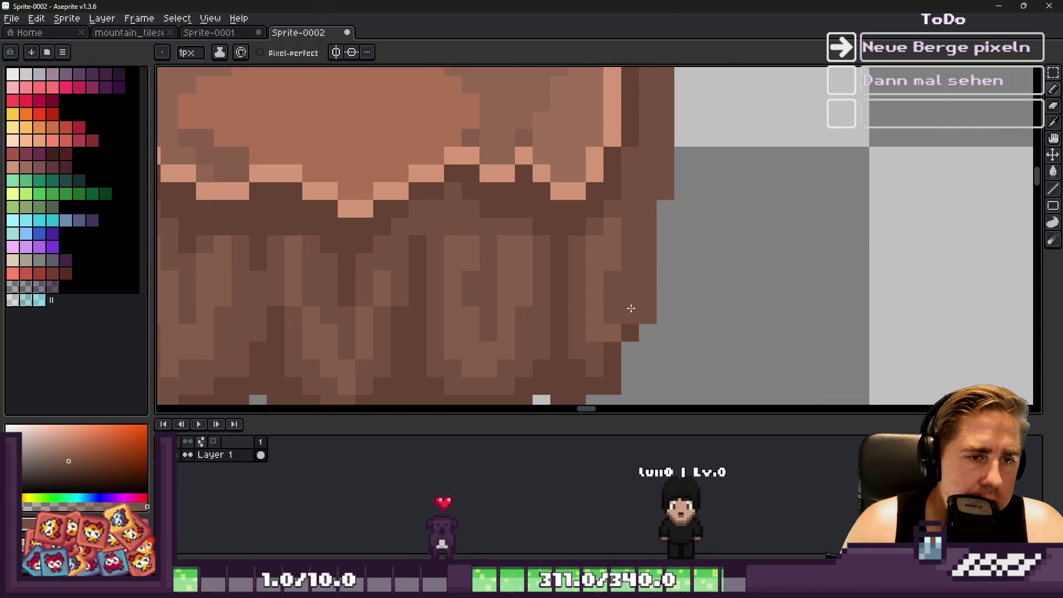
{"action": "key", "text": "e"}
{"action": "scroll", "coordinate": [660, 203], "scroll_direction": "down", "scroll_amount": 3}
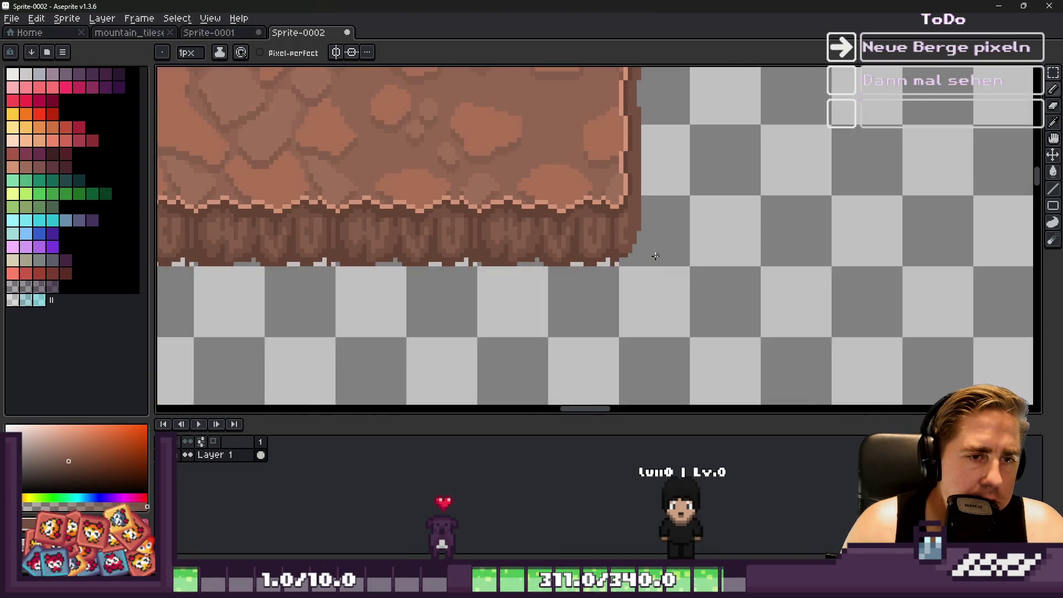
{"action": "scroll", "coordinate": [673, 279], "scroll_direction": "up", "scroll_amount": 2}
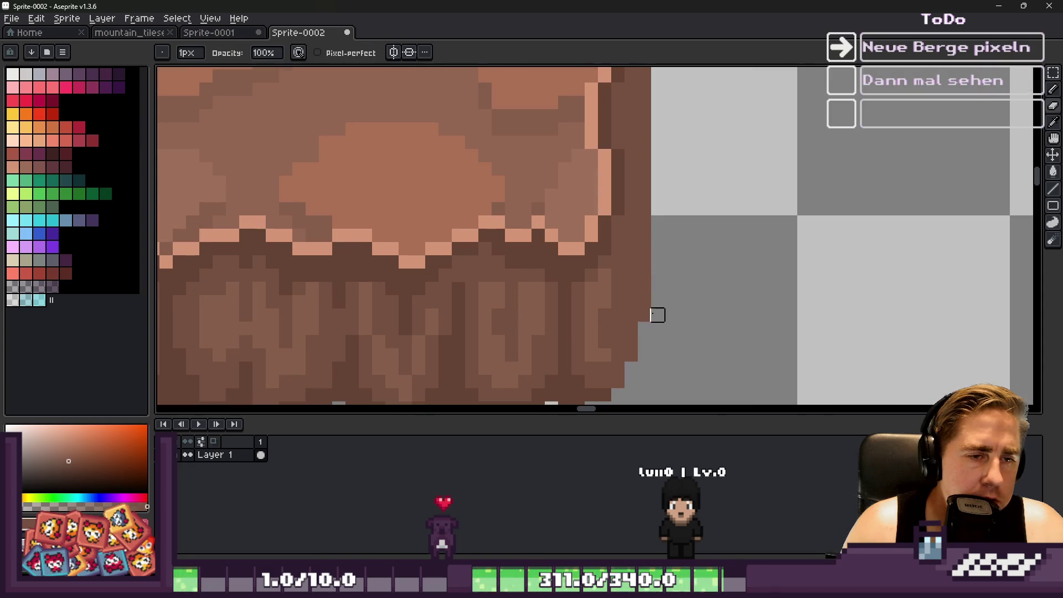
{"action": "scroll", "coordinate": [657, 315], "scroll_direction": "down", "scroll_amount": 3}
{"action": "scroll", "coordinate": [700, 233], "scroll_direction": "down", "scroll_amount": 2}
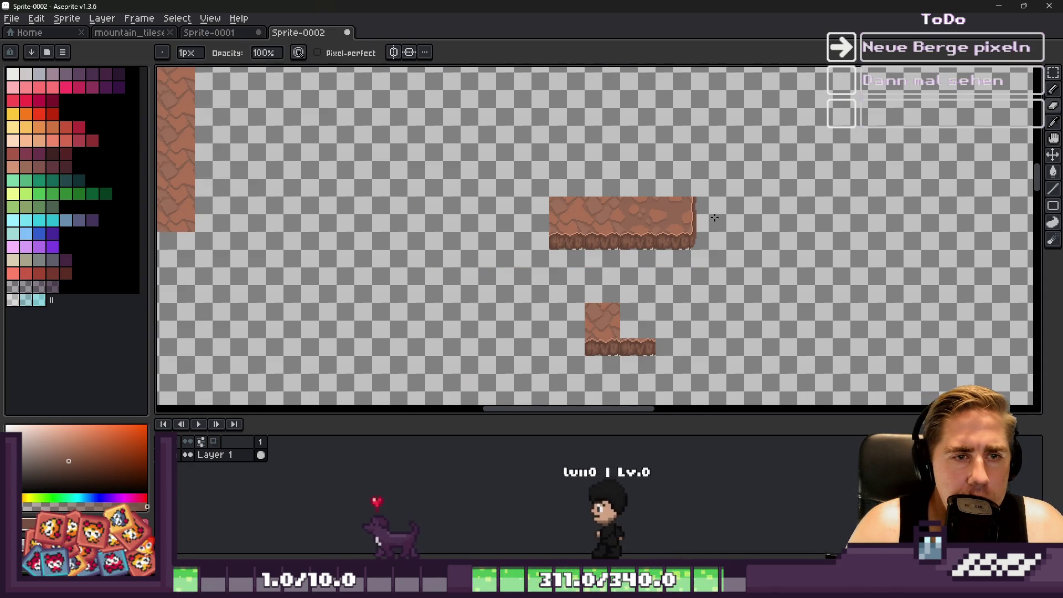
{"action": "scroll", "coordinate": [705, 220], "scroll_direction": "up", "scroll_amount": 2}
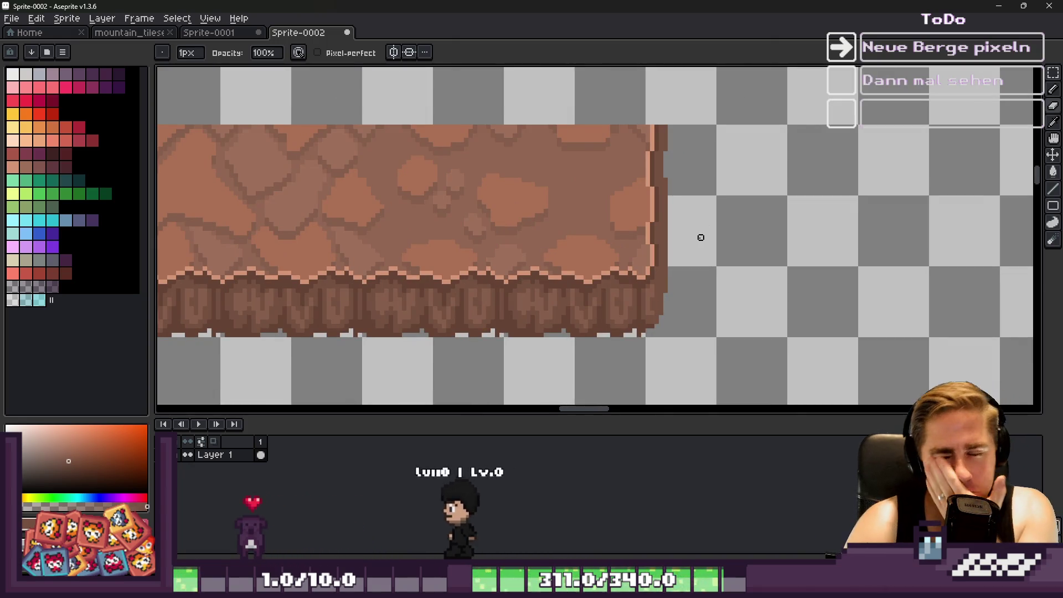
{"action": "scroll", "coordinate": [697, 242], "scroll_direction": "up", "scroll_amount": 1}
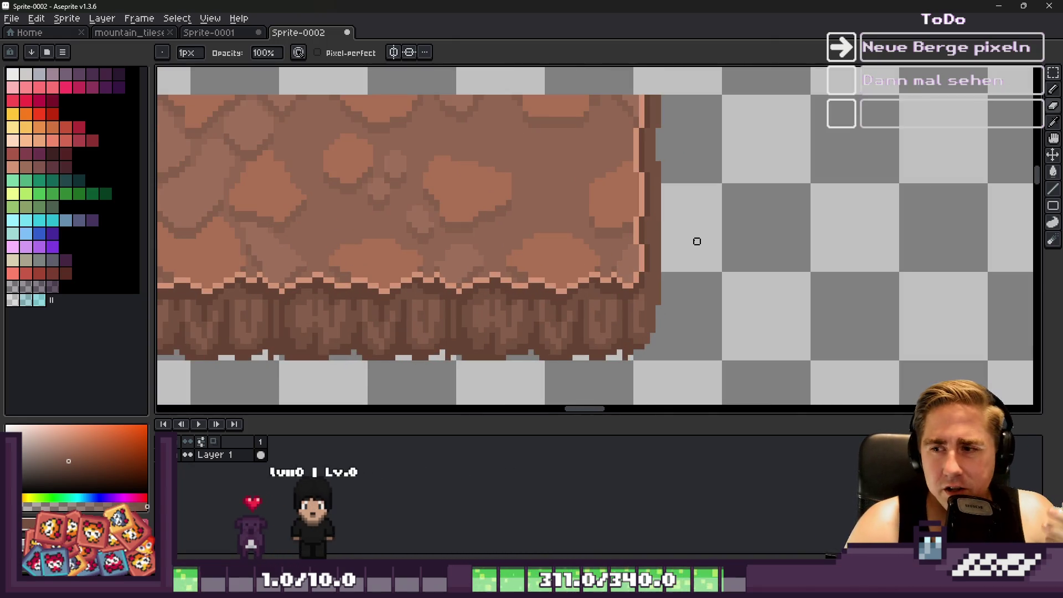
{"action": "scroll", "coordinate": [696, 225], "scroll_direction": "up", "scroll_amount": 1}
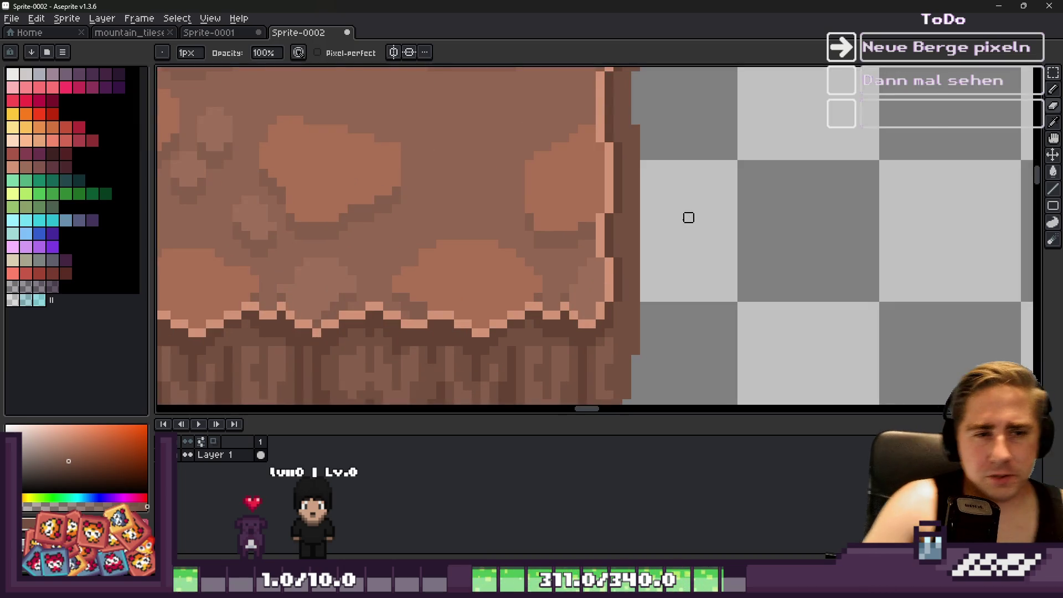
{"action": "key", "text": "e"}
{"action": "scroll", "coordinate": [640, 189], "scroll_direction": "up", "scroll_amount": 1}
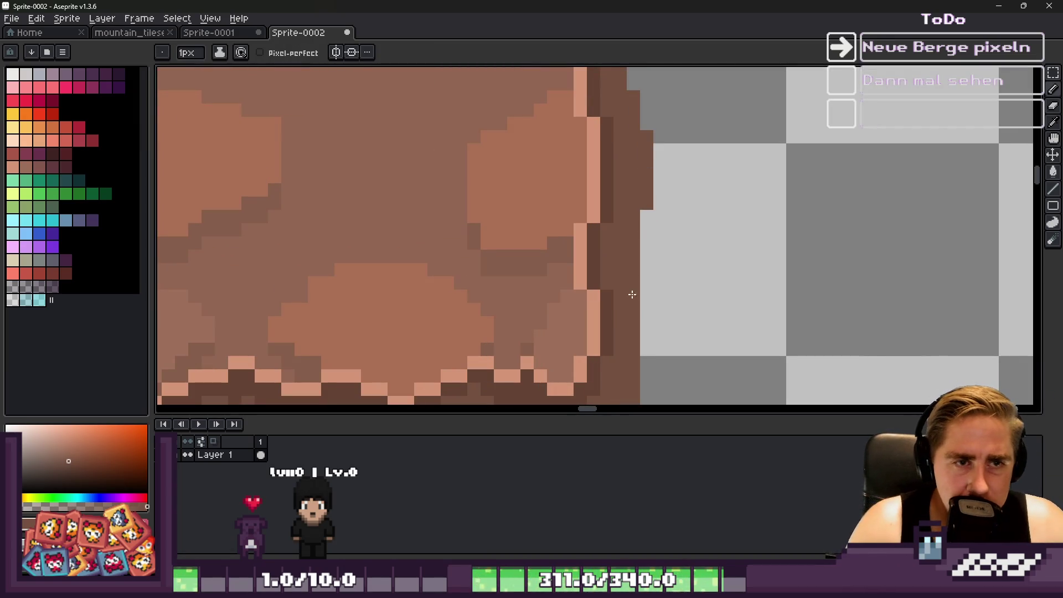
{"action": "scroll", "coordinate": [647, 316], "scroll_direction": "down", "scroll_amount": 3}
{"action": "scroll", "coordinate": [647, 316], "scroll_direction": "down", "scroll_amount": 2}
{"action": "scroll", "coordinate": [663, 285], "scroll_direction": "up", "scroll_amount": 1}
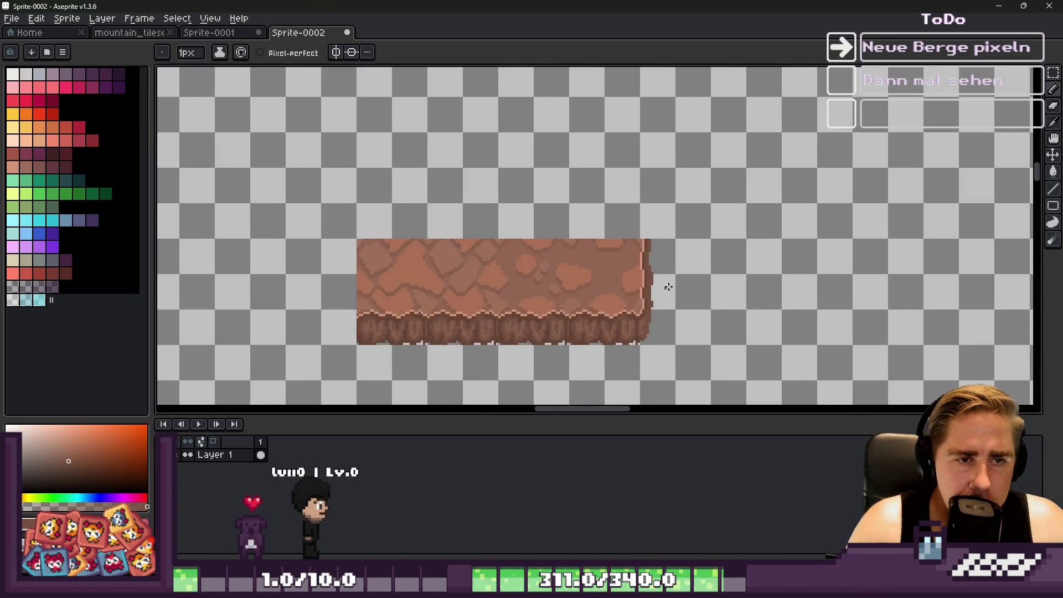
{"action": "scroll", "coordinate": [718, 258], "scroll_direction": "down", "scroll_amount": 1}
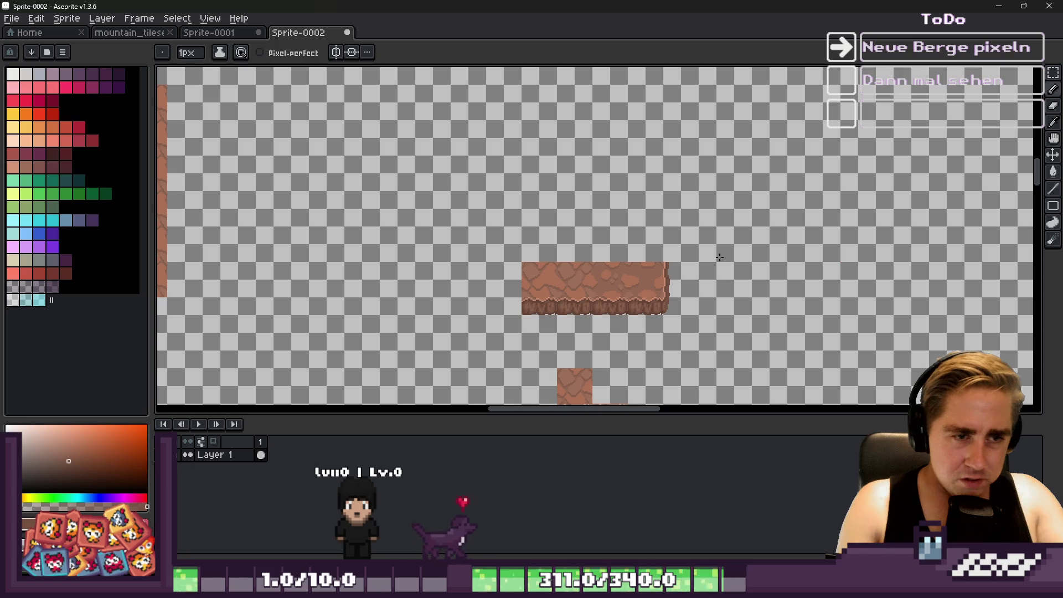
{"action": "scroll", "coordinate": [710, 295], "scroll_direction": "up", "scroll_amount": 2}
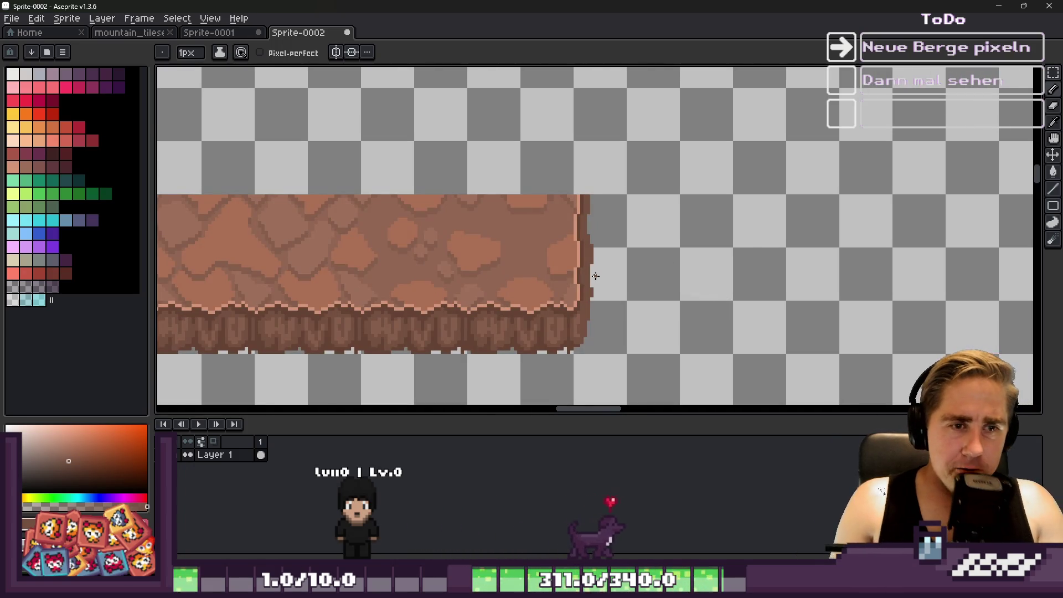
{"action": "key", "text": "m"}
{"action": "scroll", "coordinate": [592, 260], "scroll_direction": "up", "scroll_amount": 2}
Sample a brown from the rock's edge and repaint a peach edge pixel with it.
{"action": "left_click_drag", "start_coordinate": [574, 117], "coordinate": [795, 338]}
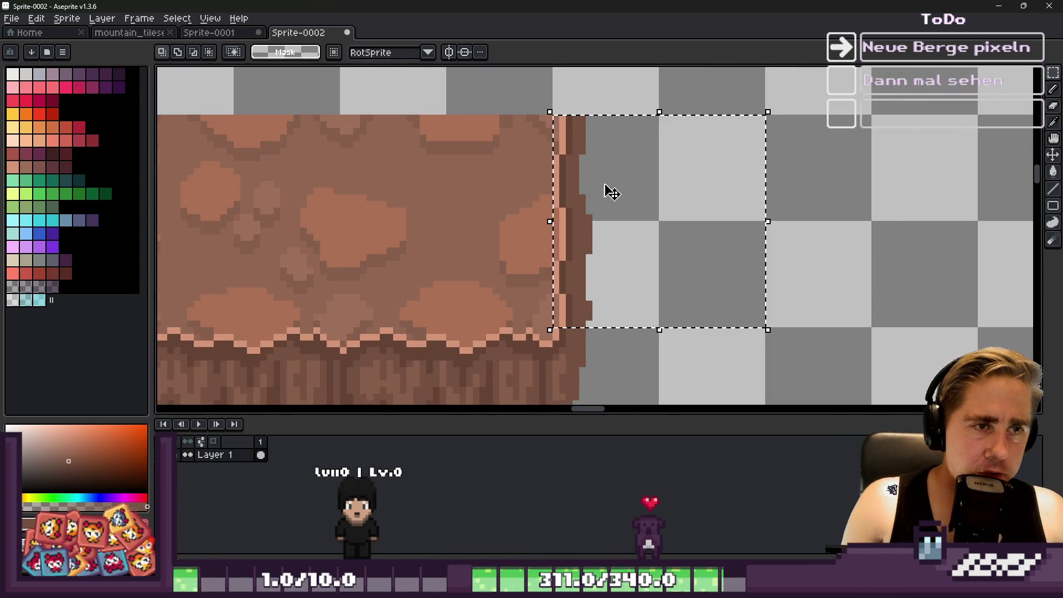
{"action": "scroll", "coordinate": [607, 190], "scroll_direction": "down", "scroll_amount": 2}
{"action": "key", "text": "ctrl+d"}
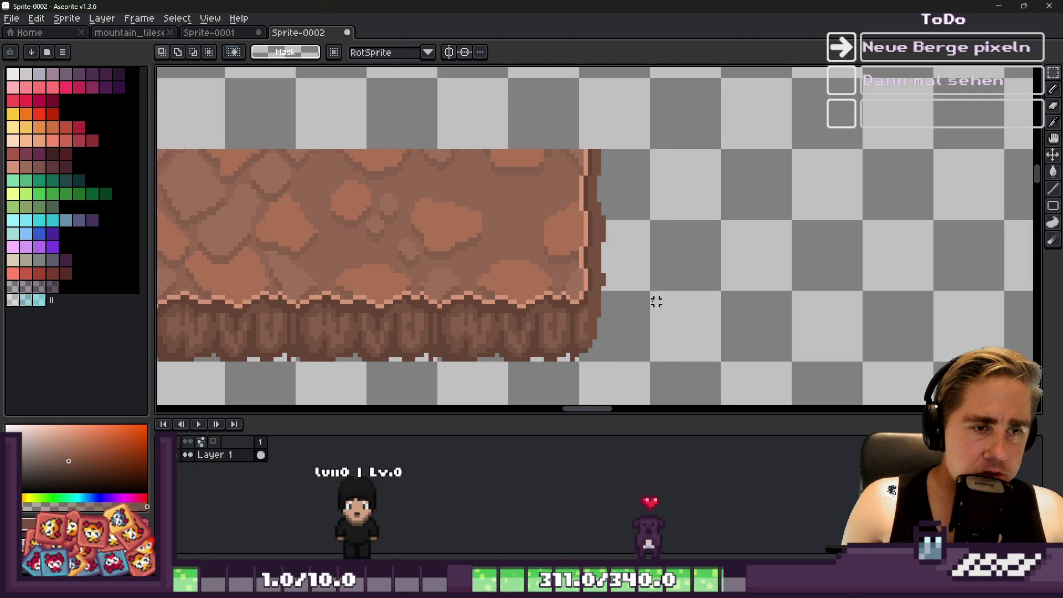
{"action": "key", "text": "b"}
{"action": "scroll", "coordinate": [541, 323], "scroll_direction": "up", "scroll_amount": 2}
{"action": "left_click", "coordinate": [542, 321], "text": "alt"}
{"action": "scroll", "coordinate": [570, 304], "scroll_direction": "up", "scroll_amount": 2}
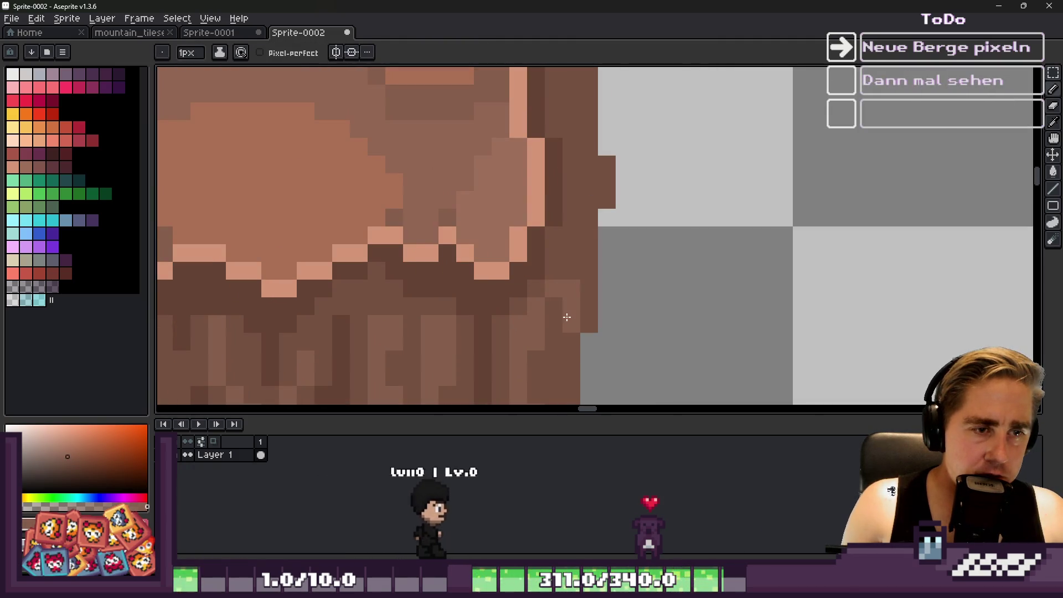
{"action": "scroll", "coordinate": [559, 289], "scroll_direction": "down", "scroll_amount": 1}
{"action": "scroll", "coordinate": [551, 280], "scroll_direction": "up", "scroll_amount": 1}
{"action": "left_click", "coordinate": [548, 276]}
Pick a darker brown and add dark-brown pixels along the rock's right edge.
{"action": "left_click", "coordinate": [569, 258], "text": "alt"}
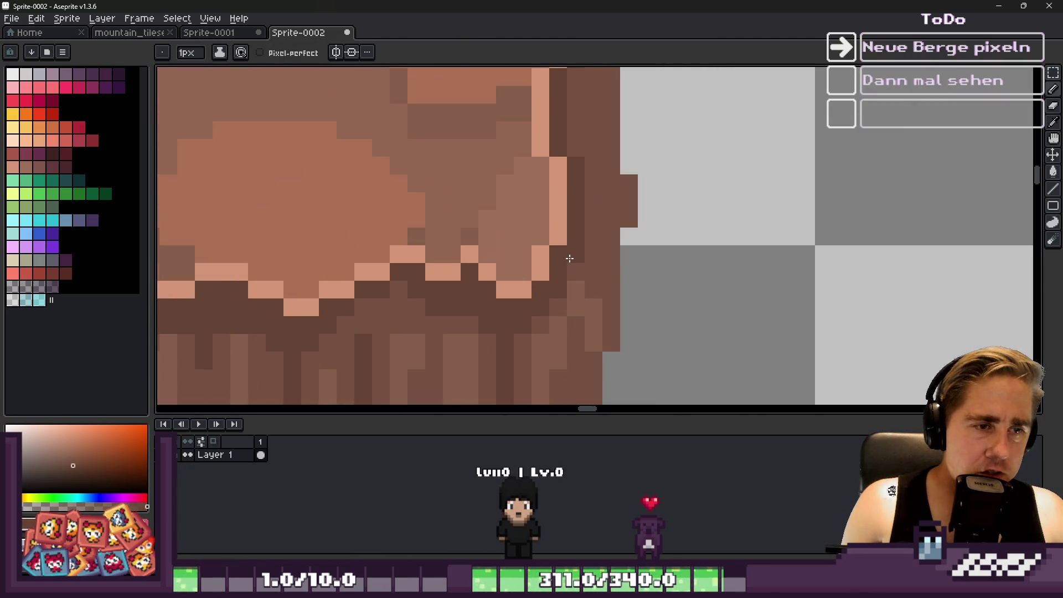
{"action": "scroll", "coordinate": [576, 152], "scroll_direction": "down", "scroll_amount": 5}
{"action": "scroll", "coordinate": [569, 227], "scroll_direction": "up", "scroll_amount": 5}
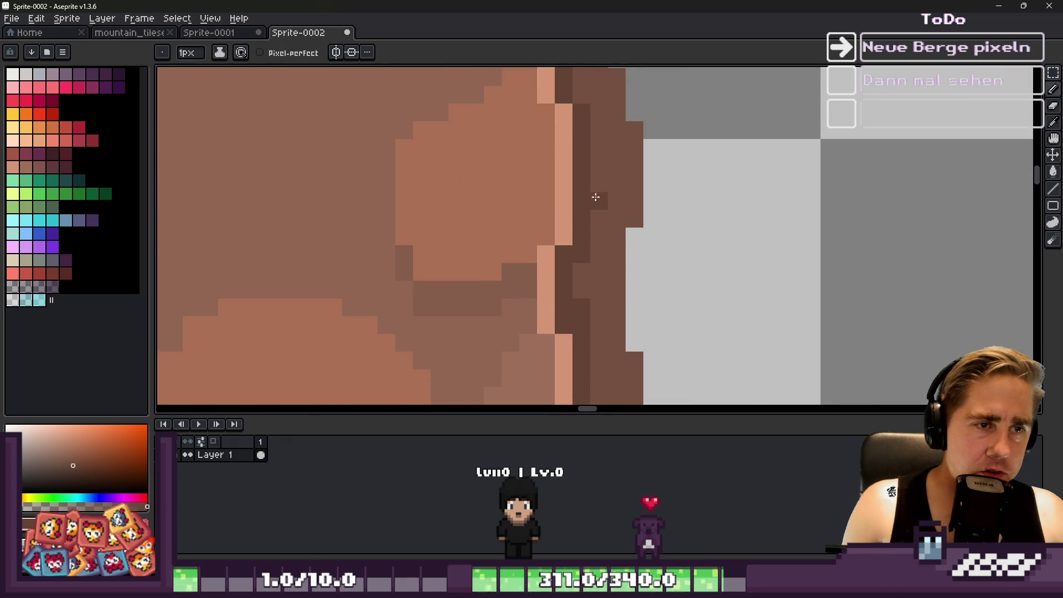
{"action": "scroll", "coordinate": [588, 274], "scroll_direction": "up", "scroll_amount": 2}
{"action": "scroll", "coordinate": [570, 175], "scroll_direction": "down", "scroll_amount": 2}
{"action": "left_click", "coordinate": [570, 174]}
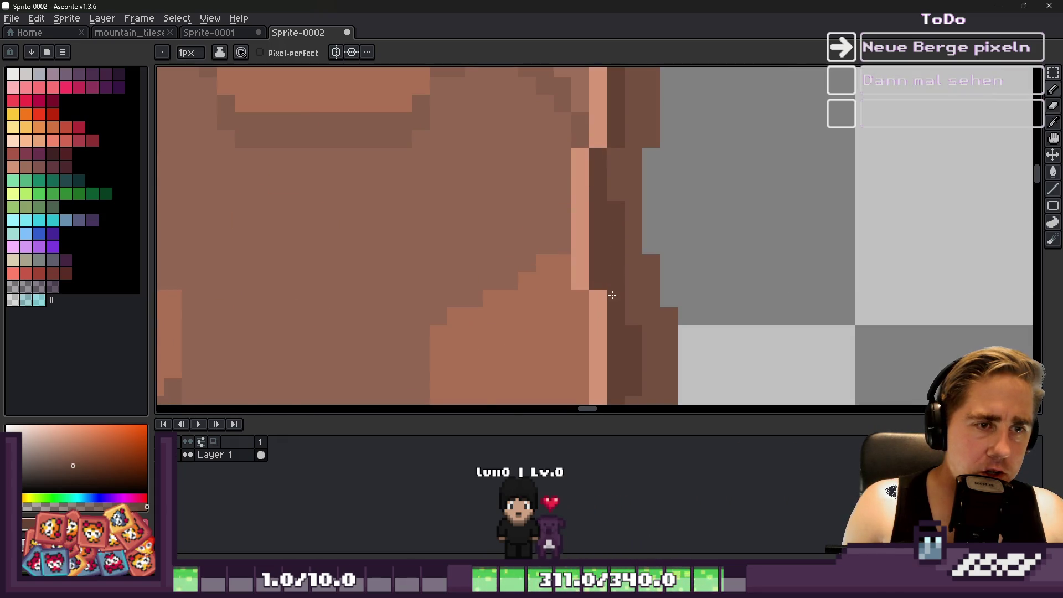
{"action": "scroll", "coordinate": [612, 295], "scroll_direction": "down", "scroll_amount": 5}
{"action": "scroll", "coordinate": [635, 201], "scroll_direction": "up", "scroll_amount": 5}
{"action": "left_click", "coordinate": [635, 202]}
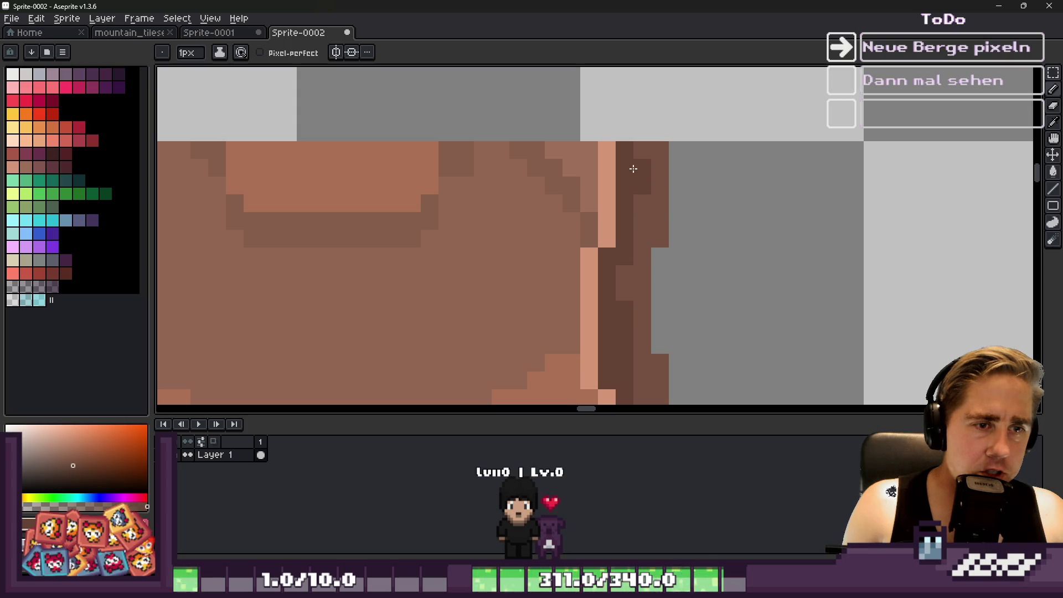
{"action": "scroll", "coordinate": [637, 155], "scroll_direction": "down", "scroll_amount": 3}
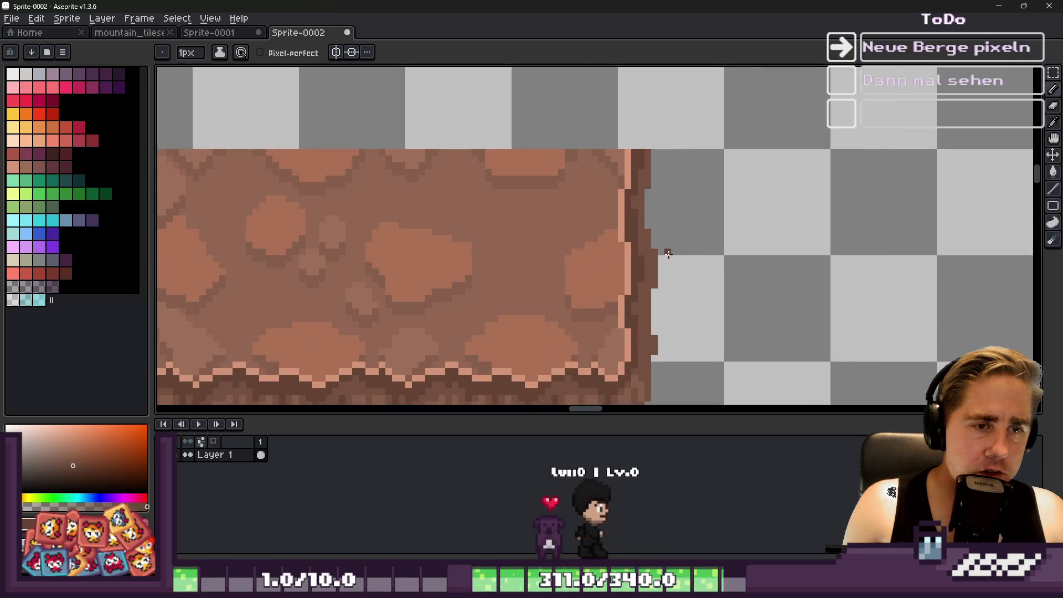
Select the strip along the rock's right edge, deselect it, and sample the edge colour.
{"action": "key", "text": "m"}
{"action": "left_click_drag", "start_coordinate": [694, 252], "coordinate": [681, 282]}
{"action": "key", "text": "b"}
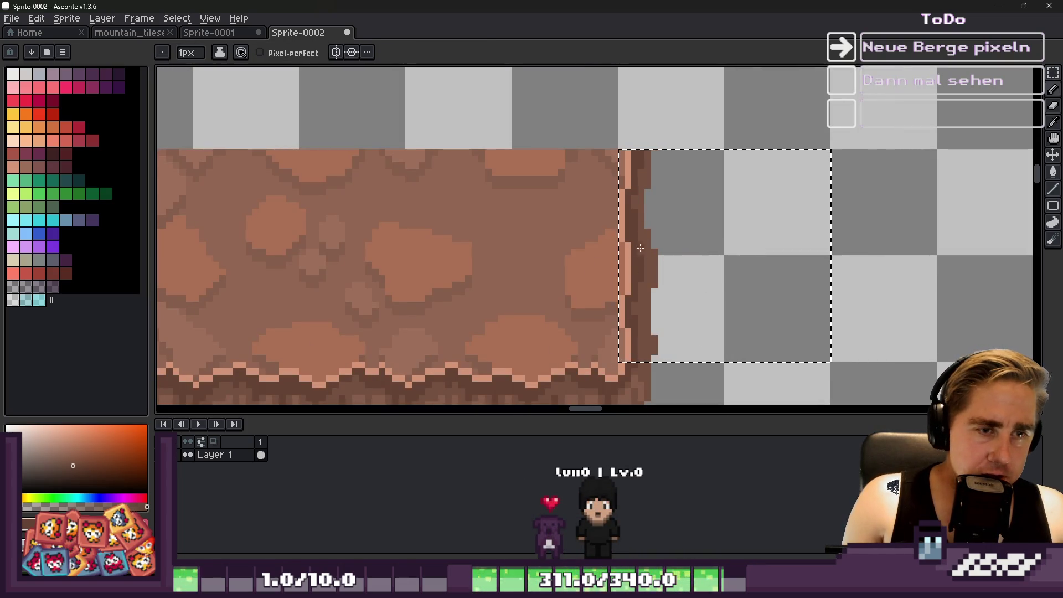
{"action": "scroll", "coordinate": [634, 367], "scroll_direction": "up", "scroll_amount": 3}
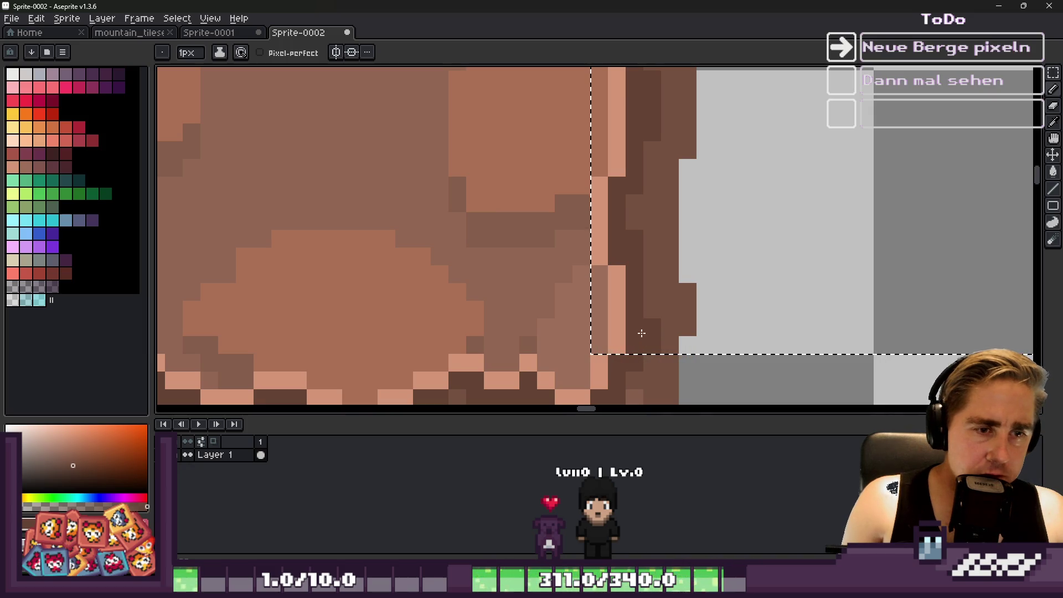
{"action": "scroll", "coordinate": [636, 304], "scroll_direction": "down", "scroll_amount": 4}
{"action": "key", "text": "ctrl+d"}
{"action": "scroll", "coordinate": [594, 287], "scroll_direction": "up", "scroll_amount": 2}
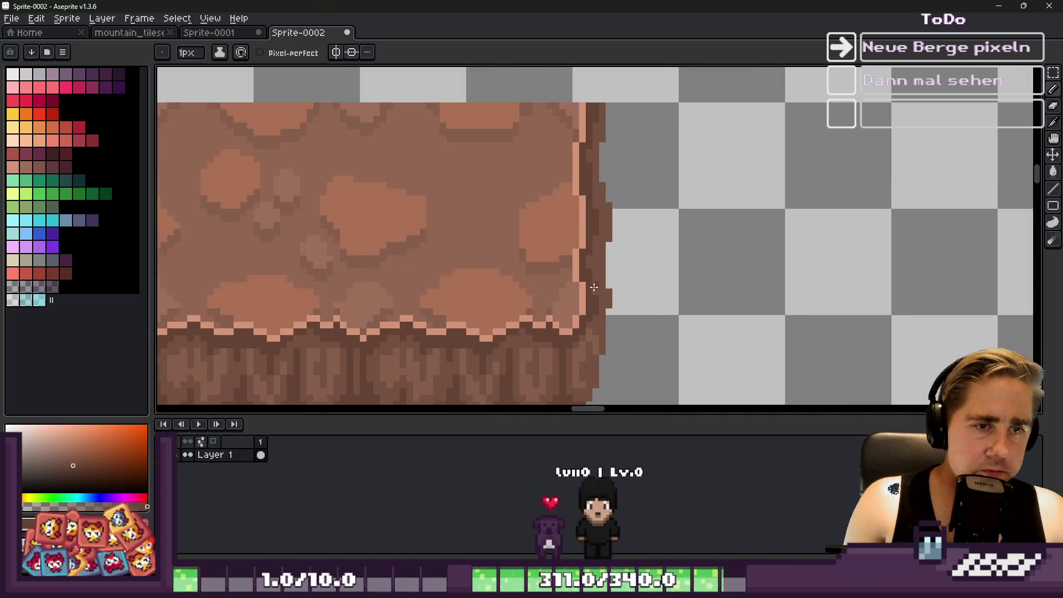
{"action": "scroll", "coordinate": [597, 244], "scroll_direction": "up", "scroll_amount": 1}
{"action": "scroll", "coordinate": [583, 330], "scroll_direction": "down", "scroll_amount": 1}
{"action": "scroll", "coordinate": [590, 223], "scroll_direction": "up", "scroll_amount": 2}
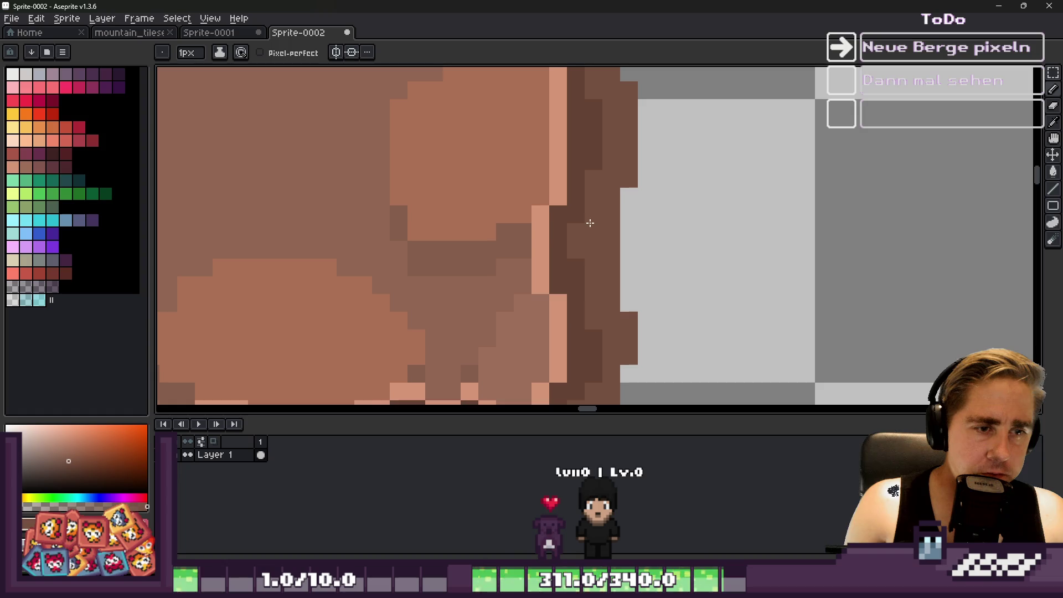
{"action": "scroll", "coordinate": [598, 276], "scroll_direction": "down", "scroll_amount": 1}
{"action": "key", "text": "i"}
{"action": "left_click", "coordinate": [607, 348]}
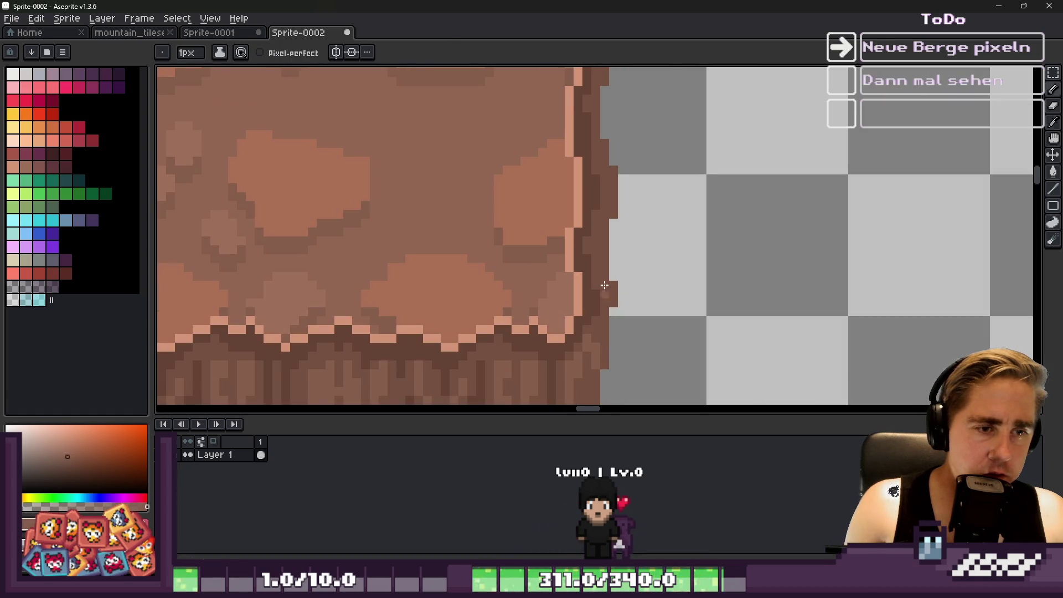
{"action": "scroll", "coordinate": [583, 224], "scroll_direction": "up", "scroll_amount": 1}
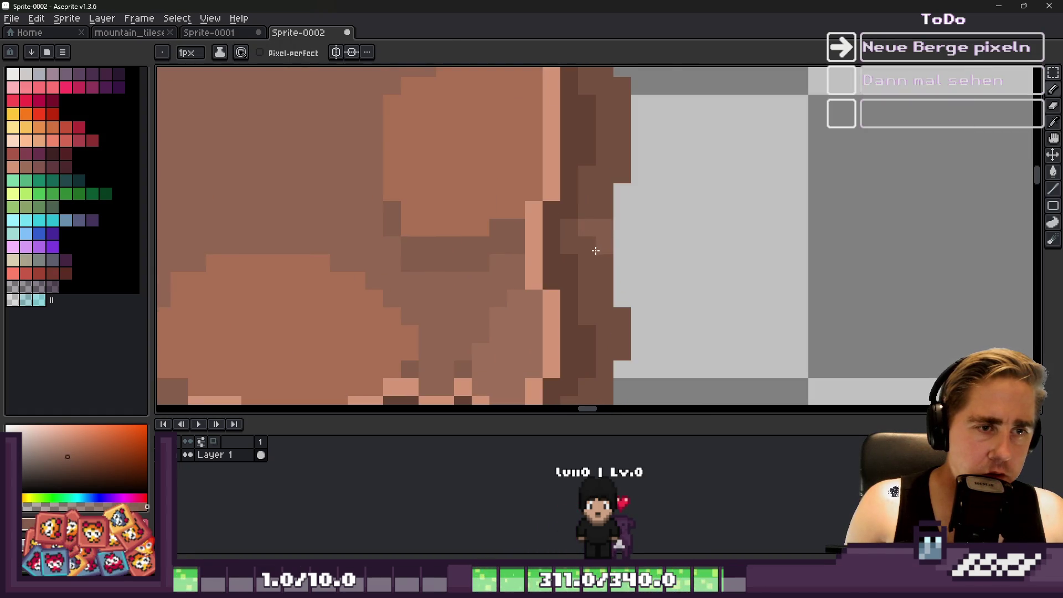
{"action": "scroll", "coordinate": [595, 251], "scroll_direction": "down", "scroll_amount": 2}
{"action": "scroll", "coordinate": [619, 313], "scroll_direction": "up", "scroll_amount": 1}
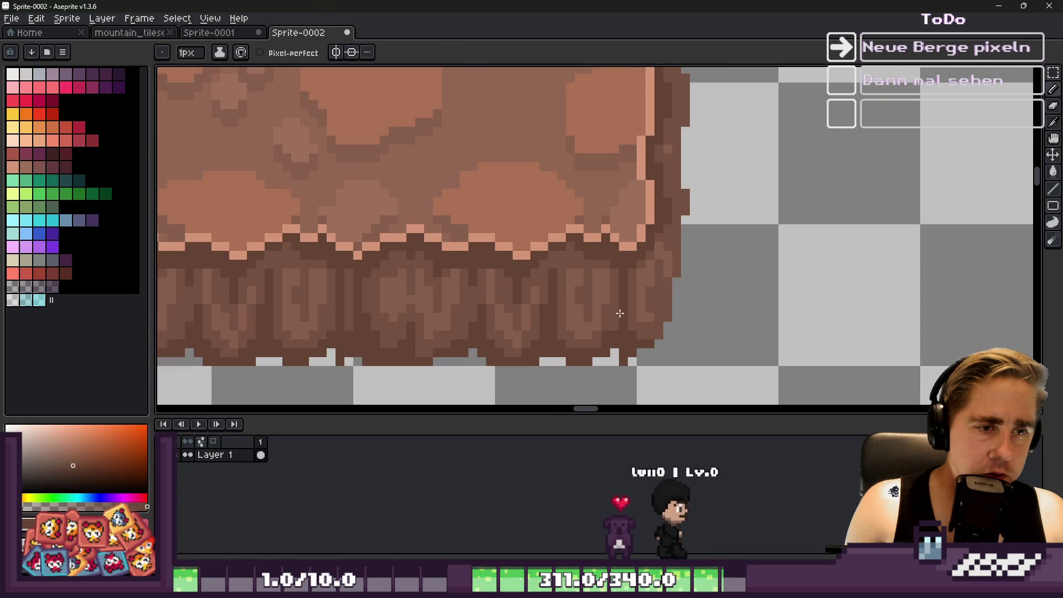
{"action": "scroll", "coordinate": [619, 314], "scroll_direction": "up", "scroll_amount": 1}
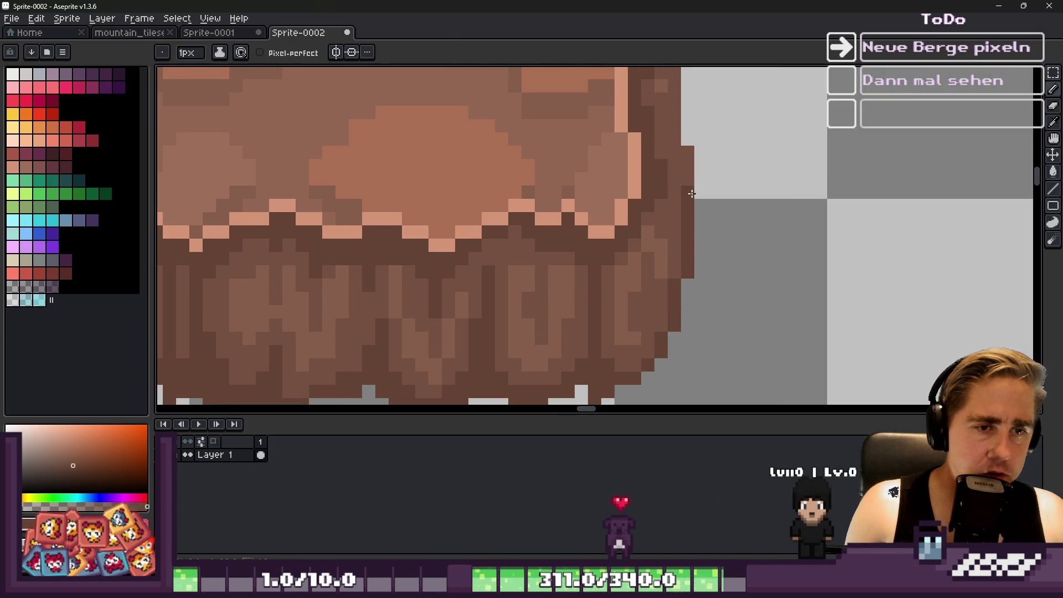
{"action": "scroll", "coordinate": [684, 134], "scroll_direction": "down", "scroll_amount": 2}
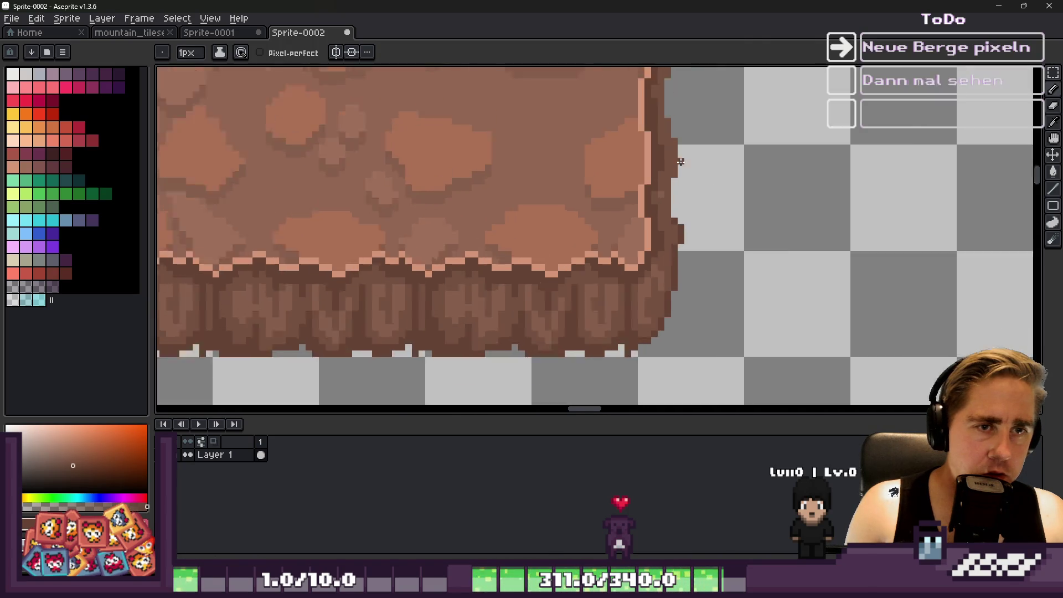
{"action": "scroll", "coordinate": [667, 197], "scroll_direction": "up", "scroll_amount": 2}
{"action": "scroll", "coordinate": [676, 139], "scroll_direction": "down", "scroll_amount": 1}
{"action": "scroll", "coordinate": [652, 142], "scroll_direction": "up", "scroll_amount": 1}
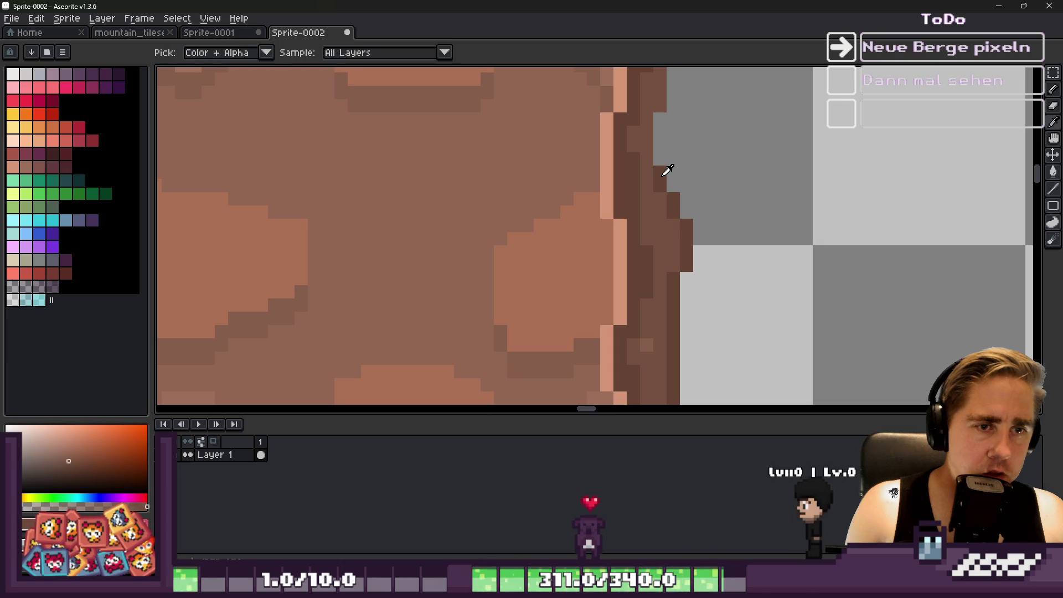
{"action": "scroll", "coordinate": [641, 235], "scroll_direction": "down", "scroll_amount": 2}
{"action": "scroll", "coordinate": [640, 235], "scroll_direction": "up", "scroll_amount": 2}
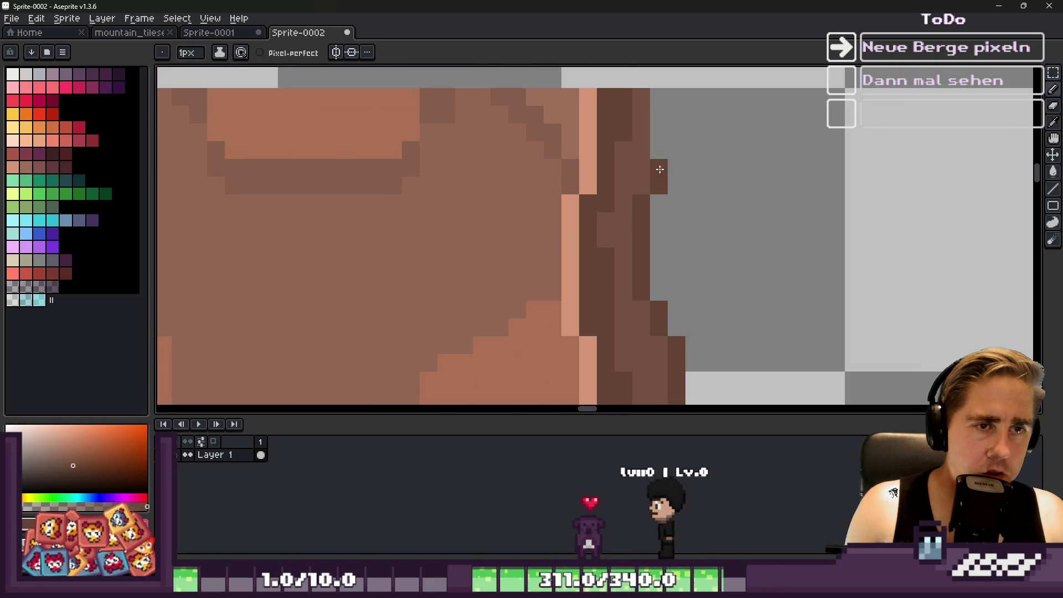
{"action": "scroll", "coordinate": [649, 180], "scroll_direction": "down", "scroll_amount": 2}
{"action": "scroll", "coordinate": [650, 180], "scroll_direction": "down", "scroll_amount": 1}
{"action": "scroll", "coordinate": [664, 194], "scroll_direction": "up", "scroll_amount": 4}
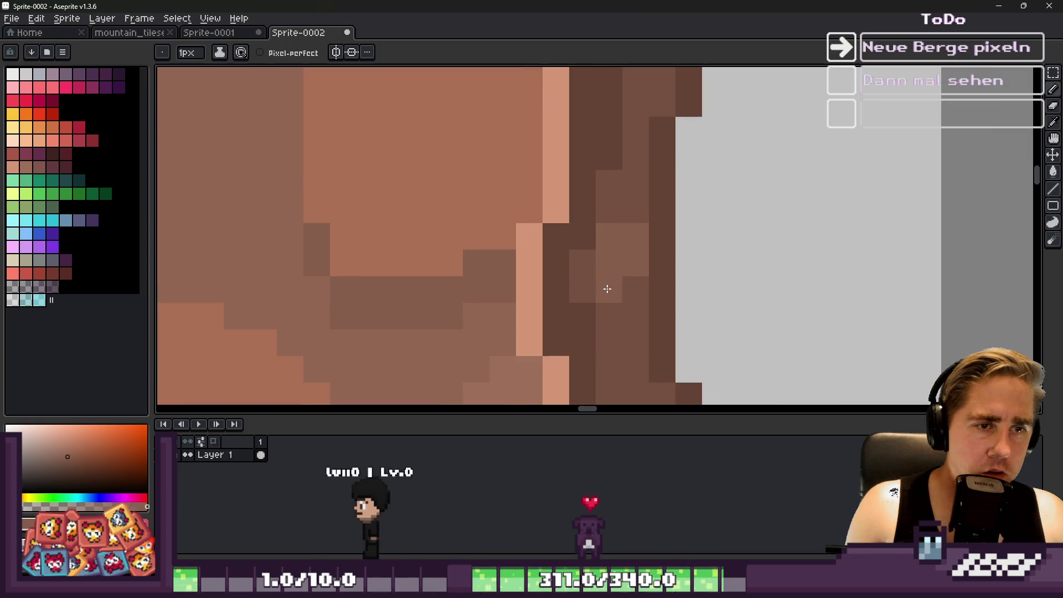
{"action": "scroll", "coordinate": [618, 244], "scroll_direction": "down", "scroll_amount": 3}
{"action": "scroll", "coordinate": [614, 244], "scroll_direction": "up", "scroll_amount": 2}
Darken several right-edge pixels and paint a diagonal run of brown edge pixels.
{"action": "key", "text": "v"}
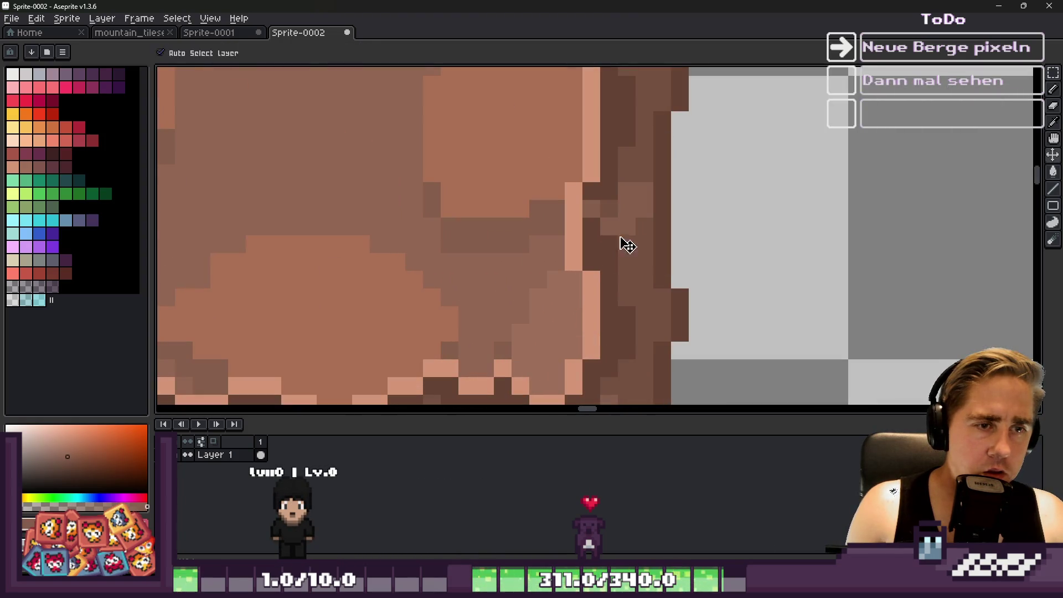
{"action": "left_click", "coordinate": [610, 225]}
{"action": "key", "text": "ctrl+z"}
{"action": "left_click", "coordinate": [608, 227]}
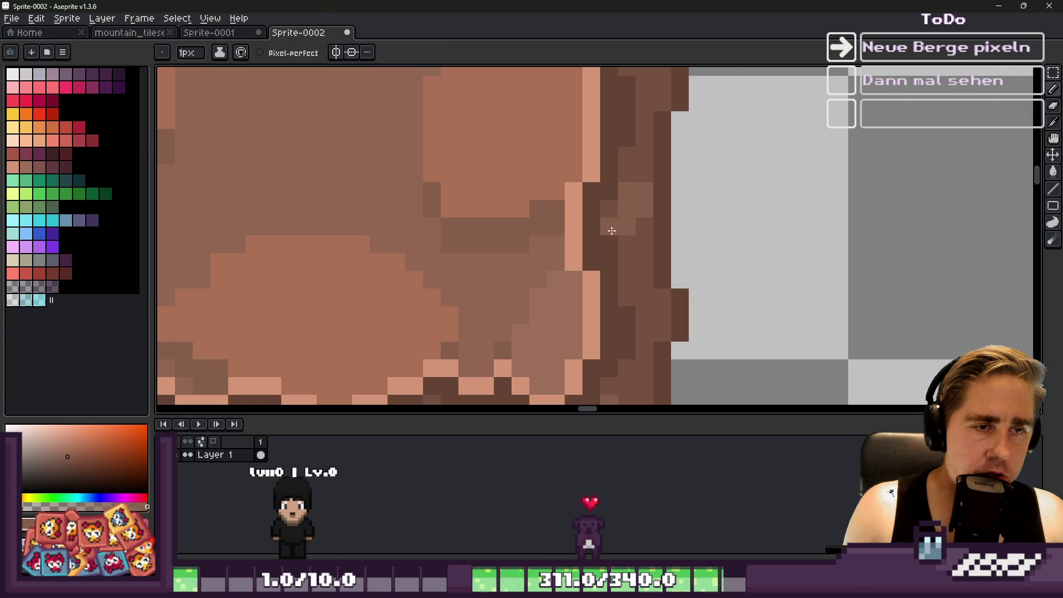
{"action": "left_click", "coordinate": [623, 170], "text": "alt"}
{"action": "left_click", "coordinate": [625, 193]}
{"action": "scroll", "coordinate": [631, 215], "scroll_direction": "down", "scroll_amount": 2}
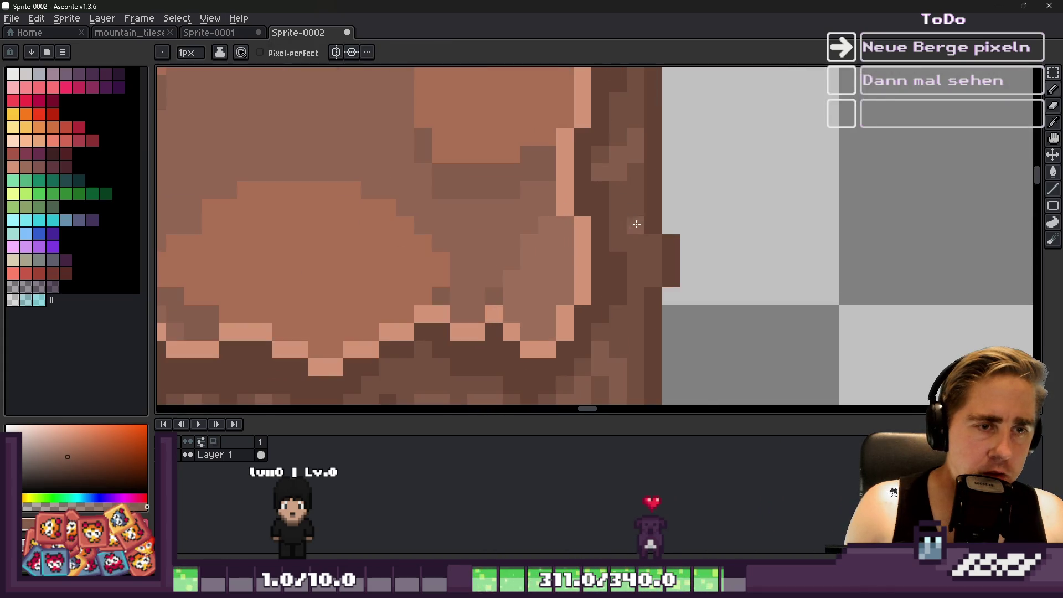
{"action": "scroll", "coordinate": [651, 247], "scroll_direction": "down", "scroll_amount": 3}
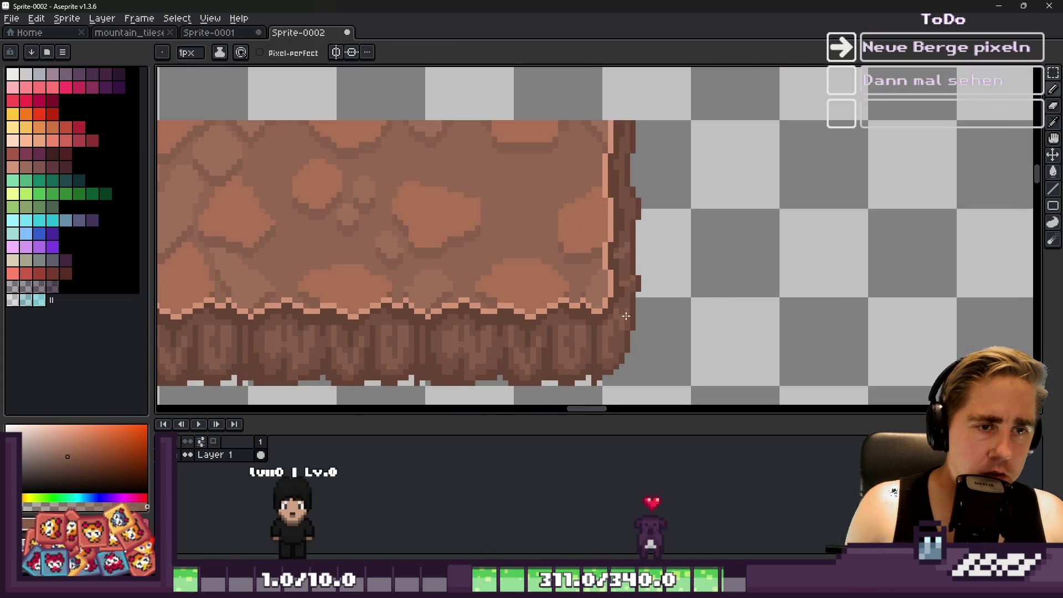
{"action": "scroll", "coordinate": [636, 221], "scroll_direction": "up", "scroll_amount": 4}
{"action": "left_click_drag", "start_coordinate": [690, 250], "coordinate": [748, 299]}
Sample darker brown shades from the rock for further edge shading.
{"action": "left_click", "coordinate": [710, 247], "text": "alt"}
{"action": "scroll", "coordinate": [710, 248], "scroll_direction": "down", "scroll_amount": 4}
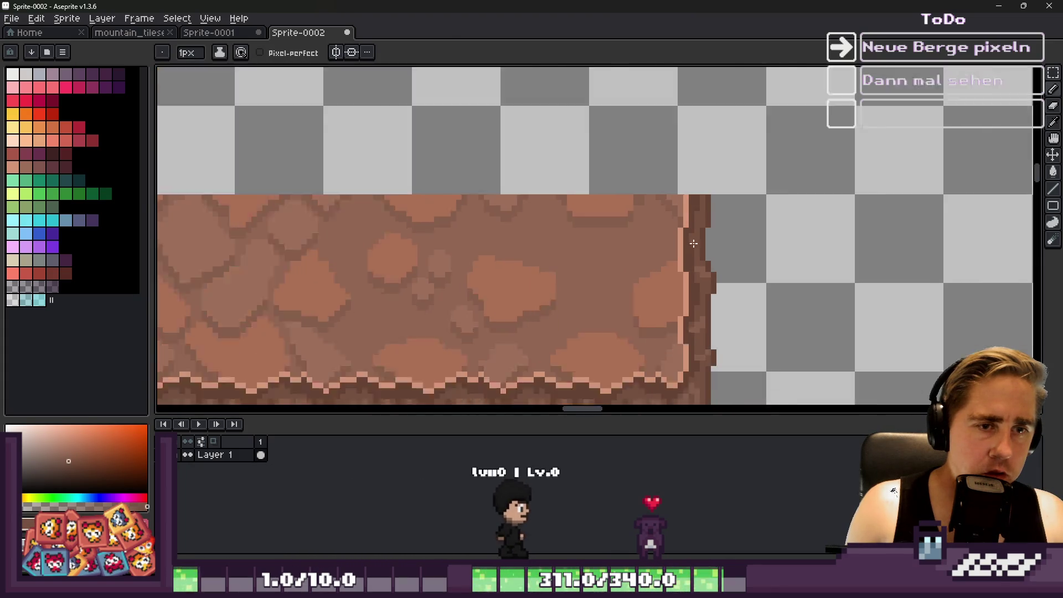
{"action": "scroll", "coordinate": [619, 310], "scroll_direction": "up", "scroll_amount": 3}
{"action": "left_click", "coordinate": [543, 295], "text": "alt"}
{"action": "scroll", "coordinate": [639, 250], "scroll_direction": "down", "scroll_amount": 1}
{"action": "scroll", "coordinate": [639, 250], "scroll_direction": "down", "scroll_amount": 2}
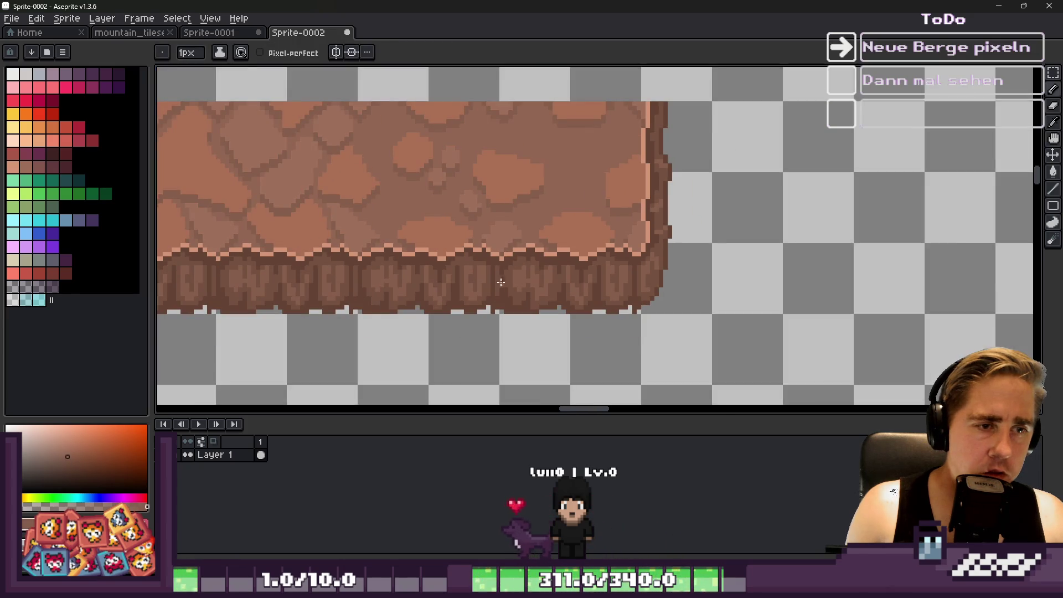
Recolour and lighten a few pixel columns in the rock strip's bottom band with the Pencil.
{"action": "scroll", "coordinate": [480, 269], "scroll_direction": "down", "scroll_amount": 1}
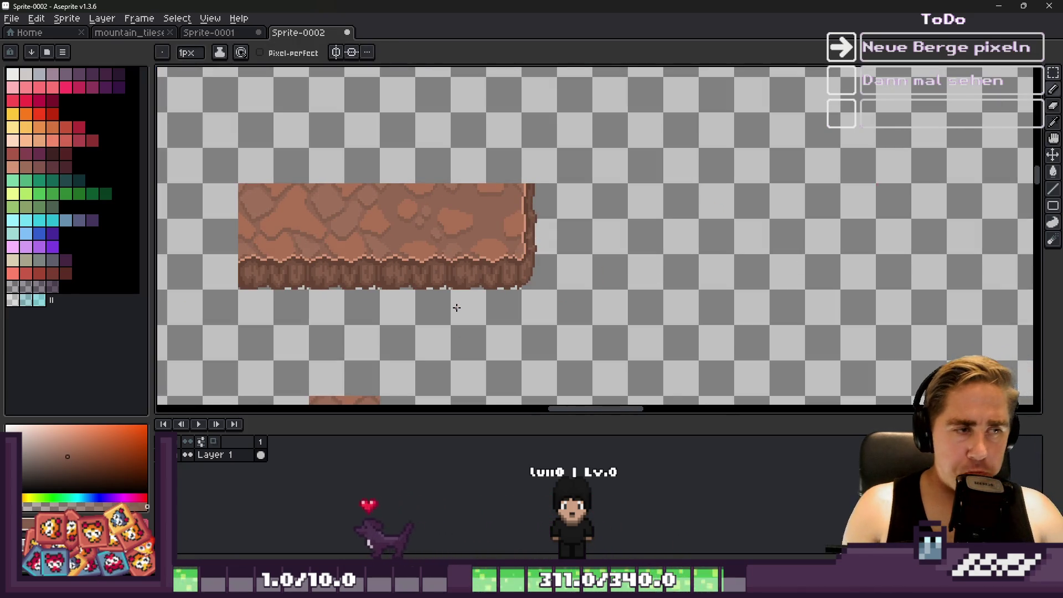
{"action": "scroll", "coordinate": [242, 290], "scroll_direction": "up", "scroll_amount": 3}
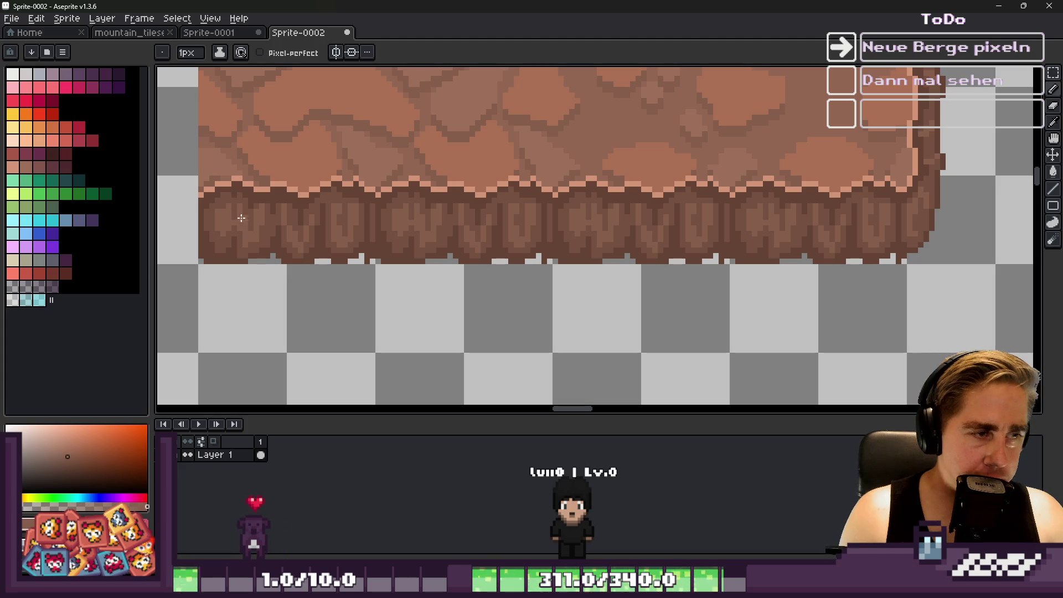
{"action": "scroll", "coordinate": [328, 215], "scroll_direction": "up", "scroll_amount": 3}
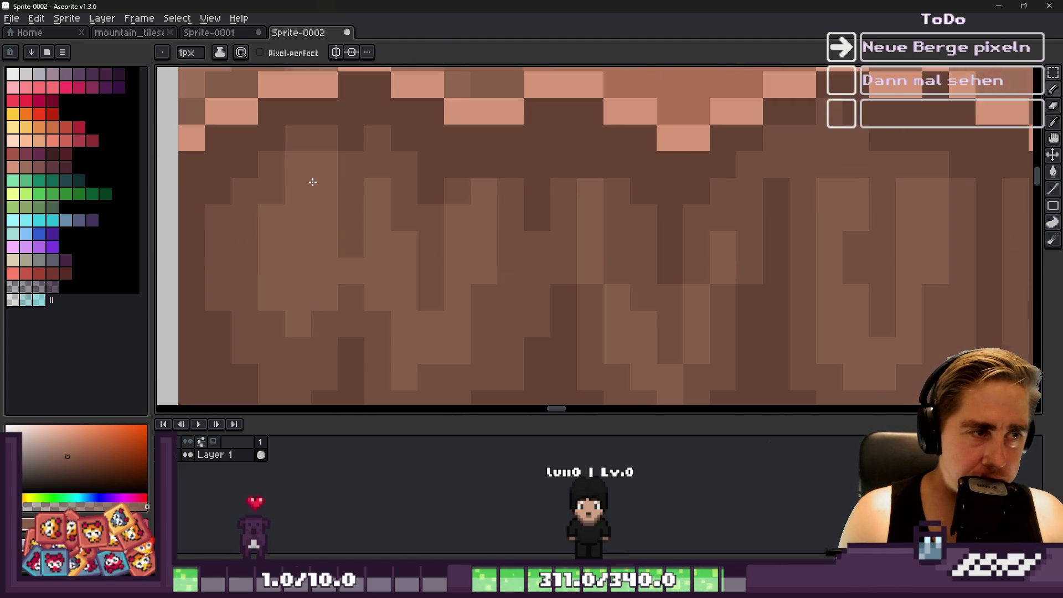
{"action": "scroll", "coordinate": [312, 182], "scroll_direction": "down", "scroll_amount": 1}
{"action": "scroll", "coordinate": [469, 202], "scroll_direction": "down", "scroll_amount": 3}
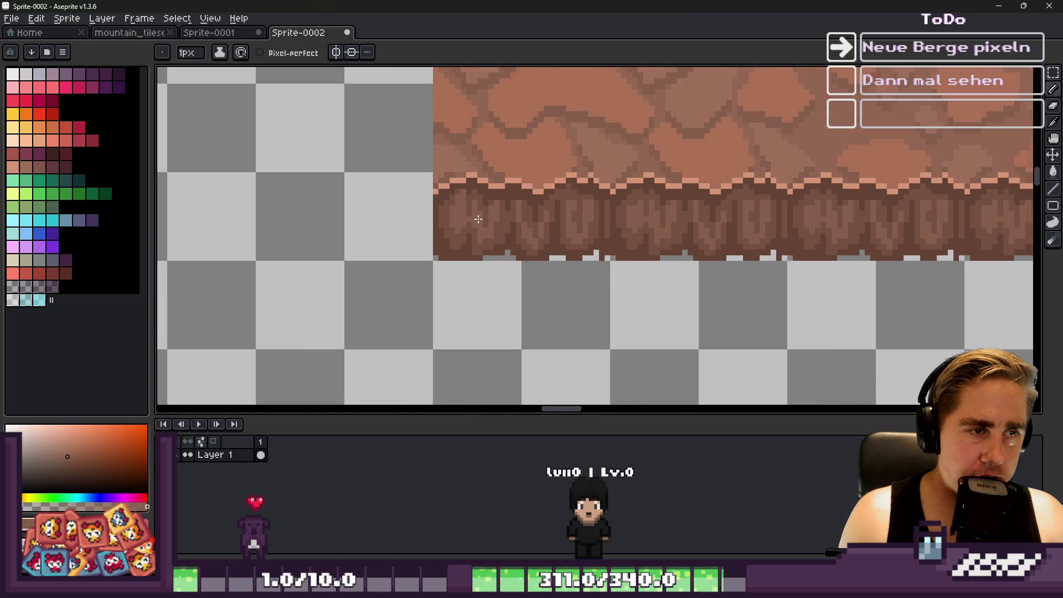
{"action": "key", "text": "v"}
{"action": "scroll", "coordinate": [481, 199], "scroll_direction": "up", "scroll_amount": 4}
{"action": "key", "text": "b"}
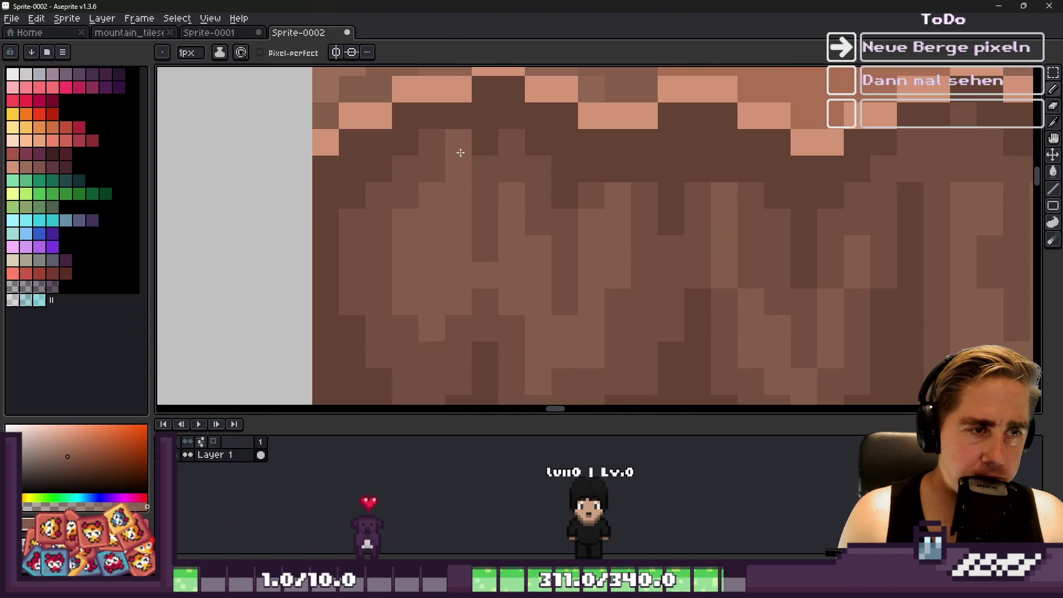
{"action": "mouse_move", "coordinate": [503, 153]}
{"action": "left_mouse_down"}
{"action": "mouse_move", "coordinate": [500, 178]}
{"action": "mouse_move", "coordinate": [533, 222]}
{"action": "left_mouse_up"}
{"action": "left_click", "coordinate": [555, 237], "text": "alt"}
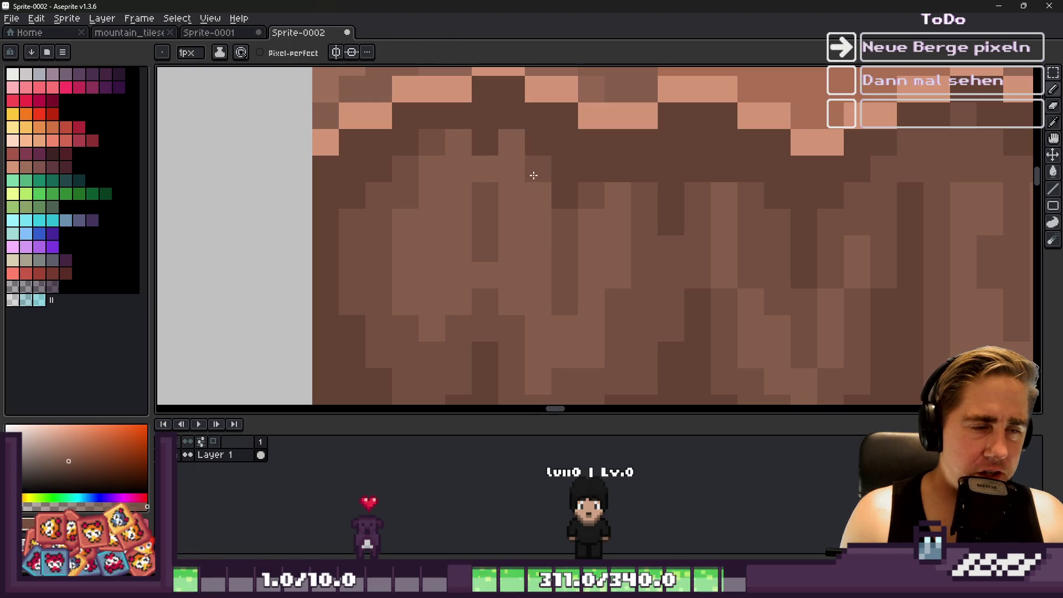
{"action": "scroll", "coordinate": [526, 154], "scroll_direction": "down", "scroll_amount": 6}
{"action": "scroll", "coordinate": [501, 227], "scroll_direction": "up", "scroll_amount": 3}
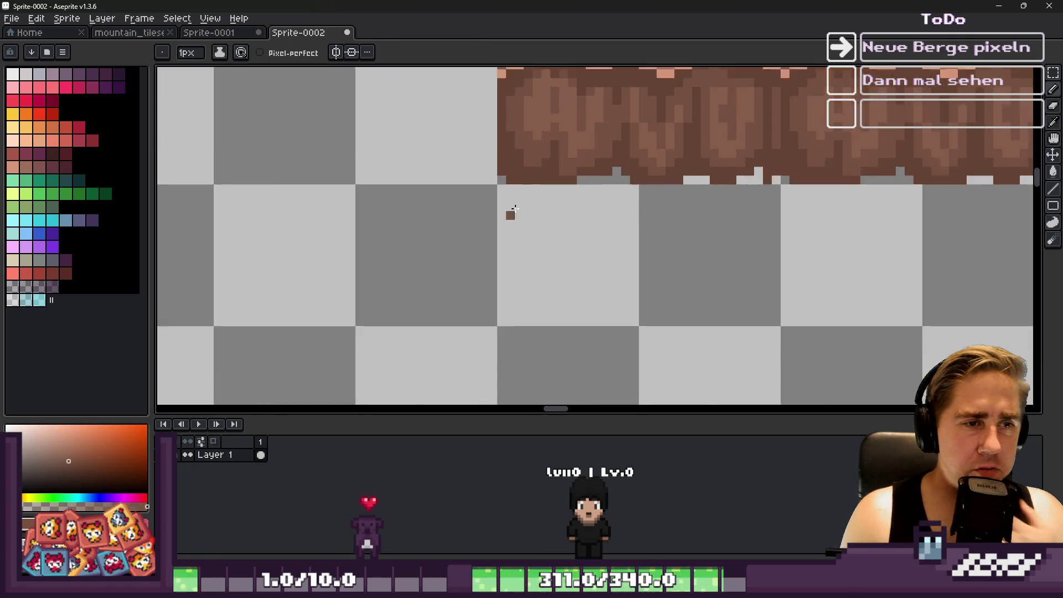
Draw a pink square outline beside the rock strip.
{"action": "left_click", "coordinate": [416, 234]}
{"action": "left_click", "coordinate": [67, 88]}
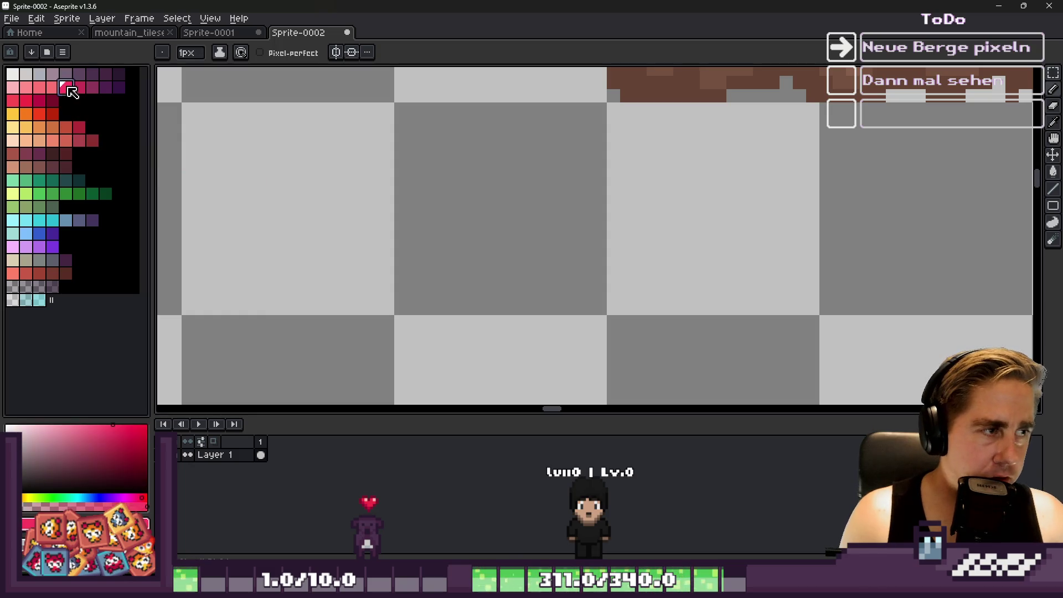
{"action": "left_click", "coordinate": [395, 112]}
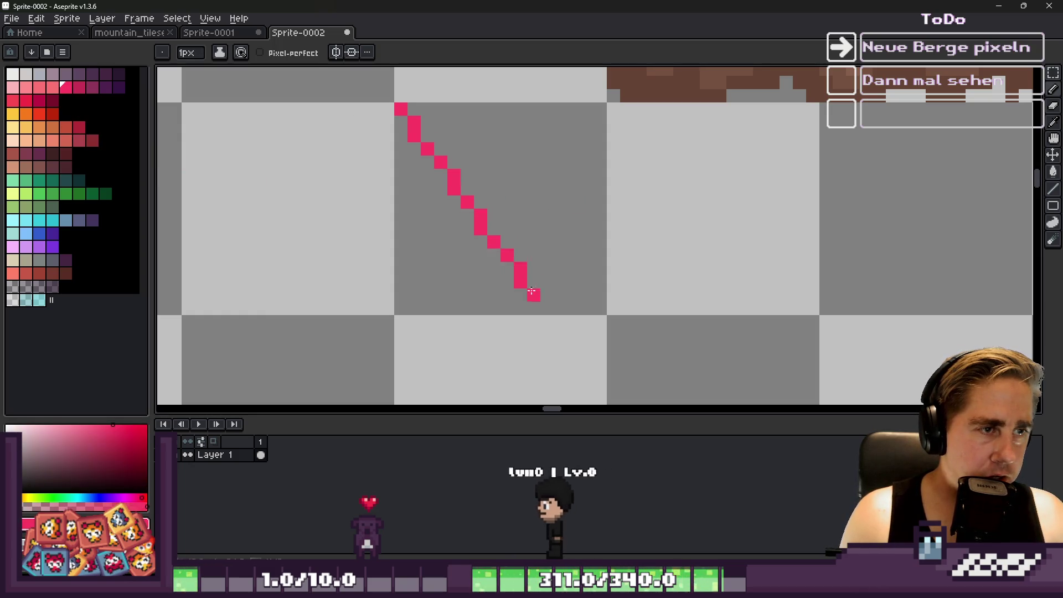
{"action": "left_click", "coordinate": [400, 308], "text": "shift"}
{"action": "mouse_move", "coordinate": [593, 309]}
{"action": "left_mouse_down"}
{"action": "mouse_move", "coordinate": [593, 128]}
{"action": "mouse_move", "coordinate": [550, 109]}
{"action": "mouse_move", "coordinate": [401, 109]}
{"action": "left_mouse_up"}
Fill the square's interior with pink, undoing a trial crimson fill.
{"action": "key", "text": "g"}
{"action": "left_click", "coordinate": [422, 191]}
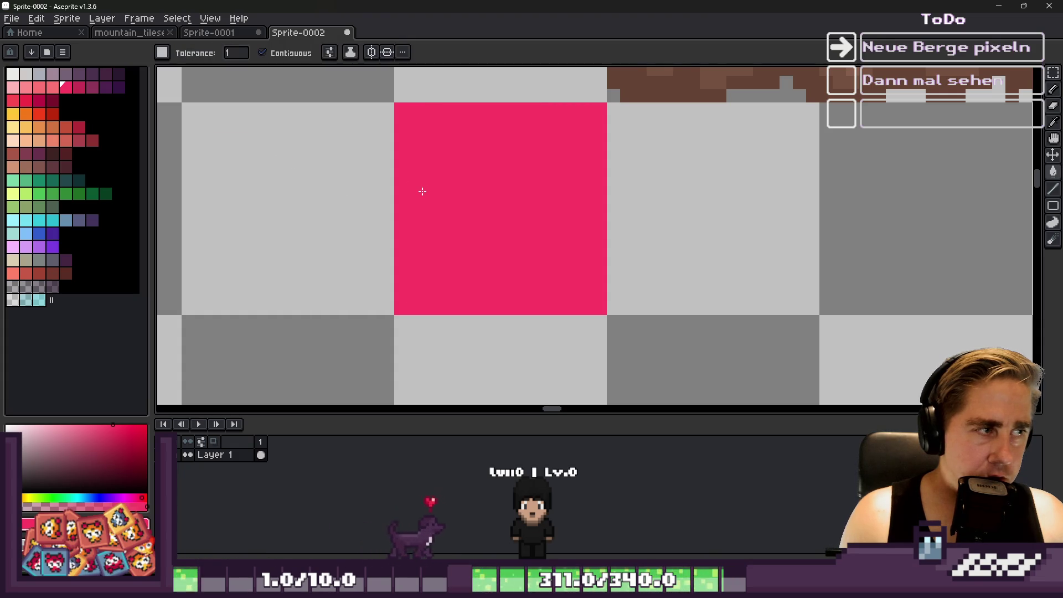
{"action": "left_click", "coordinate": [80, 87]}
{"action": "left_click", "coordinate": [453, 117]}
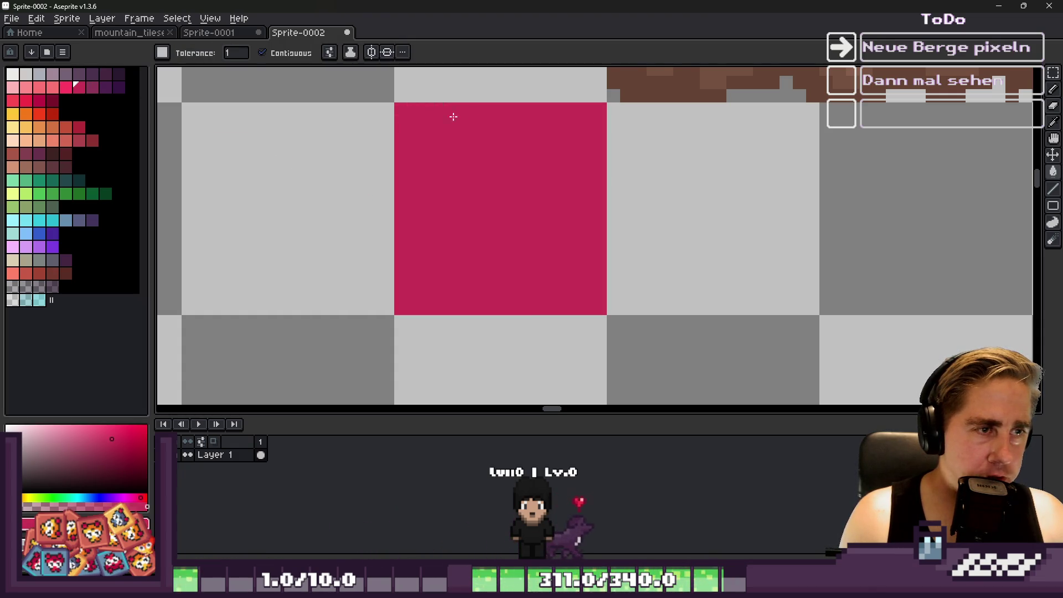
{"action": "key", "text": "ctrl+z"}
{"action": "left_click", "coordinate": [404, 113]}
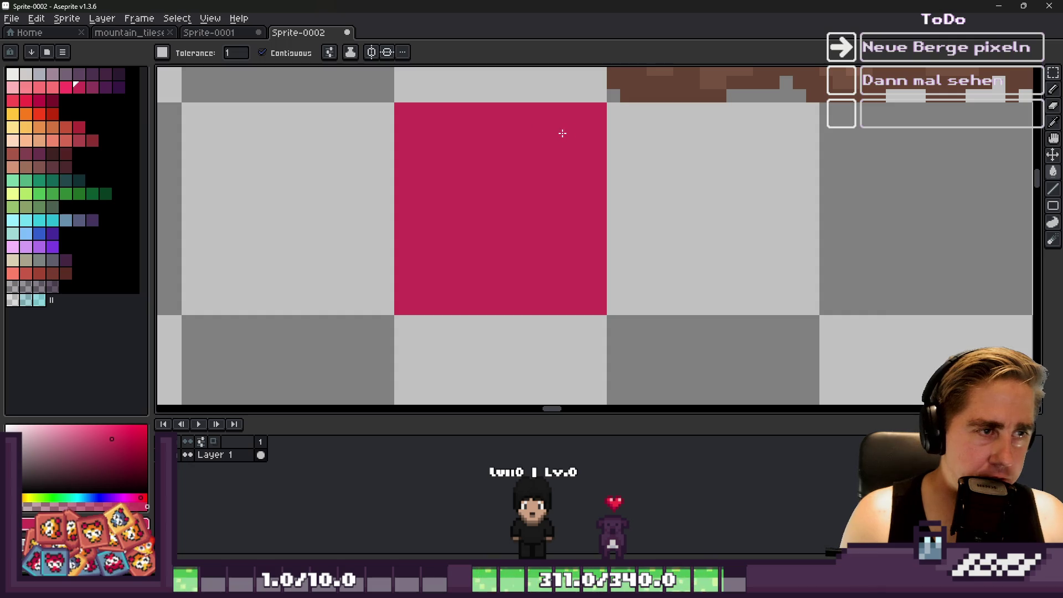
{"action": "key", "text": "ctrl+z"}
Redraw the square's border in crimson, then sample the lighter pink.
{"action": "key", "text": "b"}
{"action": "mouse_move", "coordinate": [398, 109]}
{"action": "left_mouse_down"}
{"action": "mouse_move", "coordinate": [613, 109]}
{"action": "mouse_move", "coordinate": [595, 243]}
{"action": "left_mouse_up"}
{"action": "mouse_move", "coordinate": [597, 310]}
{"action": "left_mouse_down"}
{"action": "mouse_move", "coordinate": [398, 318]}
{"action": "mouse_move", "coordinate": [400, 118]}
{"action": "left_mouse_up"}
{"action": "key", "text": "i"}
{"action": "left_click", "coordinate": [420, 143]}
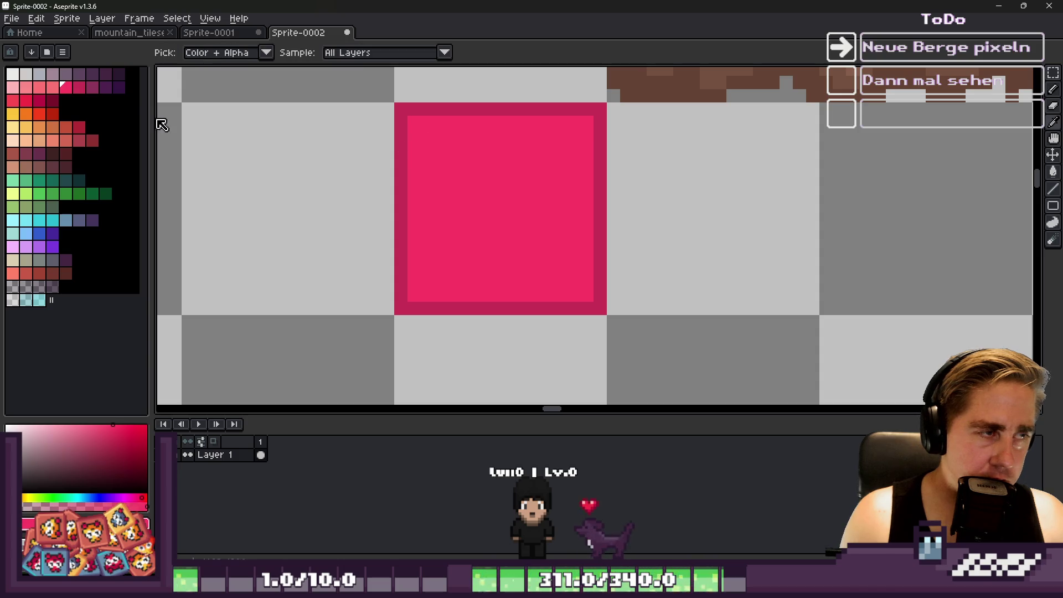
Paint a bright-pink ring just inside the crimson border.
{"action": "left_click", "coordinate": [58, 87]}
{"action": "key", "text": "g"}
{"action": "left_click", "coordinate": [467, 161]}
{"action": "left_click", "coordinate": [66, 88]}
{"action": "key", "text": "b"}
{"action": "left_click", "coordinate": [410, 136]}
{"action": "mouse_move", "coordinate": [409, 136]}
{"action": "left_mouse_down"}
{"action": "mouse_move", "coordinate": [410, 127]}
{"action": "mouse_move", "coordinate": [414, 296]}
{"action": "mouse_move", "coordinate": [523, 288]}
{"action": "left_mouse_up"}
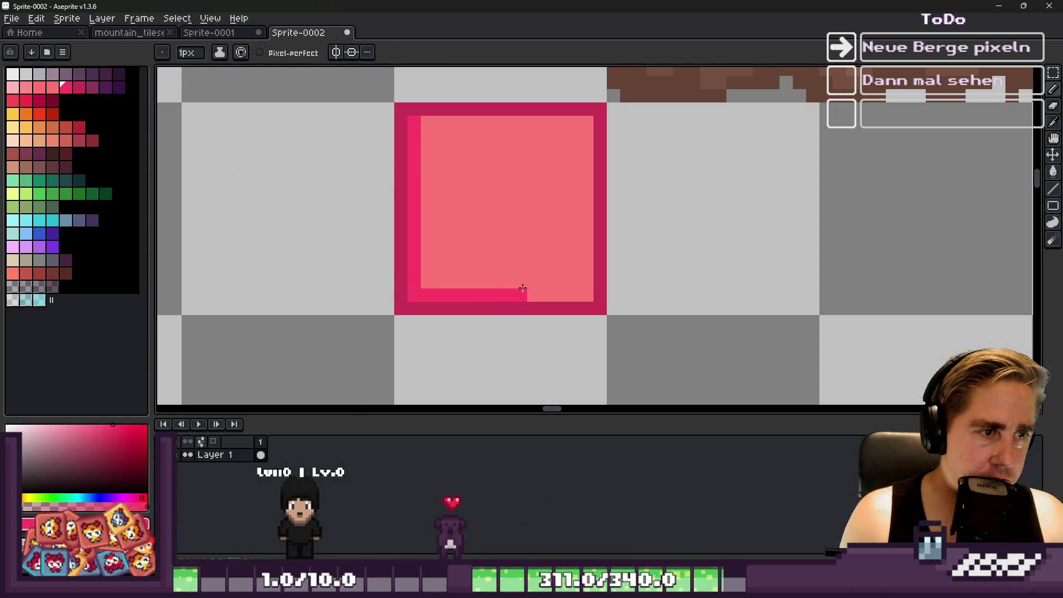
{"action": "mouse_move", "coordinate": [572, 219]}
{"action": "left_mouse_down"}
{"action": "mouse_move", "coordinate": [584, 130]}
{"action": "mouse_move", "coordinate": [582, 280]}
{"action": "mouse_move", "coordinate": [567, 211]}
{"action": "left_mouse_up"}
{"action": "left_click", "coordinate": [559, 260], "text": "alt"}
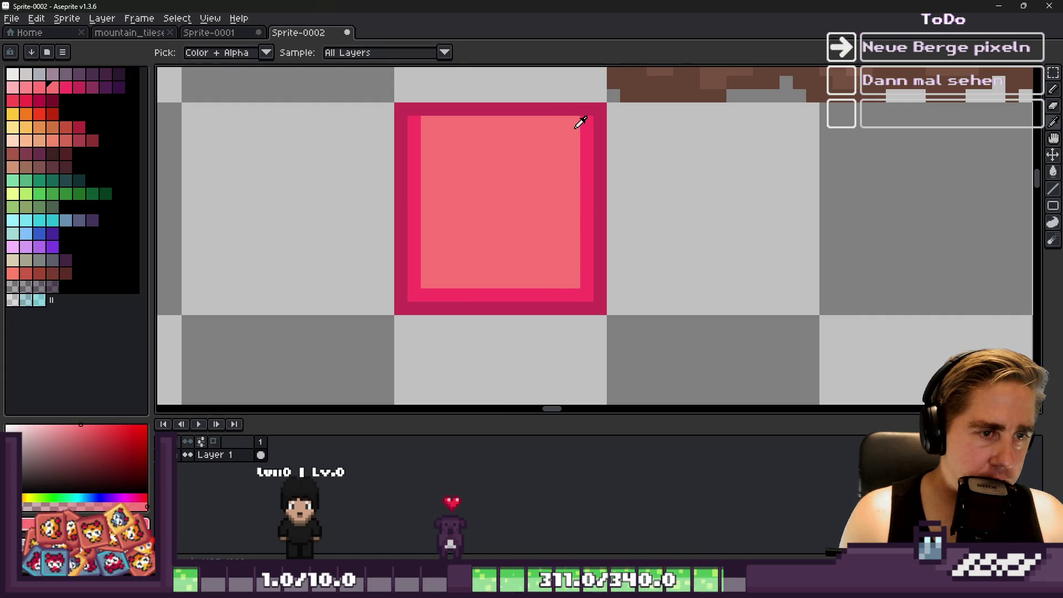
{"action": "left_click_drag", "start_coordinate": [587, 122], "coordinate": [453, 119]}
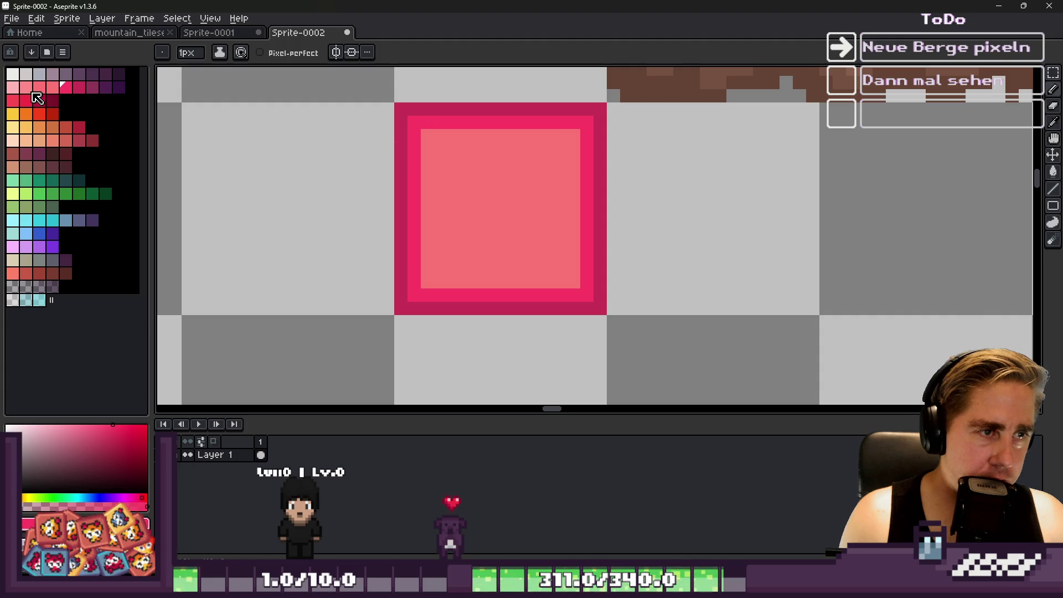
Fill the tile's centre with light pink and recolour inner-ring pixels salmon.
{"action": "left_click", "coordinate": [12, 87]}
{"action": "key", "text": "g"}
{"action": "left_click", "coordinate": [501, 208]}
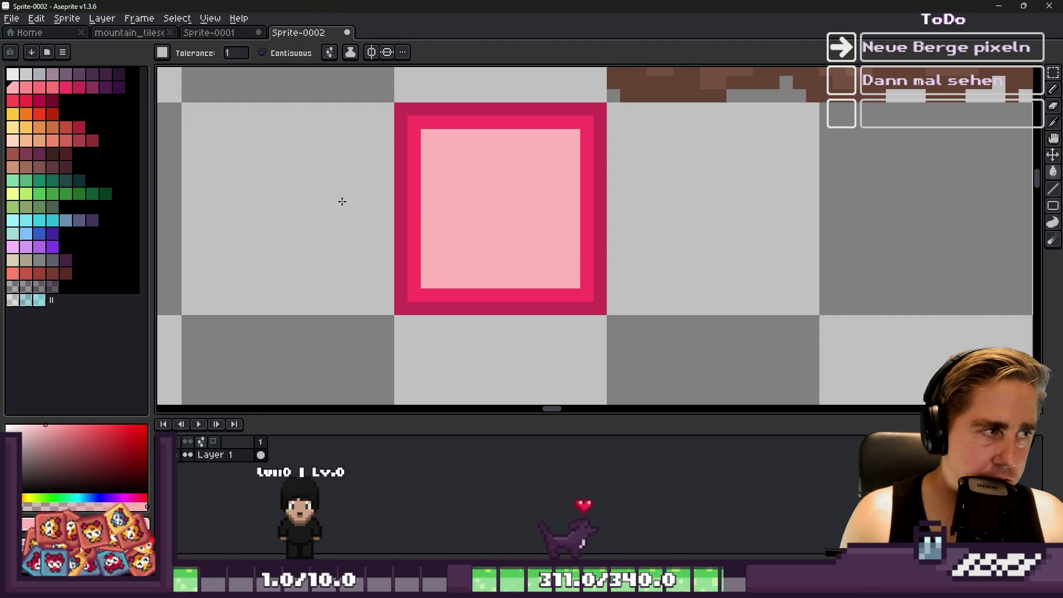
{"action": "left_click", "coordinate": [52, 87]}
{"action": "left_click", "coordinate": [409, 194]}
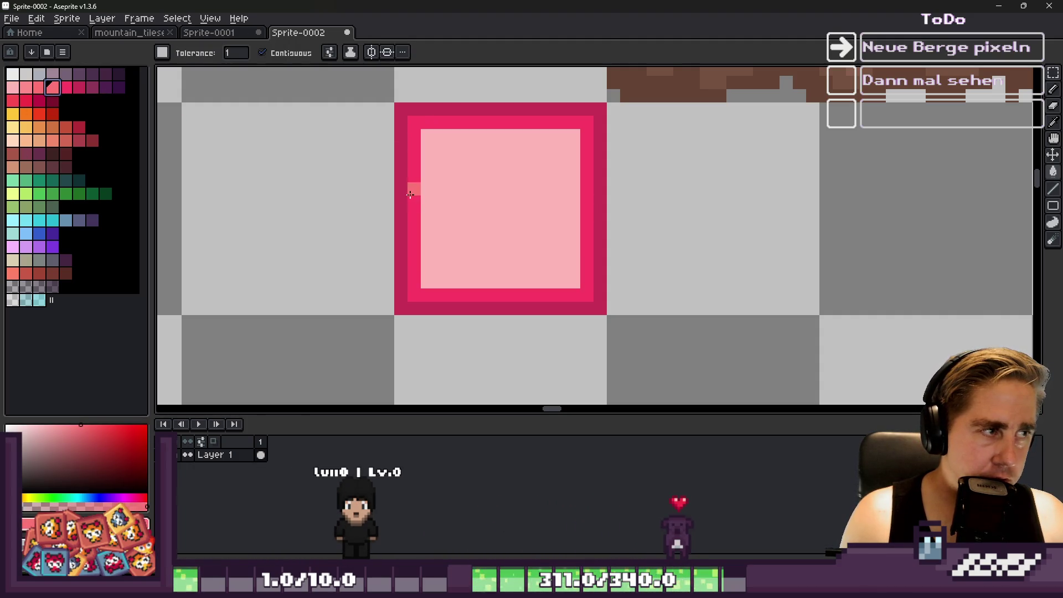
{"action": "left_click", "coordinate": [424, 189]}
{"action": "key", "text": "ctrl+z"}
{"action": "left_click", "coordinate": [413, 203]}
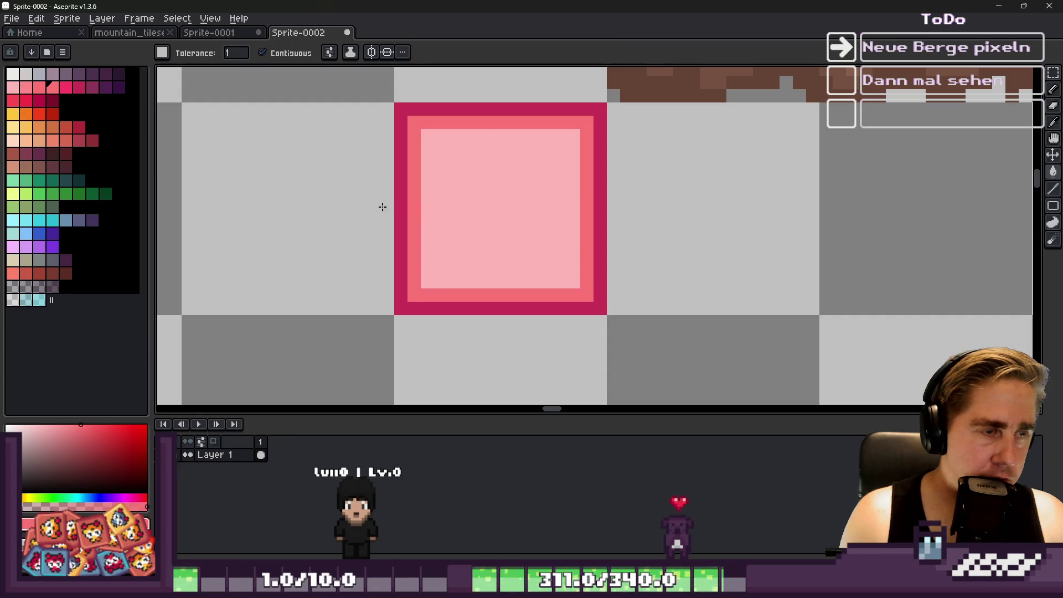
Turn the outer border hot pink and add a lighter ring inside the salmon ring.
{"action": "left_click", "coordinate": [66, 89]}
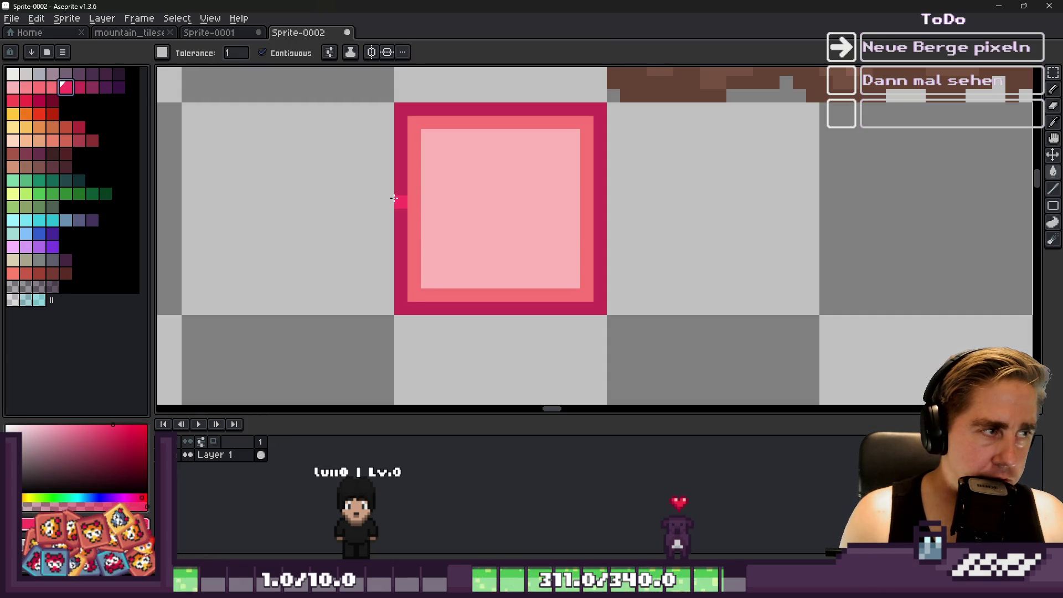
{"action": "left_click", "coordinate": [395, 199]}
{"action": "left_click", "coordinate": [39, 90]}
{"action": "key", "text": "b"}
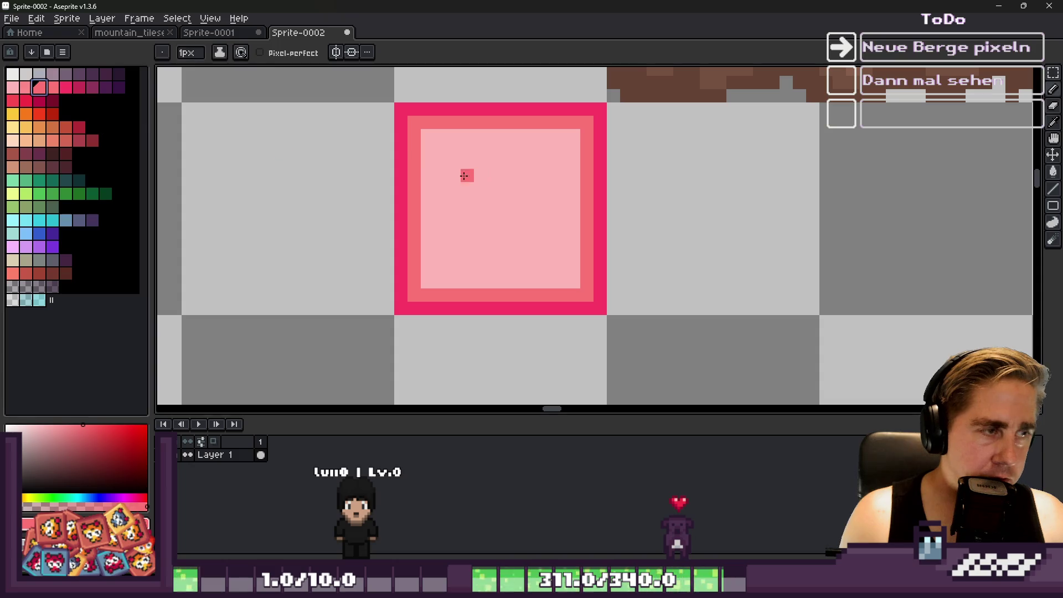
{"action": "left_click", "coordinate": [25, 88]}
{"action": "mouse_move", "coordinate": [427, 133]}
{"action": "left_mouse_down"}
{"action": "mouse_move", "coordinate": [425, 279]}
{"action": "mouse_move", "coordinate": [570, 282]}
{"action": "mouse_move", "coordinate": [568, 144]}
{"action": "mouse_move", "coordinate": [441, 138]}
{"action": "left_mouse_up"}
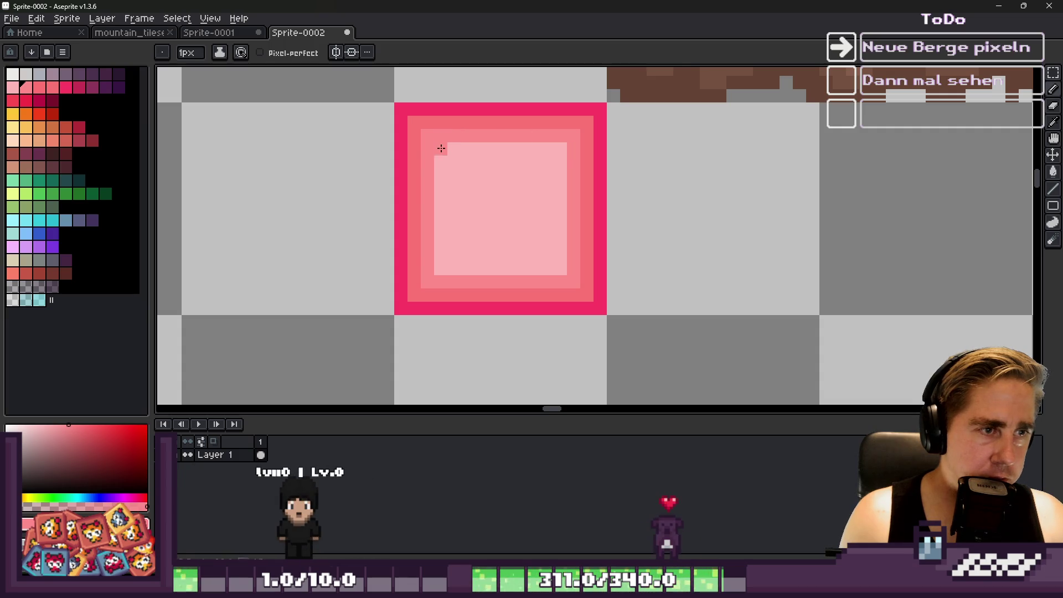
{"action": "scroll", "coordinate": [439, 147], "scroll_direction": "down", "scroll_amount": 4}
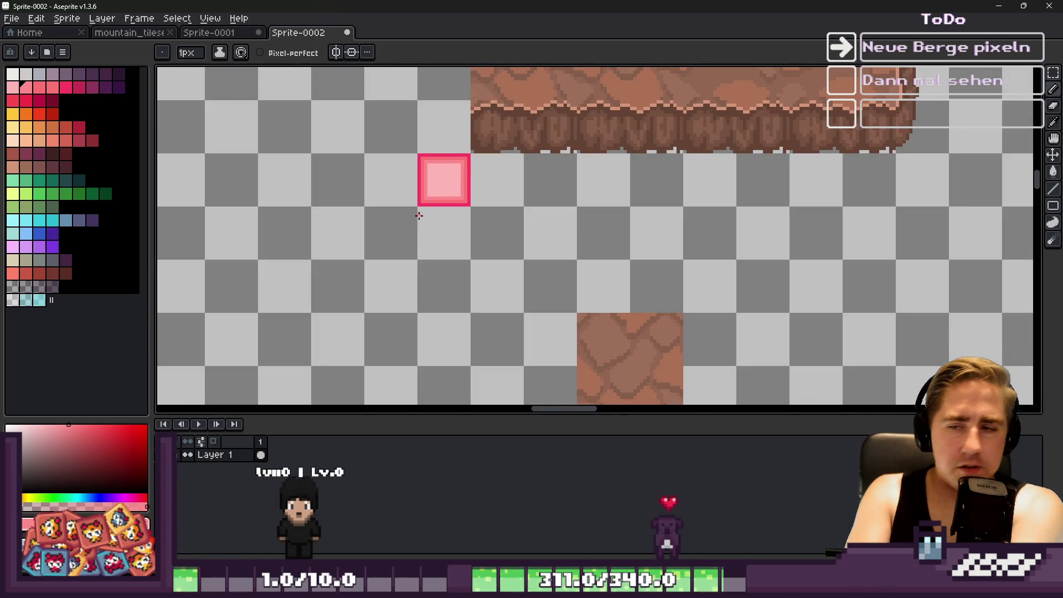
Select and delete the bevelled pink block, then zoom out over the remaining rock pieces.
{"action": "scroll", "coordinate": [547, 174], "scroll_direction": "down", "scroll_amount": 1}
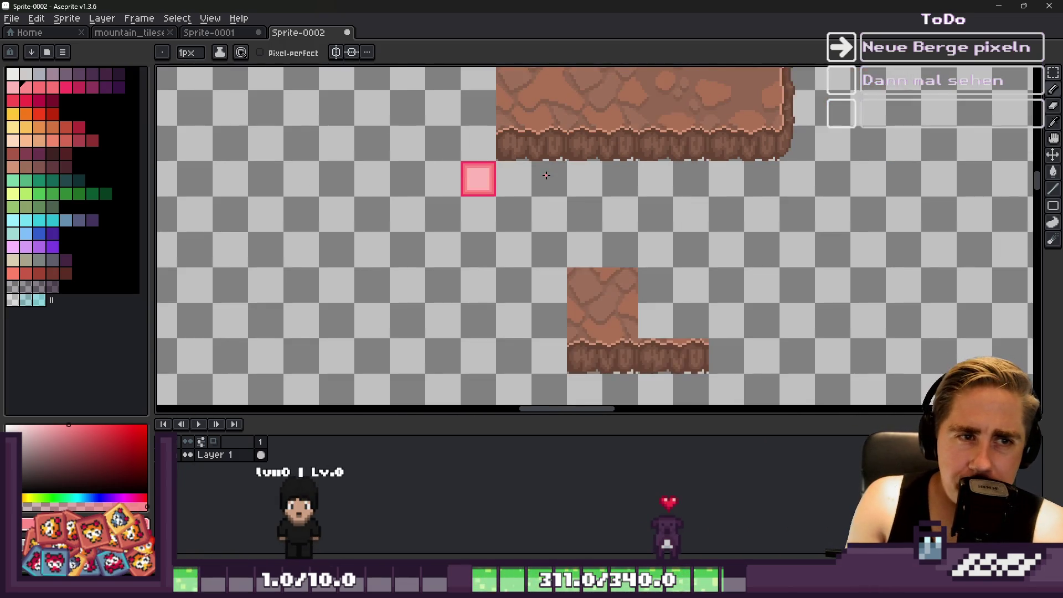
{"action": "scroll", "coordinate": [543, 166], "scroll_direction": "up", "scroll_amount": 2}
{"action": "scroll", "coordinate": [462, 218], "scroll_direction": "down", "scroll_amount": 1}
{"action": "scroll", "coordinate": [446, 248], "scroll_direction": "up", "scroll_amount": 1}
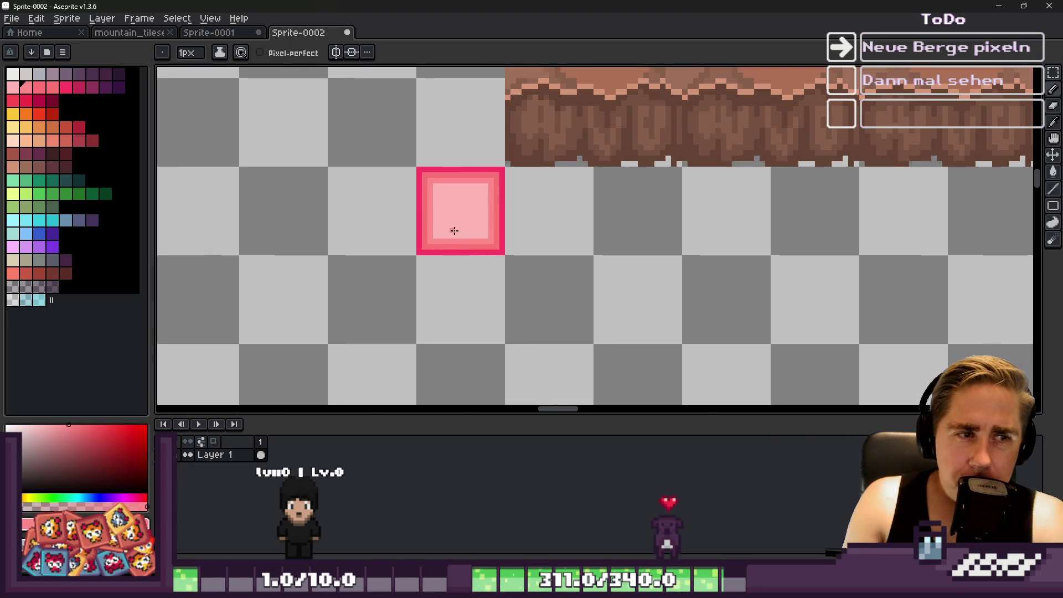
{"action": "key", "text": "m"}
{"action": "key", "text": "ctrl+a"}
{"action": "scroll", "coordinate": [467, 194], "scroll_direction": "up", "scroll_amount": 2}
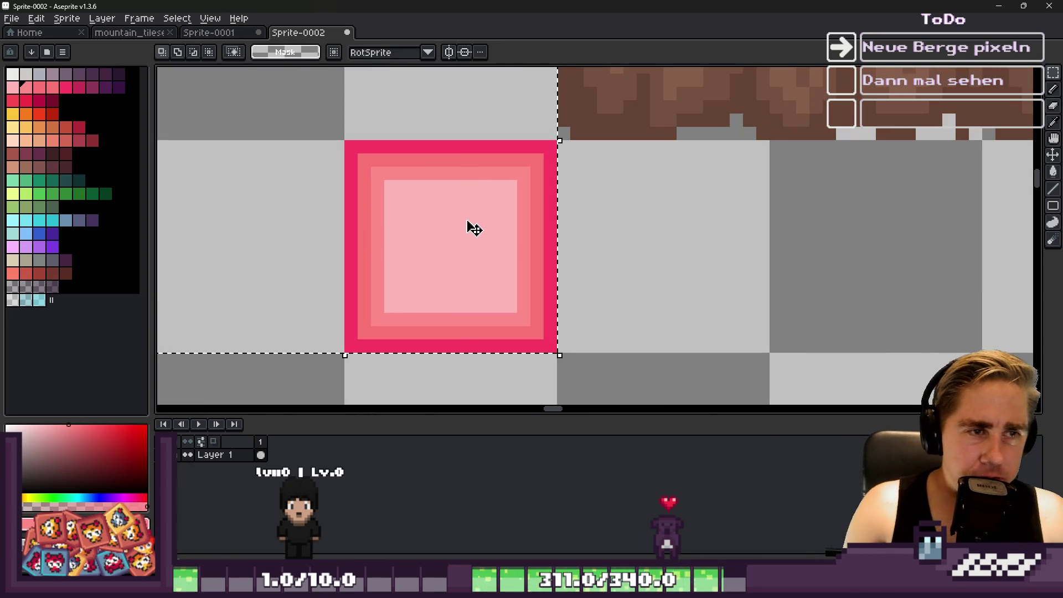
{"action": "key", "text": "Delete"}
{"action": "scroll", "coordinate": [449, 258], "scroll_direction": "down", "scroll_amount": 1}
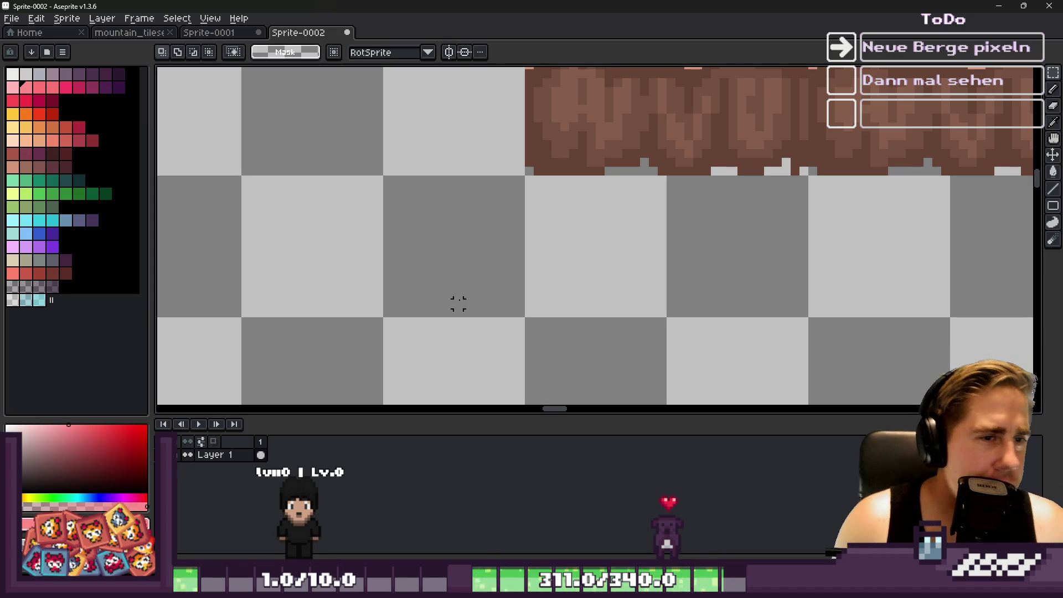
{"action": "scroll", "coordinate": [458, 189], "scroll_direction": "down", "scroll_amount": 4}
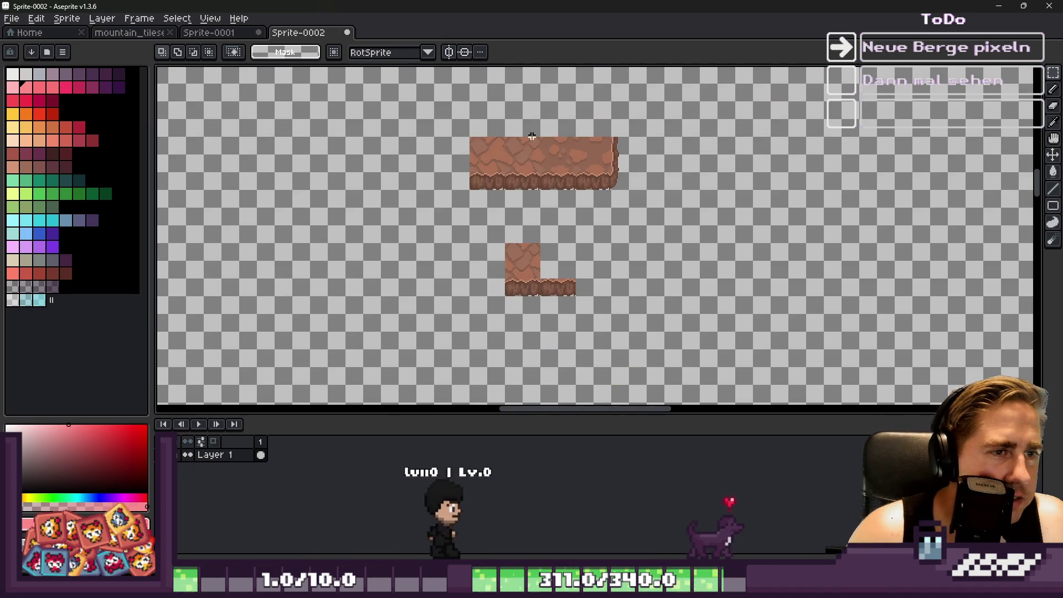
{"action": "scroll", "coordinate": [531, 136], "scroll_direction": "up", "scroll_amount": 1}
{"action": "scroll", "coordinate": [540, 166], "scroll_direction": "up", "scroll_amount": 1}
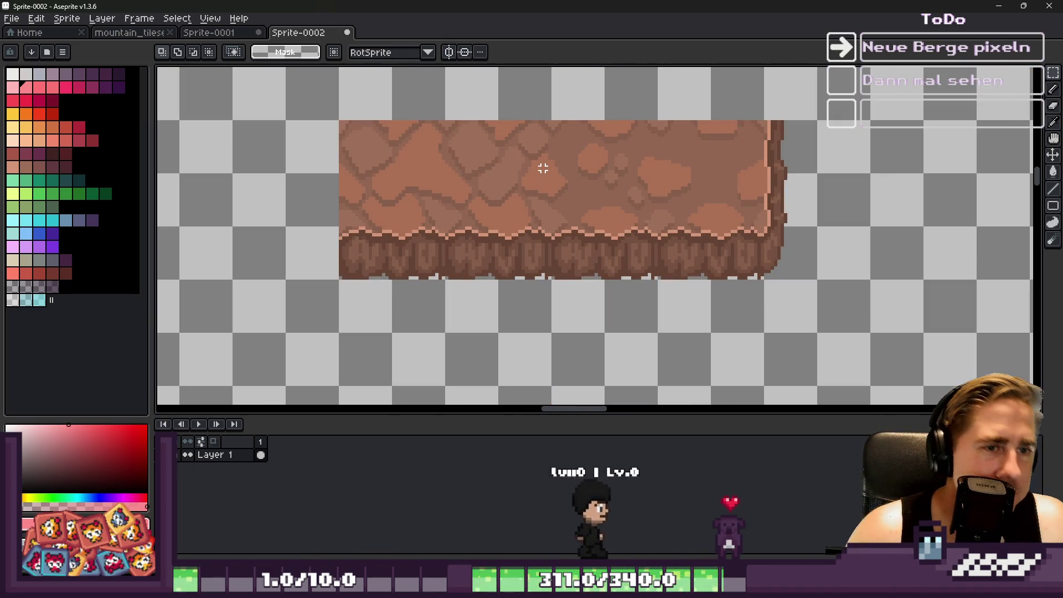
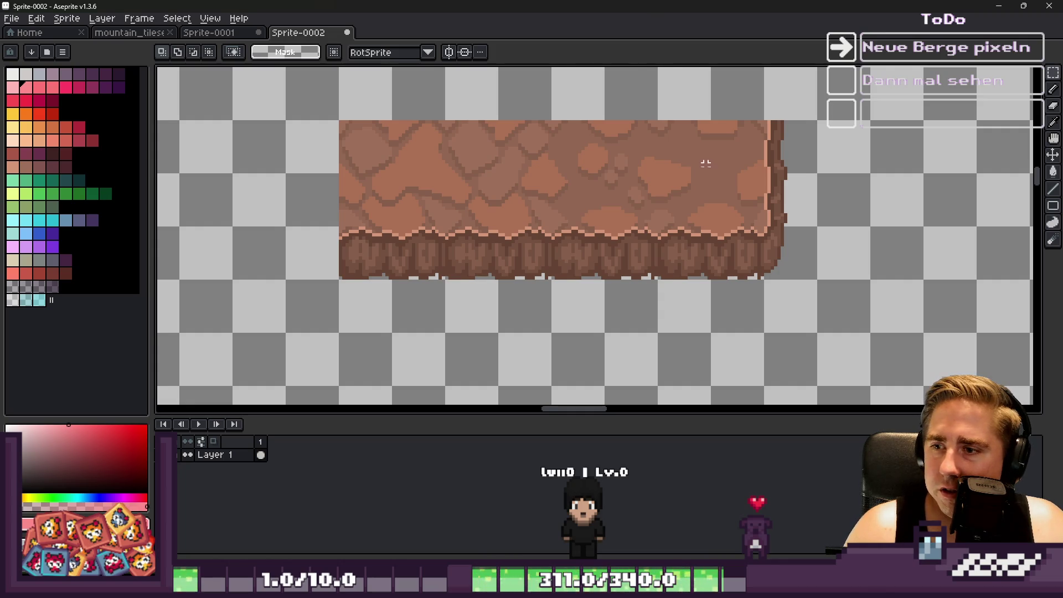
Sample the brown edge colour from the dirt platform.
{"action": "scroll", "coordinate": [720, 227], "scroll_direction": "down", "scroll_amount": 1}
{"action": "scroll", "coordinate": [720, 227], "scroll_direction": "up", "scroll_amount": 3}
{"action": "key", "text": "alt"}
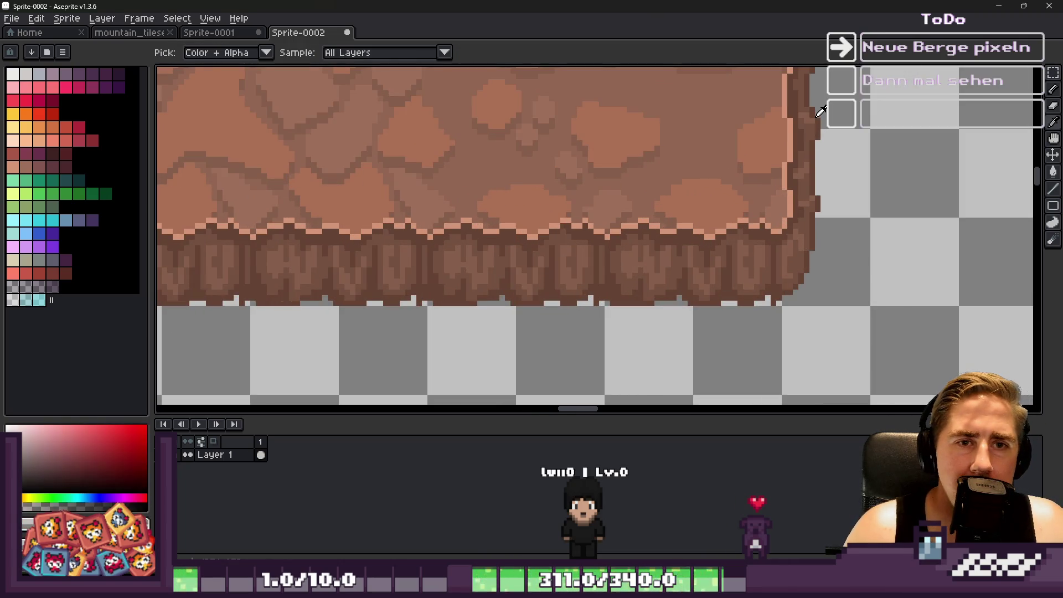
{"action": "left_click", "coordinate": [820, 110], "text": "alt"}
{"action": "scroll", "coordinate": [816, 119], "scroll_direction": "down", "scroll_amount": 2}
{"action": "scroll", "coordinate": [798, 138], "scroll_direction": "up", "scroll_amount": 4}
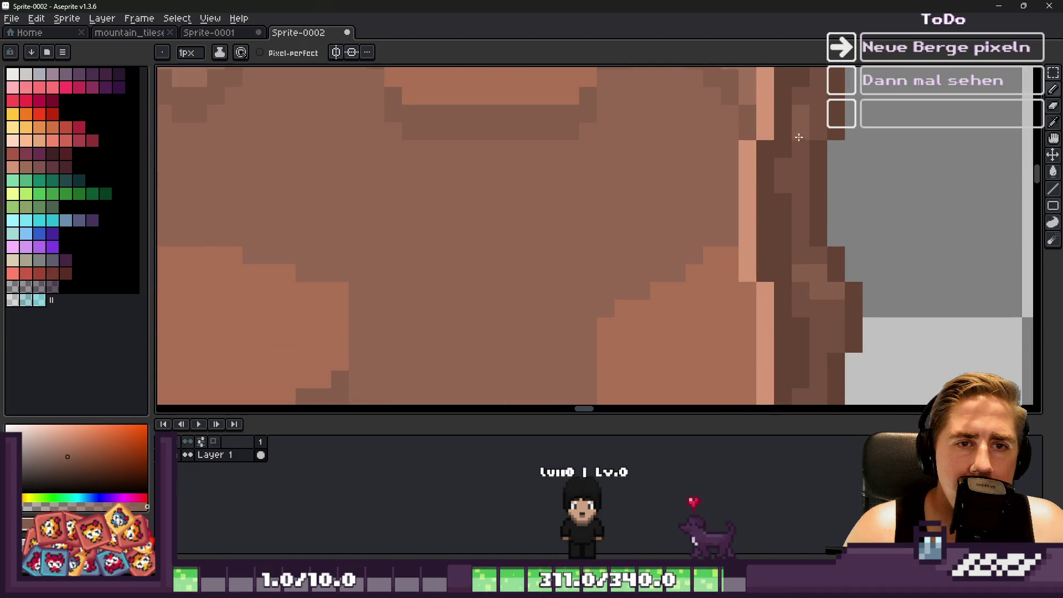
{"action": "scroll", "coordinate": [808, 137], "scroll_direction": "down", "scroll_amount": 4}
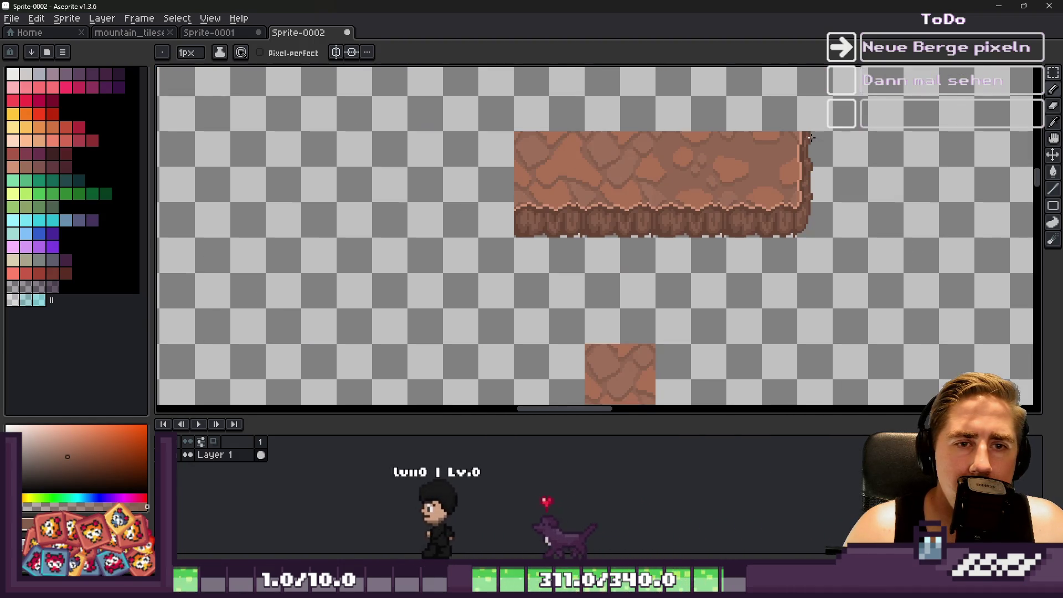
Copy the platform's right edge strip, flip it horizontally and place it at the left end.
{"action": "key", "text": "m"}
{"action": "scroll", "coordinate": [809, 136], "scroll_direction": "up", "scroll_amount": 2}
{"action": "mouse_move", "coordinate": [822, 266]}
{"action": "left_mouse_down"}
{"action": "mouse_move", "coordinate": [823, 289]}
{"action": "mouse_move", "coordinate": [840, 280]}
{"action": "left_mouse_up"}
{"action": "key", "text": "ctrl+c"}
{"action": "key", "text": "ctrl+v"}
{"action": "key", "text": "shift+h"}
{"action": "left_click_drag", "start_coordinate": [825, 240], "coordinate": [221, 240]}
{"action": "key", "text": "b"}
Sample several darker browns from the cliff face, then clear the selection.
{"action": "scroll", "coordinate": [450, 223], "scroll_direction": "down", "scroll_amount": 1}
{"action": "scroll", "coordinate": [261, 254], "scroll_direction": "up", "scroll_amount": 2}
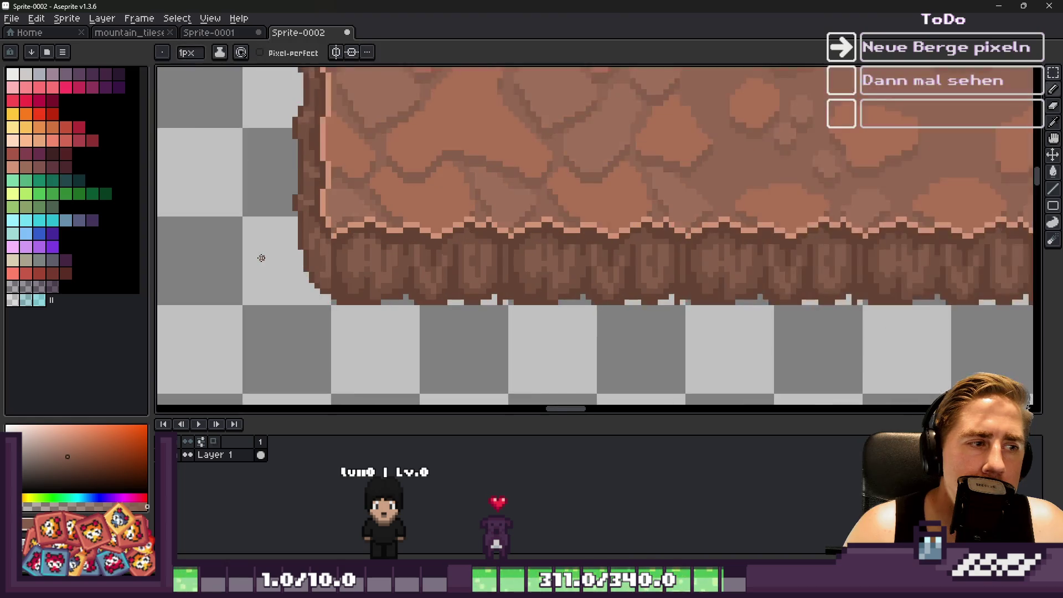
{"action": "scroll", "coordinate": [214, 272], "scroll_direction": "up", "scroll_amount": 1}
{"action": "scroll", "coordinate": [409, 226], "scroll_direction": "down", "scroll_amount": 1}
{"action": "scroll", "coordinate": [409, 226], "scroll_direction": "up", "scroll_amount": 1}
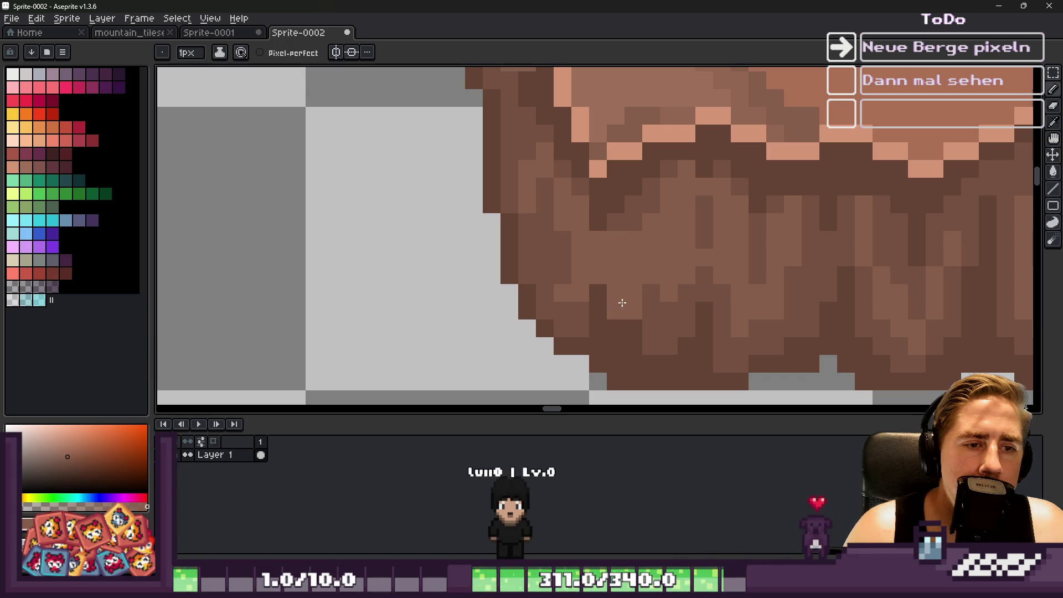
{"action": "key", "text": "alt"}
{"action": "key", "text": "ctrl+z"}
{"action": "left_click", "coordinate": [637, 314], "text": "alt"}
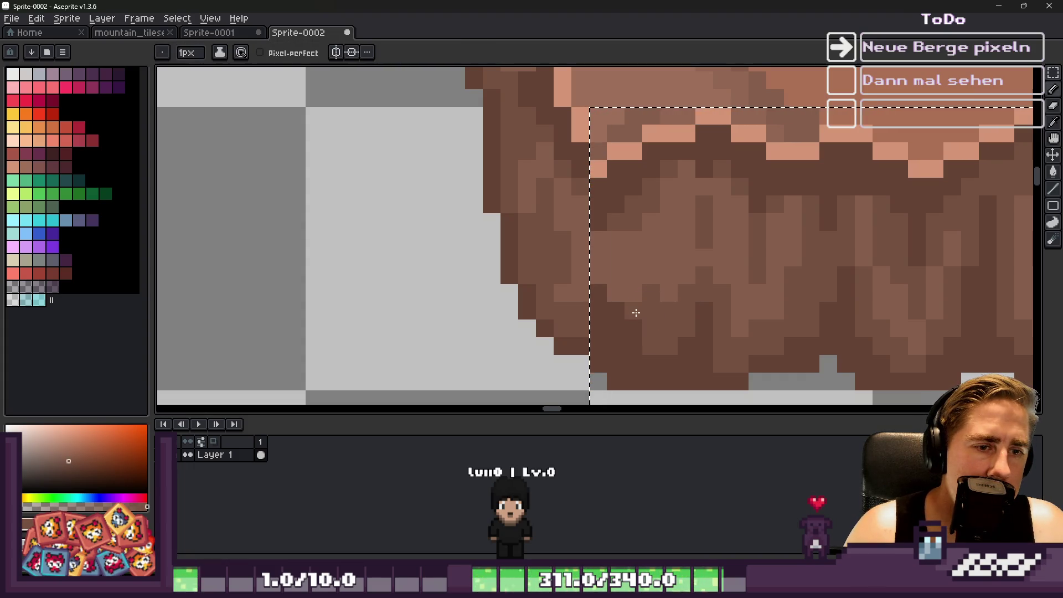
{"action": "left_click", "coordinate": [629, 292], "text": "alt"}
{"action": "left_click", "coordinate": [614, 220], "text": "alt"}
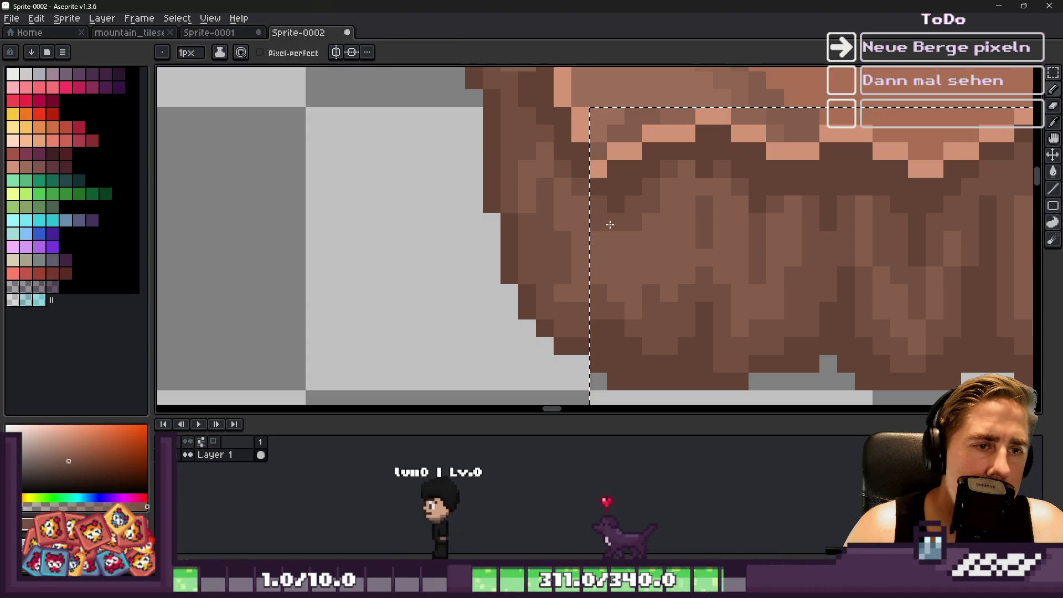
{"action": "scroll", "coordinate": [551, 199], "scroll_direction": "down", "scroll_amount": 3}
{"action": "key", "text": "ctrl+d"}
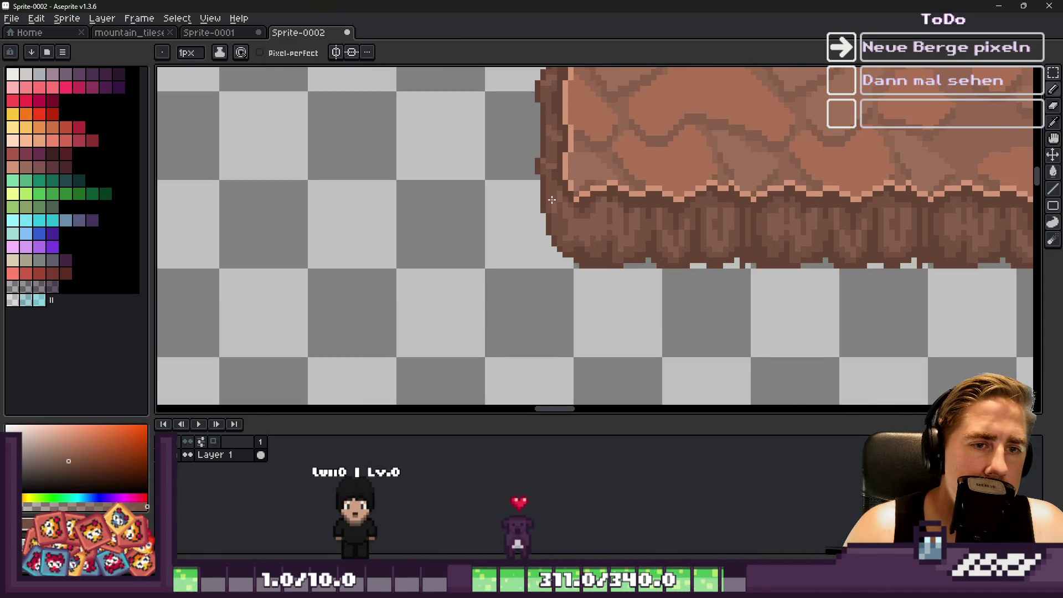
Shift a 32x32 tile cell one cell right, then select a 32x32 bottom-edge cell.
{"action": "key", "text": "m"}
{"action": "mouse_move", "coordinate": [631, 225]}
{"action": "left_mouse_down"}
{"action": "mouse_move", "coordinate": [625, 244]}
{"action": "mouse_move", "coordinate": [786, 263]}
{"action": "left_mouse_up"}
{"action": "key", "text": "Return"}
{"action": "key", "text": "ctrl+d"}
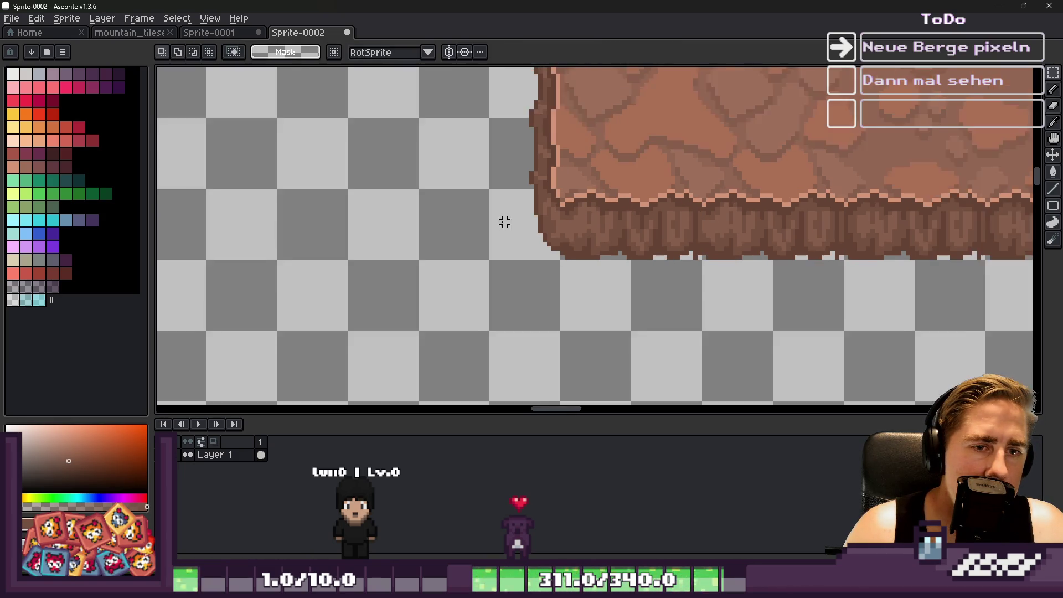
{"action": "scroll", "coordinate": [803, 238], "scroll_direction": "right", "scroll_amount": 3}
{"action": "scroll", "coordinate": [736, 237], "scroll_direction": "up", "scroll_amount": 2}
{"action": "mouse_move", "coordinate": [552, 279]}
{"action": "left_mouse_down"}
{"action": "mouse_move", "coordinate": [268, 230]}
{"action": "mouse_move", "coordinate": [533, 237]}
{"action": "left_mouse_up"}
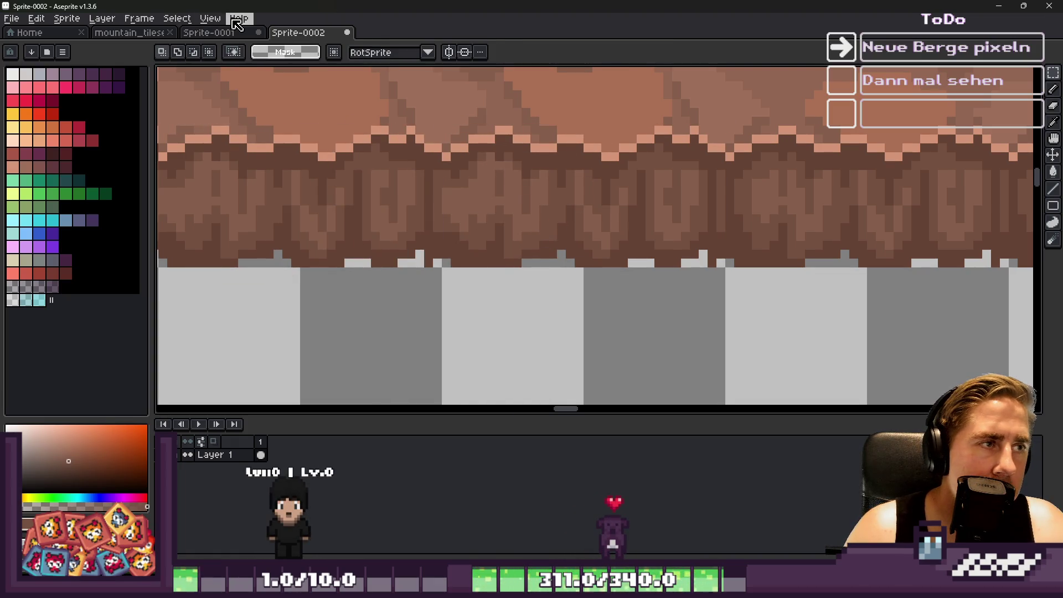
Turn on Snap to Grid from the View menu.
{"action": "left_click", "coordinate": [188, 21]}
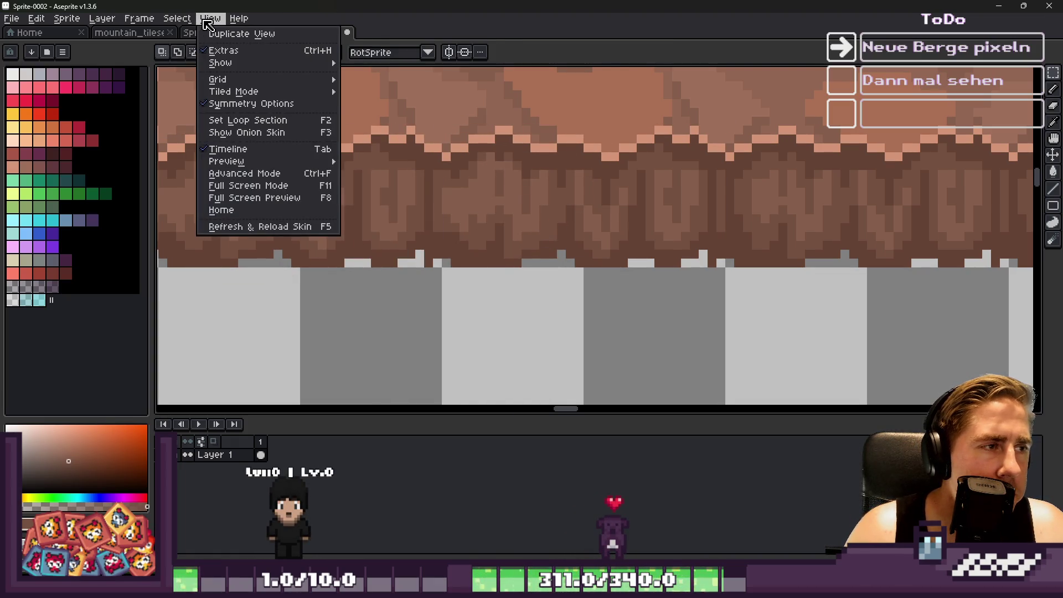
{"action": "mouse_move", "coordinate": [232, 82]}
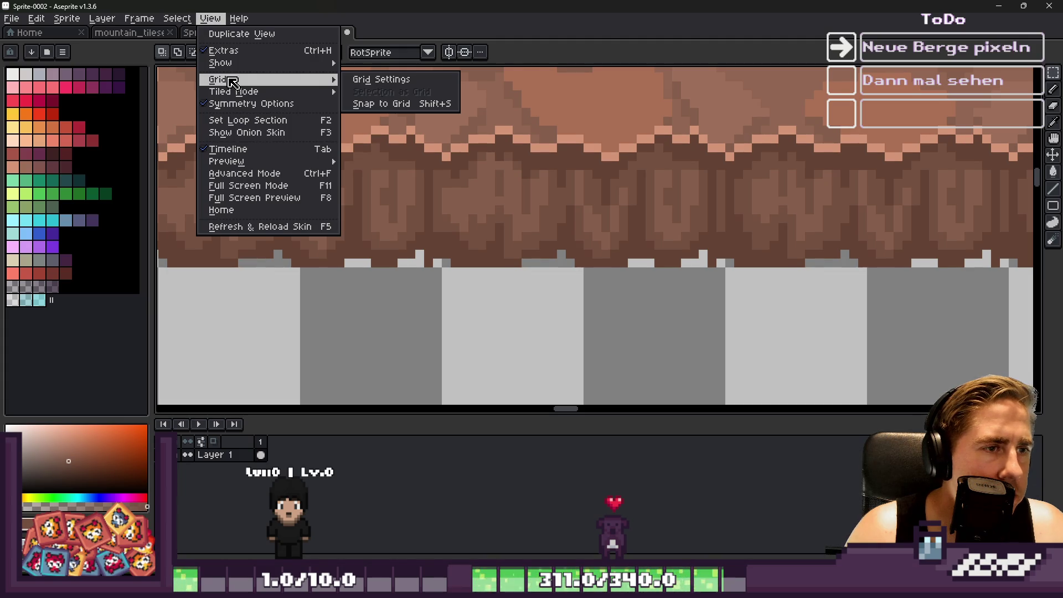
{"action": "left_click", "coordinate": [446, 37]}
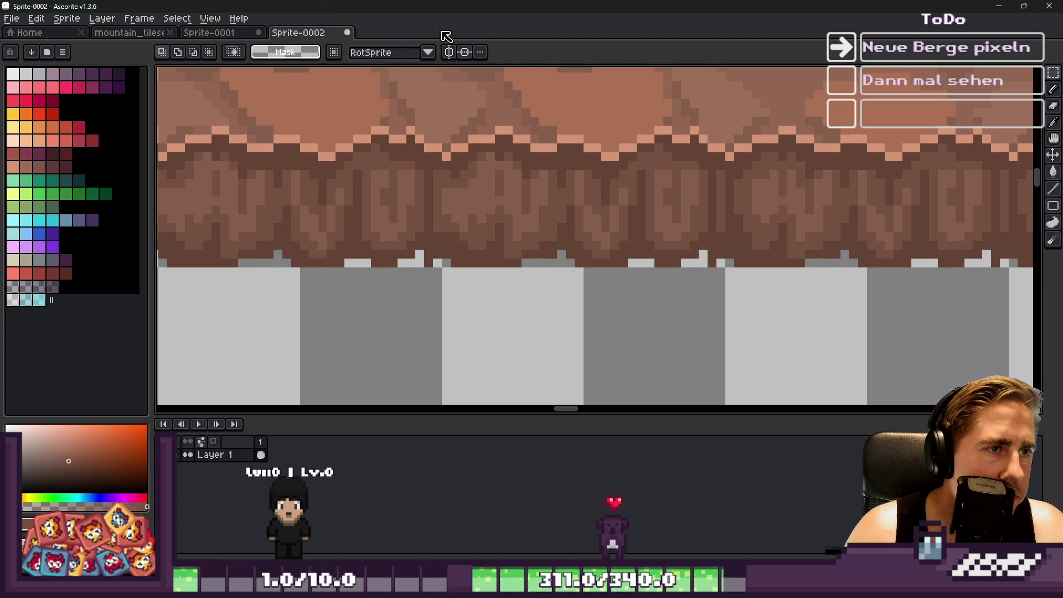
Paste the edge cell and commit it one cell further right.
{"action": "key", "text": "ctrl+v"}
{"action": "mouse_move", "coordinate": [732, 224]}
{"action": "left_mouse_down"}
{"action": "mouse_move", "coordinate": [873, 223]}
{"action": "mouse_move", "coordinate": [398, 199]}
{"action": "mouse_move", "coordinate": [375, 230]}
{"action": "mouse_move", "coordinate": [850, 219]}
{"action": "left_mouse_up"}
{"action": "scroll", "coordinate": [399, 199], "scroll_direction": "down", "scroll_amount": 2}
{"action": "key", "text": "Return"}
{"action": "scroll", "coordinate": [726, 225], "scroll_direction": "down", "scroll_amount": 1}
{"action": "scroll", "coordinate": [710, 215], "scroll_direction": "down", "scroll_amount": 1}
{"action": "scroll", "coordinate": [455, 175], "scroll_direction": "up", "scroll_amount": 1}
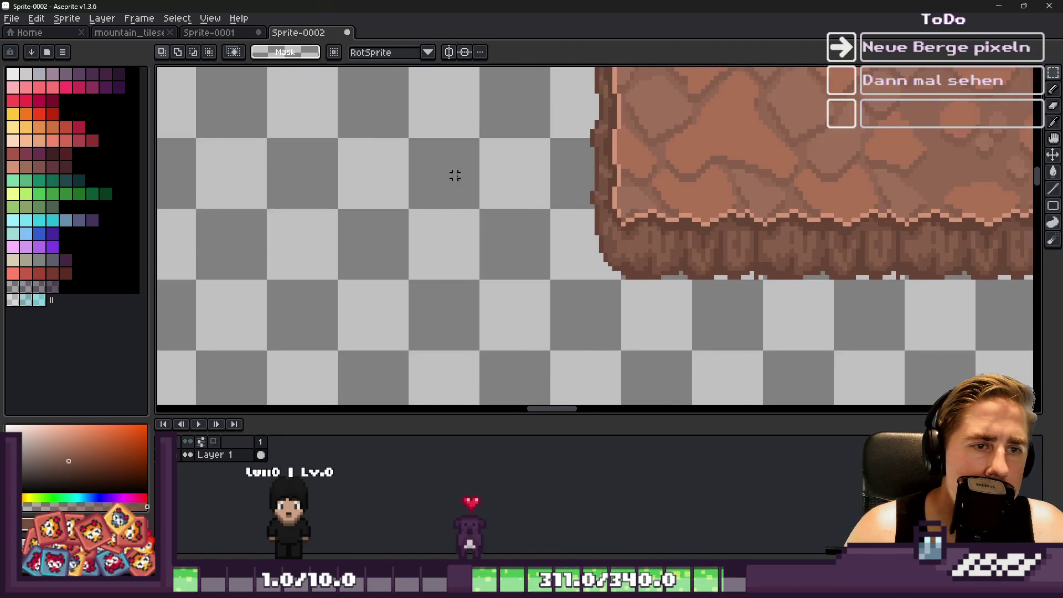
{"action": "scroll", "coordinate": [470, 204], "scroll_direction": "down", "scroll_amount": 1}
{"action": "scroll", "coordinate": [509, 197], "scroll_direction": "down", "scroll_amount": 1}
{"action": "scroll", "coordinate": [598, 170], "scroll_direction": "up", "scroll_amount": 3}
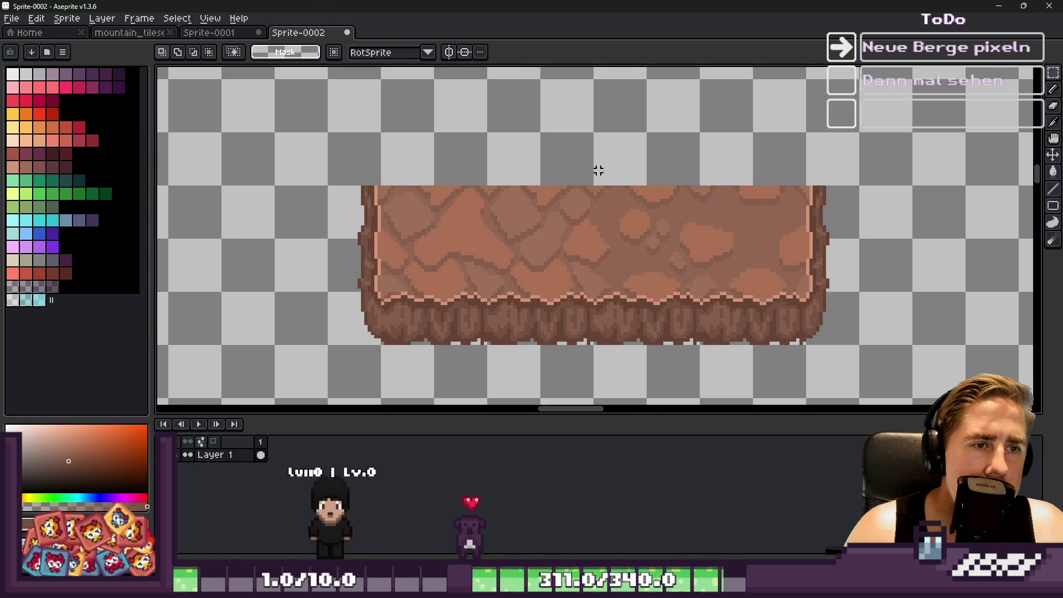
Paste the edge cell rotated a quarter turn and place it on the platform's top.
{"action": "key", "text": "ctrl+v"}
{"action": "key", "text": "Escape"}
{"action": "key", "text": "ctrl+v"}
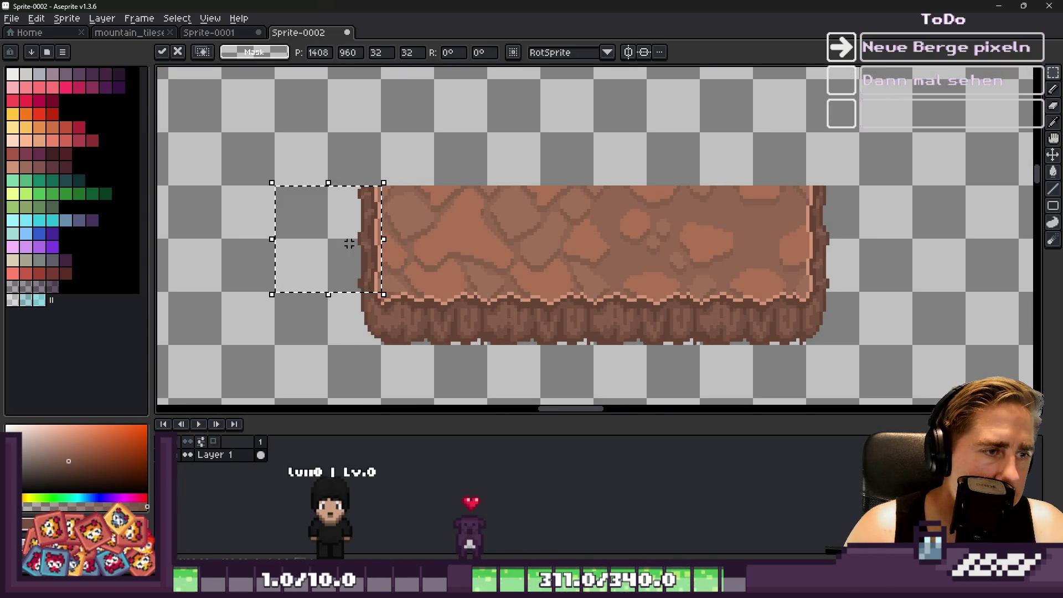
{"action": "mouse_move", "coordinate": [261, 182]}
{"action": "left_mouse_down"}
{"action": "mouse_move", "coordinate": [339, 171]}
{"action": "mouse_move", "coordinate": [390, 213]}
{"action": "left_mouse_up"}
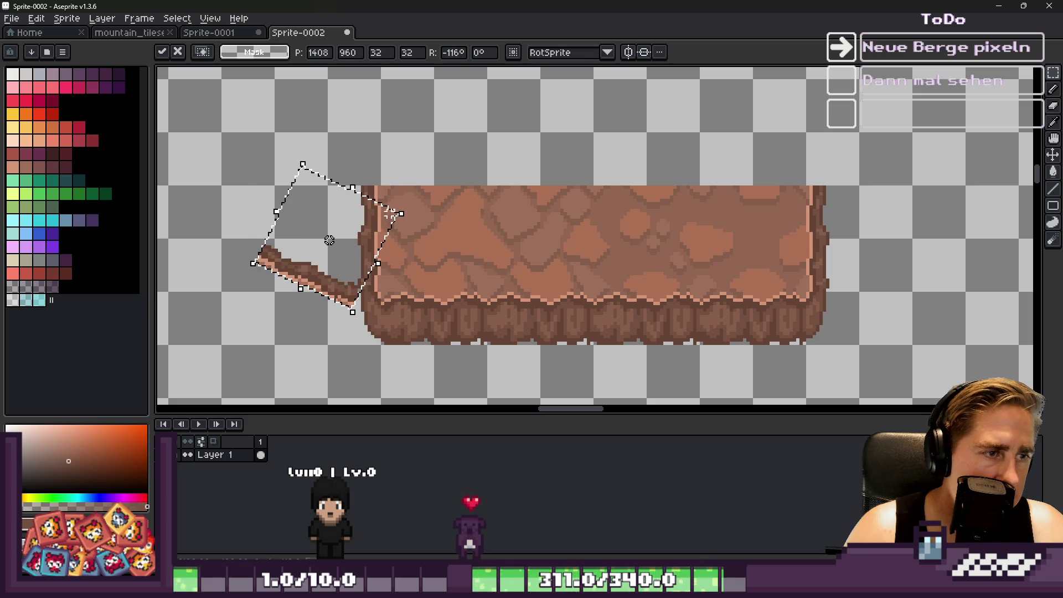
{"action": "key", "text": "Escape"}
{"action": "key", "text": "ctrl+v"}
{"action": "mouse_move", "coordinate": [260, 181]}
{"action": "left_mouse_down"}
{"action": "mouse_move", "coordinate": [351, 148]}
{"action": "mouse_move", "coordinate": [391, 173]}
{"action": "left_mouse_up"}
{"action": "left_click_drag", "start_coordinate": [315, 261], "coordinate": [419, 126]}
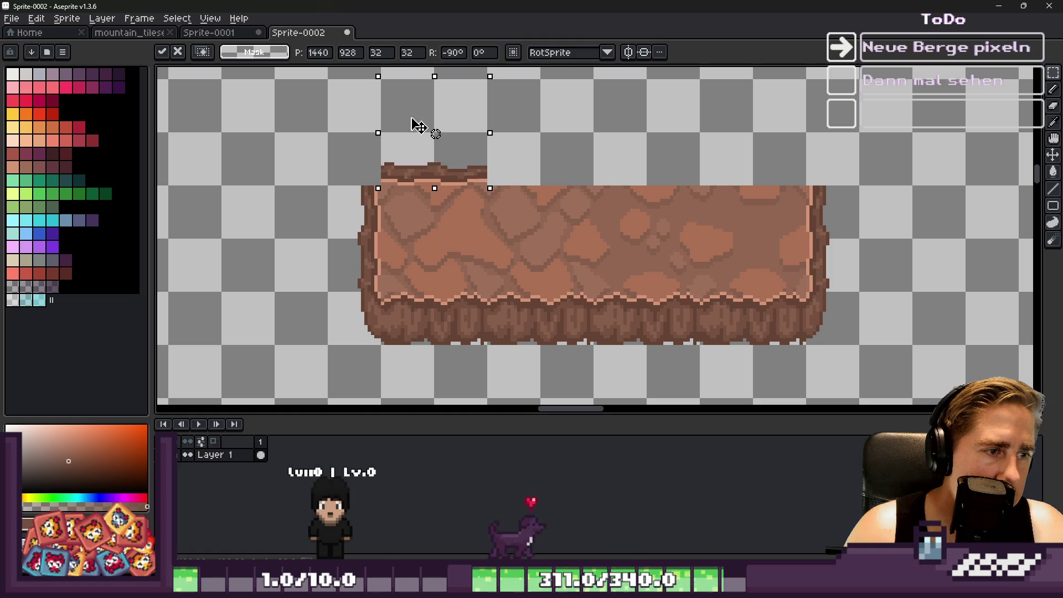
{"action": "key", "text": "Return"}
{"action": "scroll", "coordinate": [404, 134], "scroll_direction": "up", "scroll_amount": 3}
{"action": "key", "text": "ctrl+d"}
Stamp three more rotated copies along the top edge toward the right end.
{"action": "scroll", "coordinate": [463, 176], "scroll_direction": "down", "scroll_amount": 4}
{"action": "scroll", "coordinate": [461, 169], "scroll_direction": "up", "scroll_amount": 3}
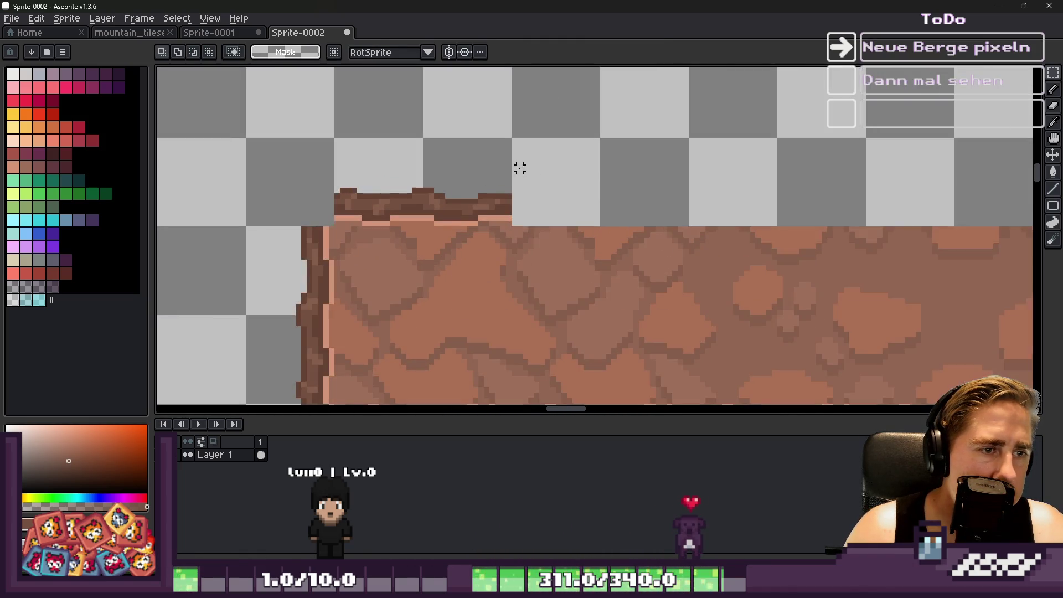
{"action": "key", "text": "ctrl+v"}
{"action": "scroll", "coordinate": [309, 249], "scroll_direction": "down", "scroll_amount": 2}
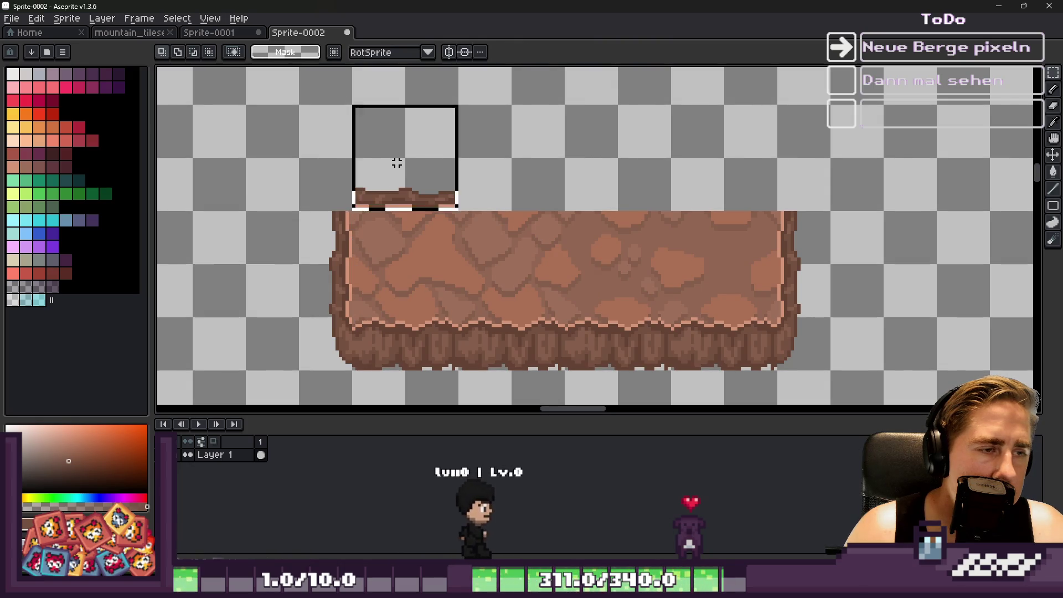
{"action": "left_click_drag", "start_coordinate": [432, 161], "coordinate": [536, 161]}
{"action": "key", "text": "ctrl+v"}
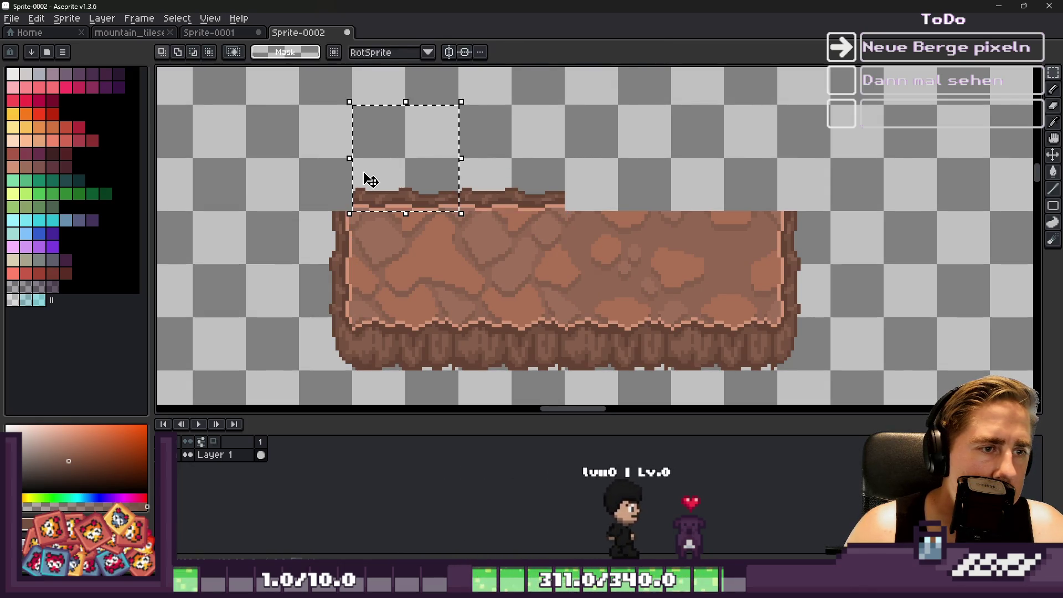
{"action": "left_click_drag", "start_coordinate": [367, 178], "coordinate": [605, 166]}
{"action": "key", "text": "ctrl+v"}
{"action": "left_click_drag", "start_coordinate": [367, 180], "coordinate": [674, 158]}
{"action": "key", "text": "b"}
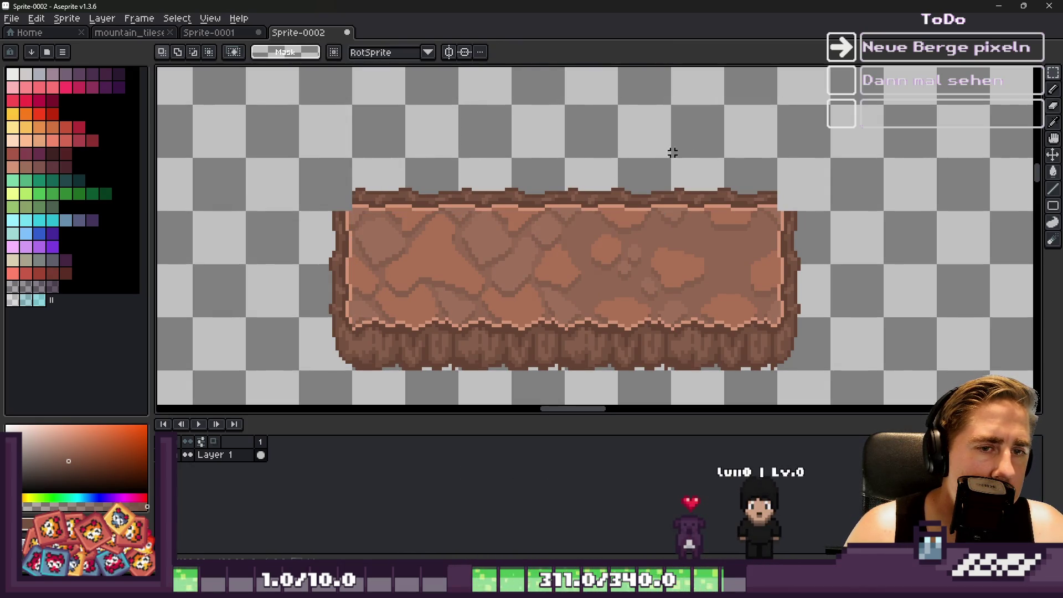
{"action": "scroll", "coordinate": [814, 173], "scroll_direction": "up", "scroll_amount": 3}
{"action": "scroll", "coordinate": [758, 166], "scroll_direction": "up", "scroll_amount": 1}
{"action": "scroll", "coordinate": [788, 190], "scroll_direction": "up", "scroll_amount": 1}
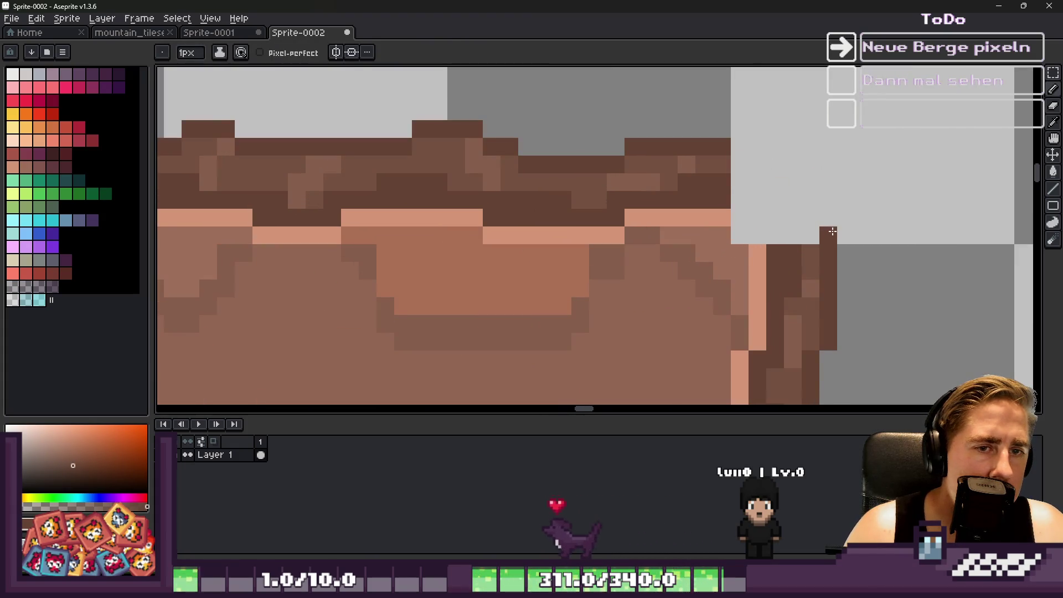
Turn off Snap to Grid.
{"action": "left_click", "coordinate": [210, 19]}
{"action": "left_click", "coordinate": [385, 182]}
{"action": "left_click", "coordinate": [177, 18]}
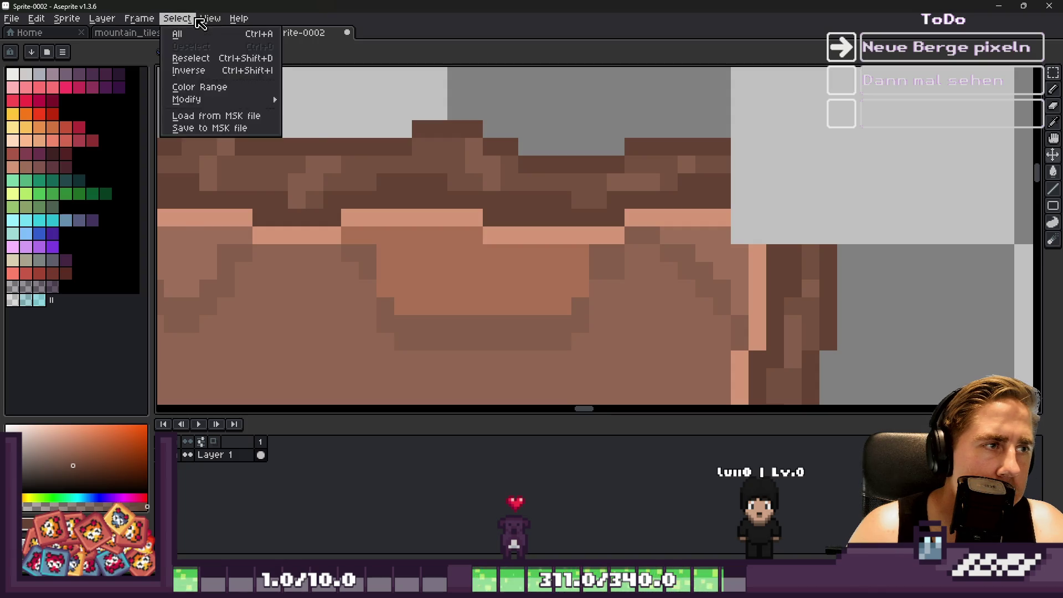
{"action": "mouse_move", "coordinate": [210, 19]}
{"action": "mouse_move", "coordinate": [229, 80]}
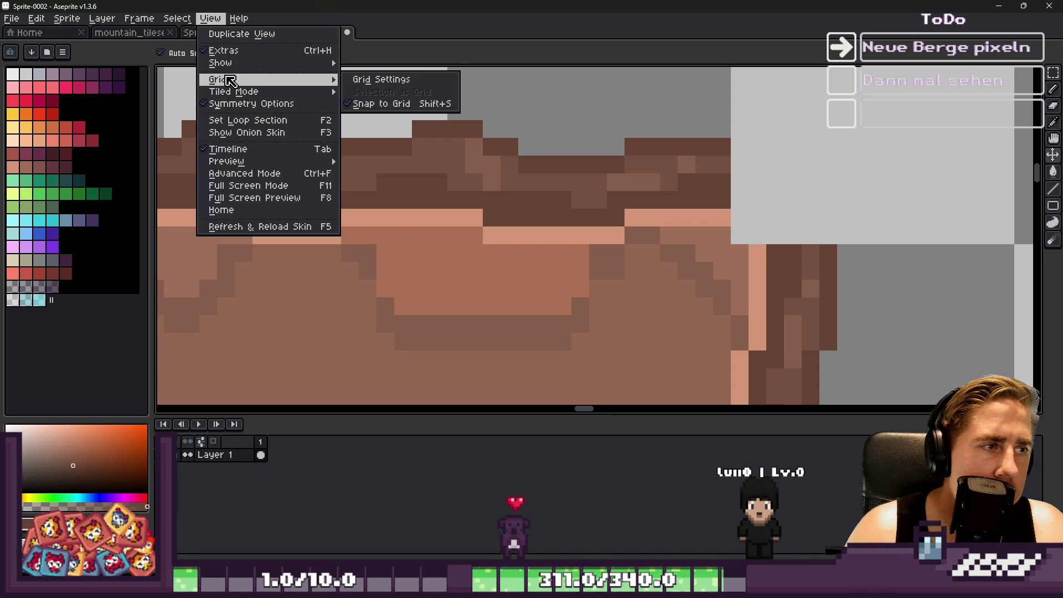
{"action": "left_click", "coordinate": [357, 104]}
Draw the dark top-right corner outline and add light peach highlight pixels.
{"action": "mouse_move", "coordinate": [745, 149]}
{"action": "left_mouse_down"}
{"action": "mouse_move", "coordinate": [778, 148]}
{"action": "mouse_move", "coordinate": [828, 232]}
{"action": "mouse_move", "coordinate": [758, 222]}
{"action": "left_mouse_up"}
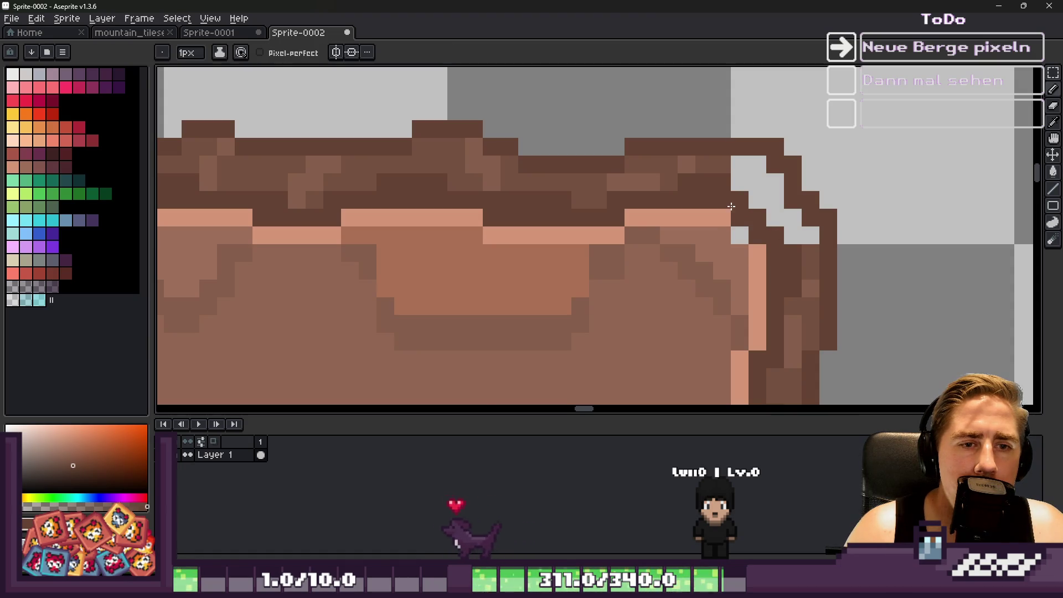
{"action": "scroll", "coordinate": [730, 206], "scroll_direction": "up", "scroll_amount": 1}
{"action": "left_click", "coordinate": [688, 204], "text": "alt"}
{"action": "left_click", "coordinate": [731, 220]}
{"action": "left_click", "coordinate": [758, 247]}
{"action": "left_click", "coordinate": [733, 236]}
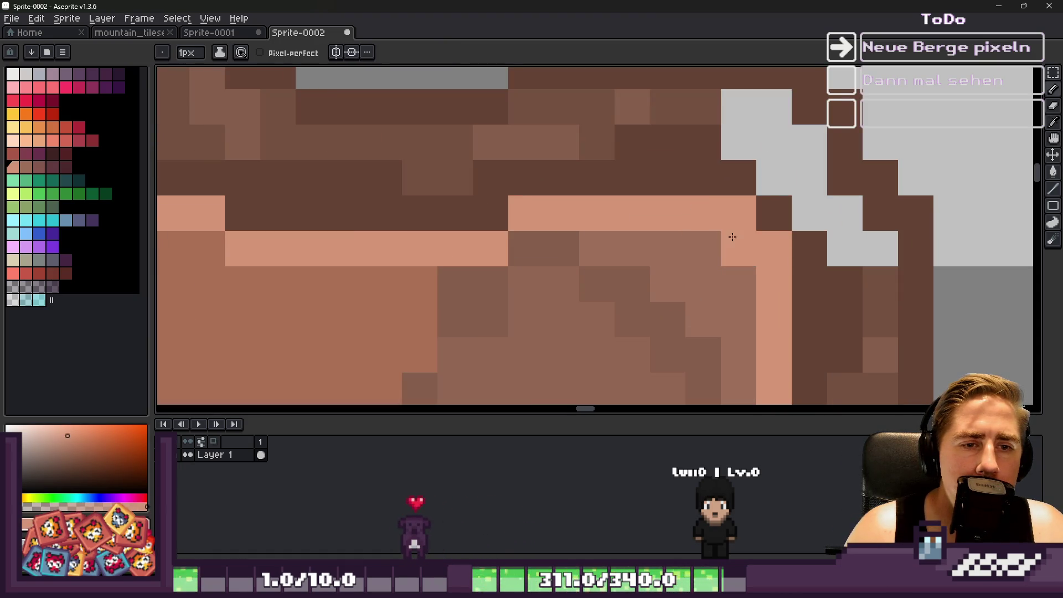
{"action": "scroll", "coordinate": [732, 237], "scroll_direction": "down", "scroll_amount": 4}
{"action": "scroll", "coordinate": [736, 125], "scroll_direction": "up", "scroll_amount": 3}
Select the top-right corner area to constrain painting.
{"action": "key", "text": "m"}
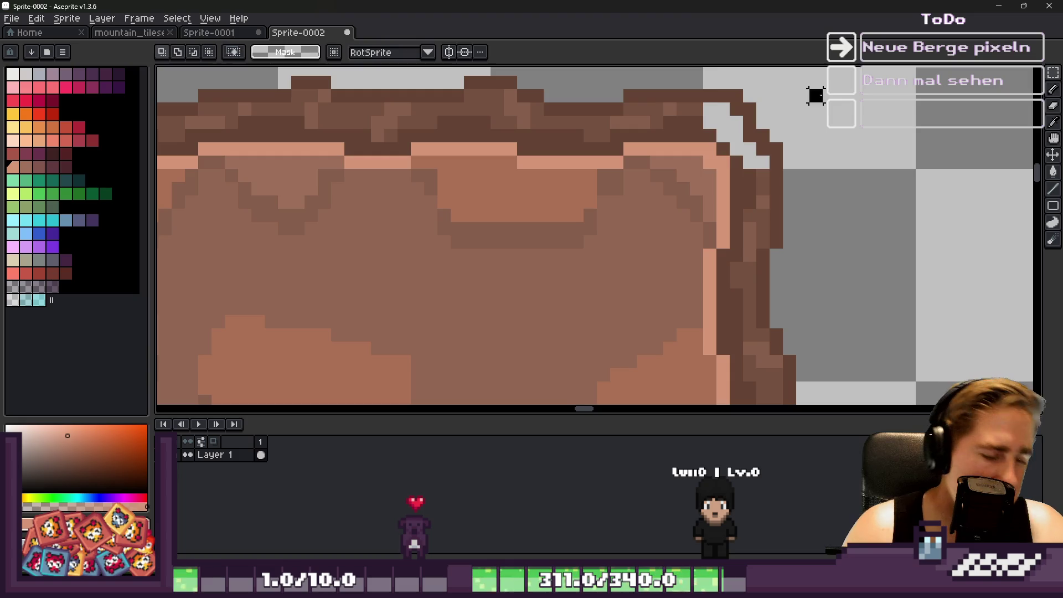
{"action": "scroll", "coordinate": [816, 94], "scroll_direction": "down", "scroll_amount": 1}
{"action": "left_click_drag", "start_coordinate": [985, 70], "coordinate": [718, 149]}
{"action": "scroll", "coordinate": [736, 141], "scroll_direction": "up", "scroll_amount": 2}
{"action": "key", "text": "b"}
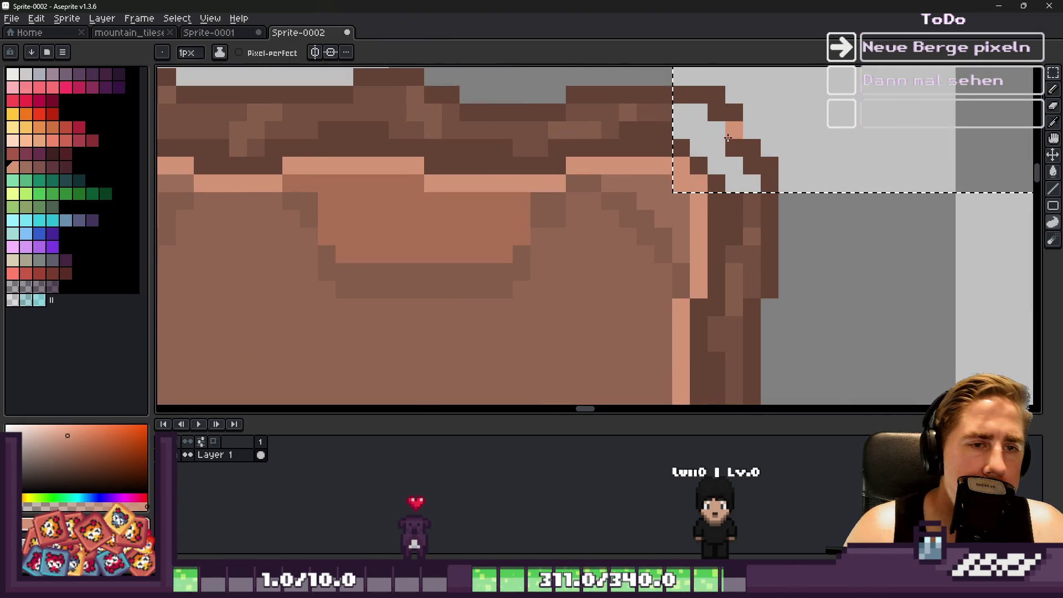
{"action": "scroll", "coordinate": [700, 158], "scroll_direction": "up", "scroll_amount": 1}
Darken a peach corner pixel and fill the first grey corner gaps with lighter brown.
{"action": "left_click", "coordinate": [679, 159], "text": "alt"}
{"action": "left_click", "coordinate": [688, 211]}
{"action": "left_click", "coordinate": [617, 118], "text": "alt"}
{"action": "left_click", "coordinate": [645, 110]}
{"action": "left_click", "coordinate": [675, 161]}
{"action": "mouse_move", "coordinate": [675, 161]}
{"action": "left_mouse_down"}
{"action": "mouse_move", "coordinate": [728, 221]}
{"action": "mouse_move", "coordinate": [785, 214]}
{"action": "mouse_move", "coordinate": [729, 138]}
{"action": "left_mouse_up"}
Paint the remaining grey corner gaps and a lighter rim pixel in brown.
{"action": "left_click", "coordinate": [691, 110]}
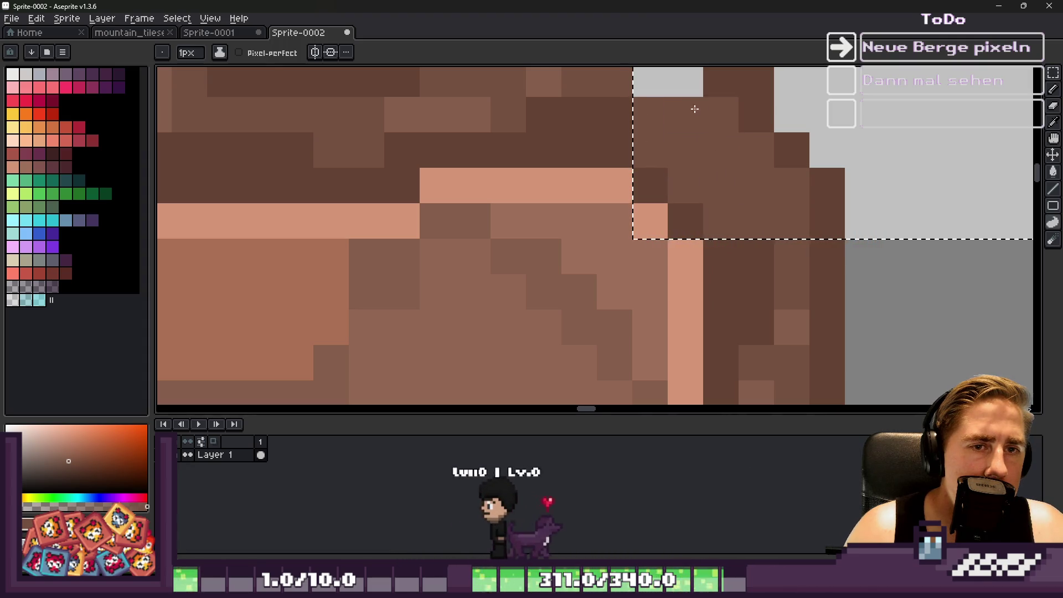
{"action": "scroll", "coordinate": [669, 114], "scroll_direction": "down", "scroll_amount": 1}
{"action": "left_click_drag", "start_coordinate": [669, 114], "coordinate": [696, 145]}
{"action": "scroll", "coordinate": [649, 135], "scroll_direction": "up", "scroll_amount": 1}
{"action": "scroll", "coordinate": [745, 112], "scroll_direction": "down", "scroll_amount": 1}
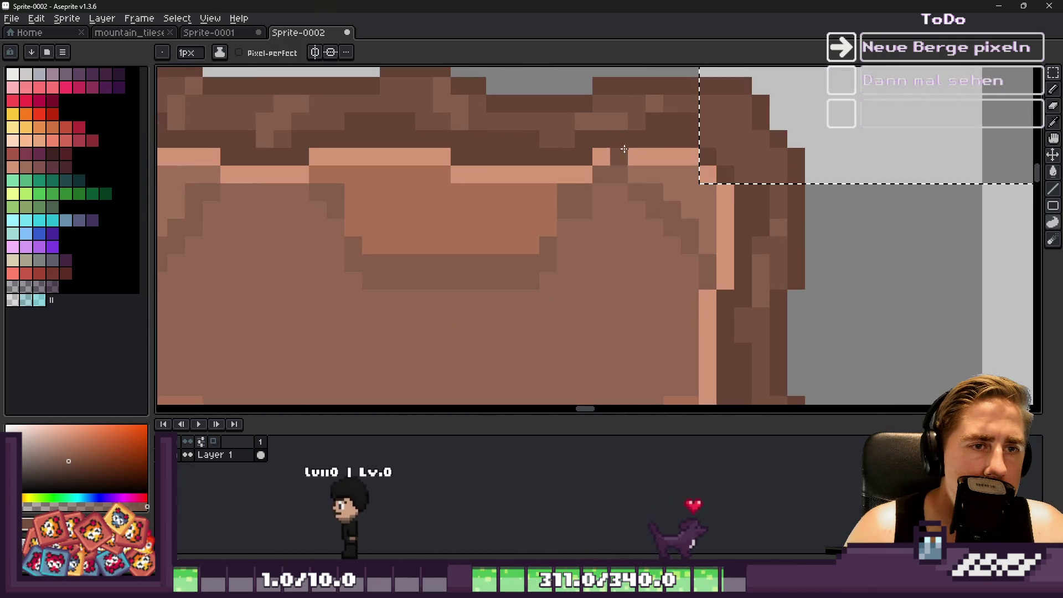
{"action": "left_click", "coordinate": [756, 160]}
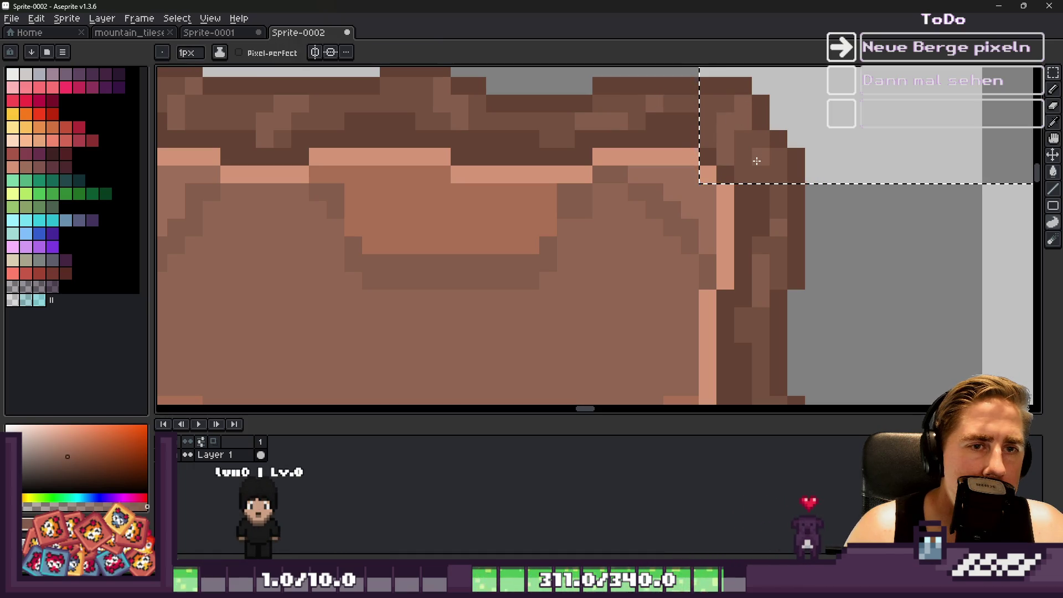
{"action": "left_click", "coordinate": [736, 166], "text": "alt"}
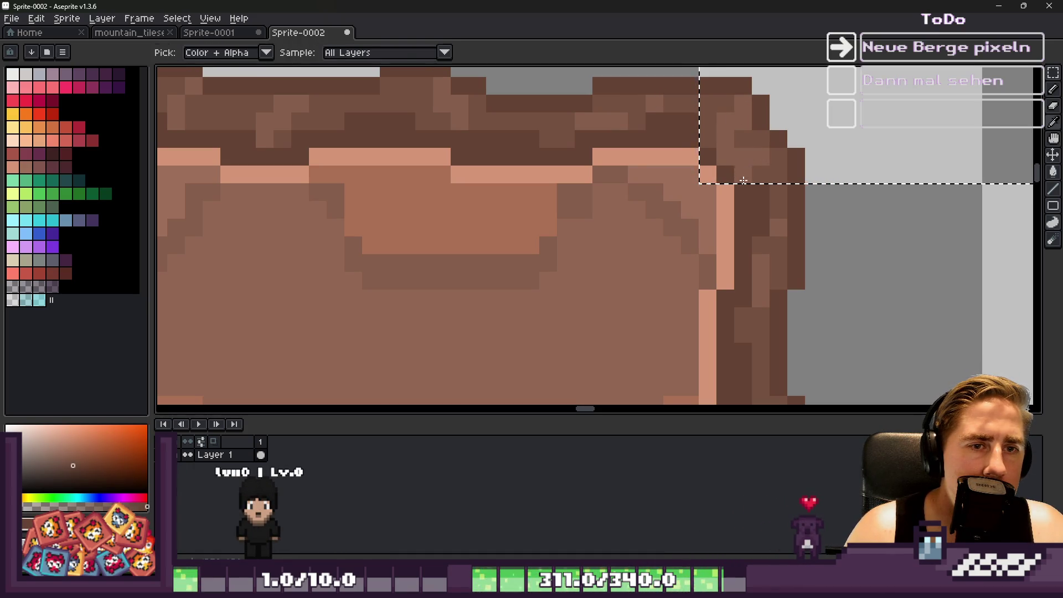
{"action": "scroll", "coordinate": [712, 146], "scroll_direction": "down", "scroll_amount": 3}
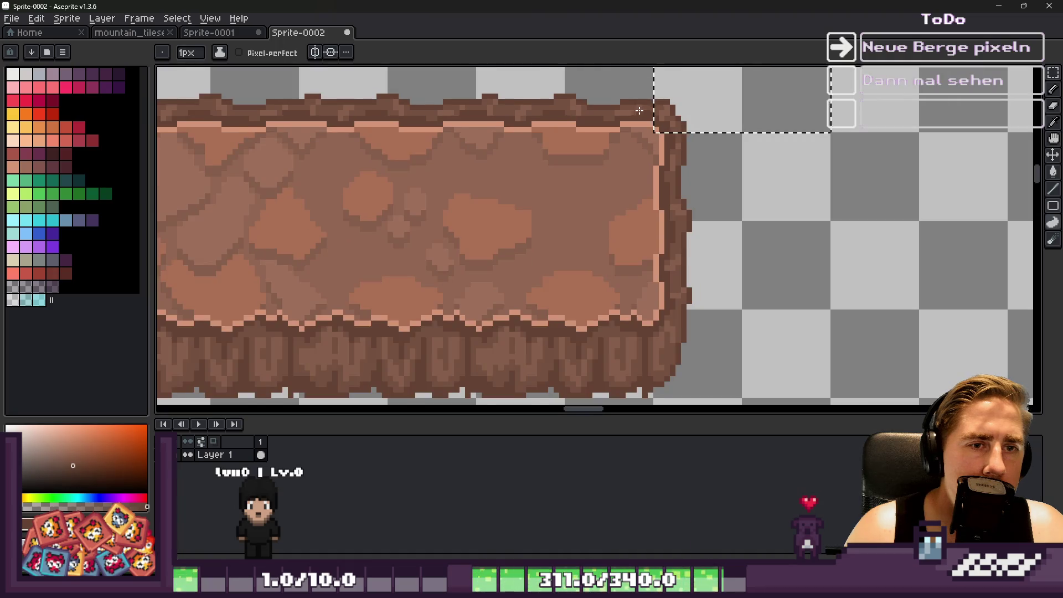
Paste the 32×32 corner piece and drop it onto the platform's top-left corner.
{"action": "key", "text": "m"}
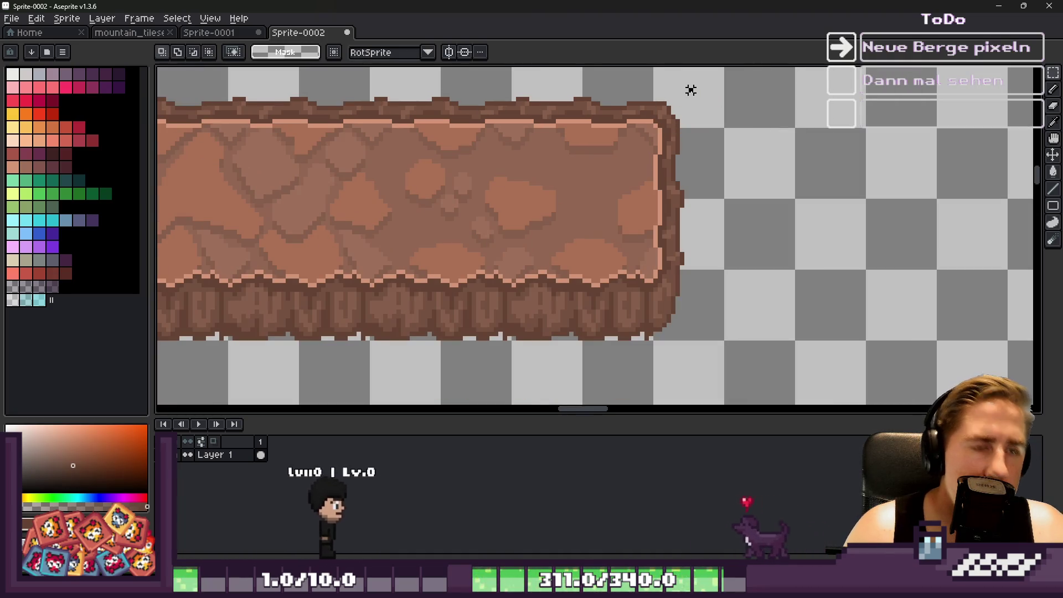
{"action": "key", "text": "ctrl+v"}
{"action": "scroll", "coordinate": [775, 153], "scroll_direction": "down", "scroll_amount": 1}
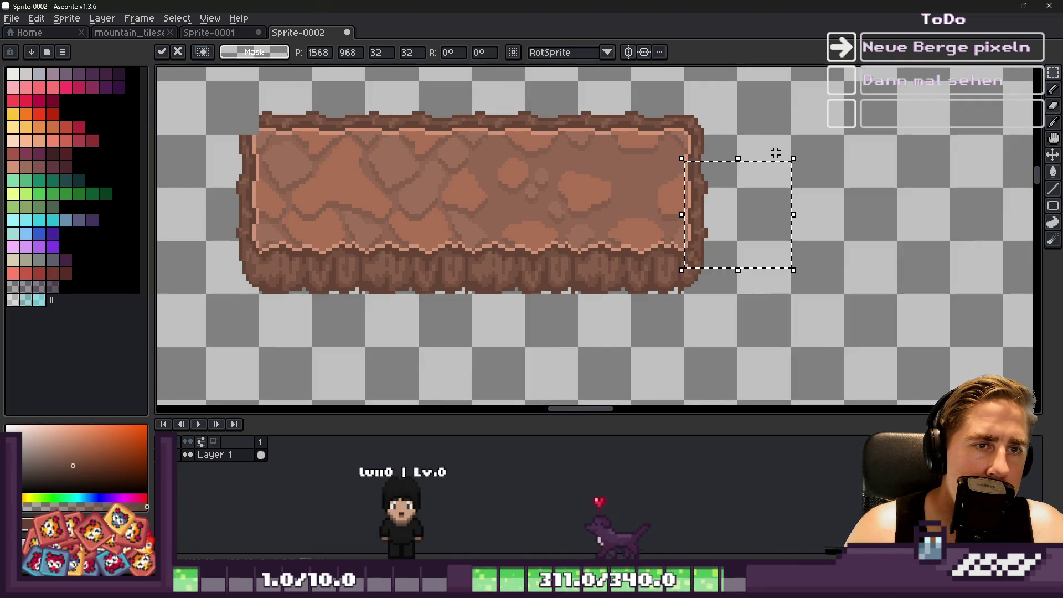
{"action": "key", "text": "Escape"}
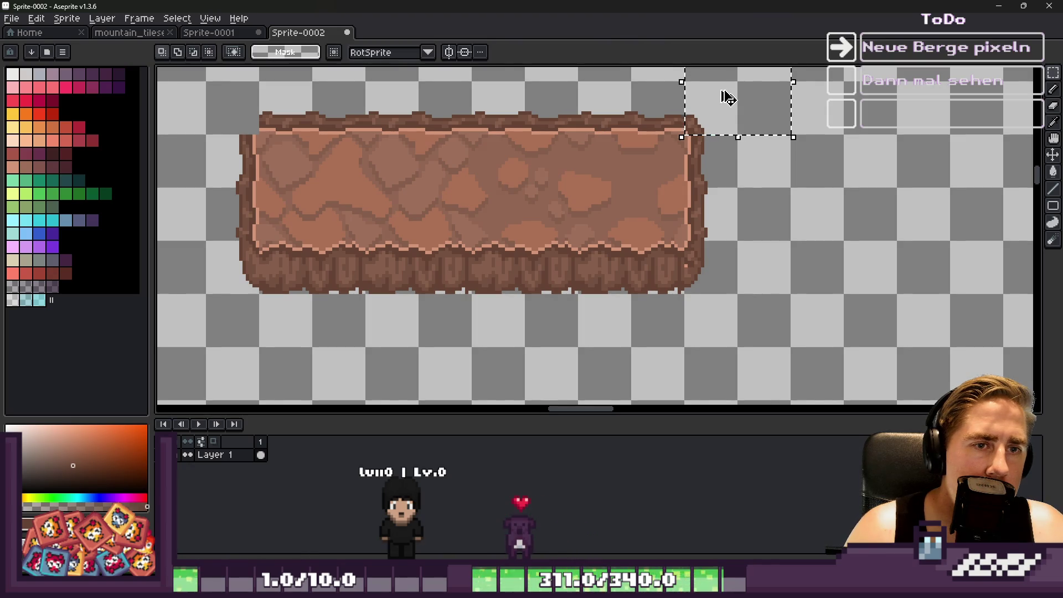
{"action": "key", "text": "ctrl+v"}
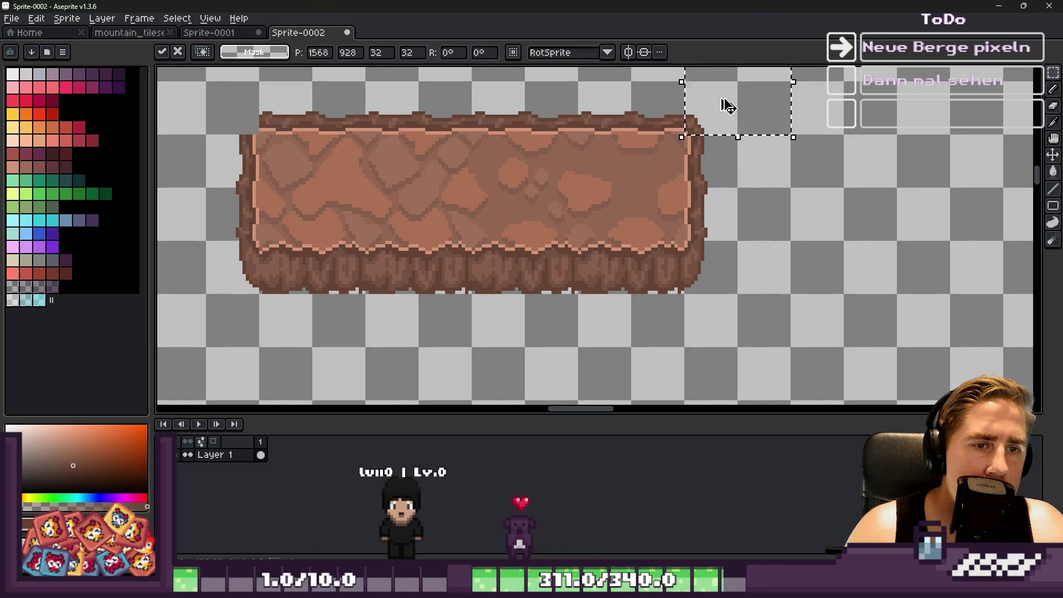
{"action": "left_click_drag", "start_coordinate": [727, 106], "coordinate": [548, 132]}
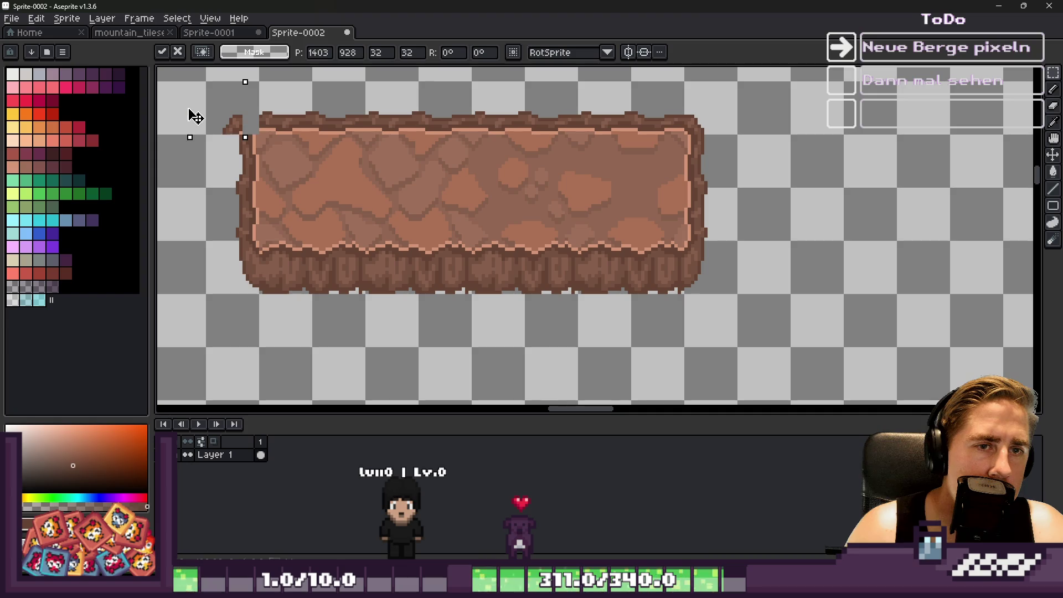
{"action": "key", "text": "Return"}
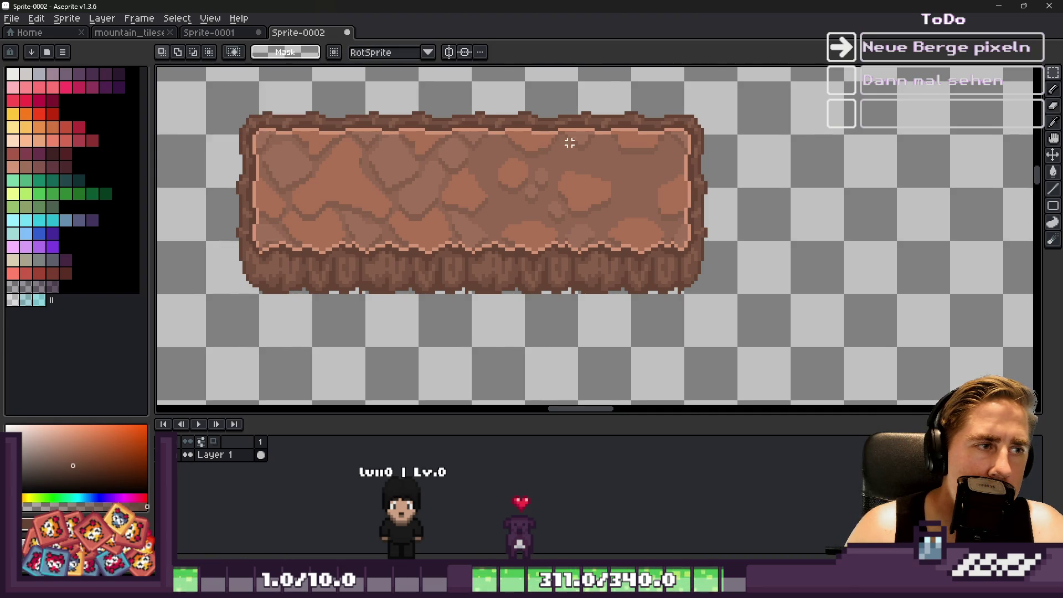
{"action": "scroll", "coordinate": [569, 142], "scroll_direction": "down", "scroll_amount": 3}
{"action": "scroll", "coordinate": [398, 134], "scroll_direction": "up", "scroll_amount": 2}
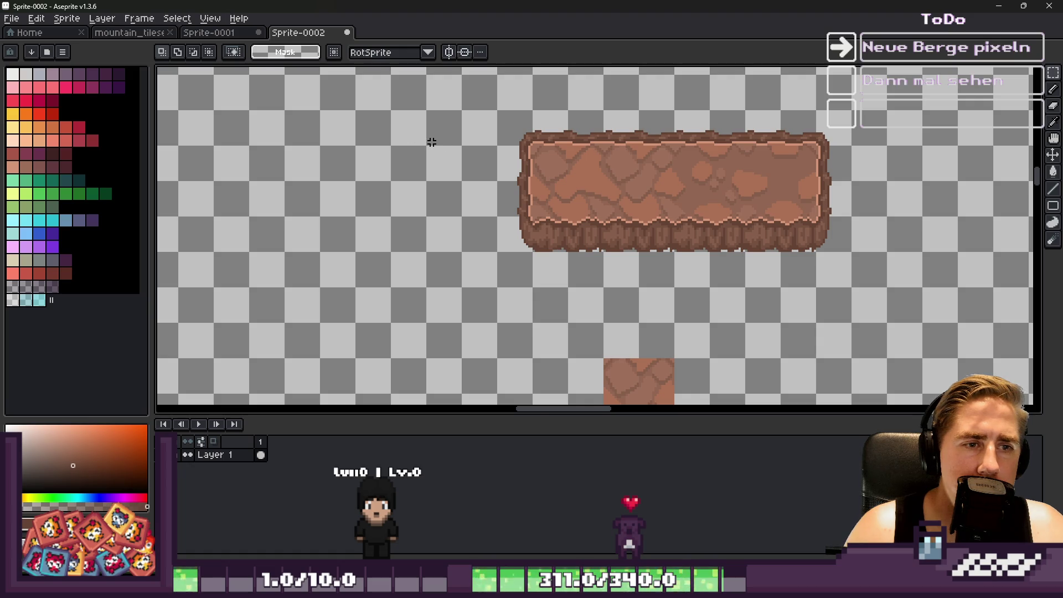
{"action": "scroll", "coordinate": [633, 230], "scroll_direction": "up", "scroll_amount": 2}
{"action": "scroll", "coordinate": [392, 242], "scroll_direction": "down", "scroll_amount": 2}
{"action": "scroll", "coordinate": [493, 187], "scroll_direction": "down", "scroll_amount": 2}
Sample the salmon highlight and recolour all matching pixels with a non-contiguous Paint Bucket fill.
{"action": "scroll", "coordinate": [491, 182], "scroll_direction": "up", "scroll_amount": 6}
{"action": "key", "text": "i"}
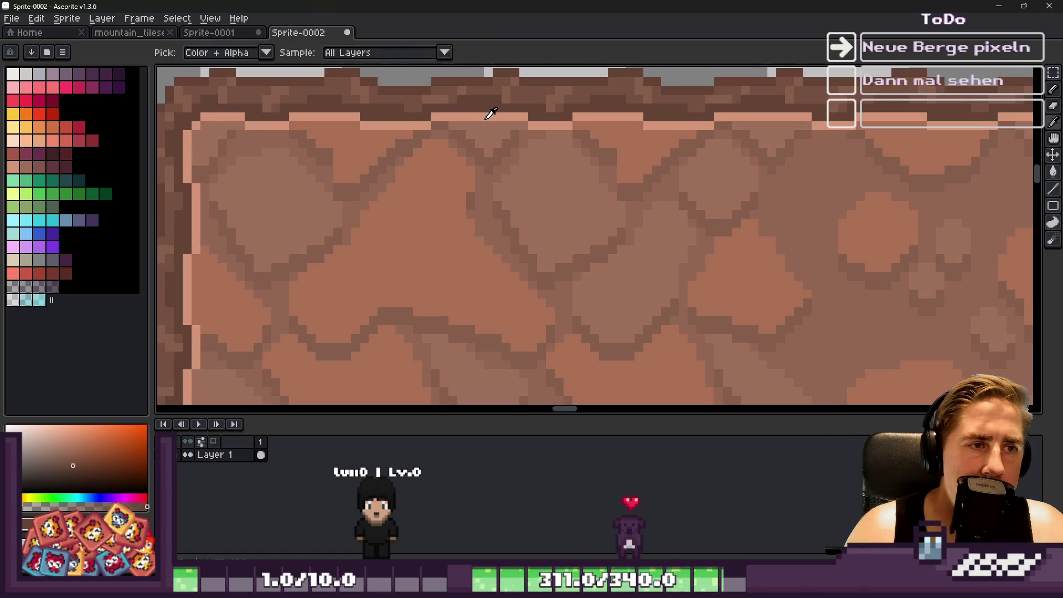
{"action": "left_click", "coordinate": [487, 116]}
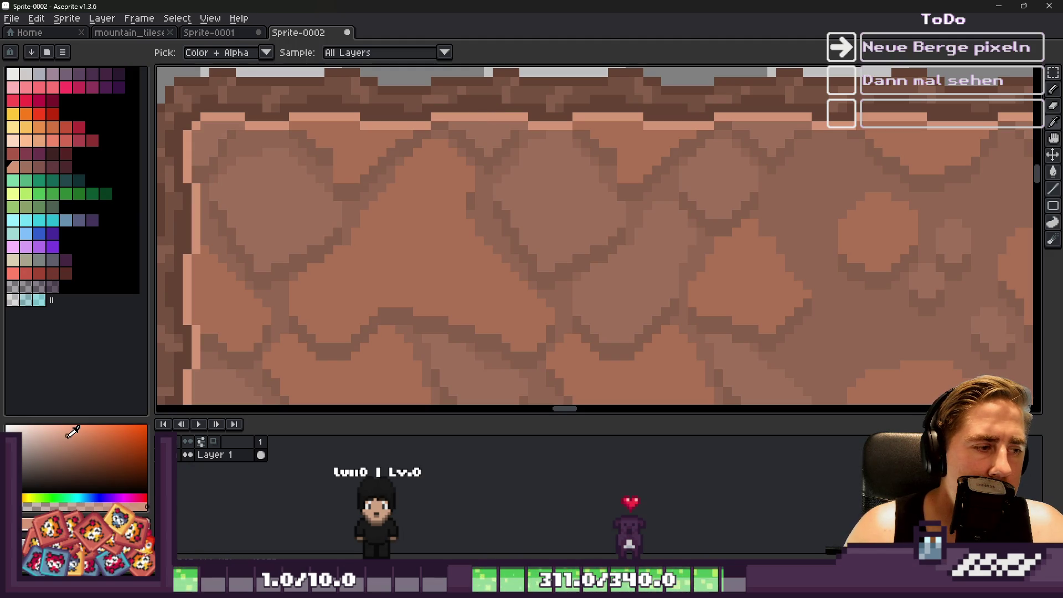
{"action": "key", "text": "g"}
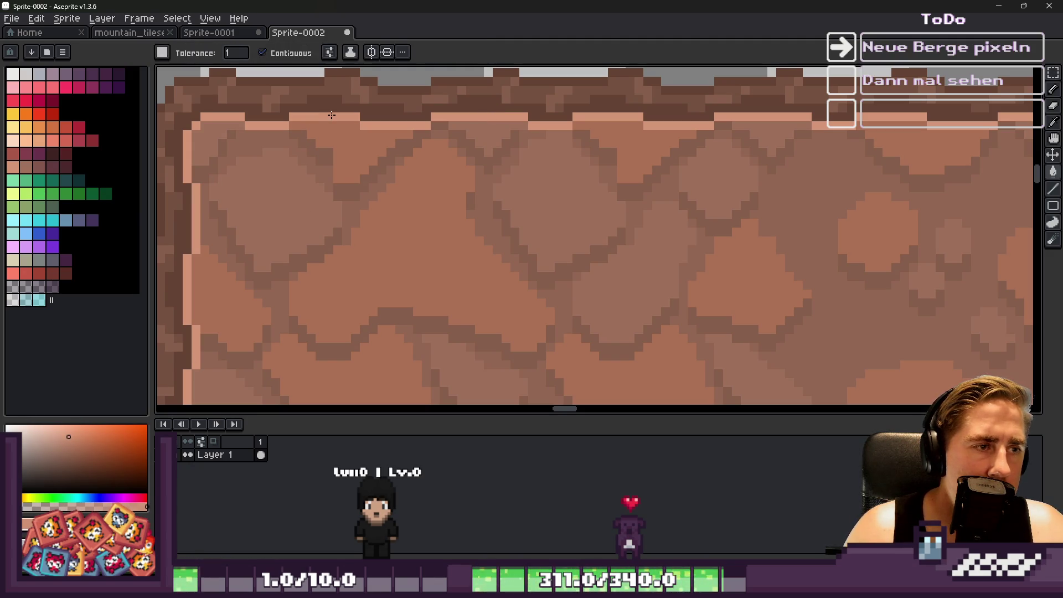
{"action": "scroll", "coordinate": [316, 133], "scroll_direction": "up", "scroll_amount": 2}
{"action": "left_click", "coordinate": [262, 53]}
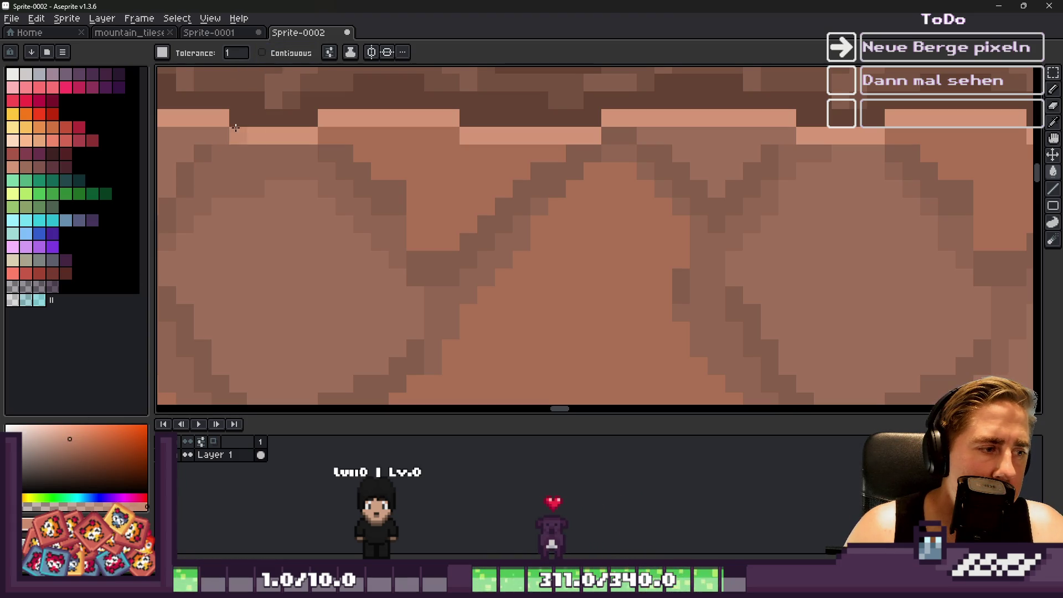
{"action": "left_click", "coordinate": [277, 143]}
{"action": "scroll", "coordinate": [277, 142], "scroll_direction": "down", "scroll_amount": 5}
{"action": "scroll", "coordinate": [329, 159], "scroll_direction": "up", "scroll_amount": 2}
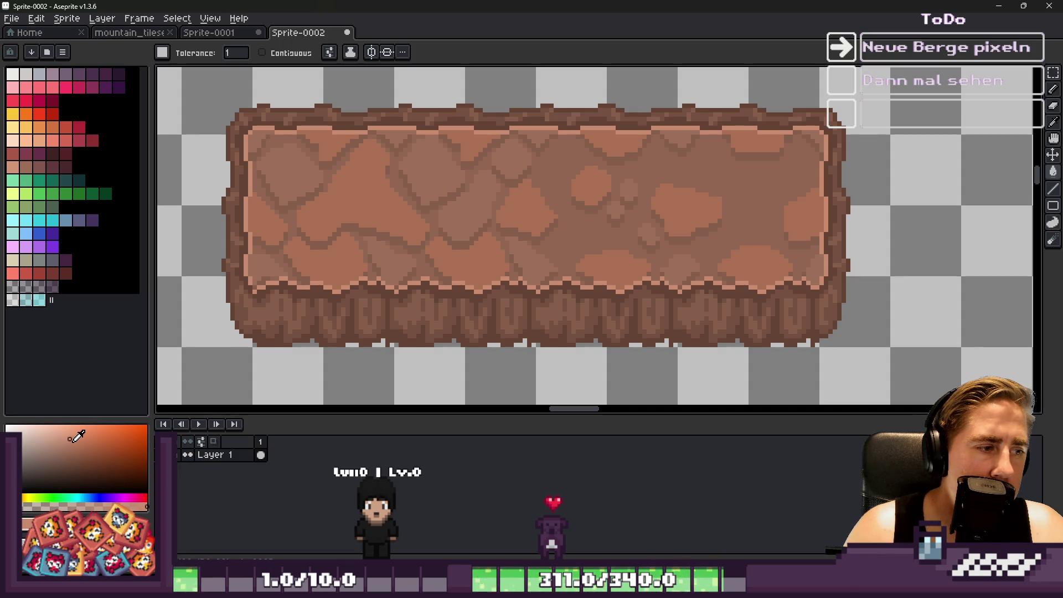
{"action": "scroll", "coordinate": [344, 127], "scroll_direction": "up", "scroll_amount": 2}
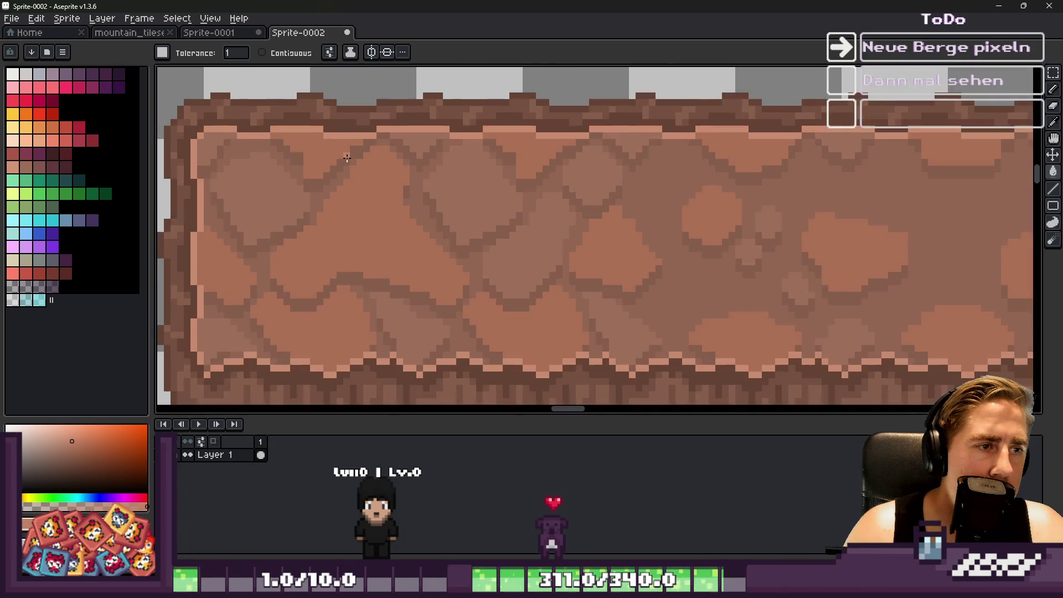
Bucket-fill the thin band along the platform's top edge with a darker shade.
{"action": "left_click", "coordinate": [345, 126]}
{"action": "scroll", "coordinate": [346, 127], "scroll_direction": "down", "scroll_amount": 3}
{"action": "scroll", "coordinate": [346, 128], "scroll_direction": "down", "scroll_amount": 2}
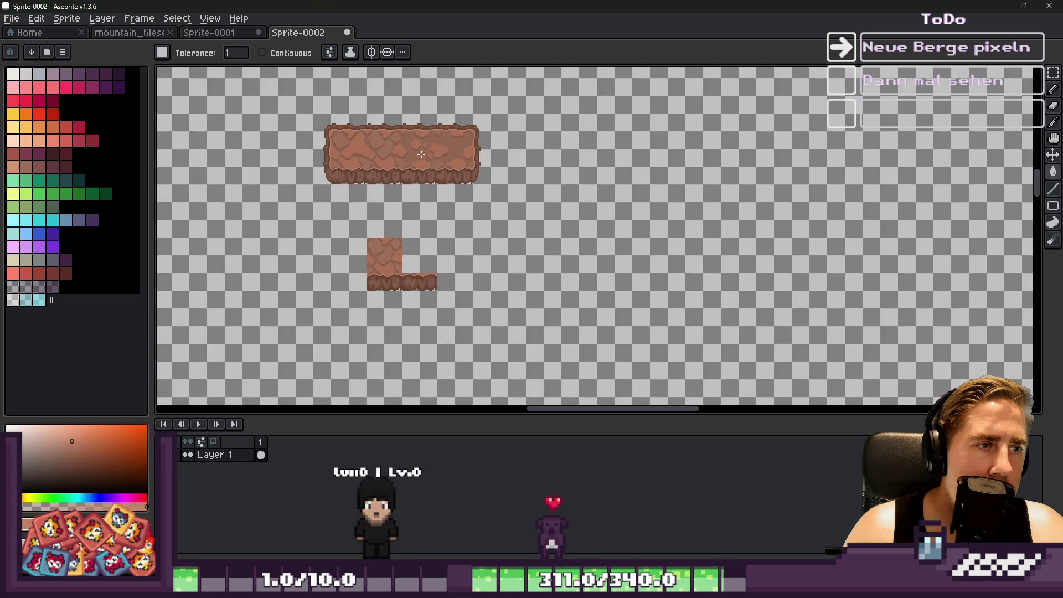
{"action": "scroll", "coordinate": [261, 125], "scroll_direction": "up", "scroll_amount": 2}
Select the L-shaped left and bottom edge pieces with the marquee and move them right.
{"action": "key", "text": "m"}
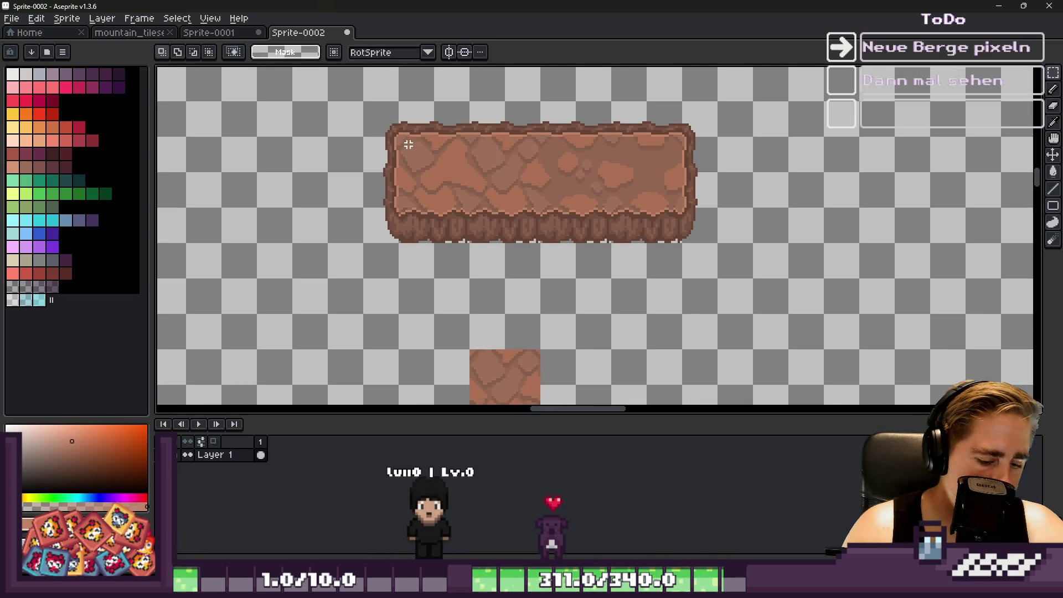
{"action": "mouse_move", "coordinate": [377, 135]}
{"action": "left_mouse_down"}
{"action": "mouse_move", "coordinate": [379, 111]}
{"action": "mouse_move", "coordinate": [485, 100]}
{"action": "mouse_move", "coordinate": [672, 109]}
{"action": "mouse_move", "coordinate": [702, 137]}
{"action": "left_mouse_up"}
{"action": "left_click", "coordinate": [425, 138]}
{"action": "mouse_move", "coordinate": [382, 116]}
{"action": "left_mouse_down"}
{"action": "mouse_move", "coordinate": [362, 182]}
{"action": "mouse_move", "coordinate": [379, 230]}
{"action": "mouse_move", "coordinate": [432, 239]}
{"action": "mouse_move", "coordinate": [491, 211]}
{"action": "mouse_move", "coordinate": [841, 206]}
{"action": "left_mouse_up"}
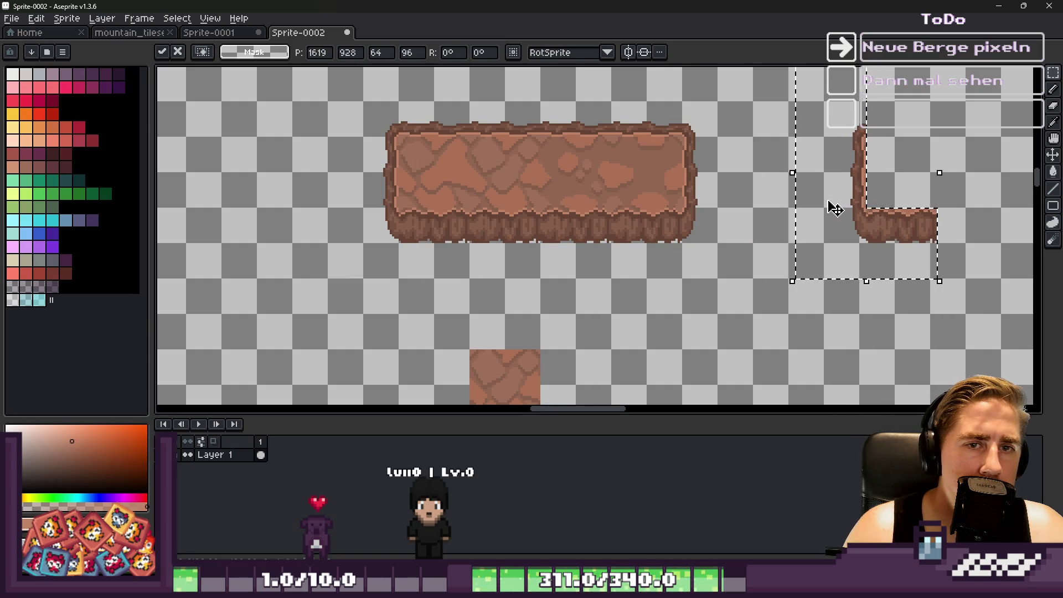
{"action": "key", "text": "Escape"}
{"action": "mouse_move", "coordinate": [669, 184]}
{"action": "left_mouse_down"}
{"action": "mouse_move", "coordinate": [727, 211]}
{"action": "mouse_move", "coordinate": [790, 204]}
{"action": "left_mouse_up"}
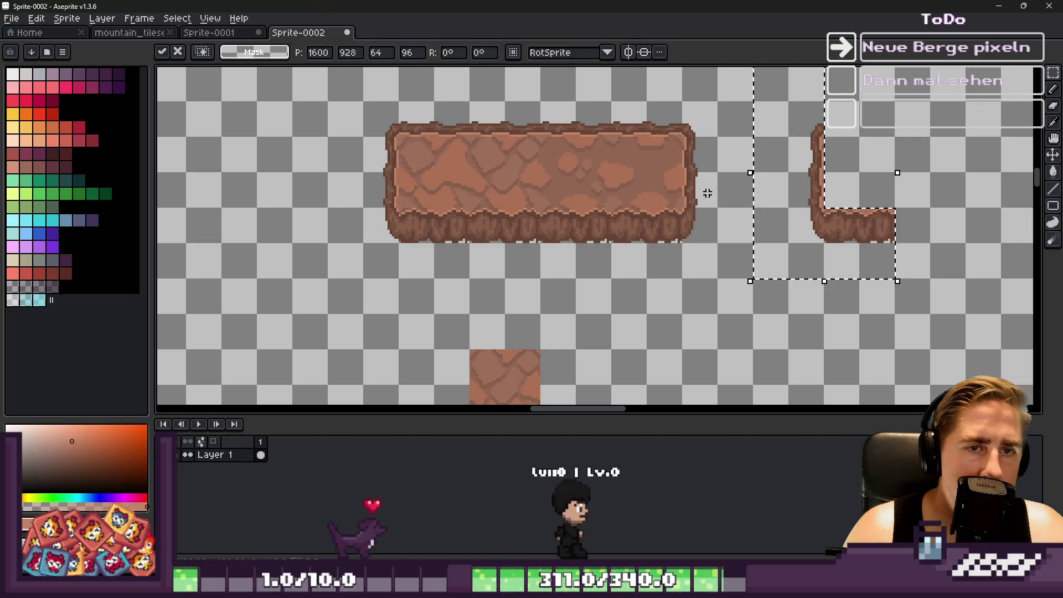
{"action": "left_click_drag", "start_coordinate": [542, 138], "coordinate": [466, 66]}
Move the top-edge strip and a tall right-edge strip over to close the hollow square frame.
{"action": "left_click_drag", "start_coordinate": [497, 116], "coordinate": [858, 113]}
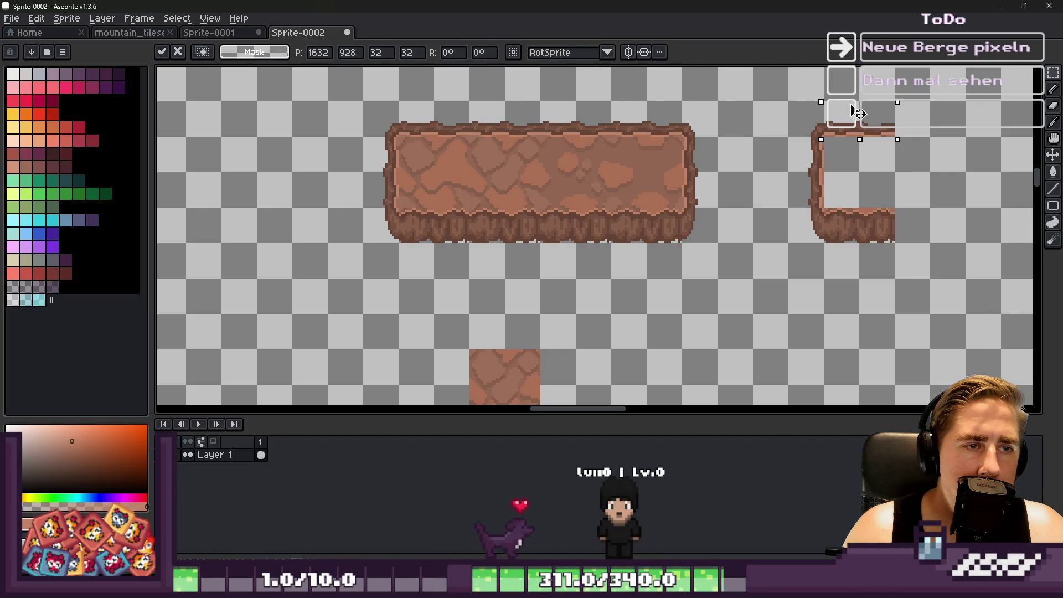
{"action": "left_click", "coordinate": [686, 99]}
{"action": "left_click_drag", "start_coordinate": [705, 168], "coordinate": [719, 238]}
{"action": "left_click_drag", "start_coordinate": [707, 188], "coordinate": [922, 193]}
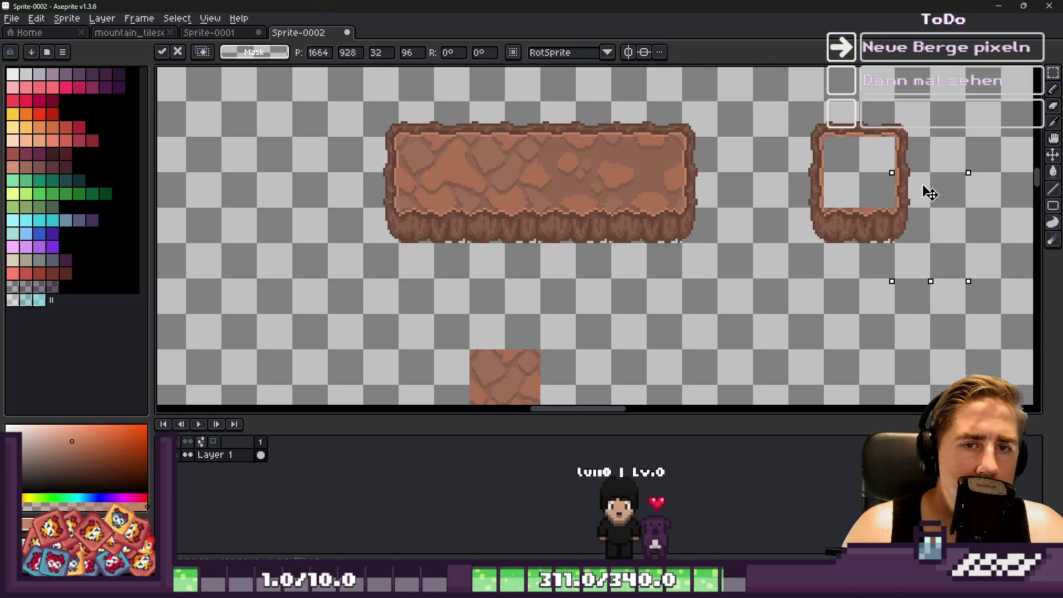
{"action": "left_click", "coordinate": [629, 173]}
{"action": "scroll", "coordinate": [628, 174], "scroll_direction": "down", "scroll_amount": 2}
{"action": "scroll", "coordinate": [830, 182], "scroll_direction": "up", "scroll_amount": 5}
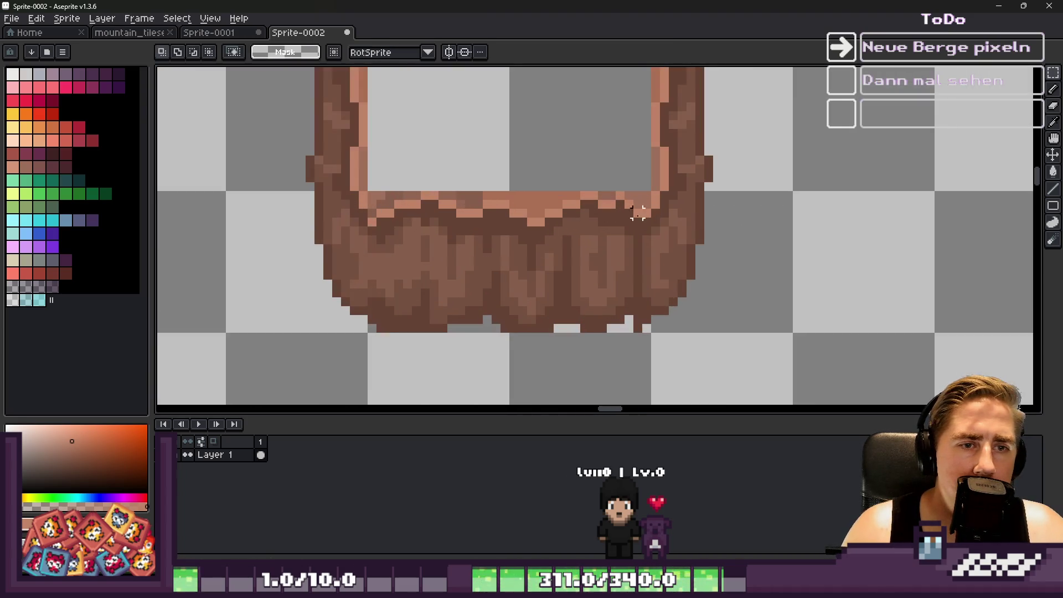
{"action": "scroll", "coordinate": [637, 213], "scroll_direction": "down", "scroll_amount": 4}
Select the frame's empty interior, clear the selection, and return to the mountain_tileset.png document.
{"action": "left_click_drag", "start_coordinate": [570, 144], "coordinate": [681, 256]}
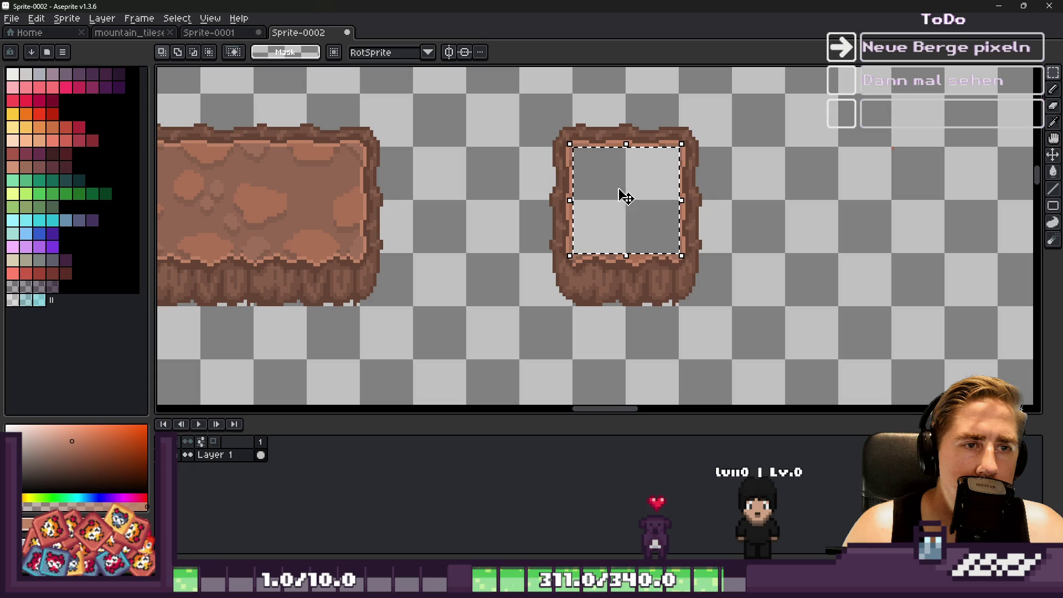
{"action": "mouse_move", "coordinate": [634, 105]}
{"action": "left_mouse_down"}
{"action": "mouse_move", "coordinate": [766, 128]}
{"action": "mouse_move", "coordinate": [791, 254]}
{"action": "mouse_move", "coordinate": [791, 362]}
{"action": "left_mouse_up"}
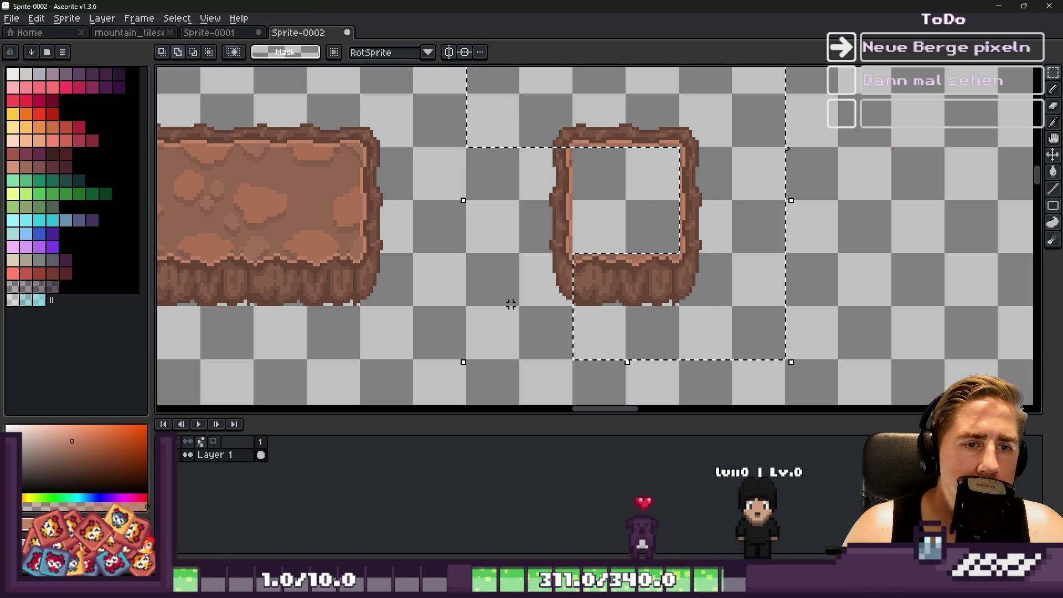
{"action": "key", "text": "ctrl+d"}
{"action": "scroll", "coordinate": [700, 247], "scroll_direction": "down", "scroll_amount": 3}
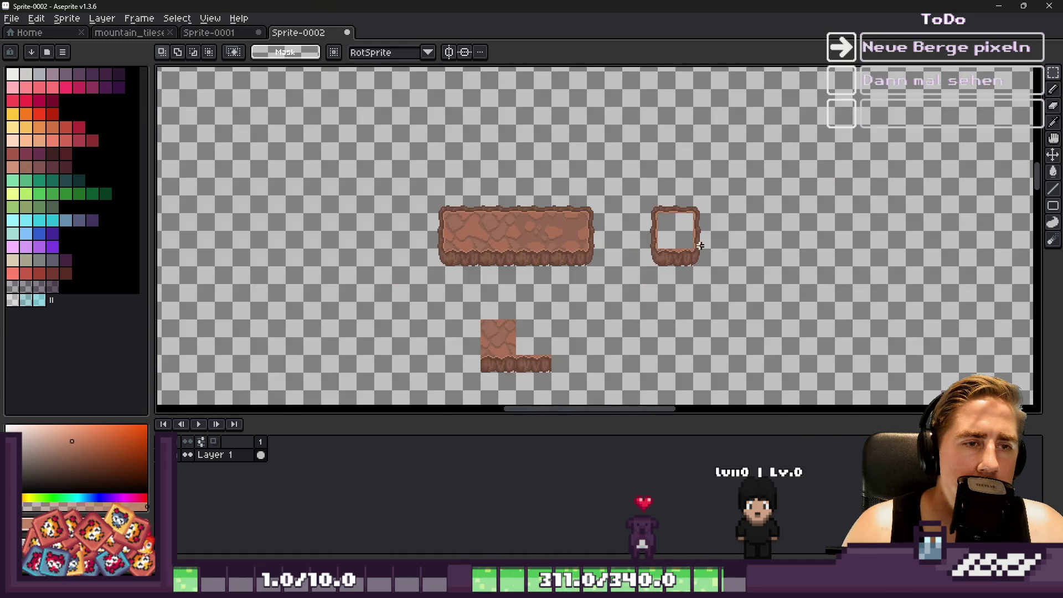
{"action": "left_click", "coordinate": [206, 33]}
Paste the grey-green rock tile into the empty slot and stamp two more copies to its right.
{"action": "scroll", "coordinate": [477, 154], "scroll_direction": "down", "scroll_amount": 1}
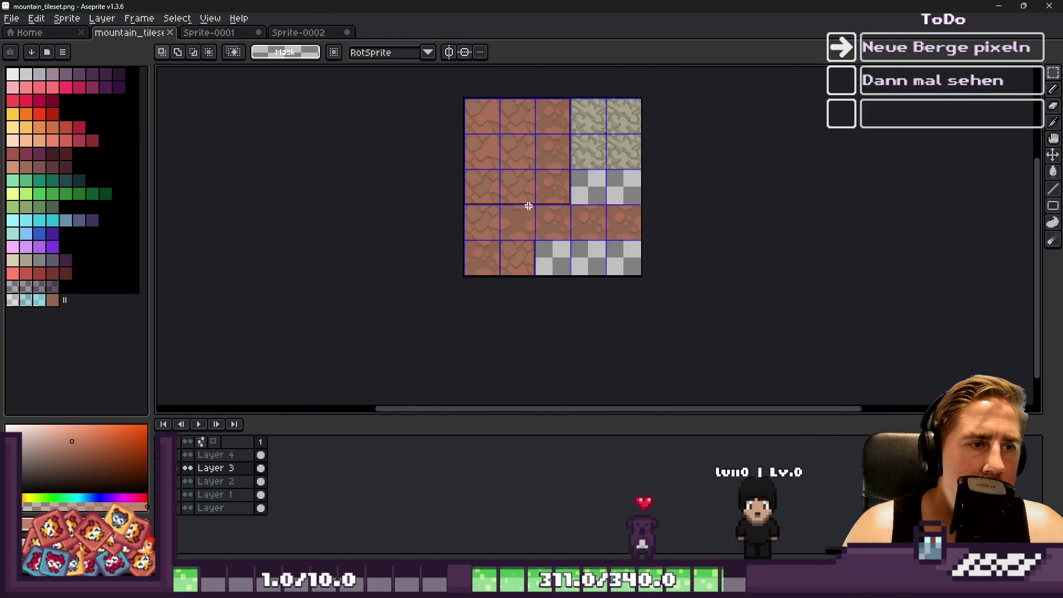
{"action": "scroll", "coordinate": [506, 92], "scroll_direction": "up", "scroll_amount": 1}
{"action": "scroll", "coordinate": [507, 92], "scroll_direction": "down", "scroll_amount": 1}
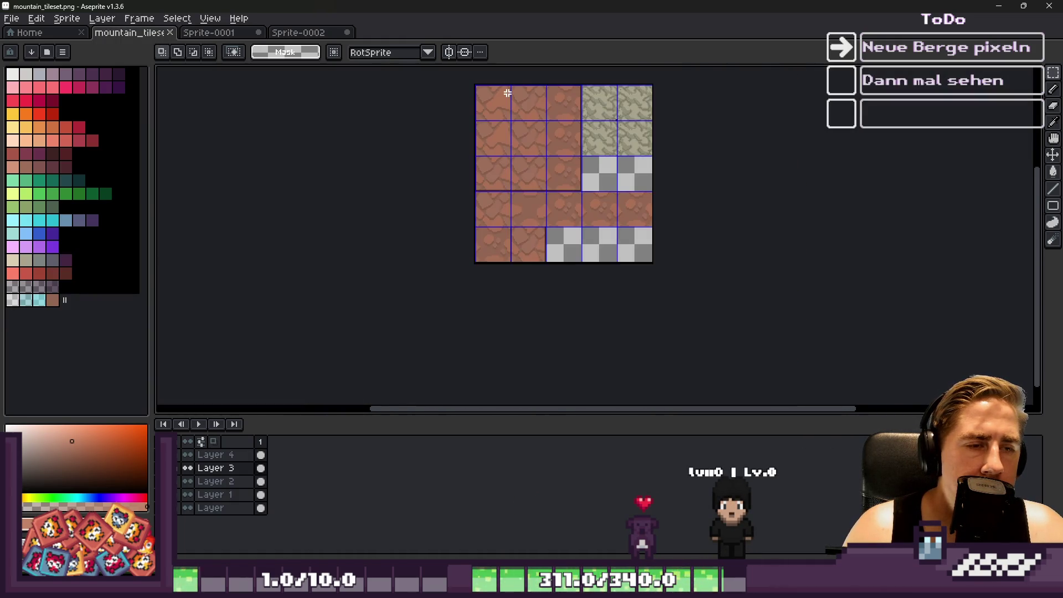
{"action": "scroll", "coordinate": [573, 235], "scroll_direction": "up", "scroll_amount": 3}
{"action": "key", "text": "ctrl+v"}
{"action": "key", "text": "Return"}
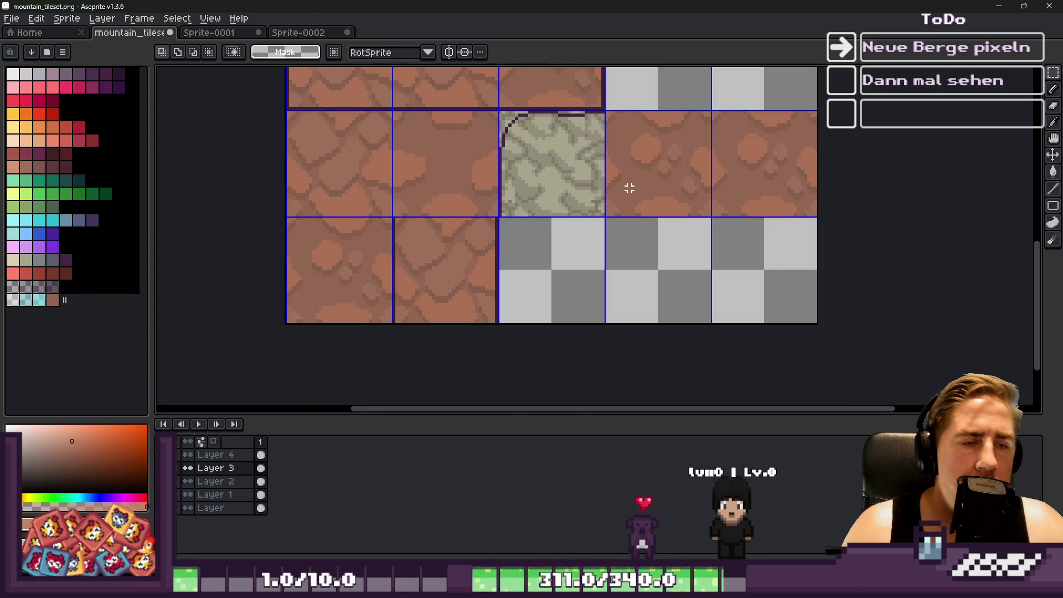
{"action": "left_click", "coordinate": [649, 184]}
{"action": "left_click", "coordinate": [747, 185]}
{"action": "scroll", "coordinate": [655, 301], "scroll_direction": "down", "scroll_amount": 1}
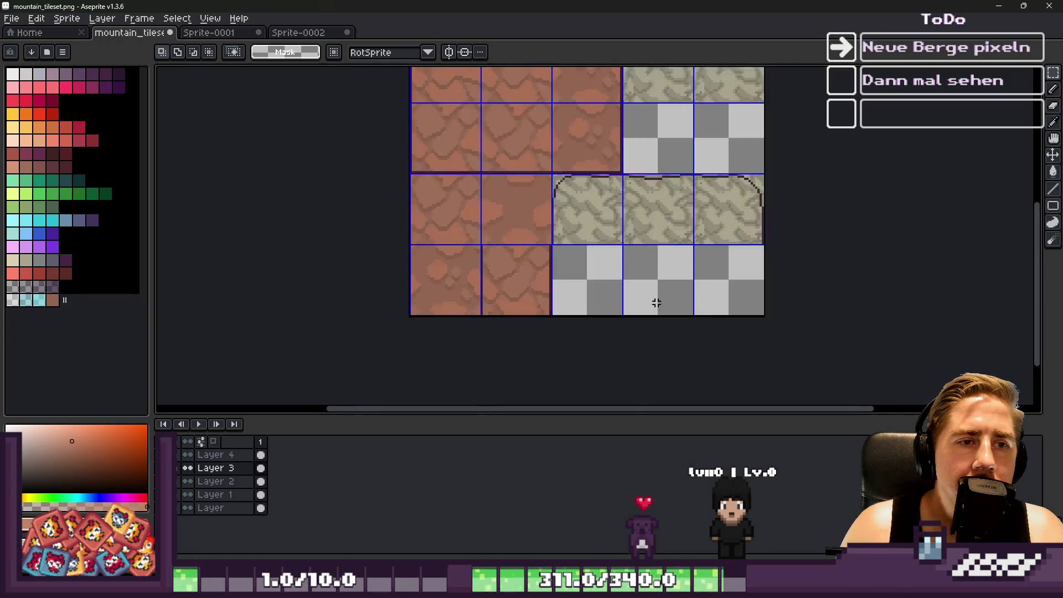
{"action": "scroll", "coordinate": [631, 297], "scroll_direction": "up", "scroll_amount": 1}
{"action": "scroll", "coordinate": [634, 333], "scroll_direction": "down", "scroll_amount": 1}
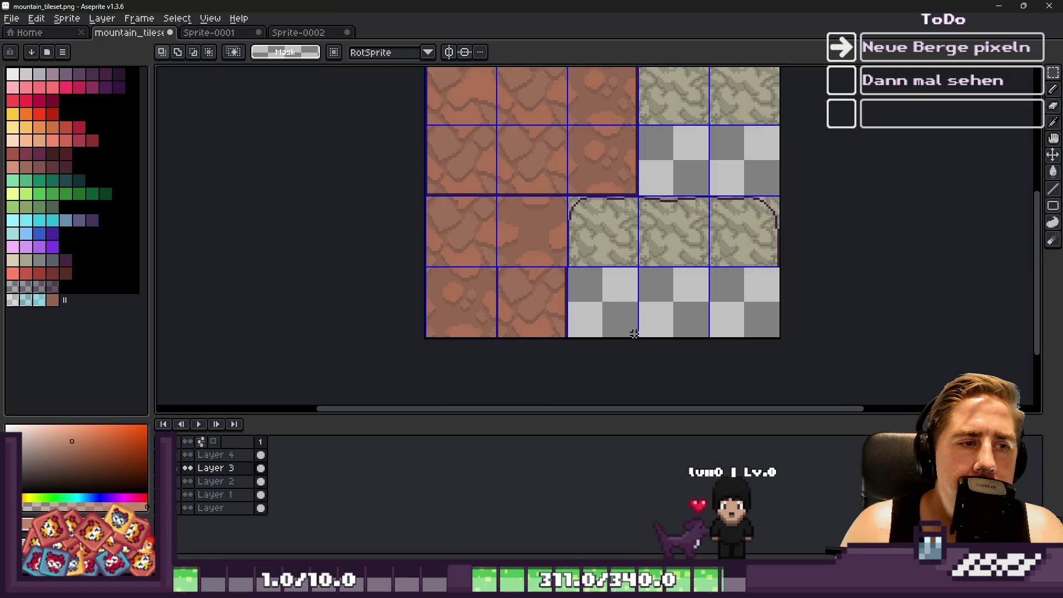
{"action": "scroll", "coordinate": [503, 281], "scroll_direction": "down", "scroll_amount": 1}
{"action": "scroll", "coordinate": [572, 148], "scroll_direction": "up", "scroll_amount": 1}
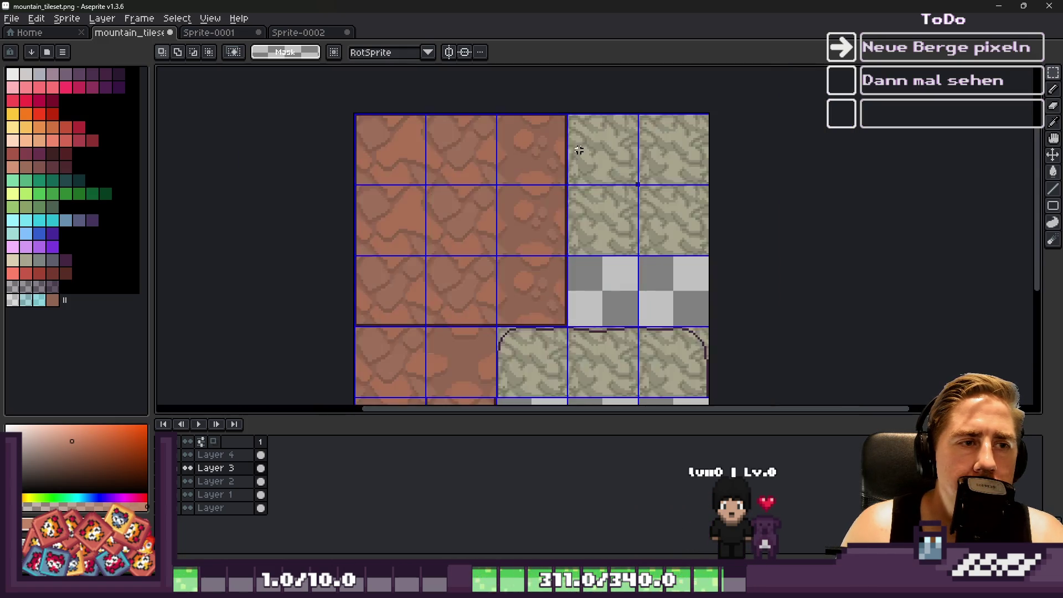
{"action": "scroll", "coordinate": [587, 155], "scroll_direction": "up", "scroll_amount": 1}
Undo the pasted grey-green rock tiles and drop the selection.
{"action": "left_click", "coordinate": [599, 165]}
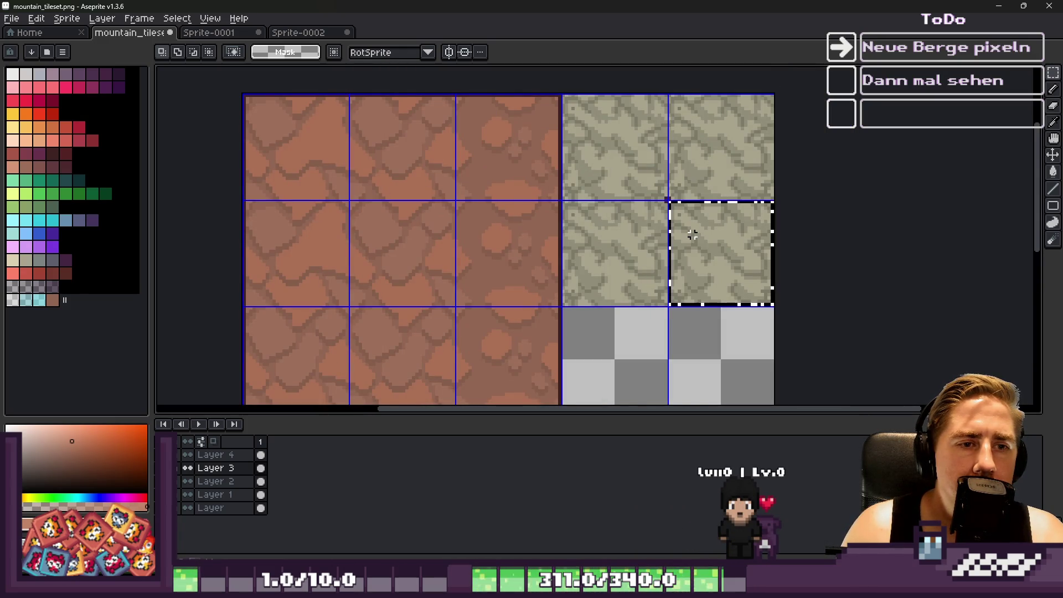
{"action": "key", "text": "ctrl+z"}
{"action": "scroll", "coordinate": [600, 214], "scroll_direction": "down", "scroll_amount": 1}
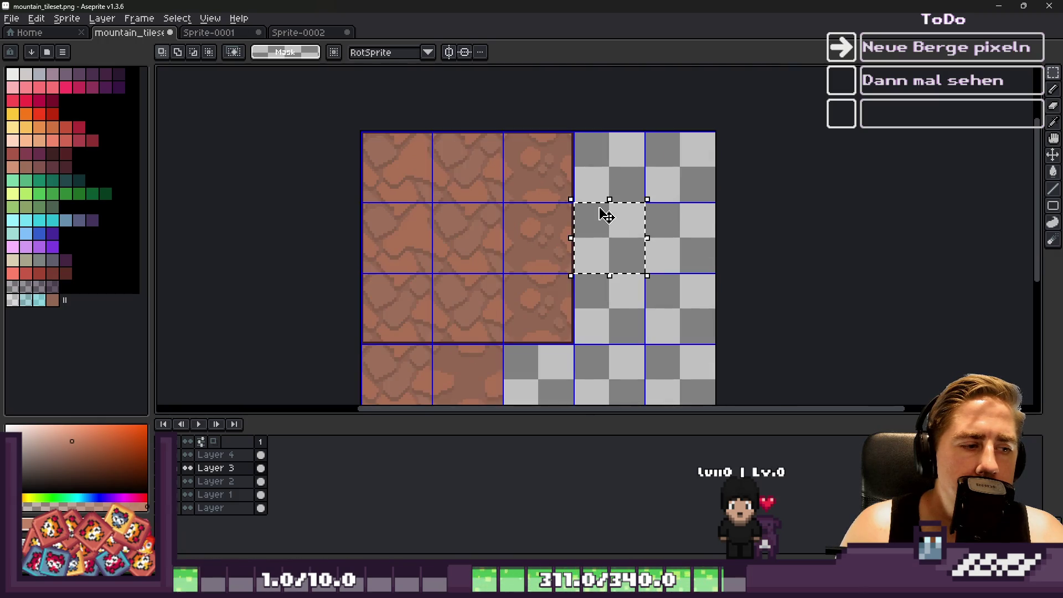
{"action": "scroll", "coordinate": [603, 167], "scroll_direction": "down", "scroll_amount": 1}
{"action": "key", "text": "ctrl+d"}
{"action": "scroll", "coordinate": [529, 191], "scroll_direction": "up", "scroll_amount": 1}
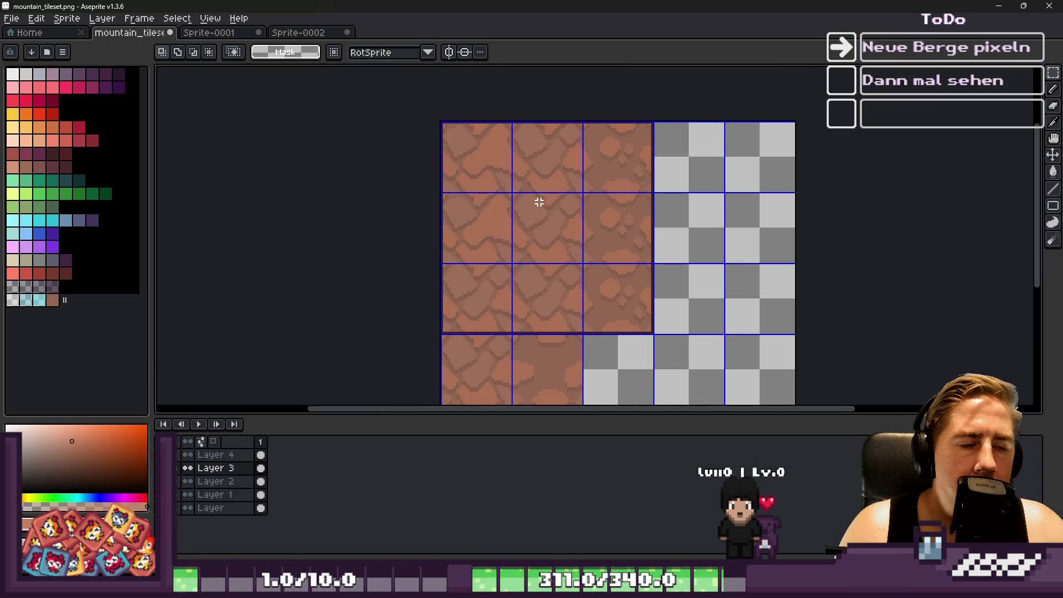
{"action": "scroll", "coordinate": [541, 187], "scroll_direction": "down", "scroll_amount": 1}
{"action": "scroll", "coordinate": [506, 287], "scroll_direction": "up", "scroll_amount": 1}
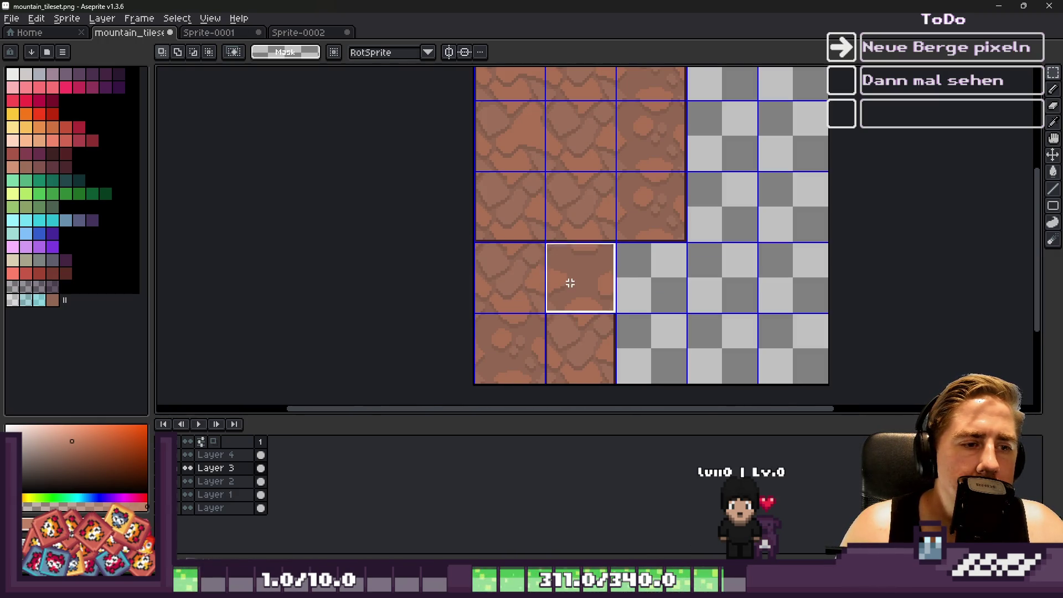
{"action": "left_click", "coordinate": [532, 347]}
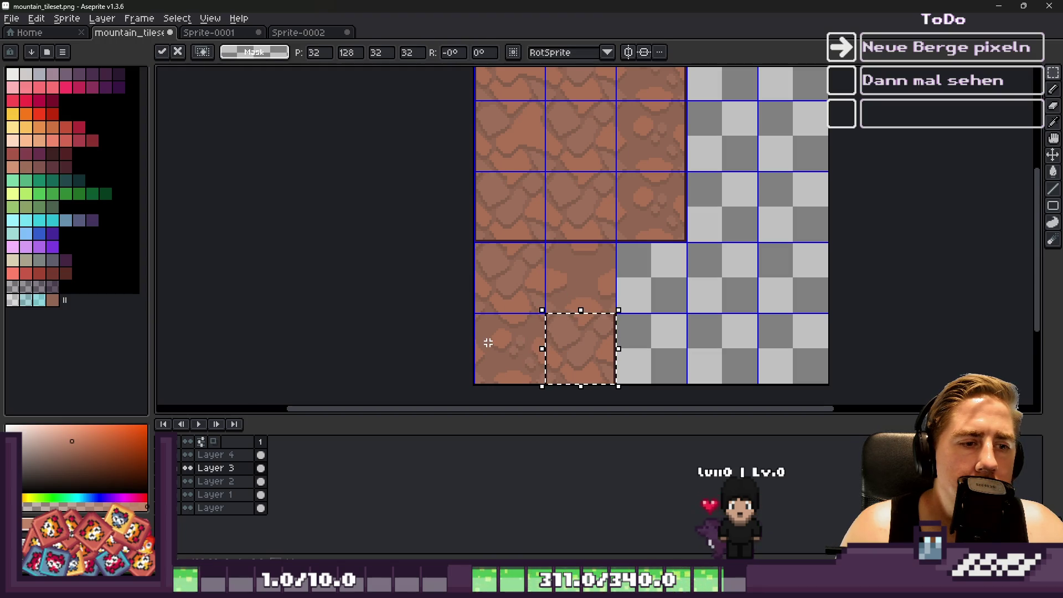
Paste the mountain outline, try it on the top-left tile, then discard it.
{"action": "scroll", "coordinate": [633, 263], "scroll_direction": "down", "scroll_amount": 1}
{"action": "scroll", "coordinate": [612, 264], "scroll_direction": "up", "scroll_amount": 1}
{"action": "key", "text": "ctrl+v"}
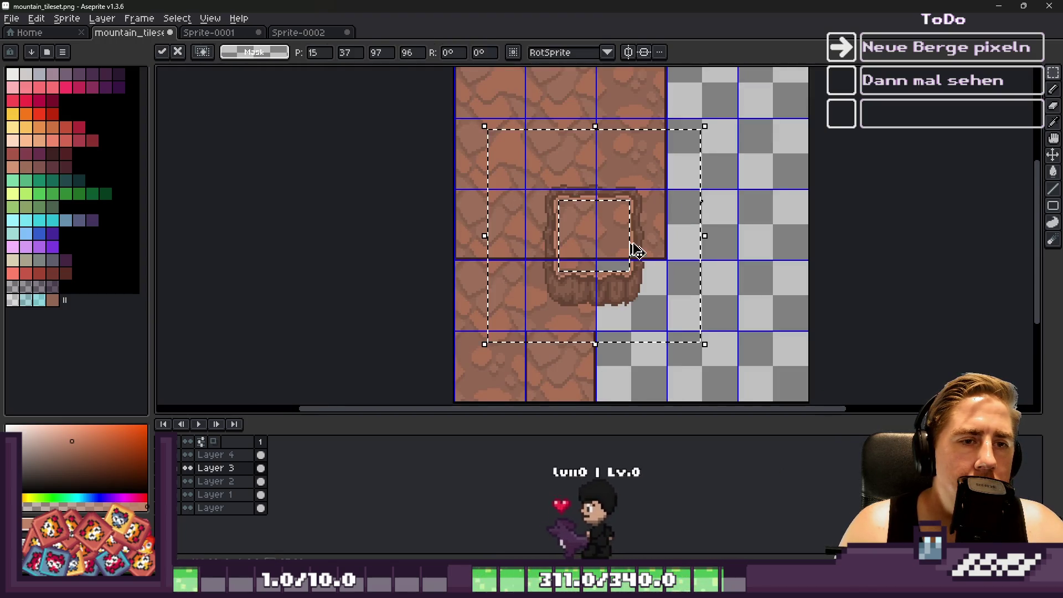
{"action": "key", "text": "Return"}
{"action": "key", "text": "ctrl+z"}
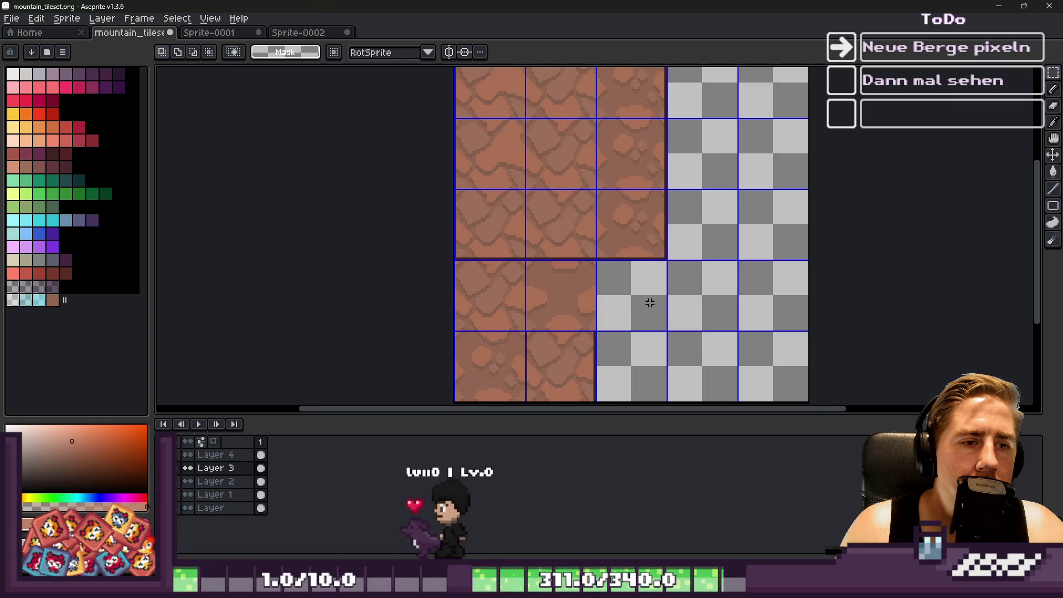
{"action": "key", "text": "ctrl+v"}
{"action": "left_click_drag", "start_coordinate": [560, 194], "coordinate": [467, 98]}
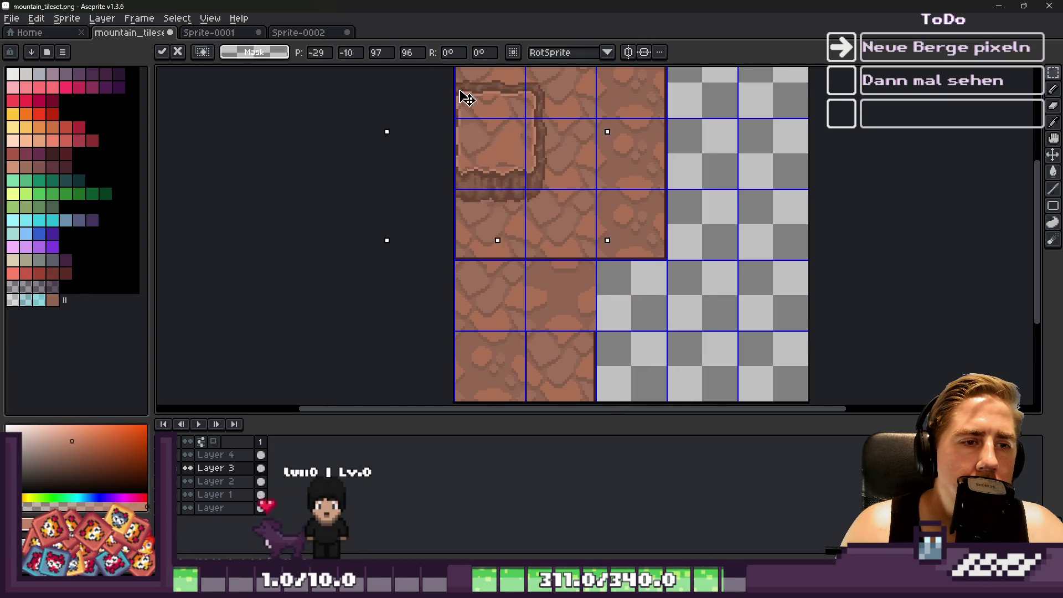
{"action": "key", "text": "Escape"}
{"action": "scroll", "coordinate": [534, 208], "scroll_direction": "down", "scroll_amount": 1}
{"action": "scroll", "coordinate": [500, 231], "scroll_direction": "up", "scroll_amount": 1}
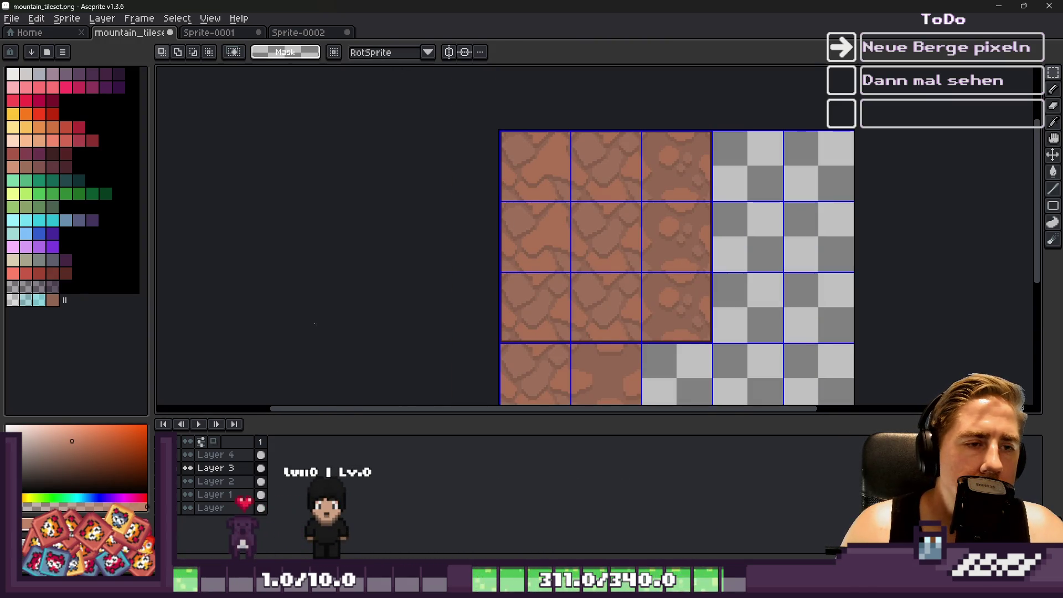
{"action": "scroll", "coordinate": [709, 289], "scroll_direction": "down", "scroll_amount": 2}
{"action": "scroll", "coordinate": [681, 254], "scroll_direction": "up", "scroll_amount": 4}
{"action": "scroll", "coordinate": [681, 255], "scroll_direction": "down", "scroll_amount": 2}
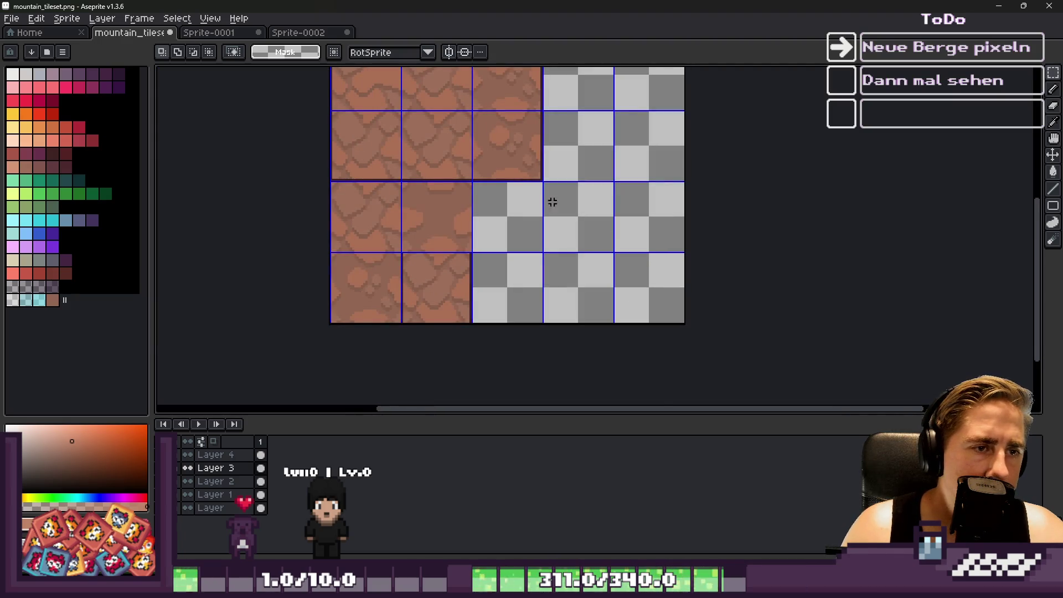
{"action": "scroll", "coordinate": [692, 266], "scroll_direction": "down", "scroll_amount": 2}
{"action": "scroll", "coordinate": [567, 199], "scroll_direction": "up", "scroll_amount": 2}
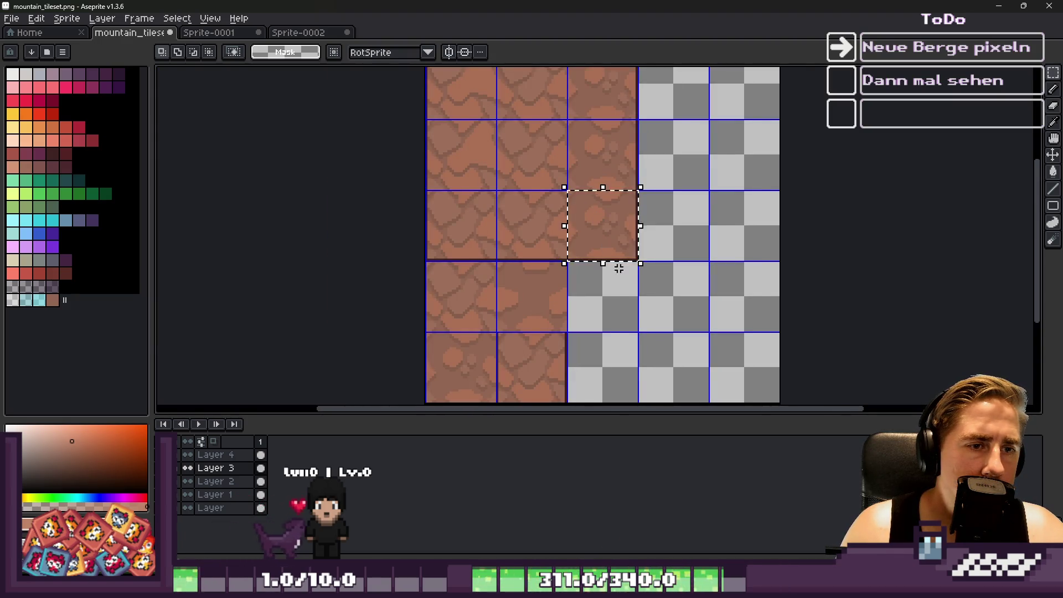
{"action": "scroll", "coordinate": [618, 268], "scroll_direction": "down", "scroll_amount": 2}
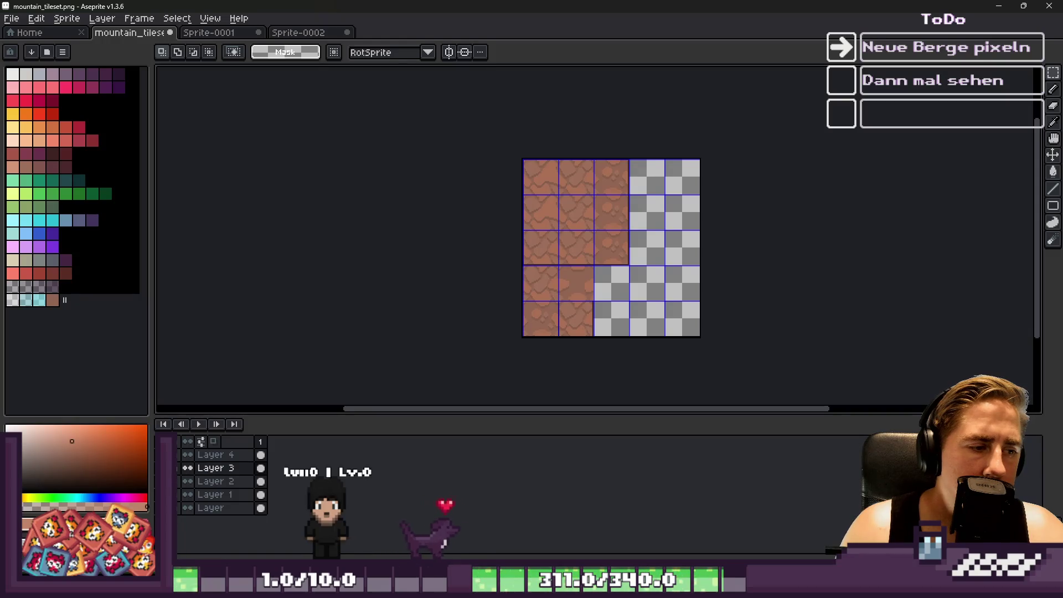
Toggle Layer 3 off and back on to check its contents.
{"action": "left_click", "coordinate": [187, 468]}
{"action": "left_click", "coordinate": [187, 467]}
{"action": "scroll", "coordinate": [592, 307], "scroll_direction": "up", "scroll_amount": 1}
{"action": "scroll", "coordinate": [591, 303], "scroll_direction": "up", "scroll_amount": 1}
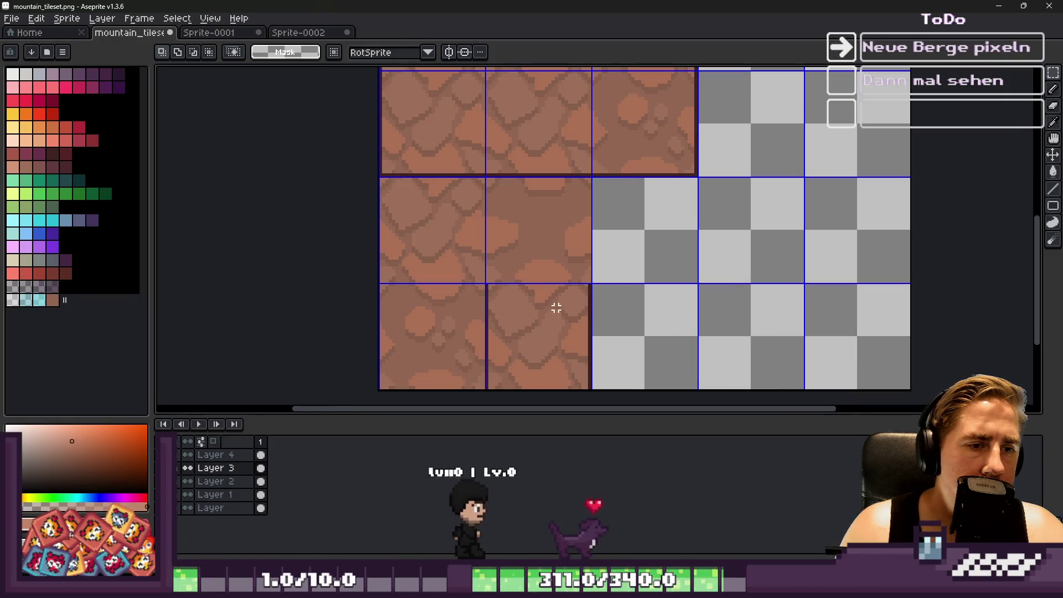
Erase three dirt tiles in the lower row, leaving transparent slots.
{"action": "left_click_drag", "start_coordinate": [514, 311], "coordinate": [626, 337]}
{"action": "scroll", "coordinate": [625, 337], "scroll_direction": "down", "scroll_amount": 1}
{"action": "left_click", "coordinate": [556, 302]}
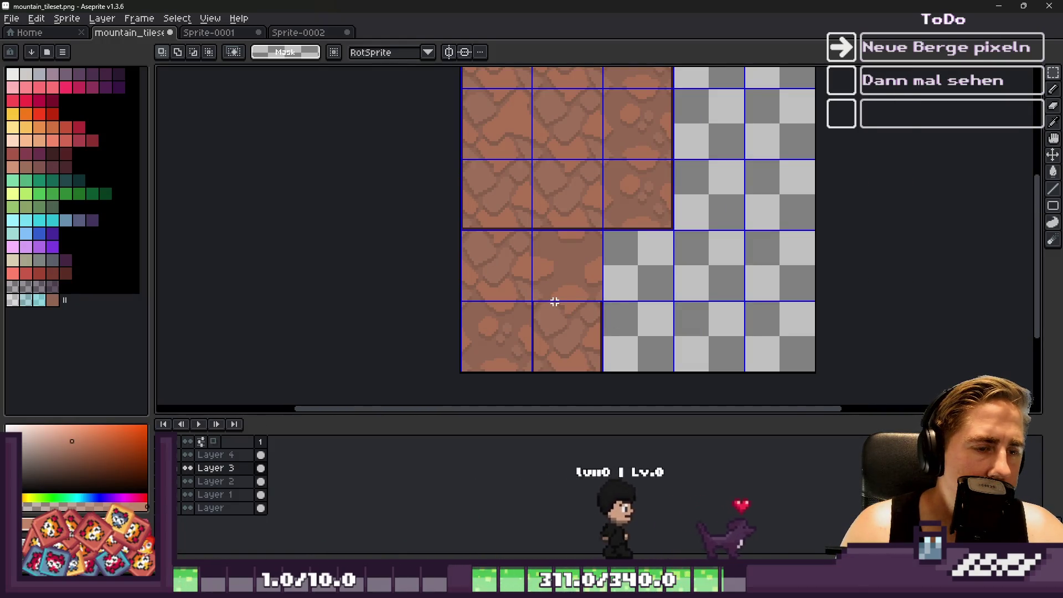
{"action": "key", "text": "Delete"}
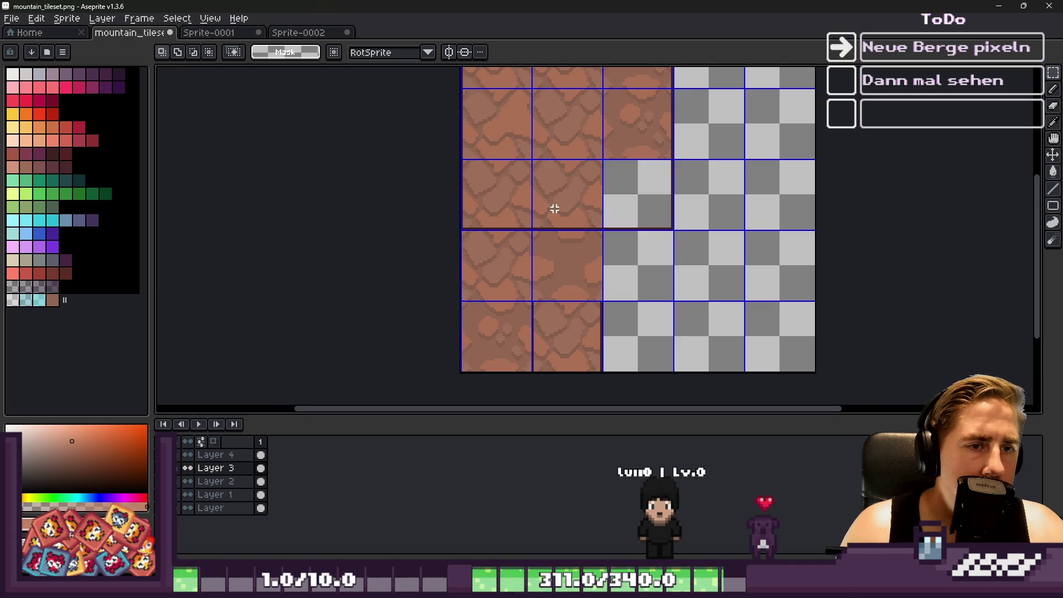
{"action": "left_click_drag", "start_coordinate": [551, 210], "coordinate": [586, 224]}
{"action": "key", "text": "Delete"}
{"action": "left_click_drag", "start_coordinate": [506, 190], "coordinate": [520, 204]}
{"action": "key", "text": "Delete"}
Erase three more dirt tiles in the rows above, including the top-row tile in column 3.
{"action": "key", "text": "Delete"}
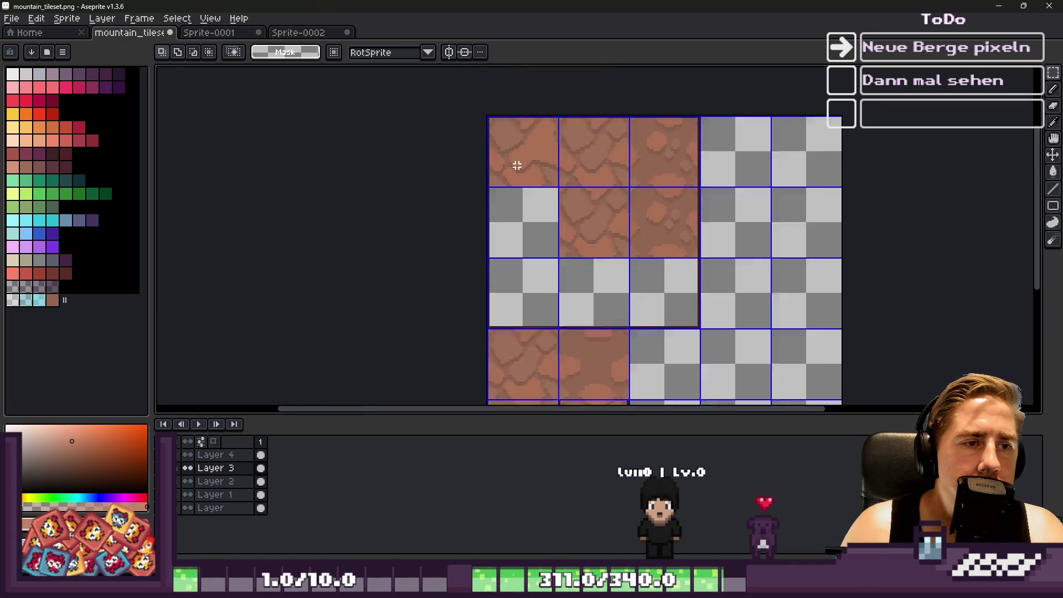
{"action": "scroll", "coordinate": [515, 163], "scroll_direction": "up", "scroll_amount": 1}
{"action": "left_click_drag", "start_coordinate": [507, 155], "coordinate": [522, 166]}
{"action": "key", "text": "Delete"}
{"action": "mouse_move", "coordinate": [642, 144]}
{"action": "left_mouse_down"}
{"action": "mouse_move", "coordinate": [660, 159]}
{"action": "mouse_move", "coordinate": [719, 166]}
{"action": "left_mouse_up"}
{"action": "key", "text": "Delete"}
{"action": "key", "text": "Delete"}
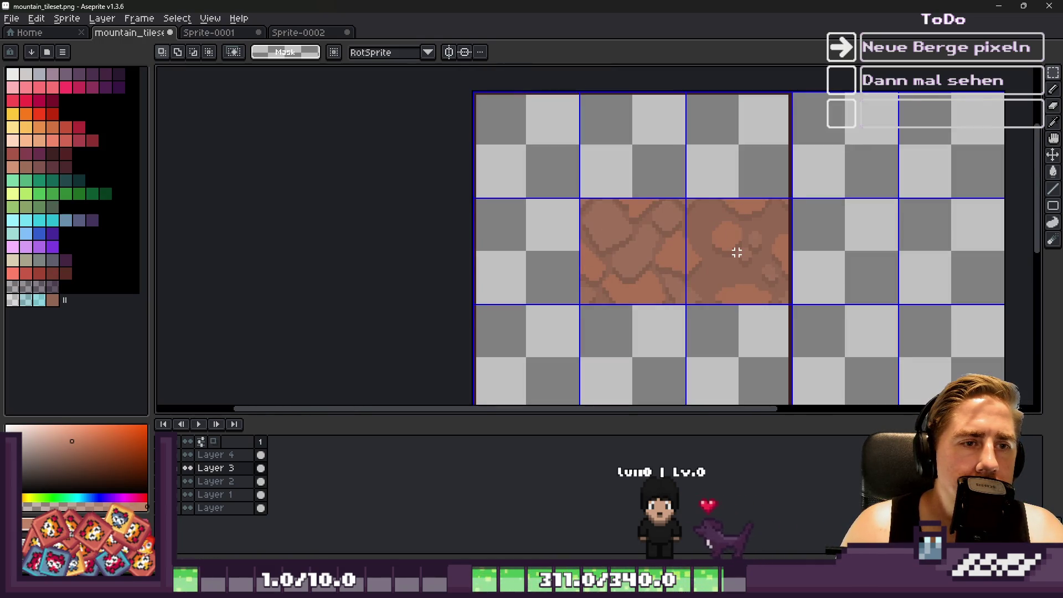
{"action": "left_click_drag", "start_coordinate": [735, 249], "coordinate": [734, 246]}
{"action": "key", "text": "Delete"}
Paste the framed rocky platform piece over the cleared tiles and commit it.
{"action": "key", "text": "ctrl+z"}
{"action": "key", "text": "ctrl+z"}
{"action": "key", "text": "ctrl+z"}
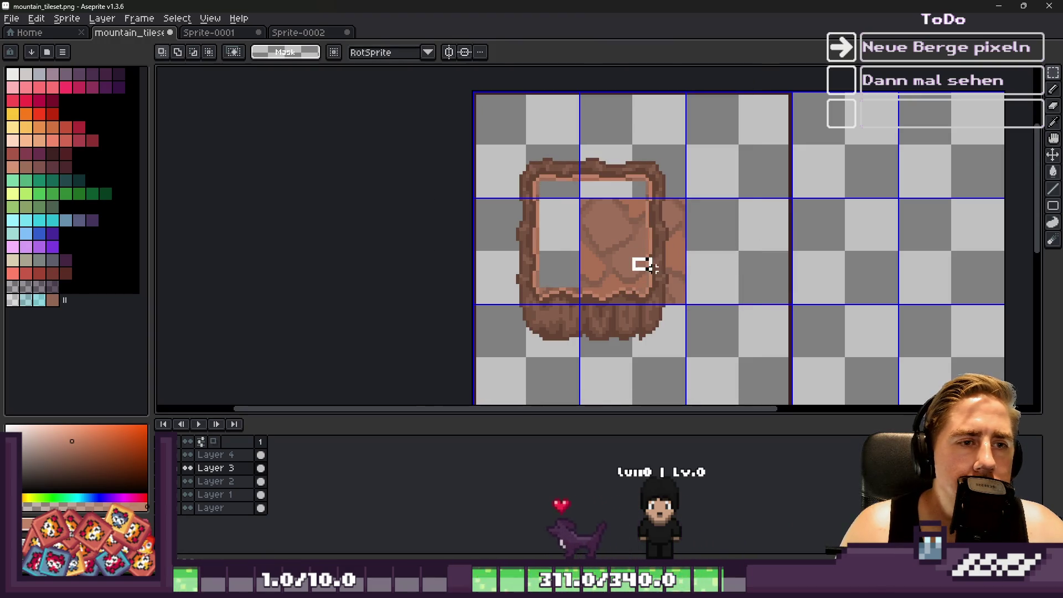
{"action": "key", "text": "ctrl+y"}
{"action": "key", "text": "ctrl+y"}
{"action": "key", "text": "ctrl+y"}
{"action": "key", "text": "ctrl+v"}
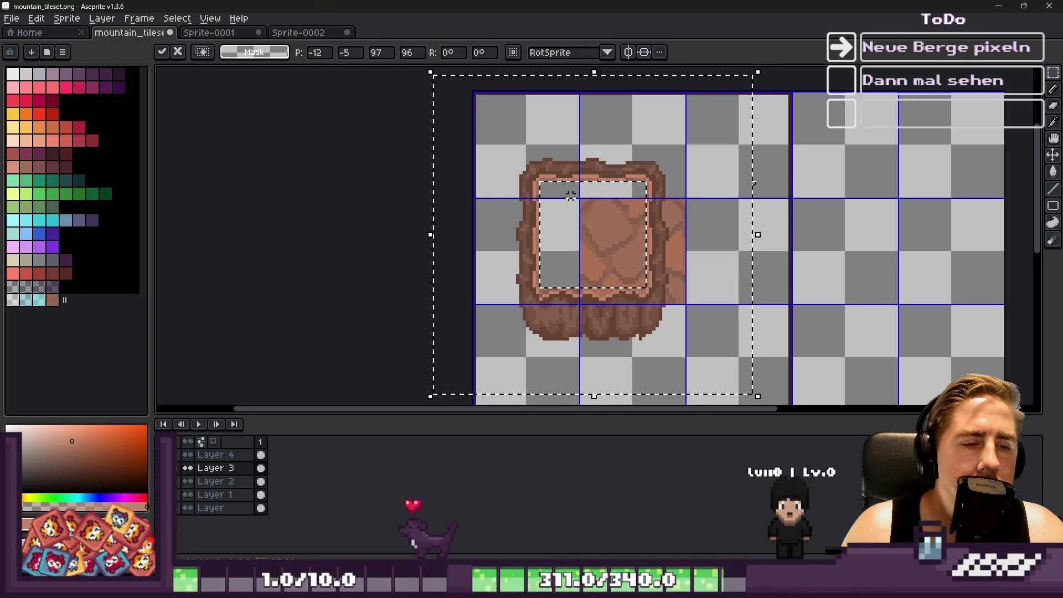
{"action": "left_click_drag", "start_coordinate": [541, 147], "coordinate": [583, 166]}
{"action": "scroll", "coordinate": [476, 150], "scroll_direction": "up", "scroll_amount": 5}
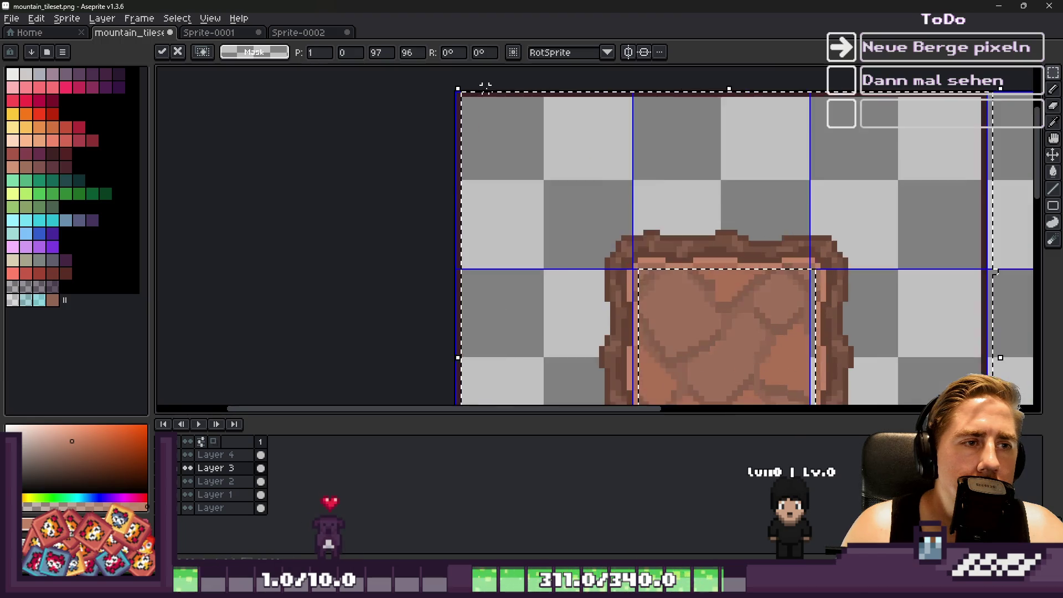
{"action": "key", "text": "Return"}
Deselect the placed platform piece and switch over to Godot to check the tiles.
{"action": "scroll", "coordinate": [552, 111], "scroll_direction": "down", "scroll_amount": 5}
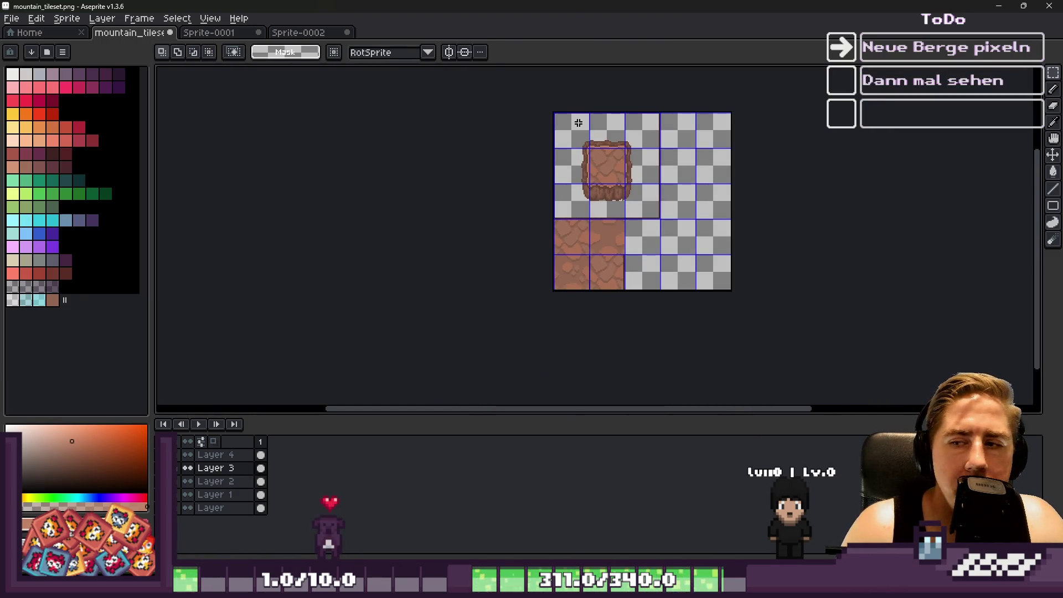
{"action": "scroll", "coordinate": [644, 136], "scroll_direction": "up", "scroll_amount": 1}
{"action": "scroll", "coordinate": [644, 136], "scroll_direction": "down", "scroll_amount": 1}
{"action": "scroll", "coordinate": [602, 182], "scroll_direction": "up", "scroll_amount": 2}
{"action": "scroll", "coordinate": [612, 164], "scroll_direction": "down", "scroll_amount": 1}
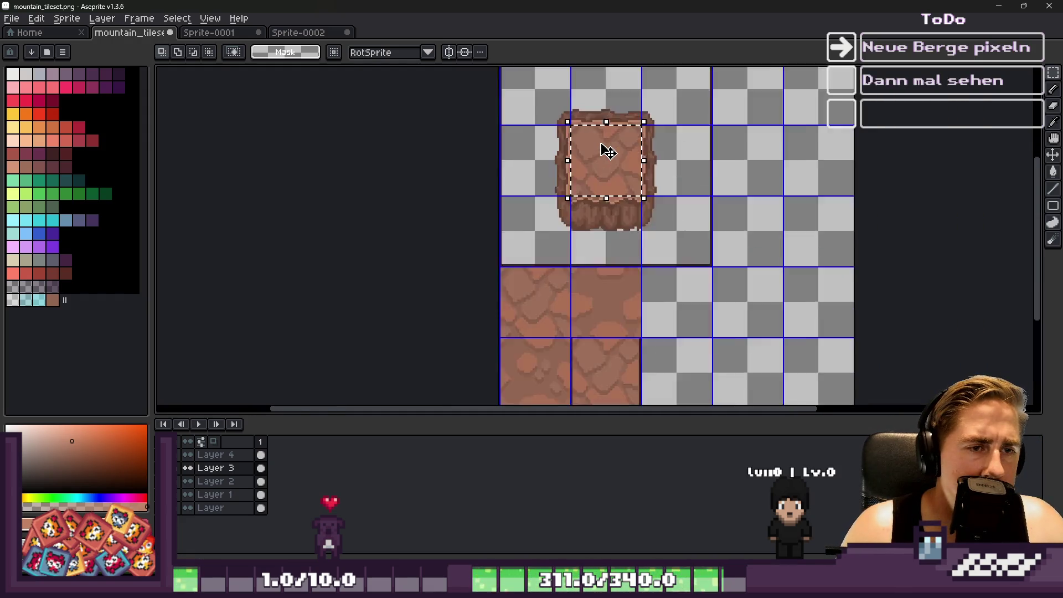
{"action": "key", "text": "ctrl+d"}
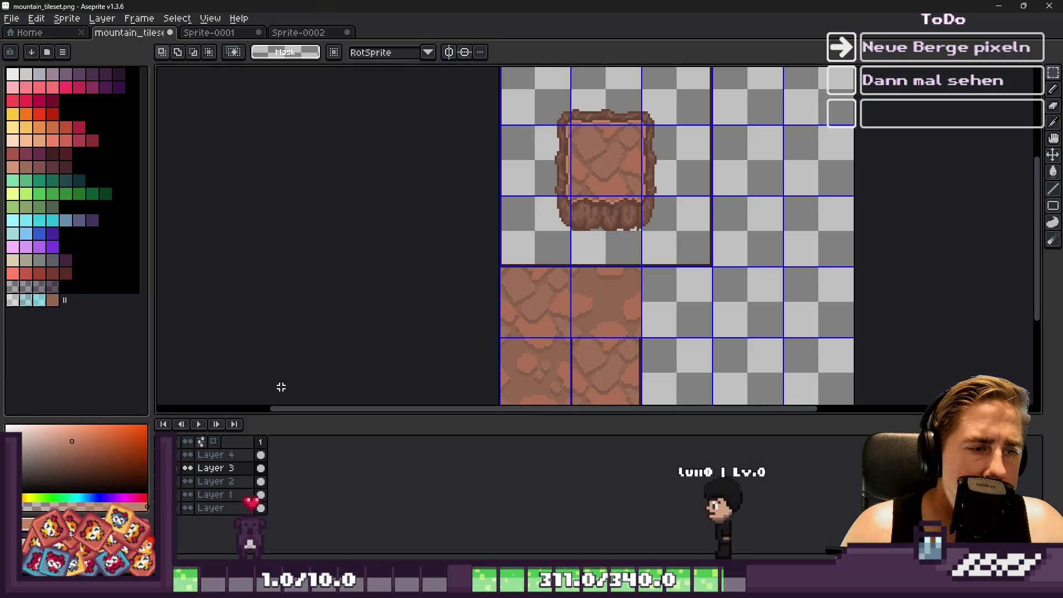
{"action": "scroll", "coordinate": [496, 213], "scroll_direction": "down", "scroll_amount": 2}
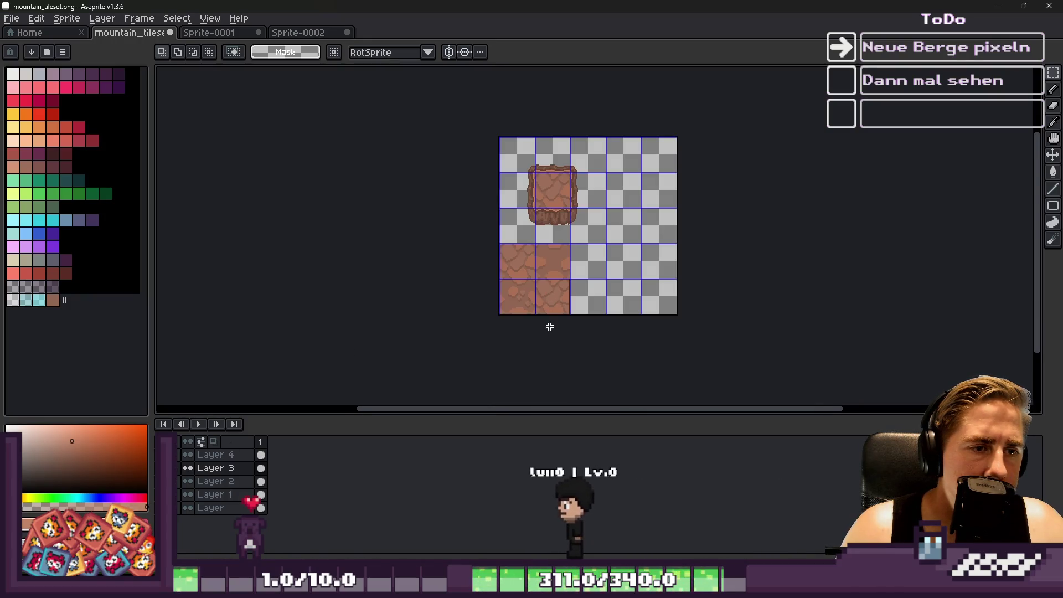
{"action": "scroll", "coordinate": [531, 294], "scroll_direction": "up", "scroll_amount": 4}
{"action": "scroll", "coordinate": [534, 284], "scroll_direction": "up", "scroll_amount": 1}
{"action": "scroll", "coordinate": [534, 287], "scroll_direction": "down", "scroll_amount": 3}
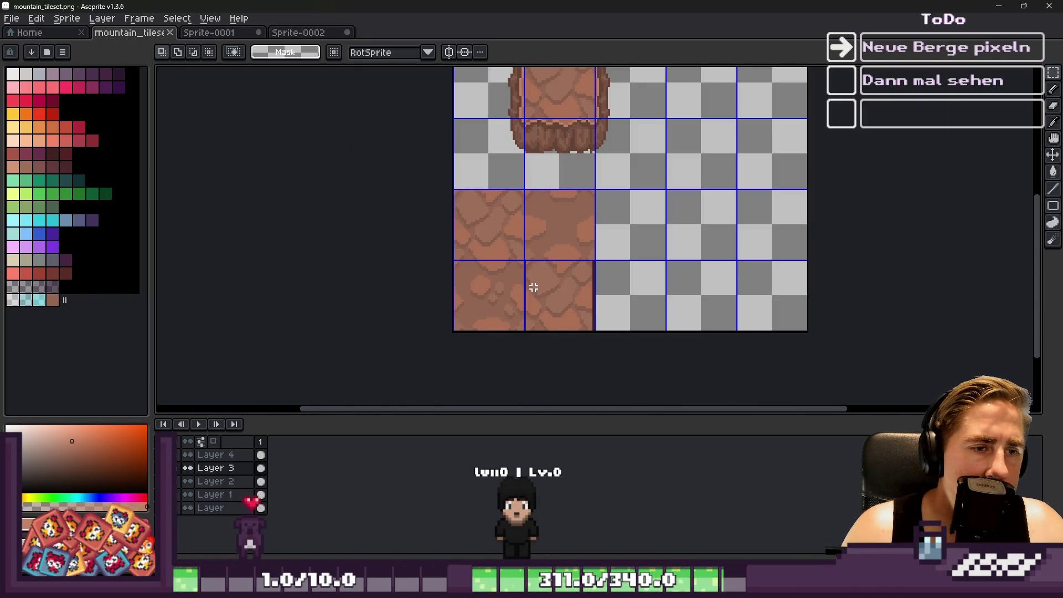
{"action": "scroll", "coordinate": [533, 288], "scroll_direction": "down", "scroll_amount": 3}
{"action": "scroll", "coordinate": [517, 191], "scroll_direction": "up", "scroll_amount": 3}
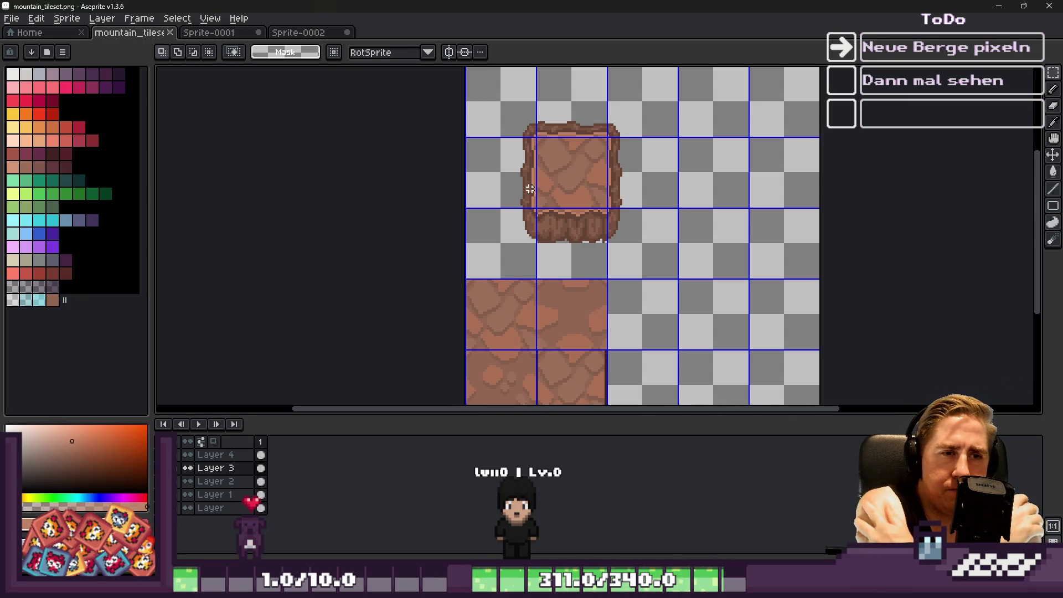
{"action": "key", "text": "alt+Tab"}
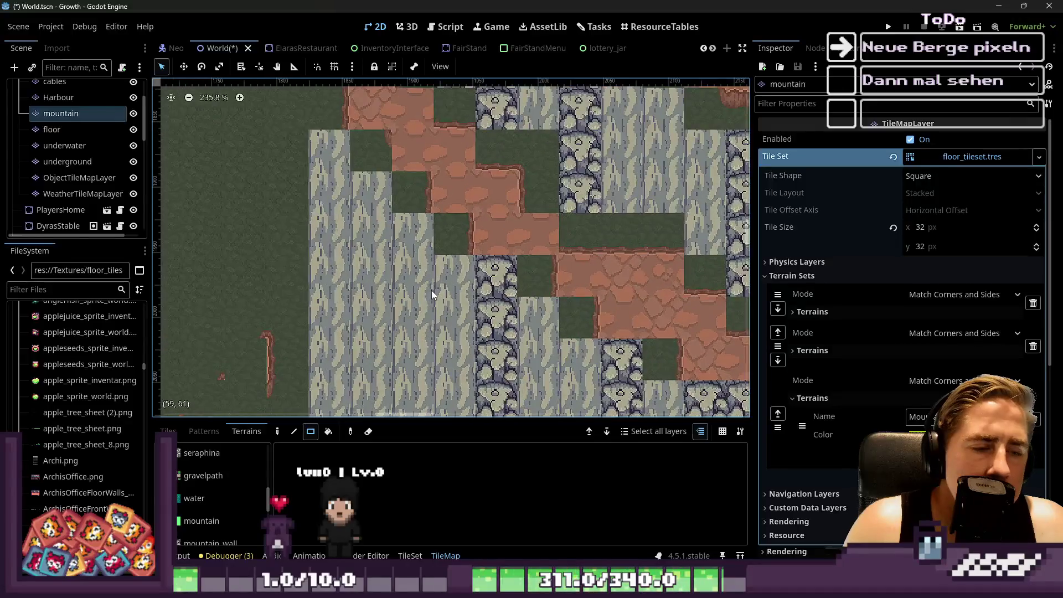
Zoom in and out over the mountain layer to inspect the platform edges, then return to Aseprite.
{"action": "scroll", "coordinate": [730, 332], "scroll_direction": "up", "scroll_amount": 5}
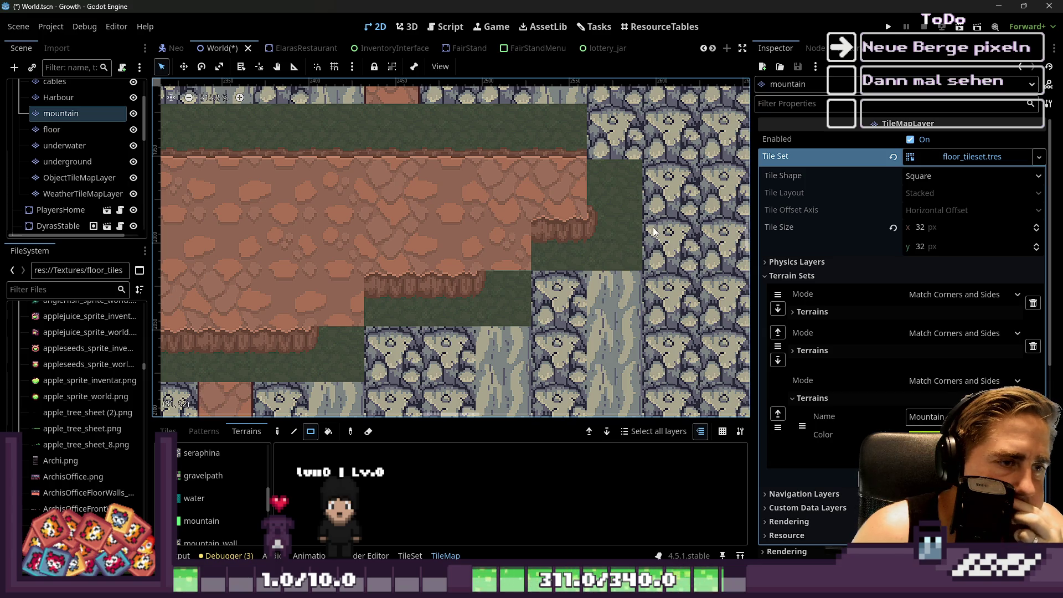
{"action": "scroll", "coordinate": [534, 219], "scroll_direction": "down", "scroll_amount": 2}
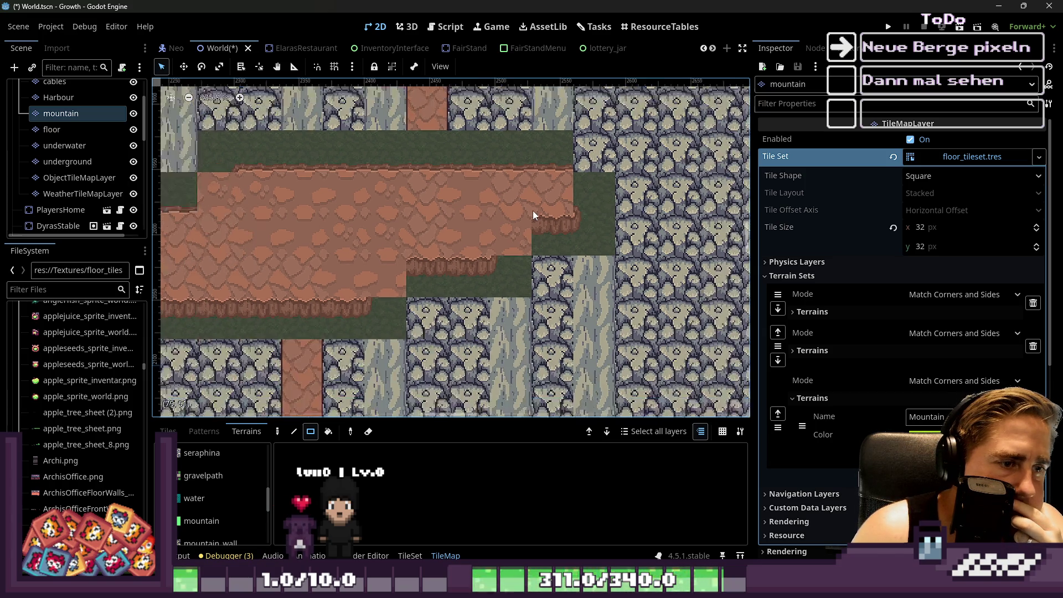
{"action": "left_click", "coordinate": [1000, 8]}
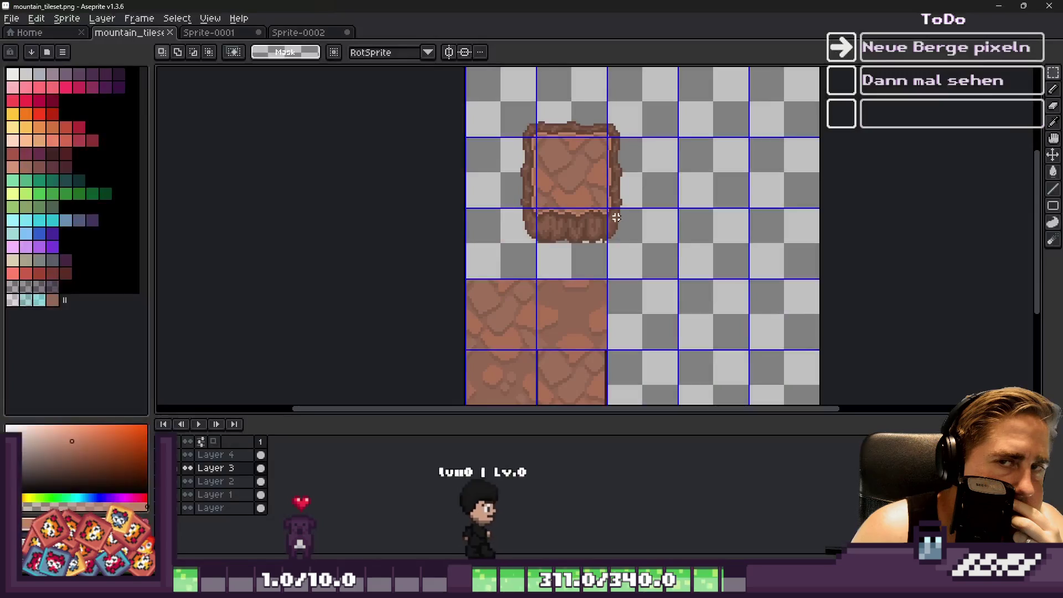
Try stretching the dirt fringe under the rocky tile downward, then undo it and deselect.
{"action": "scroll", "coordinate": [566, 249], "scroll_direction": "up", "scroll_amount": 2}
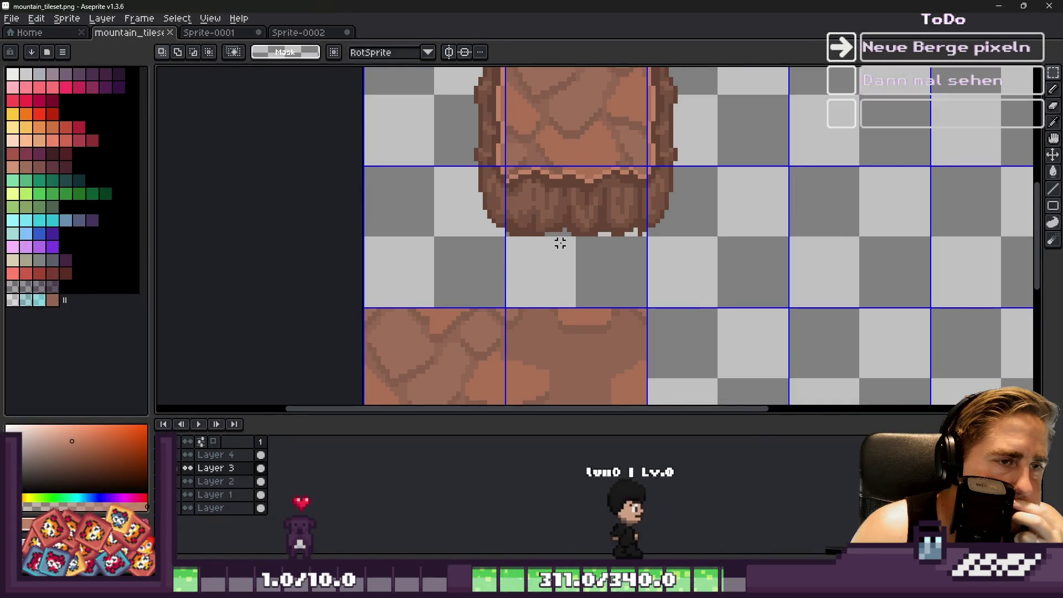
{"action": "scroll", "coordinate": [560, 239], "scroll_direction": "down", "scroll_amount": 2}
{"action": "scroll", "coordinate": [540, 225], "scroll_direction": "up", "scroll_amount": 3}
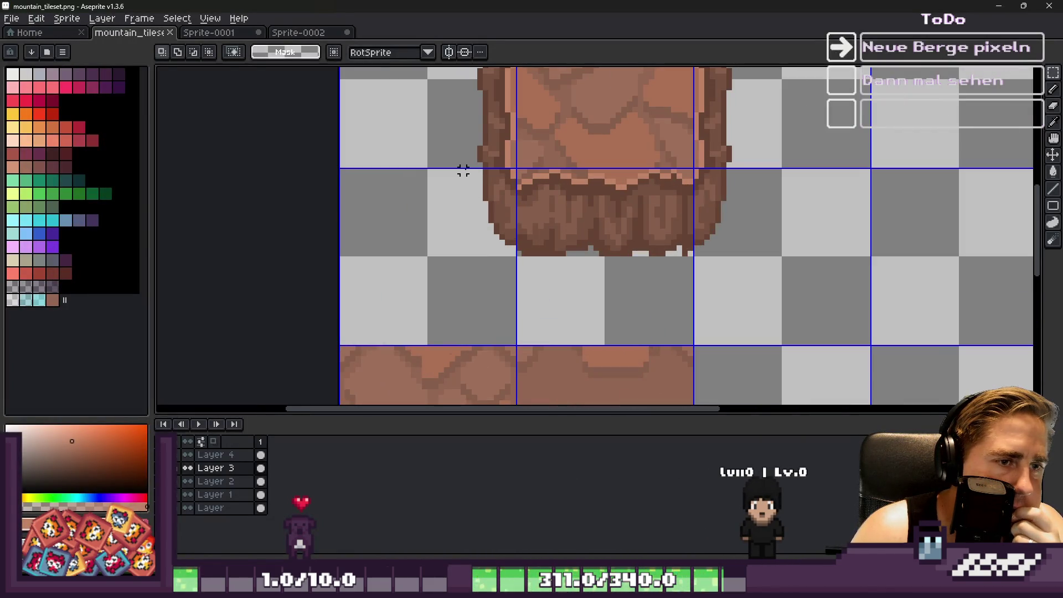
{"action": "mouse_move", "coordinate": [430, 170]}
{"action": "left_mouse_down"}
{"action": "mouse_move", "coordinate": [773, 337]}
{"action": "mouse_move", "coordinate": [780, 350]}
{"action": "left_mouse_up"}
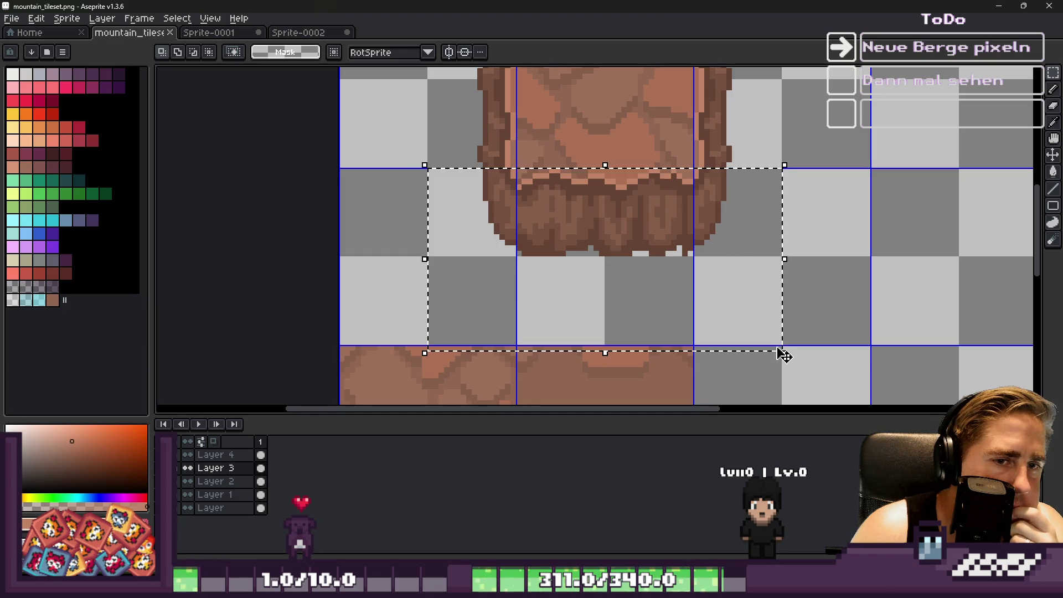
{"action": "left_click", "coordinate": [607, 308]}
{"action": "mouse_move", "coordinate": [467, 197]}
{"action": "left_mouse_down"}
{"action": "mouse_move", "coordinate": [700, 262]}
{"action": "mouse_move", "coordinate": [736, 296]}
{"action": "left_mouse_up"}
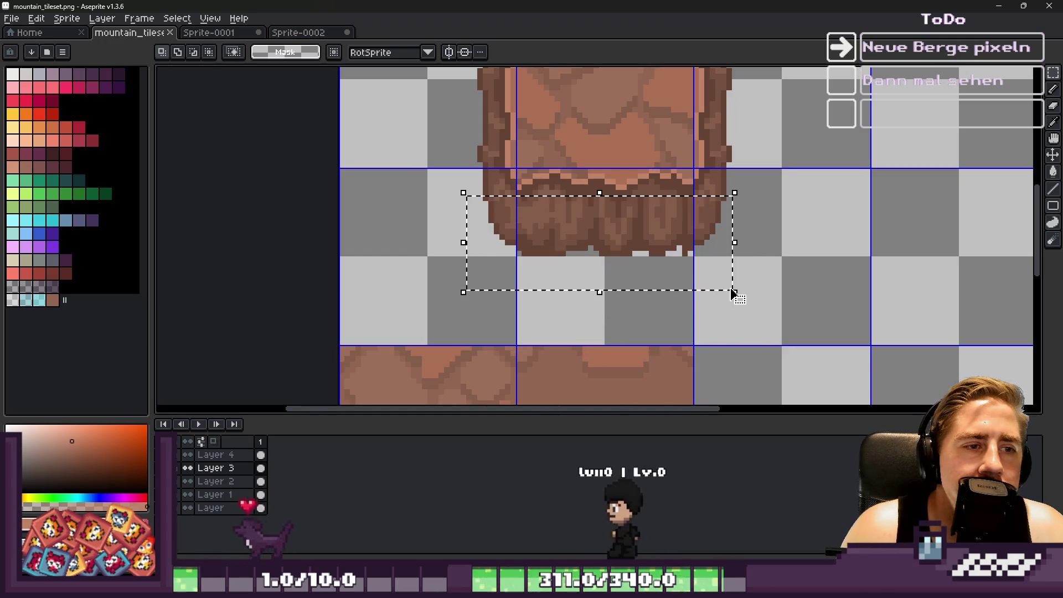
{"action": "left_click_drag", "start_coordinate": [598, 296], "coordinate": [605, 410]}
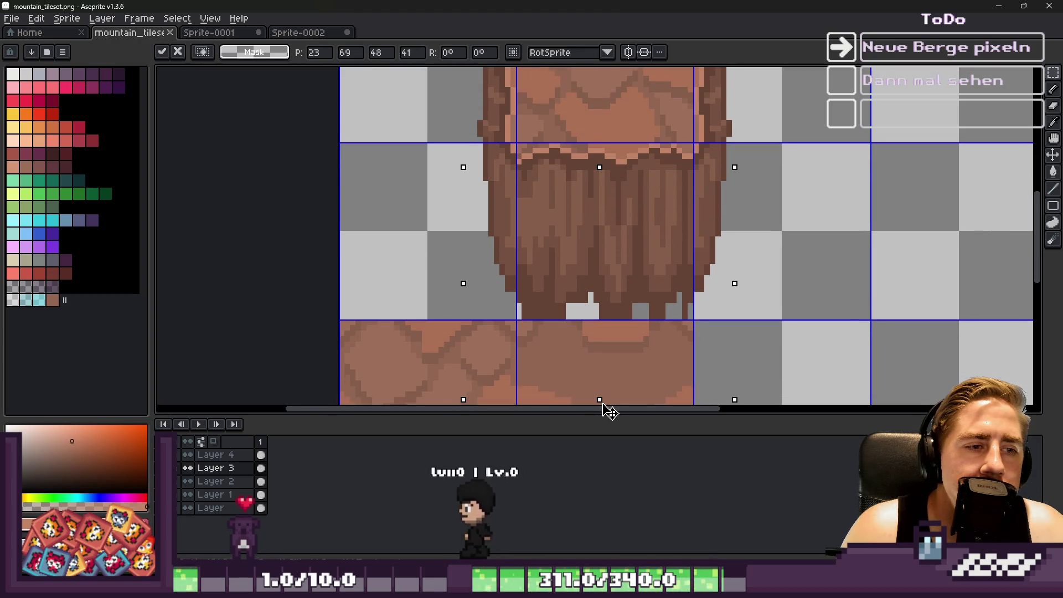
{"action": "key", "text": "Return"}
{"action": "scroll", "coordinate": [479, 228], "scroll_direction": "down", "scroll_amount": 3}
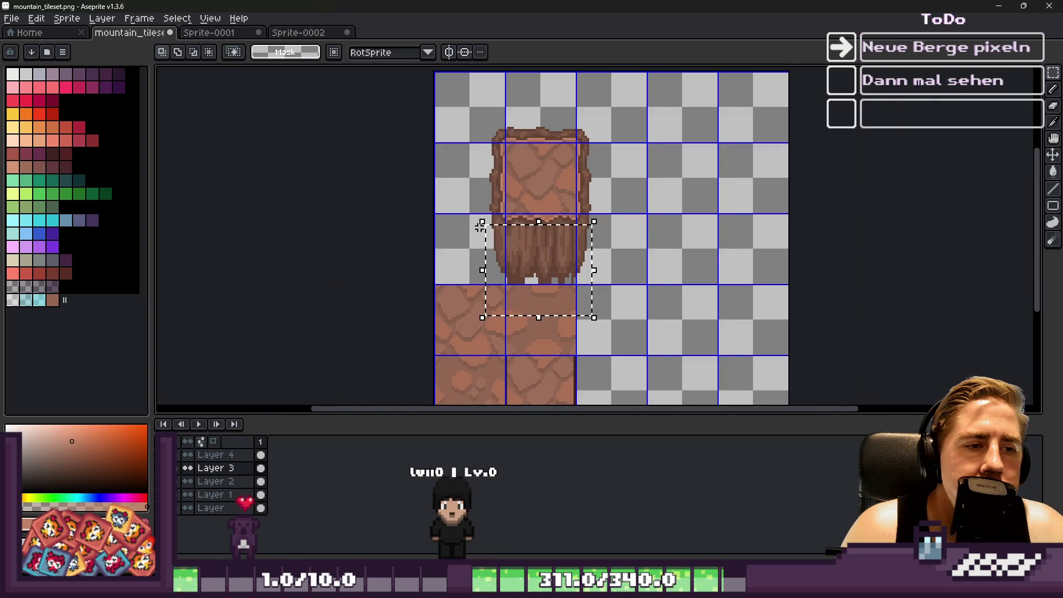
{"action": "key", "text": "ctrl+z"}
{"action": "key", "text": "ctrl+d"}
{"action": "scroll", "coordinate": [477, 229], "scroll_direction": "up", "scroll_amount": 3}
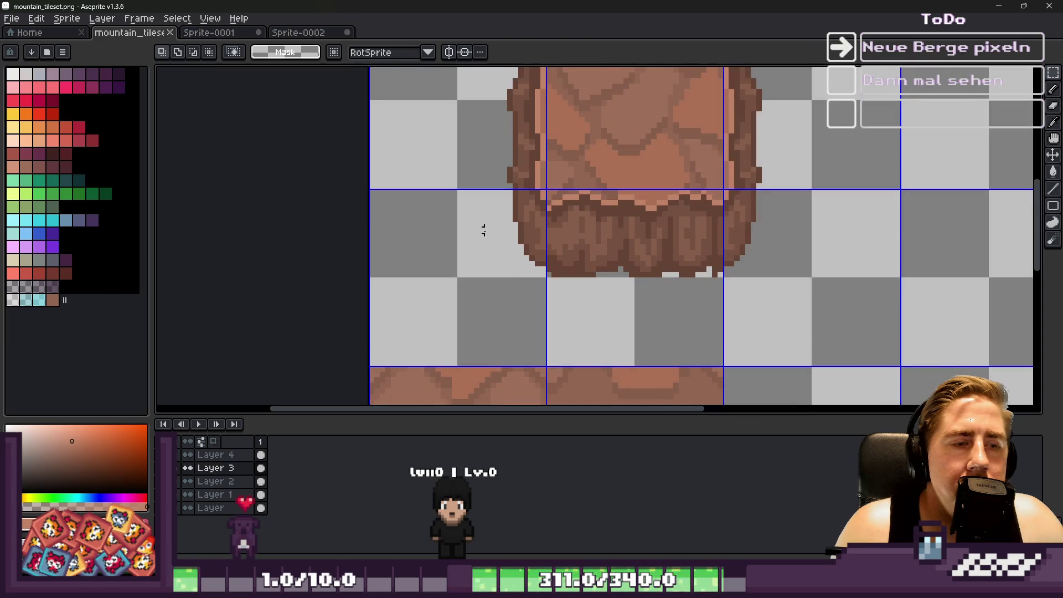
Move the fringe row down, try stretching it up toward the top tile, then cancel.
{"action": "left_click_drag", "start_coordinate": [498, 213], "coordinate": [774, 246]}
{"action": "left_click_drag", "start_coordinate": [477, 224], "coordinate": [819, 290]}
{"action": "left_click_drag", "start_coordinate": [636, 280], "coordinate": [638, 354]}
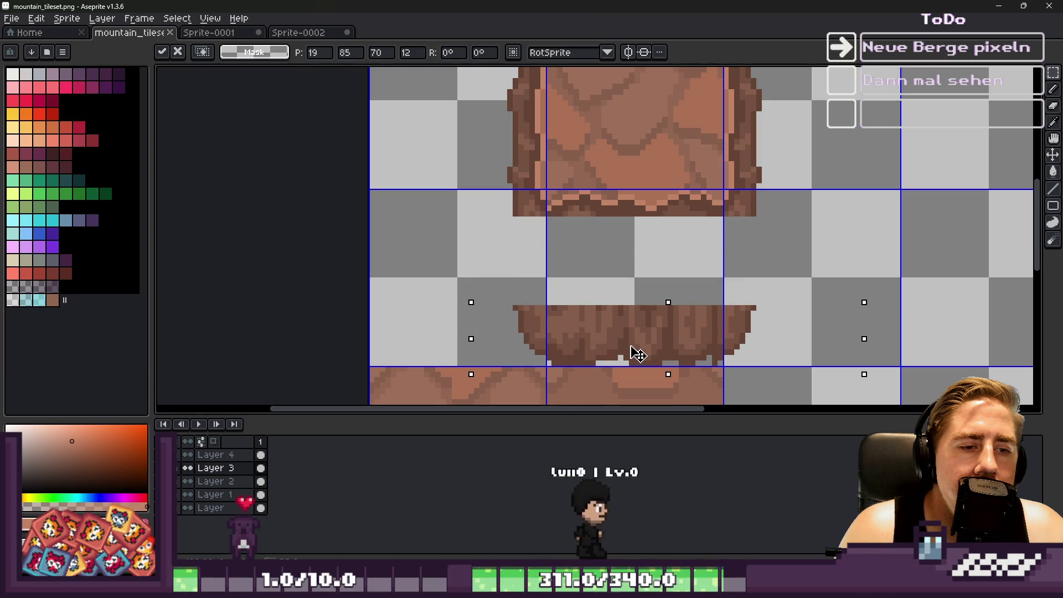
{"action": "left_click", "coordinate": [486, 278]}
{"action": "left_click_drag", "start_coordinate": [482, 274], "coordinate": [781, 324]}
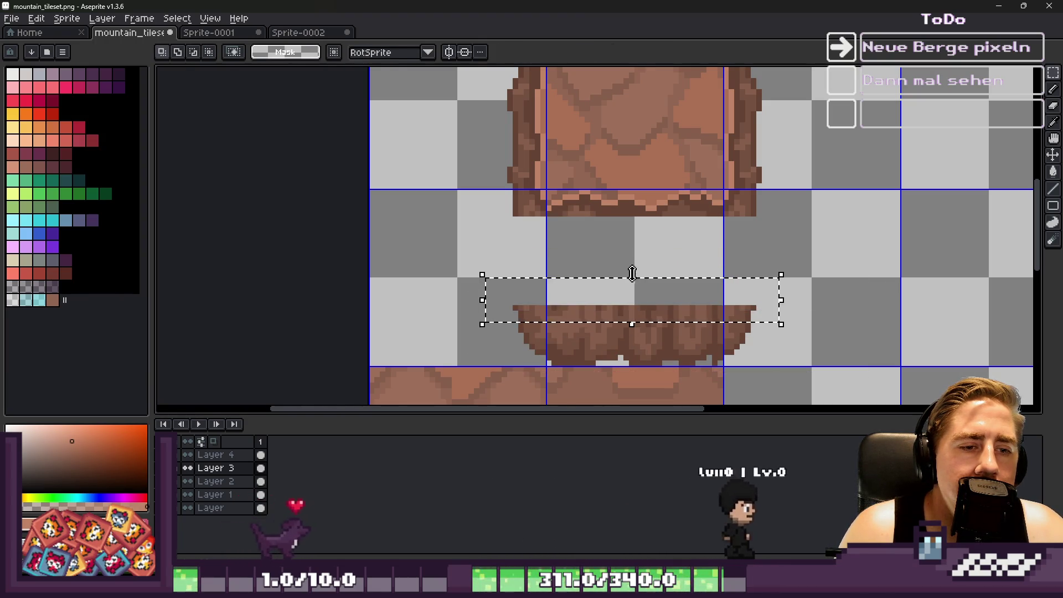
{"action": "left_click_drag", "start_coordinate": [632, 273], "coordinate": [632, 195]}
{"action": "left_click_drag", "start_coordinate": [468, 233], "coordinate": [809, 307]}
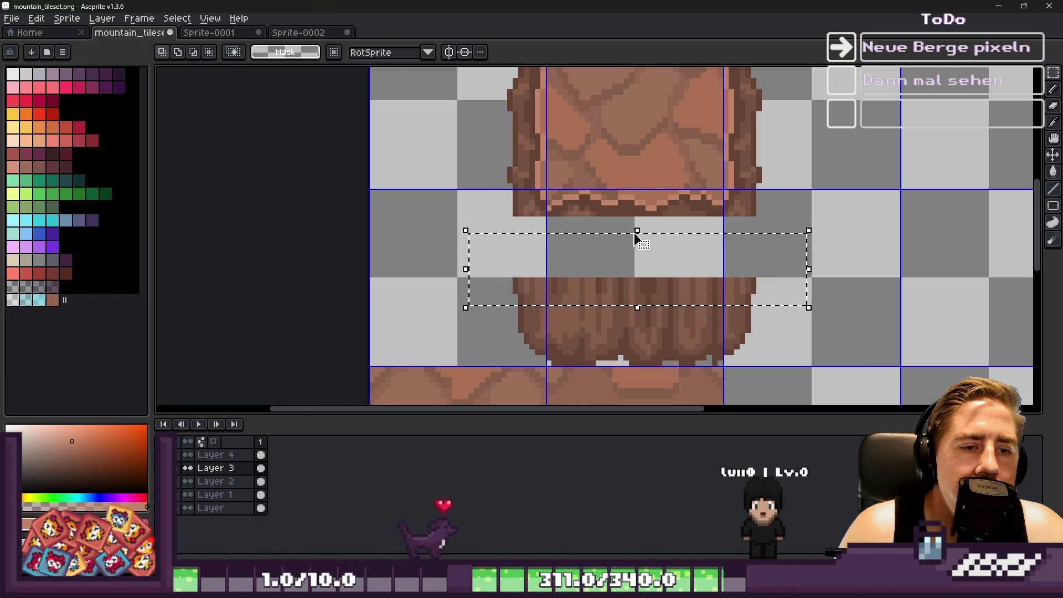
{"action": "left_click_drag", "start_coordinate": [636, 231], "coordinate": [636, 194]}
{"action": "left_click", "coordinate": [486, 285]}
{"action": "left_click_drag", "start_coordinate": [468, 289], "coordinate": [792, 312]}
{"action": "left_click_drag", "start_coordinate": [634, 289], "coordinate": [636, 209]}
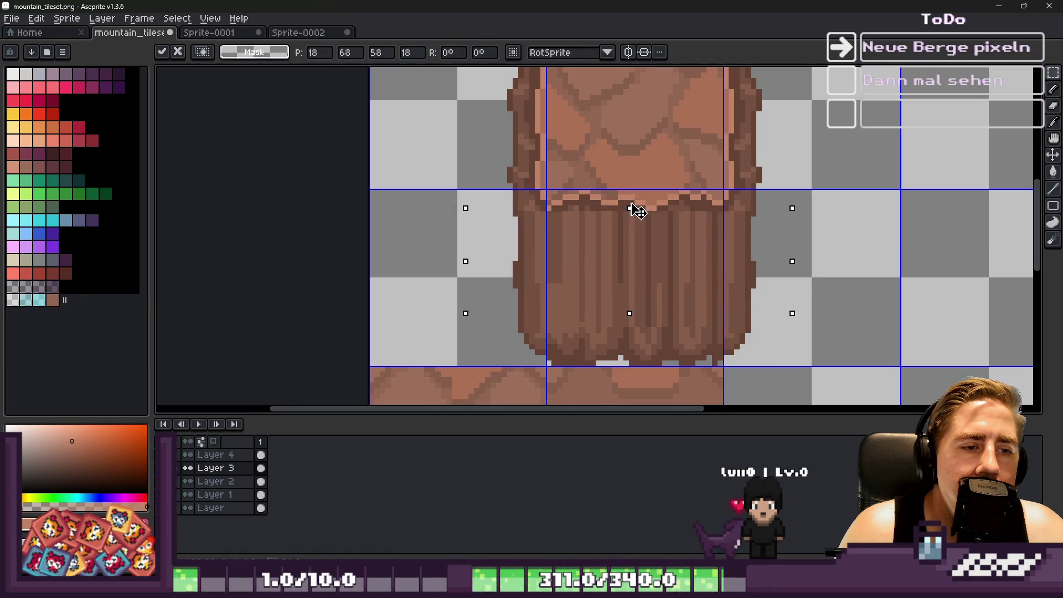
{"action": "key", "text": "Escape"}
Move the fringe block up about 51 px, then undo it and drop the selection.
{"action": "mouse_move", "coordinate": [471, 247]}
{"action": "left_mouse_down"}
{"action": "mouse_move", "coordinate": [521, 273]}
{"action": "mouse_move", "coordinate": [820, 323]}
{"action": "left_mouse_up"}
{"action": "left_click_drag", "start_coordinate": [593, 291], "coordinate": [593, 264]}
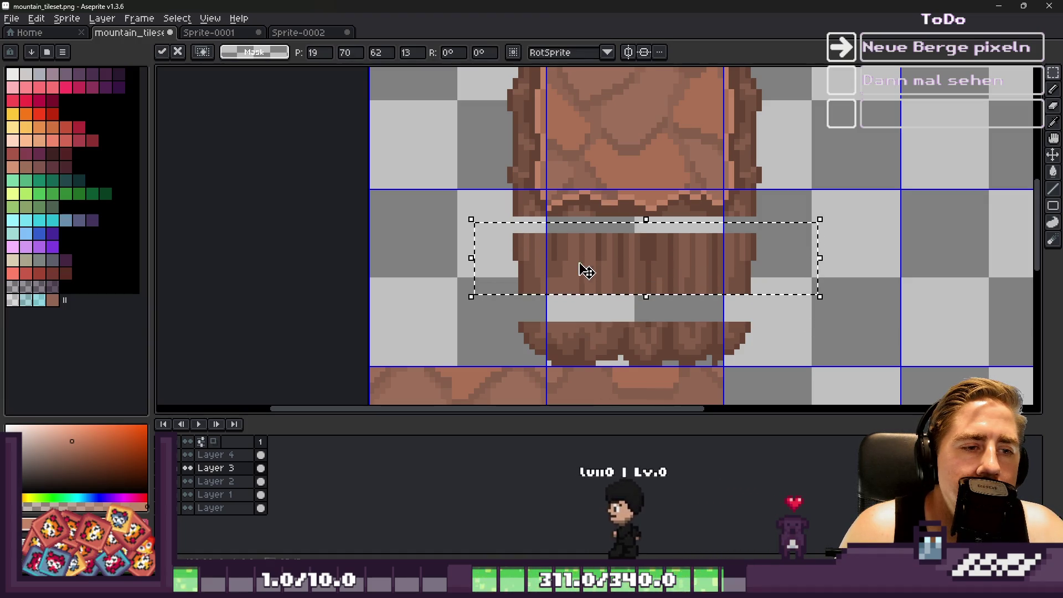
{"action": "left_click", "coordinate": [554, 341]}
{"action": "scroll", "coordinate": [495, 289], "scroll_direction": "up", "scroll_amount": 2}
{"action": "scroll", "coordinate": [496, 290], "scroll_direction": "down", "scroll_amount": 2}
{"action": "scroll", "coordinate": [526, 221], "scroll_direction": "up", "scroll_amount": 2}
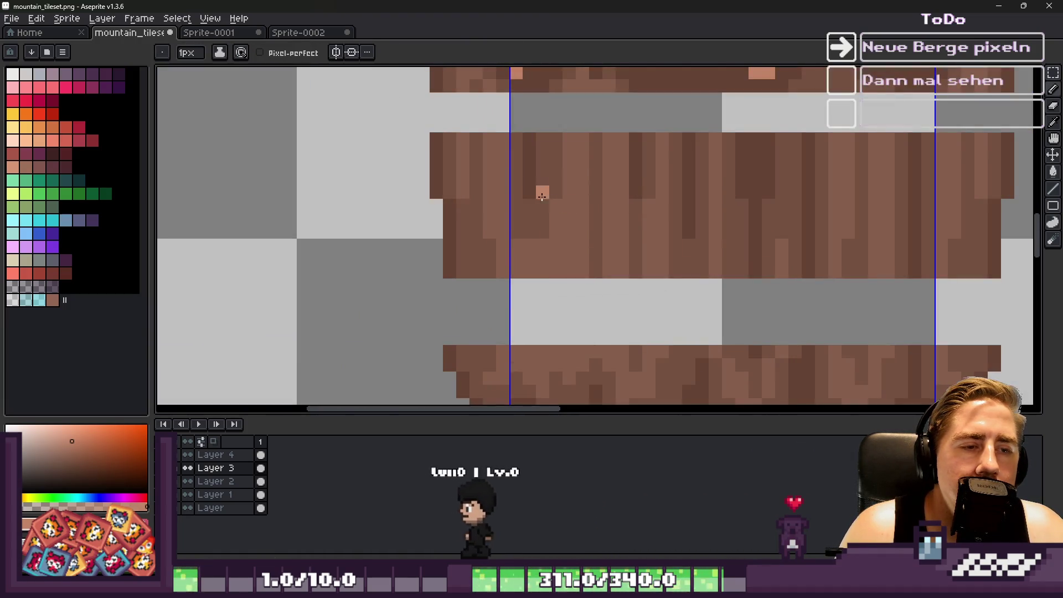
{"action": "scroll", "coordinate": [494, 221], "scroll_direction": "down", "scroll_amount": 3}
{"action": "key", "text": "v"}
{"action": "key", "text": "ctrl+z"}
{"action": "key", "text": "ctrl+z"}
{"action": "key", "text": "ctrl+z"}
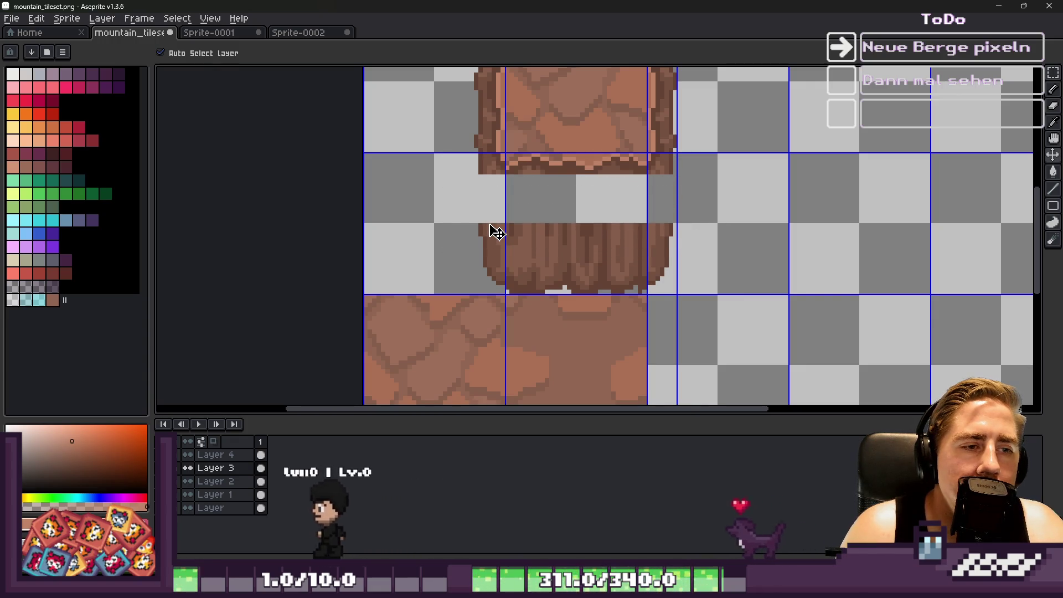
{"action": "key", "text": "ctrl+d"}
Undo a trial brown outline stroke and return the fringe to sit under the top tile.
{"action": "scroll", "coordinate": [506, 233], "scroll_direction": "up", "scroll_amount": 1}
{"action": "key", "text": "b"}
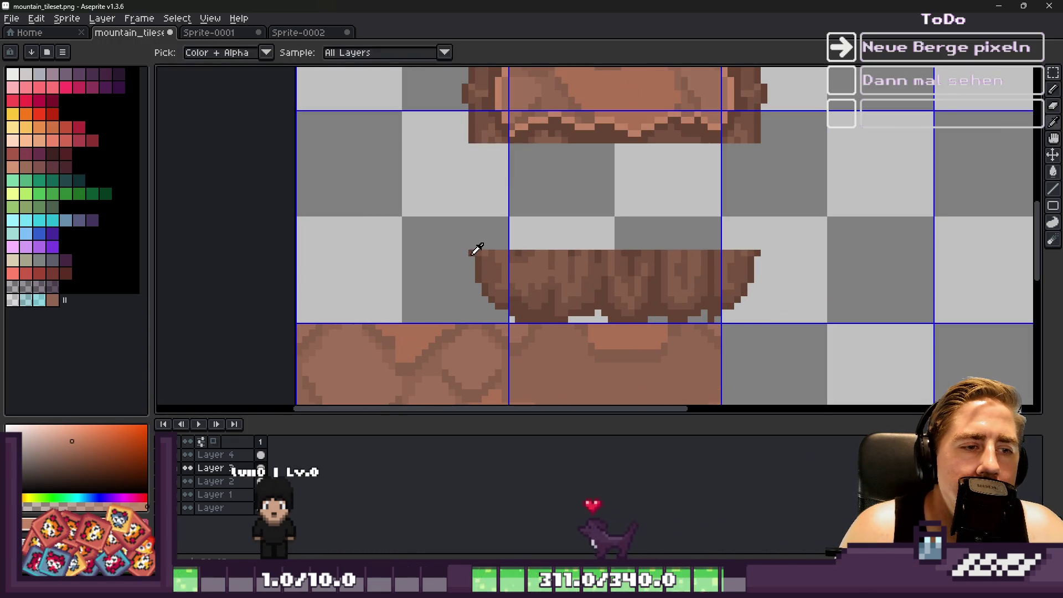
{"action": "left_click_drag", "start_coordinate": [474, 250], "coordinate": [481, 200]}
{"action": "key", "text": "ctrl+z"}
{"action": "key", "text": "ctrl+z"}
{"action": "scroll", "coordinate": [472, 148], "scroll_direction": "down", "scroll_amount": 5}
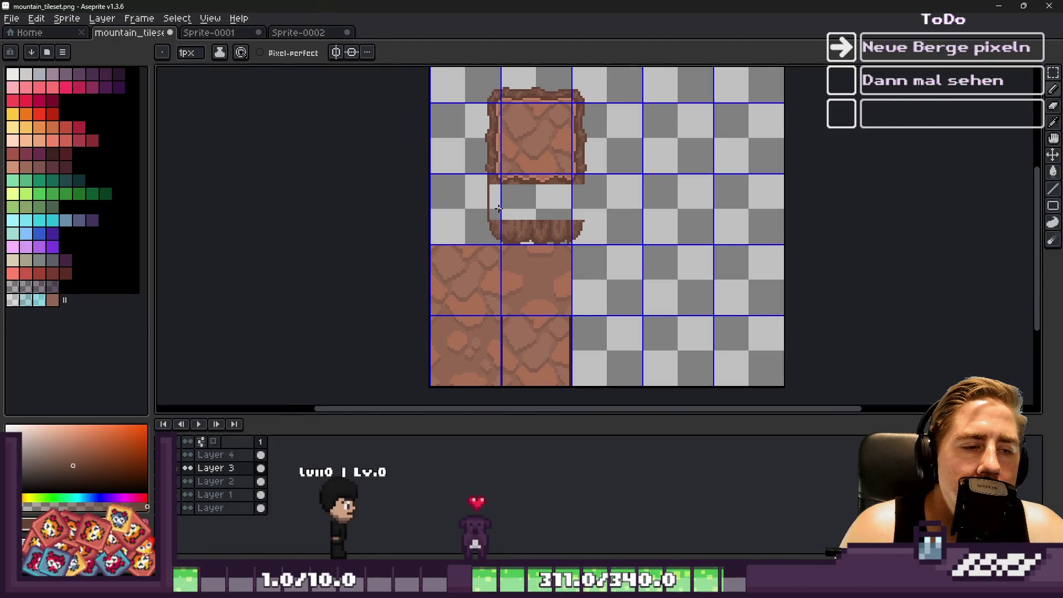
{"action": "scroll", "coordinate": [498, 208], "scroll_direction": "up", "scroll_amount": 2}
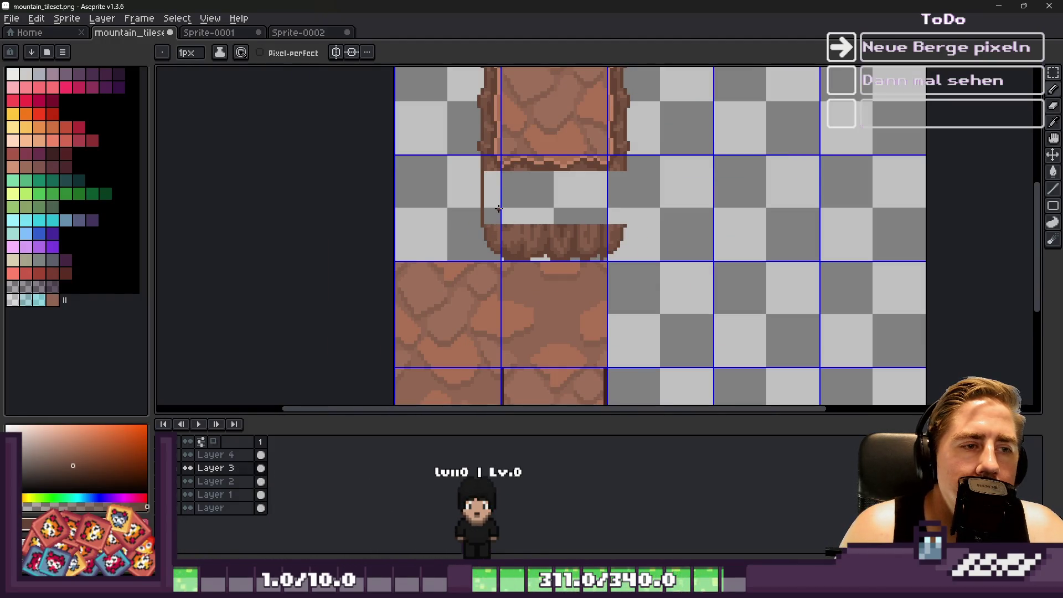
{"action": "key", "text": "ctrl"}
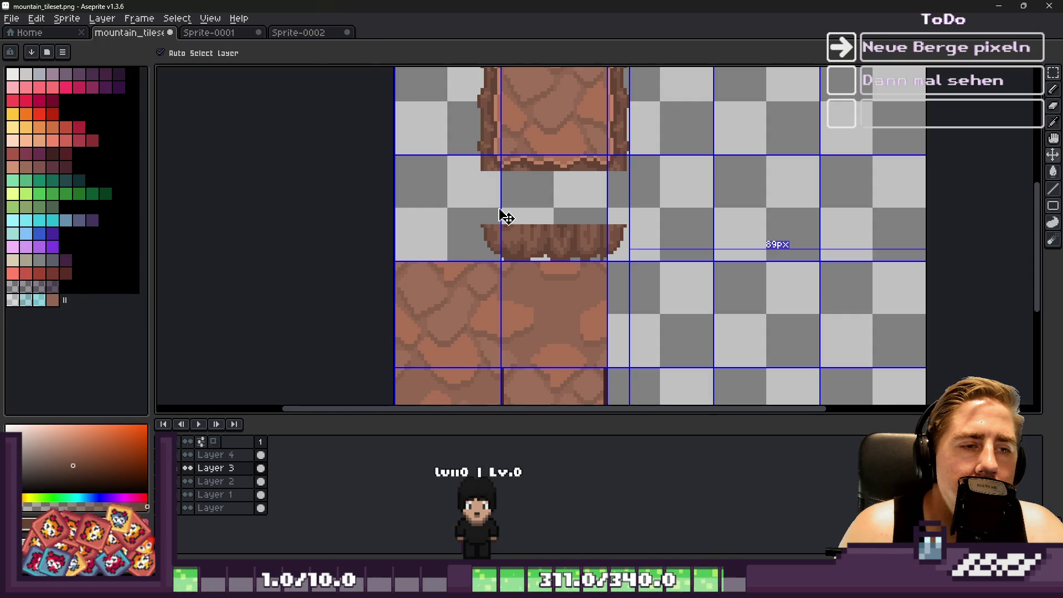
{"action": "key", "text": "ctrl+z"}
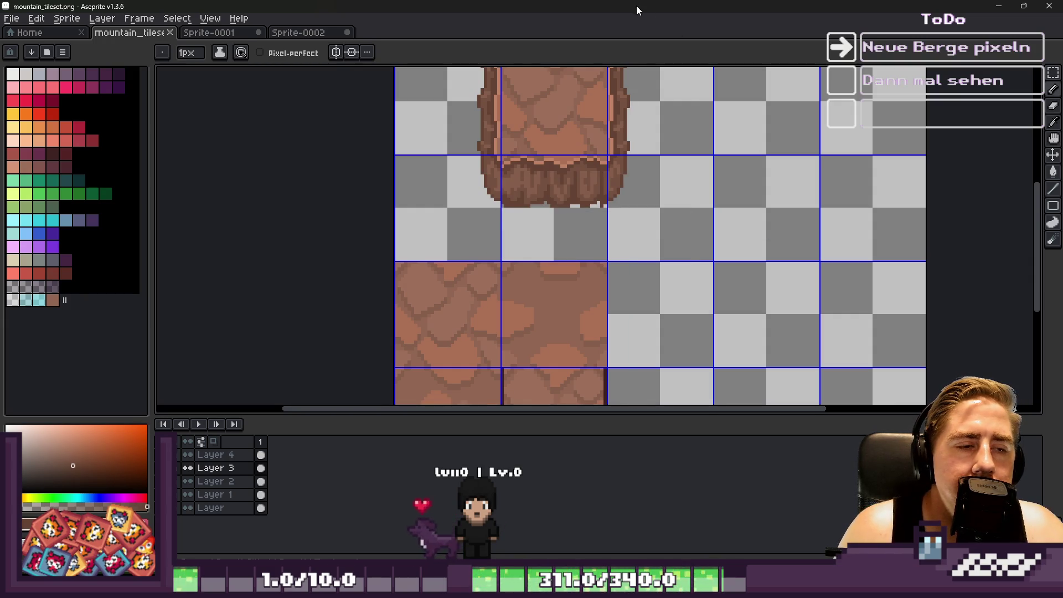
Minimize Aseprite, move the audio mixer aside, and bring the Godot editor back.
{"action": "left_click", "coordinate": [999, 5]}
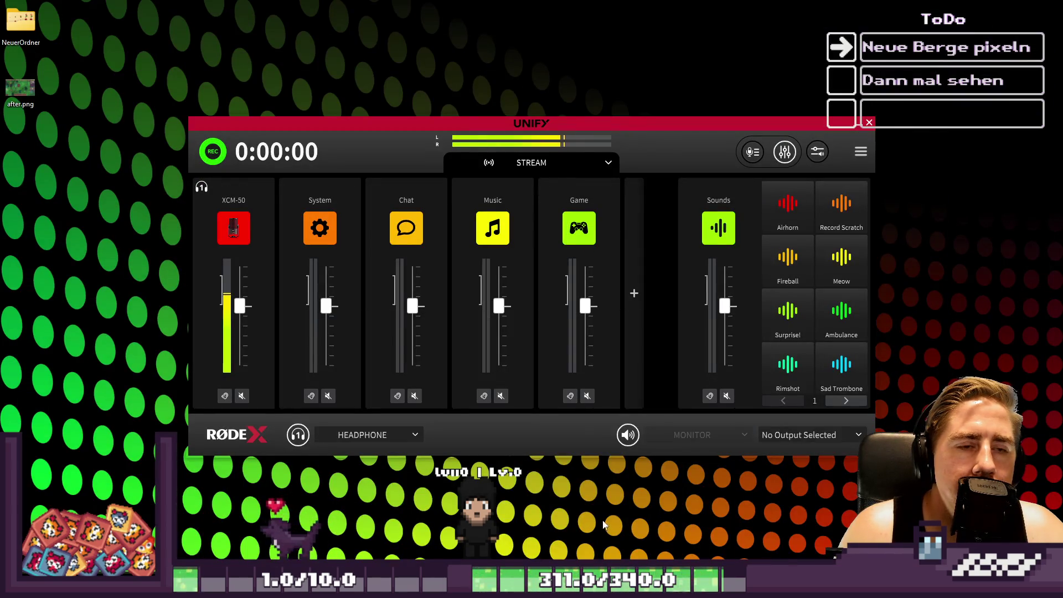
{"action": "left_click_drag", "start_coordinate": [532, 124], "coordinate": [1062, 124]}
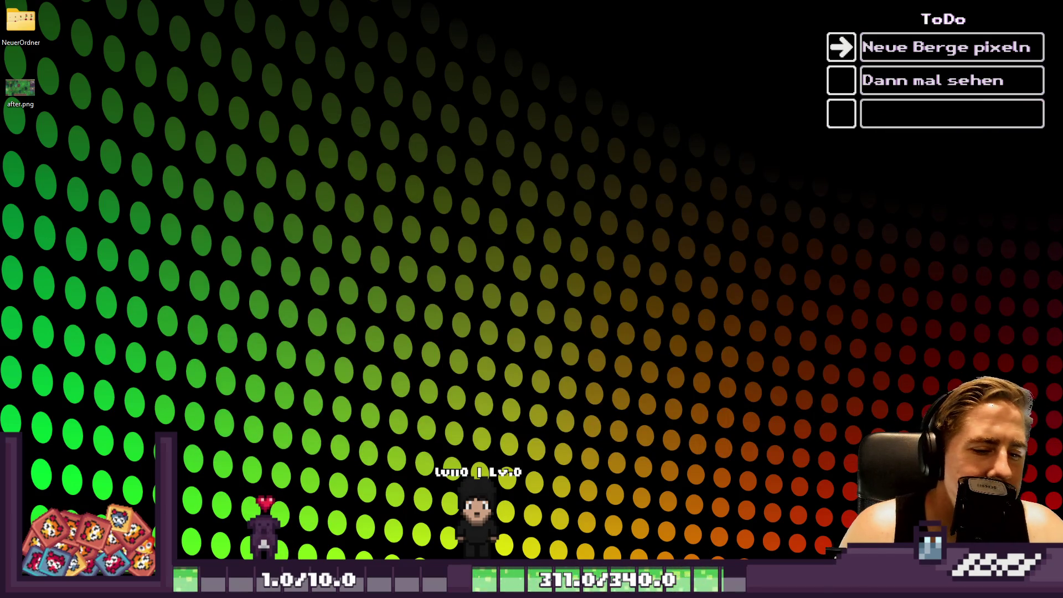
{"action": "left_click", "coordinate": [636, 520]}
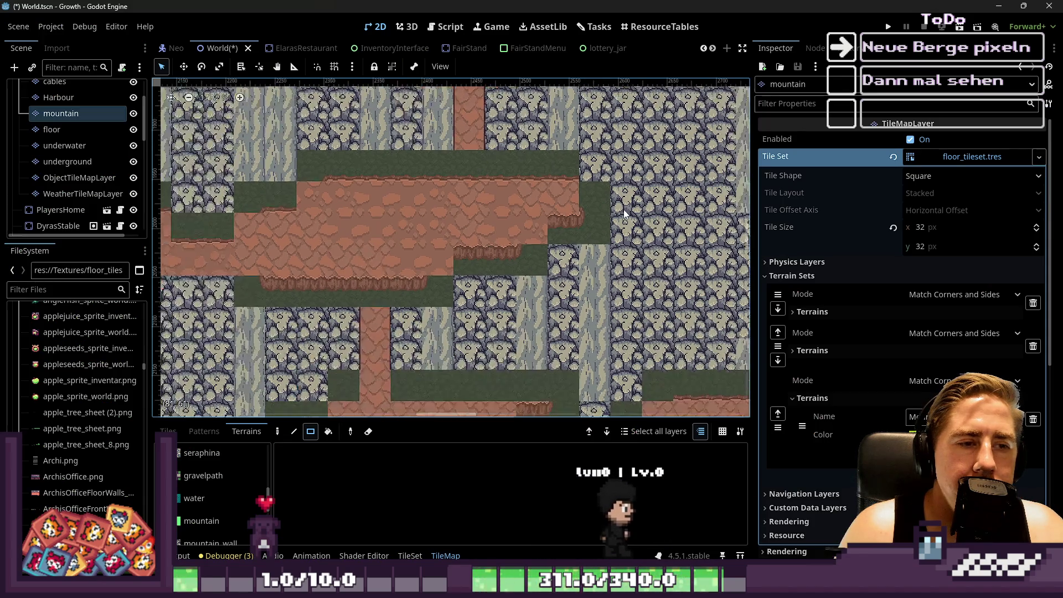
Open the TileSet editor on the Mountain terrain's tiles from Terrain Set 2.
{"action": "scroll", "coordinate": [625, 214], "scroll_direction": "down", "scroll_amount": 2}
{"action": "scroll", "coordinate": [421, 332], "scroll_direction": "up", "scroll_amount": 2}
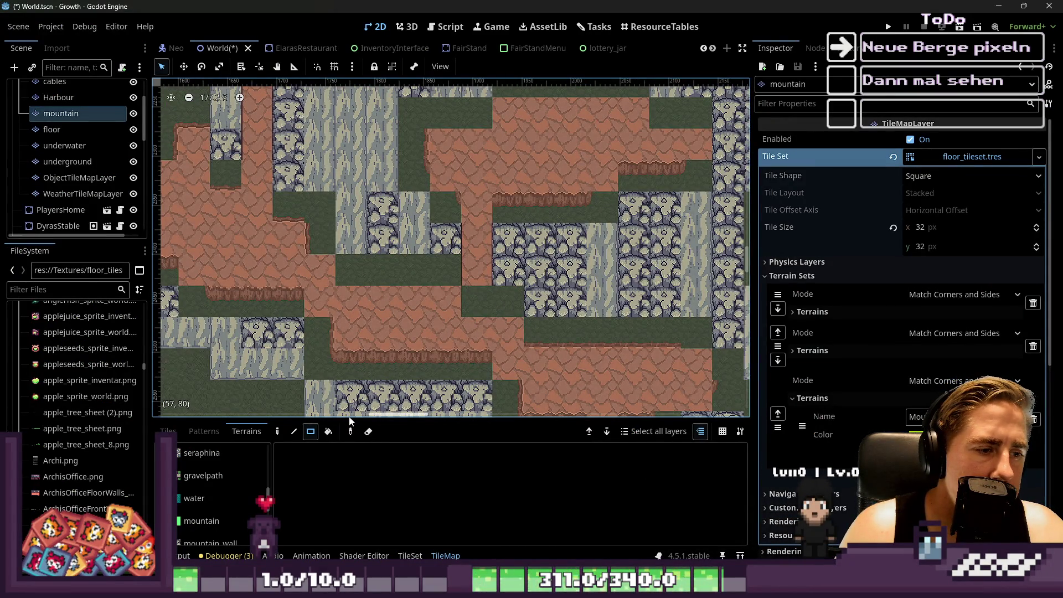
{"action": "left_click_drag", "start_coordinate": [350, 420], "coordinate": [349, 203]}
{"action": "scroll", "coordinate": [235, 384], "scroll_direction": "up", "scroll_amount": 3}
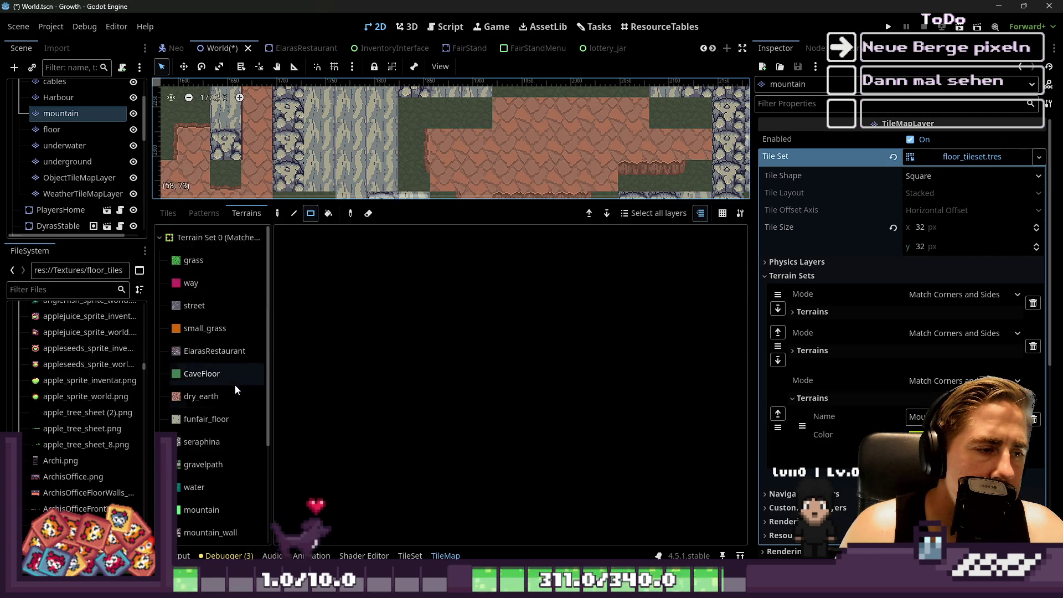
{"action": "scroll", "coordinate": [227, 432], "scroll_direction": "down", "scroll_amount": 3}
{"action": "left_click", "coordinate": [183, 526]}
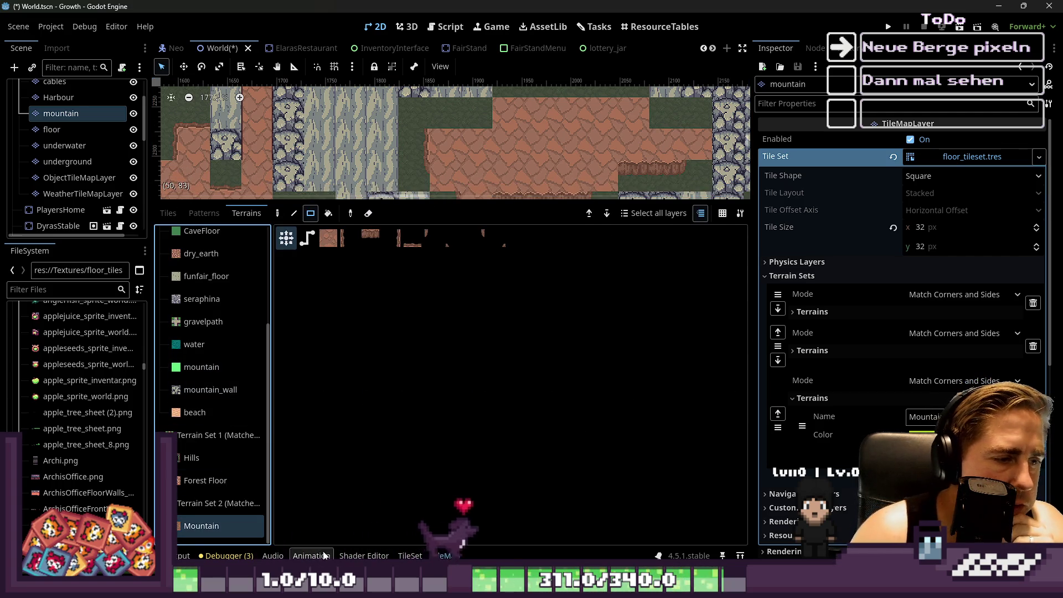
{"action": "left_click", "coordinate": [409, 555]}
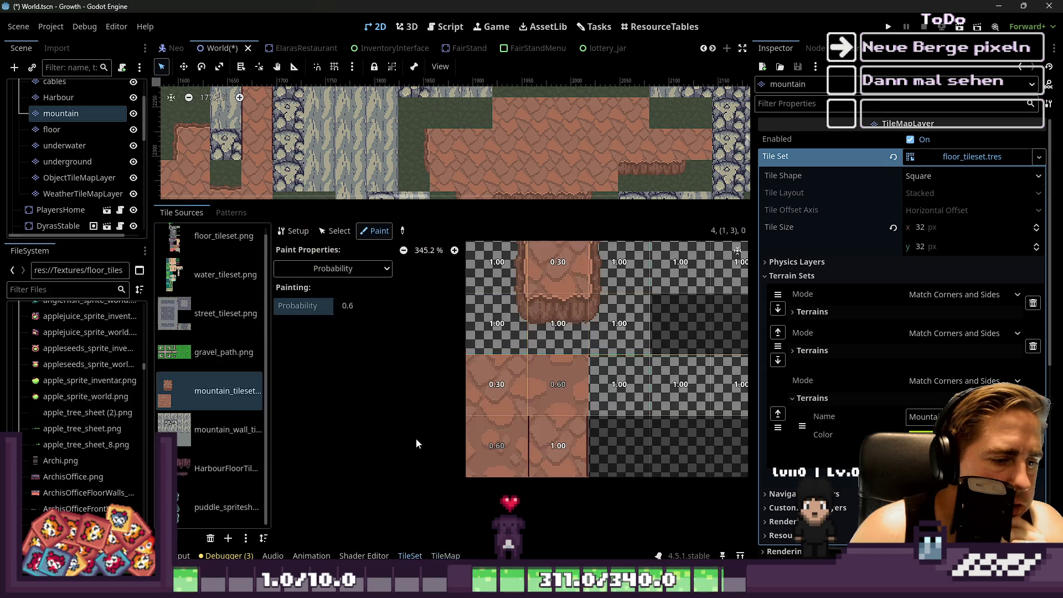
Set Paint Properties to Terrains and choose the Mountain terrain.
{"action": "scroll", "coordinate": [522, 361], "scroll_direction": "up", "scroll_amount": 6}
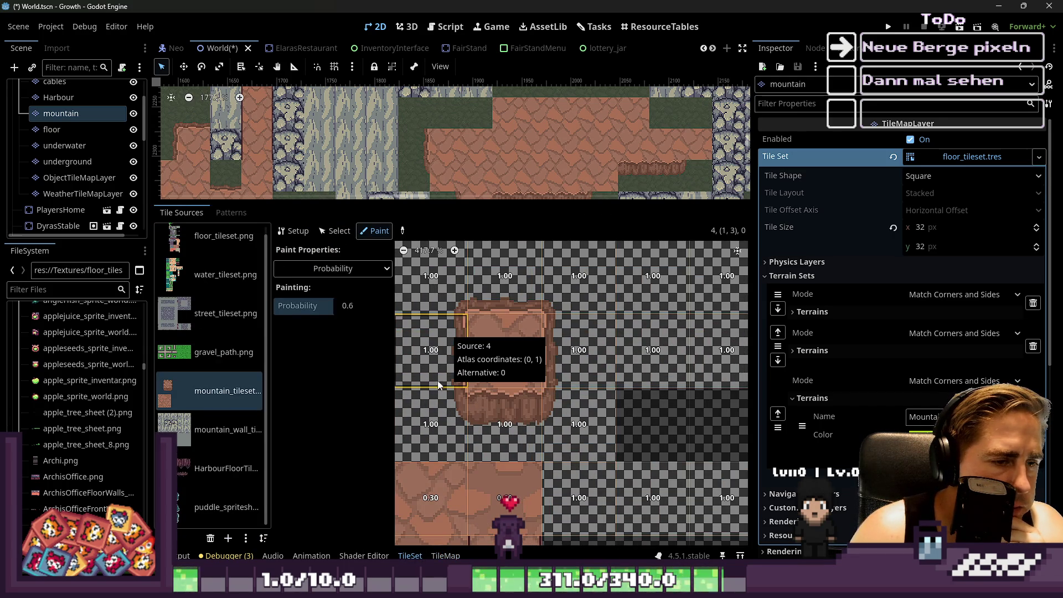
{"action": "left_click", "coordinate": [332, 269]}
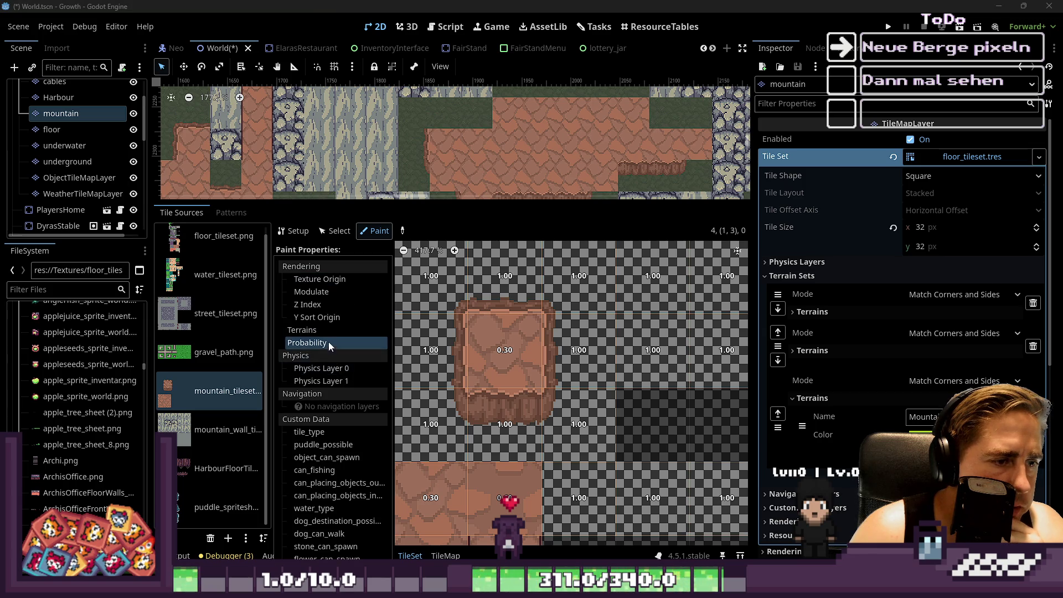
{"action": "left_click", "coordinate": [329, 331]}
{"action": "left_click", "coordinate": [364, 327]}
{"action": "left_click", "coordinate": [370, 359]}
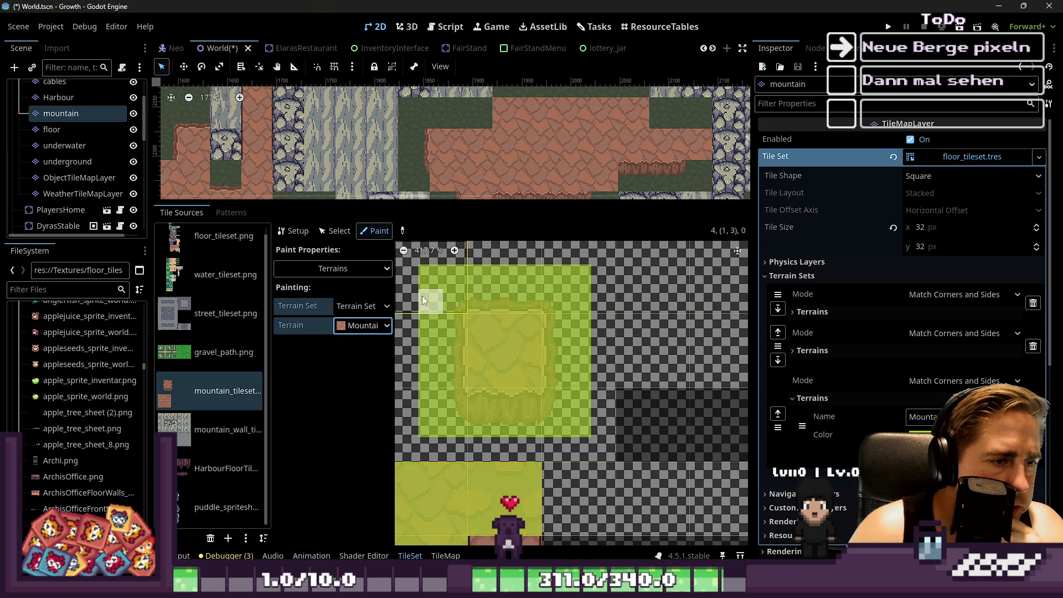
Clear the top, bottom, left and corner terrain bits so only the tile centre is Mountain.
{"action": "mouse_move", "coordinate": [440, 270]}
{"action": "left_mouse_down"}
{"action": "mouse_move", "coordinate": [576, 274]}
{"action": "mouse_move", "coordinate": [586, 358]}
{"action": "left_mouse_up"}
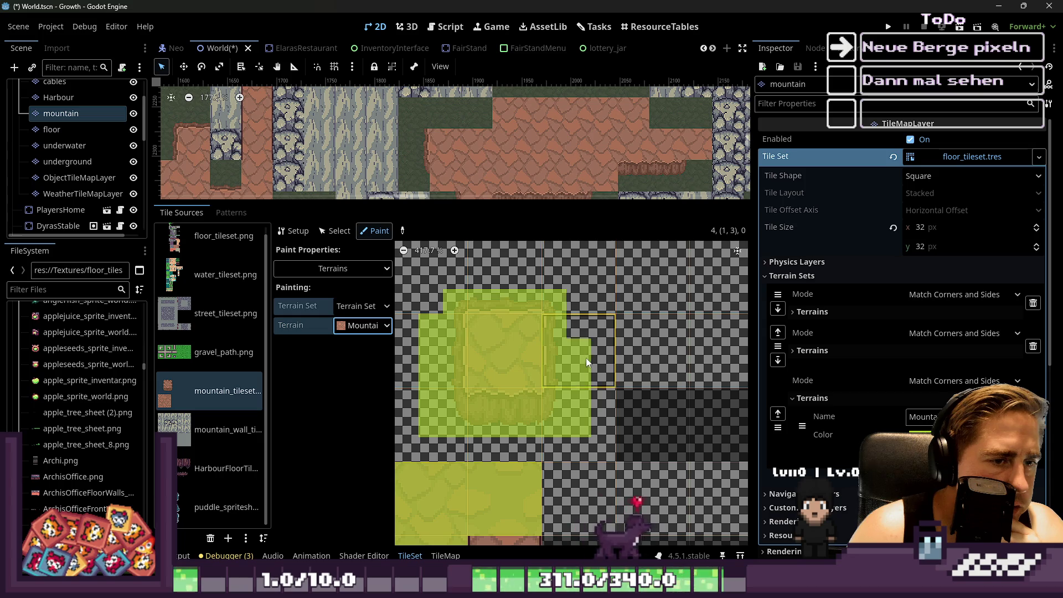
{"action": "mouse_move", "coordinate": [586, 420]}
{"action": "left_mouse_down"}
{"action": "mouse_move", "coordinate": [424, 429]}
{"action": "mouse_move", "coordinate": [422, 310]}
{"action": "mouse_move", "coordinate": [436, 299]}
{"action": "mouse_move", "coordinate": [450, 331]}
{"action": "left_mouse_up"}
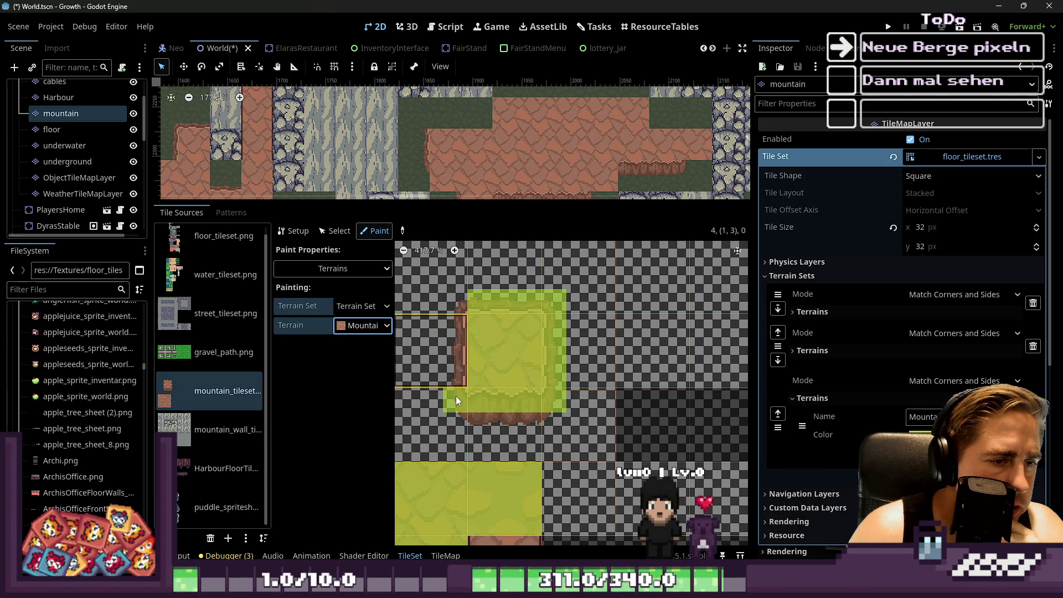
{"action": "left_click_drag", "start_coordinate": [456, 396], "coordinate": [535, 400]}
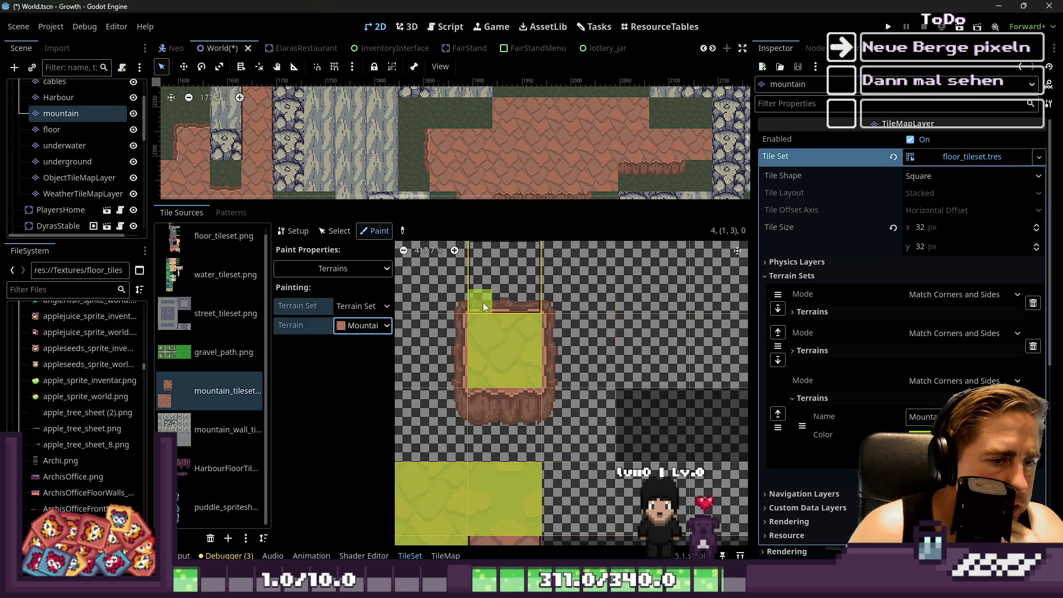
{"action": "scroll", "coordinate": [483, 305], "scroll_direction": "down", "scroll_amount": 3}
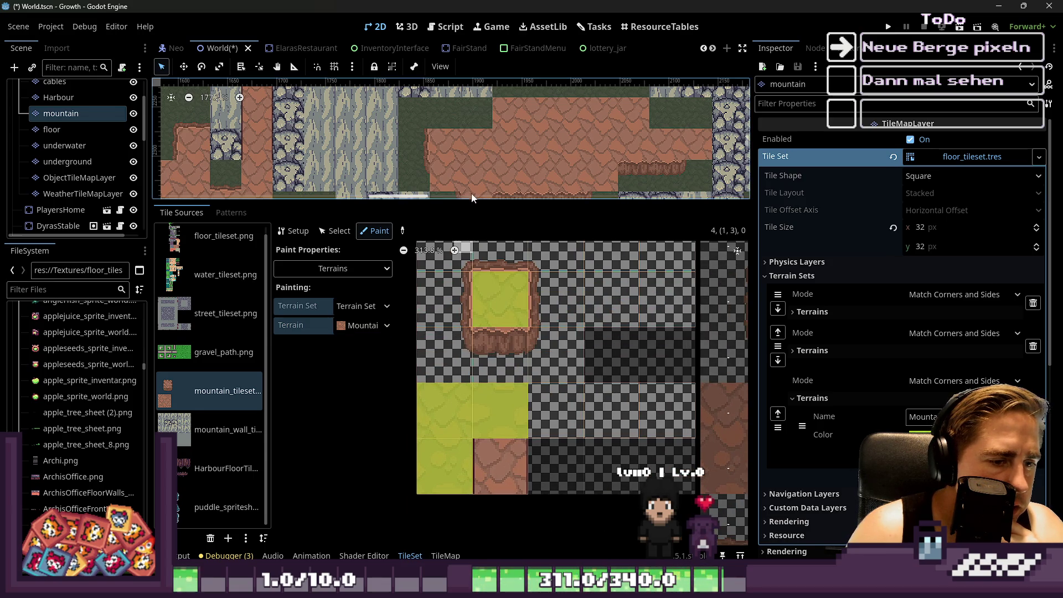
{"action": "left_click_drag", "start_coordinate": [468, 199], "coordinate": [468, 352]}
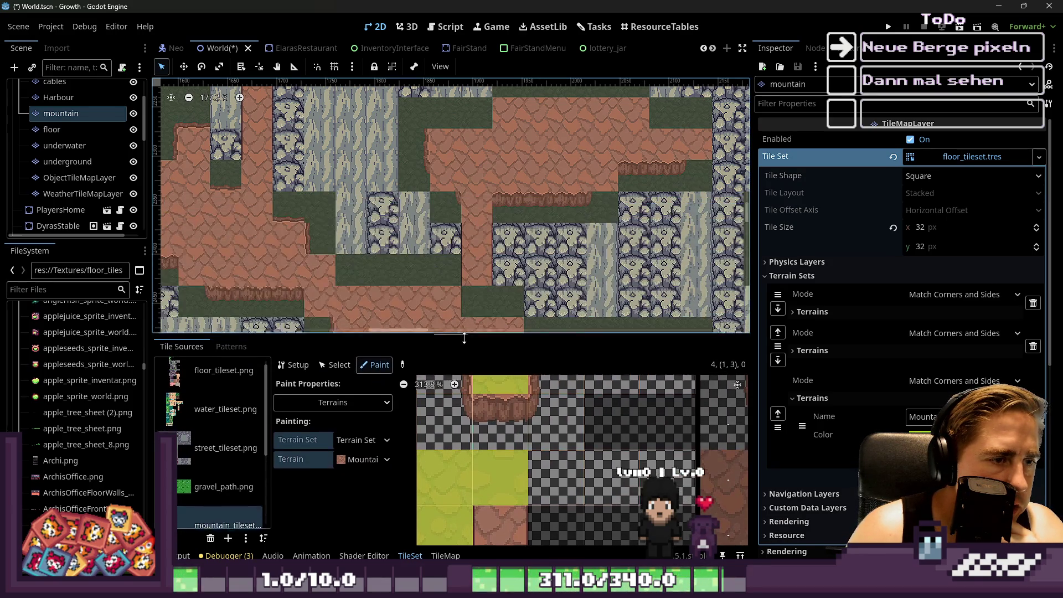
Switch the bottom panel to TileMap Terrains and select the contiguous Bucket Fill tool.
{"action": "left_click", "coordinate": [446, 555]}
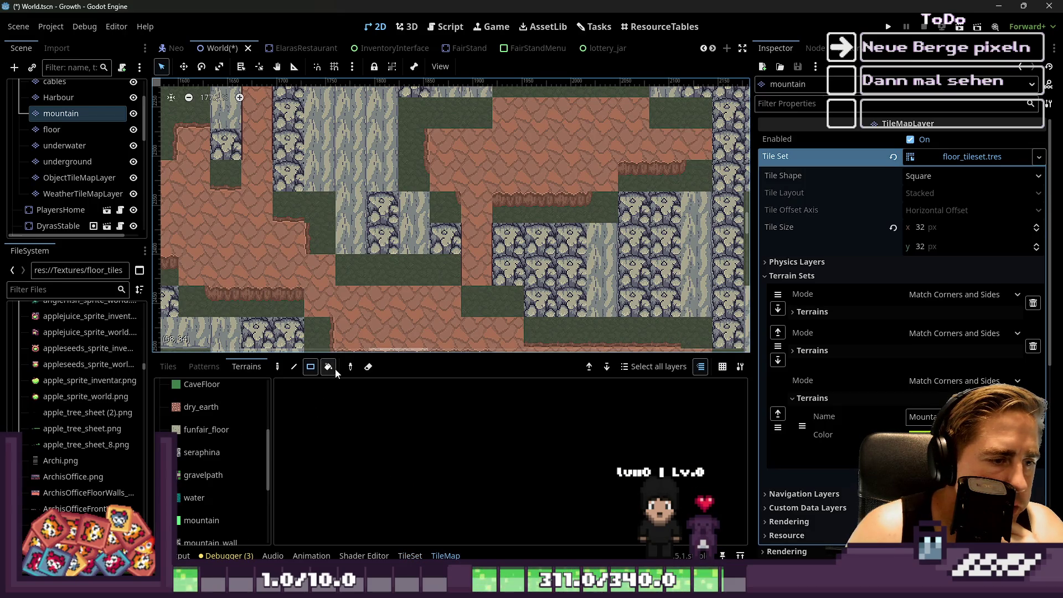
{"action": "left_click", "coordinate": [332, 368]}
{"action": "scroll", "coordinate": [388, 305], "scroll_direction": "down", "scroll_amount": 4}
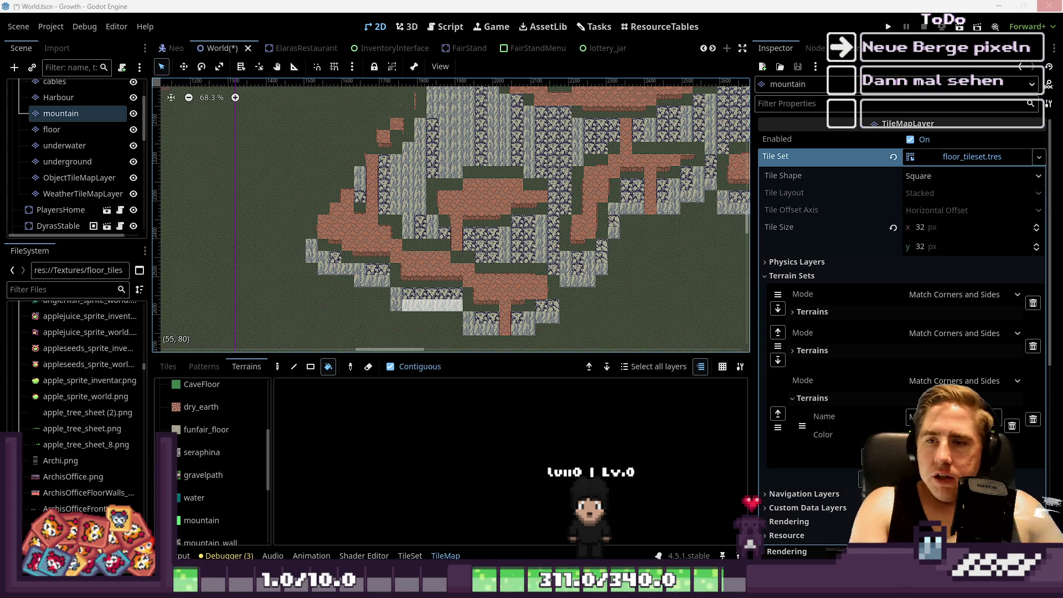
{"action": "mouse_move", "coordinate": [509, 590]}
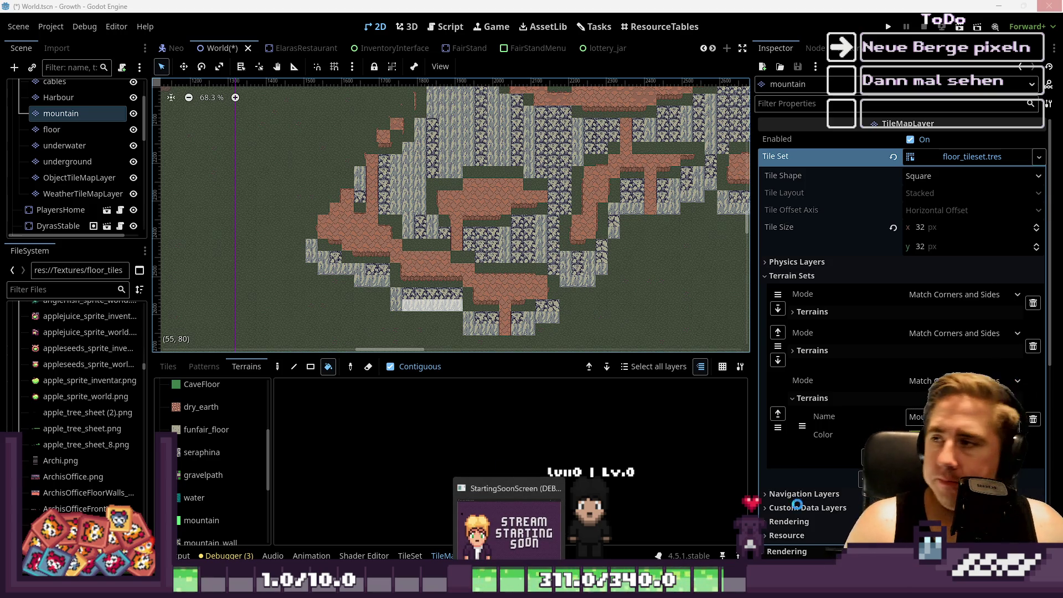
{"action": "mouse_move", "coordinate": [578, 590]}
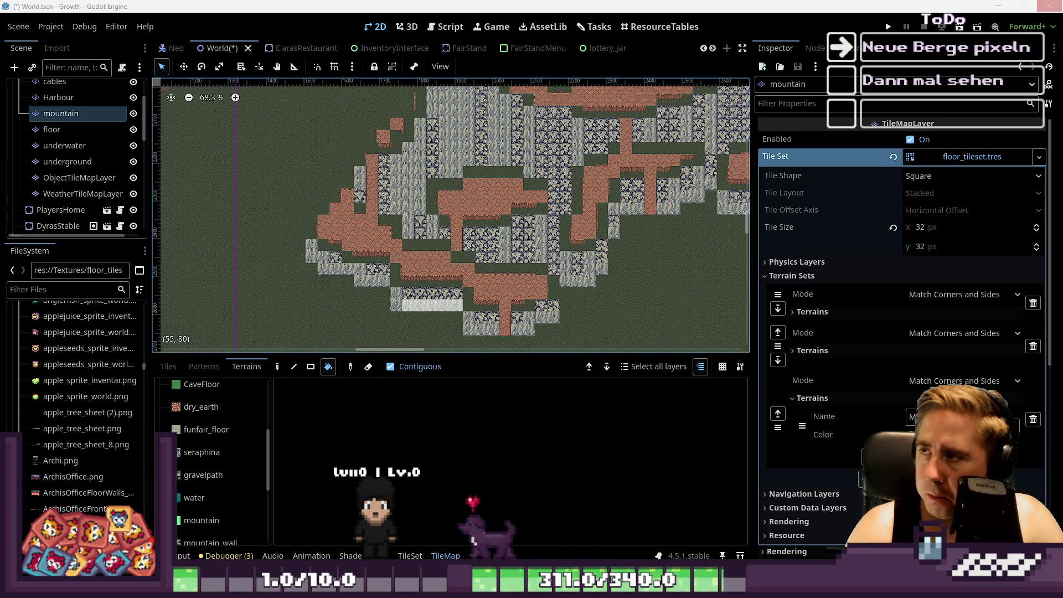
{"action": "scroll", "coordinate": [372, 251], "scroll_direction": "up", "scroll_amount": 1}
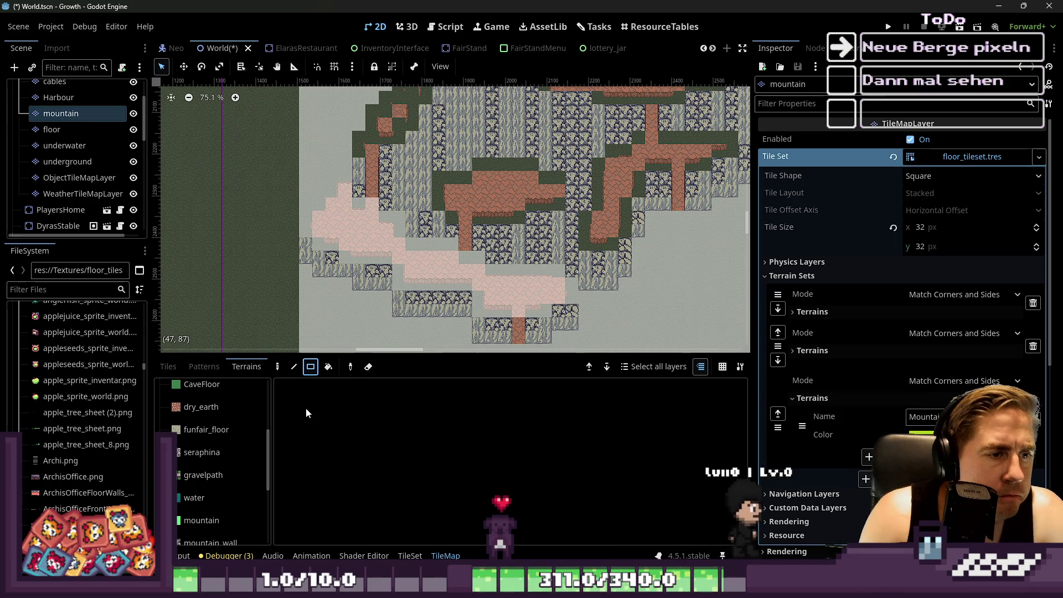
Select the floor tile layer in the layer list.
{"action": "left_click", "coordinate": [61, 133]}
Return to the mountain tile layer and pick a terrain drawing tool in the Terrains panel.
{"action": "left_click", "coordinate": [61, 113]}
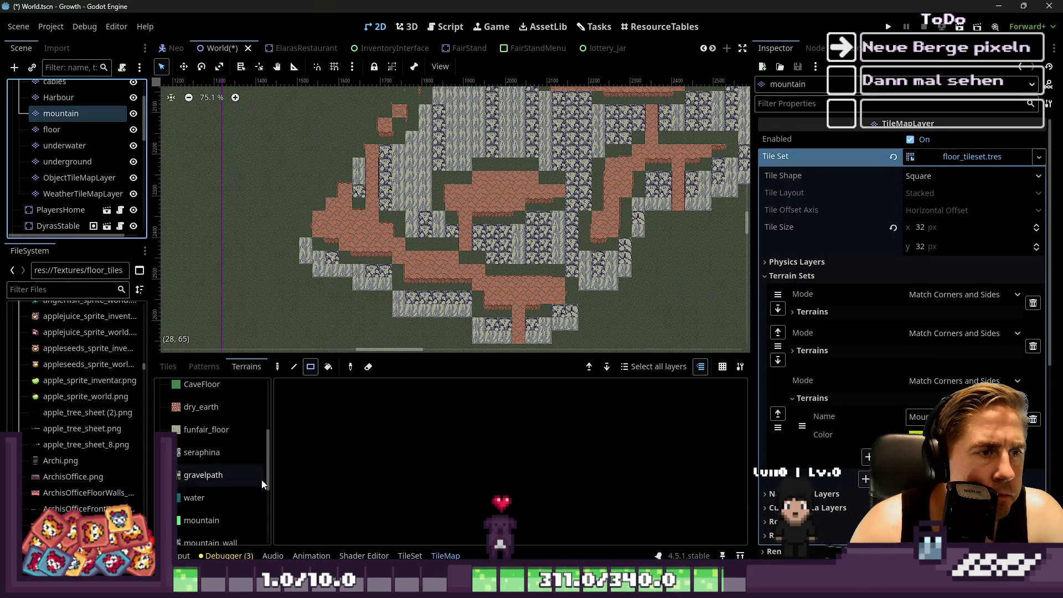
{"action": "left_click", "coordinate": [297, 366]}
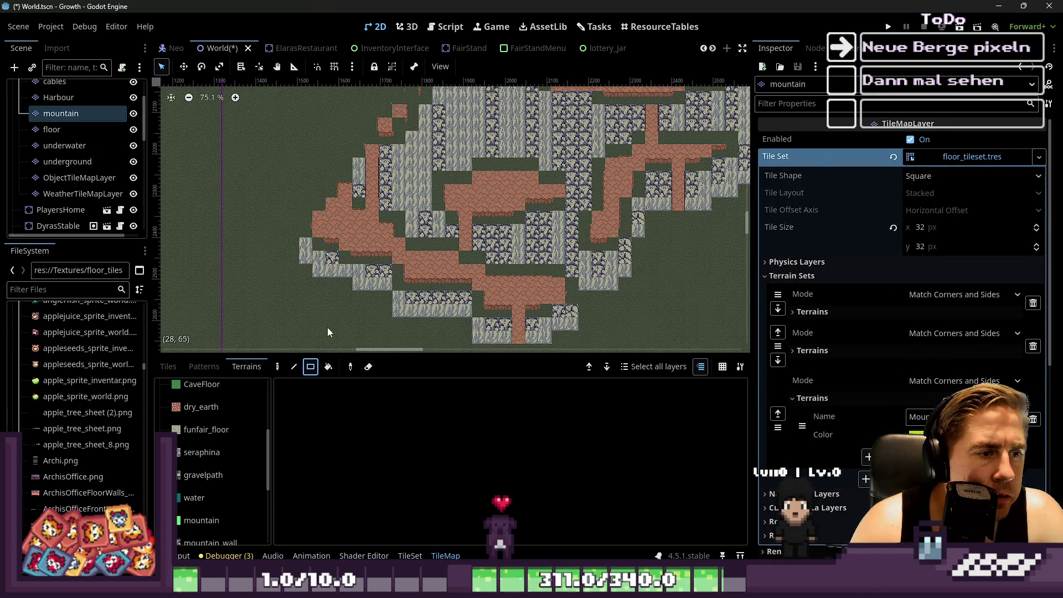
{"action": "scroll", "coordinate": [377, 257], "scroll_direction": "up", "scroll_amount": 6}
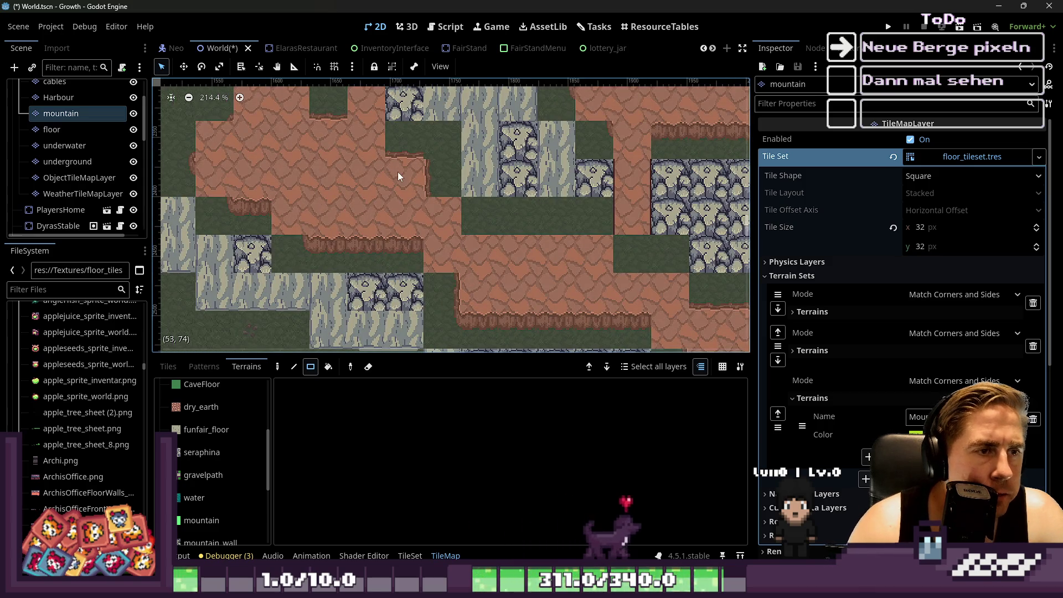
{"action": "left_click", "coordinate": [444, 555]}
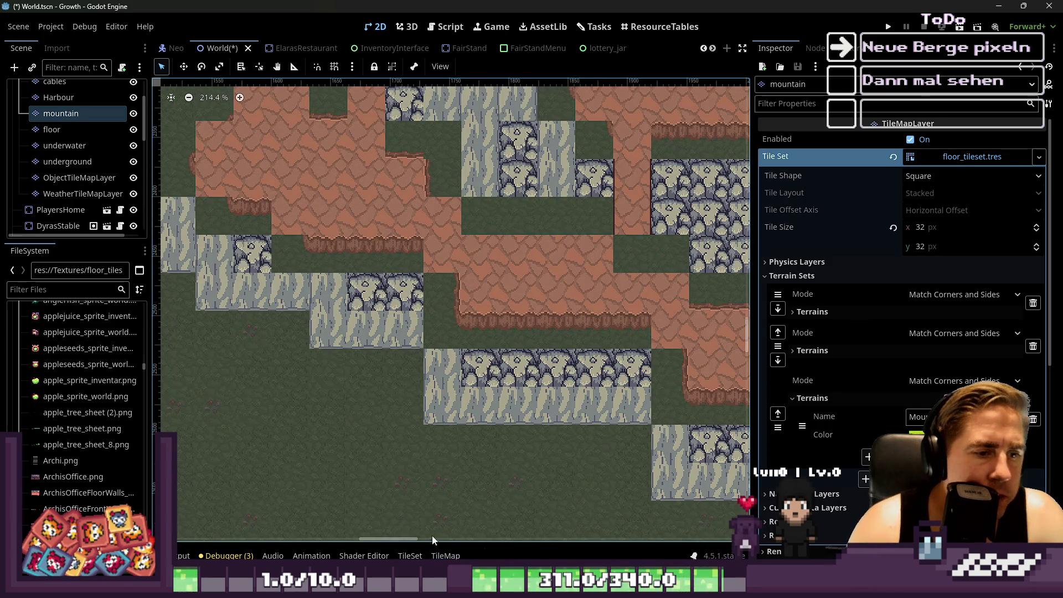
{"action": "left_click", "coordinate": [445, 555]}
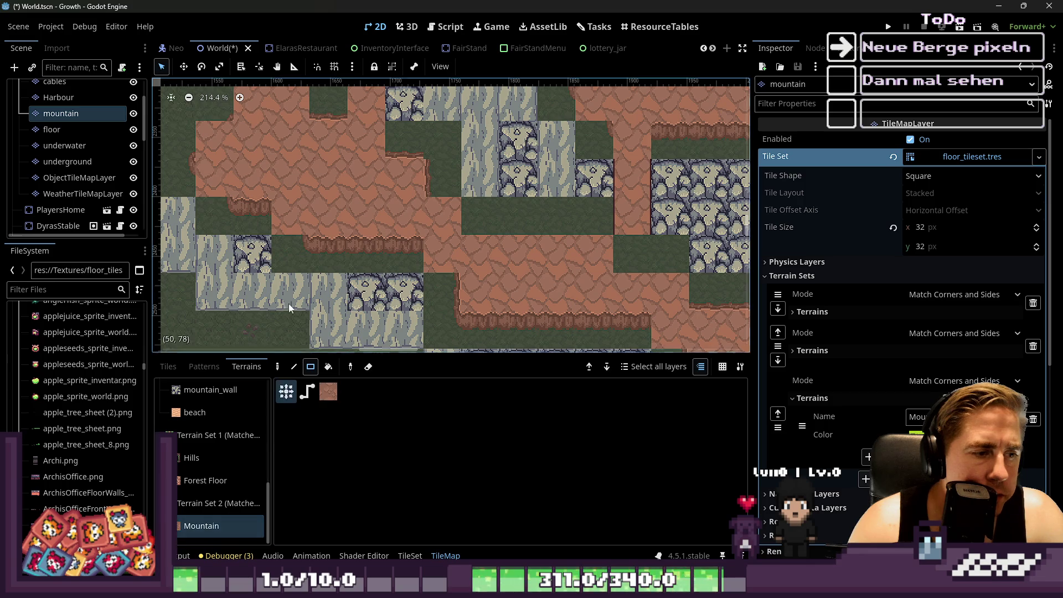
Paint Mountain terrain rectangles over the floor and green areas, redoing one after an undo.
{"action": "mouse_move", "coordinate": [310, 132]}
{"action": "left_mouse_down"}
{"action": "mouse_move", "coordinate": [417, 201]}
{"action": "mouse_move", "coordinate": [443, 255]}
{"action": "left_mouse_up"}
{"action": "scroll", "coordinate": [412, 234], "scroll_direction": "down", "scroll_amount": 1}
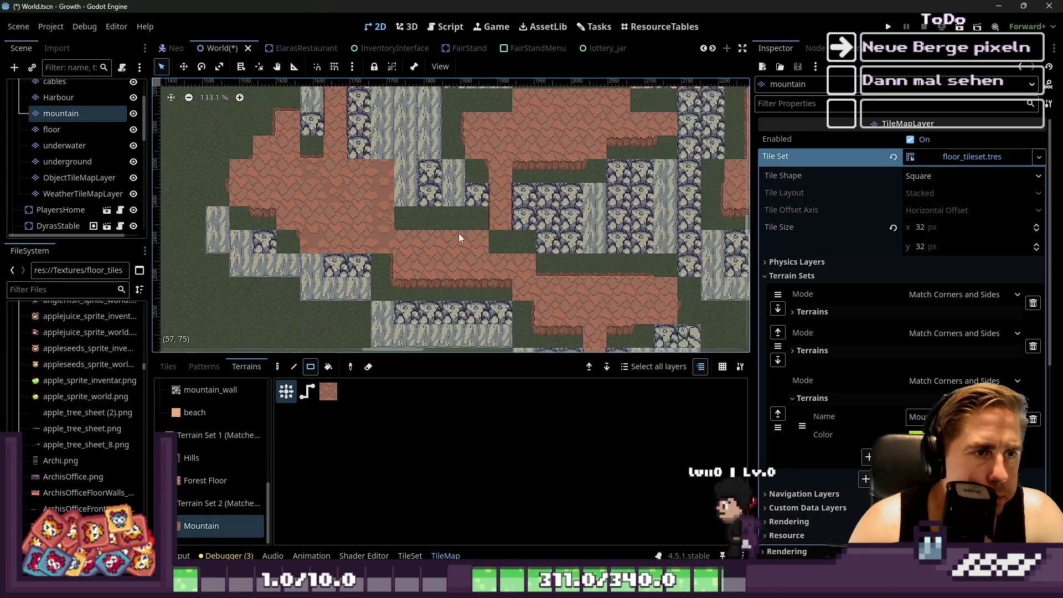
{"action": "mouse_move", "coordinate": [372, 188]}
{"action": "left_mouse_down"}
{"action": "mouse_move", "coordinate": [469, 259]}
{"action": "mouse_move", "coordinate": [530, 285]}
{"action": "mouse_move", "coordinate": [470, 274]}
{"action": "left_mouse_up"}
{"action": "left_click_drag", "start_coordinate": [508, 238], "coordinate": [569, 284]}
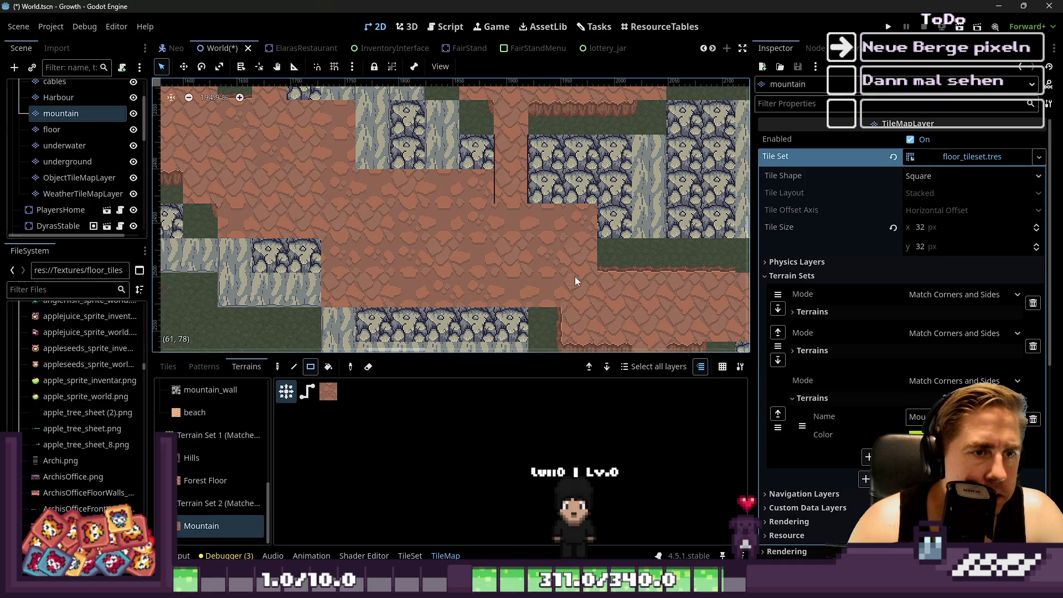
{"action": "key", "text": "ctrl+z"}
{"action": "mouse_move", "coordinate": [508, 235]}
{"action": "left_mouse_down"}
{"action": "mouse_move", "coordinate": [502, 280]}
{"action": "mouse_move", "coordinate": [317, 176]}
{"action": "left_mouse_up"}
{"action": "scroll", "coordinate": [360, 149], "scroll_direction": "down", "scroll_amount": 4}
{"action": "scroll", "coordinate": [570, 247], "scroll_direction": "up", "scroll_amount": 4}
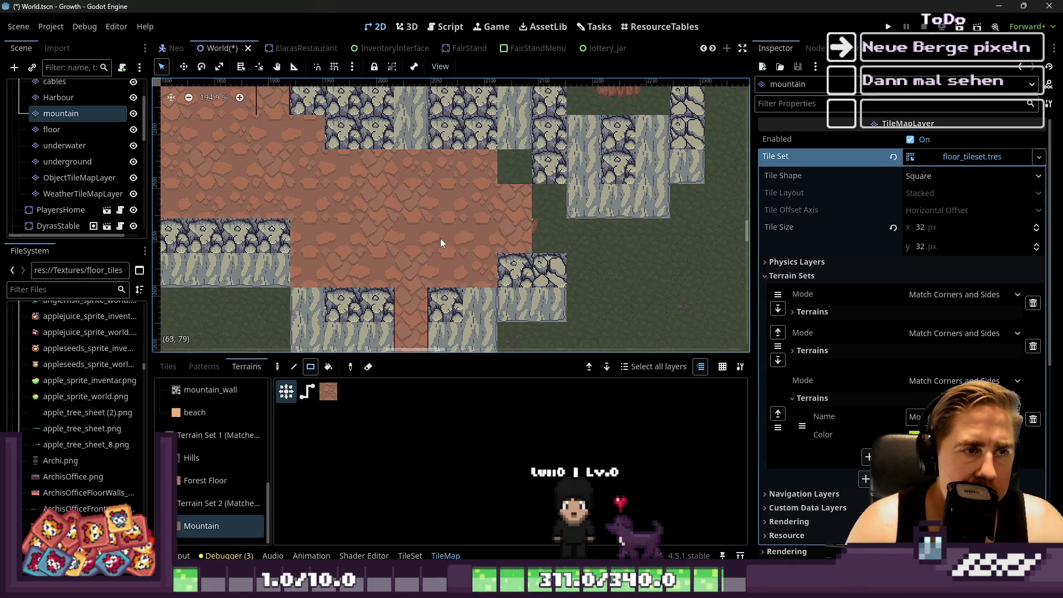
{"action": "scroll", "coordinate": [631, 266], "scroll_direction": "down", "scroll_amount": 10}
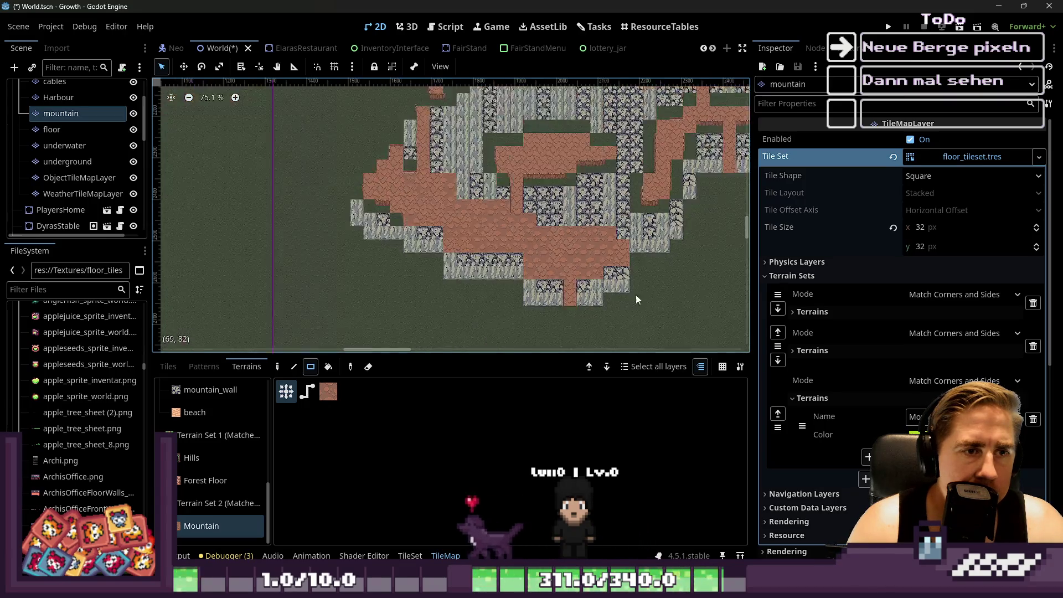
{"action": "scroll", "coordinate": [410, 214], "scroll_direction": "up", "scroll_amount": 9}
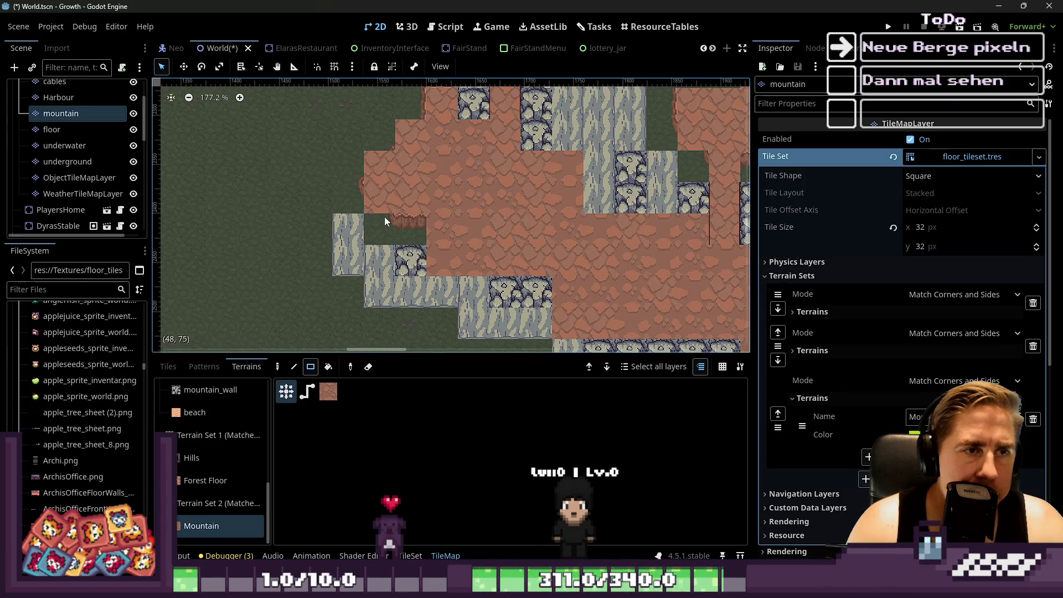
{"action": "scroll", "coordinate": [449, 268], "scroll_direction": "down", "scroll_amount": 4}
{"action": "scroll", "coordinate": [446, 259], "scroll_direction": "up", "scroll_amount": 6}
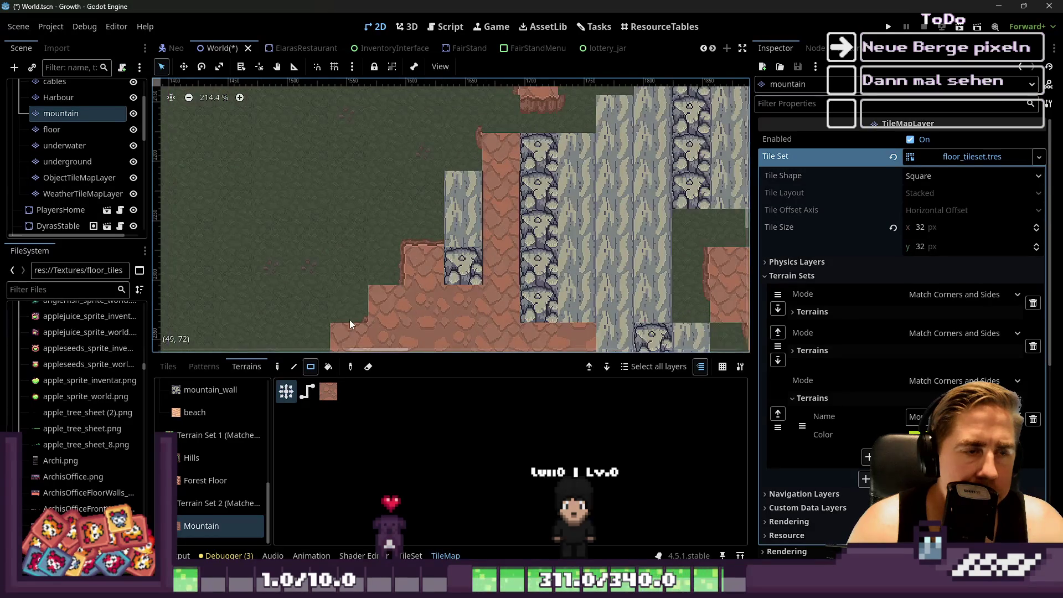
Add a single tile, a 2x2 block, the stone column and a 1x4 strip of mountain terrain.
{"action": "mouse_move", "coordinate": [423, 268]}
{"action": "left_mouse_down"}
{"action": "mouse_move", "coordinate": [387, 270]}
{"action": "mouse_move", "coordinate": [373, 217]}
{"action": "left_mouse_up"}
{"action": "scroll", "coordinate": [456, 234], "scroll_direction": "down", "scroll_amount": 2}
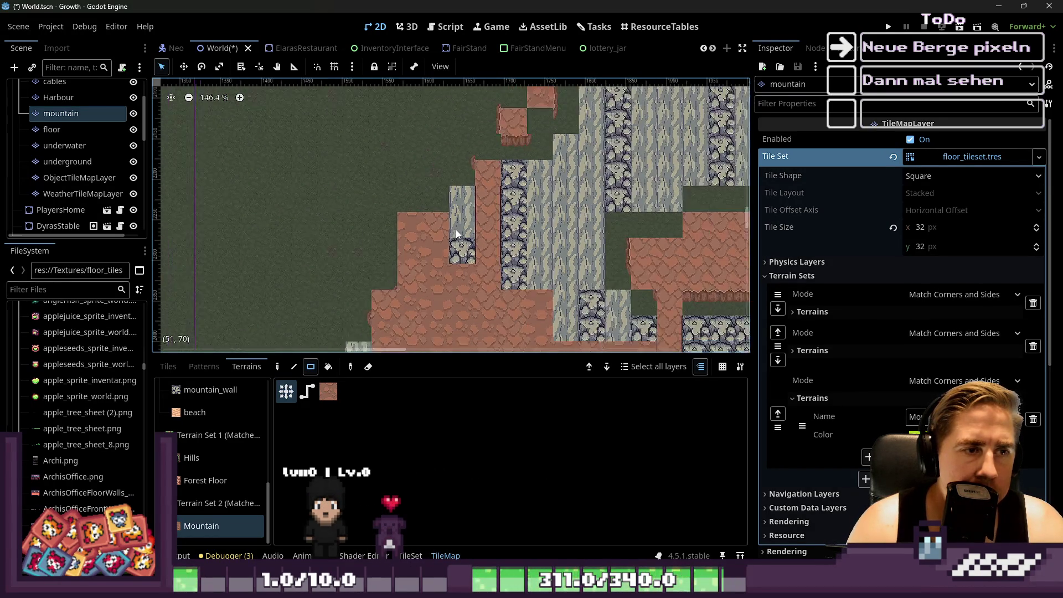
{"action": "scroll", "coordinate": [456, 233], "scroll_direction": "up", "scroll_amount": 8}
{"action": "left_click_drag", "start_coordinate": [452, 213], "coordinate": [511, 174]}
{"action": "scroll", "coordinate": [510, 173], "scroll_direction": "down", "scroll_amount": 13}
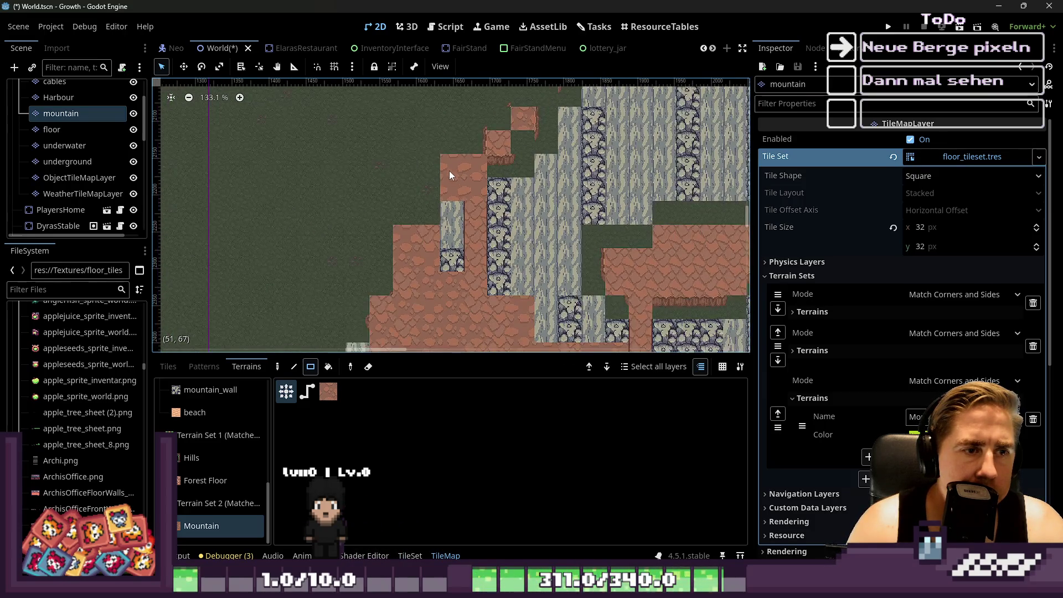
{"action": "scroll", "coordinate": [472, 261], "scroll_direction": "down", "scroll_amount": 3}
{"action": "scroll", "coordinate": [443, 261], "scroll_direction": "up", "scroll_amount": 8}
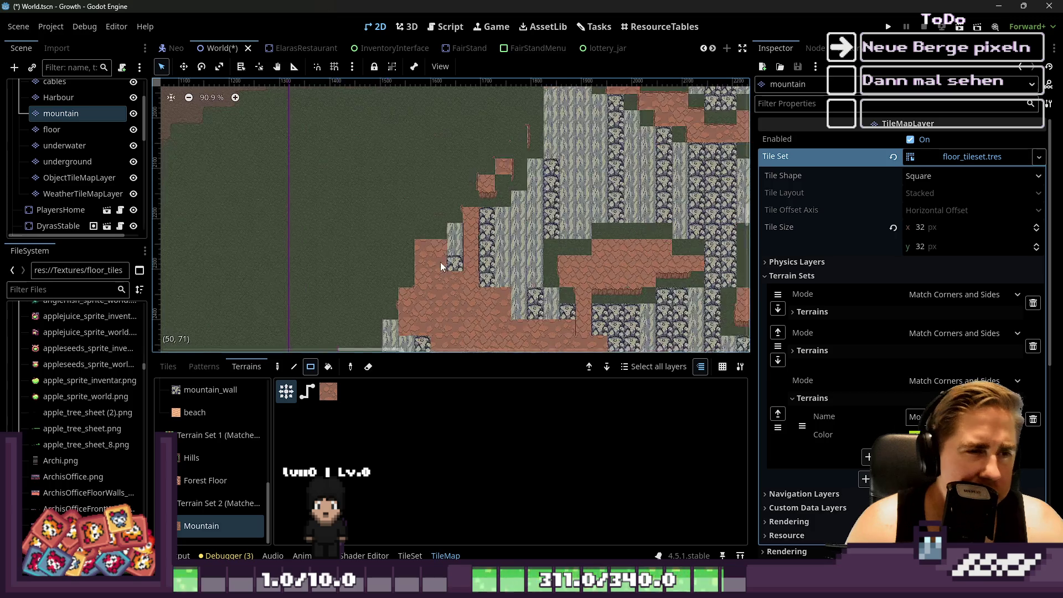
{"action": "scroll", "coordinate": [470, 232], "scroll_direction": "up", "scroll_amount": 3}
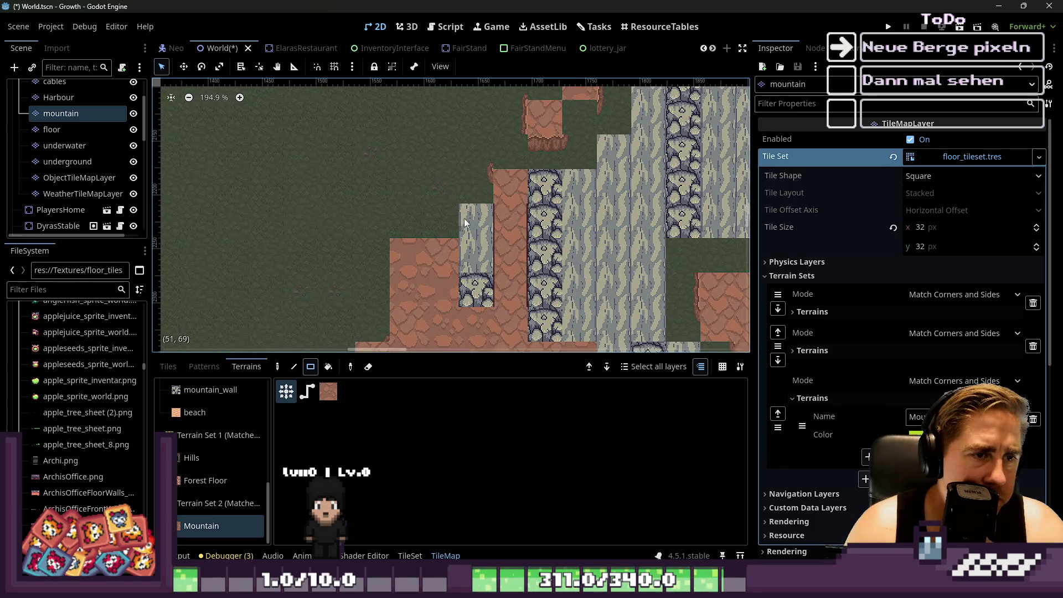
{"action": "left_click", "coordinate": [465, 223]}
{"action": "scroll", "coordinate": [443, 260], "scroll_direction": "down", "scroll_amount": 4}
{"action": "left_click_drag", "start_coordinate": [471, 314], "coordinate": [471, 314]}
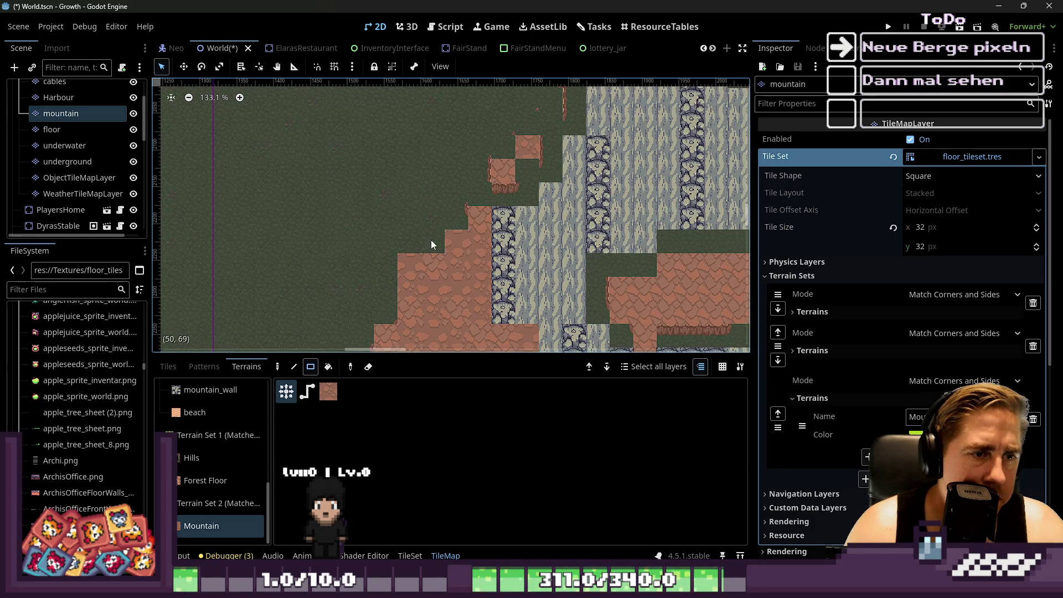
{"action": "scroll", "coordinate": [462, 210], "scroll_direction": "up", "scroll_amount": 7}
Add two tiles above the staircase plus larger, 2x2, 3x2 and 1x2 mountain blocks.
{"action": "mouse_move", "coordinate": [466, 215]}
{"action": "left_mouse_down"}
{"action": "mouse_move", "coordinate": [498, 182]}
{"action": "mouse_move", "coordinate": [529, 261]}
{"action": "left_mouse_up"}
{"action": "scroll", "coordinate": [440, 189], "scroll_direction": "down", "scroll_amount": 1}
{"action": "scroll", "coordinate": [409, 241], "scroll_direction": "down", "scroll_amount": 1}
{"action": "left_click_drag", "start_coordinate": [494, 201], "coordinate": [531, 266]}
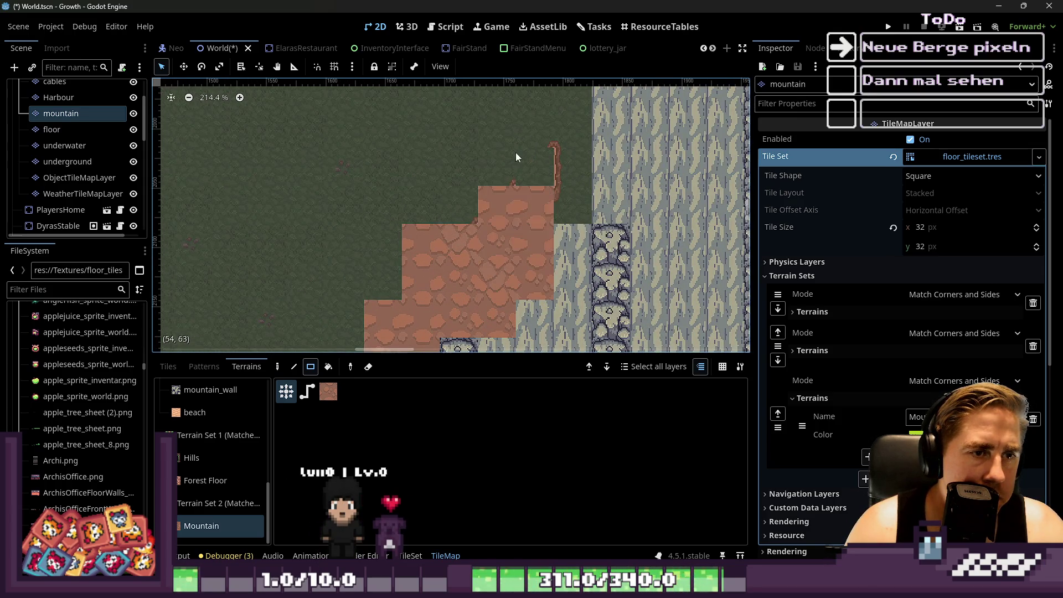
{"action": "left_click_drag", "start_coordinate": [566, 211], "coordinate": [566, 211]}
{"action": "left_click_drag", "start_coordinate": [551, 144], "coordinate": [503, 180]}
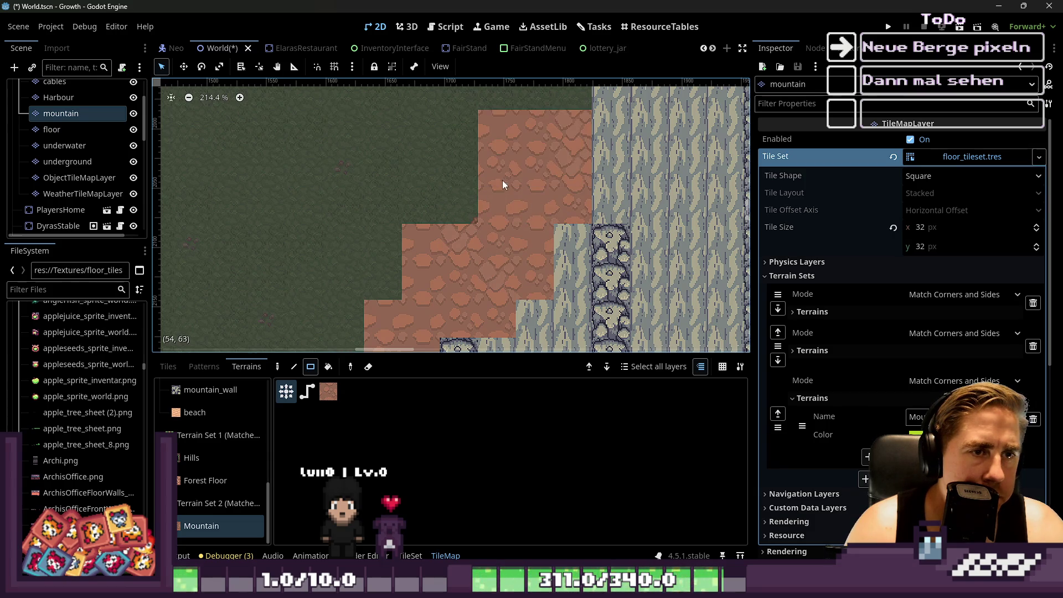
{"action": "left_click_drag", "start_coordinate": [451, 241], "coordinate": [452, 241]}
{"action": "scroll", "coordinate": [536, 138], "scroll_direction": "down", "scroll_amount": 6}
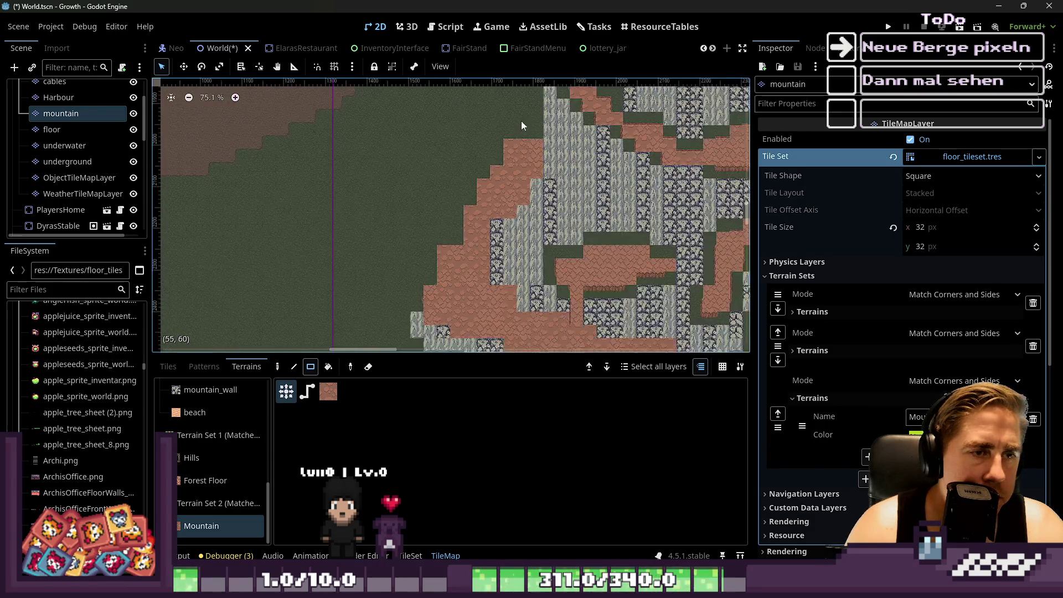
Erase a patch back to grass and paint a 3x3 block of mountain terrain.
{"action": "right_click", "coordinate": [512, 150]}
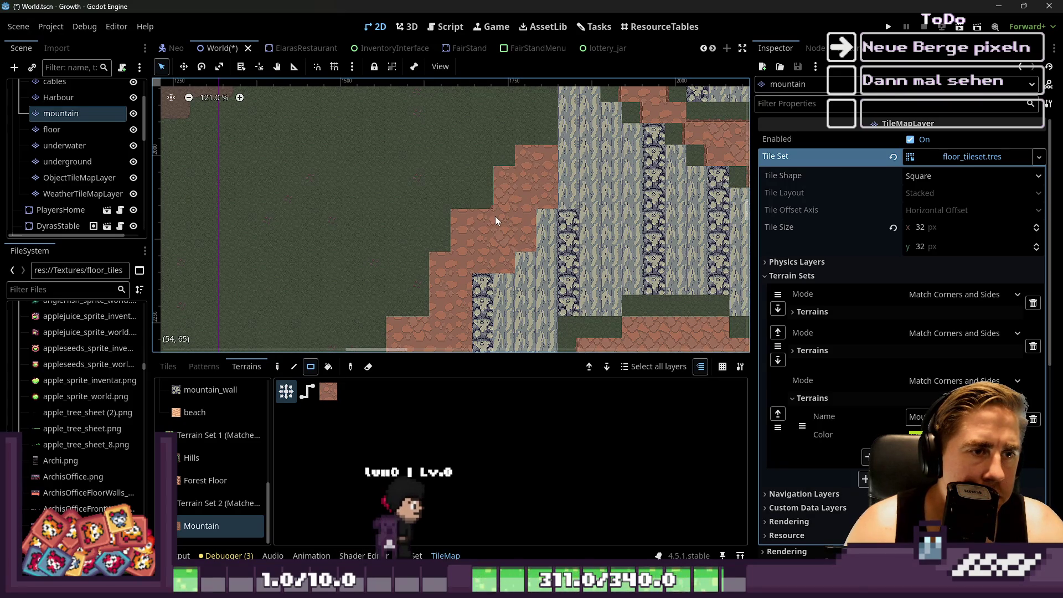
{"action": "scroll", "coordinate": [487, 166], "scroll_direction": "down", "scroll_amount": 4}
{"action": "scroll", "coordinate": [432, 252], "scroll_direction": "up", "scroll_amount": 10}
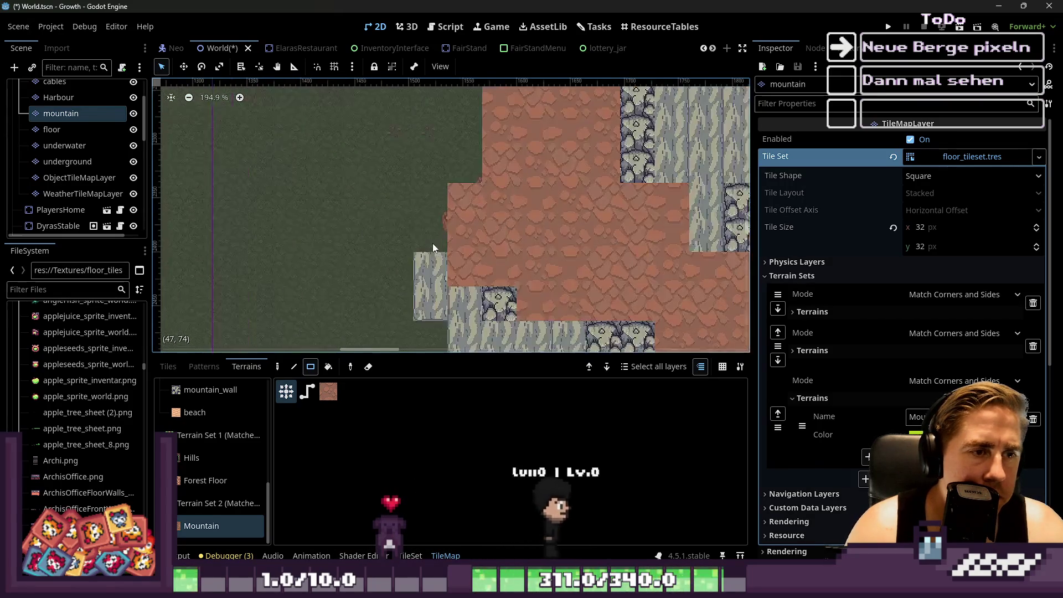
{"action": "scroll", "coordinate": [464, 186], "scroll_direction": "down", "scroll_amount": 6}
{"action": "left_click_drag", "start_coordinate": [517, 184], "coordinate": [559, 234]}
{"action": "scroll", "coordinate": [406, 197], "scroll_direction": "down", "scroll_amount": 2}
{"action": "scroll", "coordinate": [516, 225], "scroll_direction": "up", "scroll_amount": 5}
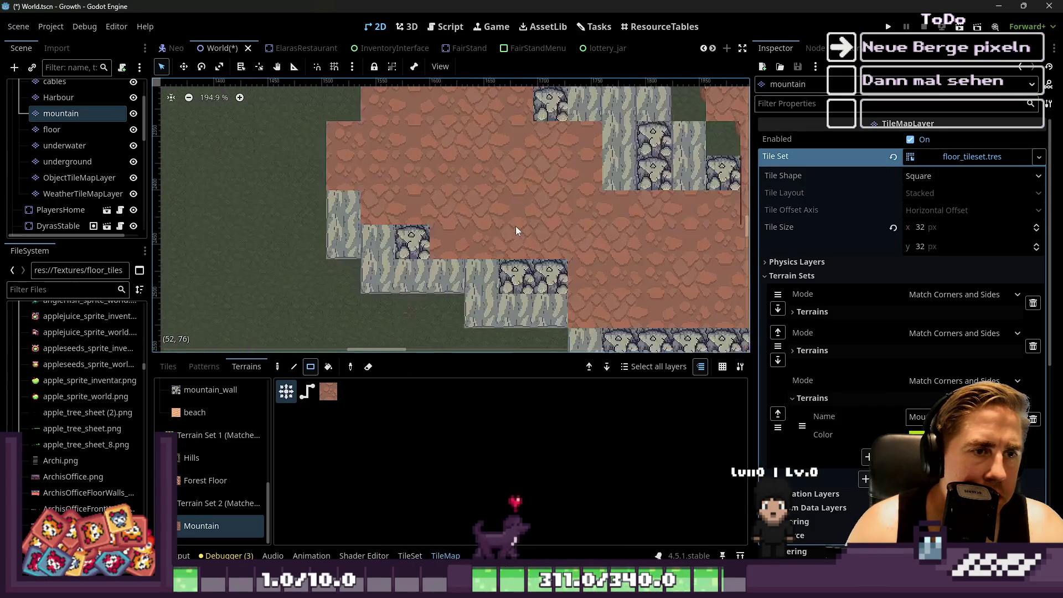
{"action": "scroll", "coordinate": [519, 244], "scroll_direction": "right", "scroll_amount": 5}
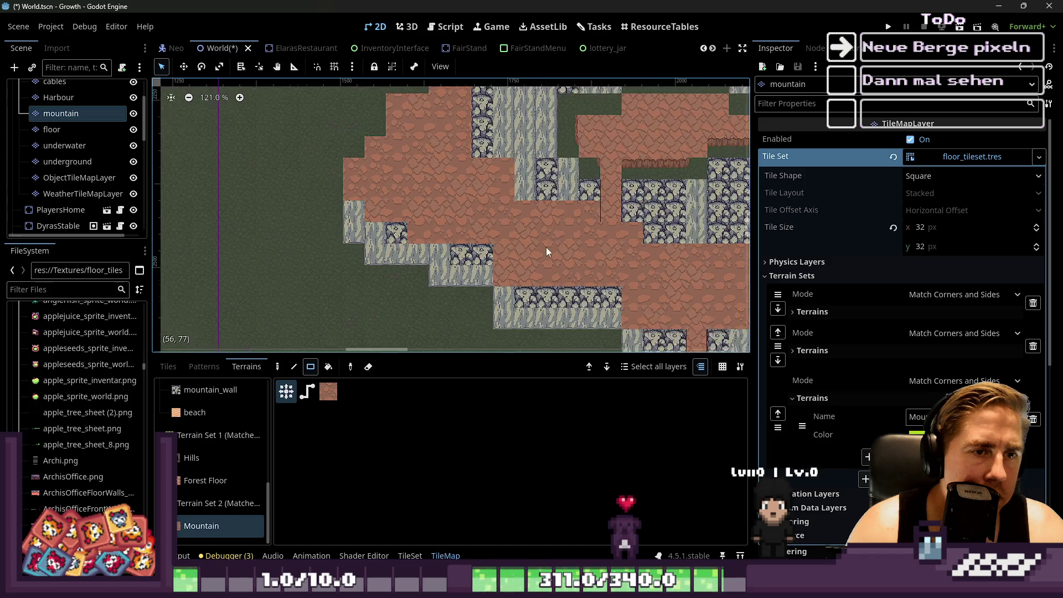
{"action": "scroll", "coordinate": [609, 287], "scroll_direction": "down", "scroll_amount": 1}
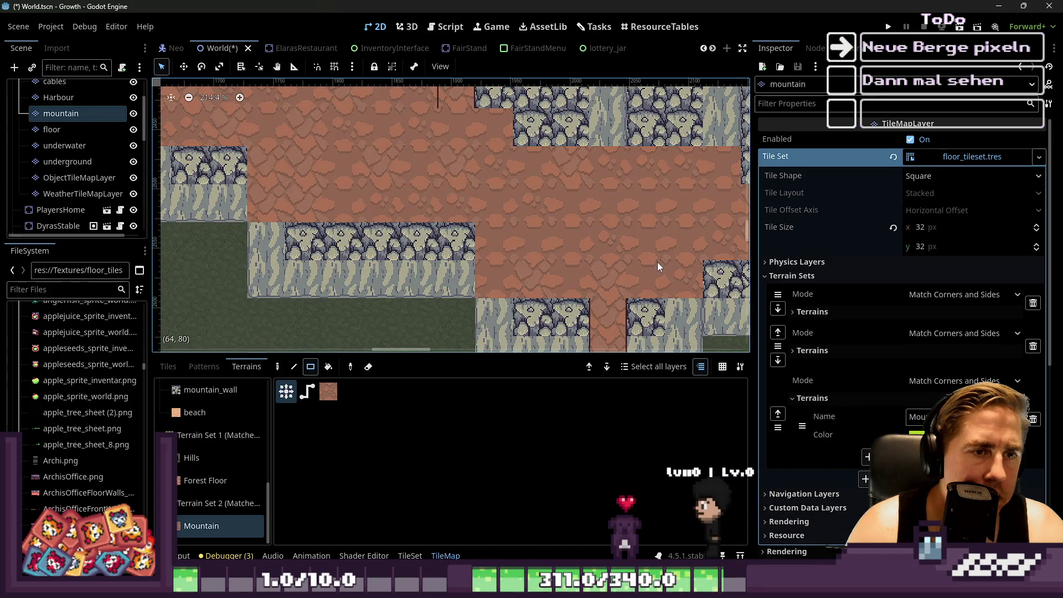
{"action": "scroll", "coordinate": [390, 194], "scroll_direction": "right", "scroll_amount": 2}
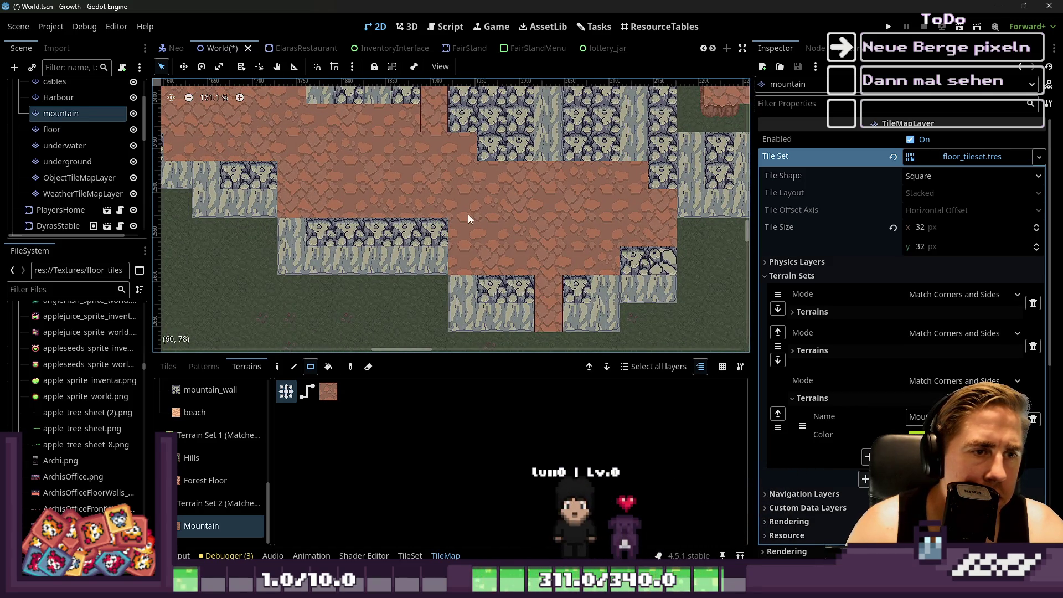
{"action": "scroll", "coordinate": [466, 216], "scroll_direction": "down", "scroll_amount": 2}
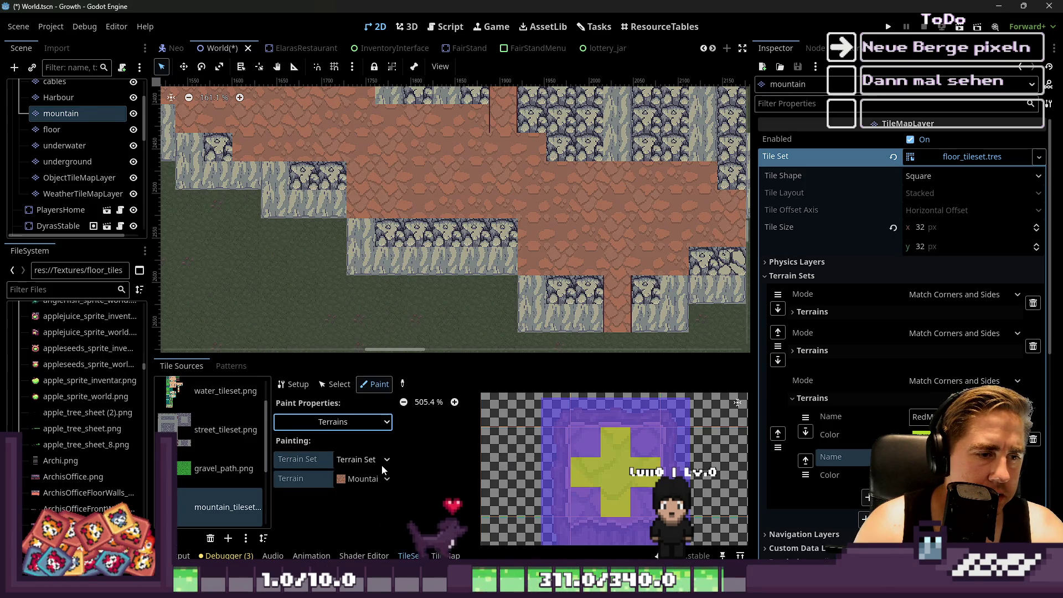
In the TileSet Paint mode, keep Terrains and set the terrain to RedMountainTop.
{"action": "left_click", "coordinate": [357, 434]}
{"action": "left_click", "coordinate": [424, 444]}
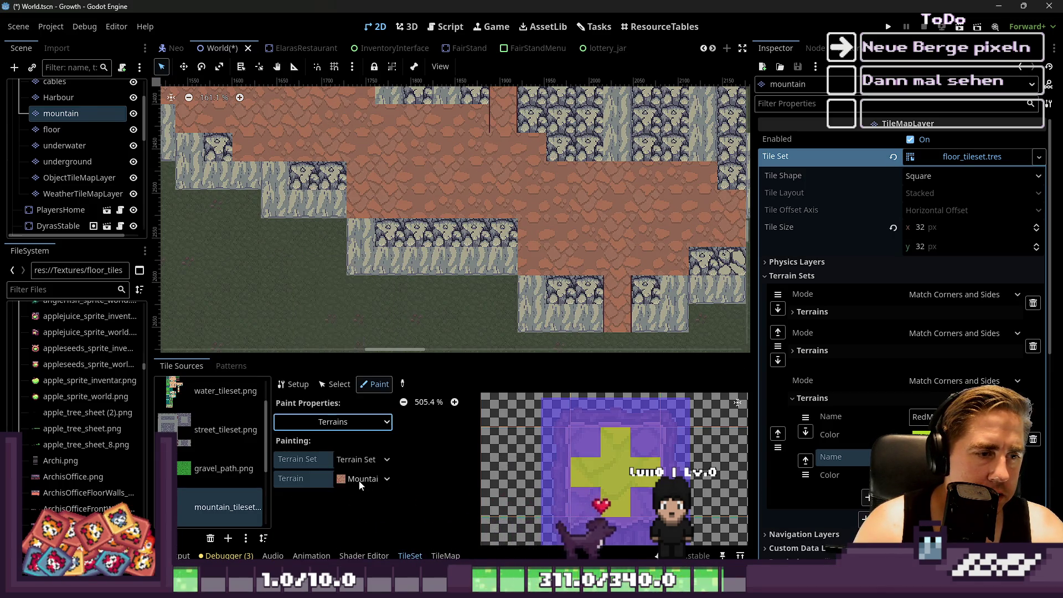
{"action": "left_click", "coordinate": [359, 479]}
{"action": "left_click", "coordinate": [379, 512]}
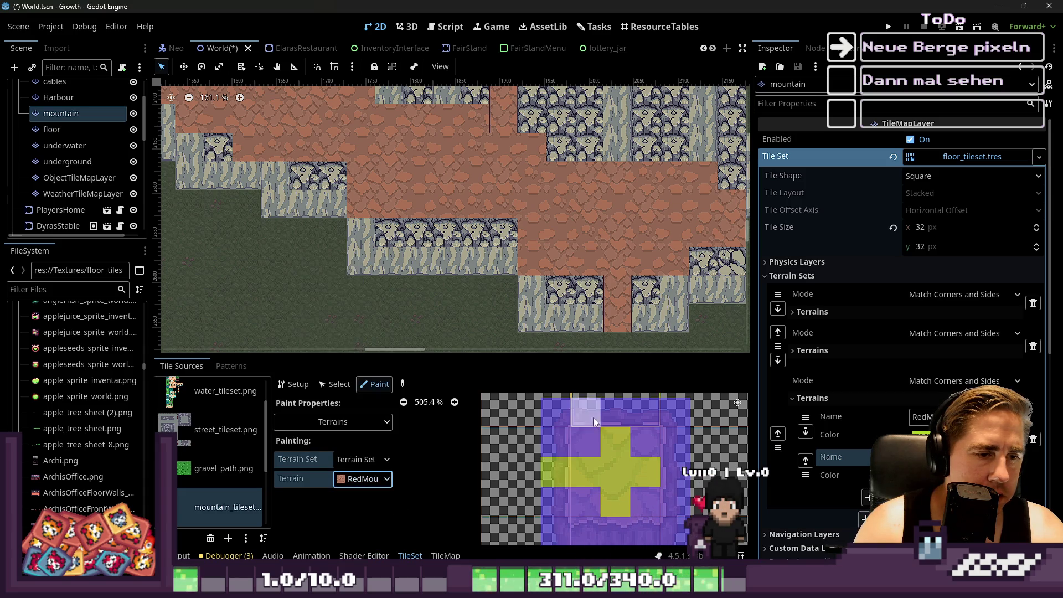
{"action": "scroll", "coordinate": [540, 429], "scroll_direction": "down", "scroll_amount": 2}
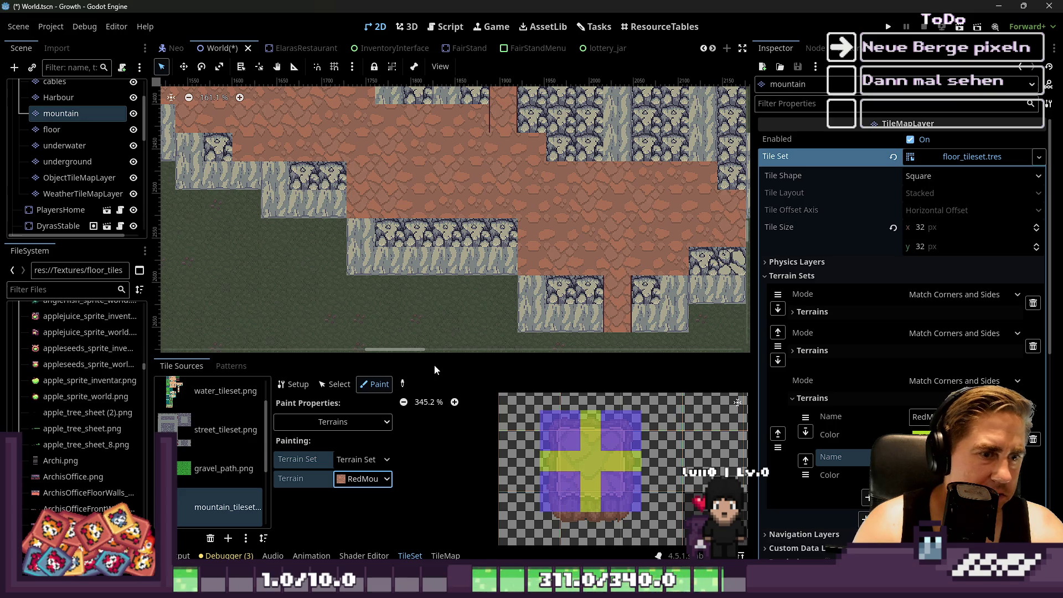
{"action": "left_click", "coordinate": [331, 388]}
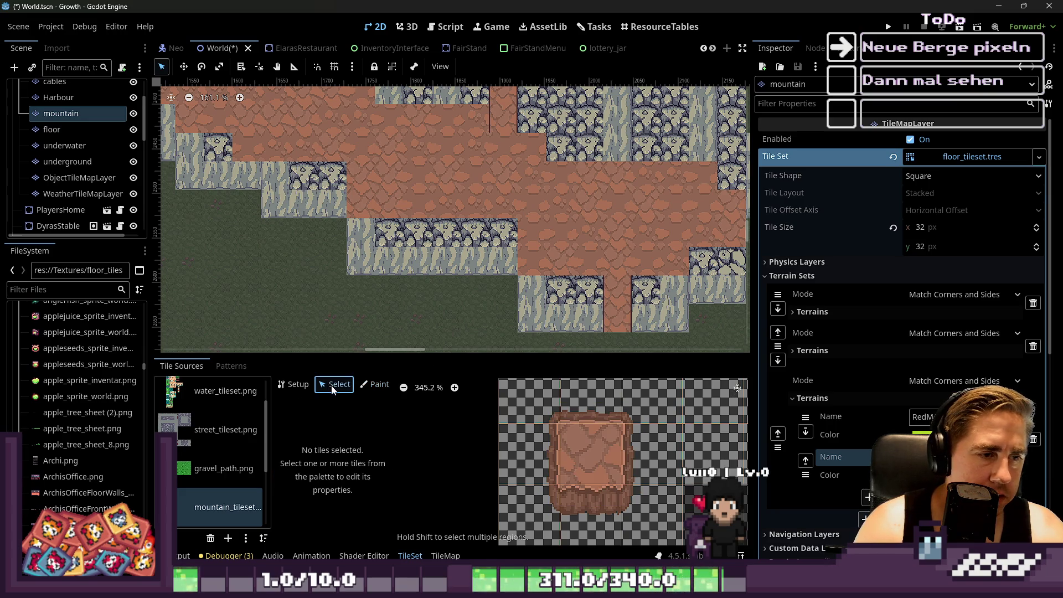
Return to the TileMap Terrains tab and select RedMountainTop for map painting.
{"action": "left_click", "coordinate": [242, 370]}
{"action": "left_click", "coordinate": [191, 367]}
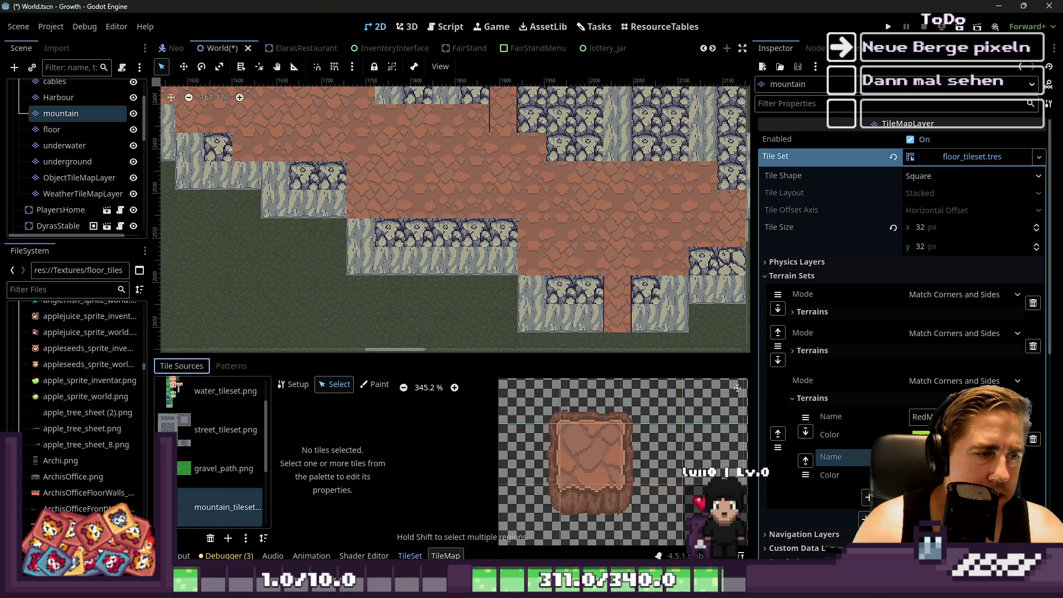
{"action": "left_click", "coordinate": [446, 555]}
{"action": "left_click", "coordinate": [199, 506]}
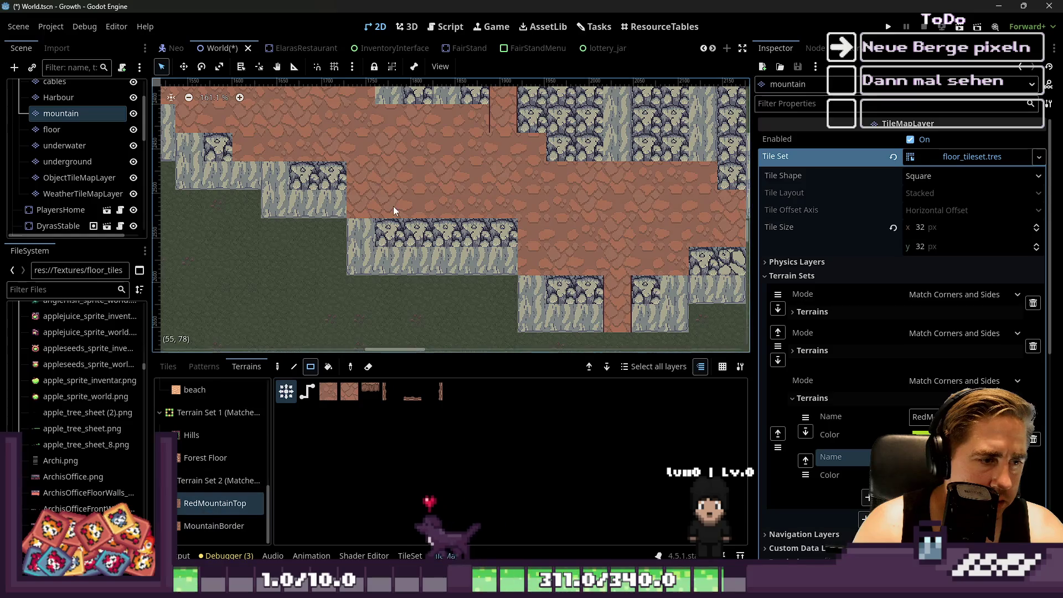
Lay out a 5x3 RedMountainTop rectangle over the stone tiles after several undone attempts.
{"action": "scroll", "coordinate": [387, 221], "scroll_direction": "up", "scroll_amount": 4}
{"action": "left_click", "coordinate": [314, 368]}
{"action": "mouse_move", "coordinate": [350, 134]}
{"action": "left_mouse_down"}
{"action": "mouse_move", "coordinate": [539, 184]}
{"action": "mouse_move", "coordinate": [580, 207]}
{"action": "left_mouse_up"}
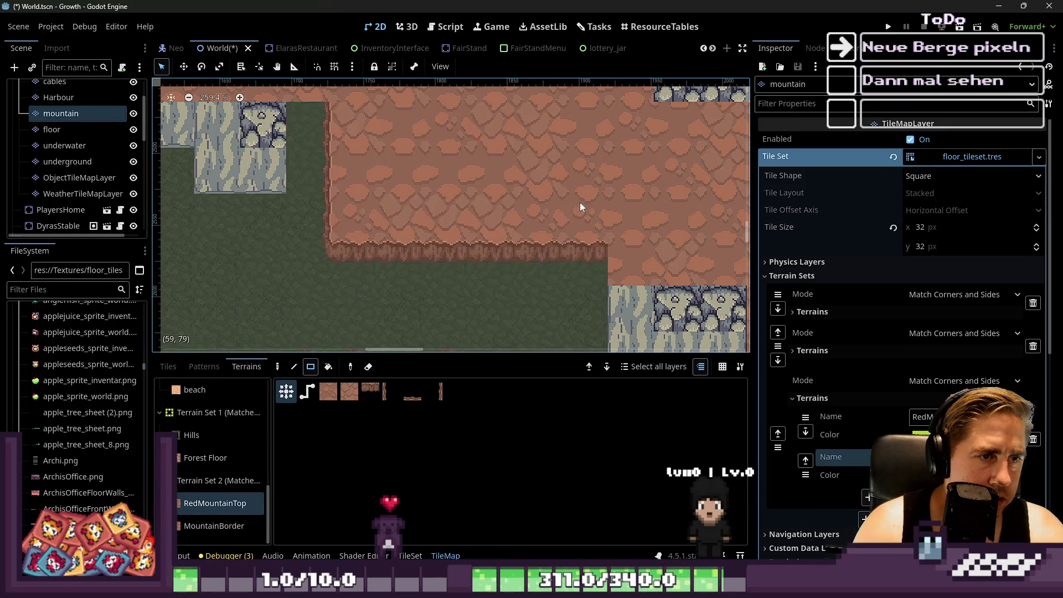
{"action": "scroll", "coordinate": [480, 243], "scroll_direction": "down", "scroll_amount": 2}
{"action": "key", "text": "ctrl+z"}
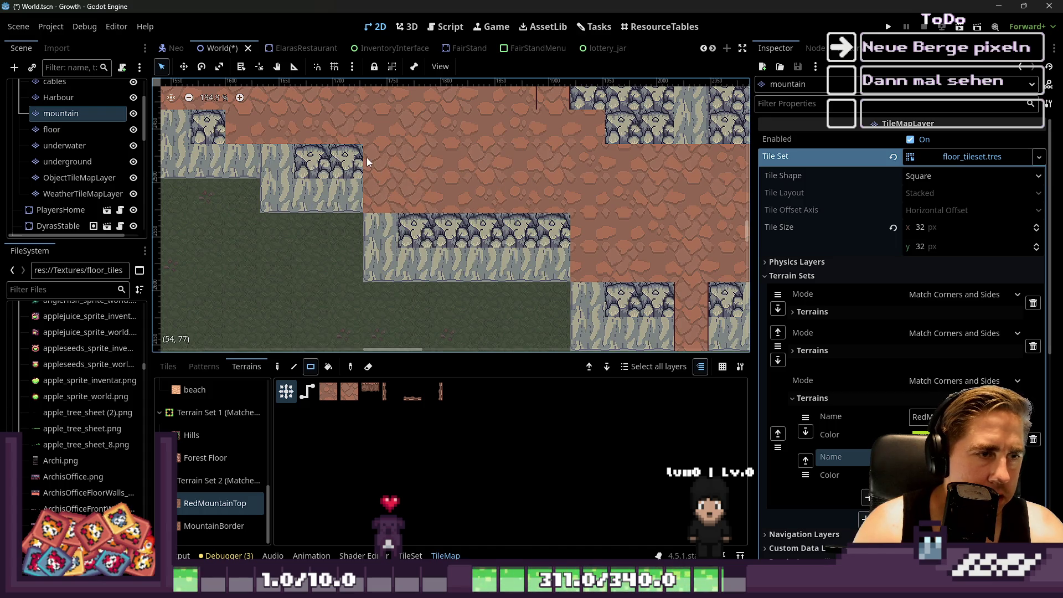
{"action": "left_click_drag", "start_coordinate": [373, 158], "coordinate": [539, 184]}
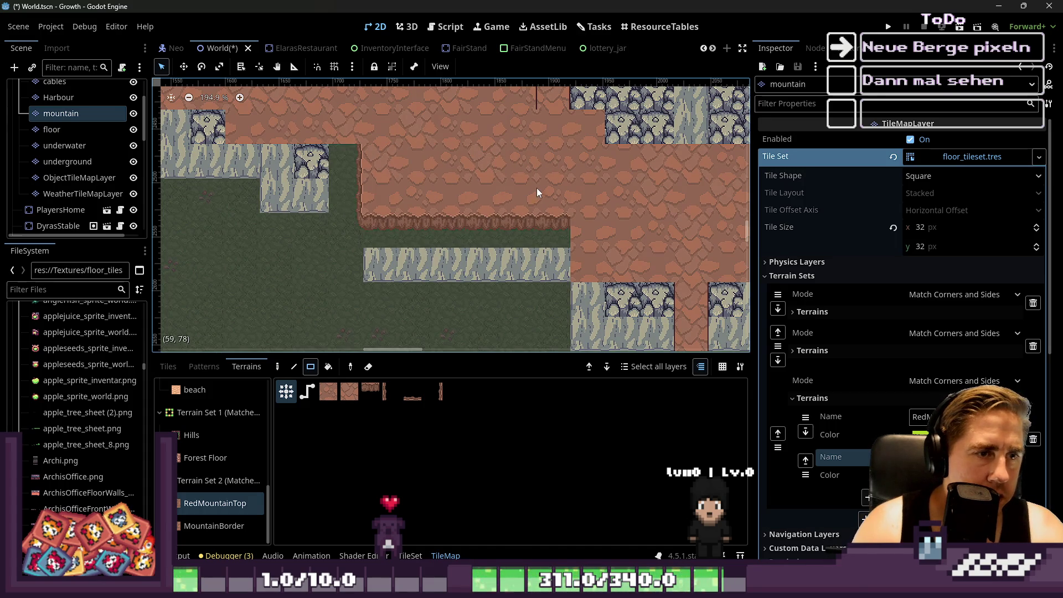
{"action": "key", "text": "ctrl+z"}
{"action": "left_click_drag", "start_coordinate": [418, 194], "coordinate": [515, 230]}
{"action": "key", "text": "ctrl+z"}
{"action": "mouse_move", "coordinate": [379, 164]}
{"action": "left_mouse_down"}
{"action": "mouse_move", "coordinate": [412, 194]}
{"action": "mouse_move", "coordinate": [529, 232]}
{"action": "left_mouse_up"}
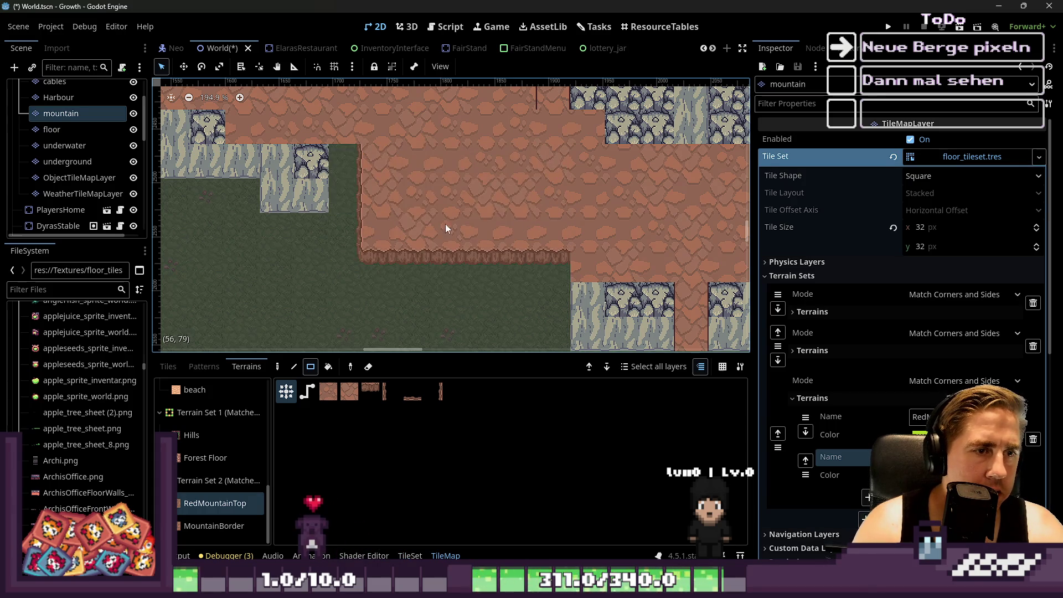
Add a 4x3 red mountain block, a bordered rectangle and terrain over the upper area.
{"action": "scroll", "coordinate": [410, 233], "scroll_direction": "down", "scroll_amount": 2}
{"action": "scroll", "coordinate": [453, 208], "scroll_direction": "up", "scroll_amount": 2}
{"action": "left_click_drag", "start_coordinate": [417, 244], "coordinate": [525, 174]}
{"action": "mouse_move", "coordinate": [529, 278]}
{"action": "left_mouse_down"}
{"action": "mouse_move", "coordinate": [448, 186]}
{"action": "mouse_move", "coordinate": [422, 185]}
{"action": "left_mouse_up"}
{"action": "scroll", "coordinate": [586, 234], "scroll_direction": "up", "scroll_amount": 1}
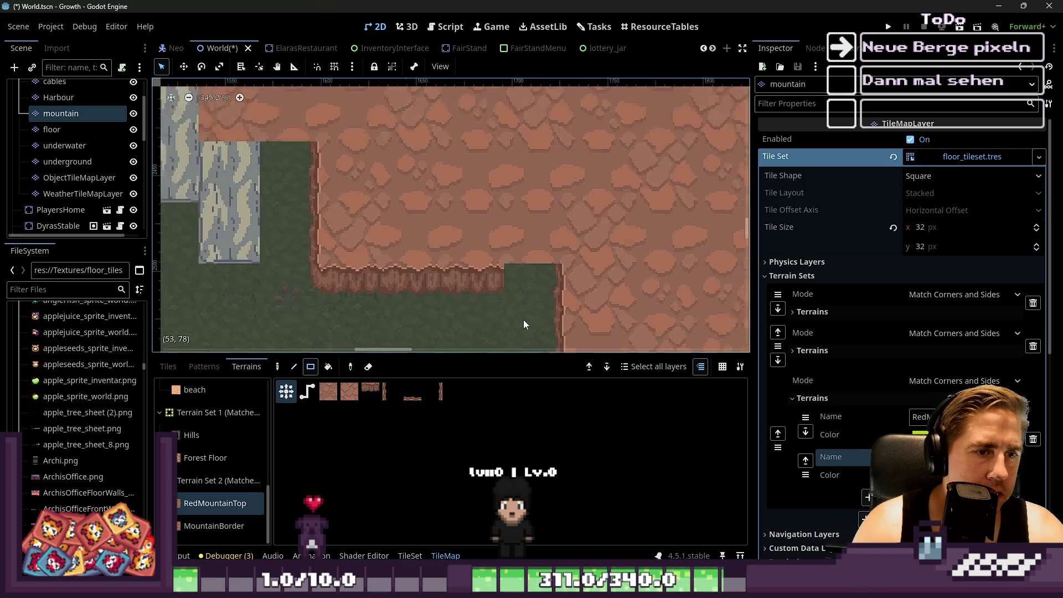
{"action": "scroll", "coordinate": [613, 303], "scroll_direction": "down", "scroll_amount": 3}
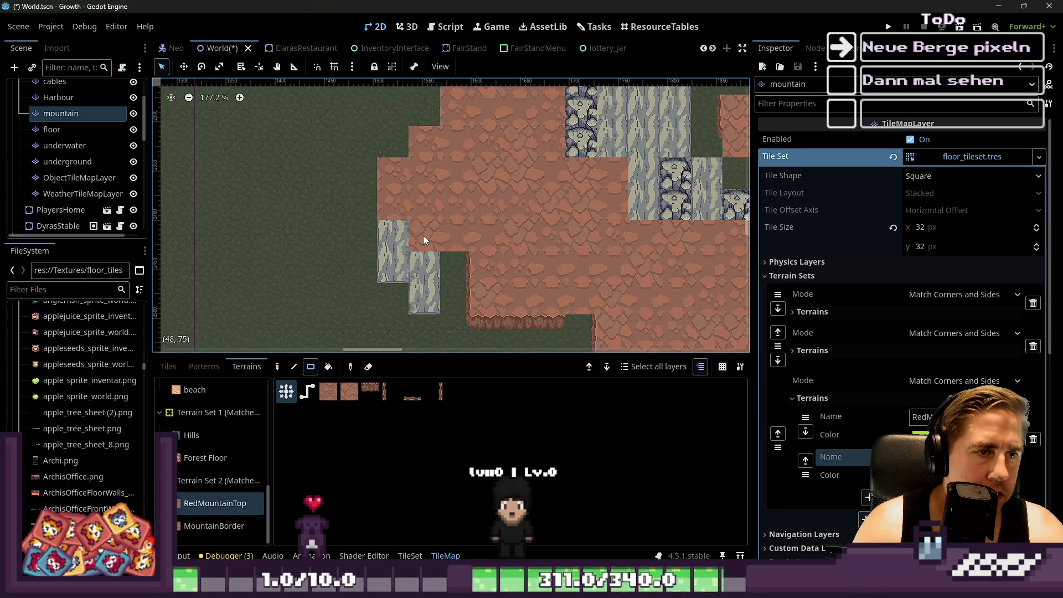
{"action": "mouse_move", "coordinate": [404, 200]}
{"action": "left_mouse_down"}
{"action": "mouse_move", "coordinate": [462, 164]}
{"action": "mouse_move", "coordinate": [452, 162]}
{"action": "left_mouse_up"}
{"action": "scroll", "coordinate": [418, 246], "scroll_direction": "down", "scroll_amount": 4}
{"action": "scroll", "coordinate": [451, 160], "scroll_direction": "up", "scroll_amount": 4}
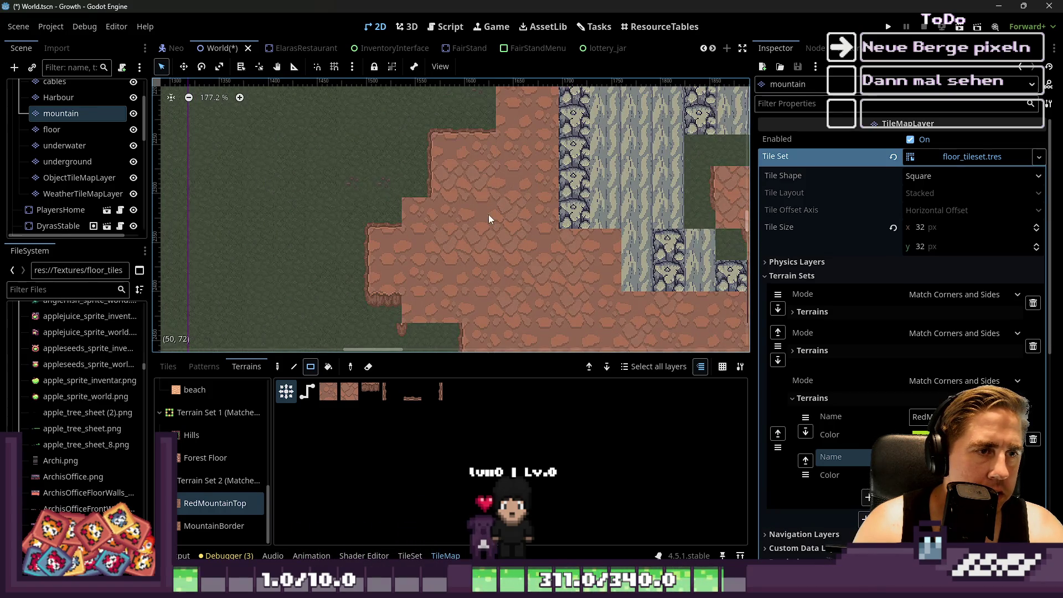
{"action": "left_click_drag", "start_coordinate": [376, 172], "coordinate": [426, 241]}
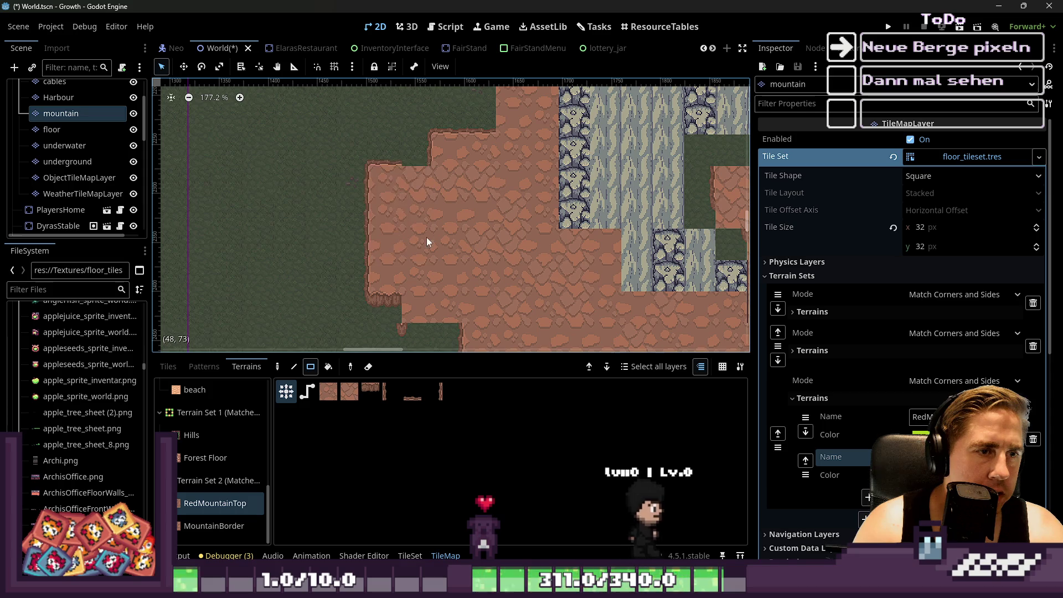
{"action": "key", "text": "ctrl+z"}
Paint red mountain over the grass patch, a 2x2 area and another rectangle.
{"action": "scroll", "coordinate": [427, 225], "scroll_direction": "up", "scroll_amount": 6}
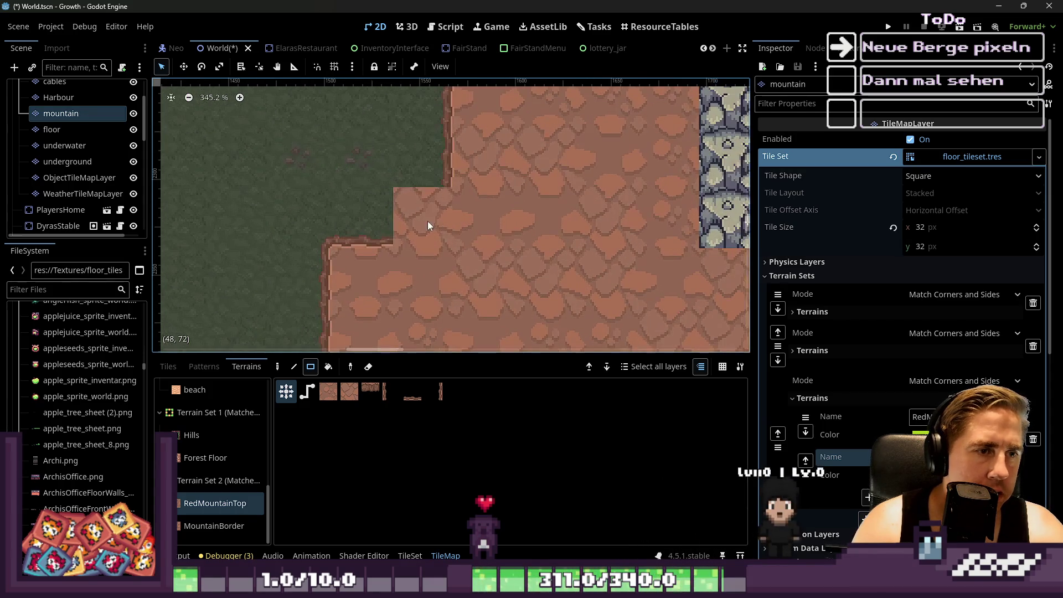
{"action": "mouse_move", "coordinate": [383, 218]}
{"action": "left_mouse_down"}
{"action": "mouse_move", "coordinate": [426, 172]}
{"action": "mouse_move", "coordinate": [483, 205]}
{"action": "left_mouse_up"}
{"action": "left_click_drag", "start_coordinate": [420, 127], "coordinate": [462, 192]}
{"action": "scroll", "coordinate": [439, 284], "scroll_direction": "down", "scroll_amount": 3}
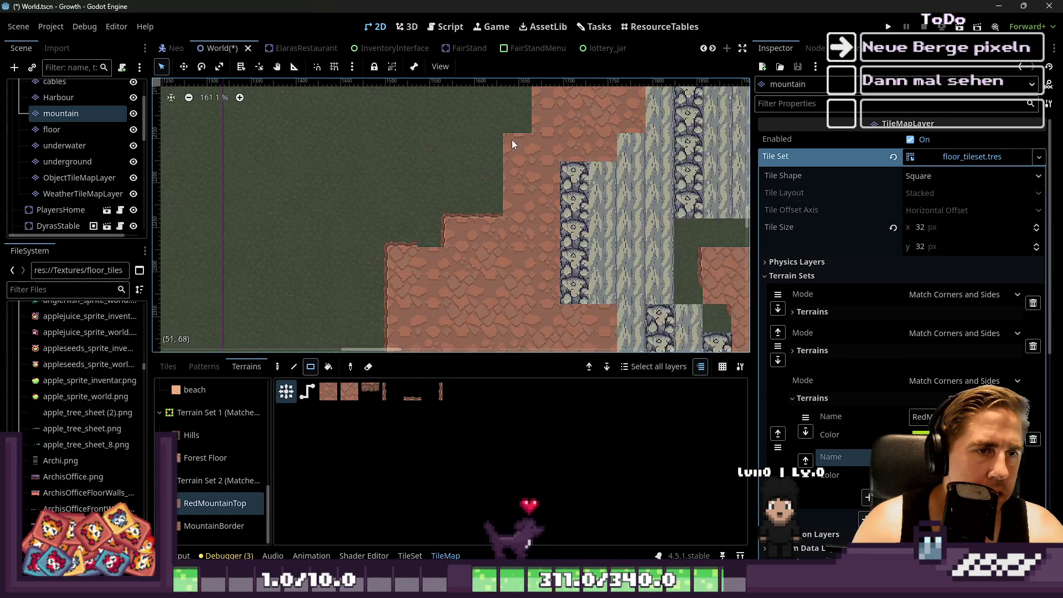
{"action": "left_click_drag", "start_coordinate": [493, 149], "coordinate": [548, 281]}
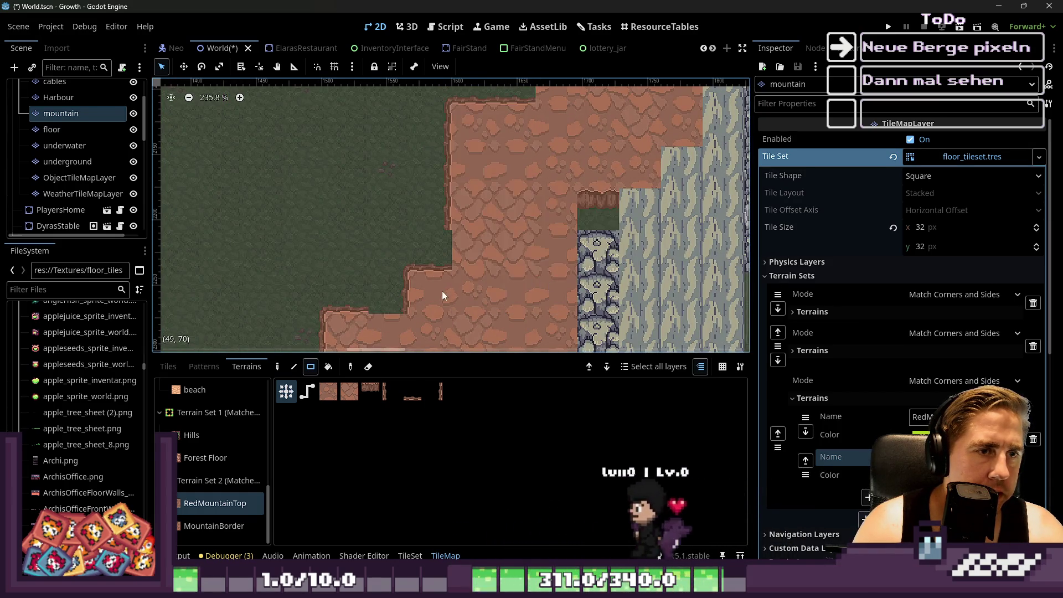
{"action": "scroll", "coordinate": [441, 290], "scroll_direction": "down", "scroll_amount": 3}
Extend the red mountain across the slope and cover its top-right and summit.
{"action": "mouse_move", "coordinate": [453, 141]}
{"action": "left_mouse_down"}
{"action": "mouse_move", "coordinate": [526, 319]}
{"action": "mouse_move", "coordinate": [499, 304]}
{"action": "left_mouse_up"}
{"action": "left_click_drag", "start_coordinate": [525, 142], "coordinate": [612, 227]}
{"action": "scroll", "coordinate": [421, 271], "scroll_direction": "down", "scroll_amount": 3}
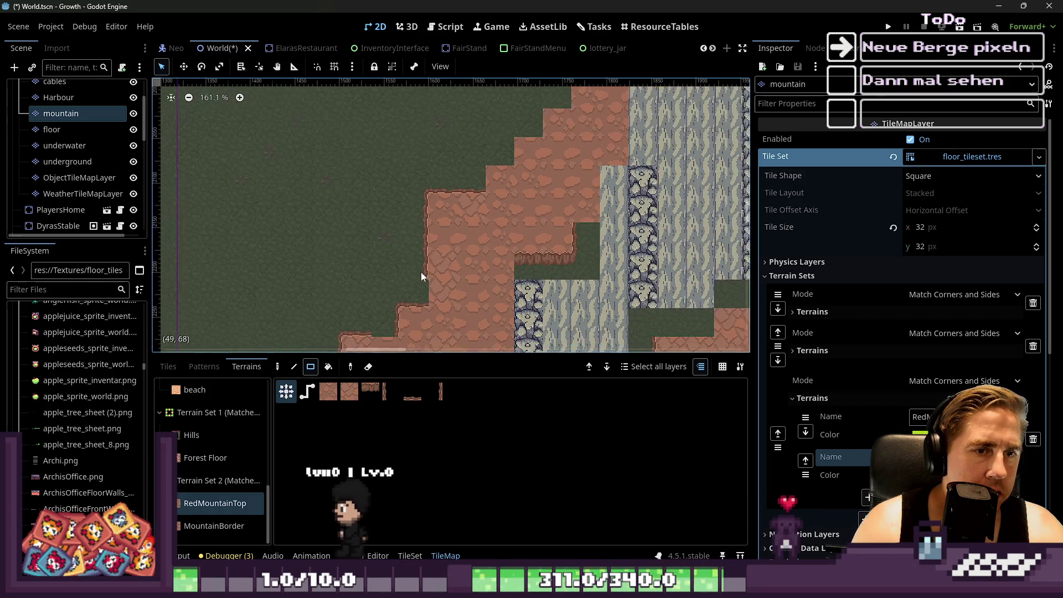
{"action": "left_click_drag", "start_coordinate": [567, 119], "coordinate": [587, 147]}
{"action": "scroll", "coordinate": [490, 201], "scroll_direction": "up", "scroll_amount": 5}
{"action": "left_click_drag", "start_coordinate": [560, 114], "coordinate": [610, 174]}
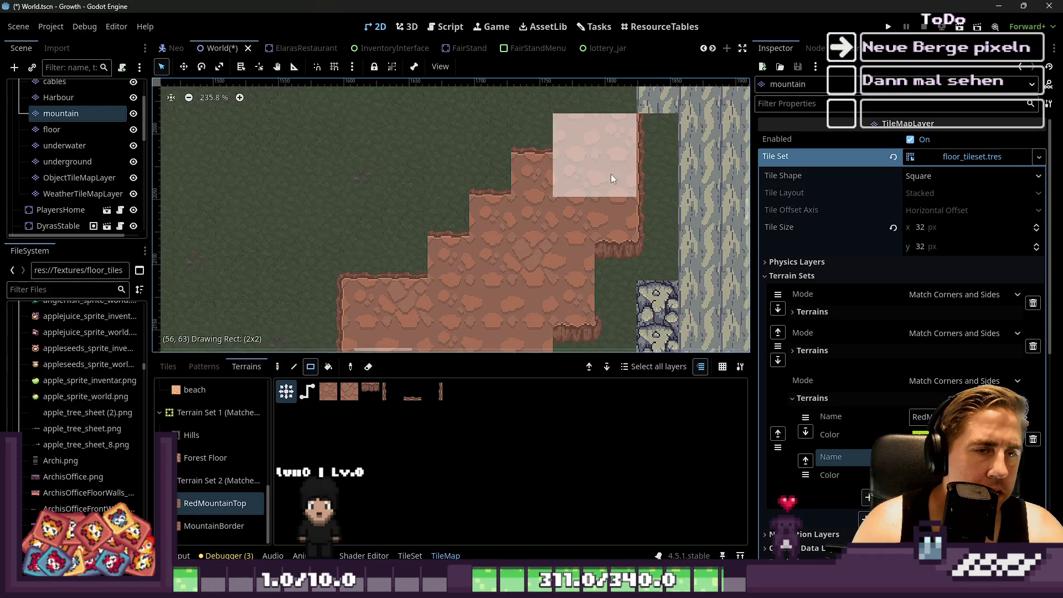
{"action": "scroll", "coordinate": [612, 105], "scroll_direction": "down", "scroll_amount": 1}
{"action": "scroll", "coordinate": [550, 184], "scroll_direction": "up", "scroll_amount": 5}
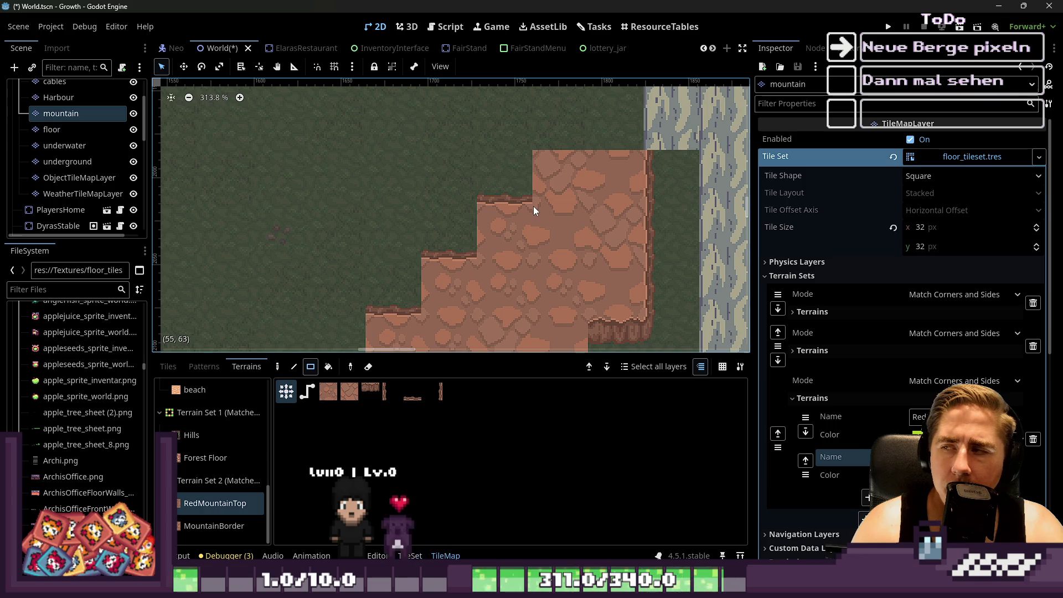
Zoom over the staircase-shaped mountain, then return to mountain_tileset.png in Aseprite.
{"action": "scroll", "coordinate": [529, 194], "scroll_direction": "down", "scroll_amount": 7}
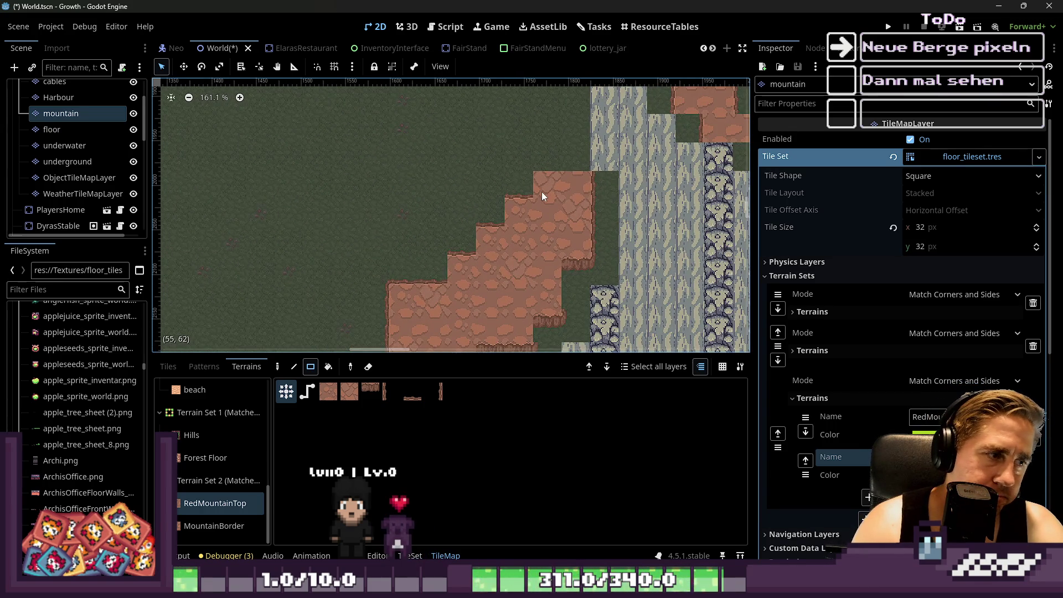
{"action": "scroll", "coordinate": [403, 311], "scroll_direction": "up", "scroll_amount": 8}
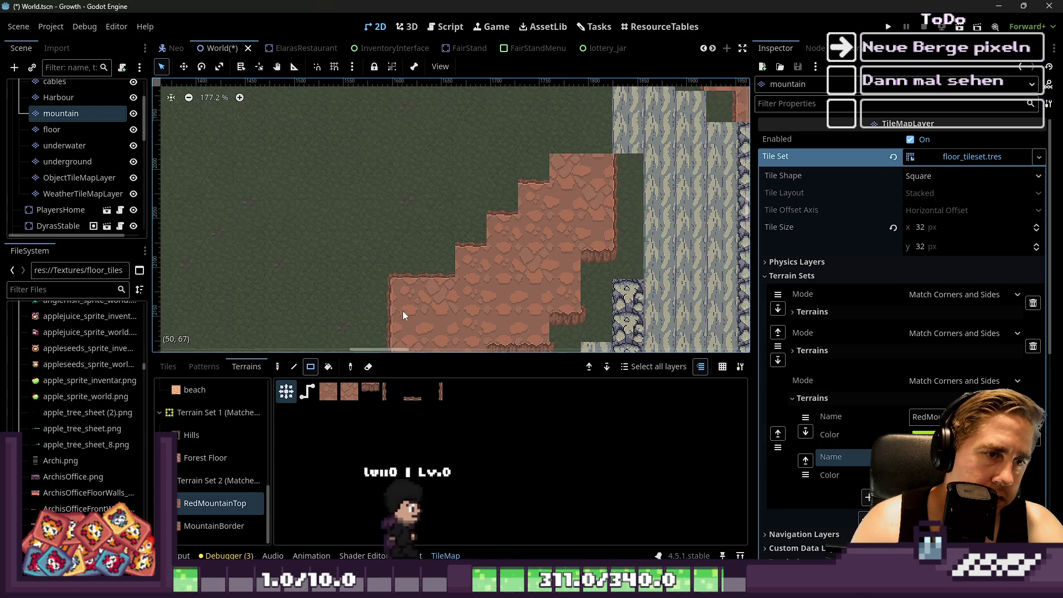
{"action": "scroll", "coordinate": [436, 290], "scroll_direction": "down", "scroll_amount": 5}
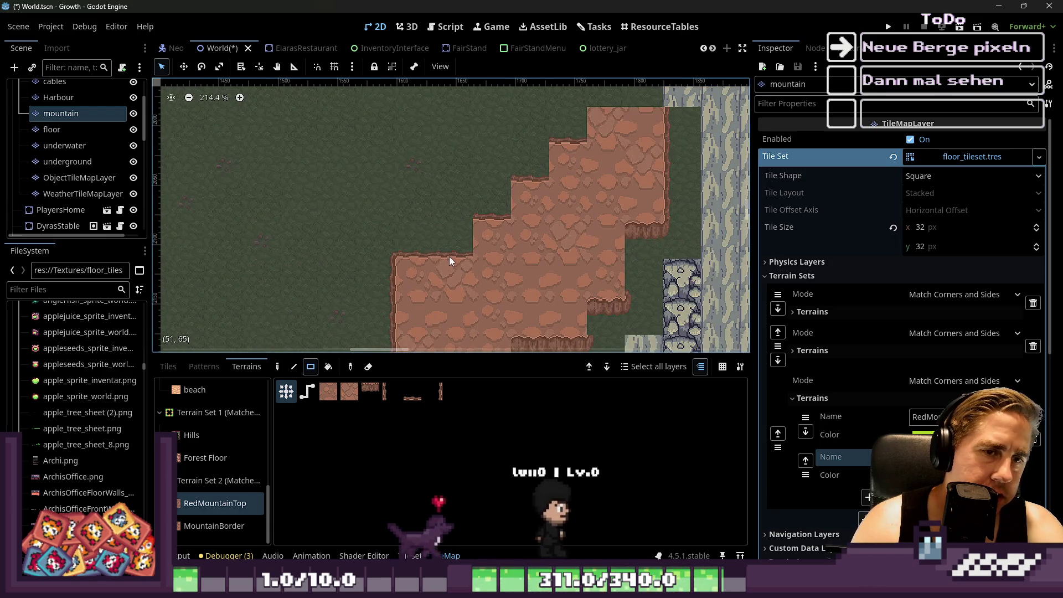
{"action": "key", "text": "alt+Tab"}
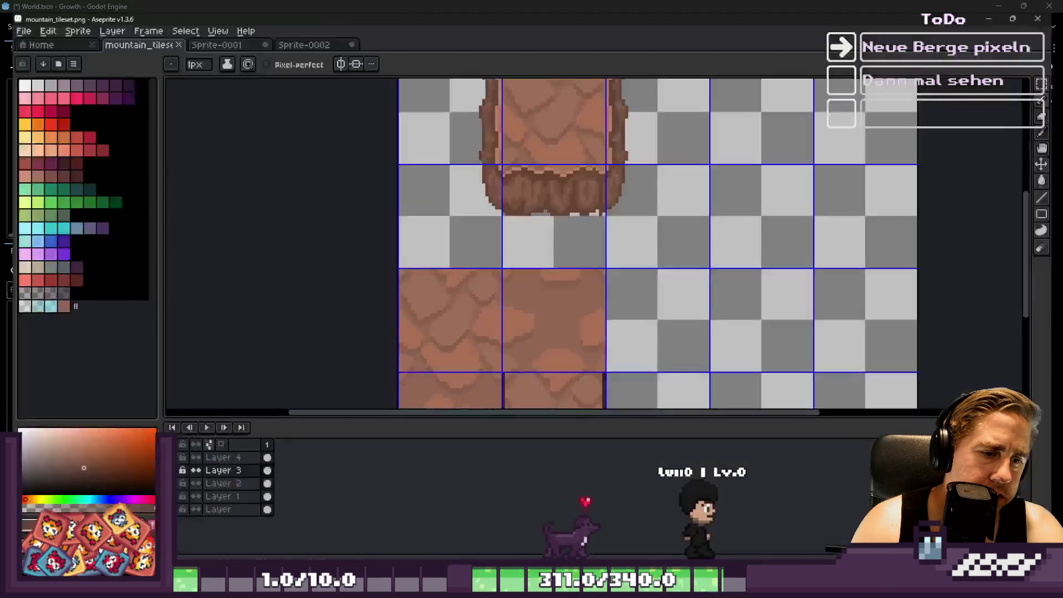
Try moving a four-tile block around the rock, then cancel and deselect.
{"action": "scroll", "coordinate": [537, 249], "scroll_direction": "down", "scroll_amount": 5}
{"action": "scroll", "coordinate": [537, 249], "scroll_direction": "up", "scroll_amount": 4}
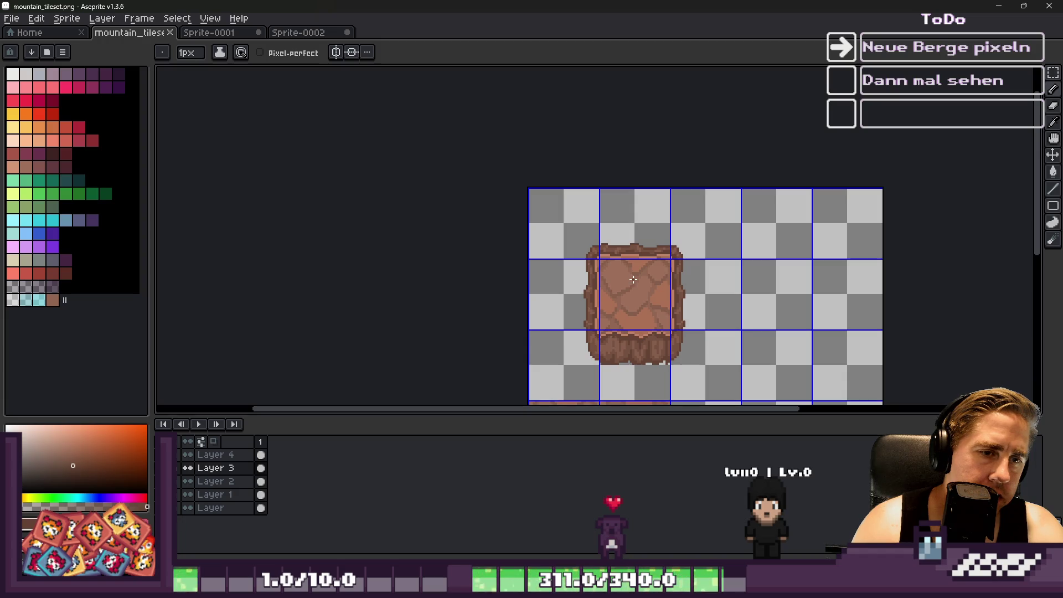
{"action": "key", "text": "m"}
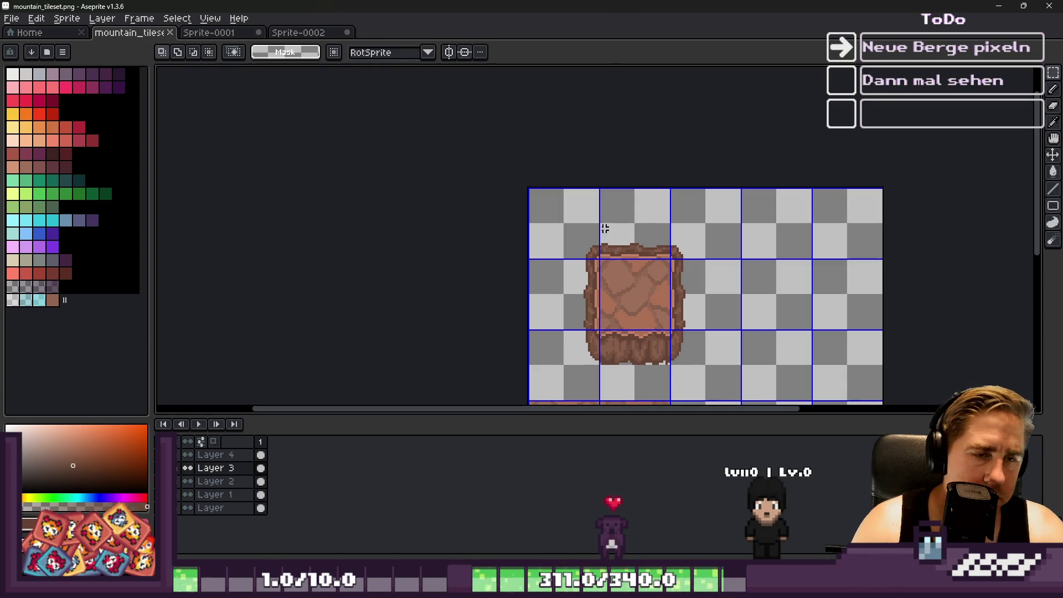
{"action": "scroll", "coordinate": [604, 230], "scroll_direction": "down", "scroll_amount": 2}
{"action": "scroll", "coordinate": [603, 232], "scroll_direction": "up", "scroll_amount": 4}
{"action": "mouse_move", "coordinate": [571, 216]}
{"action": "left_mouse_down"}
{"action": "mouse_move", "coordinate": [553, 200]}
{"action": "mouse_move", "coordinate": [441, 180]}
{"action": "mouse_move", "coordinate": [476, 291]}
{"action": "left_mouse_up"}
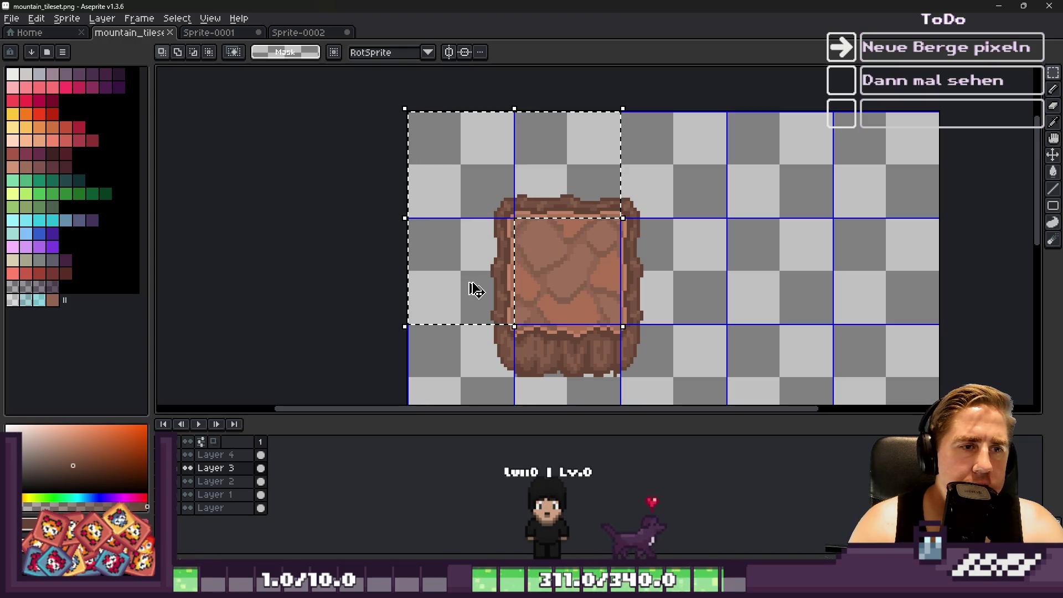
{"action": "mouse_move", "coordinate": [482, 204]}
{"action": "left_mouse_down"}
{"action": "mouse_move", "coordinate": [611, 106]}
{"action": "mouse_move", "coordinate": [573, 91]}
{"action": "mouse_move", "coordinate": [591, 99]}
{"action": "left_mouse_up"}
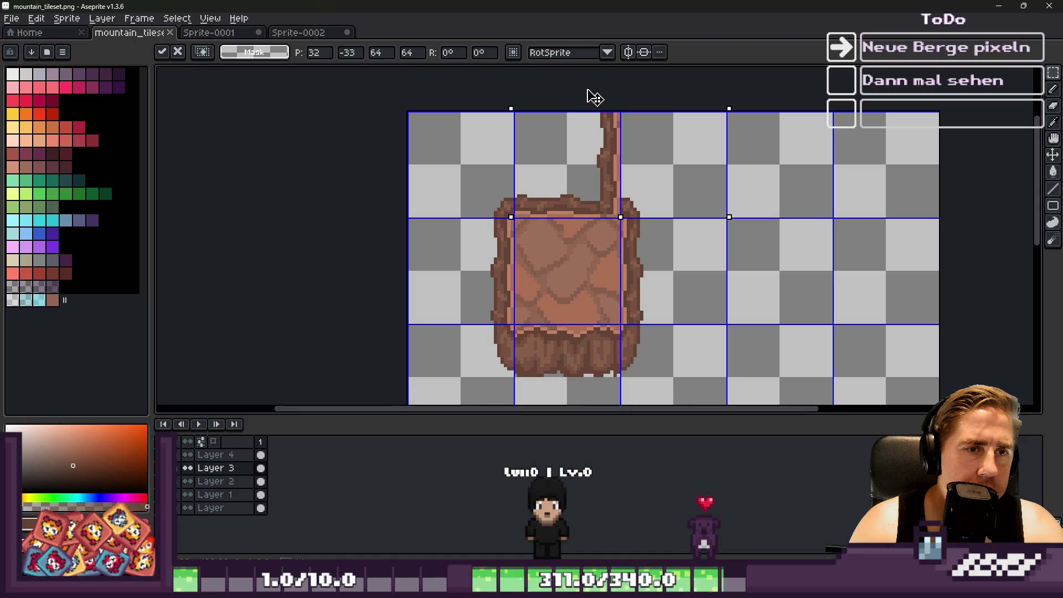
{"action": "mouse_move", "coordinate": [591, 100]}
{"action": "left_mouse_down"}
{"action": "mouse_move", "coordinate": [541, 218]}
{"action": "mouse_move", "coordinate": [407, 185]}
{"action": "mouse_move", "coordinate": [366, 293]}
{"action": "mouse_move", "coordinate": [369, 315]}
{"action": "mouse_move", "coordinate": [790, 237]}
{"action": "mouse_move", "coordinate": [726, 226]}
{"action": "mouse_move", "coordinate": [724, 237]}
{"action": "mouse_move", "coordinate": [782, 308]}
{"action": "mouse_move", "coordinate": [806, 313]}
{"action": "mouse_move", "coordinate": [712, 228]}
{"action": "mouse_move", "coordinate": [726, 228]}
{"action": "left_mouse_up"}
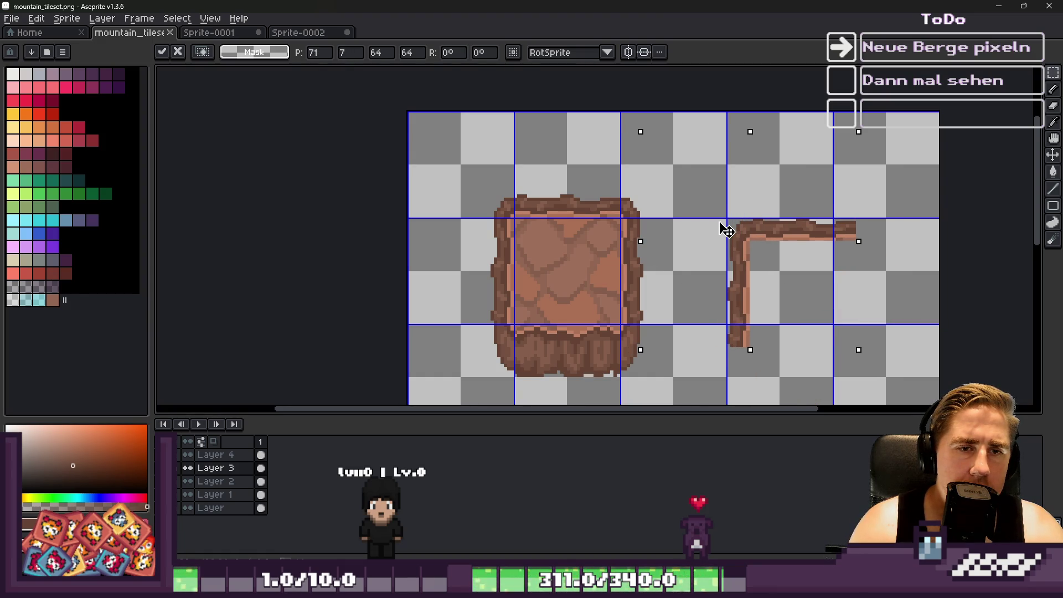
{"action": "key", "text": "Escape"}
{"action": "key", "text": "ctrl+d"}
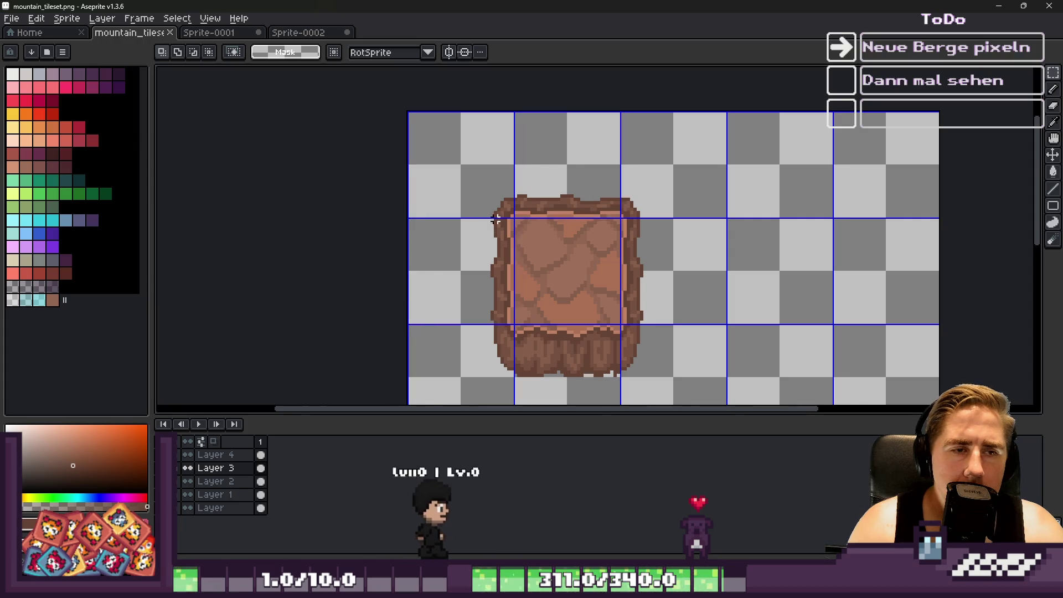
Copy the rock's top edge strip into the empty cell to the right.
{"action": "scroll", "coordinate": [543, 166], "scroll_direction": "up", "scroll_amount": 2}
{"action": "left_click", "coordinate": [543, 166]}
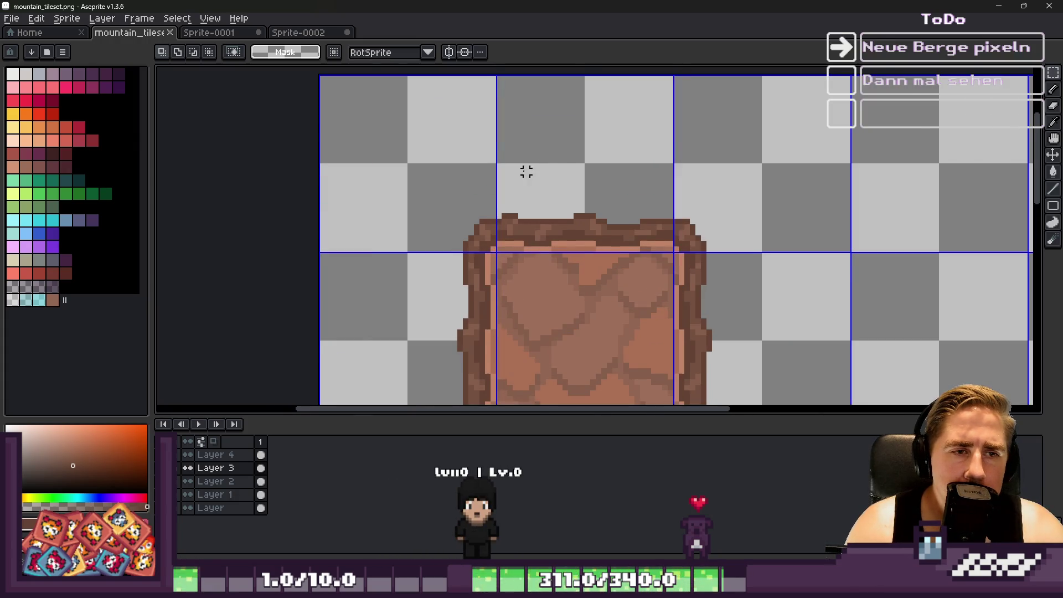
{"action": "scroll", "coordinate": [526, 172], "scroll_direction": "down", "scroll_amount": 1}
{"action": "mouse_move", "coordinate": [539, 221]}
{"action": "left_mouse_down"}
{"action": "mouse_move", "coordinate": [740, 308]}
{"action": "mouse_move", "coordinate": [823, 323]}
{"action": "mouse_move", "coordinate": [823, 340]}
{"action": "left_mouse_up"}
{"action": "scroll", "coordinate": [823, 332], "scroll_direction": "up", "scroll_amount": 1}
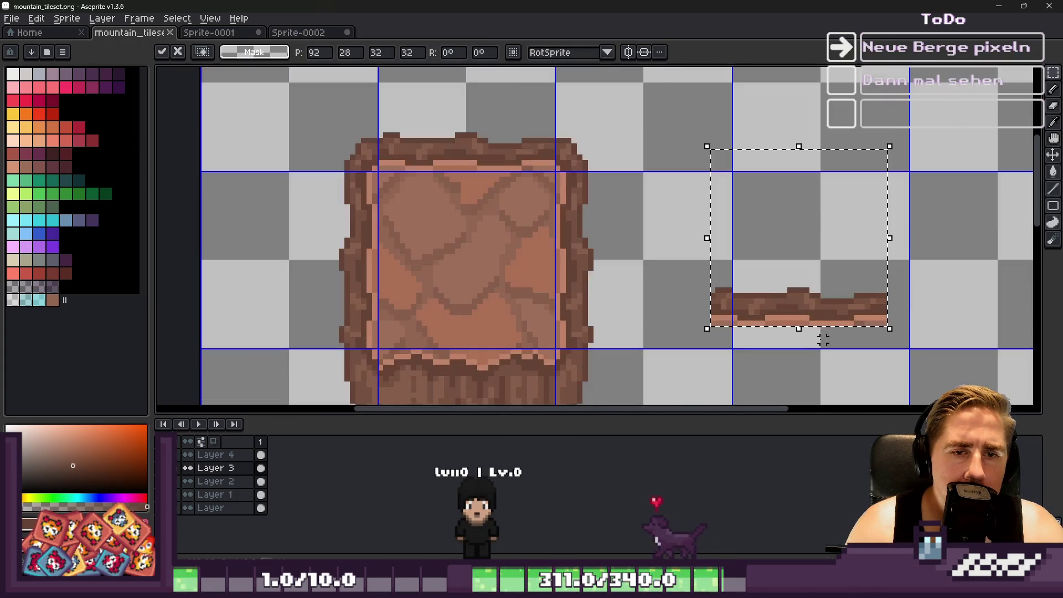
{"action": "scroll", "coordinate": [780, 301], "scroll_direction": "down", "scroll_amount": 1}
{"action": "scroll", "coordinate": [646, 254], "scroll_direction": "up", "scroll_amount": 1}
{"action": "mouse_move", "coordinate": [646, 254]}
{"action": "left_mouse_down"}
{"action": "mouse_move", "coordinate": [807, 256]}
{"action": "mouse_move", "coordinate": [805, 269]}
{"action": "left_mouse_up"}
{"action": "left_click", "coordinate": [385, 233]}
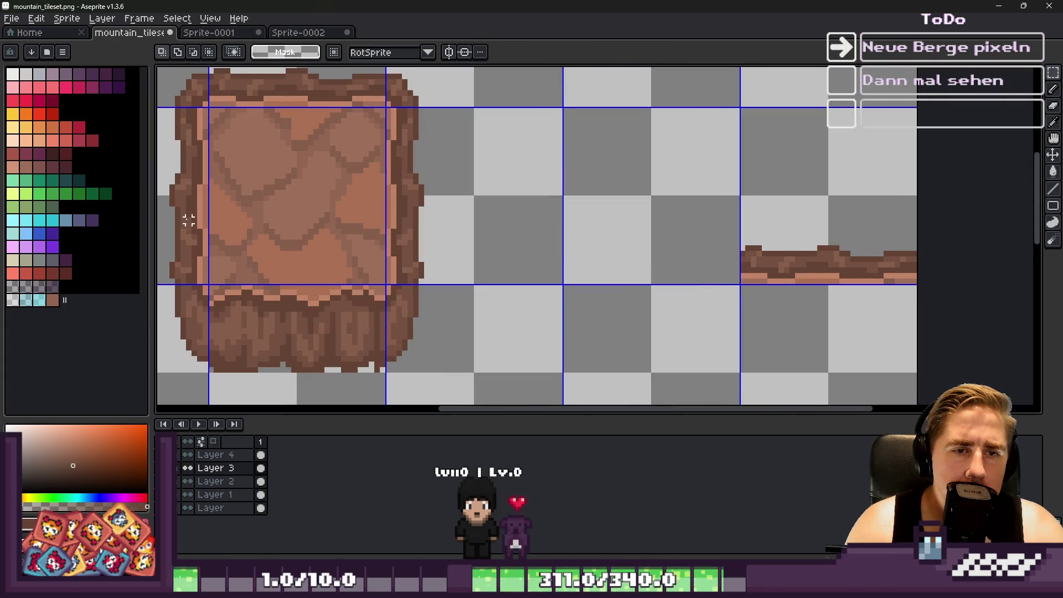
Place a copy of the side edge at the ledge's left end to form the L.
{"action": "left_click_drag", "start_coordinate": [445, 204], "coordinate": [797, 220]}
{"action": "key", "text": "Return"}
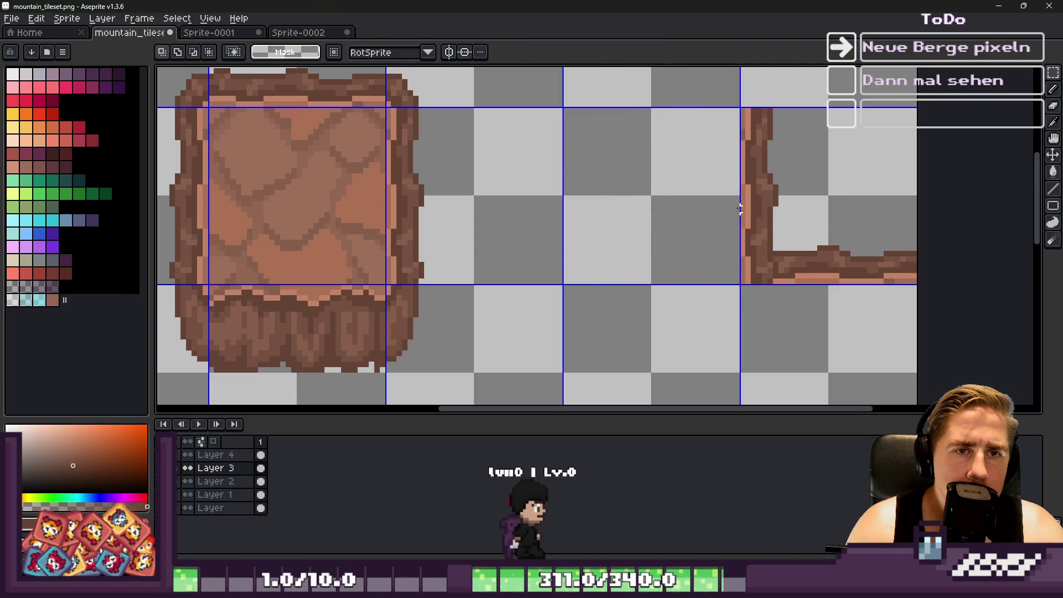
{"action": "scroll", "coordinate": [702, 234], "scroll_direction": "down", "scroll_amount": 2}
{"action": "scroll", "coordinate": [671, 197], "scroll_direction": "up", "scroll_amount": 2}
{"action": "key", "text": "ctrl+z"}
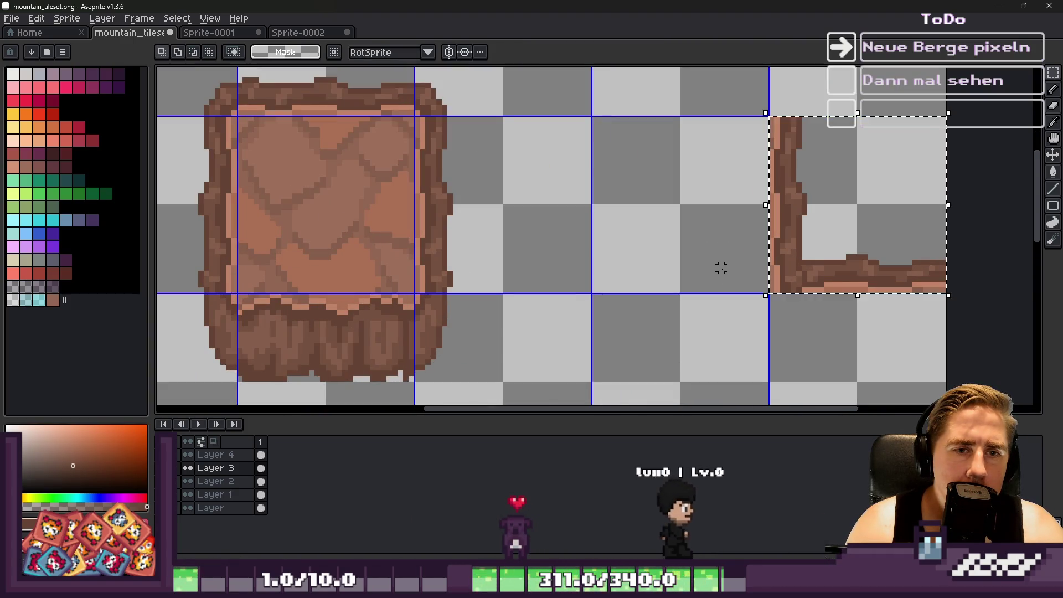
{"action": "key", "text": "ctrl+z"}
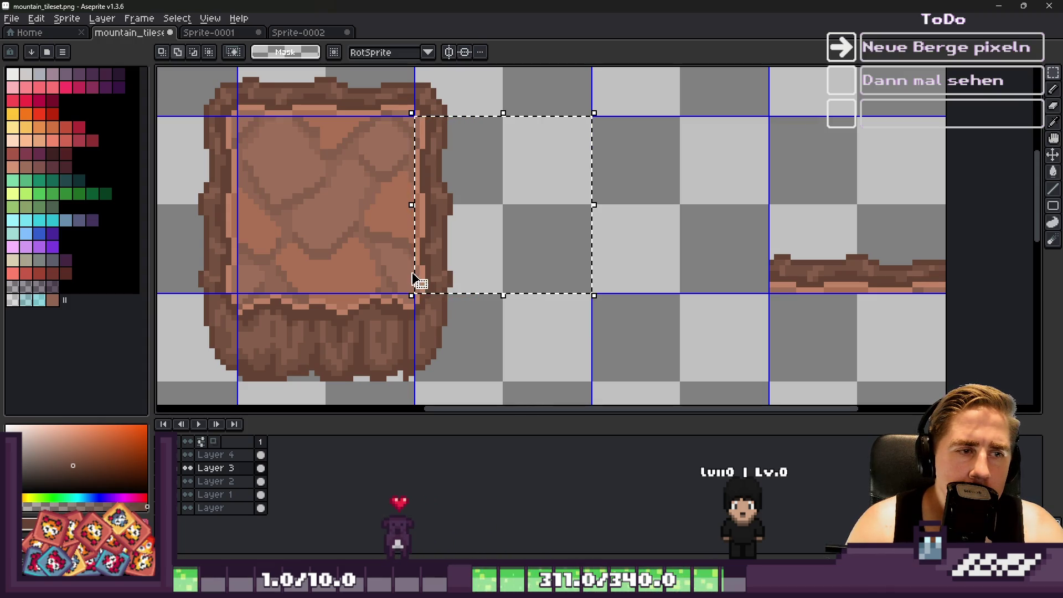
{"action": "left_click_drag", "start_coordinate": [470, 224], "coordinate": [821, 212]}
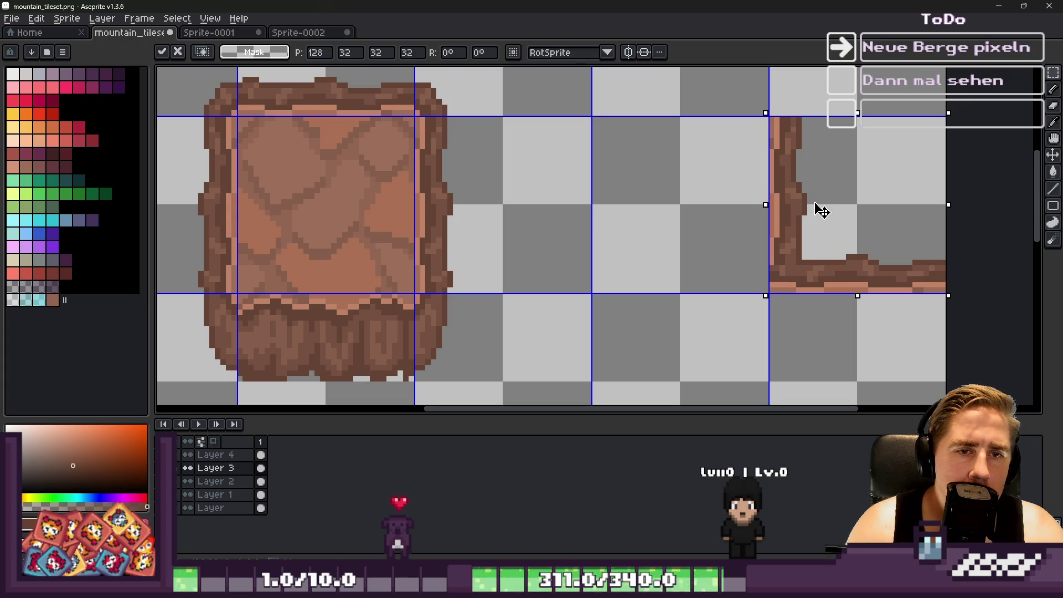
Commit the L-shaped corner and move it one tile to the left.
{"action": "key", "text": "Return"}
{"action": "scroll", "coordinate": [775, 268], "scroll_direction": "up", "scroll_amount": 2}
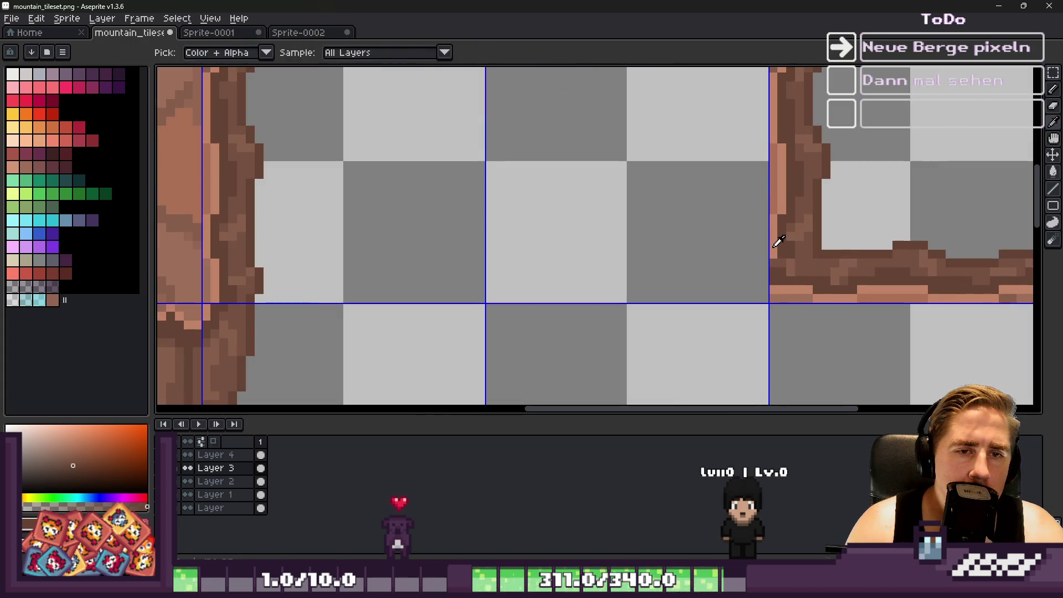
{"action": "key", "text": "b"}
{"action": "scroll", "coordinate": [775, 268], "scroll_direction": "up", "scroll_amount": 2}
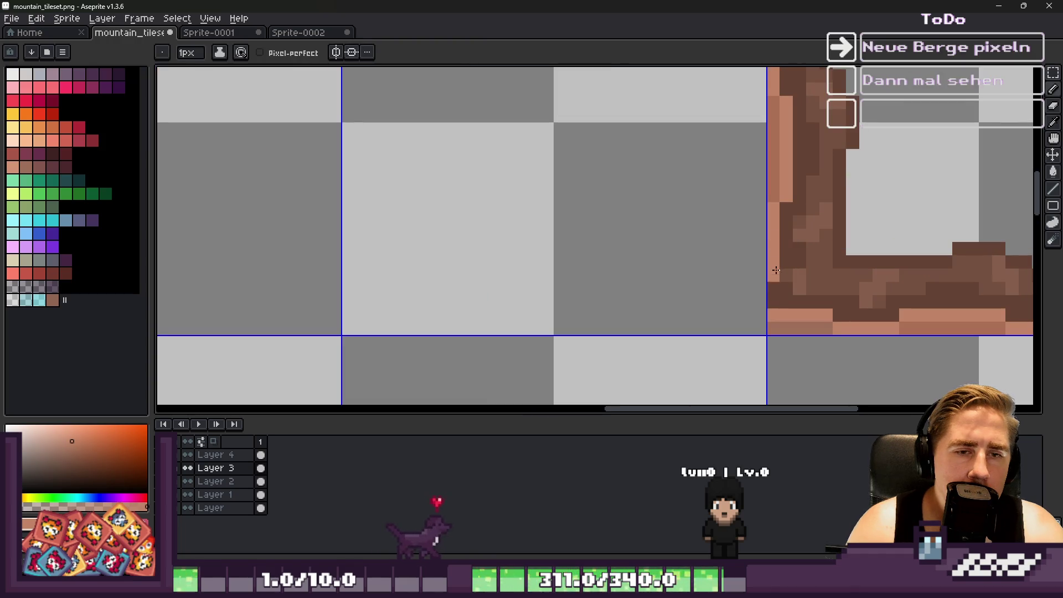
{"action": "scroll", "coordinate": [604, 293], "scroll_direction": "down", "scroll_amount": 4}
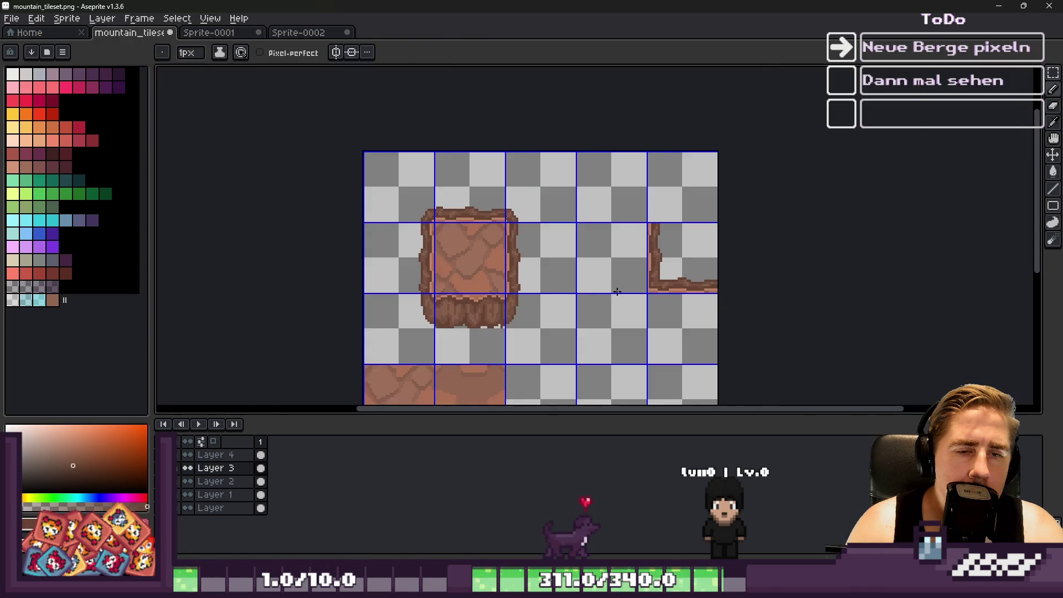
{"action": "key", "text": "m"}
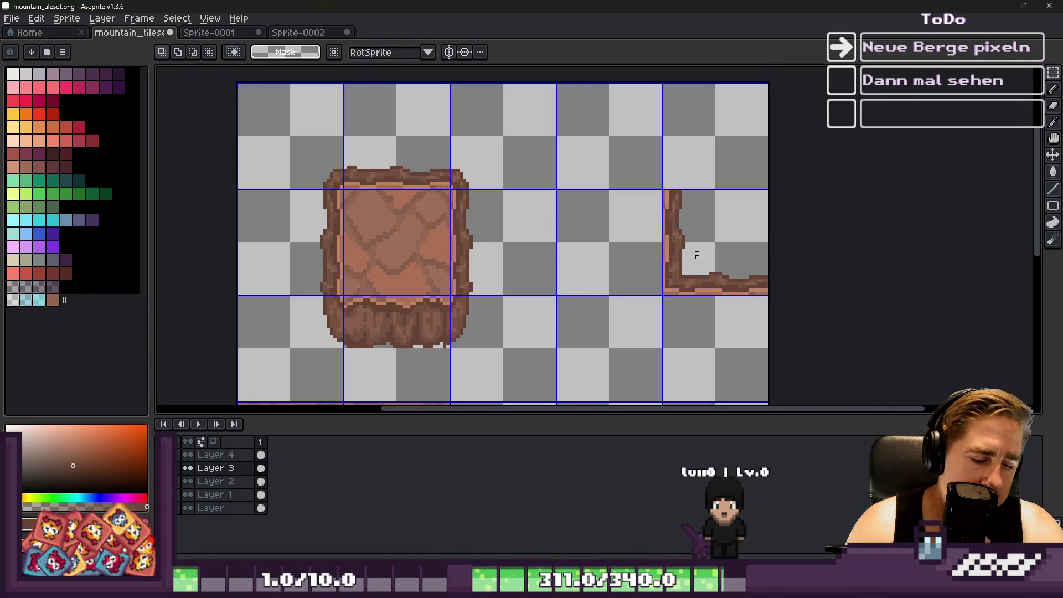
{"action": "mouse_move", "coordinate": [686, 237]}
{"action": "left_mouse_down"}
{"action": "mouse_move", "coordinate": [635, 254]}
{"action": "mouse_move", "coordinate": [589, 253]}
{"action": "left_mouse_up"}
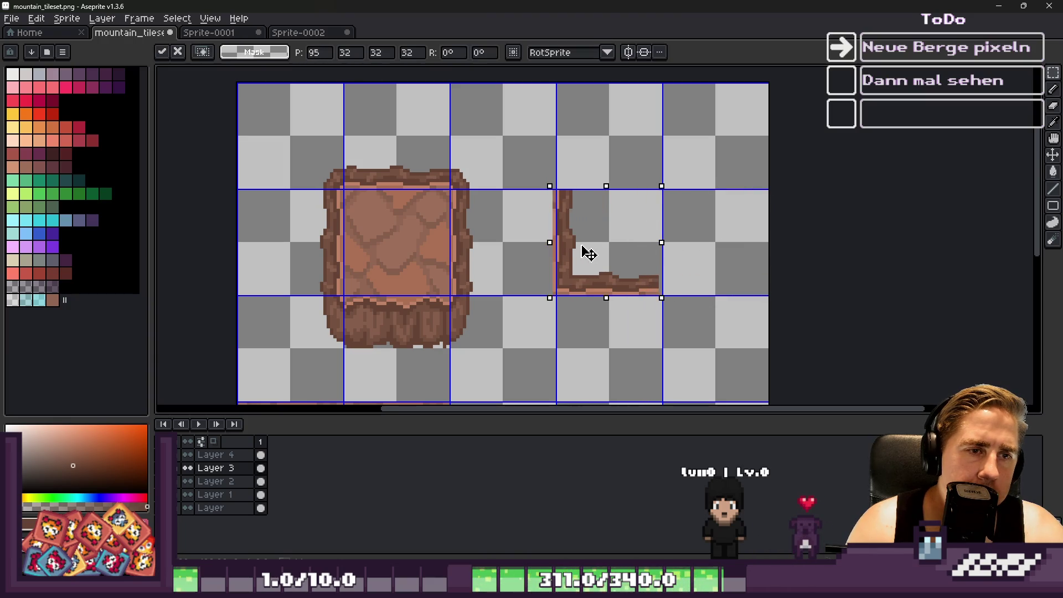
{"action": "key", "text": "Return"}
{"action": "scroll", "coordinate": [567, 246], "scroll_direction": "up", "scroll_amount": 1}
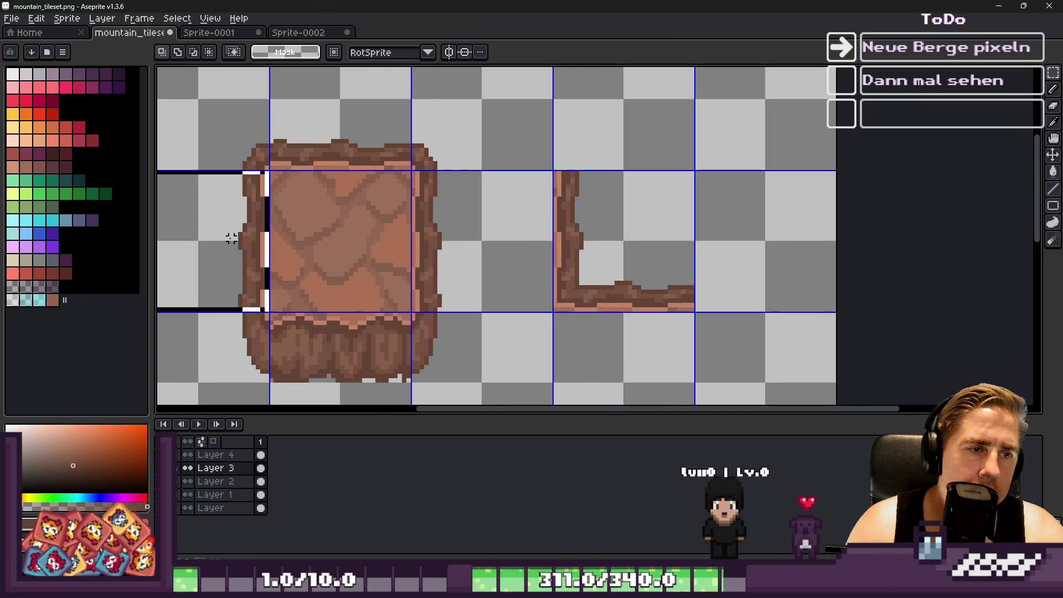
{"action": "key", "text": "shift+Right"}
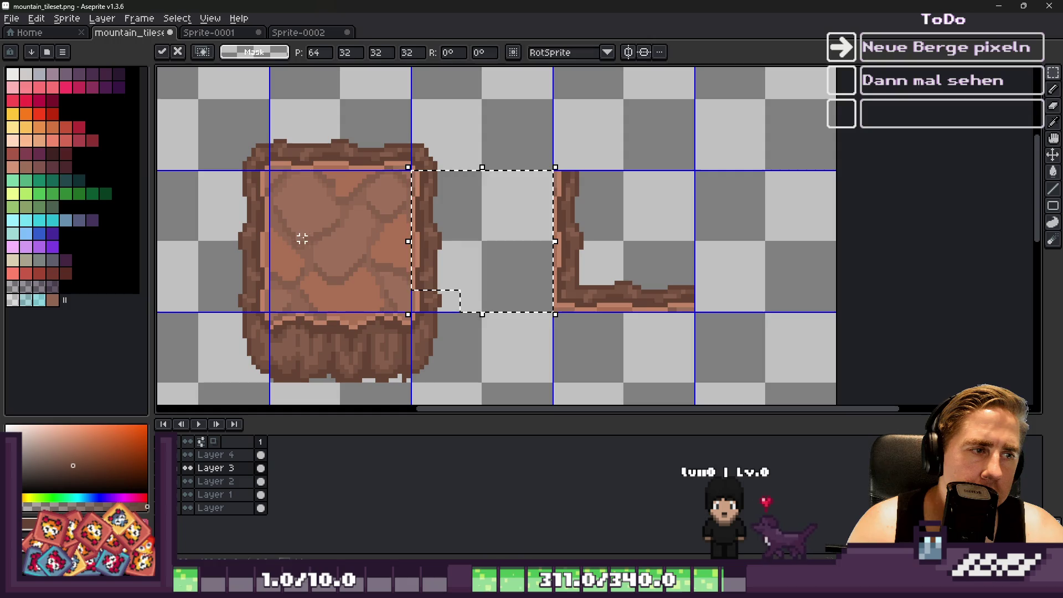
{"action": "key", "text": "ctrl+d"}
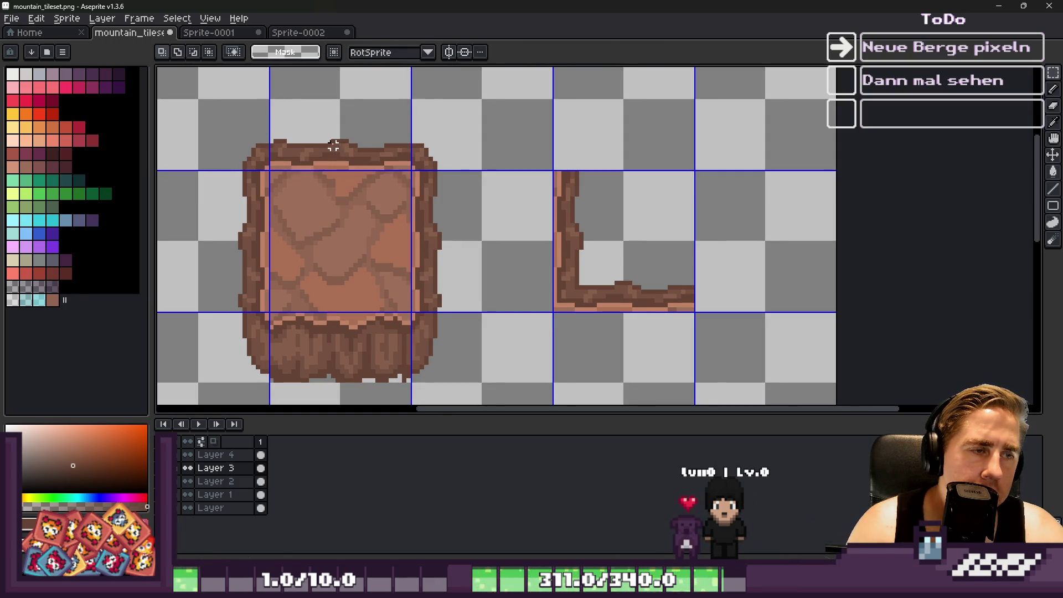
Extend the bottom ledge with a pasted copy in the cell right of the corner.
{"action": "key", "text": "ctrl+v"}
{"action": "left_click_drag", "start_coordinate": [581, 221], "coordinate": [759, 288]}
{"action": "scroll", "coordinate": [718, 310], "scroll_direction": "up", "scroll_amount": 3}
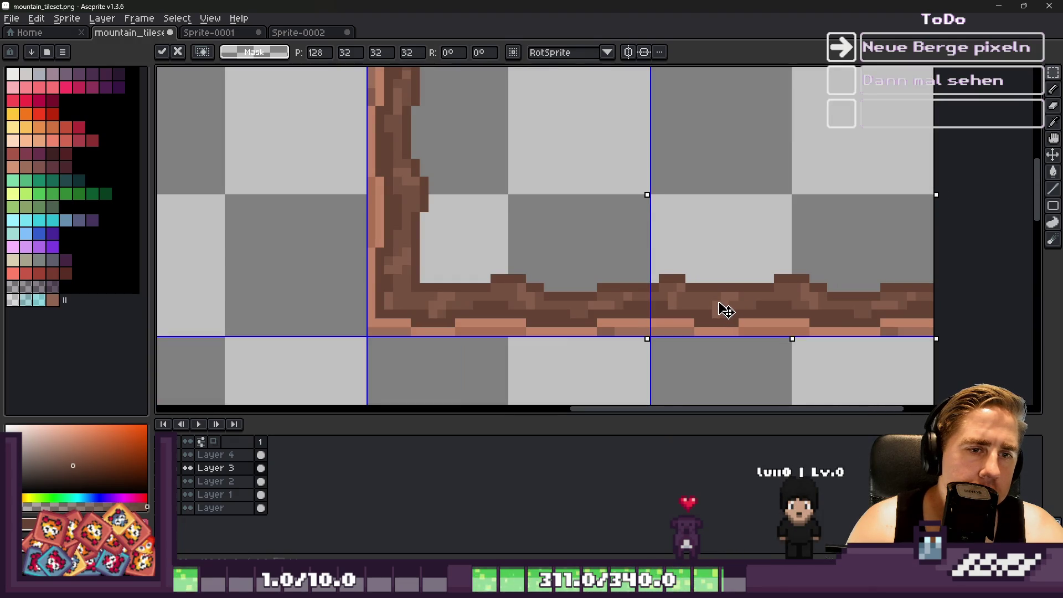
{"action": "key", "text": "ctrl+d"}
{"action": "scroll", "coordinate": [635, 307], "scroll_direction": "down", "scroll_amount": 3}
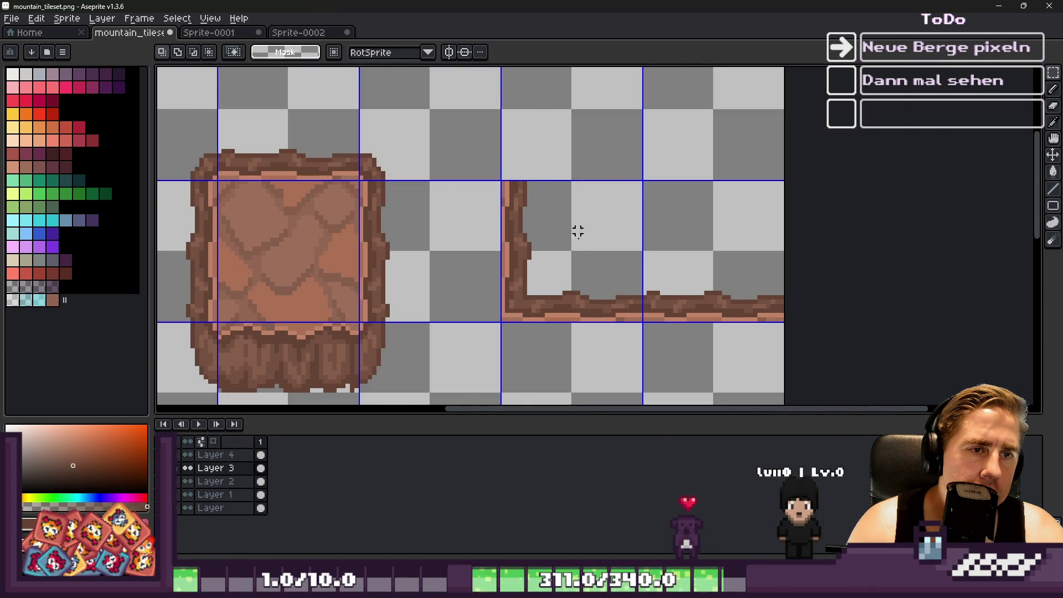
Add ledge copies into the upper cells, including the top-right tile.
{"action": "scroll", "coordinate": [577, 231], "scroll_direction": "down", "scroll_amount": 1}
{"action": "scroll", "coordinate": [451, 145], "scroll_direction": "up", "scroll_amount": 1}
{"action": "mouse_move", "coordinate": [351, 396]}
{"action": "left_mouse_down", "text": "ctrl"}
{"action": "mouse_move", "coordinate": [334, 391]}
{"action": "mouse_move", "coordinate": [320, 225]}
{"action": "mouse_move", "coordinate": [576, 201]}
{"action": "mouse_move", "coordinate": [555, 156]}
{"action": "mouse_move", "coordinate": [597, 128]}
{"action": "mouse_move", "coordinate": [589, 104]}
{"action": "mouse_move", "coordinate": [570, 114]}
{"action": "left_mouse_up", "text": "ctrl"}
{"action": "scroll", "coordinate": [554, 156], "scroll_direction": "up", "scroll_amount": 1}
{"action": "key", "text": "Return"}
{"action": "key", "text": "ctrl+v"}
{"action": "left_click_drag", "start_coordinate": [298, 215], "coordinate": [837, 143]}
{"action": "left_click", "coordinate": [537, 199]}
{"action": "scroll", "coordinate": [178, 301], "scroll_direction": "down", "scroll_amount": 1}
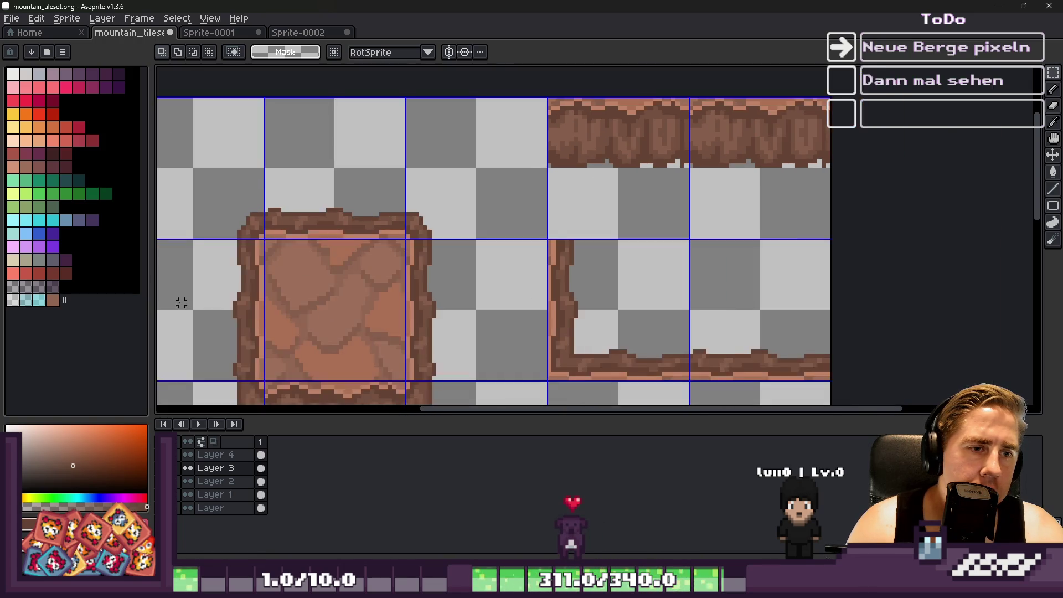
Move a copy of the rocky edge into the top-right tile.
{"action": "scroll", "coordinate": [209, 271], "scroll_direction": "up", "scroll_amount": 2}
{"action": "left_click", "coordinate": [280, 269]}
{"action": "scroll", "coordinate": [414, 284], "scroll_direction": "down", "scroll_amount": 2}
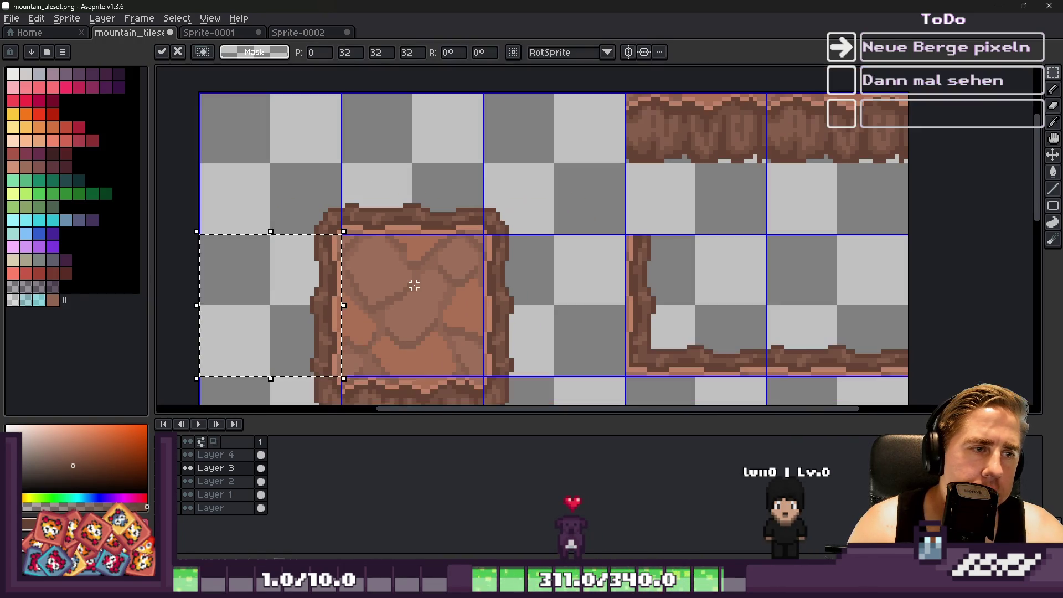
{"action": "mouse_move", "coordinate": [330, 304]}
{"action": "left_mouse_down"}
{"action": "mouse_move", "coordinate": [745, 190]}
{"action": "mouse_move", "coordinate": [650, 166]}
{"action": "mouse_move", "coordinate": [681, 182]}
{"action": "mouse_move", "coordinate": [891, 185]}
{"action": "mouse_move", "coordinate": [894, 172]}
{"action": "left_mouse_up"}
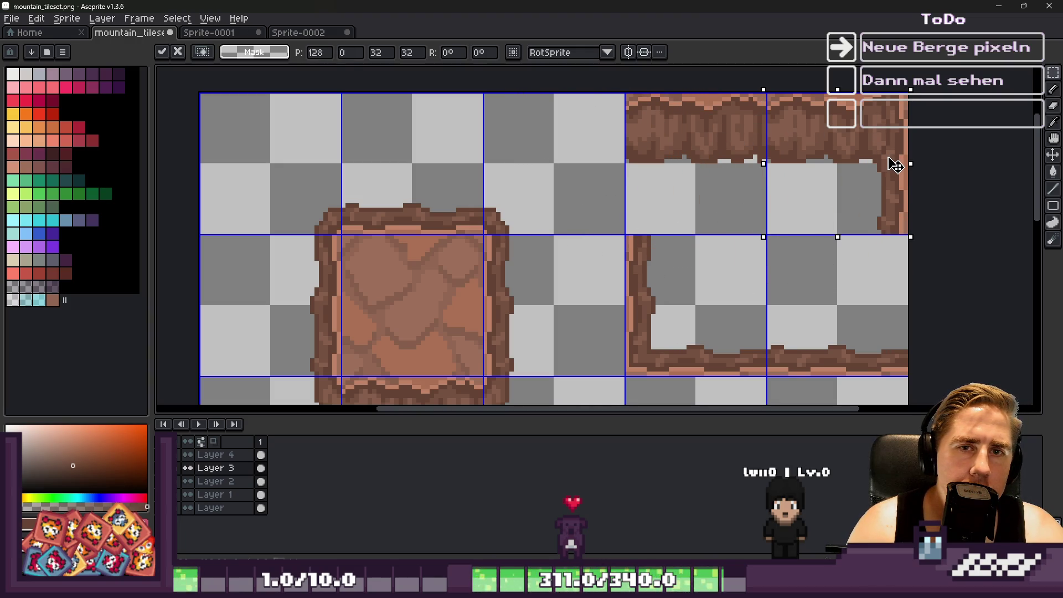
{"action": "key", "text": "Return"}
{"action": "scroll", "coordinate": [288, 280], "scroll_direction": "up", "scroll_amount": 1}
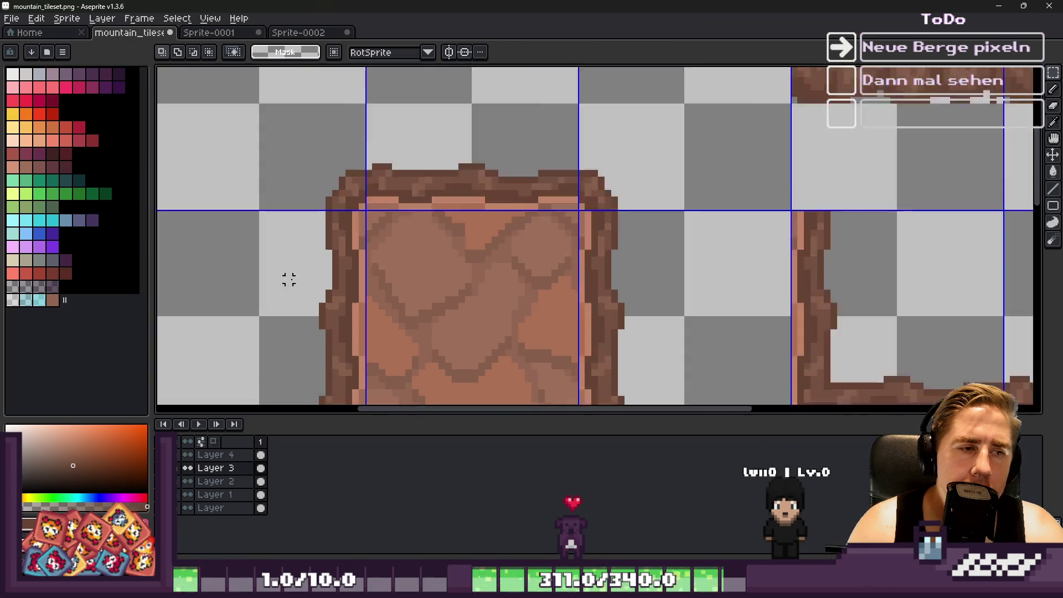
Reposition the edge piece so it runs down the top-right tile's right side.
{"action": "mouse_move", "coordinate": [361, 220]}
{"action": "left_mouse_down"}
{"action": "mouse_move", "coordinate": [246, 332]}
{"action": "mouse_move", "coordinate": [296, 311]}
{"action": "mouse_move", "coordinate": [373, 346]}
{"action": "left_mouse_up"}
{"action": "scroll", "coordinate": [271, 278], "scroll_direction": "down", "scroll_amount": 2}
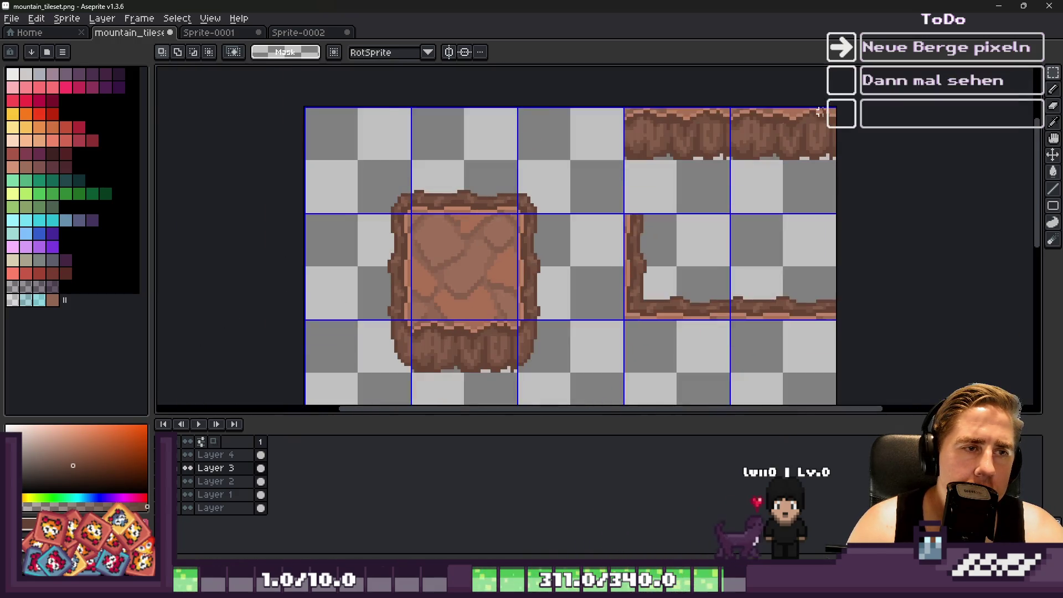
{"action": "scroll", "coordinate": [860, 154], "scroll_direction": "up", "scroll_amount": 2}
{"action": "scroll", "coordinate": [650, 350], "scroll_direction": "up", "scroll_amount": 2}
{"action": "mouse_move", "coordinate": [650, 350]}
{"action": "left_mouse_down"}
{"action": "mouse_move", "coordinate": [770, 282]}
{"action": "mouse_move", "coordinate": [830, 161]}
{"action": "left_mouse_up"}
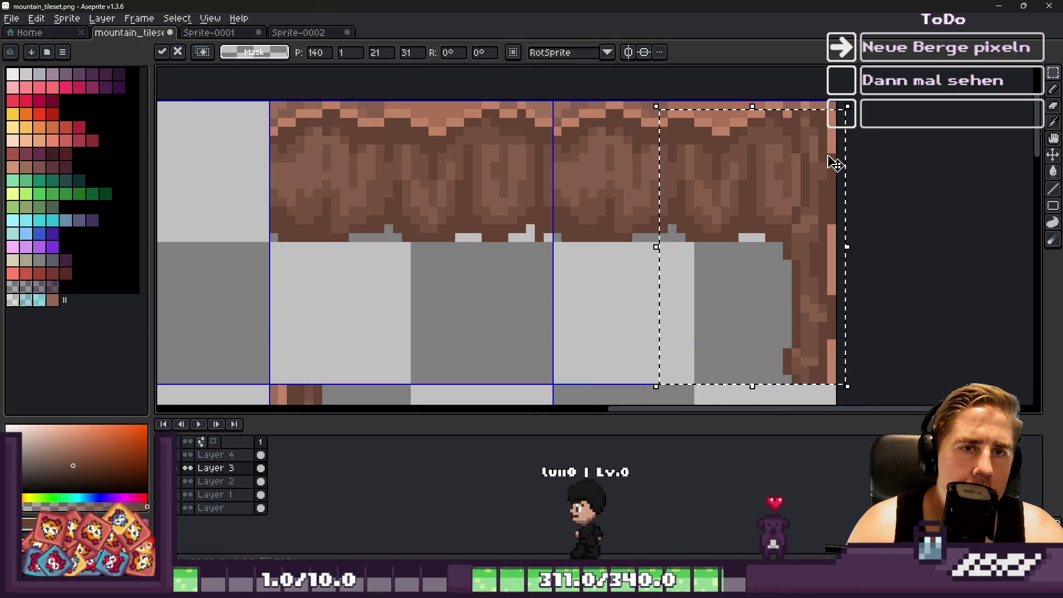
{"action": "left_click", "coordinate": [835, 162]}
{"action": "scroll", "coordinate": [851, 151], "scroll_direction": "down", "scroll_amount": 2}
{"action": "scroll", "coordinate": [340, 290], "scroll_direction": "up", "scroll_amount": 2}
{"action": "scroll", "coordinate": [526, 166], "scroll_direction": "up", "scroll_amount": 2}
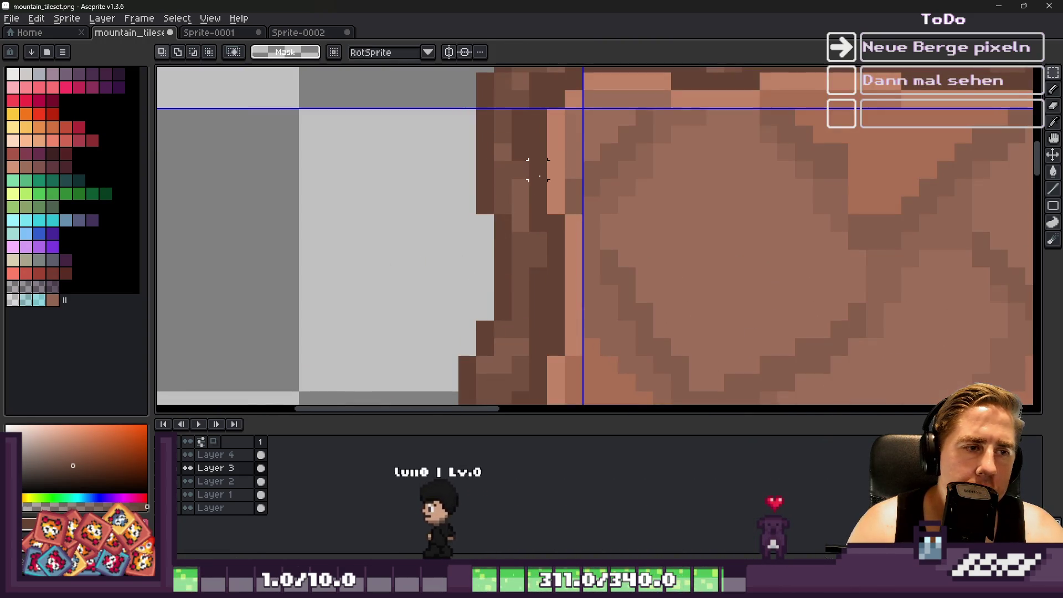
Nudge the end of the top edge 2 px right to join the rocky side edge.
{"action": "left_click_drag", "start_coordinate": [569, 135], "coordinate": [355, 354]}
{"action": "mouse_move", "coordinate": [573, 151]}
{"action": "left_mouse_down"}
{"action": "mouse_move", "coordinate": [296, 284]}
{"action": "mouse_move", "coordinate": [422, 268]}
{"action": "mouse_move", "coordinate": [422, 301]}
{"action": "mouse_move", "coordinate": [333, 288]}
{"action": "left_mouse_up"}
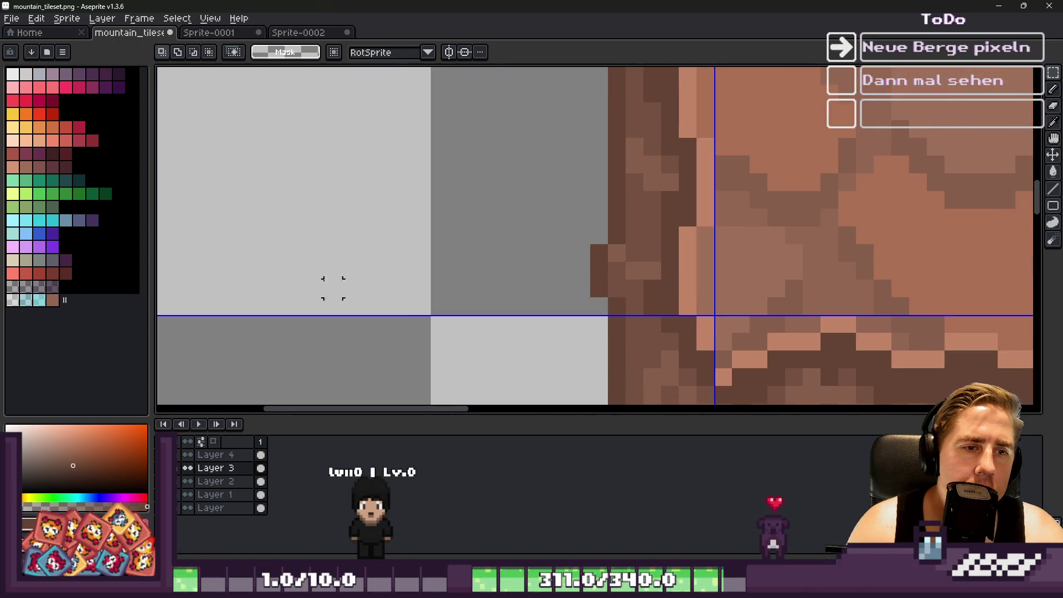
{"action": "scroll", "coordinate": [333, 288], "scroll_direction": "down", "scroll_amount": 2}
{"action": "scroll", "coordinate": [749, 107], "scroll_direction": "up", "scroll_amount": 1}
{"action": "scroll", "coordinate": [716, 161], "scroll_direction": "up", "scroll_amount": 1}
{"action": "left_click_drag", "start_coordinate": [517, 100], "coordinate": [749, 303]}
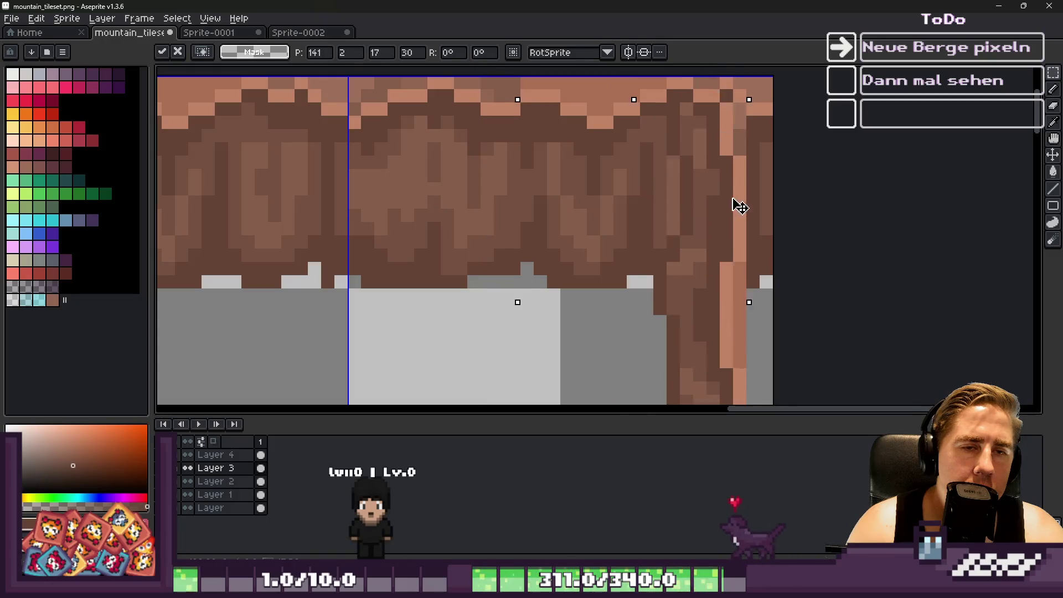
{"action": "scroll", "coordinate": [728, 140], "scroll_direction": "down", "scroll_amount": 3}
{"action": "scroll", "coordinate": [718, 254], "scroll_direction": "up", "scroll_amount": 1}
{"action": "key", "text": "Right"}
{"action": "key", "text": "Right"}
{"action": "scroll", "coordinate": [706, 296], "scroll_direction": "down", "scroll_amount": 1}
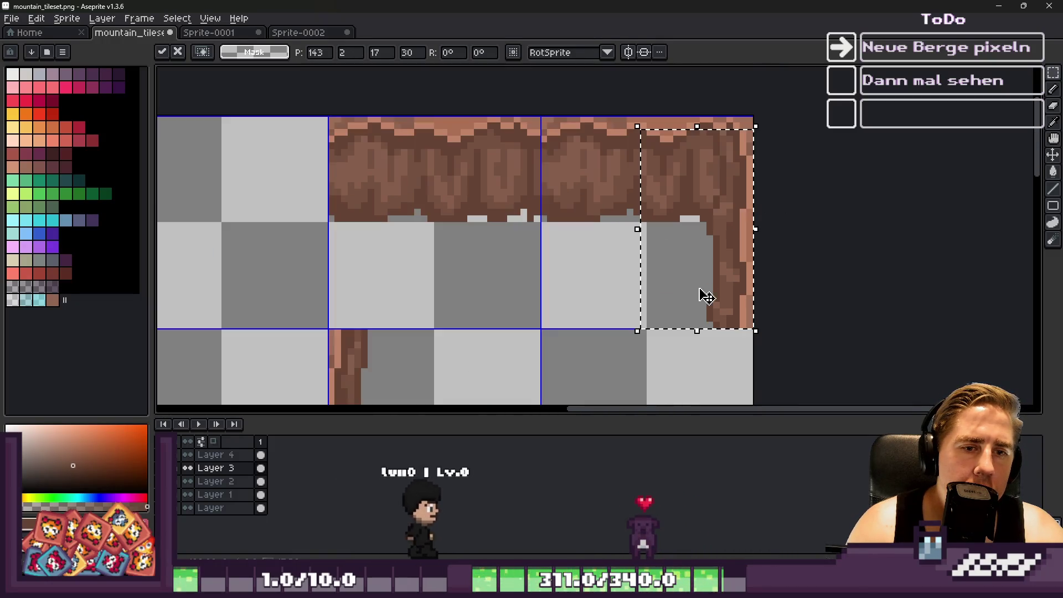
{"action": "scroll", "coordinate": [723, 164], "scroll_direction": "up", "scroll_amount": 1}
{"action": "key", "text": "Return"}
{"action": "scroll", "coordinate": [745, 119], "scroll_direction": "down", "scroll_amount": 1}
{"action": "scroll", "coordinate": [709, 236], "scroll_direction": "down", "scroll_amount": 1}
{"action": "scroll", "coordinate": [709, 235], "scroll_direction": "down", "scroll_amount": 1}
{"action": "scroll", "coordinate": [728, 255], "scroll_direction": "up", "scroll_amount": 1}
{"action": "scroll", "coordinate": [728, 177], "scroll_direction": "up", "scroll_amount": 2}
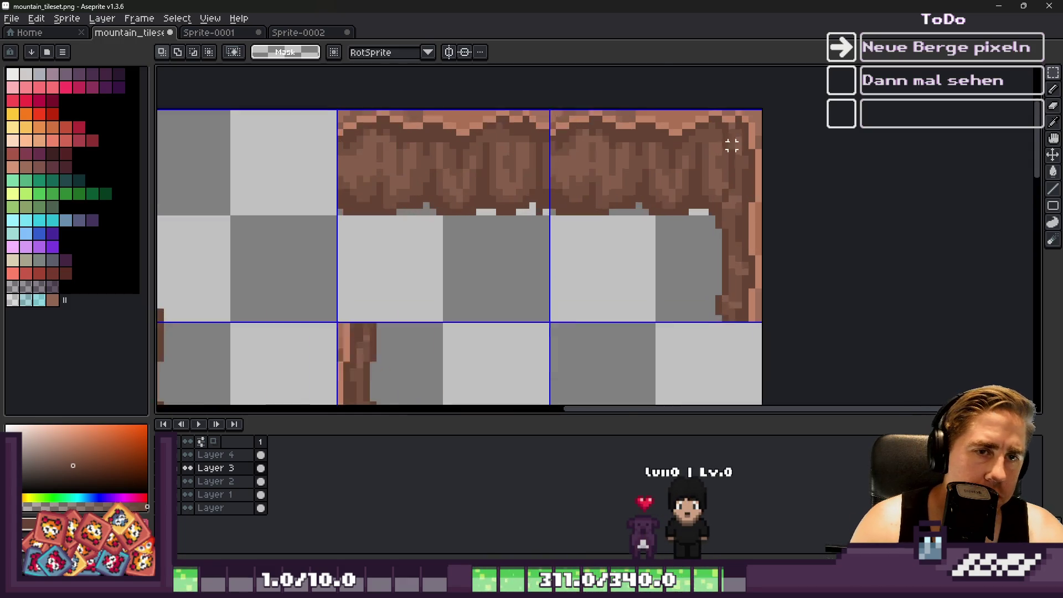
{"action": "scroll", "coordinate": [731, 145], "scroll_direction": "up", "scroll_amount": 1}
{"action": "scroll", "coordinate": [732, 162], "scroll_direction": "up", "scroll_amount": 1}
{"action": "key", "text": "b"}
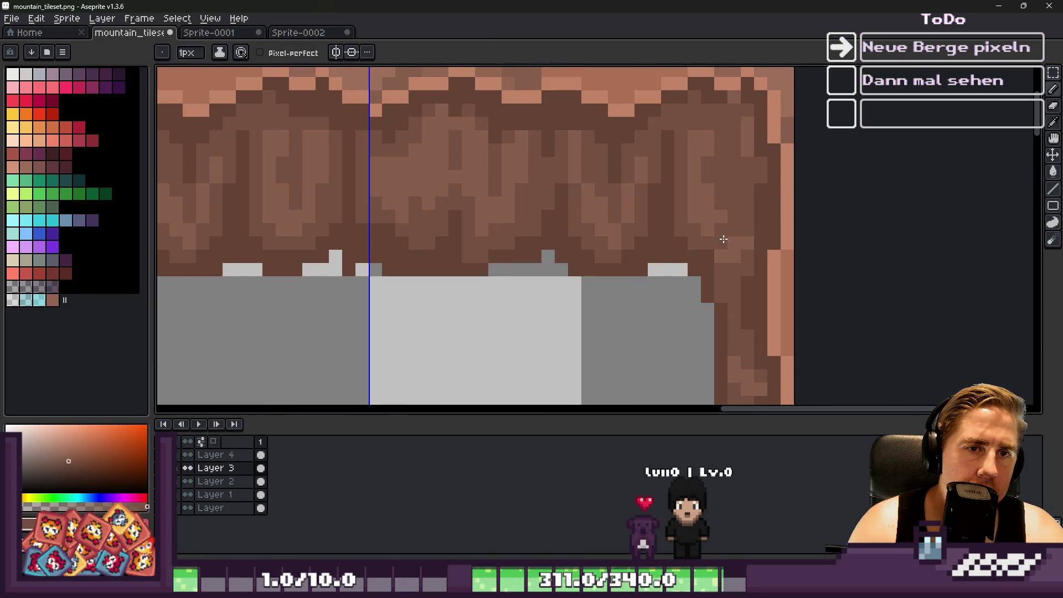
Repaint three dark pixels at the tile's top-right corner in the light salmon highlight colour.
{"action": "key", "text": "alt"}
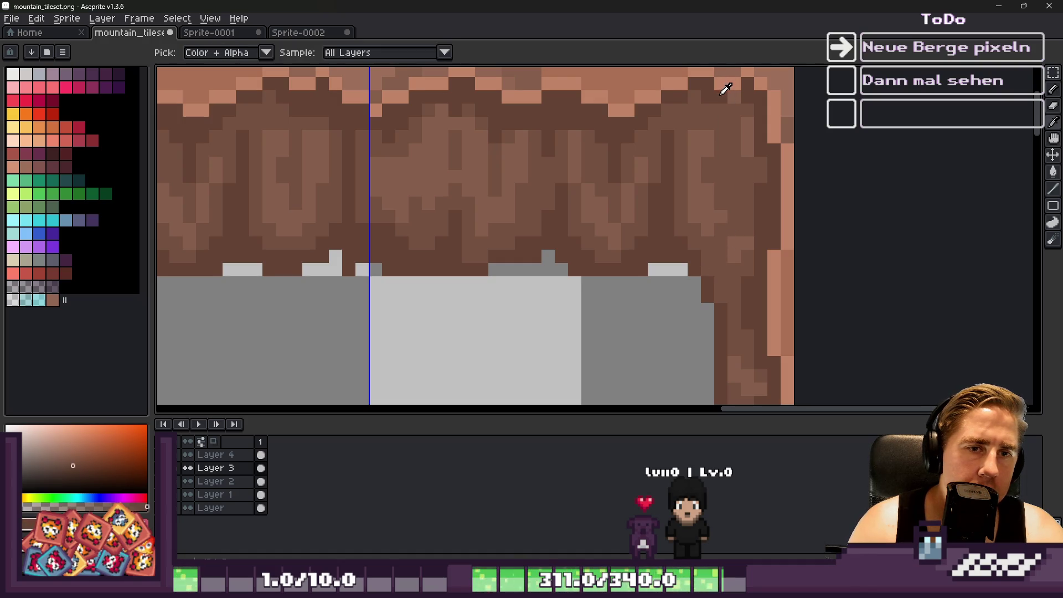
{"action": "left_click", "coordinate": [721, 93], "text": "alt"}
{"action": "left_click", "coordinate": [717, 165], "text": "alt"}
{"action": "scroll", "coordinate": [716, 197], "scroll_direction": "down", "scroll_amount": 3}
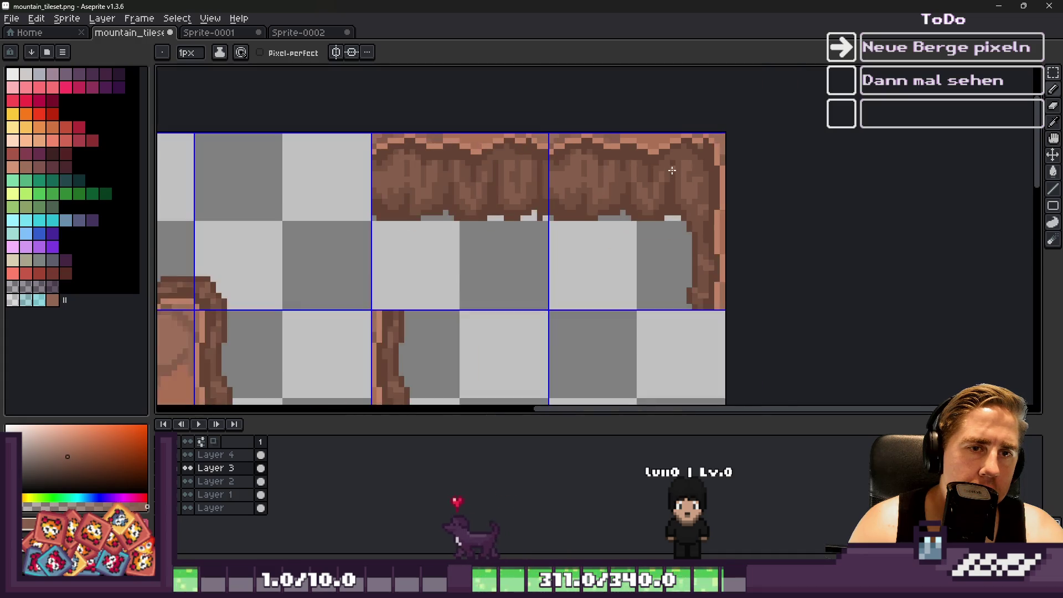
{"action": "scroll", "coordinate": [670, 173], "scroll_direction": "up", "scroll_amount": 4}
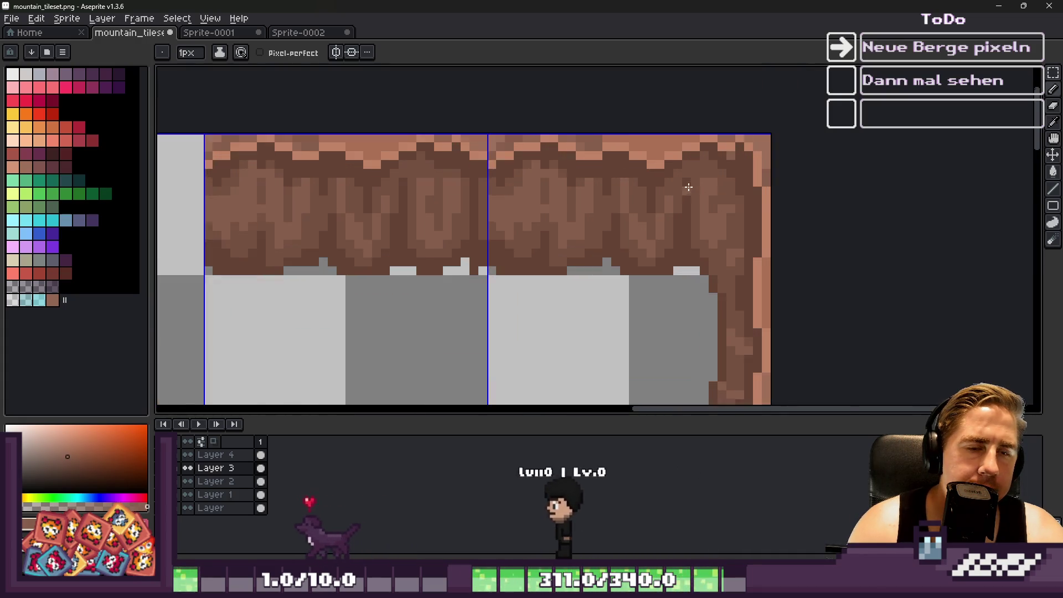
{"action": "scroll", "coordinate": [792, 255], "scroll_direction": "down", "scroll_amount": 4}
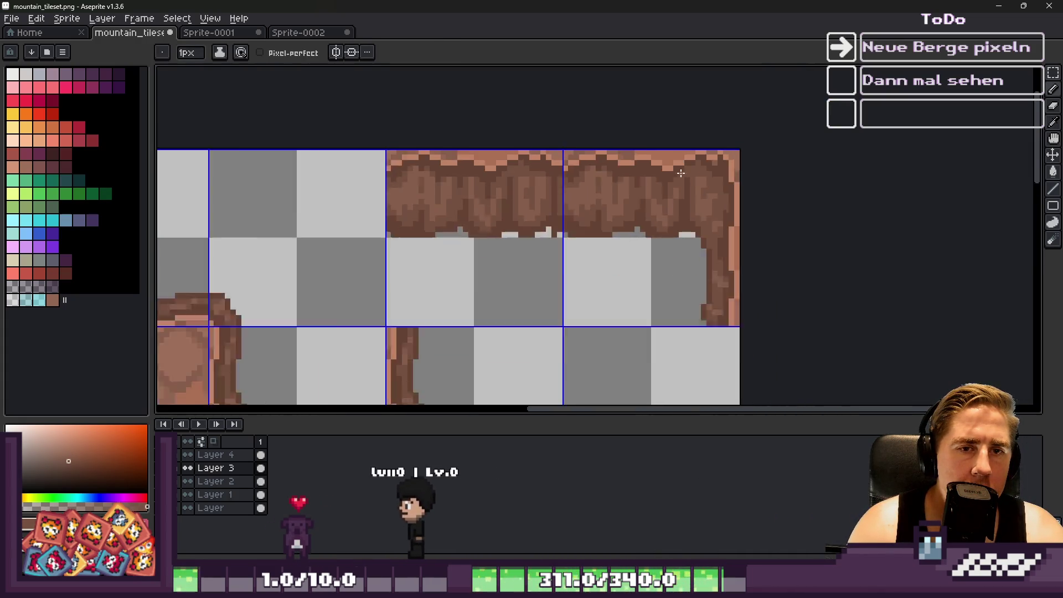
{"action": "scroll", "coordinate": [634, 210], "scroll_direction": "up", "scroll_amount": 1}
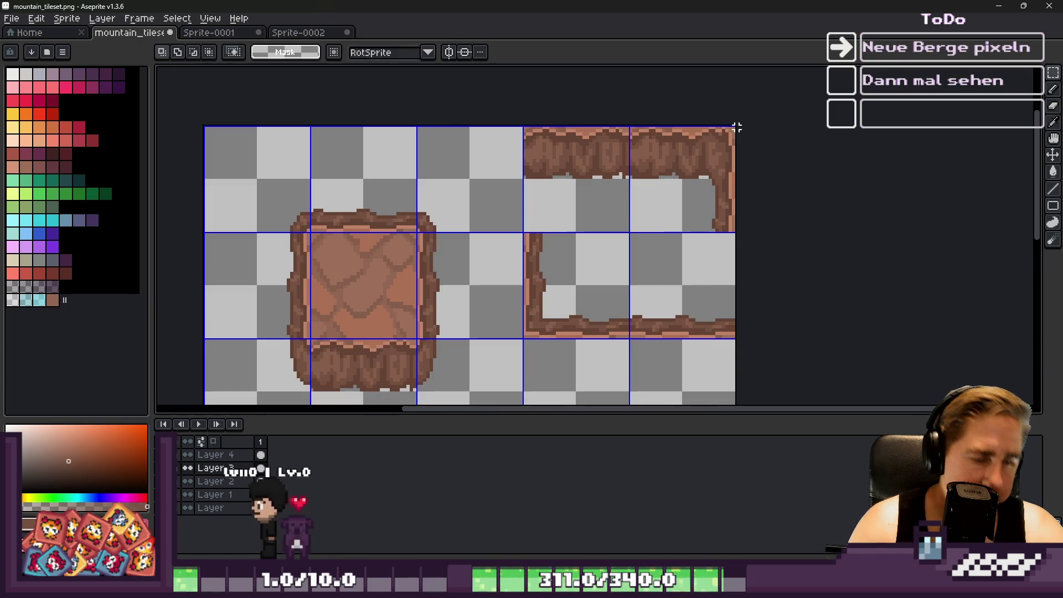
{"action": "scroll", "coordinate": [719, 133], "scroll_direction": "up", "scroll_amount": 3}
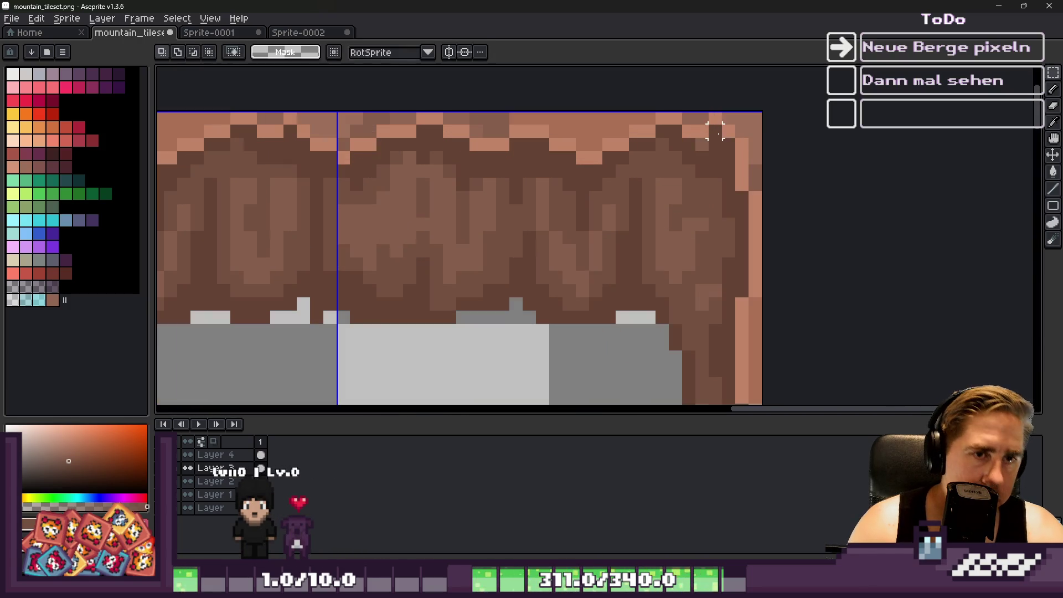
{"action": "left_click", "coordinate": [741, 159], "text": "alt"}
{"action": "left_click", "coordinate": [715, 158]}
{"action": "left_click", "coordinate": [731, 141]}
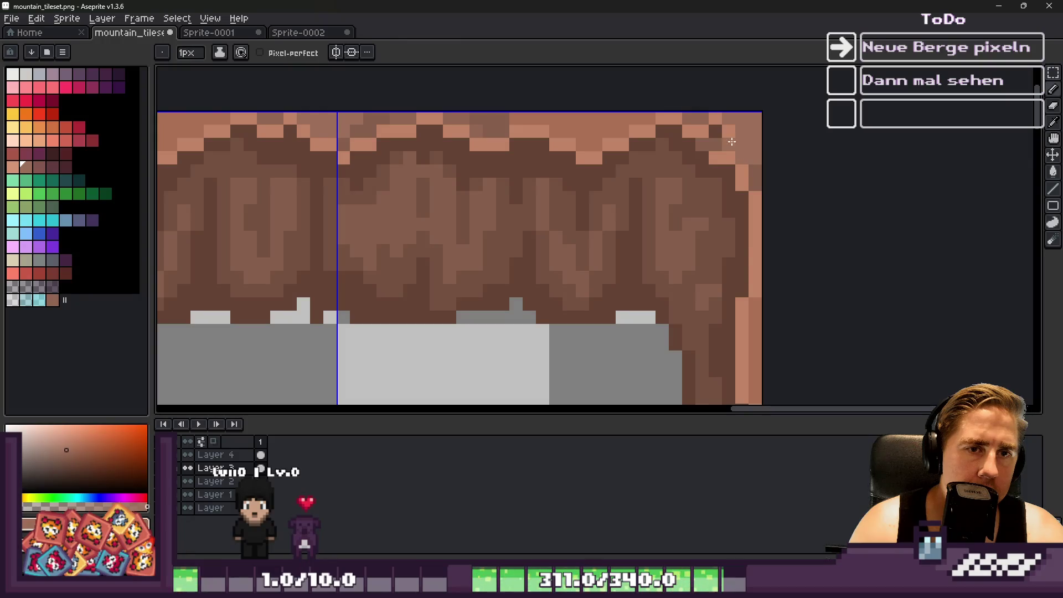
{"action": "left_click", "coordinate": [715, 131]}
Repaint one top-right corner pixel in a darker rock brown to step the outline.
{"action": "left_click", "coordinate": [702, 147], "text": "alt"}
{"action": "left_click", "coordinate": [691, 132]}
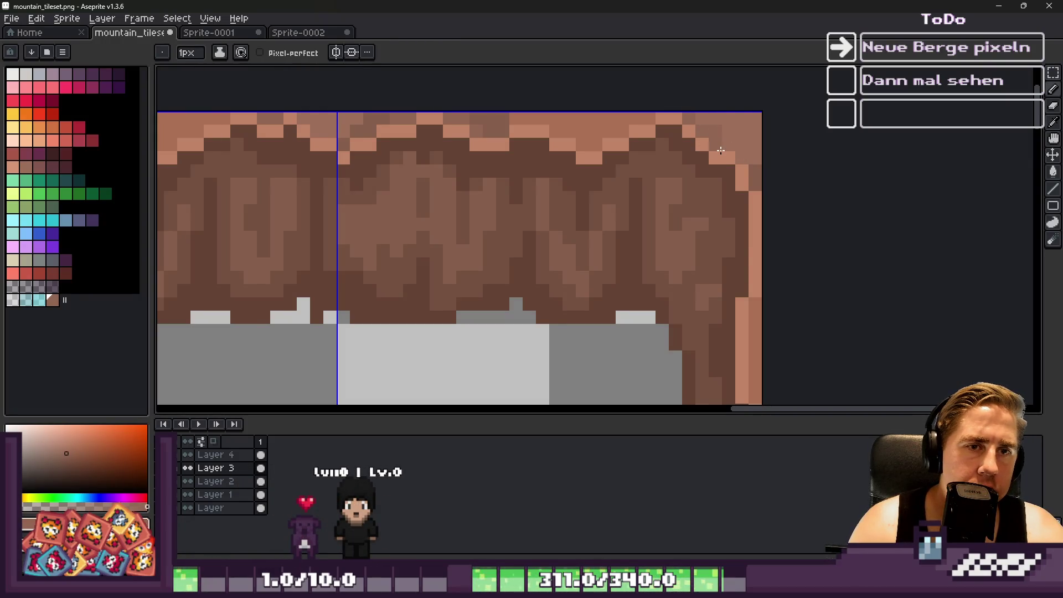
{"action": "scroll", "coordinate": [747, 160], "scroll_direction": "down", "scroll_amount": 3}
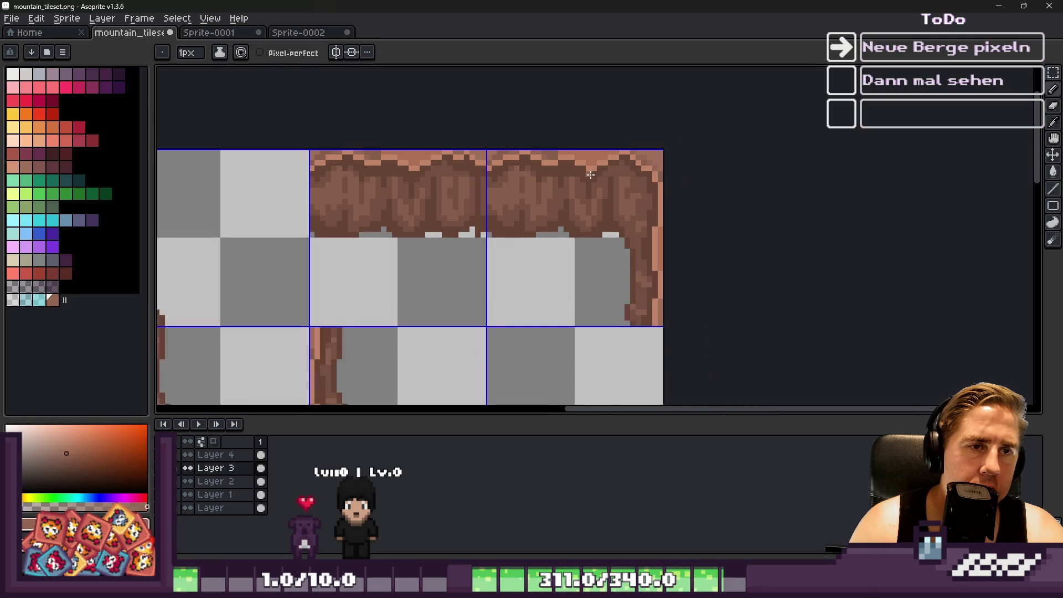
{"action": "scroll", "coordinate": [727, 150], "scroll_direction": "up", "scroll_amount": 4}
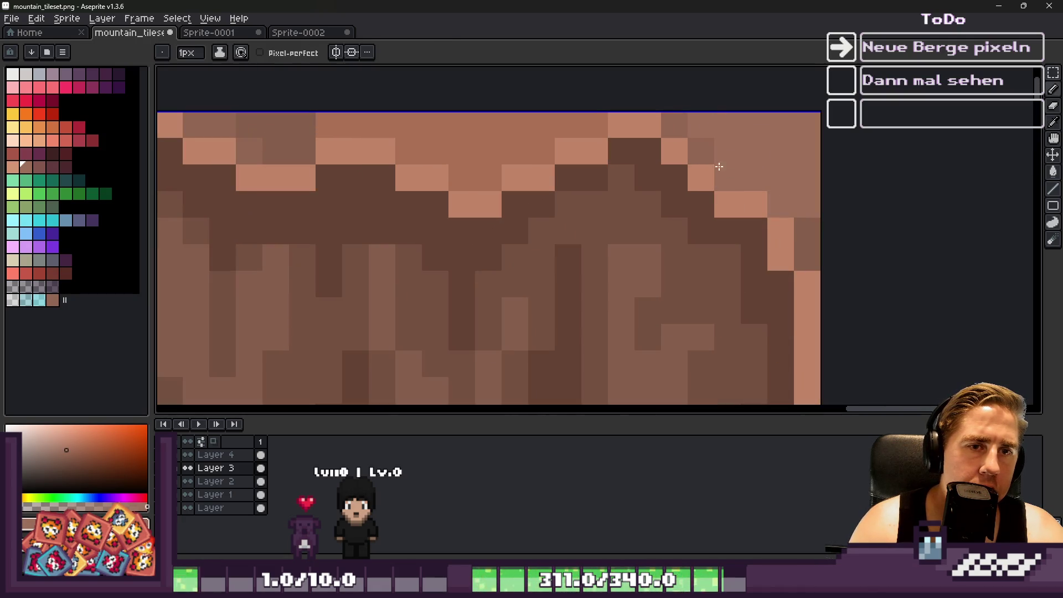
{"action": "scroll", "coordinate": [681, 123], "scroll_direction": "down", "scroll_amount": 5}
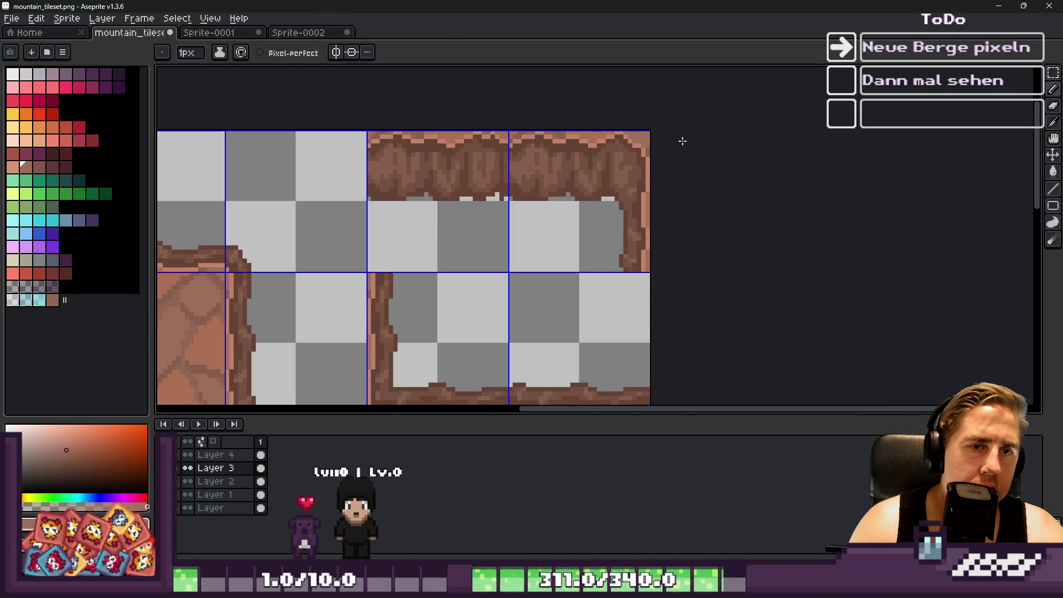
{"action": "scroll", "coordinate": [326, 271], "scroll_direction": "up", "scroll_amount": 2}
{"action": "scroll", "coordinate": [326, 271], "scroll_direction": "down", "scroll_amount": 3}
Switch to the Rectangular Marquee and zoom onto the large rock tile's left edge.
{"action": "key", "text": "m"}
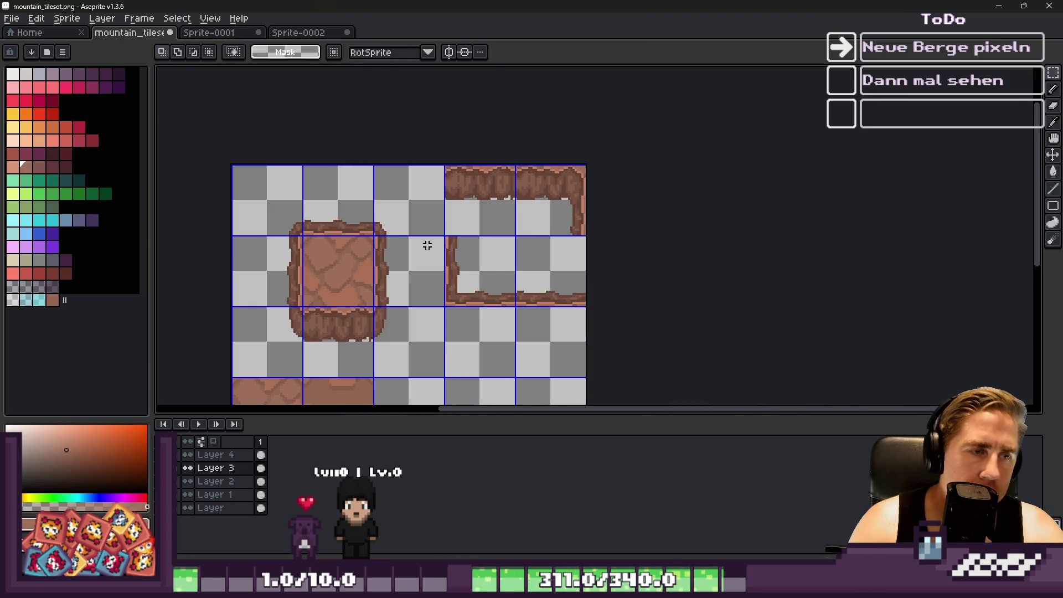
{"action": "scroll", "coordinate": [534, 227], "scroll_direction": "up", "scroll_amount": 1}
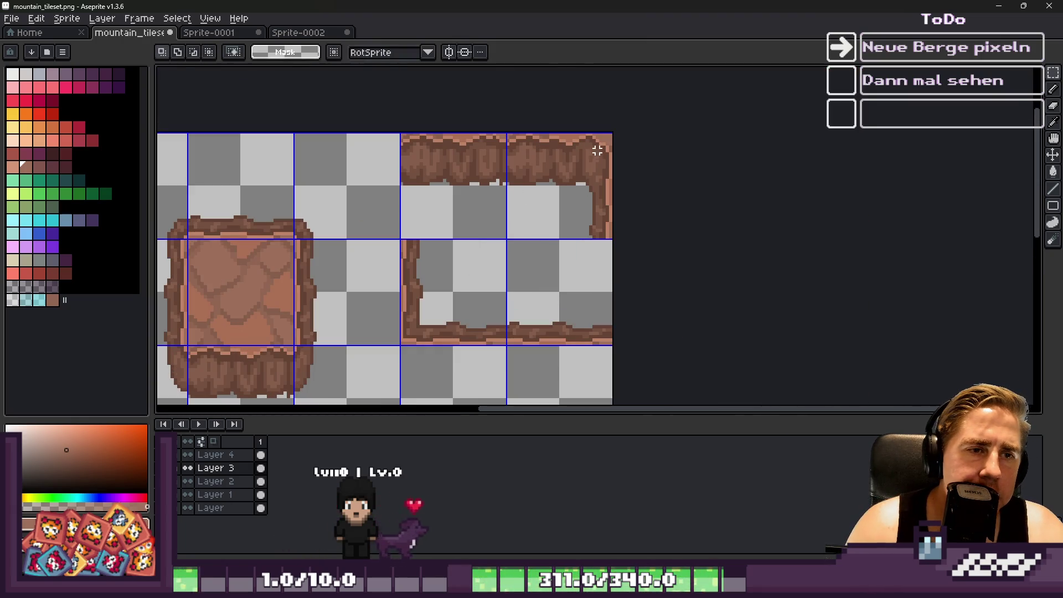
{"action": "scroll", "coordinate": [666, 173], "scroll_direction": "down", "scroll_amount": 1}
{"action": "scroll", "coordinate": [446, 268], "scroll_direction": "up", "scroll_amount": 2}
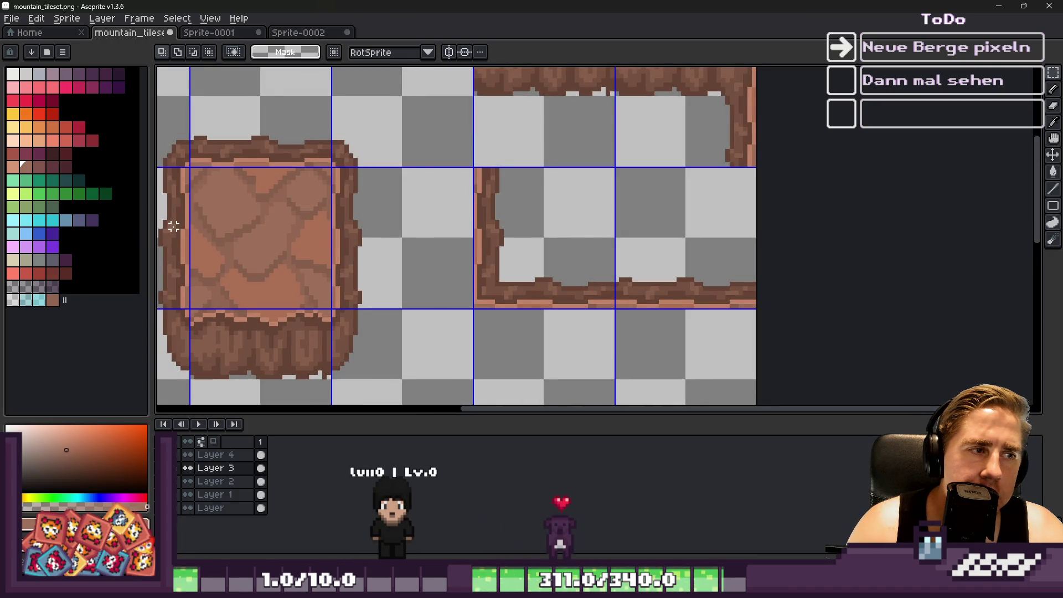
{"action": "scroll", "coordinate": [623, 244], "scroll_direction": "down", "scroll_amount": 1}
{"action": "scroll", "coordinate": [296, 296], "scroll_direction": "up", "scroll_amount": 3}
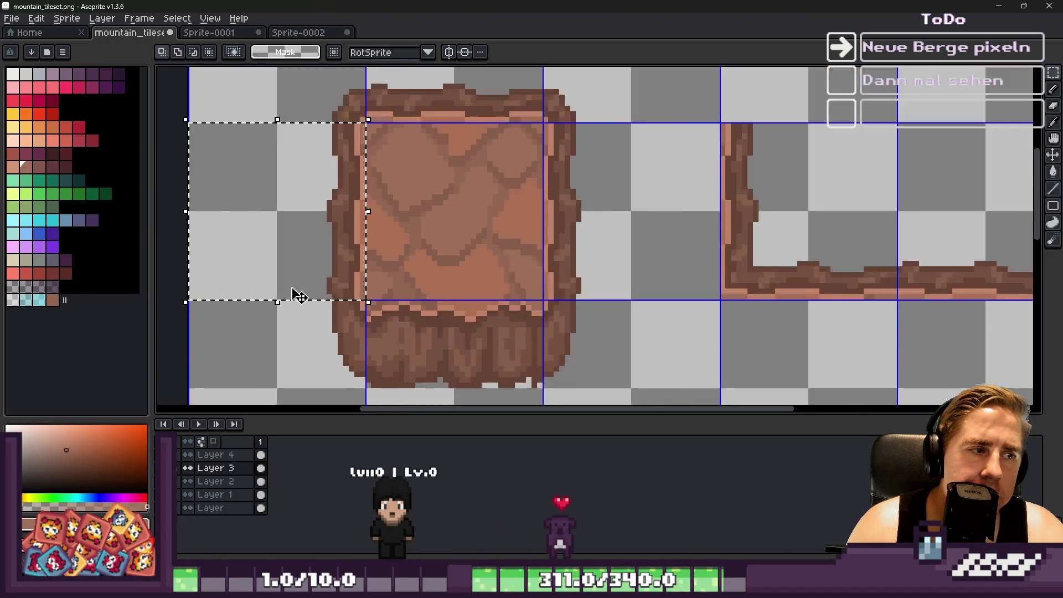
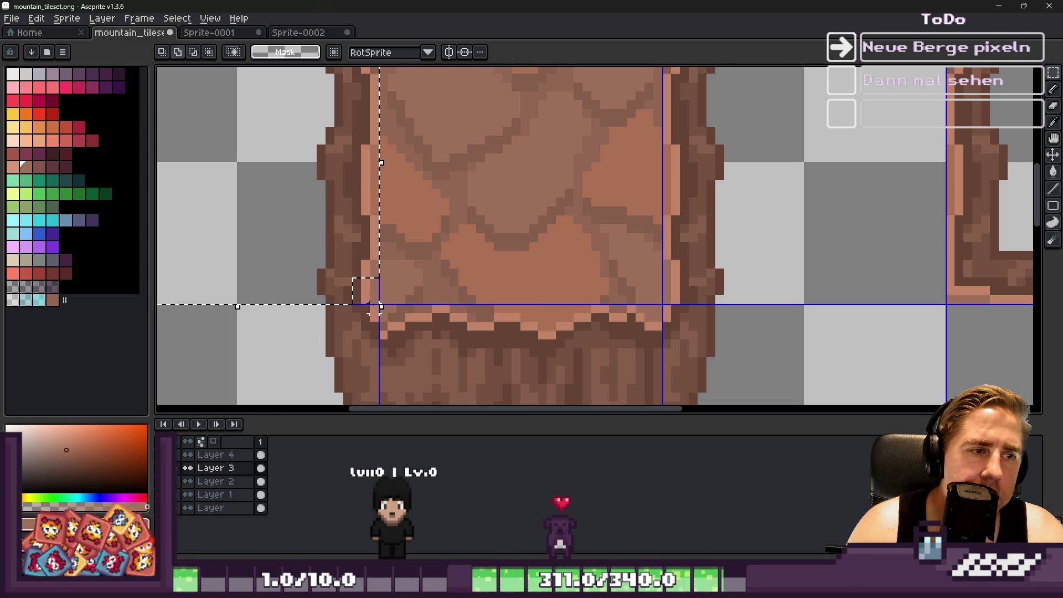
Drag the selected rock section onto the hollow frame tile's lower-right corner and commit it.
{"action": "scroll", "coordinate": [289, 306], "scroll_direction": "down", "scroll_amount": 2}
{"action": "scroll", "coordinate": [284, 290], "scroll_direction": "down", "scroll_amount": 1}
{"action": "left_click_drag", "start_coordinate": [284, 289], "coordinate": [862, 245]}
{"action": "key", "text": "Escape"}
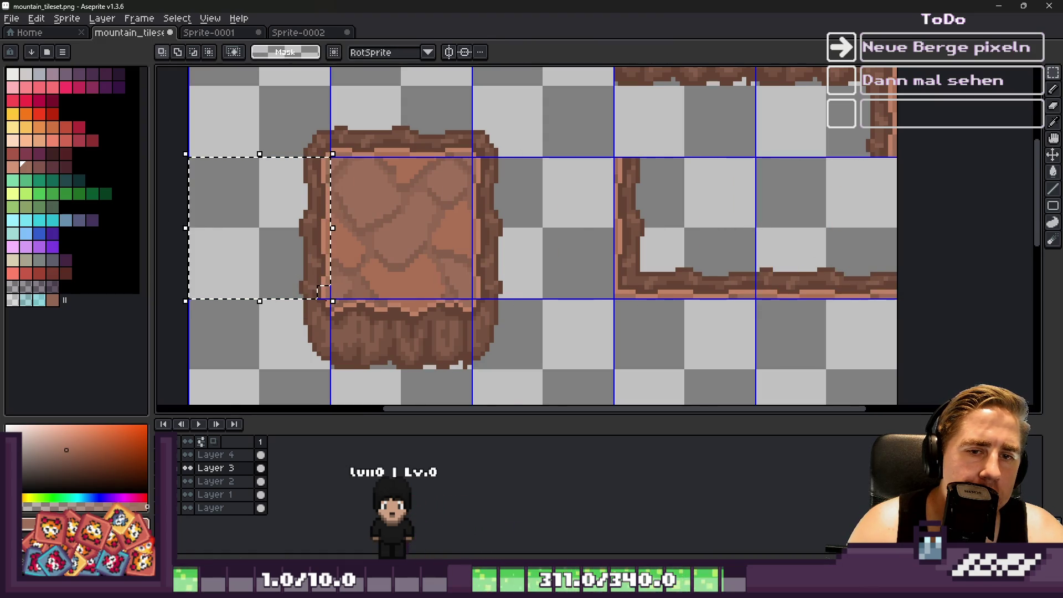
{"action": "scroll", "coordinate": [285, 292], "scroll_direction": "up", "scroll_amount": 4}
{"action": "scroll", "coordinate": [284, 308], "scroll_direction": "down", "scroll_amount": 4}
{"action": "mouse_move", "coordinate": [268, 278]}
{"action": "left_mouse_down"}
{"action": "mouse_move", "coordinate": [268, 260]}
{"action": "mouse_move", "coordinate": [833, 250]}
{"action": "left_mouse_up"}
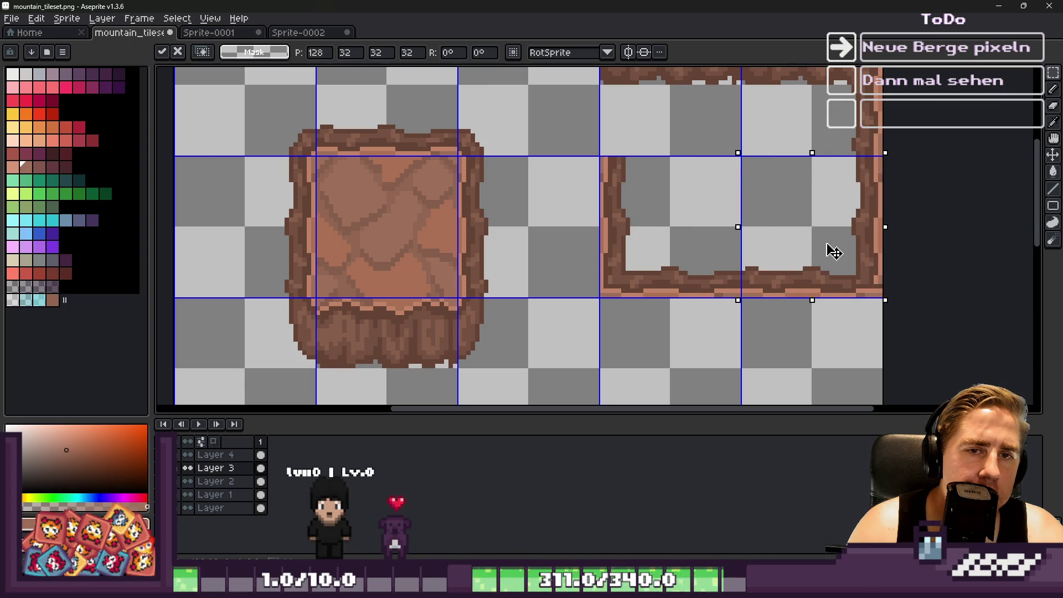
{"action": "scroll", "coordinate": [928, 277], "scroll_direction": "up", "scroll_amount": 6}
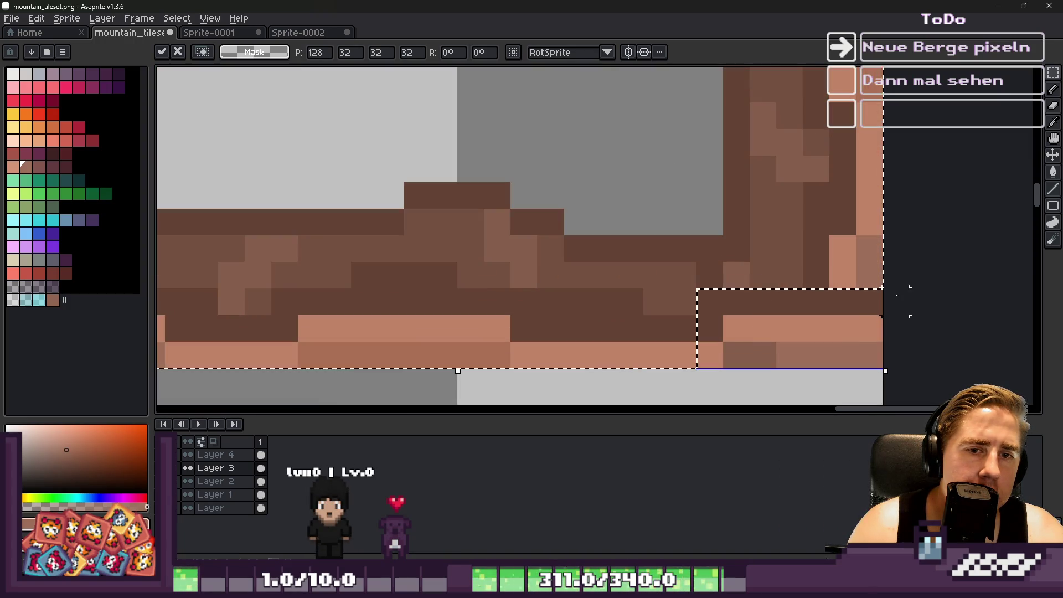
{"action": "key", "text": "Return"}
Repaint the frame's lower-right corner pixels in sampled mid-brown and add light highlight pixels.
{"action": "left_click", "coordinate": [815, 302]}
{"action": "left_click", "coordinate": [815, 355], "text": "alt"}
{"action": "left_click_drag", "start_coordinate": [818, 329], "coordinate": [867, 337]}
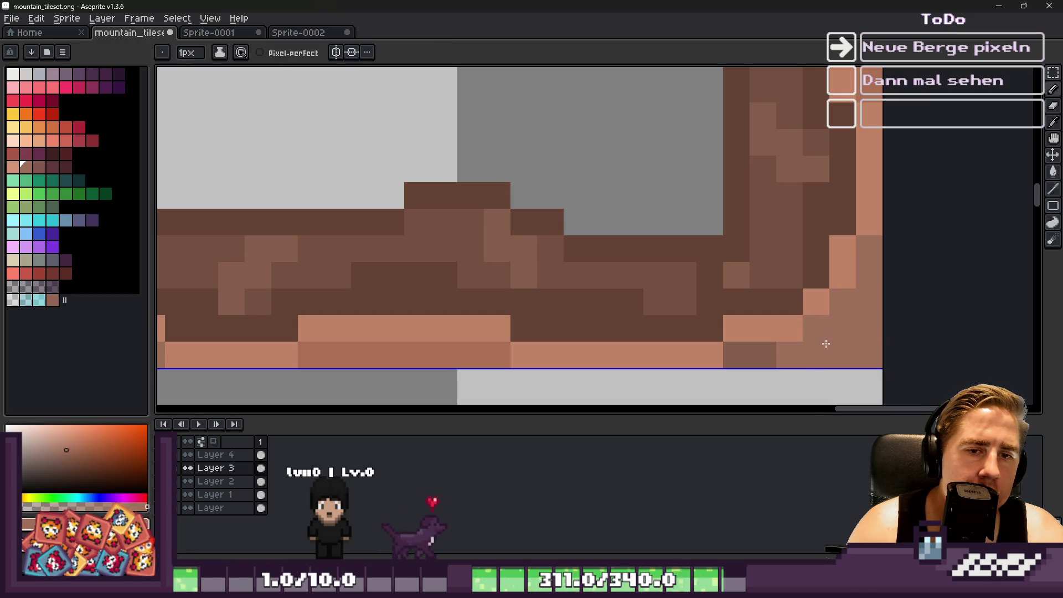
{"action": "key", "text": "alt"}
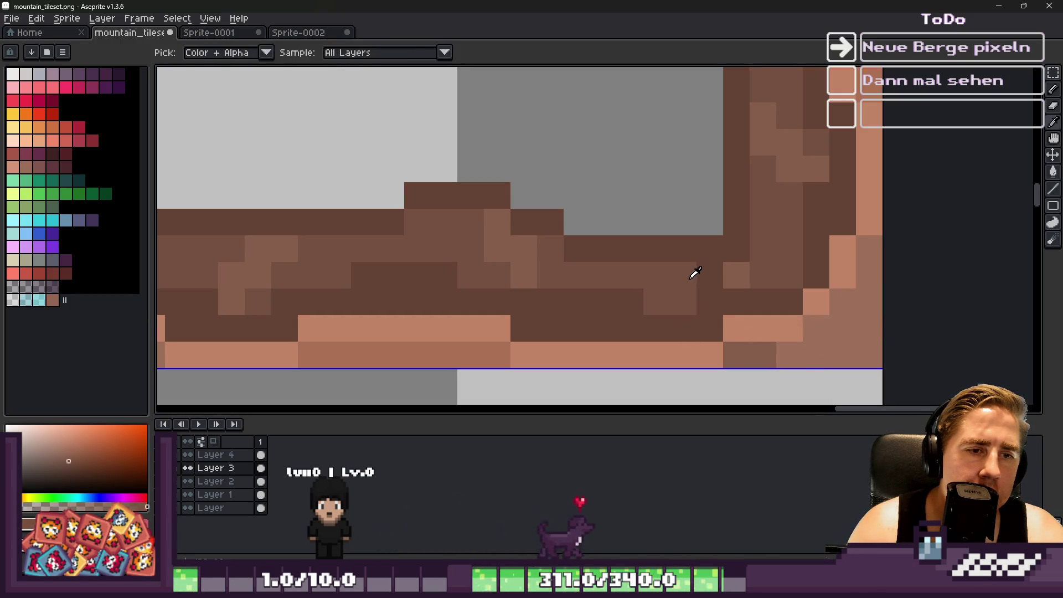
{"action": "left_click", "coordinate": [700, 291]}
{"action": "left_click", "coordinate": [736, 222]}
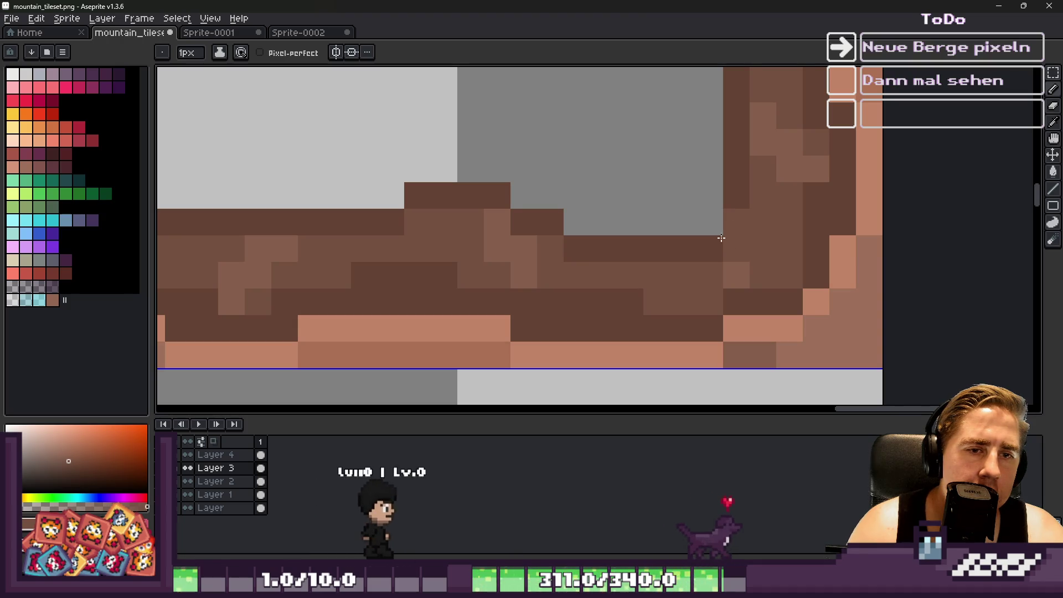
{"action": "left_click", "coordinate": [709, 248]}
Add dark-brown pixels at the corner using browns sampled from the rock and ledge.
{"action": "left_click", "coordinate": [685, 243], "text": "alt"}
{"action": "left_click", "coordinate": [686, 224]}
{"action": "scroll", "coordinate": [685, 235], "scroll_direction": "down", "scroll_amount": 5}
{"action": "scroll", "coordinate": [695, 275], "scroll_direction": "up", "scroll_amount": 5}
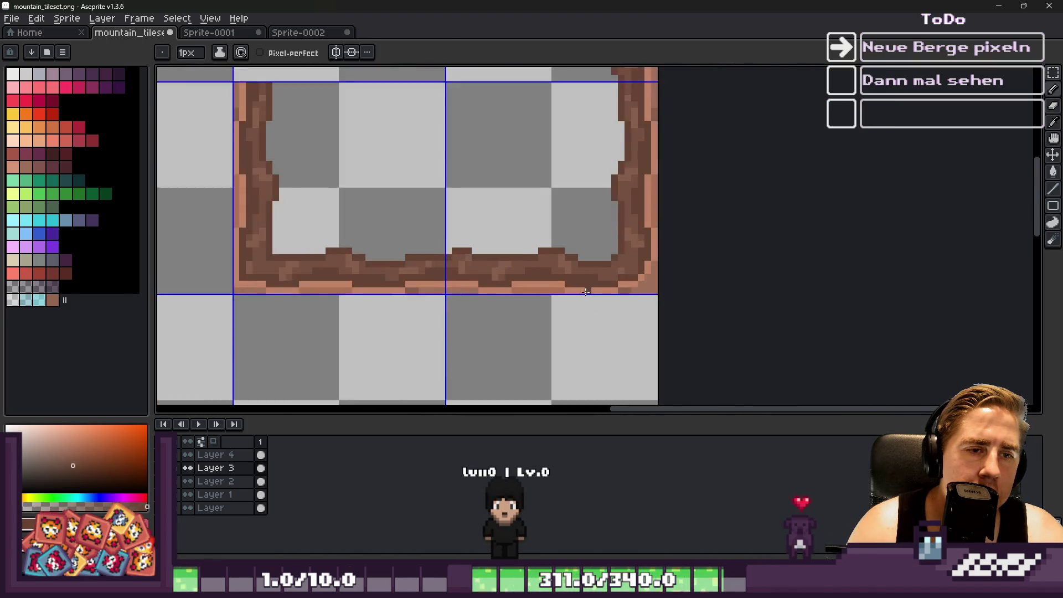
{"action": "left_click", "coordinate": [686, 232], "text": "alt"}
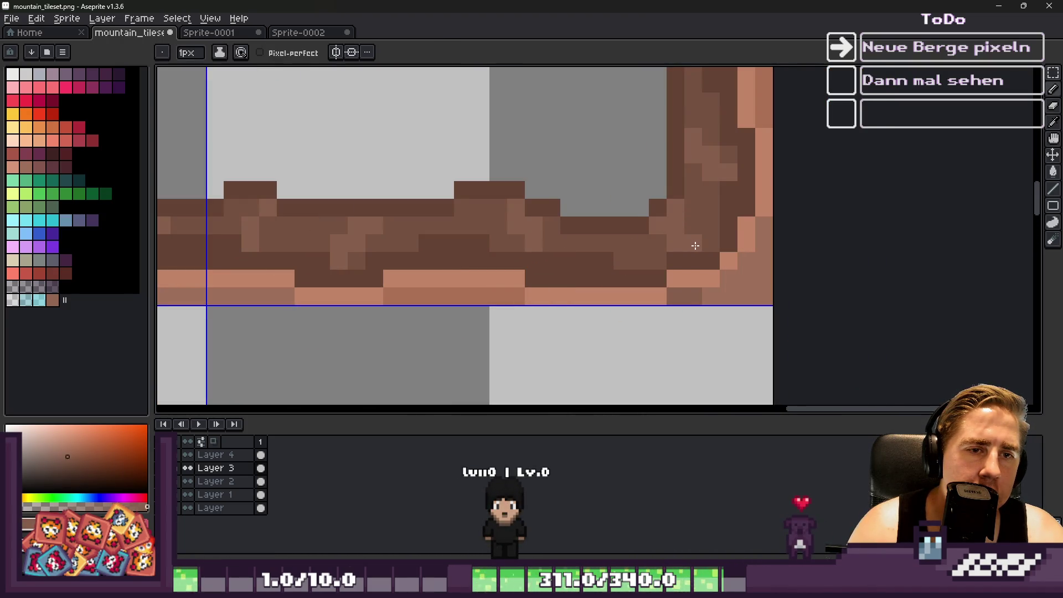
{"action": "scroll", "coordinate": [695, 245], "scroll_direction": "down", "scroll_amount": 5}
{"action": "scroll", "coordinate": [645, 218], "scroll_direction": "up", "scroll_amount": 5}
{"action": "left_click", "coordinate": [628, 218], "text": "alt"}
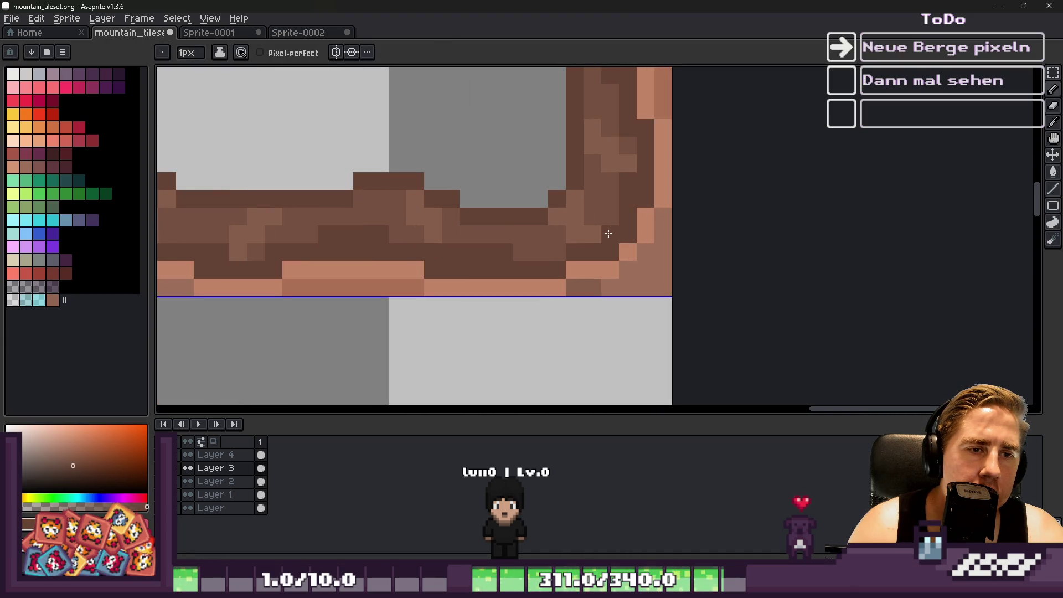
{"action": "scroll", "coordinate": [560, 252], "scroll_direction": "down", "scroll_amount": 5}
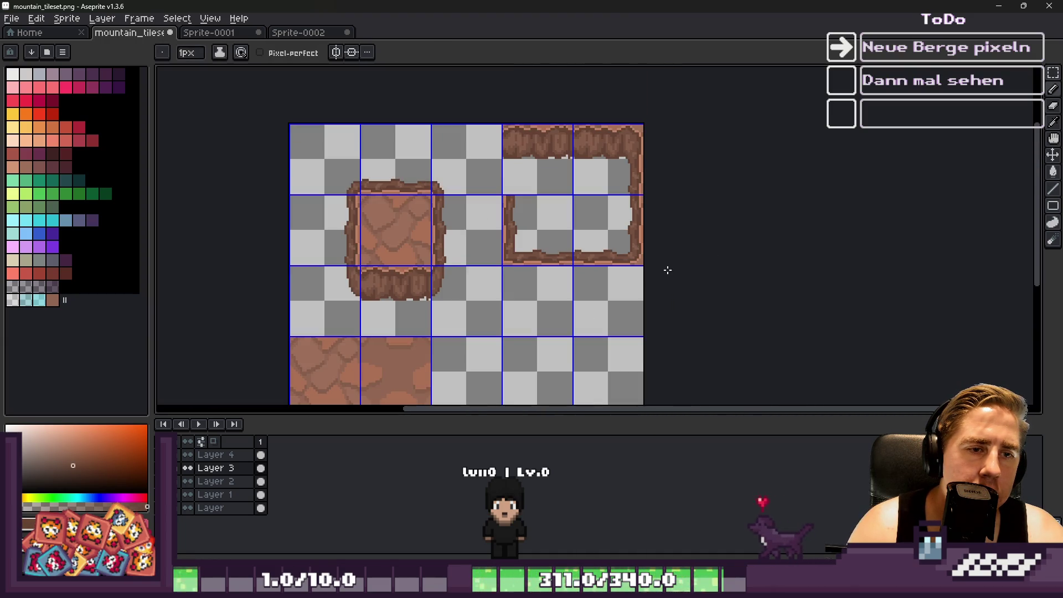
Marquee-select a rock tile, trim a notch, and try moving it right before undoing the move.
{"action": "key", "text": "m"}
{"action": "scroll", "coordinate": [360, 142], "scroll_direction": "up", "scroll_amount": 2}
{"action": "scroll", "coordinate": [527, 122], "scroll_direction": "down", "scroll_amount": 1}
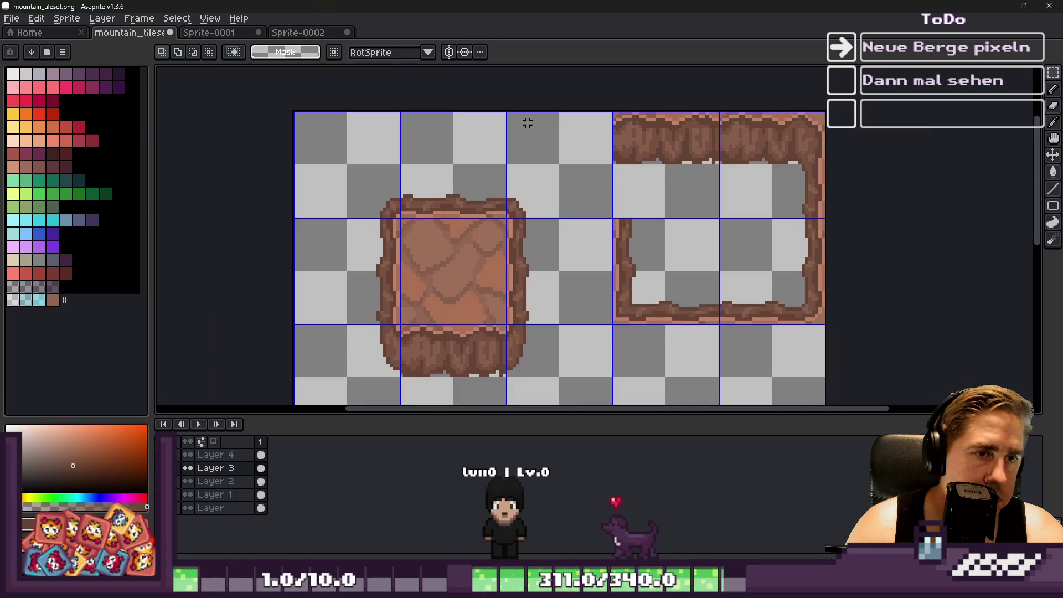
{"action": "left_click", "coordinate": [328, 256]}
{"action": "scroll", "coordinate": [363, 227], "scroll_direction": "up", "scroll_amount": 4}
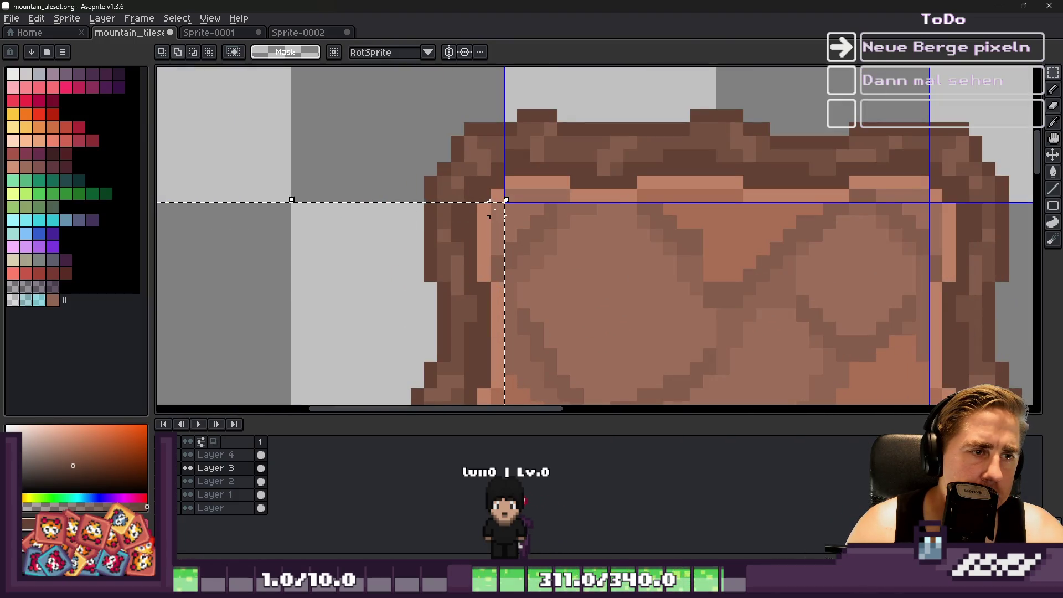
{"action": "left_click_drag", "start_coordinate": [410, 242], "coordinate": [385, 242]}
{"action": "scroll", "coordinate": [384, 246], "scroll_direction": "down", "scroll_amount": 2}
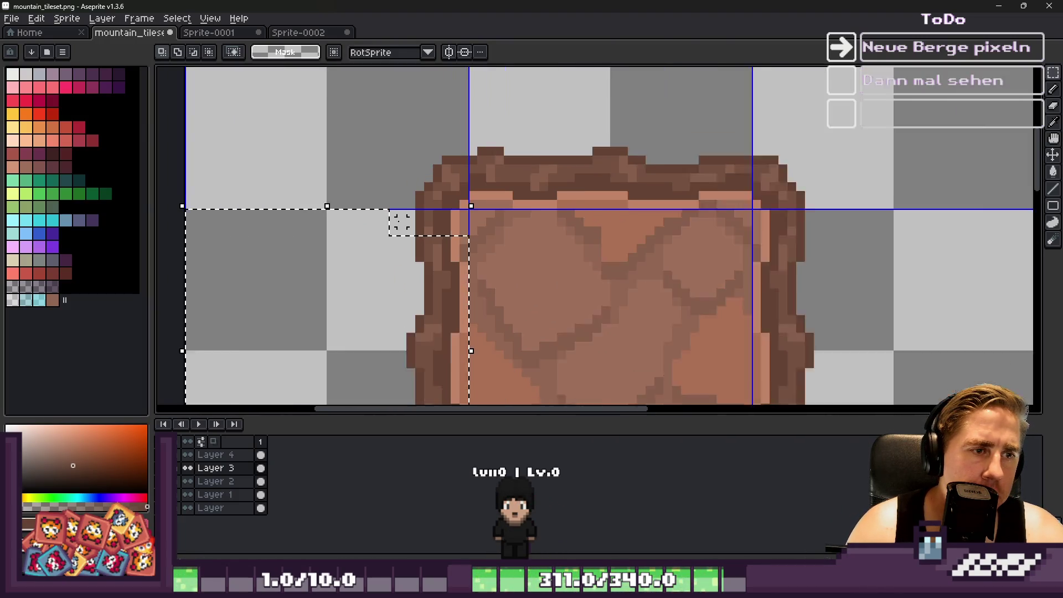
{"action": "left_click", "coordinate": [382, 255]}
{"action": "scroll", "coordinate": [381, 256], "scroll_direction": "down", "scroll_amount": 1}
{"action": "mouse_move", "coordinate": [563, 177]}
{"action": "left_mouse_down"}
{"action": "mouse_move", "coordinate": [541, 237]}
{"action": "mouse_move", "coordinate": [702, 188]}
{"action": "mouse_move", "coordinate": [712, 199]}
{"action": "mouse_move", "coordinate": [705, 194]}
{"action": "left_mouse_up"}
{"action": "scroll", "coordinate": [541, 238], "scroll_direction": "up", "scroll_amount": 1}
{"action": "key", "text": "Return"}
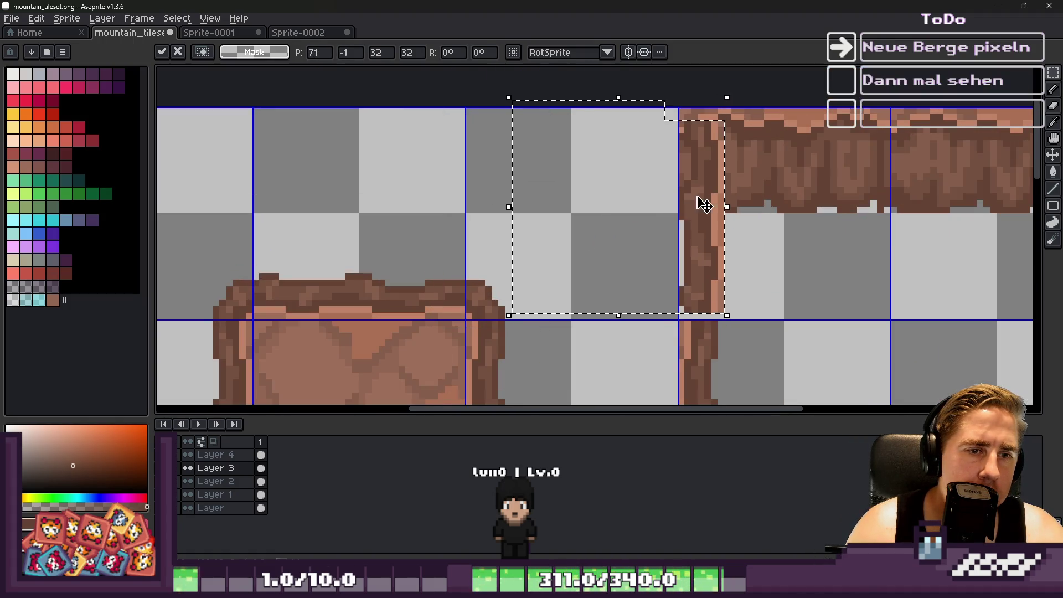
{"action": "key", "text": "ctrl+z"}
Move the rock-edge tile section into the frame's top-left slot at 96,0 and commit it.
{"action": "scroll", "coordinate": [516, 122], "scroll_direction": "down", "scroll_amount": 1}
{"action": "left_click_drag", "start_coordinate": [520, 273], "coordinate": [529, 298]}
{"action": "scroll", "coordinate": [504, 293], "scroll_direction": "up", "scroll_amount": 5}
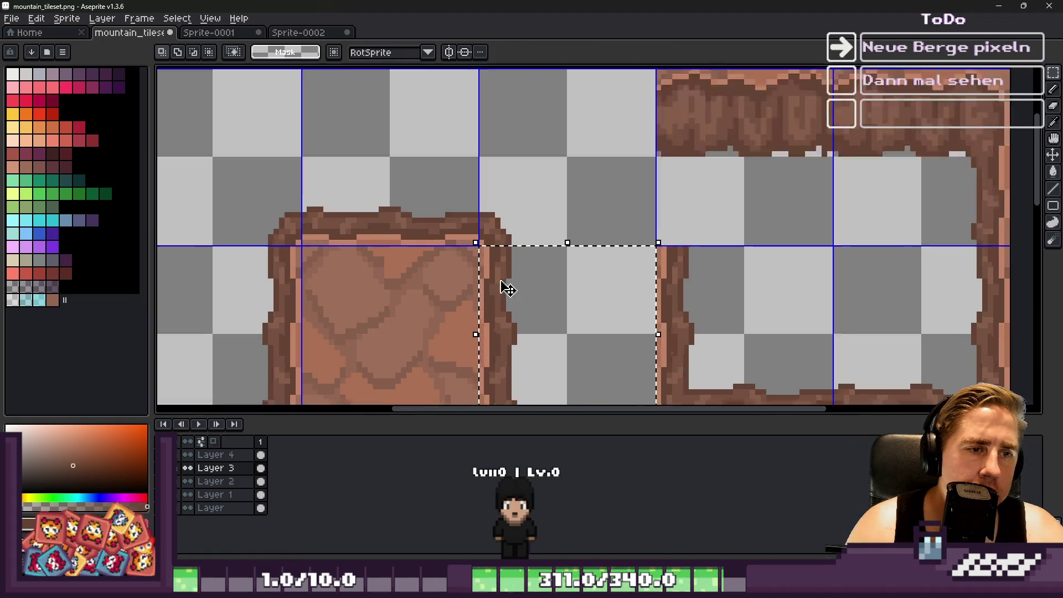
{"action": "mouse_move", "coordinate": [512, 182]}
{"action": "left_mouse_down"}
{"action": "mouse_move", "coordinate": [528, 202]}
{"action": "mouse_move", "coordinate": [662, 216]}
{"action": "left_mouse_up"}
{"action": "key", "text": "ctrl+z"}
{"action": "scroll", "coordinate": [520, 232], "scroll_direction": "down", "scroll_amount": 4}
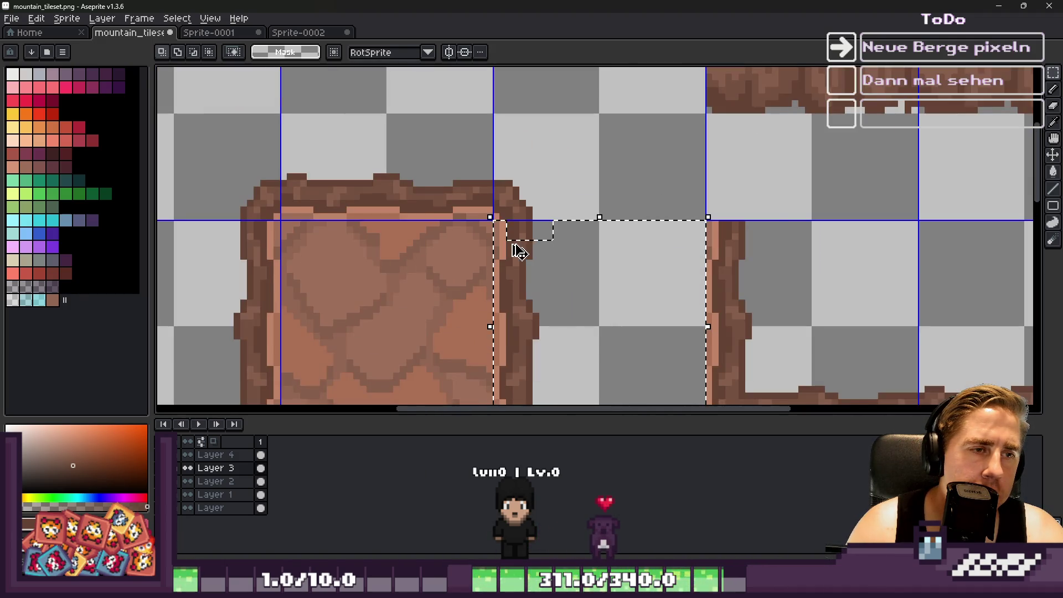
{"action": "scroll", "coordinate": [506, 238], "scroll_direction": "up", "scroll_amount": 4}
{"action": "scroll", "coordinate": [575, 277], "scroll_direction": "down", "scroll_amount": 3}
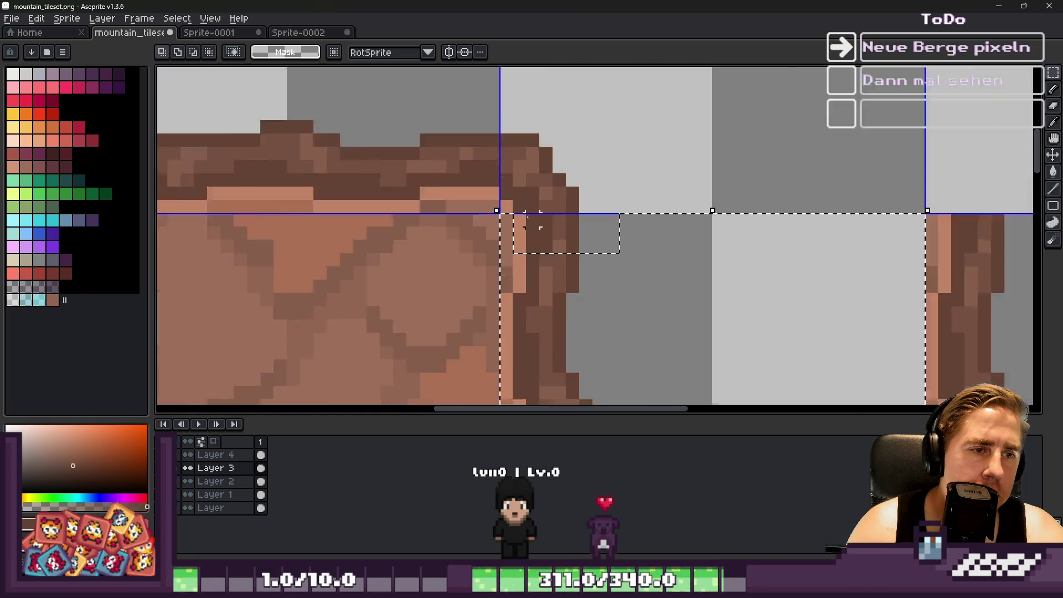
{"action": "scroll", "coordinate": [749, 171], "scroll_direction": "down", "scroll_amount": 1}
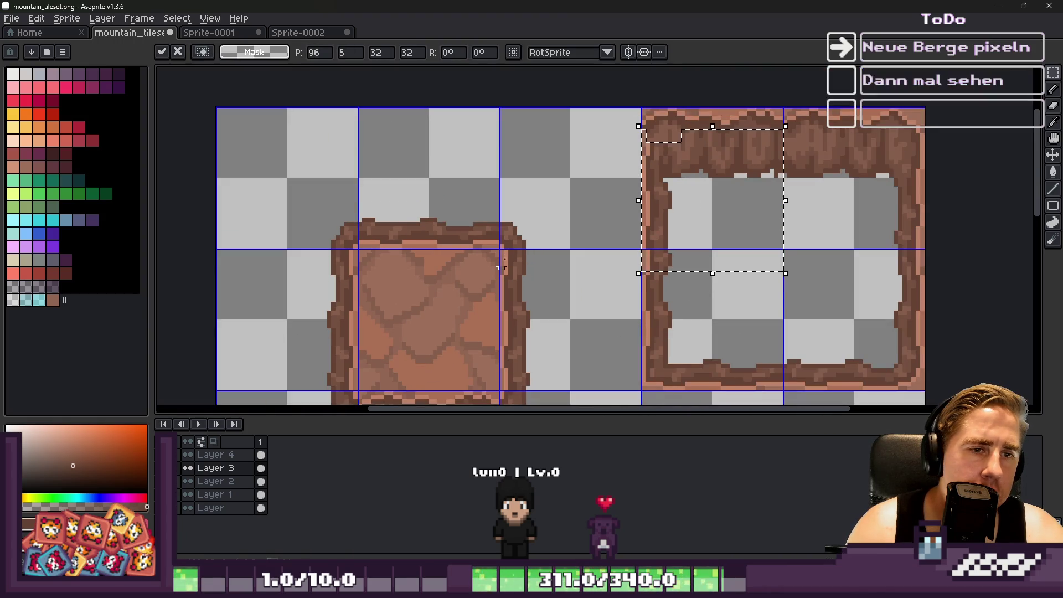
{"action": "mouse_move", "coordinate": [545, 320]}
{"action": "left_mouse_down"}
{"action": "mouse_move", "coordinate": [711, 171]}
{"action": "mouse_move", "coordinate": [528, 315]}
{"action": "mouse_move", "coordinate": [670, 173]}
{"action": "left_mouse_up"}
{"action": "scroll", "coordinate": [664, 183], "scroll_direction": "up", "scroll_amount": 3}
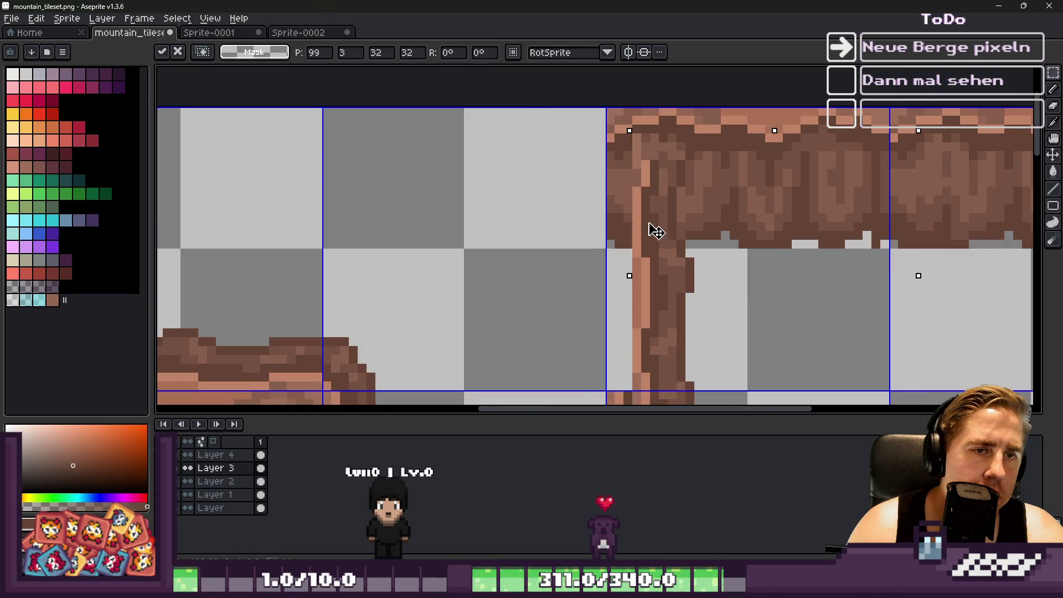
{"action": "scroll", "coordinate": [635, 195], "scroll_direction": "down", "scroll_amount": 2}
{"action": "key", "text": "ctrl+d"}
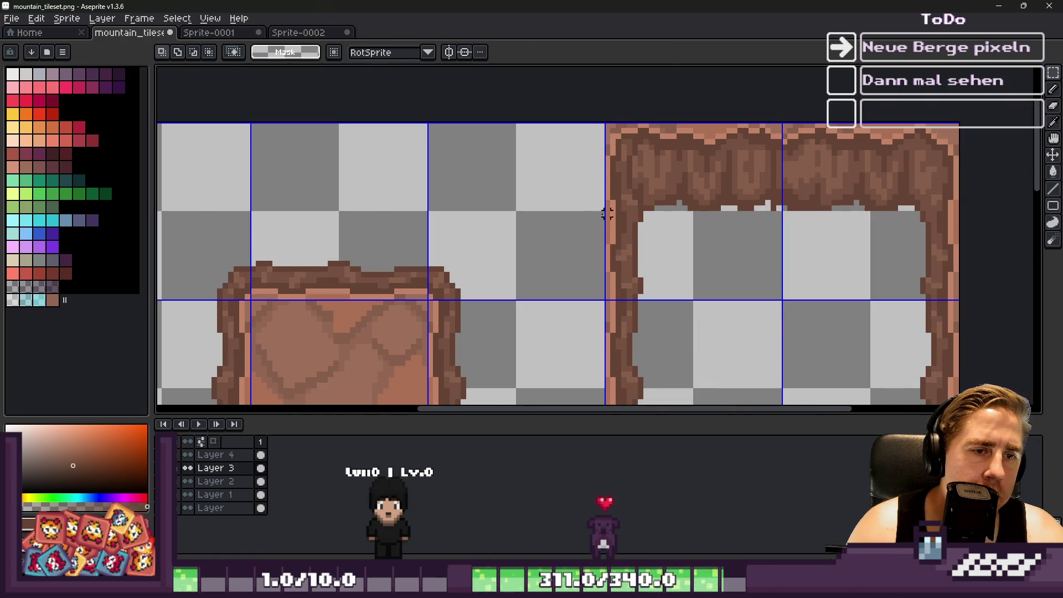
With the Pencil, eyedrop several browns from the rock edge and the frame's top edge.
{"action": "scroll", "coordinate": [595, 183], "scroll_direction": "up", "scroll_amount": 4}
{"action": "key", "text": "b"}
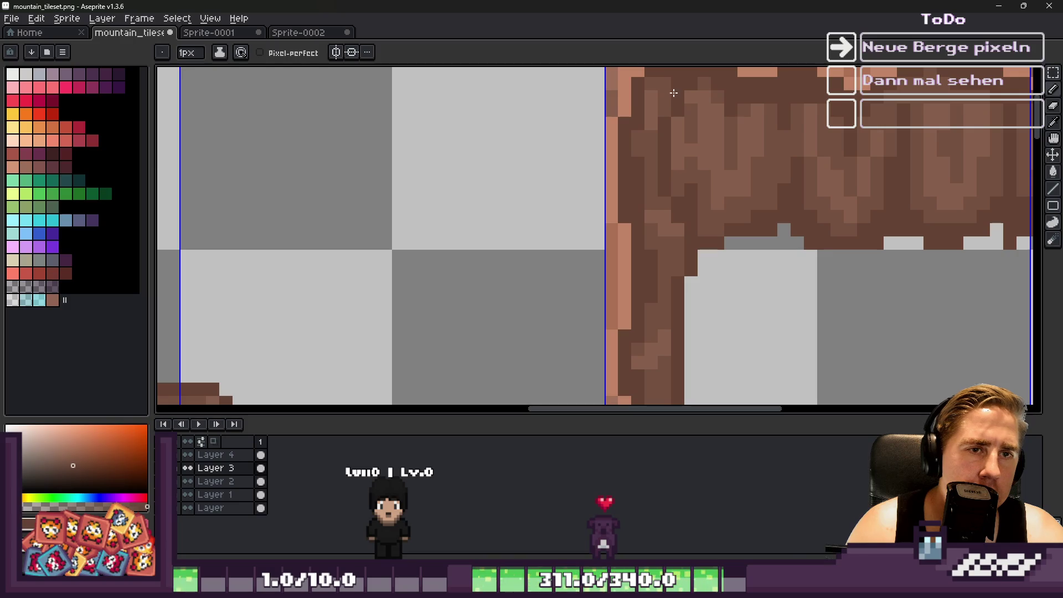
{"action": "key", "text": "alt"}
{"action": "left_click", "coordinate": [686, 245], "text": "alt"}
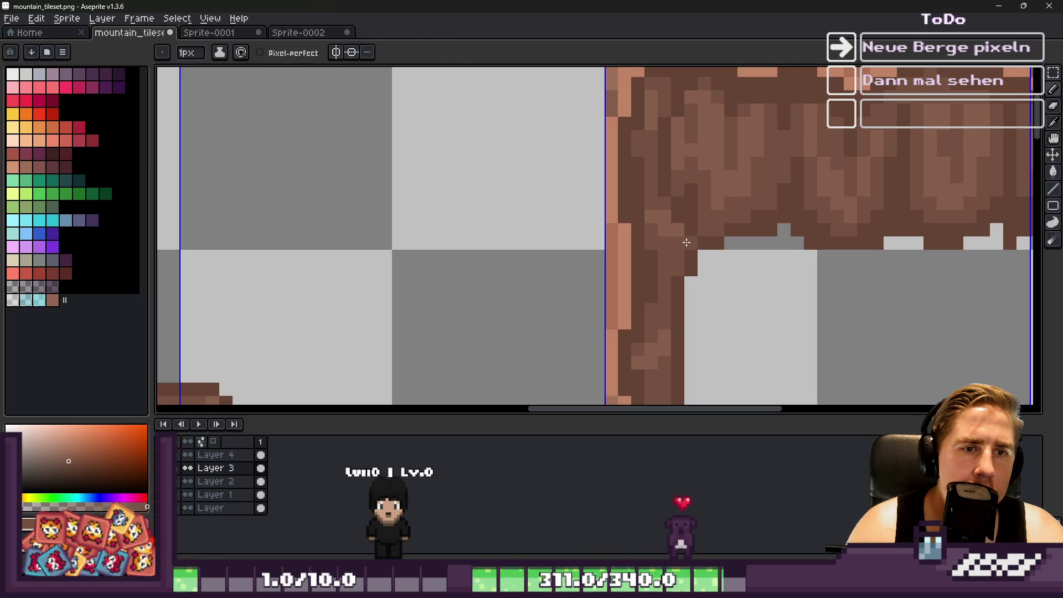
{"action": "left_click", "coordinate": [664, 132], "text": "alt"}
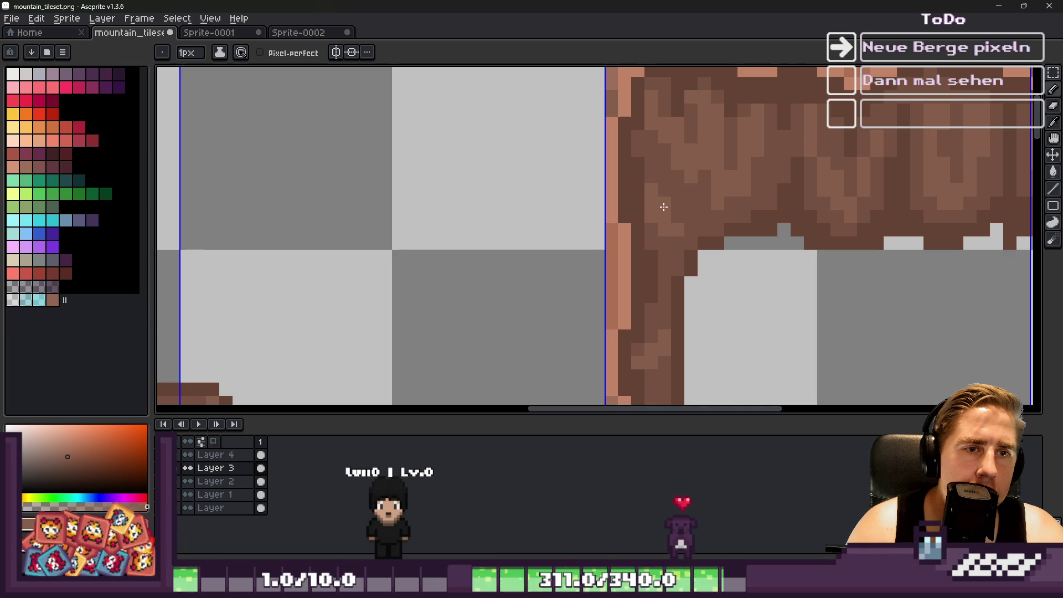
{"action": "scroll", "coordinate": [611, 163], "scroll_direction": "down", "scroll_amount": 4}
{"action": "scroll", "coordinate": [626, 154], "scroll_direction": "up", "scroll_amount": 2}
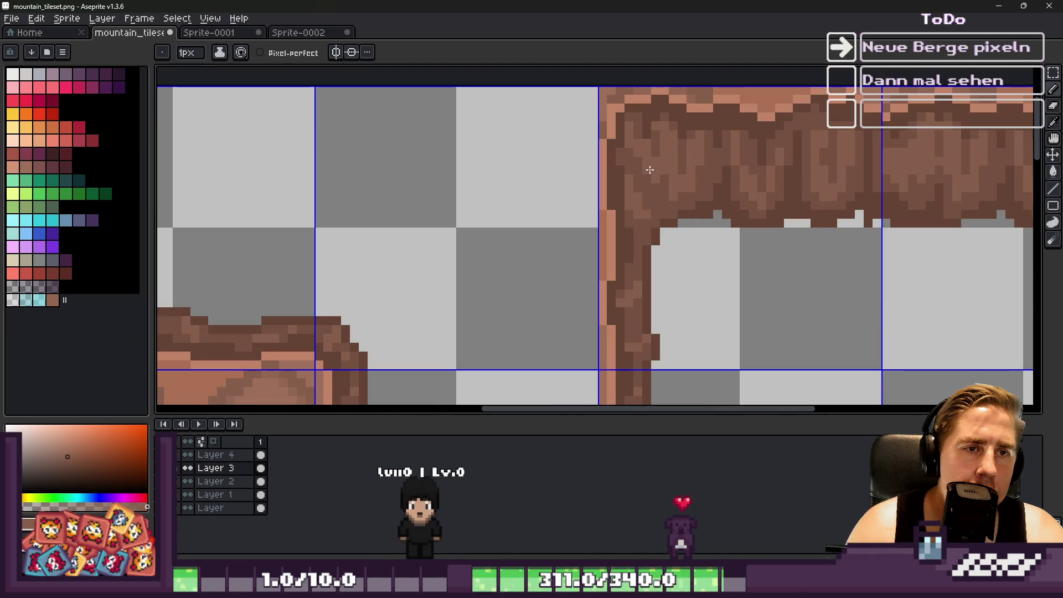
{"action": "left_click", "coordinate": [637, 164], "text": "alt"}
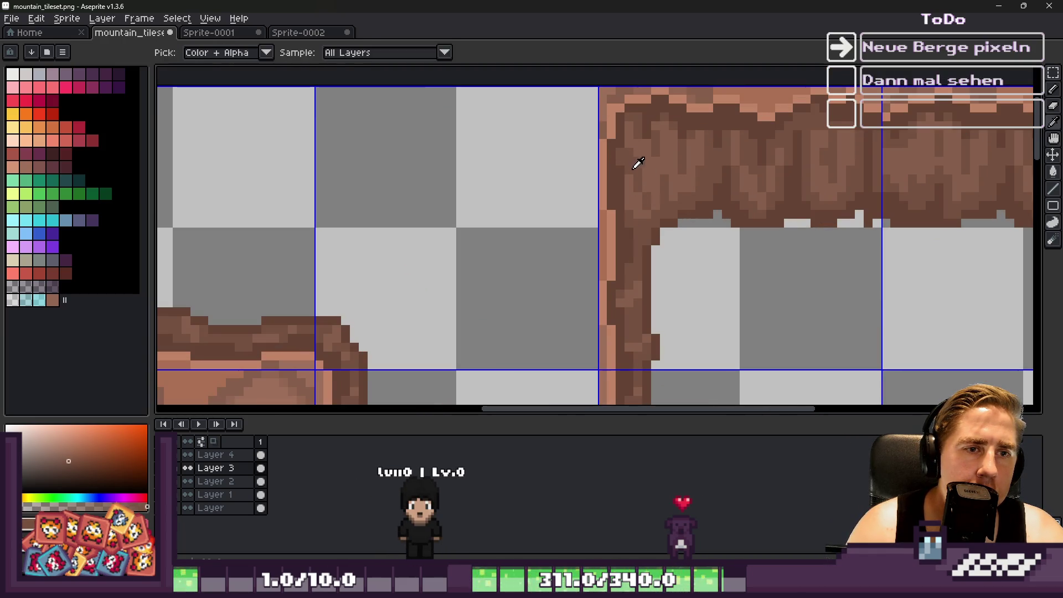
{"action": "left_click", "coordinate": [655, 200], "text": "alt"}
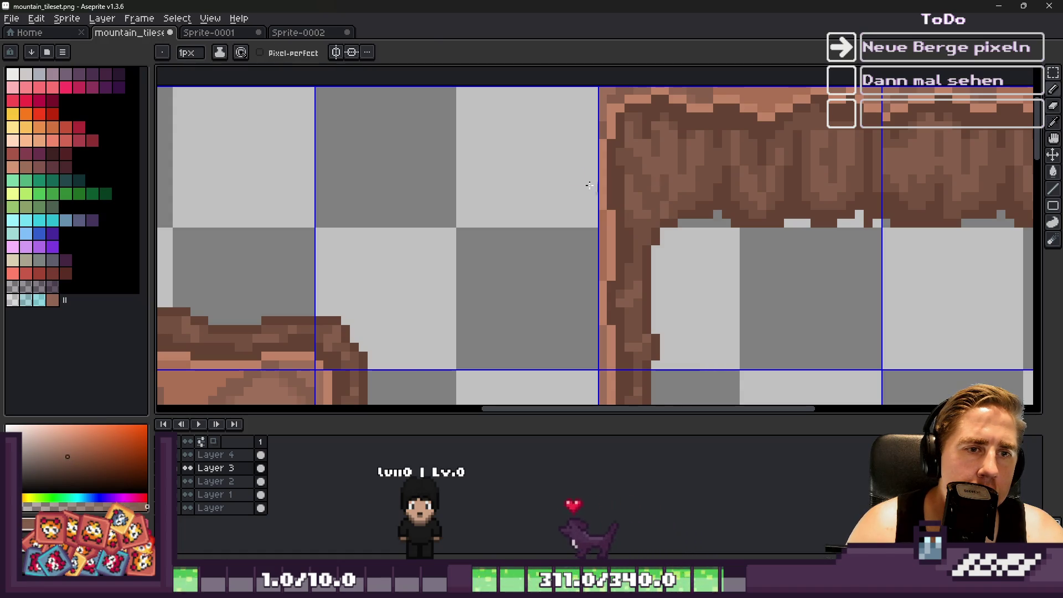
{"action": "scroll", "coordinate": [588, 185], "scroll_direction": "down", "scroll_amount": 3}
{"action": "scroll", "coordinate": [602, 166], "scroll_direction": "up", "scroll_amount": 3}
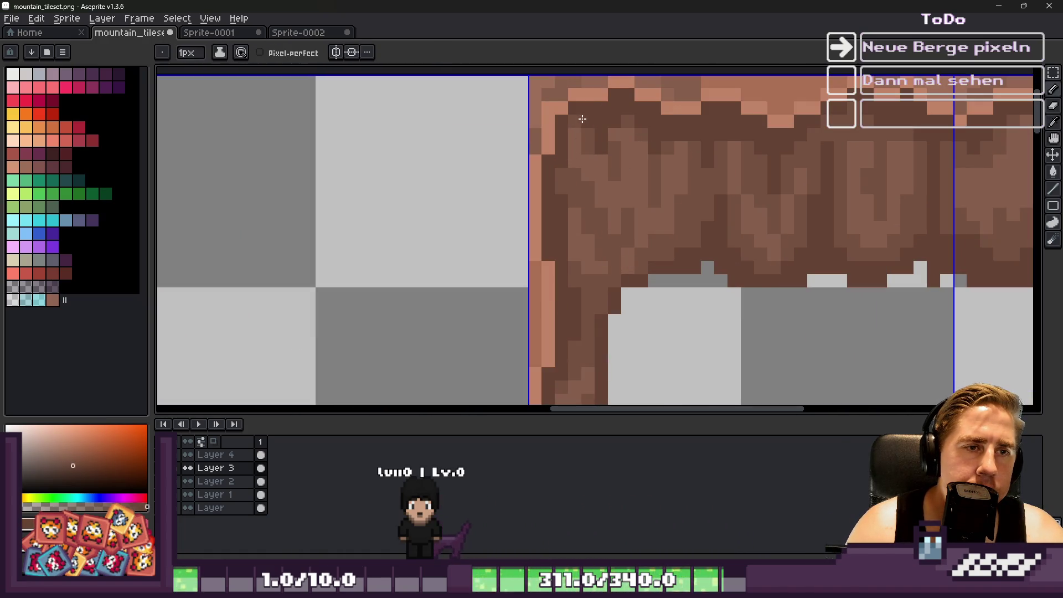
{"action": "scroll", "coordinate": [553, 178], "scroll_direction": "down", "scroll_amount": 5}
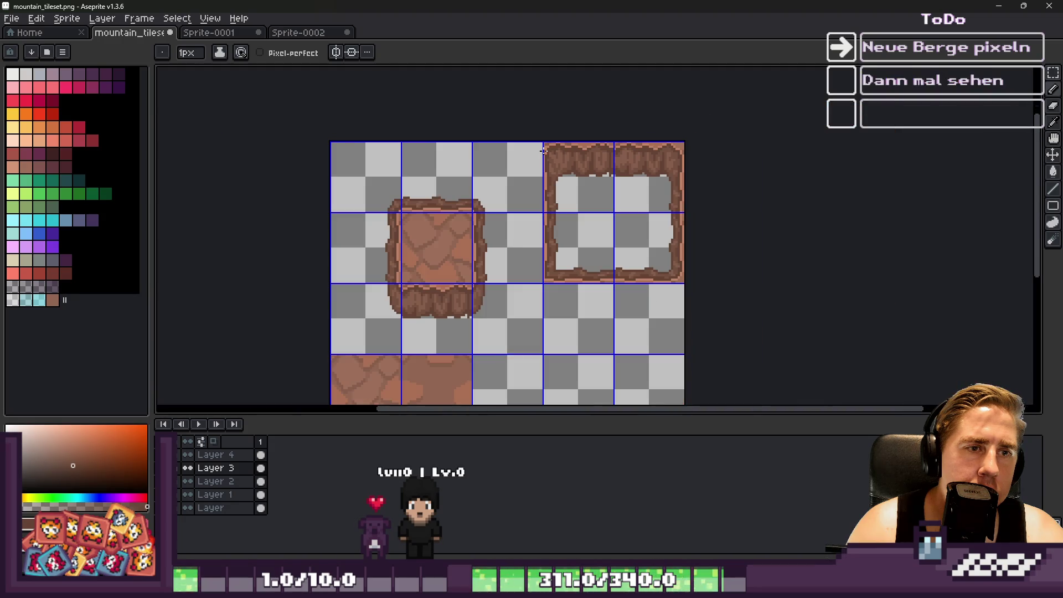
{"action": "scroll", "coordinate": [530, 171], "scroll_direction": "up", "scroll_amount": 5}
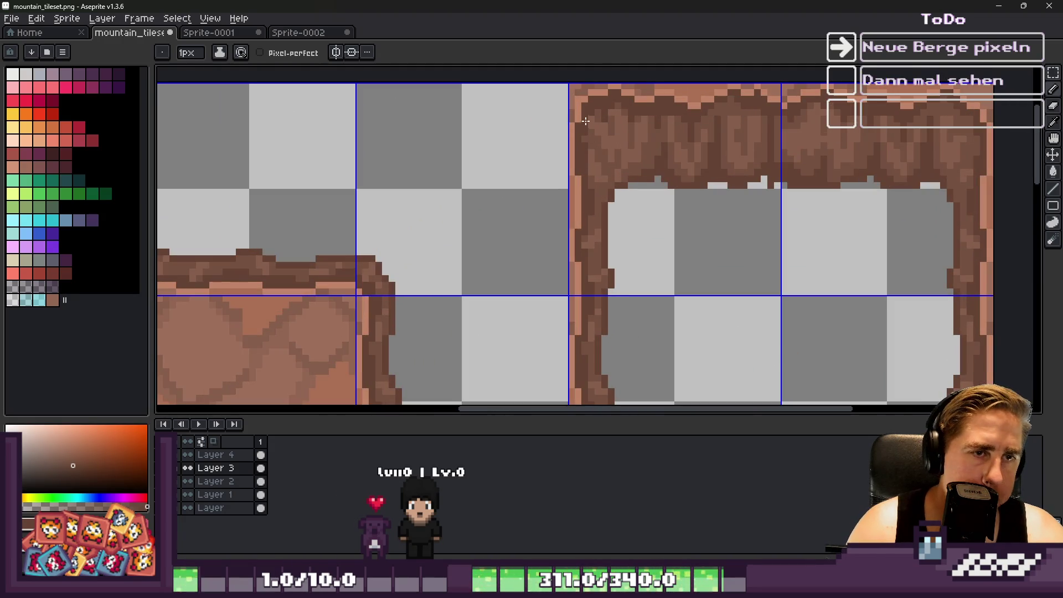
{"action": "scroll", "coordinate": [577, 134], "scroll_direction": "down", "scroll_amount": 3}
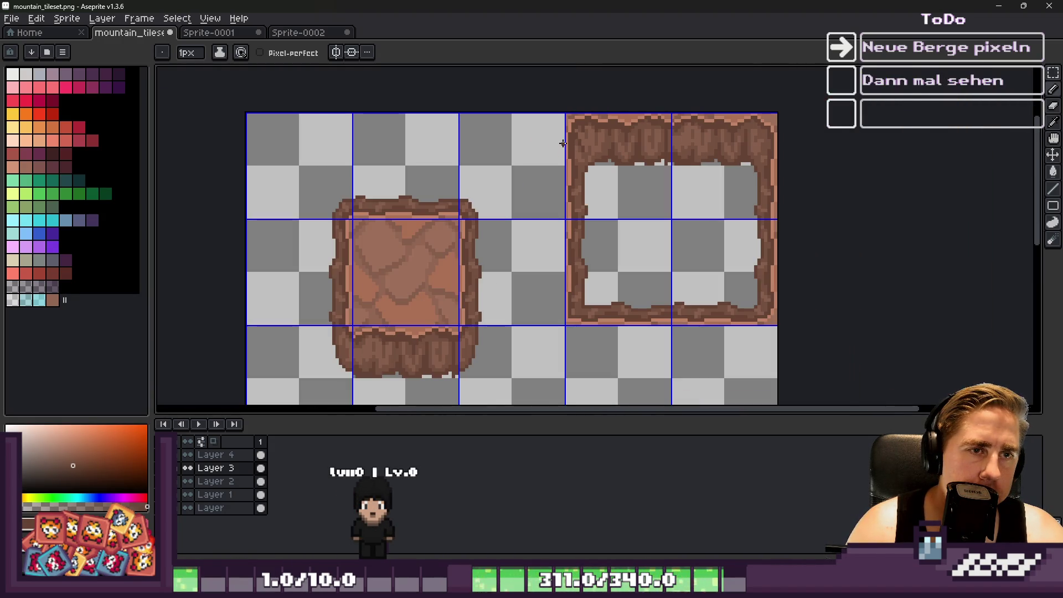
{"action": "scroll", "coordinate": [617, 172], "scroll_direction": "up", "scroll_amount": 4}
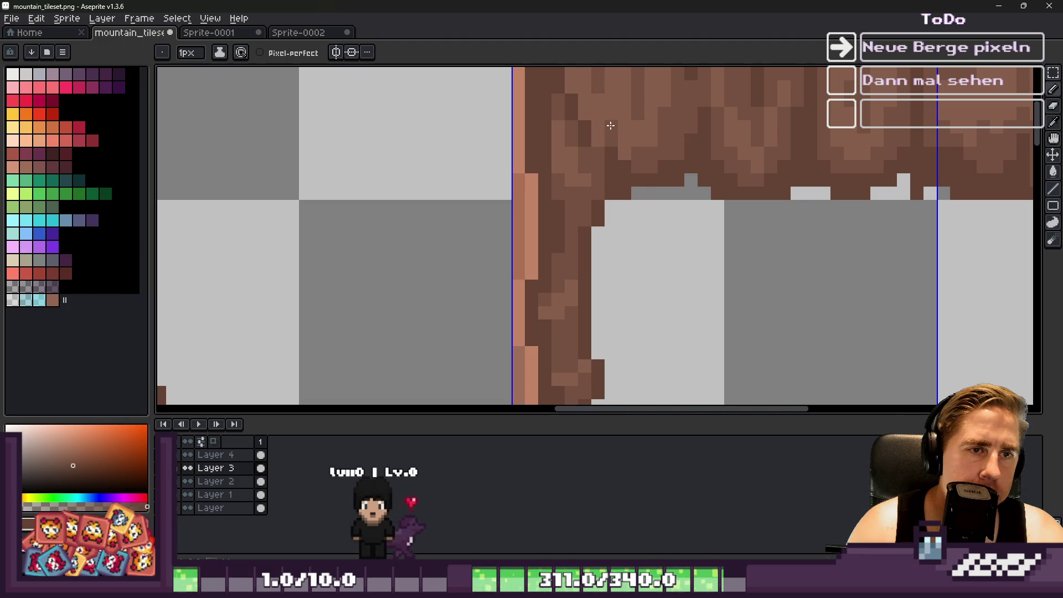
{"action": "scroll", "coordinate": [609, 109], "scroll_direction": "down", "scroll_amount": 3}
Reset the brush to 1px and the marquee tool, then minimize Aseprite to return to Godot.
{"action": "key", "text": "plus"}
{"action": "key", "text": "plus"}
{"action": "scroll", "coordinate": [593, 177], "scroll_direction": "up", "scroll_amount": 3}
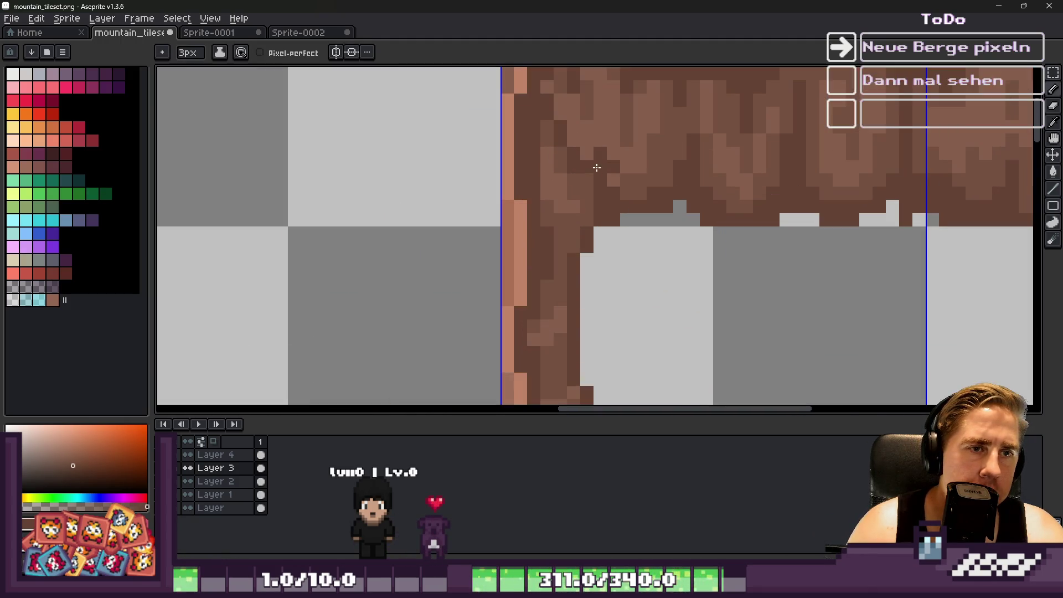
{"action": "key", "text": "minus"}
{"action": "key", "text": "minus"}
{"action": "scroll", "coordinate": [615, 188], "scroll_direction": "down", "scroll_amount": 3}
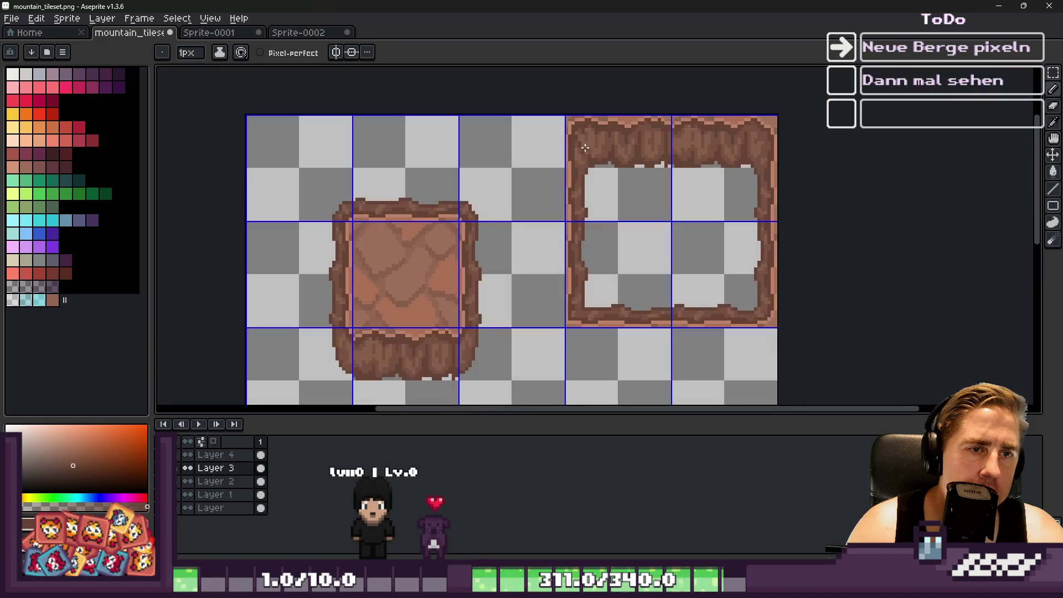
{"action": "key", "text": "m"}
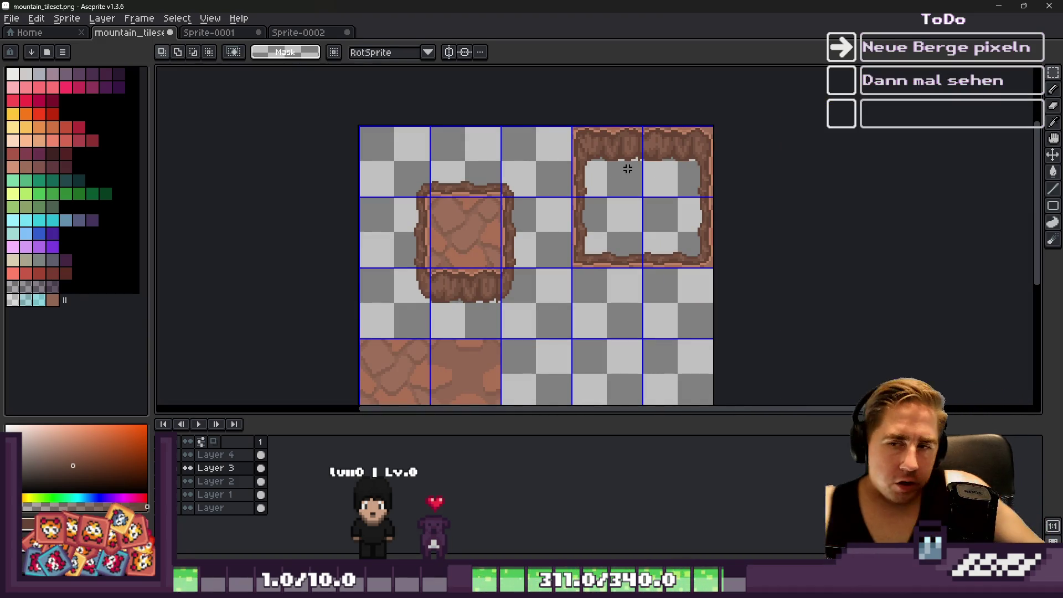
{"action": "left_click", "coordinate": [998, 5]}
{"action": "scroll", "coordinate": [492, 226], "scroll_direction": "up", "scroll_amount": 7}
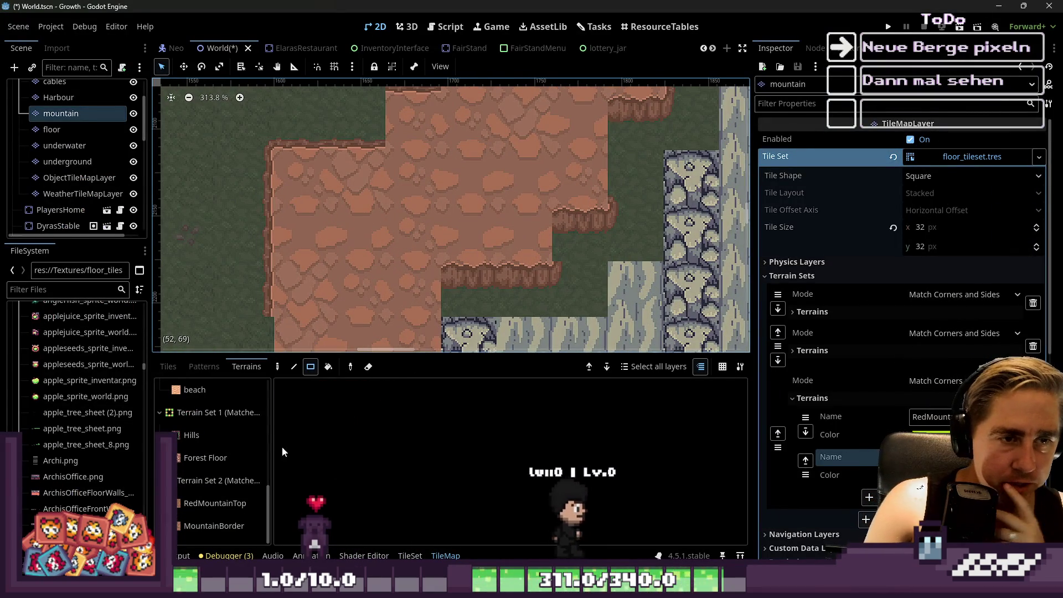
Put the TileSet editor in terrain Paint mode with the Mountain border terrain chosen, and enlarge the panel.
{"action": "left_click", "coordinate": [404, 555]}
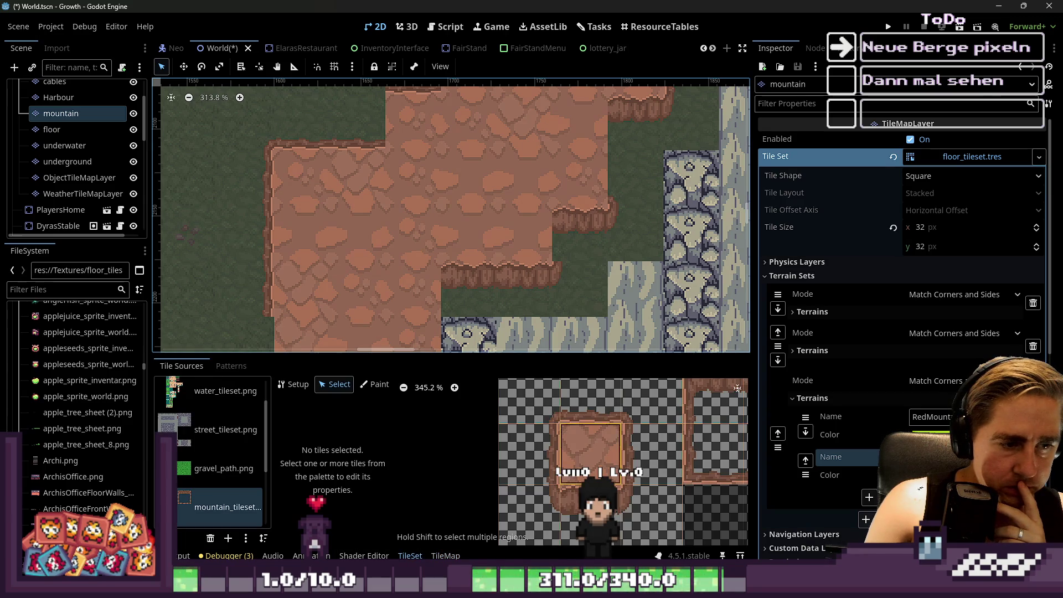
{"action": "scroll", "coordinate": [583, 450], "scroll_direction": "down", "scroll_amount": 5}
{"action": "left_click", "coordinate": [374, 385]}
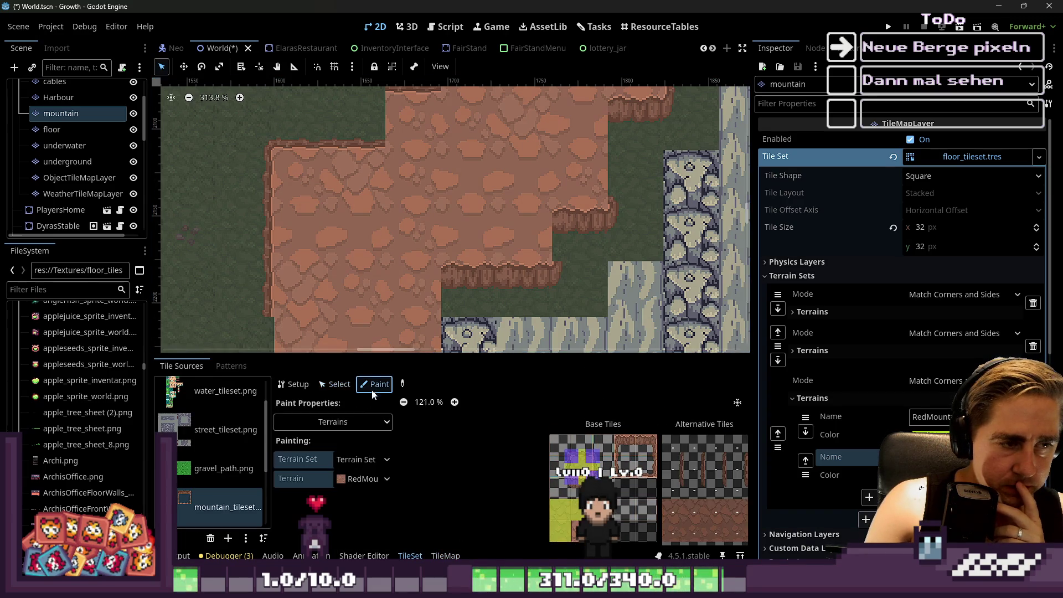
{"action": "left_click", "coordinate": [362, 479]}
{"action": "left_click", "coordinate": [358, 509]}
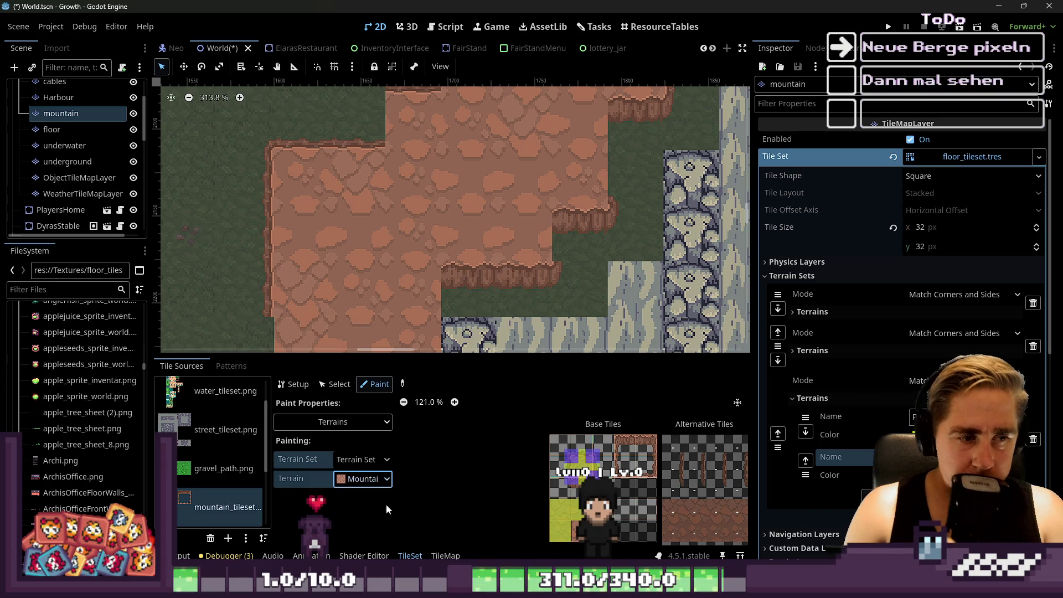
{"action": "left_click_drag", "start_coordinate": [462, 354], "coordinate": [443, 102]}
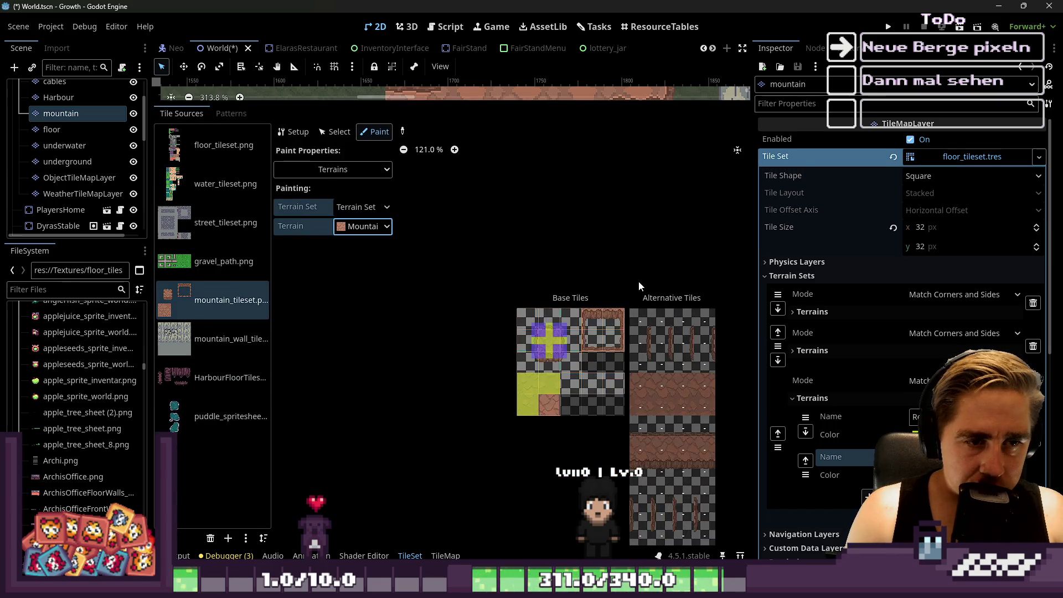
Paint MountainBorder along the tiles' left and top edges and down the lower-right tile's edge.
{"action": "scroll", "coordinate": [675, 332], "scroll_direction": "up", "scroll_amount": 3}
{"action": "scroll", "coordinate": [675, 332], "scroll_direction": "up", "scroll_amount": 4}
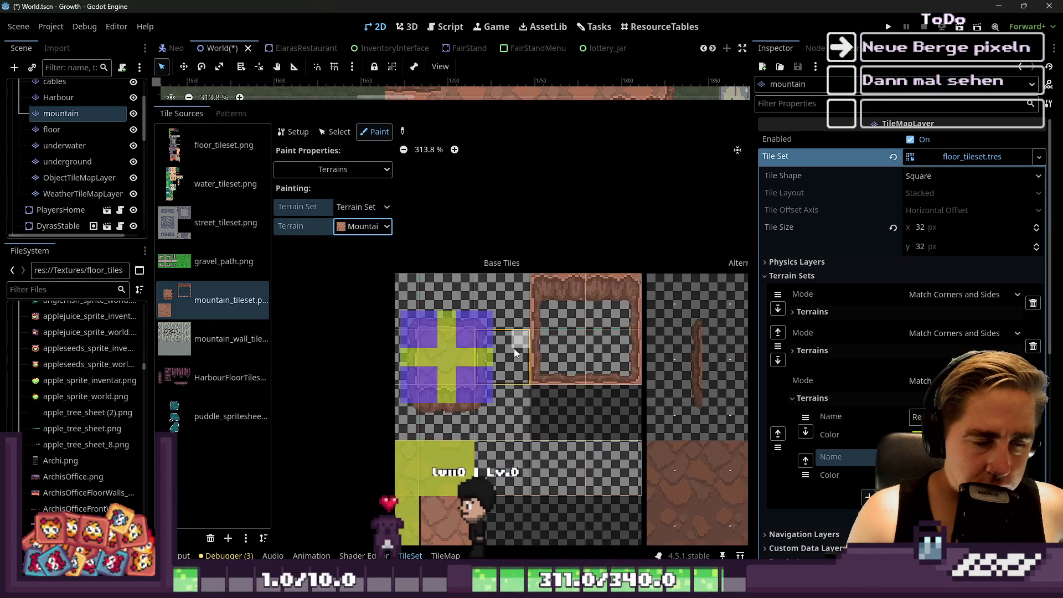
{"action": "mouse_move", "coordinate": [543, 308]}
{"action": "left_mouse_down"}
{"action": "mouse_move", "coordinate": [557, 243]}
{"action": "mouse_move", "coordinate": [689, 241]}
{"action": "left_mouse_up"}
{"action": "left_click_drag", "start_coordinate": [714, 332], "coordinate": [708, 396]}
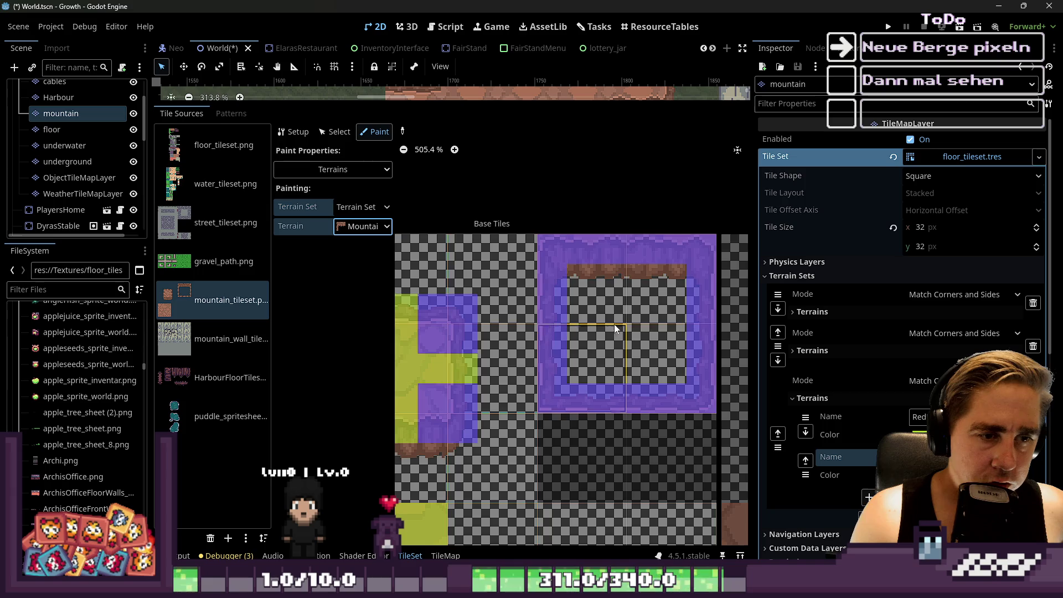
{"action": "scroll", "coordinate": [613, 323], "scroll_direction": "down", "scroll_amount": 1}
{"action": "scroll", "coordinate": [598, 251], "scroll_direction": "up", "scroll_amount": 1}
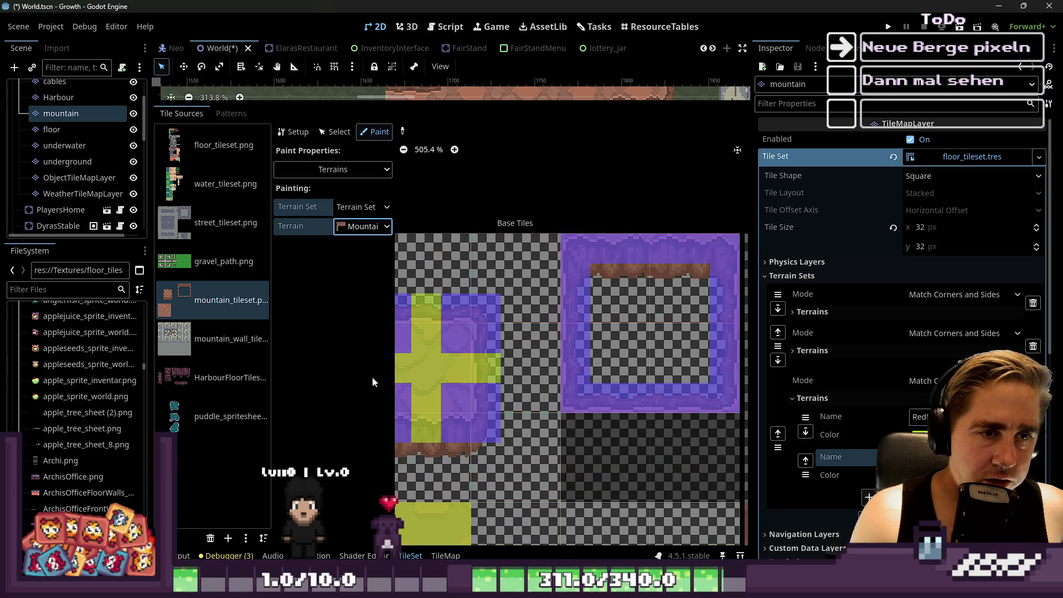
Switch to RedMountainTop and mark the tiles' top, left, right and bottom peering bits with it.
{"action": "left_click", "coordinate": [356, 230]}
{"action": "left_click", "coordinate": [365, 259]}
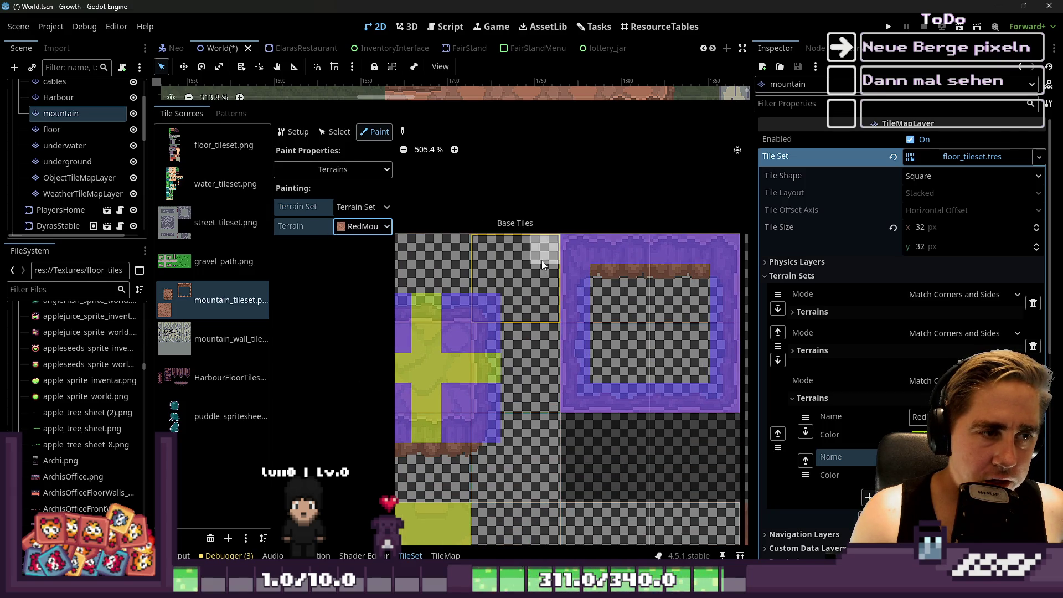
{"action": "left_click", "coordinate": [606, 250]}
{"action": "left_click", "coordinate": [575, 285]}
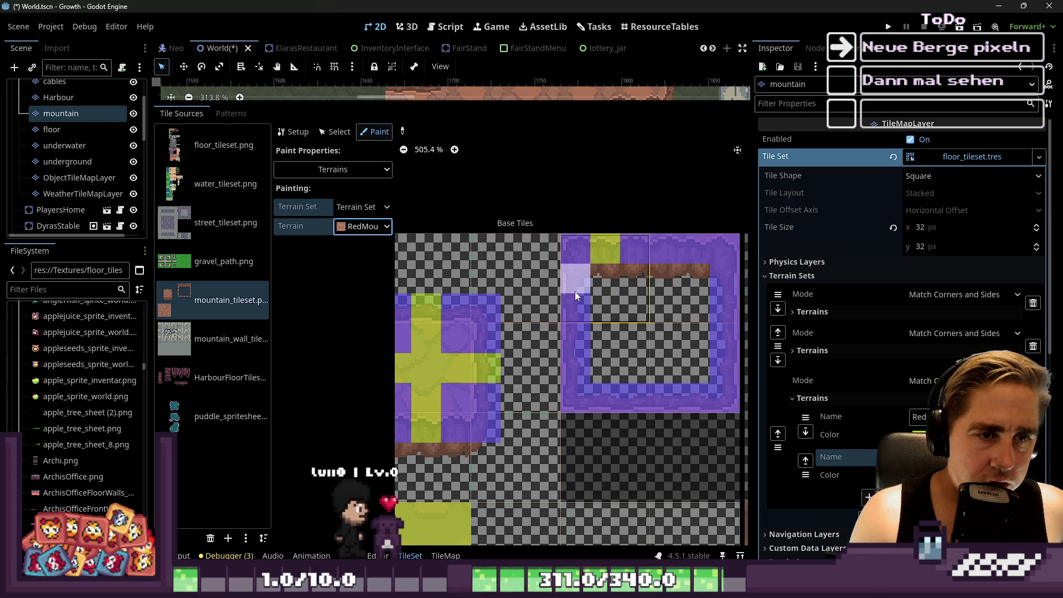
{"action": "left_click", "coordinate": [683, 257]}
{"action": "left_click", "coordinate": [729, 280]}
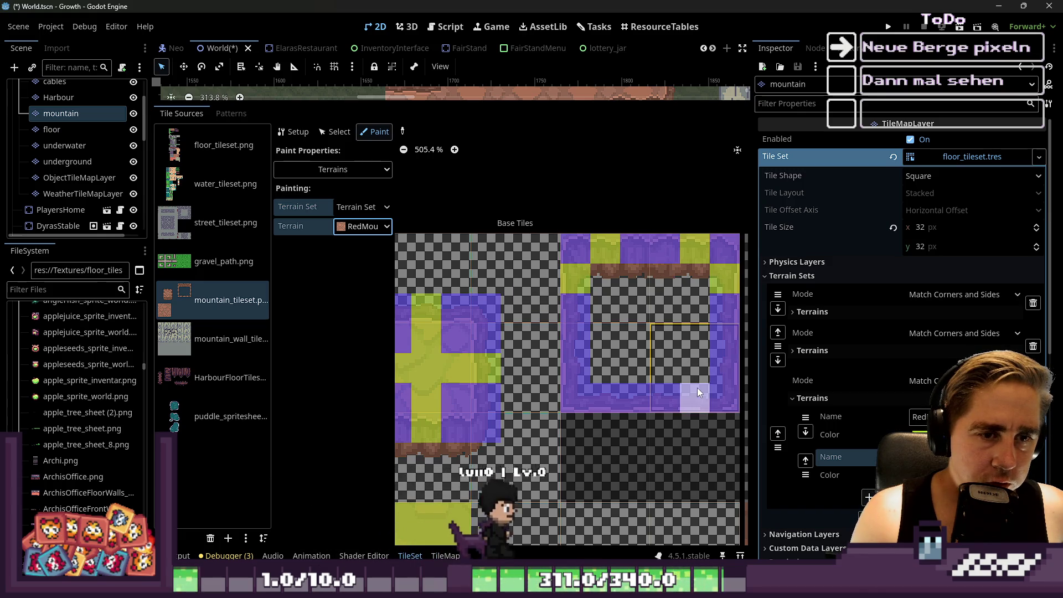
{"action": "left_click", "coordinate": [696, 387]}
{"action": "left_click", "coordinate": [722, 357]}
{"action": "left_click", "coordinate": [617, 396]}
{"action": "scroll", "coordinate": [712, 321], "scroll_direction": "down", "scroll_amount": 2}
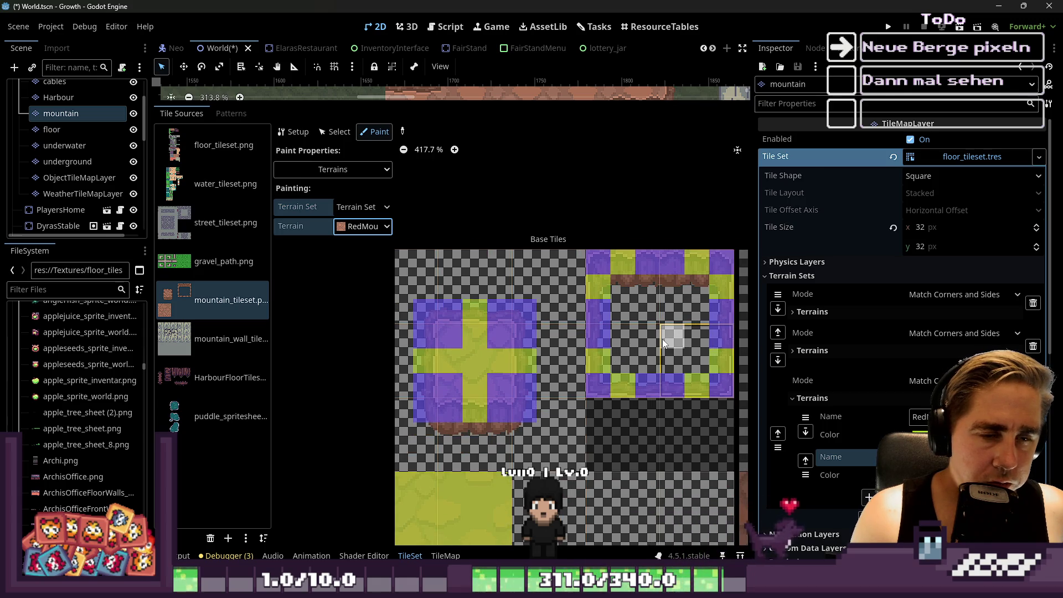
Check the terrain set's terrains and switch the paint terrain to MountainBorder.
{"action": "left_click", "coordinate": [362, 226]}
{"action": "left_click", "coordinate": [362, 226]}
{"action": "left_click", "coordinate": [389, 260]}
{"action": "scroll", "coordinate": [543, 340], "scroll_direction": "down", "scroll_amount": 5}
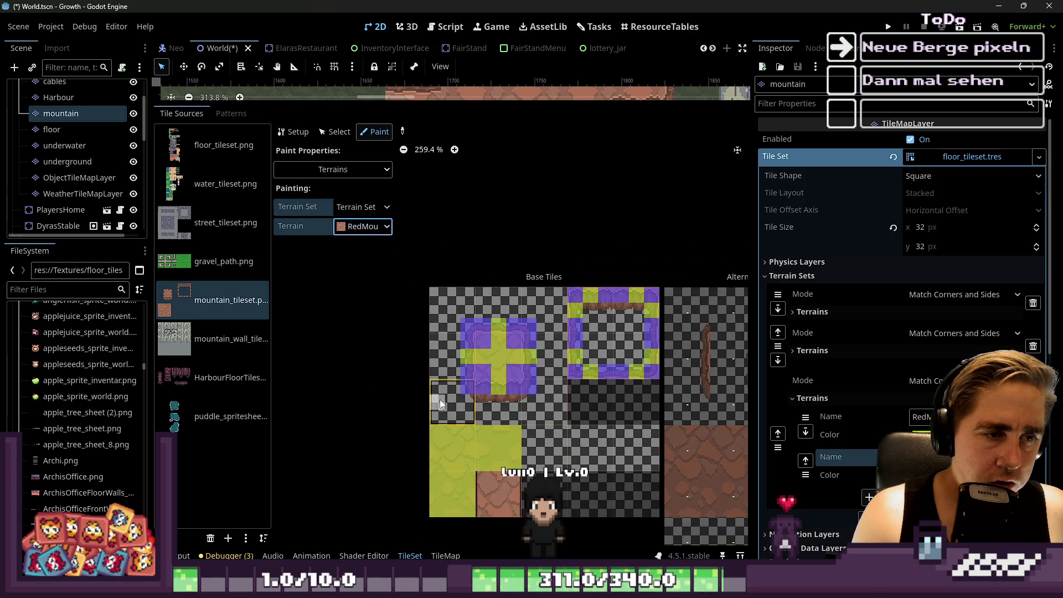
{"action": "scroll", "coordinate": [439, 402], "scroll_direction": "up", "scroll_amount": 5}
{"action": "left_click", "coordinate": [352, 225]}
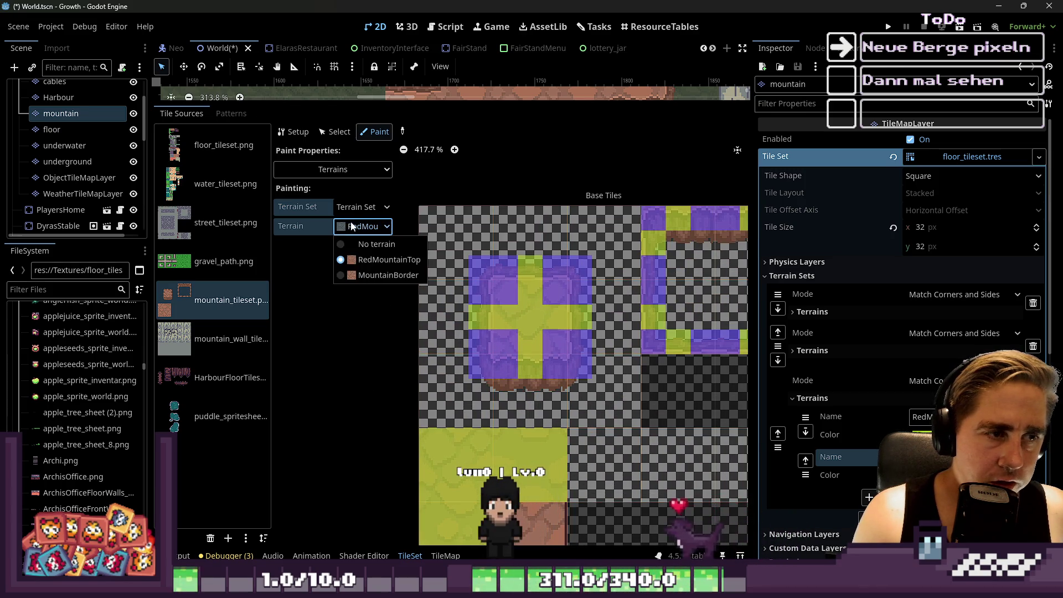
{"action": "left_click", "coordinate": [387, 275]}
{"action": "scroll", "coordinate": [448, 243], "scroll_direction": "up", "scroll_amount": 1}
Mark top-left, top-centre, centre, lower and bottom-left tile bits as MountainBorder.
{"action": "left_click", "coordinate": [449, 242]}
{"action": "left_click", "coordinate": [537, 243]}
{"action": "left_click", "coordinate": [620, 244]}
{"action": "left_click", "coordinate": [614, 324]}
{"action": "left_click", "coordinate": [617, 407]}
{"action": "left_click", "coordinate": [540, 409]}
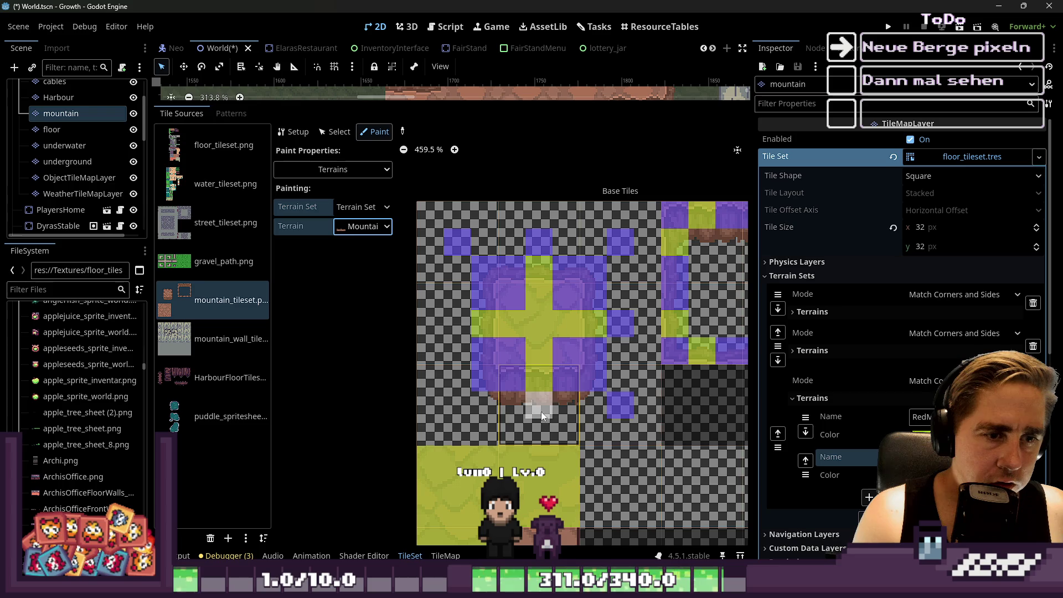
{"action": "left_click", "coordinate": [446, 323]}
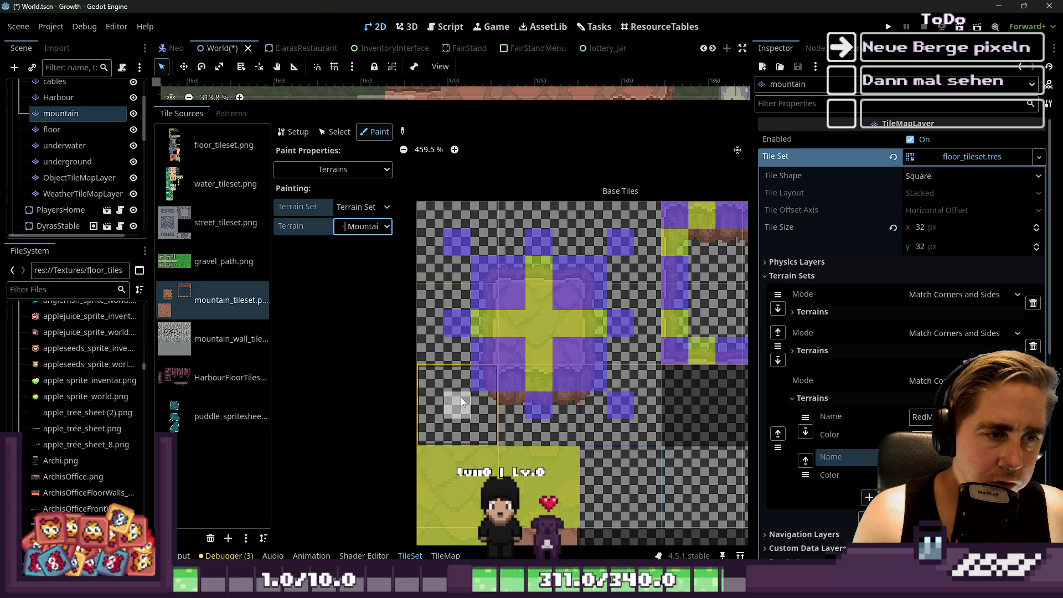
{"action": "left_click", "coordinate": [461, 396]}
{"action": "scroll", "coordinate": [421, 357], "scroll_direction": "down", "scroll_amount": 5}
{"action": "scroll", "coordinate": [603, 321], "scroll_direction": "up", "scroll_amount": 4}
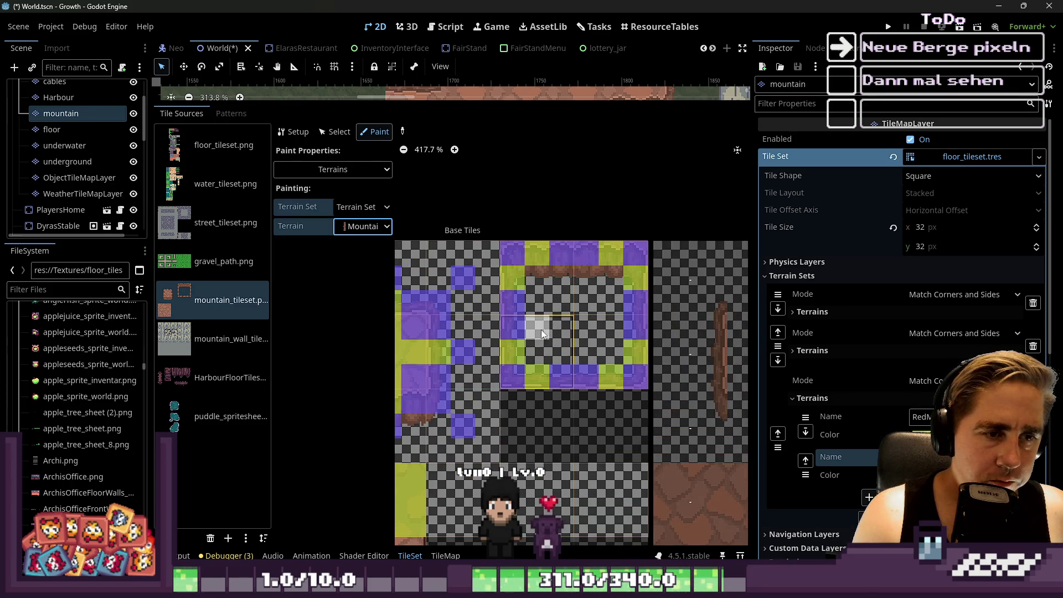
{"action": "scroll", "coordinate": [560, 288], "scroll_direction": "up", "scroll_amount": 1}
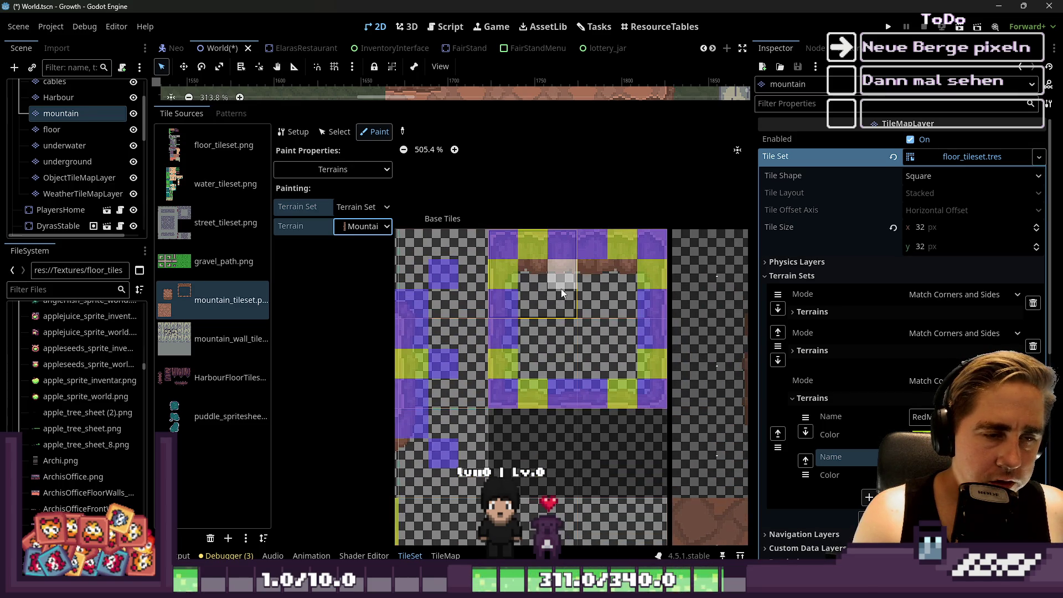
Mark the framed tile's centre bits as MountainBorder and erase a wrongly painted right bit.
{"action": "left_click", "coordinate": [552, 362]}
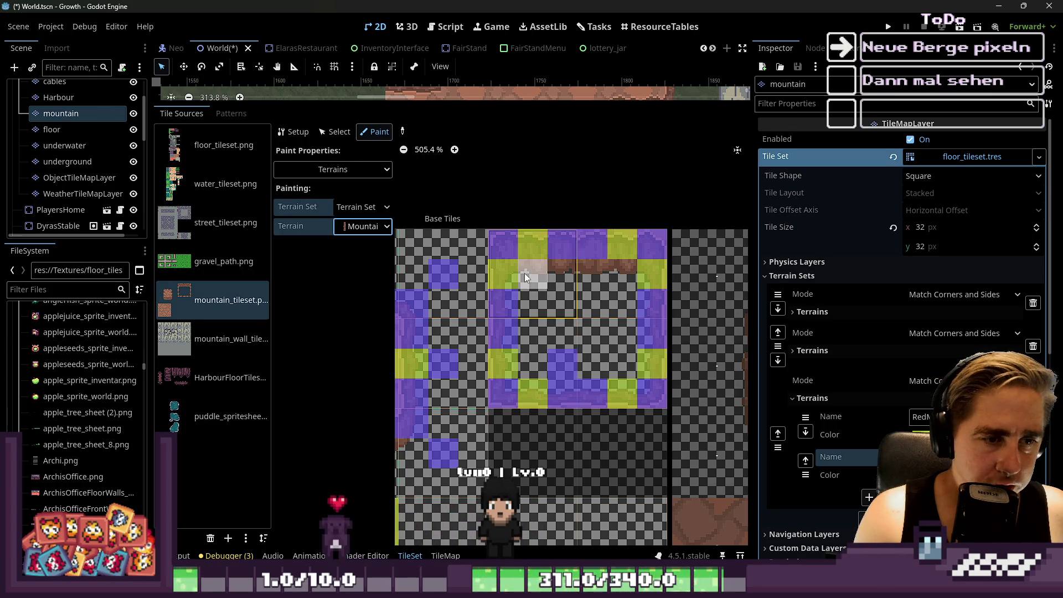
{"action": "left_click", "coordinate": [527, 281]}
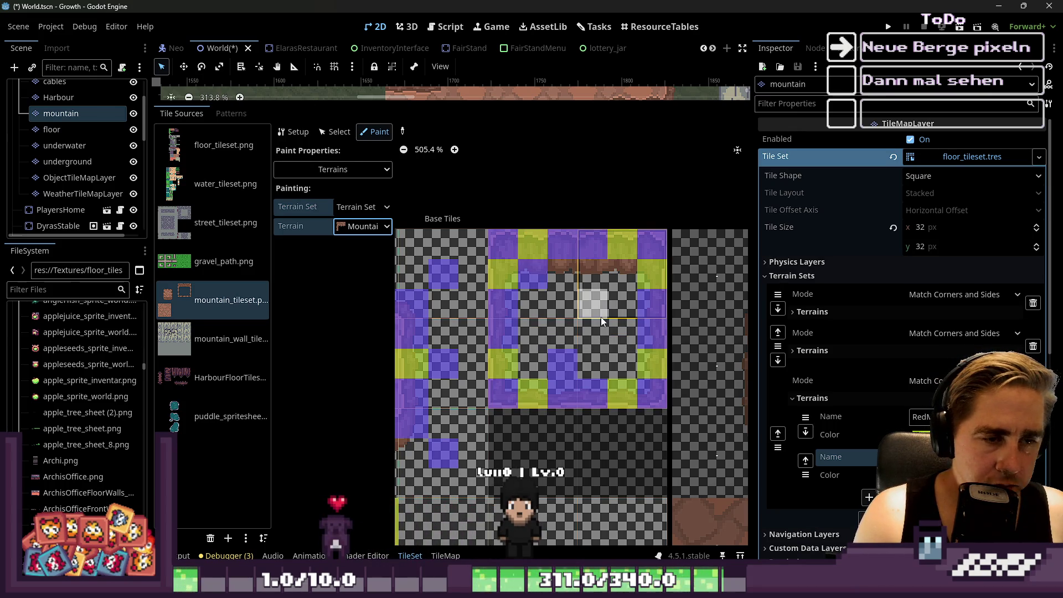
{"action": "right_click", "coordinate": [560, 351]}
{"action": "left_click", "coordinate": [546, 356]}
{"action": "left_click", "coordinate": [614, 277]}
Enlarge the level view again and leave Paint mode for tile selection.
{"action": "scroll", "coordinate": [666, 294], "scroll_direction": "down", "scroll_amount": 4}
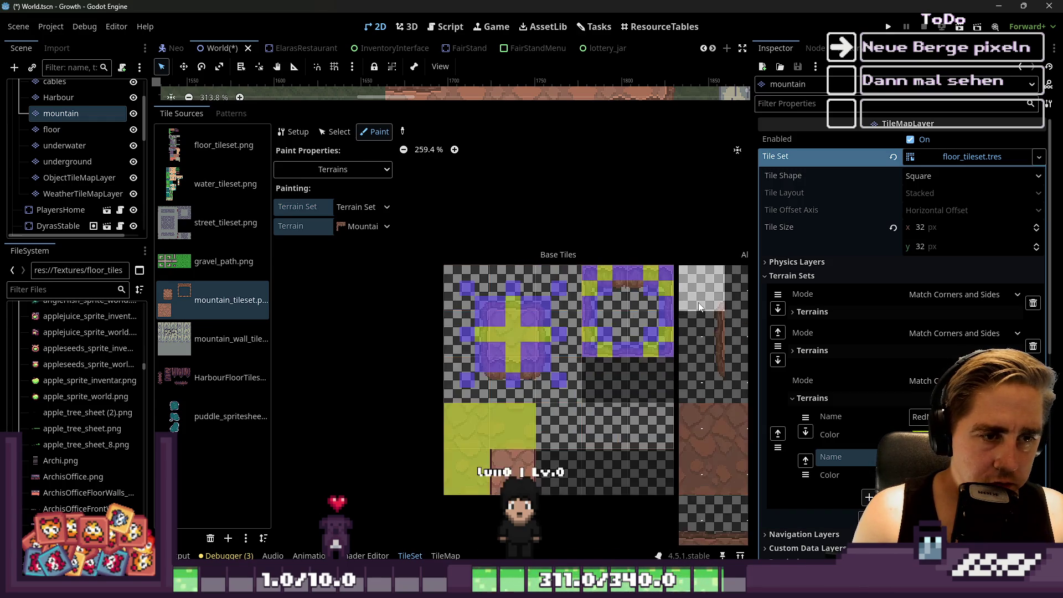
{"action": "scroll", "coordinate": [509, 381], "scroll_direction": "down", "scroll_amount": 1}
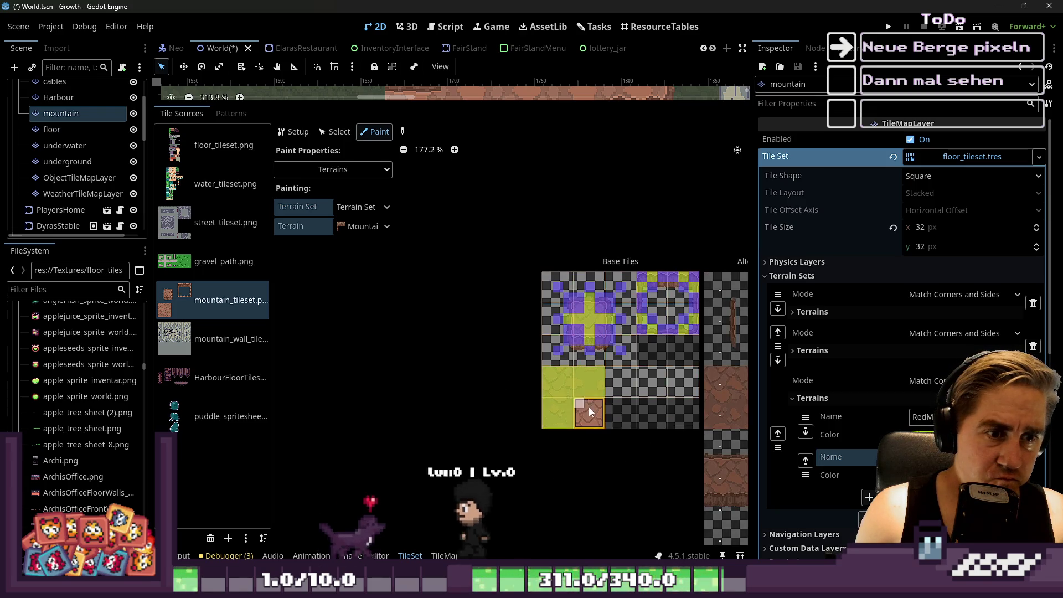
{"action": "scroll", "coordinate": [589, 407], "scroll_direction": "up", "scroll_amount": 3}
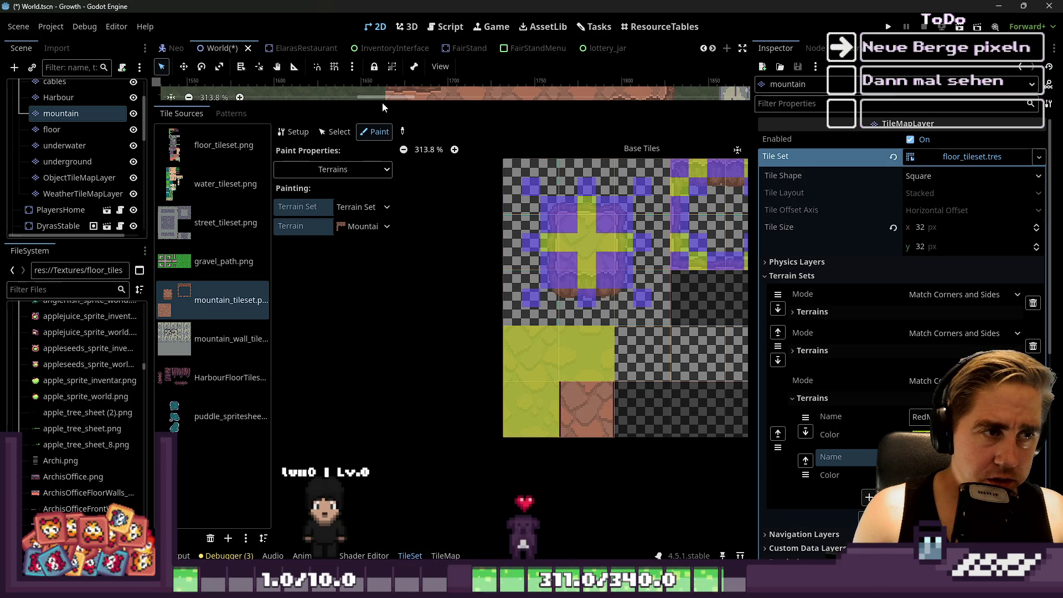
{"action": "mouse_move", "coordinate": [382, 102]}
{"action": "left_mouse_down"}
{"action": "mouse_move", "coordinate": [382, 198]}
{"action": "mouse_move", "coordinate": [382, 164]}
{"action": "left_mouse_up"}
{"action": "left_click", "coordinate": [332, 191]}
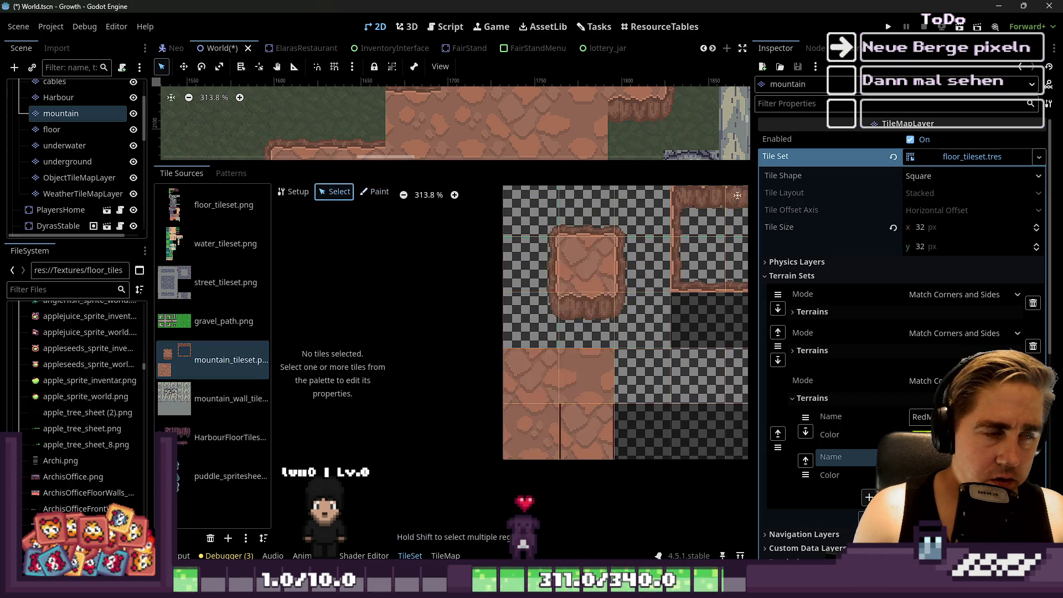
Select the RedMountainTop terrain and enlarge the map view to see more of the level.
{"action": "left_click", "coordinate": [445, 555]}
{"action": "scroll", "coordinate": [211, 423], "scroll_direction": "up", "scroll_amount": 3}
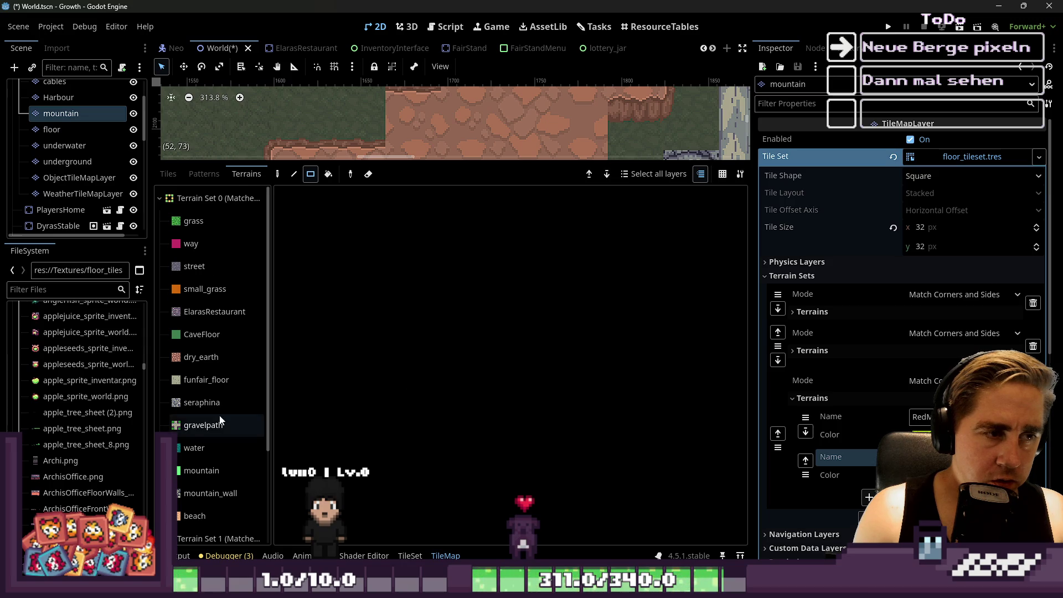
{"action": "scroll", "coordinate": [219, 417], "scroll_direction": "down", "scroll_amount": 3}
{"action": "left_click", "coordinate": [213, 503]}
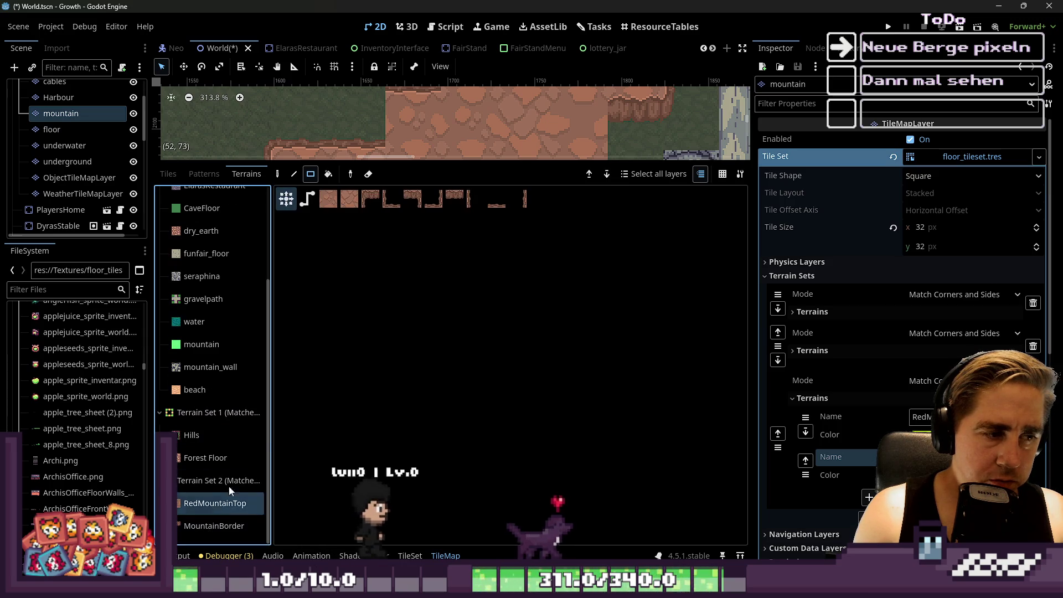
{"action": "left_click", "coordinate": [423, 158]}
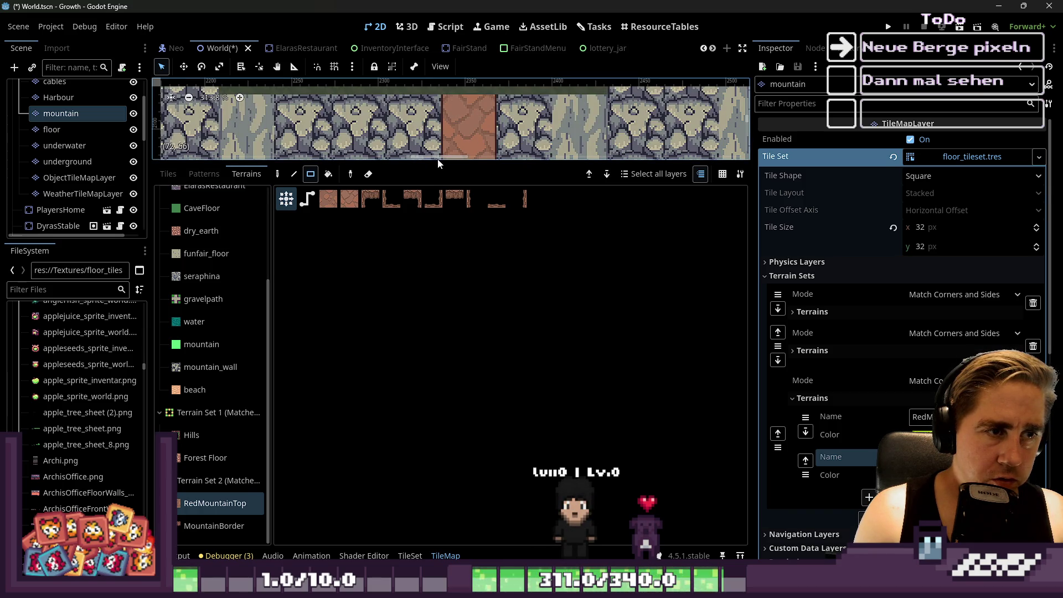
{"action": "left_click_drag", "start_coordinate": [436, 161], "coordinate": [394, 484]}
{"action": "scroll", "coordinate": [437, 266], "scroll_direction": "down", "scroll_amount": 5}
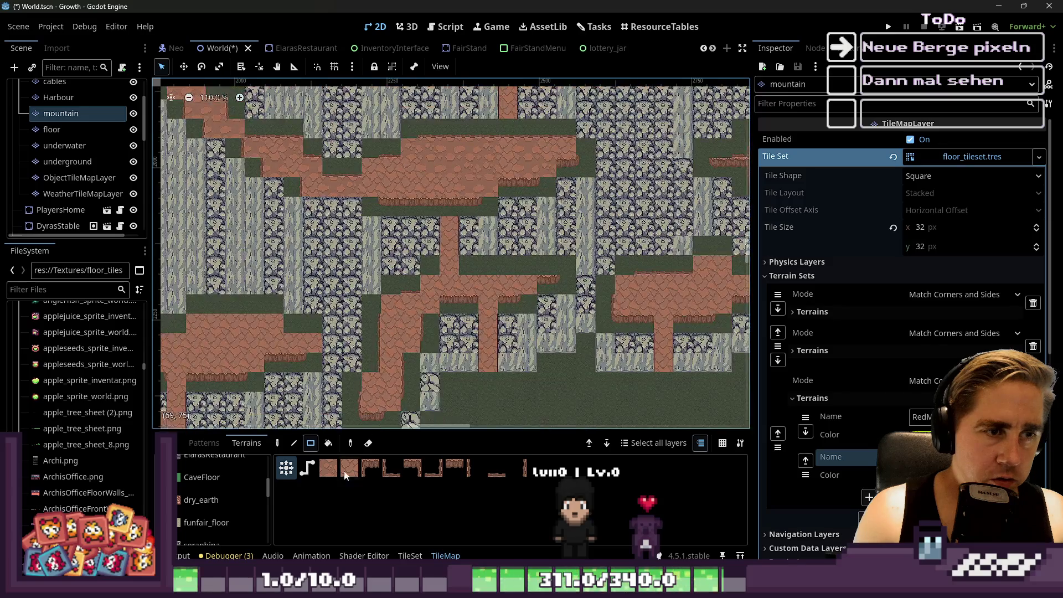
{"action": "scroll", "coordinate": [427, 361], "scroll_direction": "down", "scroll_amount": 5}
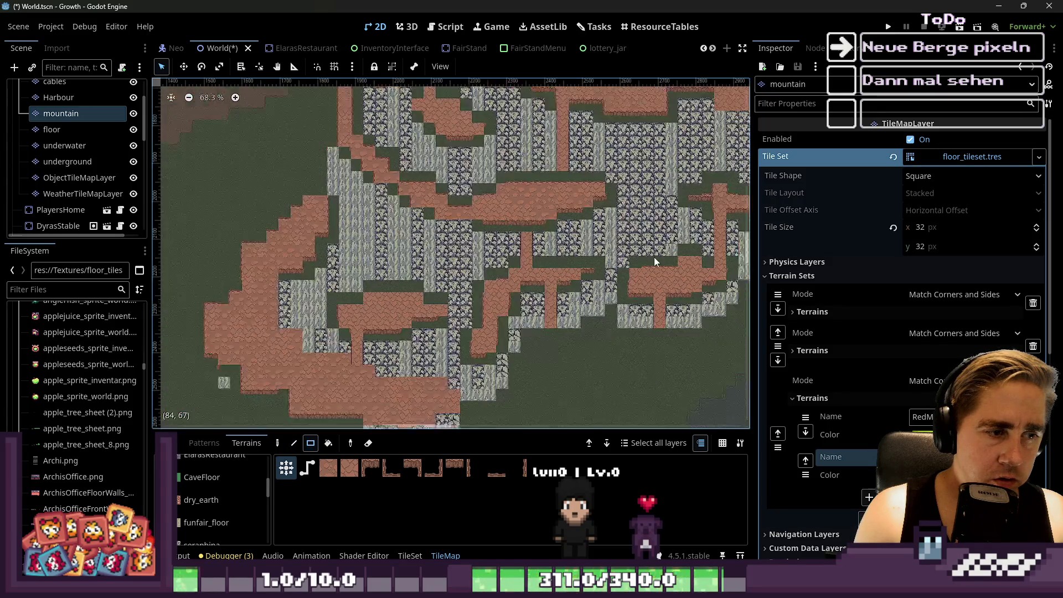
{"action": "scroll", "coordinate": [427, 360], "scroll_direction": "up", "scroll_amount": 6}
{"action": "scroll", "coordinate": [416, 364], "scroll_direction": "down", "scroll_amount": 2}
{"action": "scroll", "coordinate": [452, 339], "scroll_direction": "up", "scroll_amount": 6}
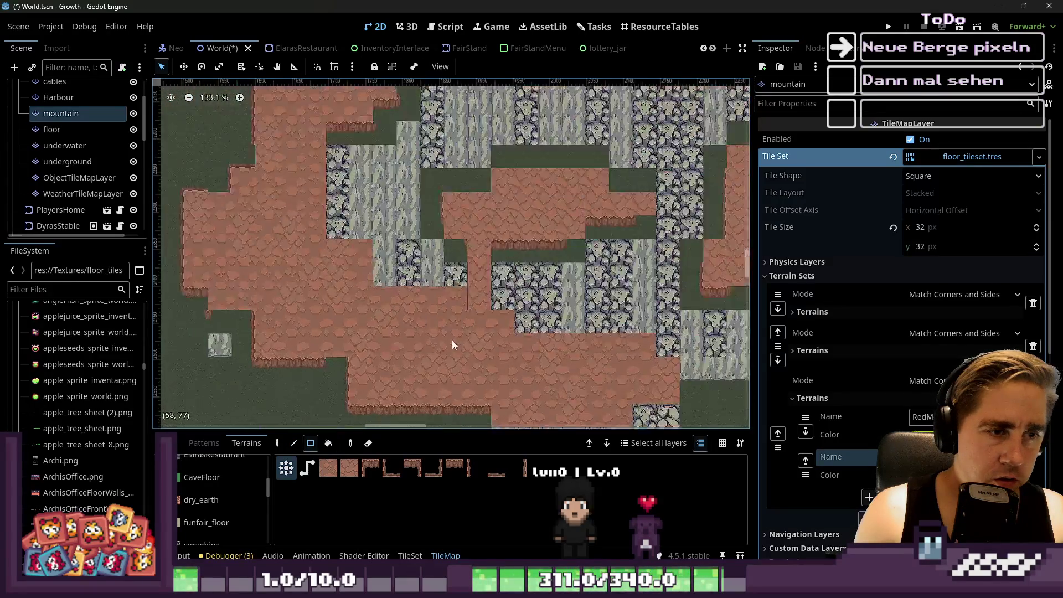
Paint several rock terrain rectangles and one single rock tile around the red plateau.
{"action": "left_click_drag", "start_coordinate": [316, 277], "coordinate": [472, 383]}
{"action": "scroll", "coordinate": [473, 383], "scroll_direction": "down", "scroll_amount": 2}
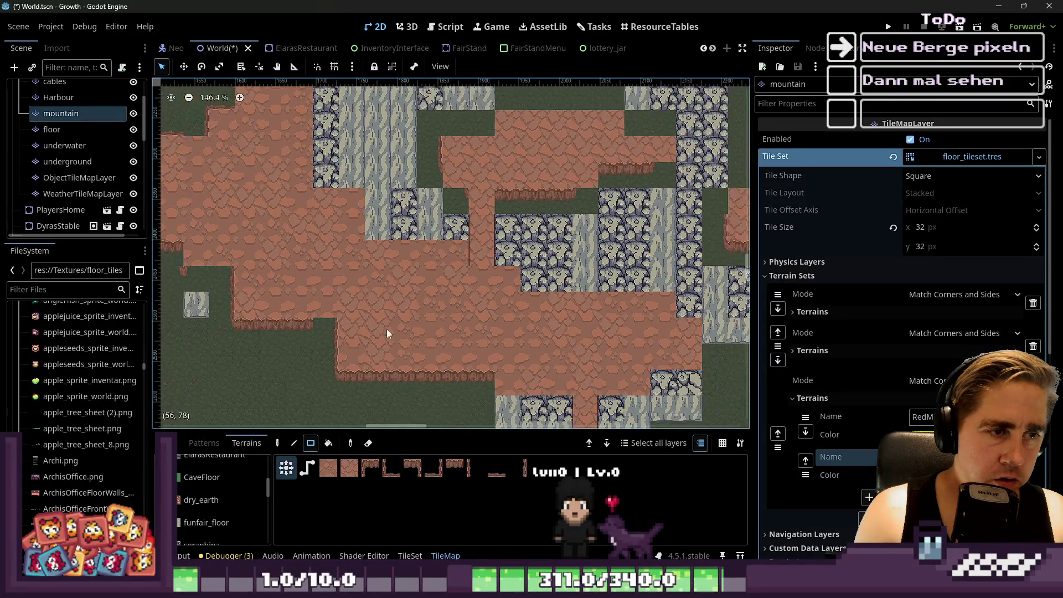
{"action": "mouse_move", "coordinate": [349, 299]}
{"action": "left_mouse_down"}
{"action": "mouse_move", "coordinate": [280, 278]}
{"action": "mouse_move", "coordinate": [417, 247]}
{"action": "mouse_move", "coordinate": [432, 260]}
{"action": "left_mouse_up"}
{"action": "scroll", "coordinate": [487, 324], "scroll_direction": "down", "scroll_amount": 4}
{"action": "scroll", "coordinate": [287, 285], "scroll_direction": "down", "scroll_amount": 3}
{"action": "scroll", "coordinate": [325, 264], "scroll_direction": "up", "scroll_amount": 7}
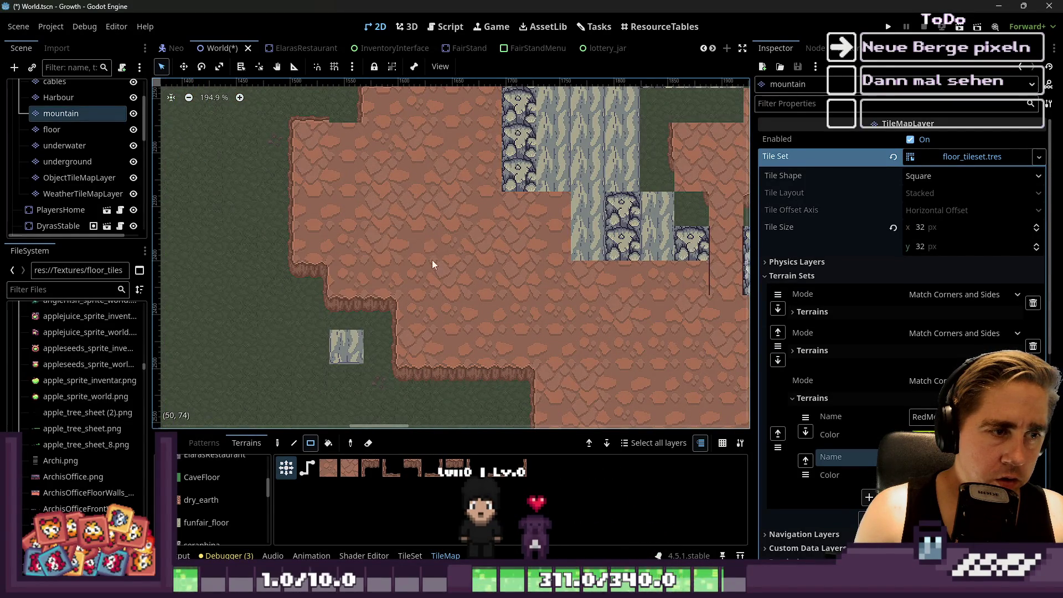
{"action": "scroll", "coordinate": [423, 228], "scroll_direction": "down", "scroll_amount": 3}
{"action": "scroll", "coordinate": [387, 285], "scroll_direction": "up", "scroll_amount": 2}
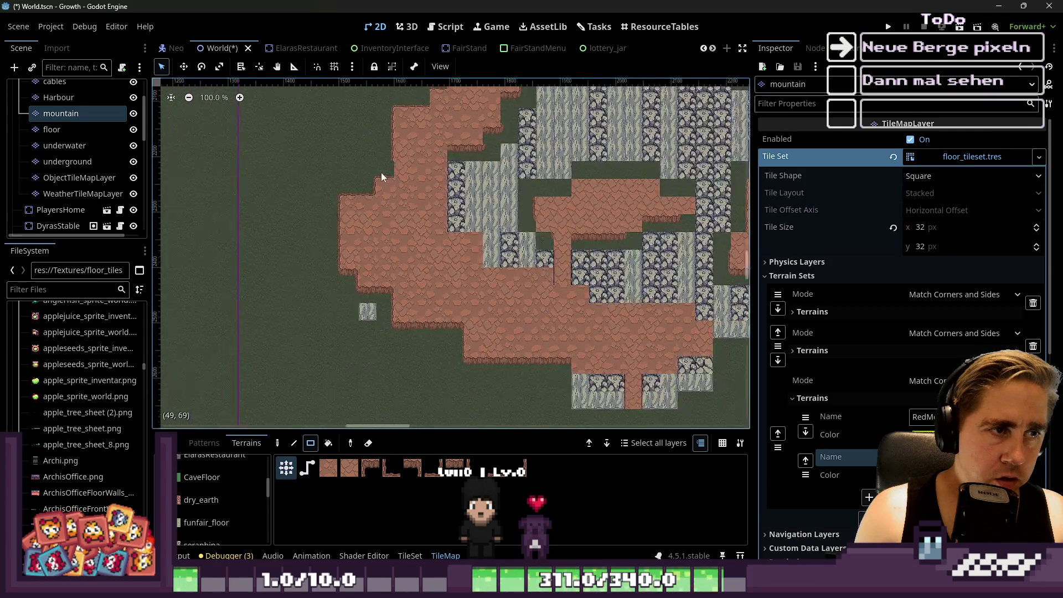
{"action": "scroll", "coordinate": [380, 172], "scroll_direction": "up", "scroll_amount": 1}
{"action": "left_click_drag", "start_coordinate": [410, 145], "coordinate": [417, 174]}
{"action": "left_click_drag", "start_coordinate": [448, 210], "coordinate": [453, 208]}
{"action": "scroll", "coordinate": [453, 208], "scroll_direction": "down", "scroll_amount": 3}
{"action": "scroll", "coordinate": [426, 247], "scroll_direction": "up", "scroll_amount": 5}
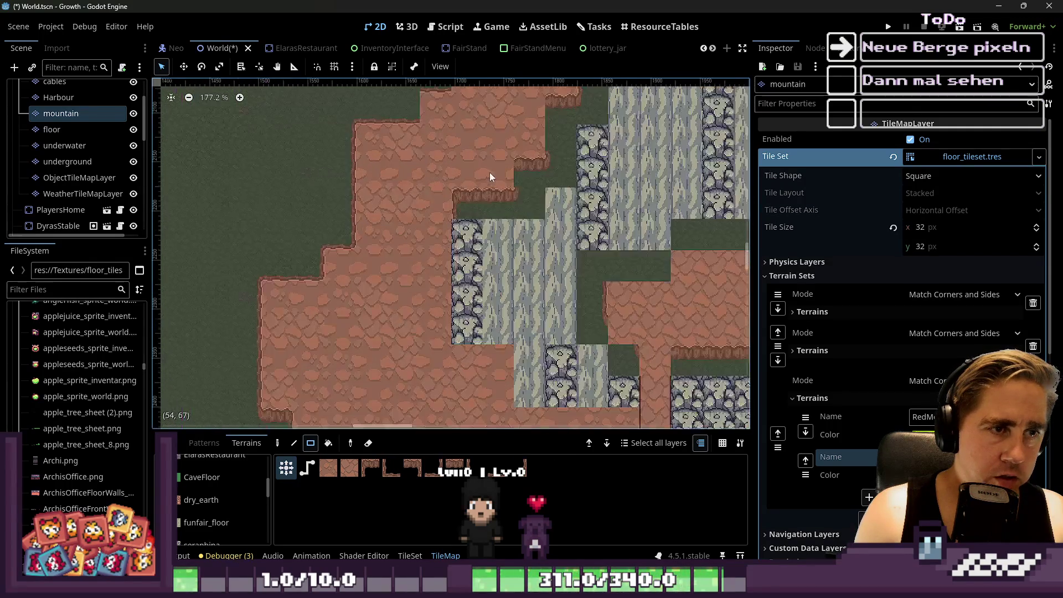
{"action": "left_click", "coordinate": [534, 202]}
{"action": "scroll", "coordinate": [387, 266], "scroll_direction": "down", "scroll_amount": 3}
{"action": "scroll", "coordinate": [464, 302], "scroll_direction": "up", "scroll_amount": 2}
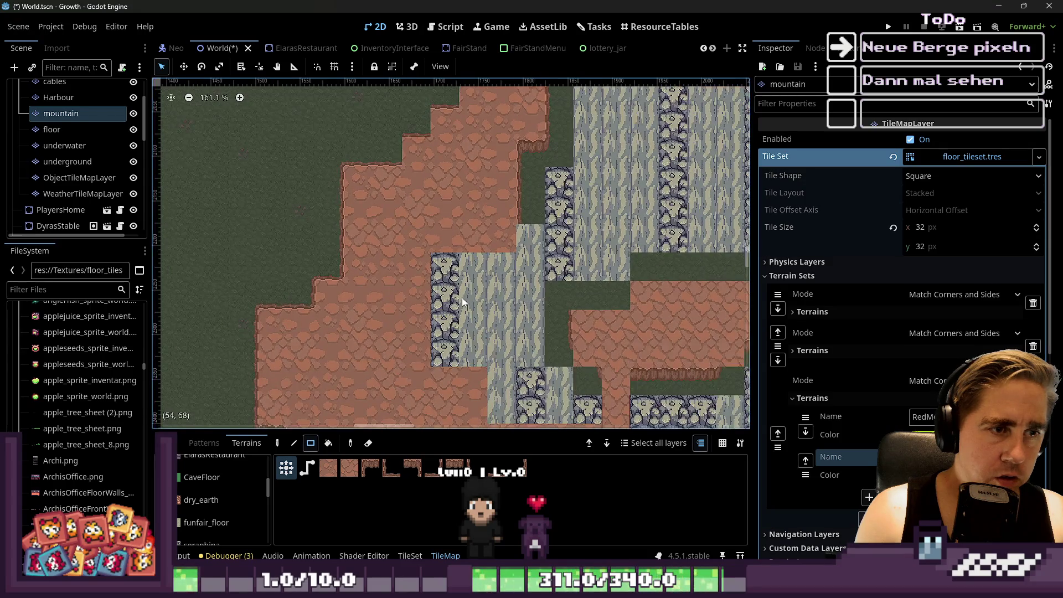
{"action": "scroll", "coordinate": [500, 215], "scroll_direction": "up", "scroll_amount": 3}
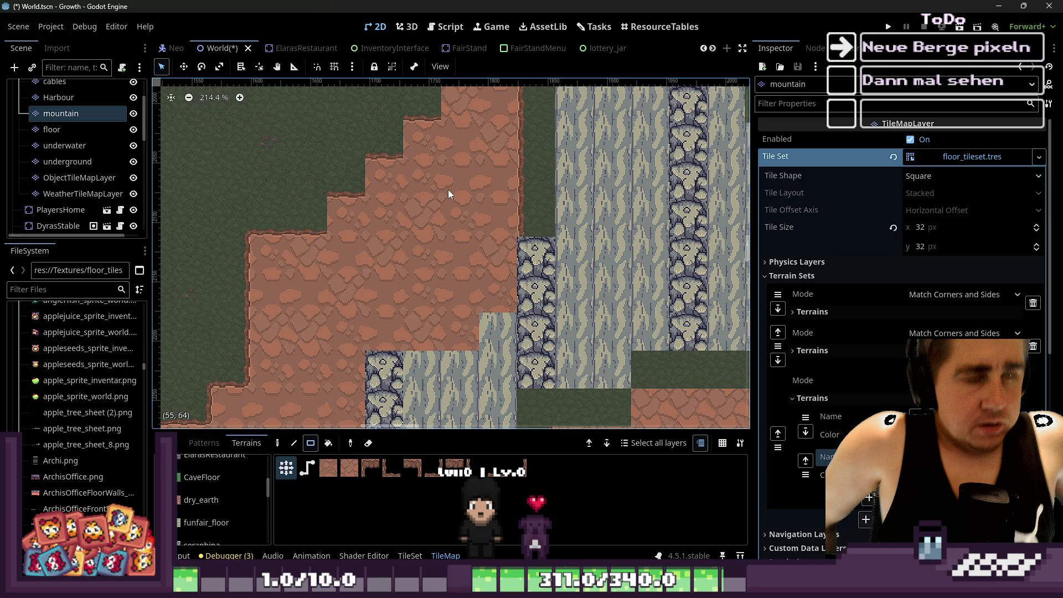
{"action": "scroll", "coordinate": [493, 174], "scroll_direction": "down", "scroll_amount": 1}
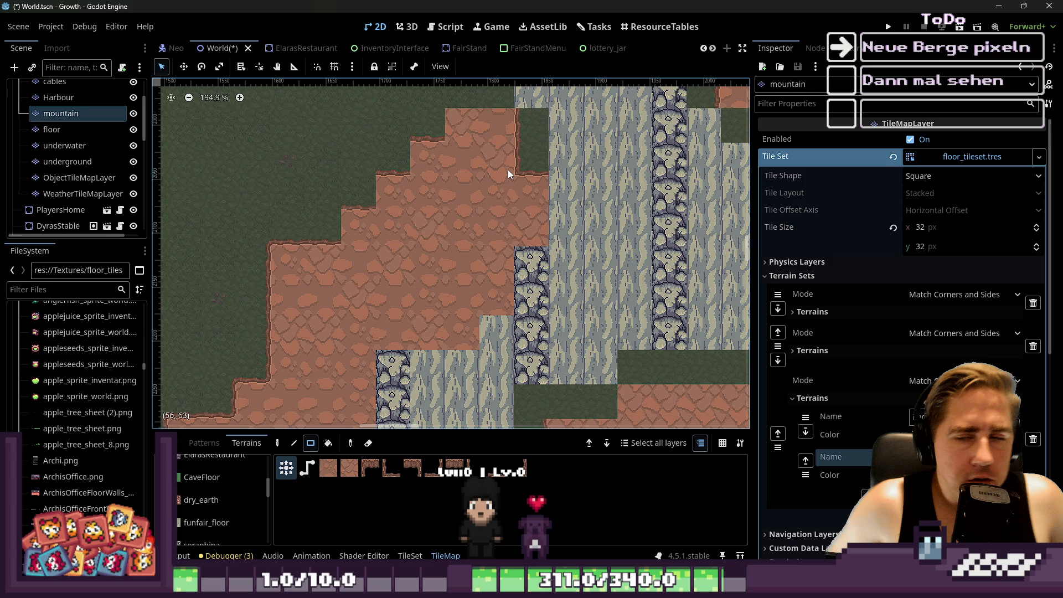
{"action": "scroll", "coordinate": [507, 172], "scroll_direction": "up", "scroll_amount": 1}
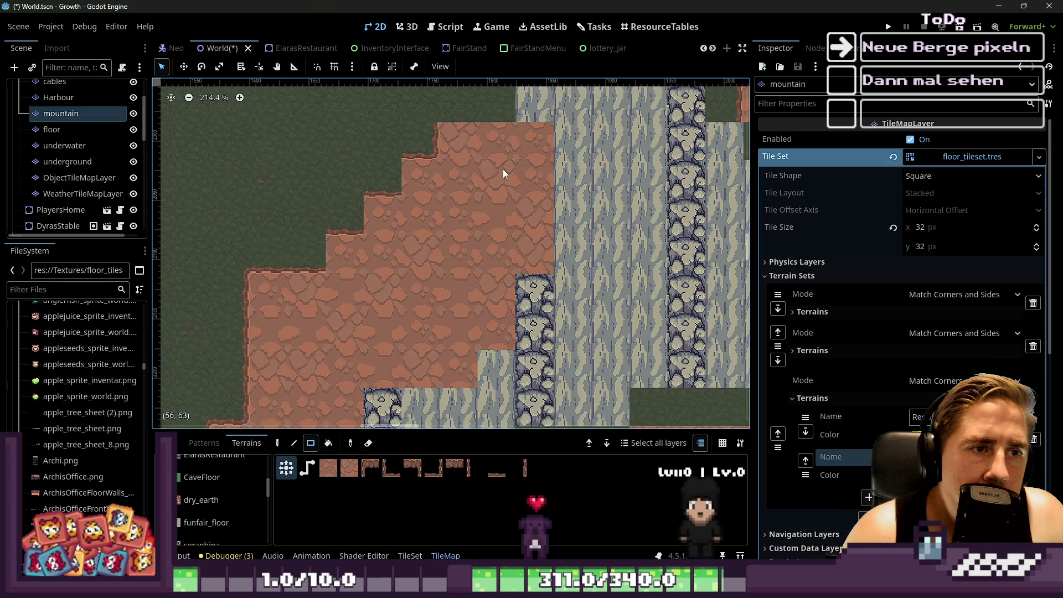
{"action": "scroll", "coordinate": [460, 166], "scroll_direction": "up", "scroll_amount": 3}
{"action": "left_click_drag", "start_coordinate": [460, 165], "coordinate": [516, 207]}
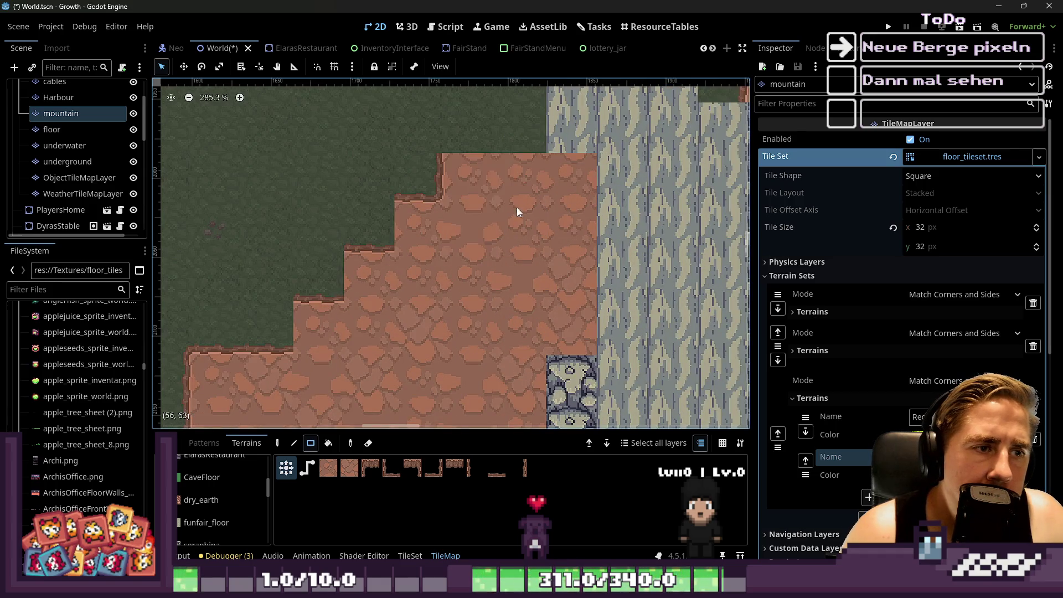
{"action": "left_click_drag", "start_coordinate": [433, 142], "coordinate": [517, 226]}
{"action": "key", "text": "ctrl+z"}
{"action": "left_click_drag", "start_coordinate": [450, 201], "coordinate": [488, 221]}
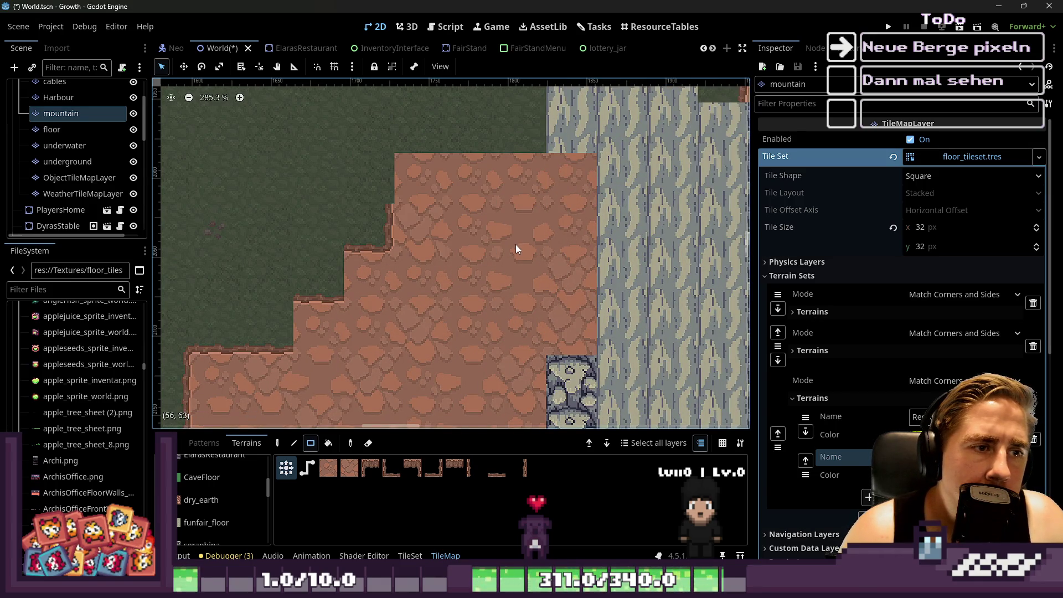
{"action": "left_click", "coordinate": [427, 242]}
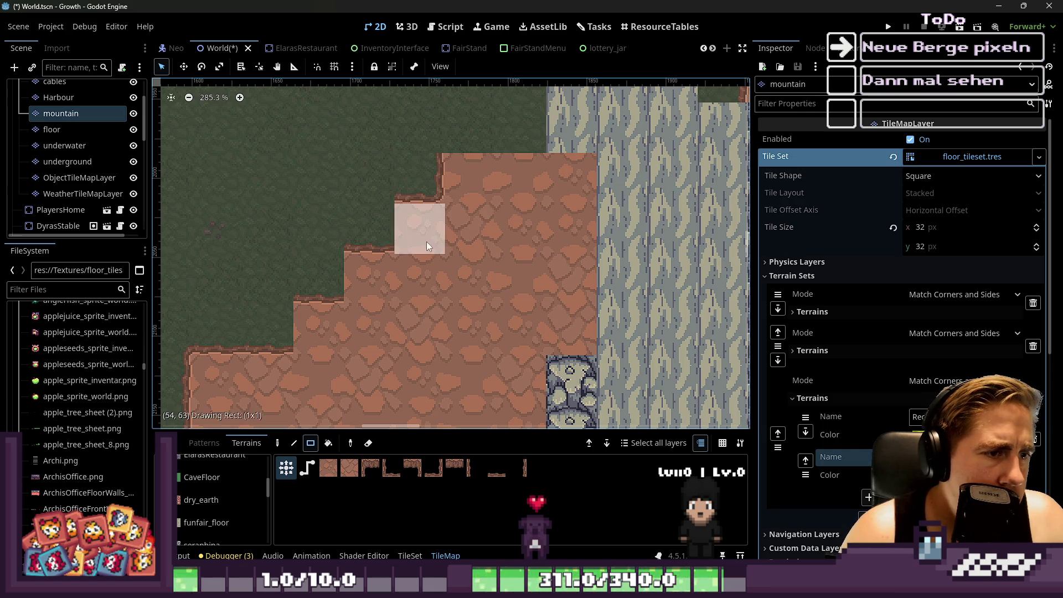
{"action": "left_click", "coordinate": [423, 199]}
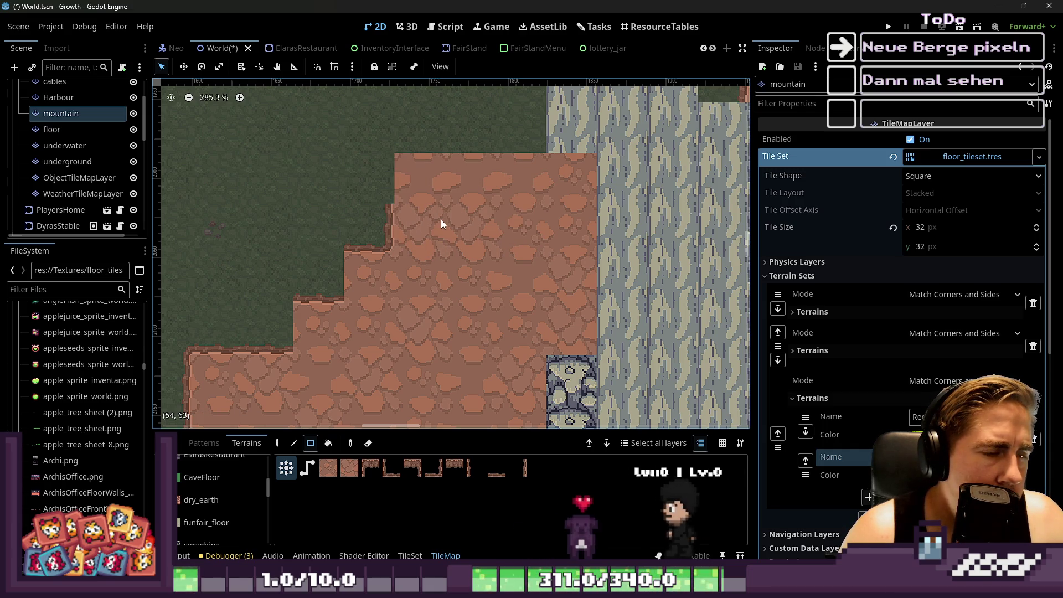
{"action": "key", "text": "ctrl+z"}
{"action": "scroll", "coordinate": [413, 224], "scroll_direction": "up", "scroll_amount": 2}
{"action": "left_click_drag", "start_coordinate": [390, 183], "coordinate": [426, 200]}
{"action": "key", "text": "ctrl+z"}
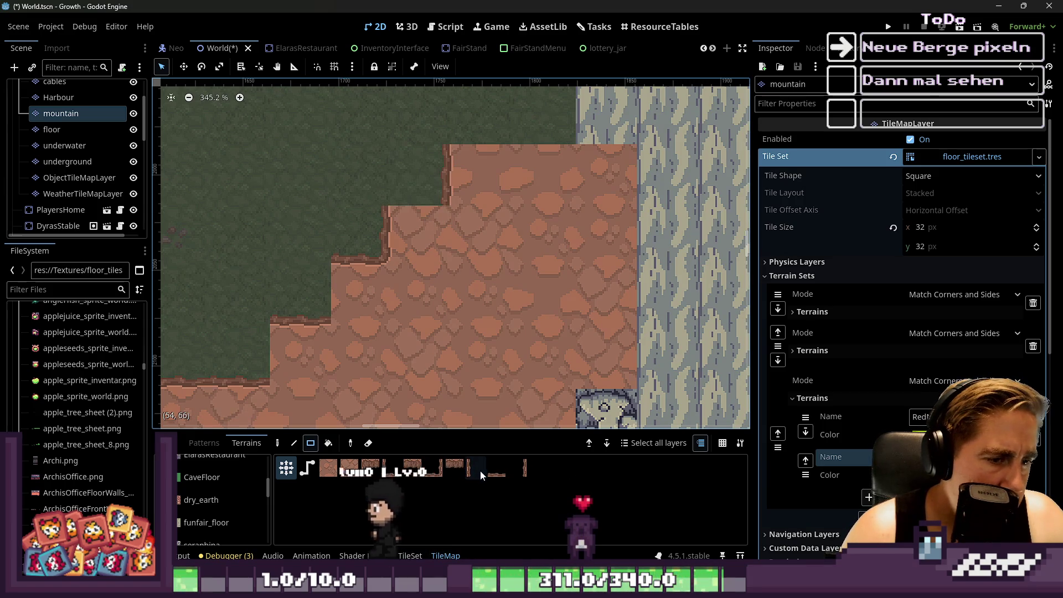
{"action": "scroll", "coordinate": [243, 511], "scroll_direction": "down", "scroll_amount": 5}
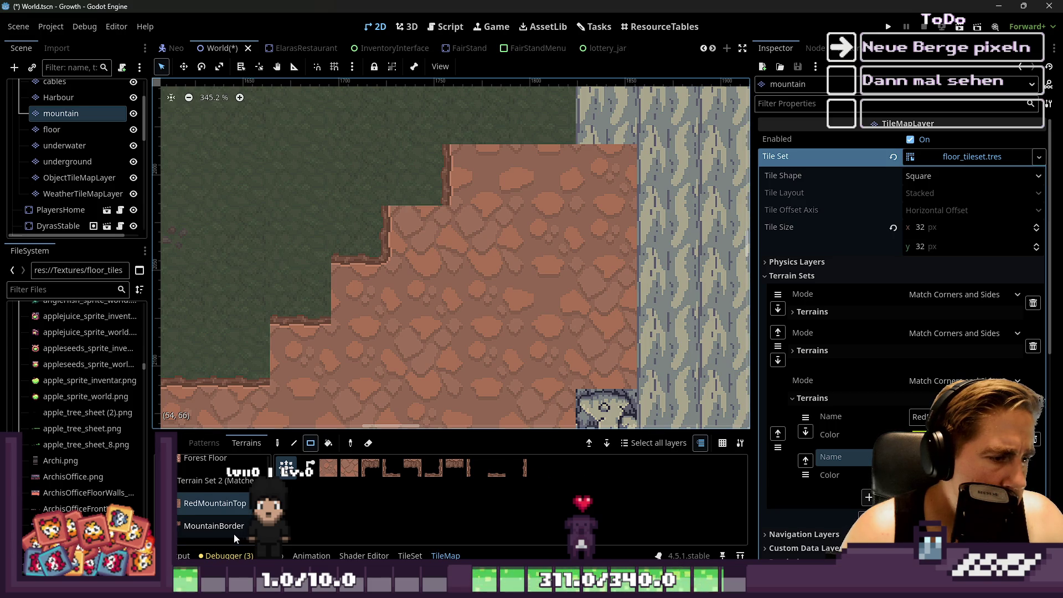
Paint MountainBorder pieces above the cliff step and along the cliff edge.
{"action": "left_click", "coordinate": [234, 533]}
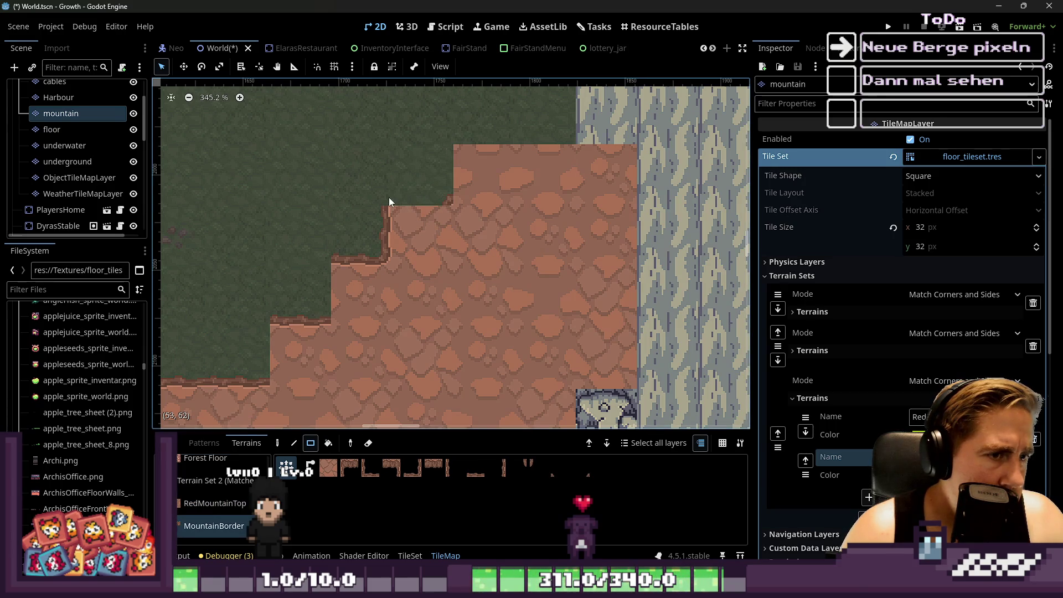
{"action": "left_click_drag", "start_coordinate": [386, 197], "coordinate": [413, 200]}
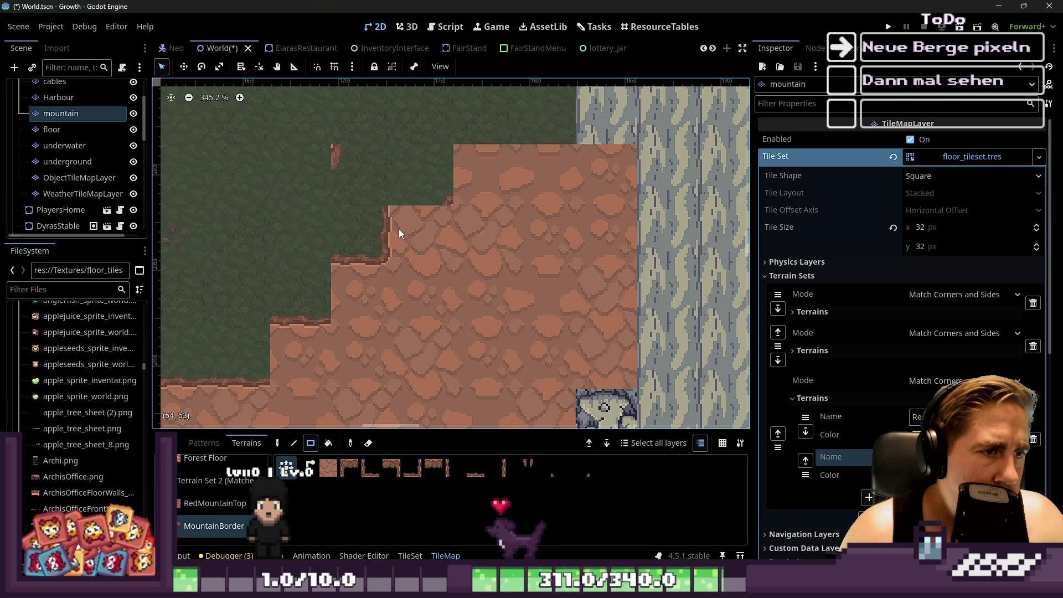
{"action": "scroll", "coordinate": [466, 216], "scroll_direction": "down", "scroll_amount": 3}
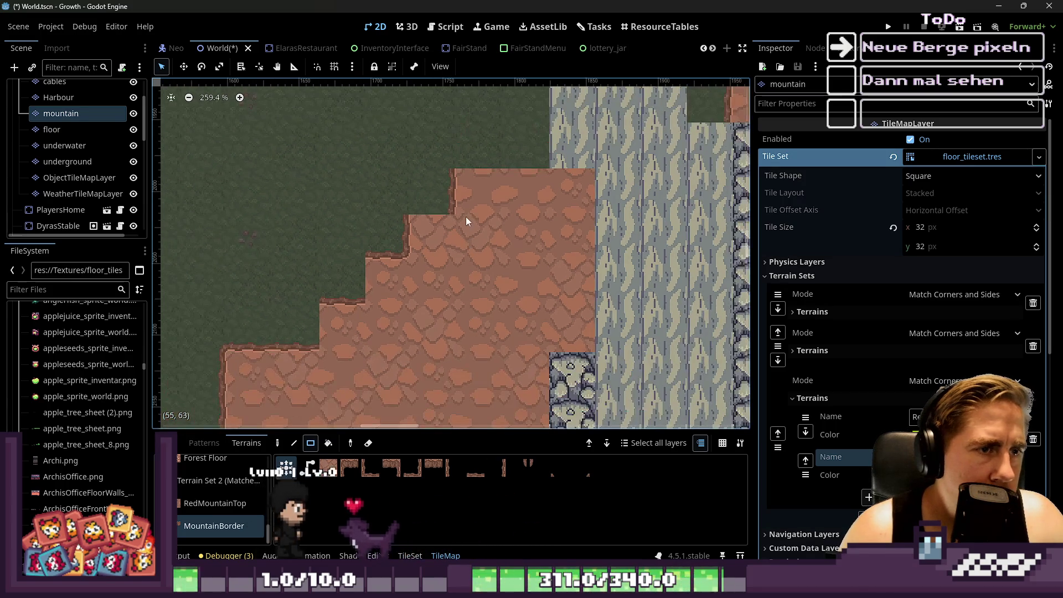
{"action": "left_click", "coordinate": [471, 471]}
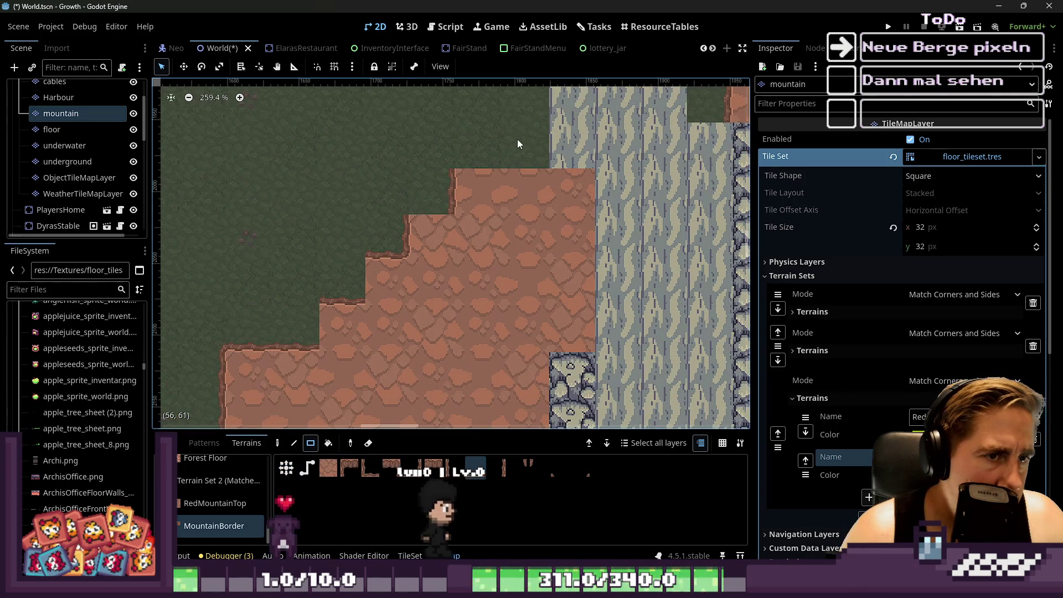
{"action": "scroll", "coordinate": [457, 244], "scroll_direction": "up", "scroll_amount": 14}
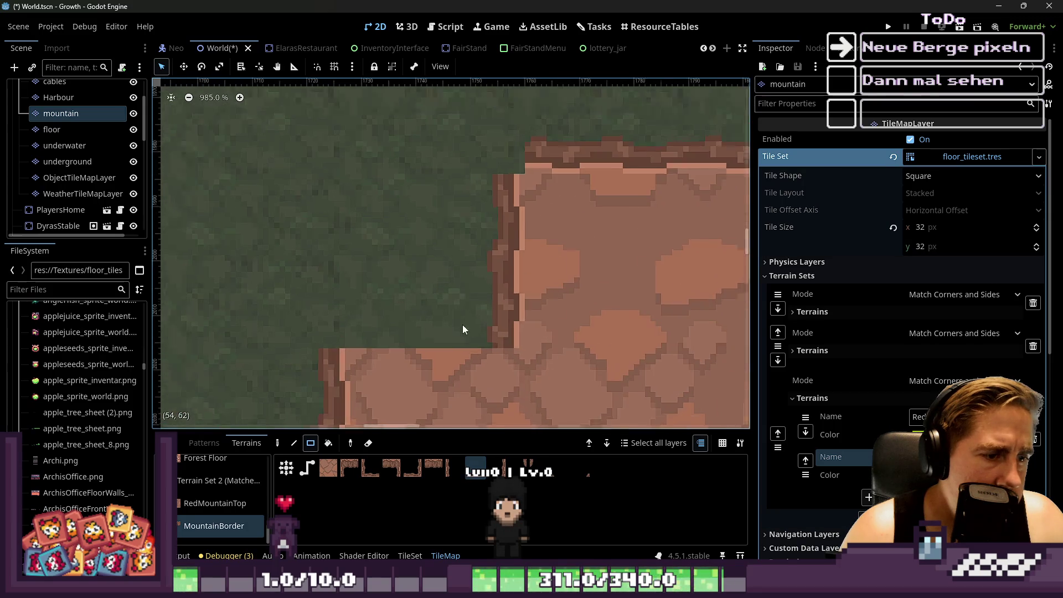
{"action": "scroll", "coordinate": [462, 324], "scroll_direction": "up", "scroll_amount": 1}
{"action": "left_click", "coordinate": [552, 470]}
{"action": "left_click", "coordinate": [585, 471]}
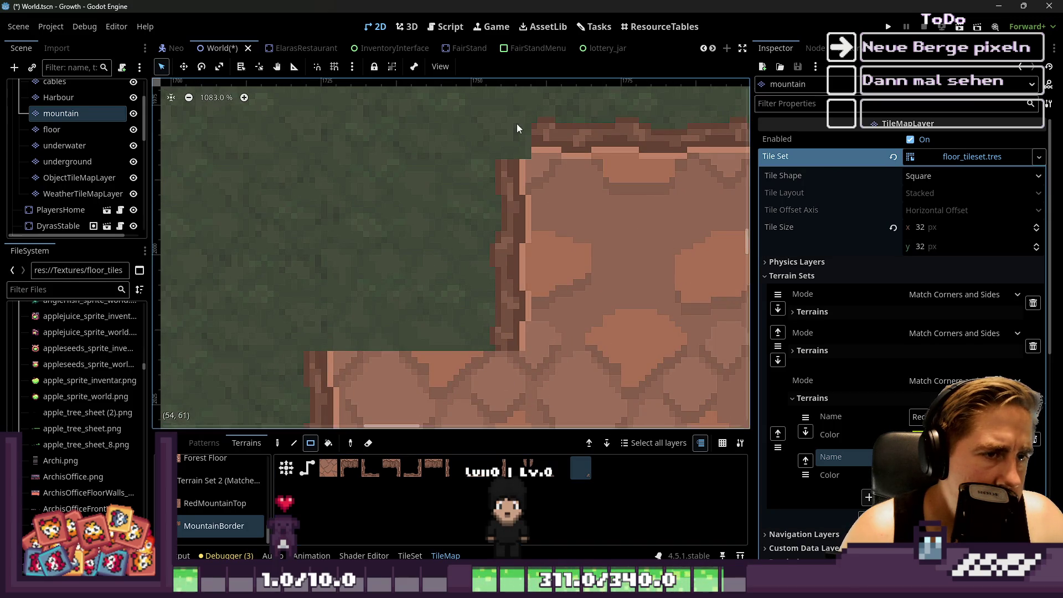
{"action": "left_click", "coordinate": [328, 313]}
{"action": "left_click", "coordinate": [475, 467]}
Fill one edge cell with mountain terrain, undo the extra cells, and erase stray pieces to grass.
{"action": "left_click", "coordinate": [411, 467]}
{"action": "scroll", "coordinate": [447, 264], "scroll_direction": "down", "scroll_amount": 10}
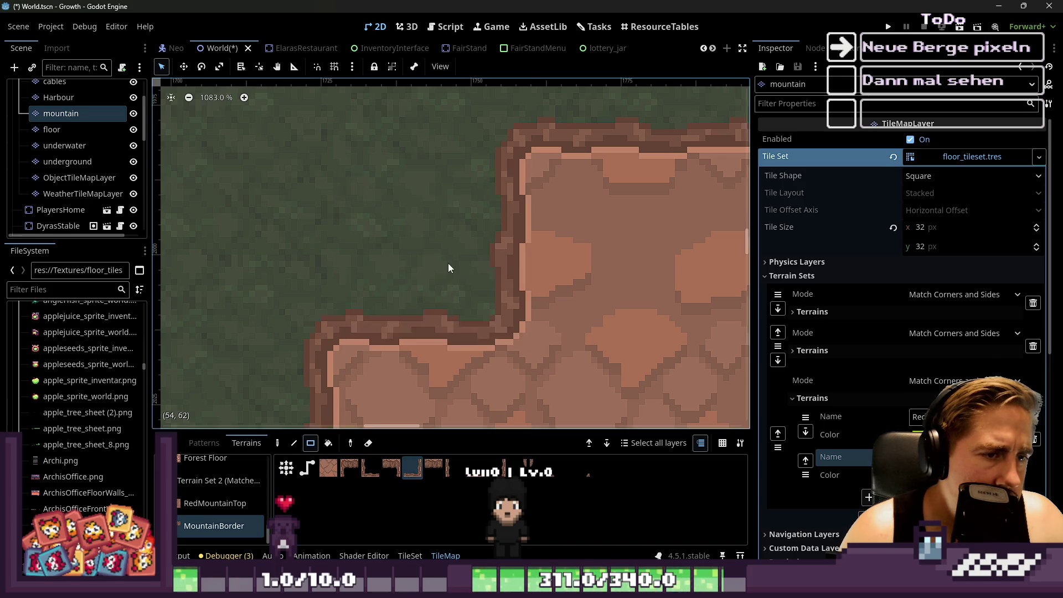
{"action": "scroll", "coordinate": [449, 202], "scroll_direction": "up", "scroll_amount": 5}
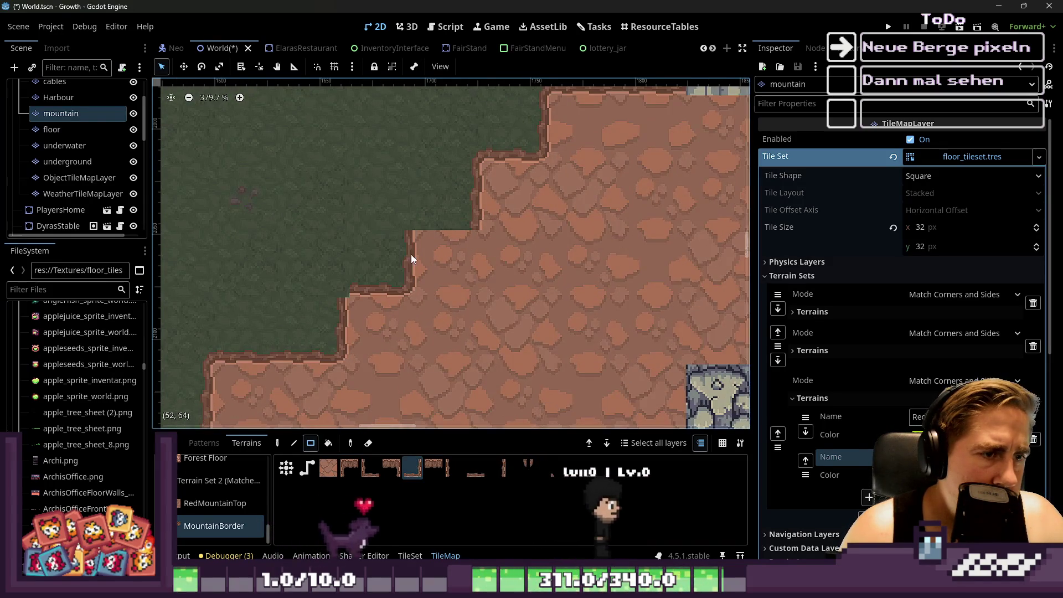
{"action": "left_click", "coordinate": [434, 209]}
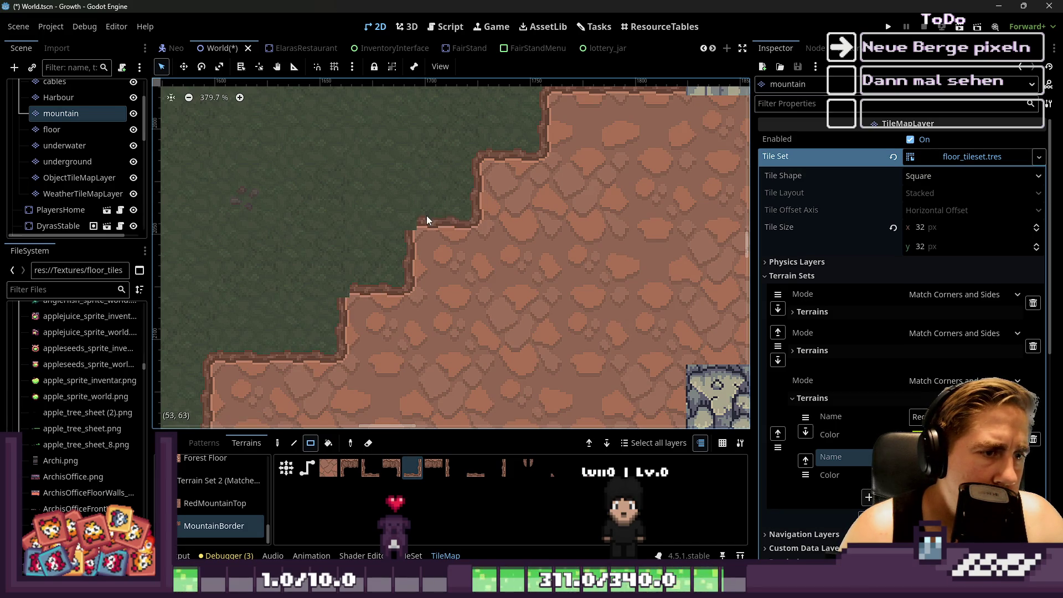
{"action": "left_click_drag", "start_coordinate": [425, 197], "coordinate": [373, 202]}
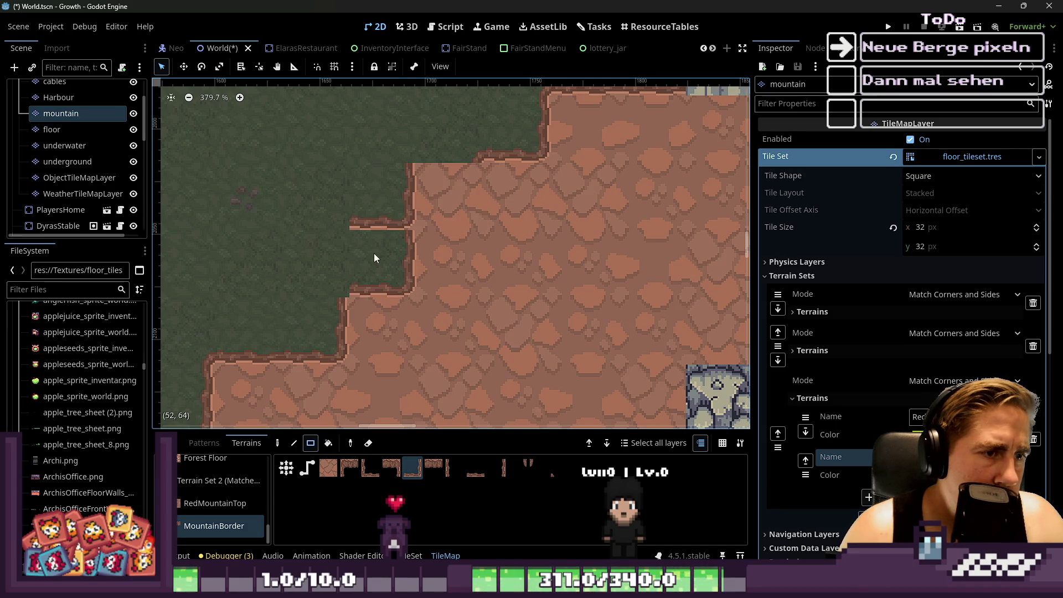
{"action": "key", "text": "ctrl+z"}
{"action": "left_click", "coordinate": [277, 443]}
{"action": "left_click", "coordinate": [369, 270]}
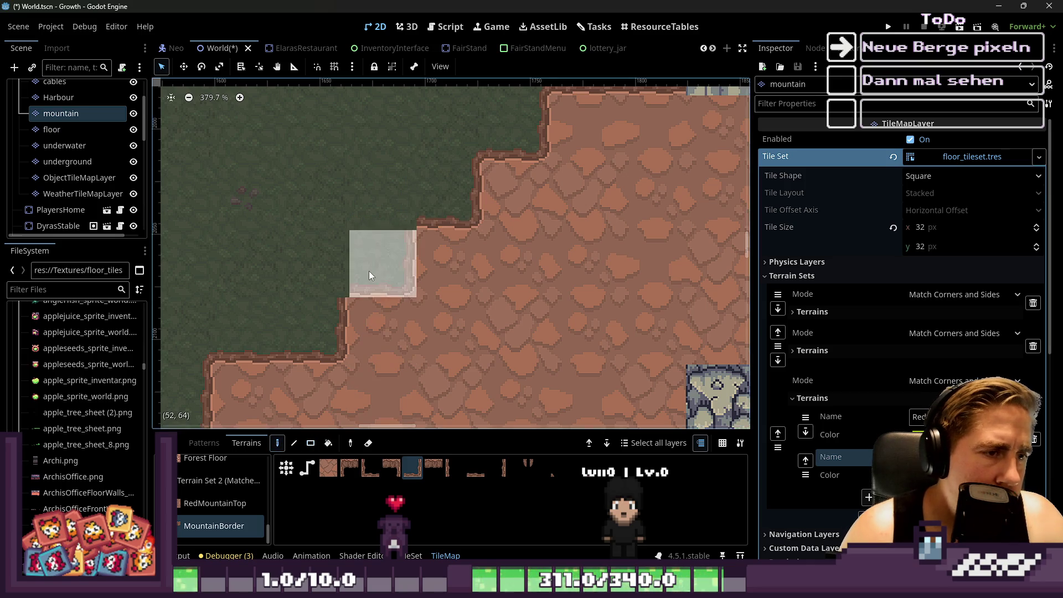
{"action": "right_click", "coordinate": [381, 255]}
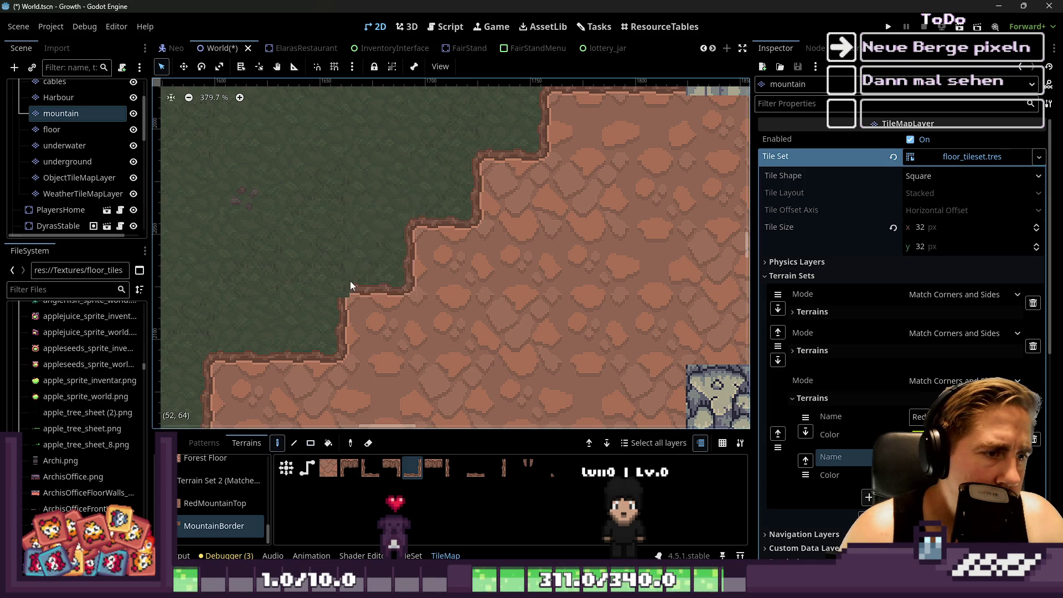
{"action": "right_click", "coordinate": [333, 269]}
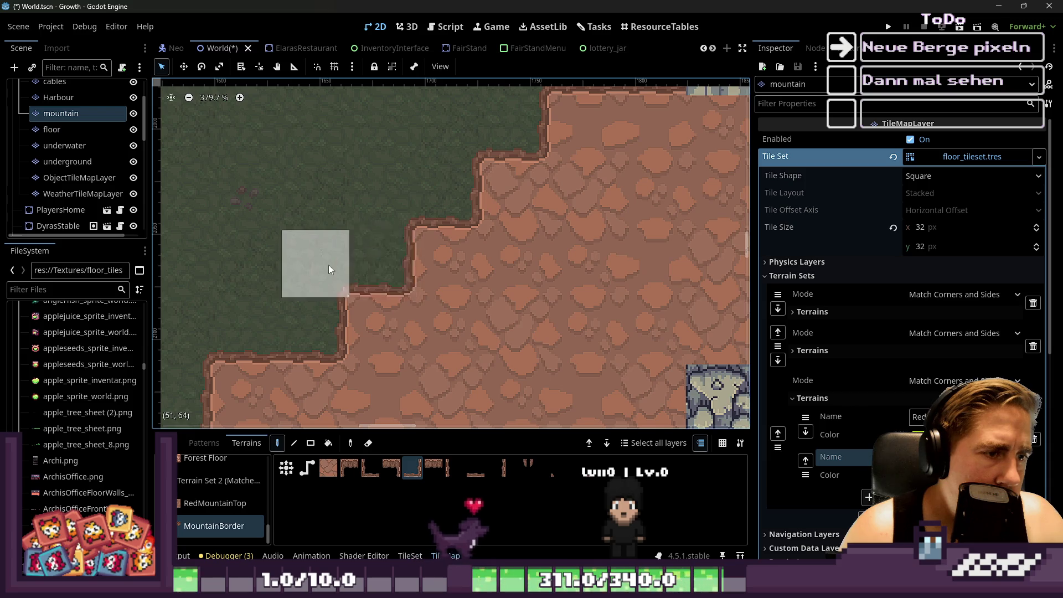
Place a MountainBorder corner at the bottom of the cliff.
{"action": "scroll", "coordinate": [328, 265], "scroll_direction": "down", "scroll_amount": 3}
{"action": "scroll", "coordinate": [475, 112], "scroll_direction": "down", "scroll_amount": 2}
{"action": "scroll", "coordinate": [340, 182], "scroll_direction": "up", "scroll_amount": 2}
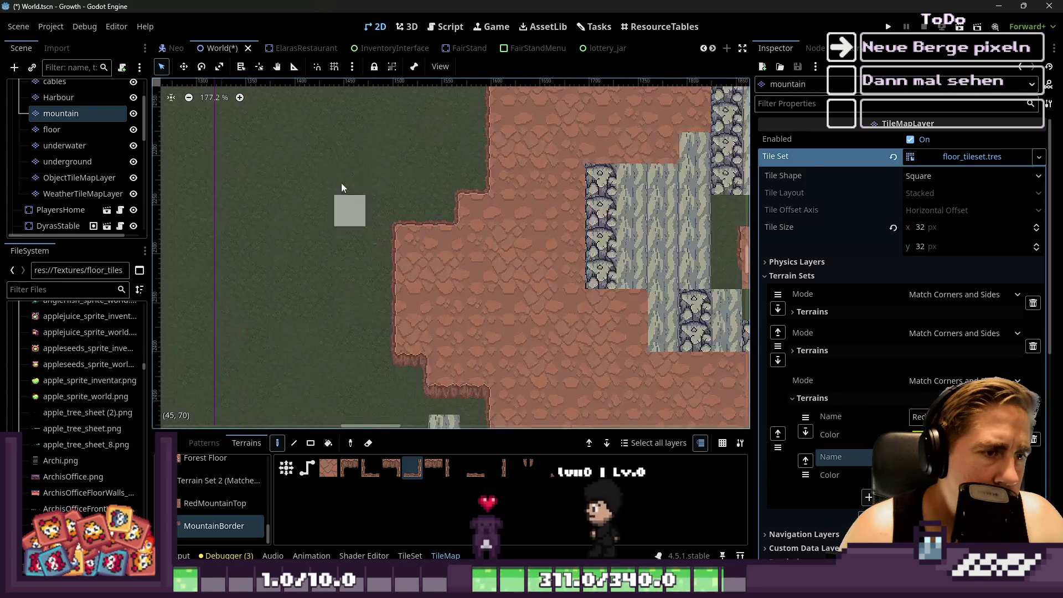
{"action": "scroll", "coordinate": [366, 203], "scroll_direction": "down", "scroll_amount": 2}
{"action": "scroll", "coordinate": [536, 314], "scroll_direction": "up", "scroll_amount": 2}
{"action": "scroll", "coordinate": [536, 313], "scroll_direction": "up", "scroll_amount": 4}
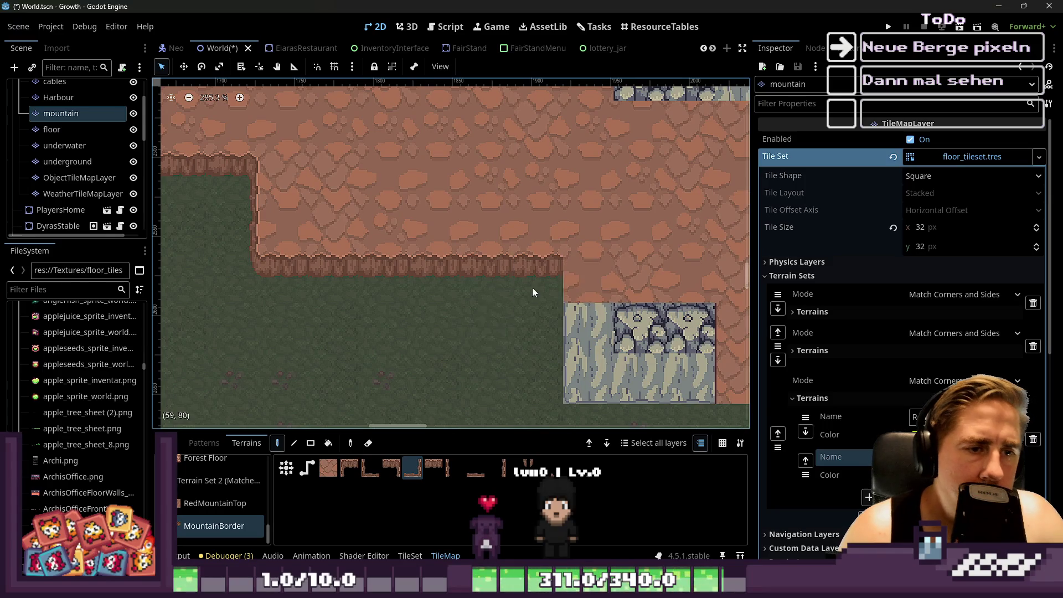
{"action": "scroll", "coordinate": [563, 304], "scroll_direction": "up", "scroll_amount": 1}
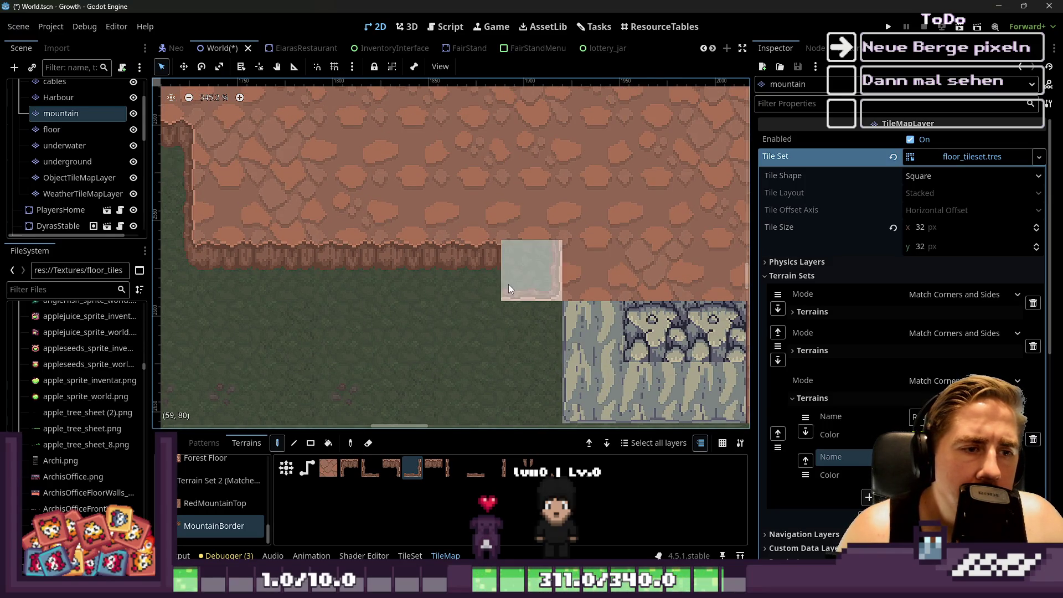
{"action": "scroll", "coordinate": [508, 284], "scroll_direction": "up", "scroll_amount": 2}
{"action": "left_click", "coordinate": [540, 271]}
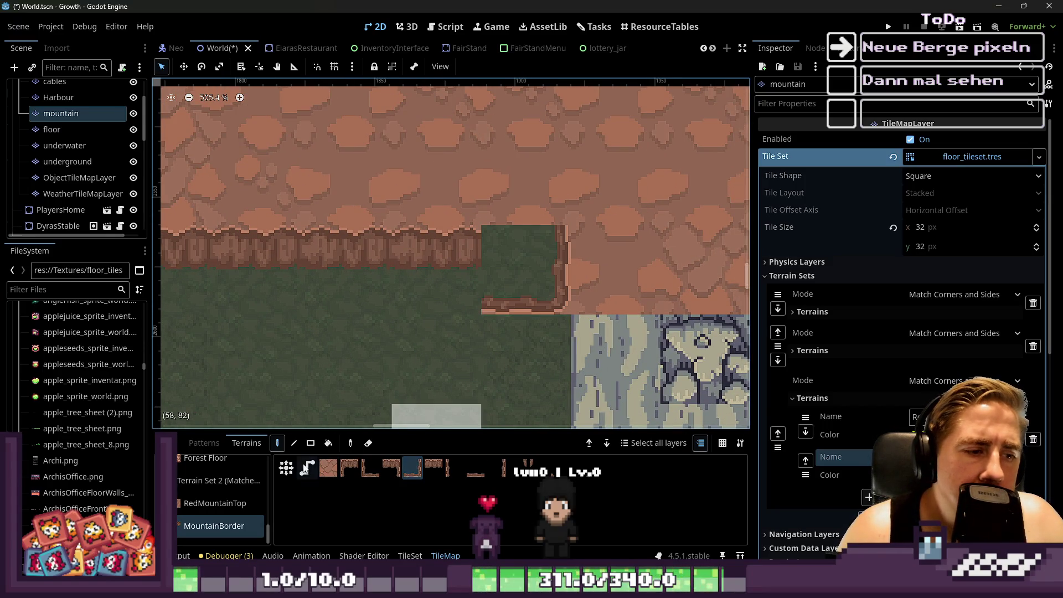
Turn the rock tiles beside and below the mountain into grass.
{"action": "left_click", "coordinate": [286, 467]}
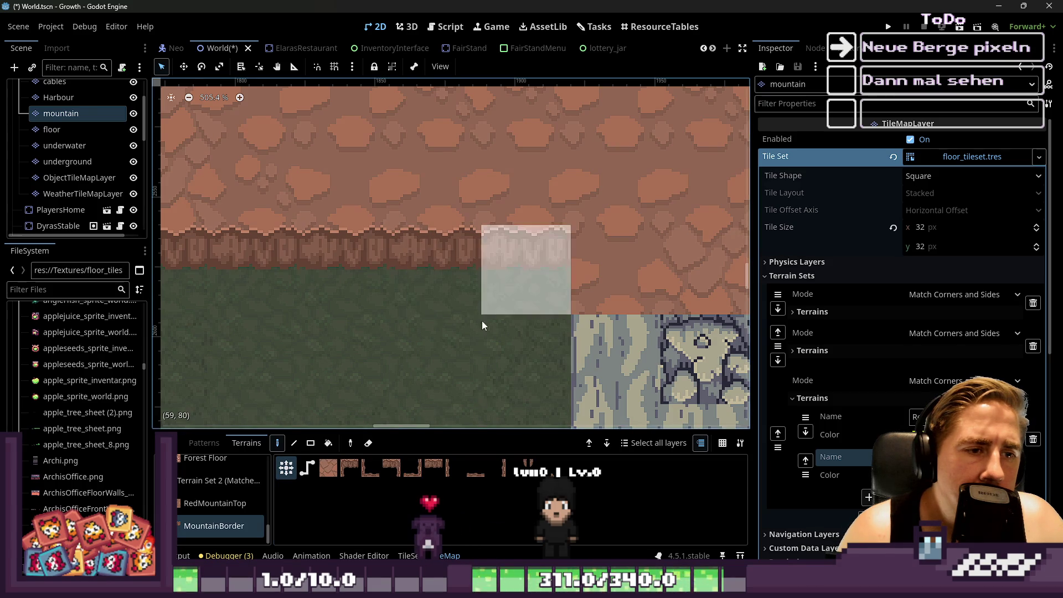
{"action": "left_click", "coordinate": [391, 467]}
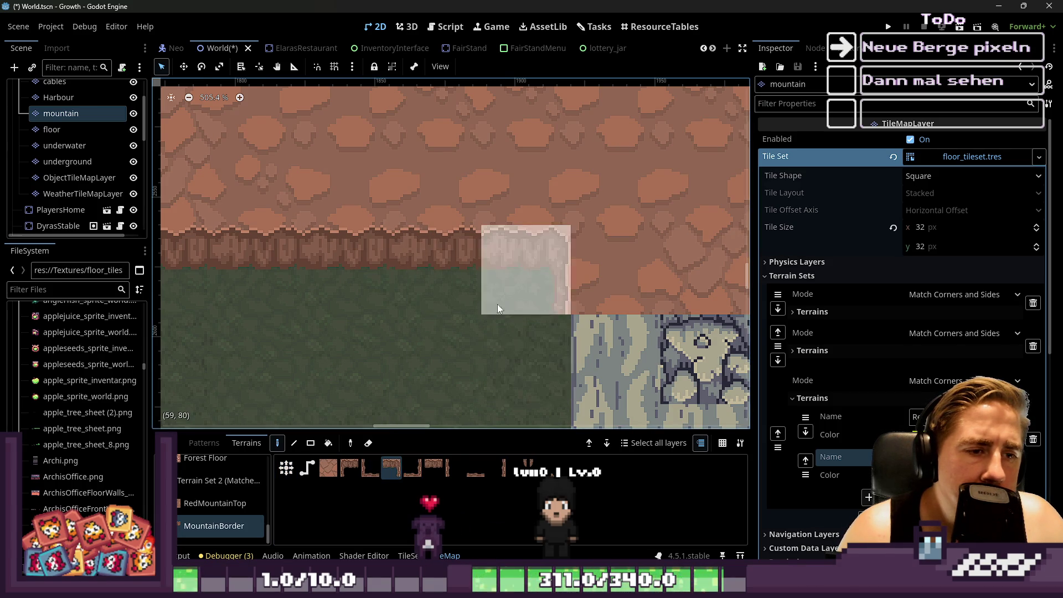
{"action": "scroll", "coordinate": [497, 308], "scroll_direction": "down", "scroll_amount": 6}
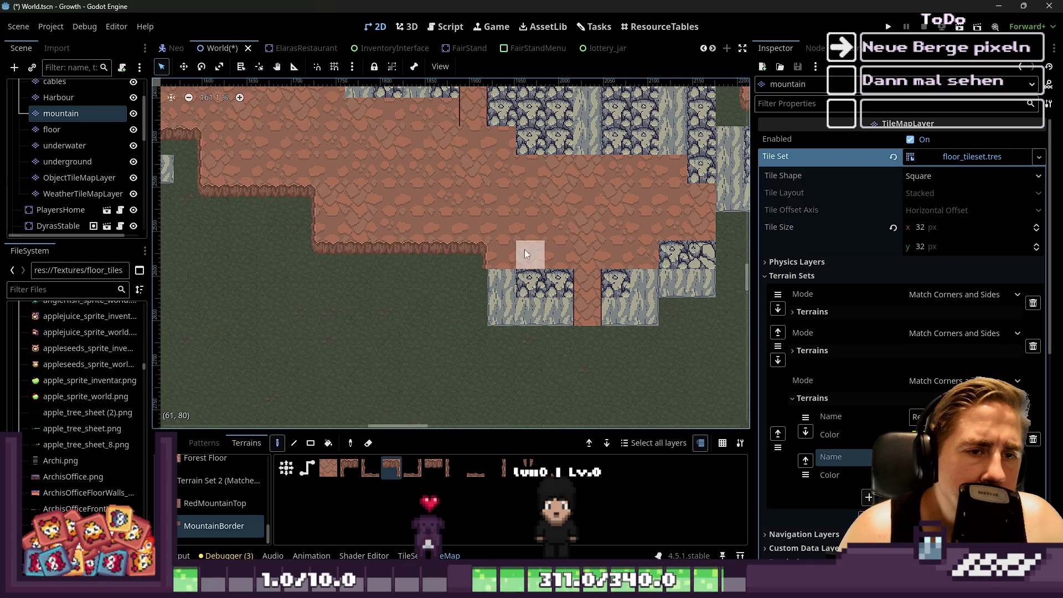
{"action": "scroll", "coordinate": [524, 253], "scroll_direction": "up", "scroll_amount": 3}
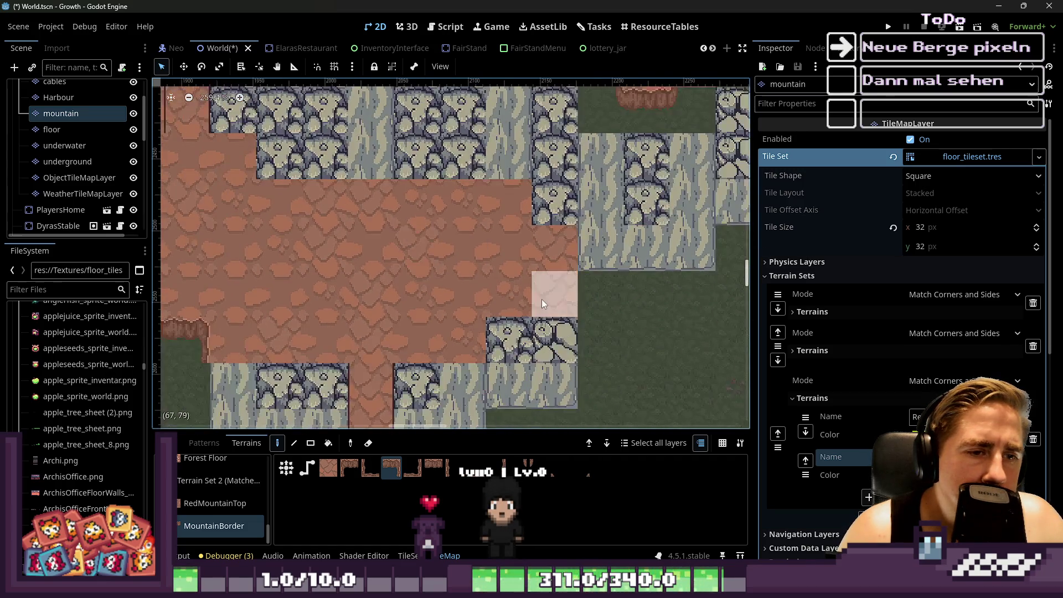
{"action": "scroll", "coordinate": [541, 303], "scroll_direction": "up", "scroll_amount": 3}
{"action": "left_click", "coordinate": [442, 471]}
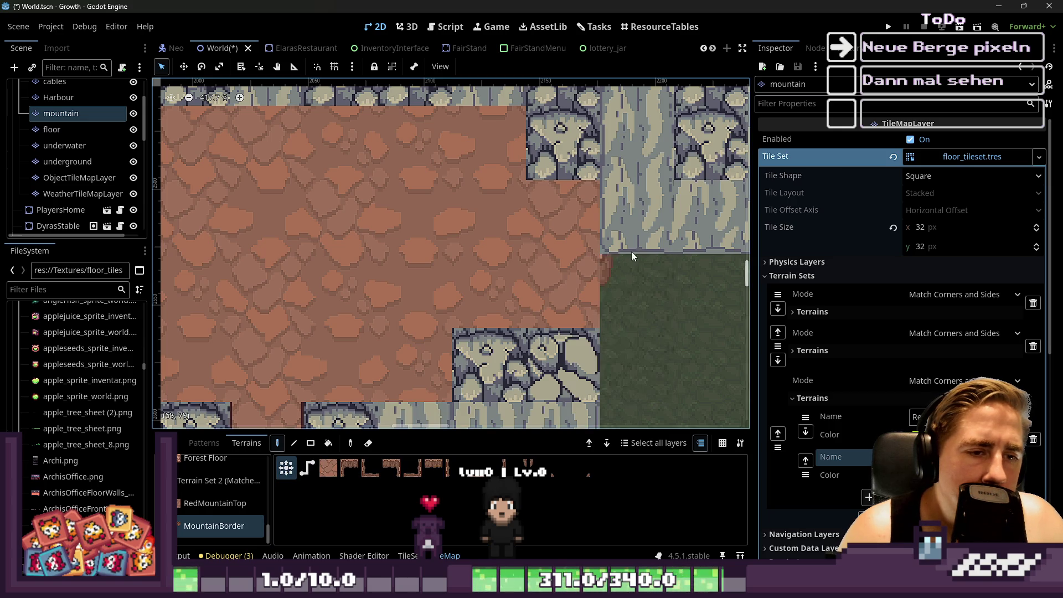
{"action": "key", "text": "e"}
{"action": "left_click_drag", "start_coordinate": [620, 293], "coordinate": [626, 236]}
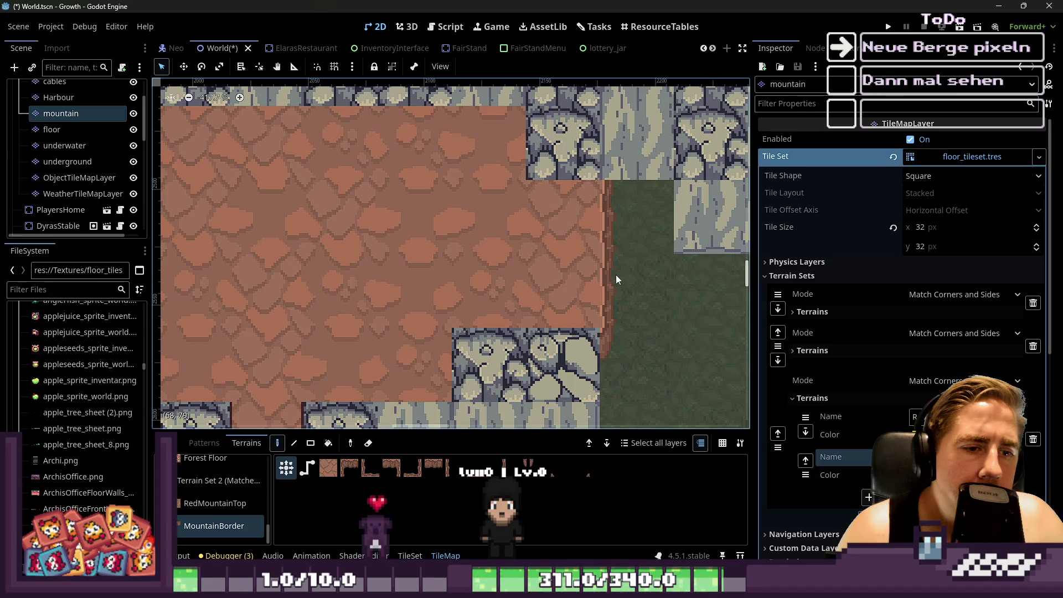
{"action": "left_click", "coordinate": [577, 350]}
{"action": "left_click_drag", "start_coordinate": [577, 350], "coordinate": [503, 356]}
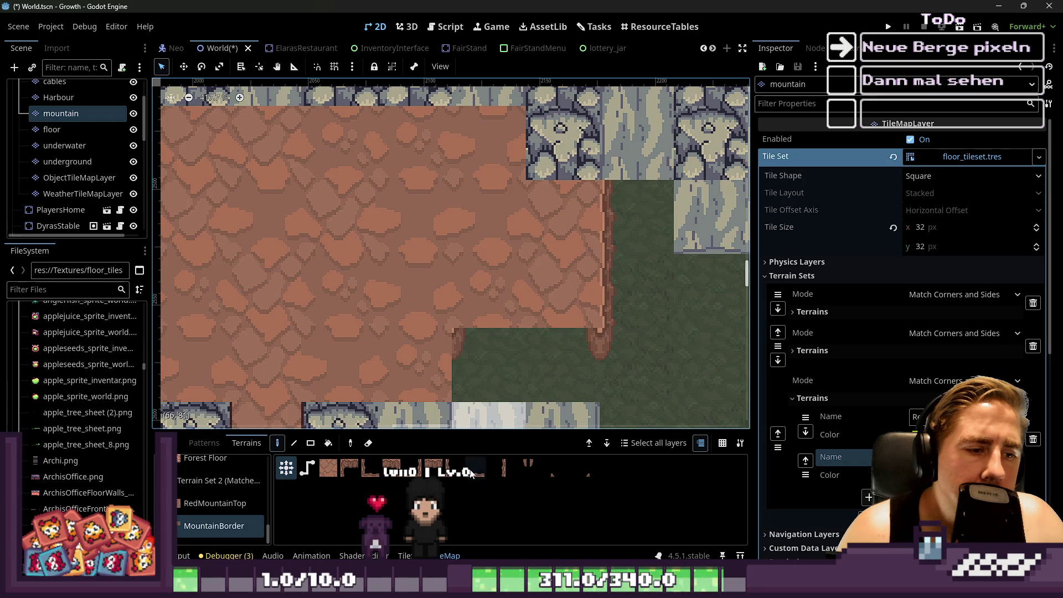
Place bordered mountain tiles in the grass notch.
{"action": "left_click", "coordinate": [472, 469]}
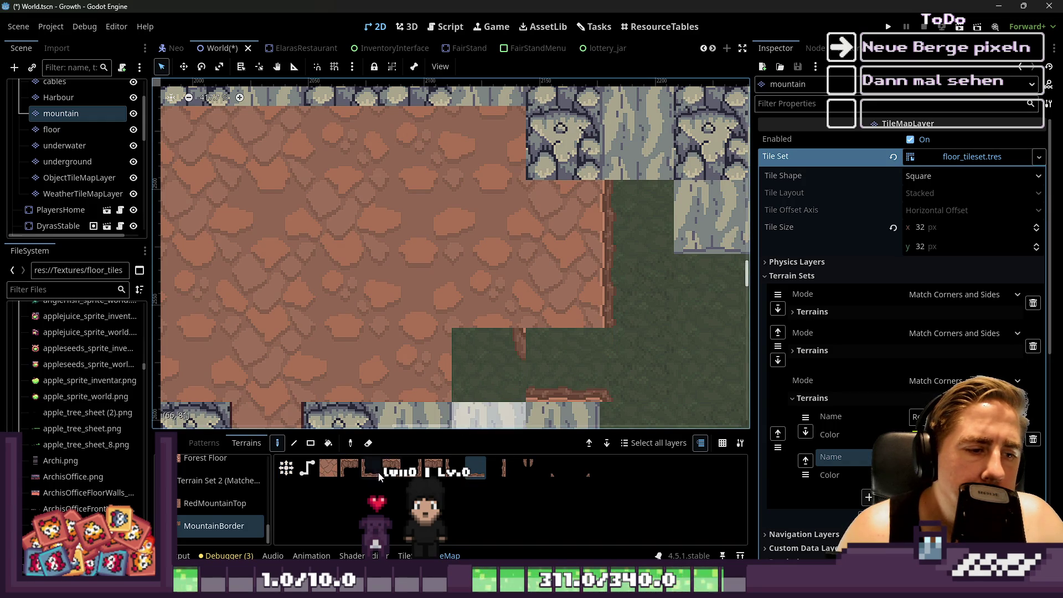
{"action": "left_click", "coordinate": [349, 469]}
{"action": "left_click", "coordinate": [521, 375]}
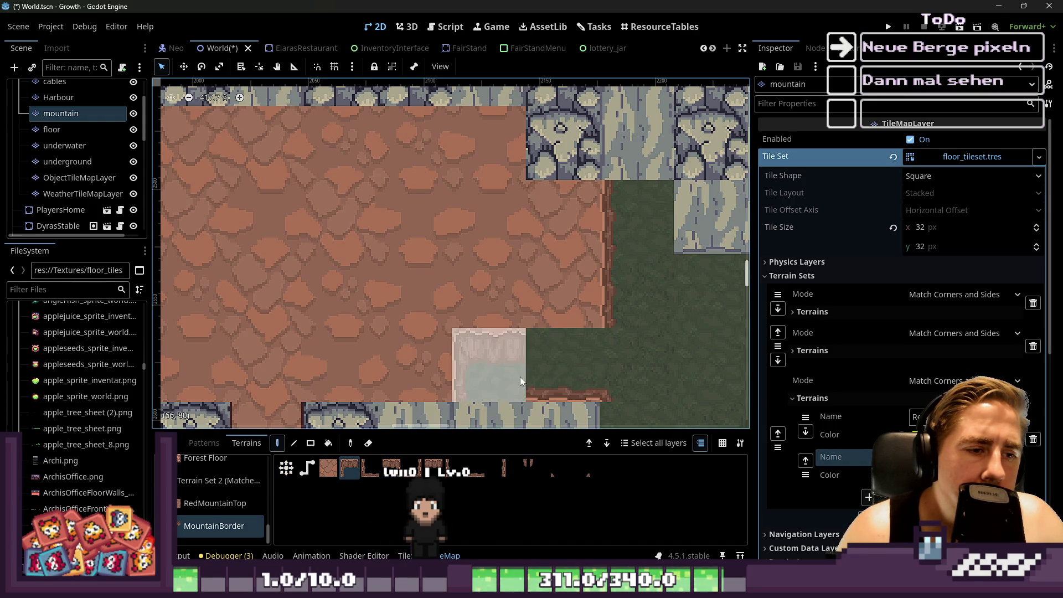
{"action": "left_click", "coordinate": [477, 468]}
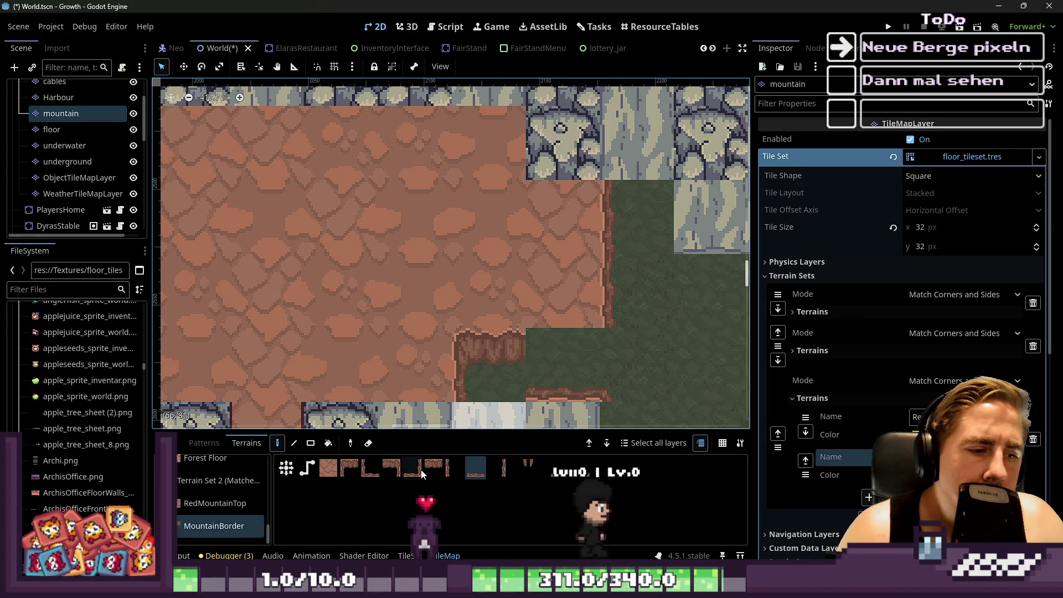
{"action": "left_click", "coordinate": [431, 470]}
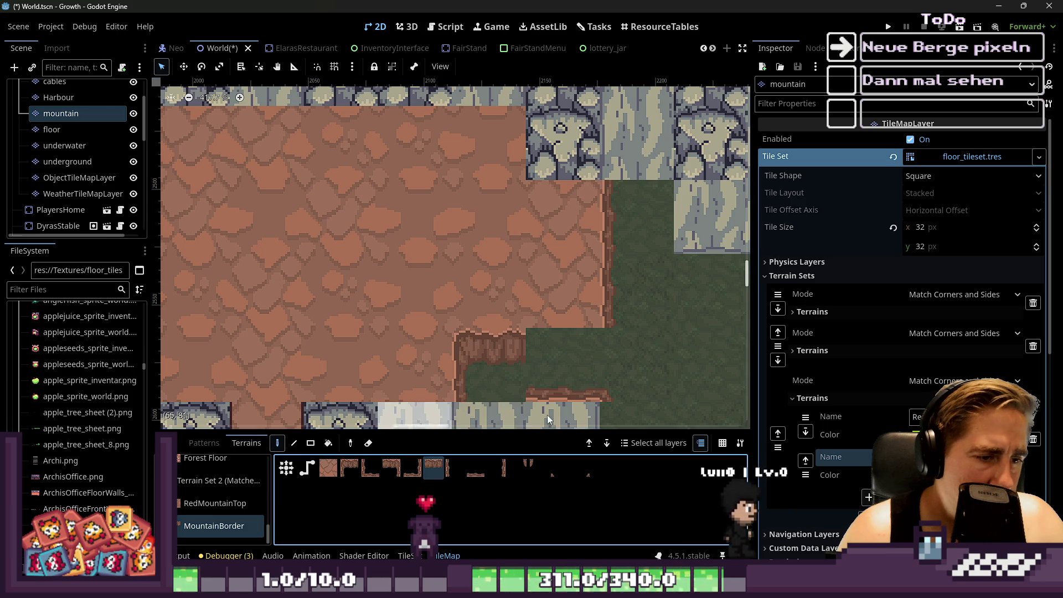
Replace the grey stone tiles below the mountain with grass.
{"action": "scroll", "coordinate": [657, 247], "scroll_direction": "down", "scroll_amount": 5}
{"action": "scroll", "coordinate": [574, 303], "scroll_direction": "up", "scroll_amount": 3}
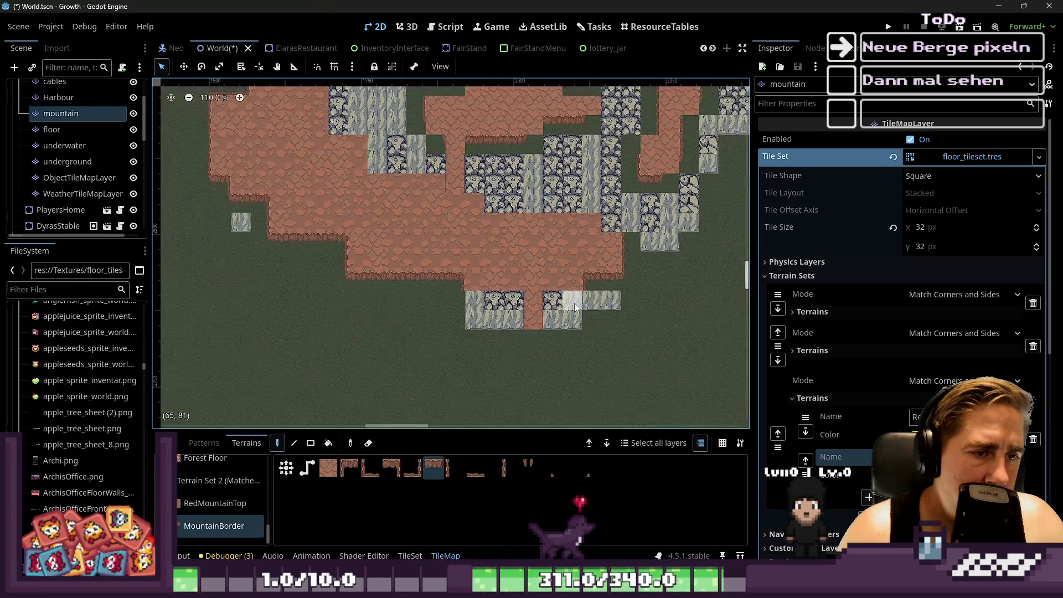
{"action": "mouse_move", "coordinate": [588, 305]}
{"action": "left_mouse_down"}
{"action": "mouse_move", "coordinate": [563, 337]}
{"action": "mouse_move", "coordinate": [643, 303]}
{"action": "left_mouse_up"}
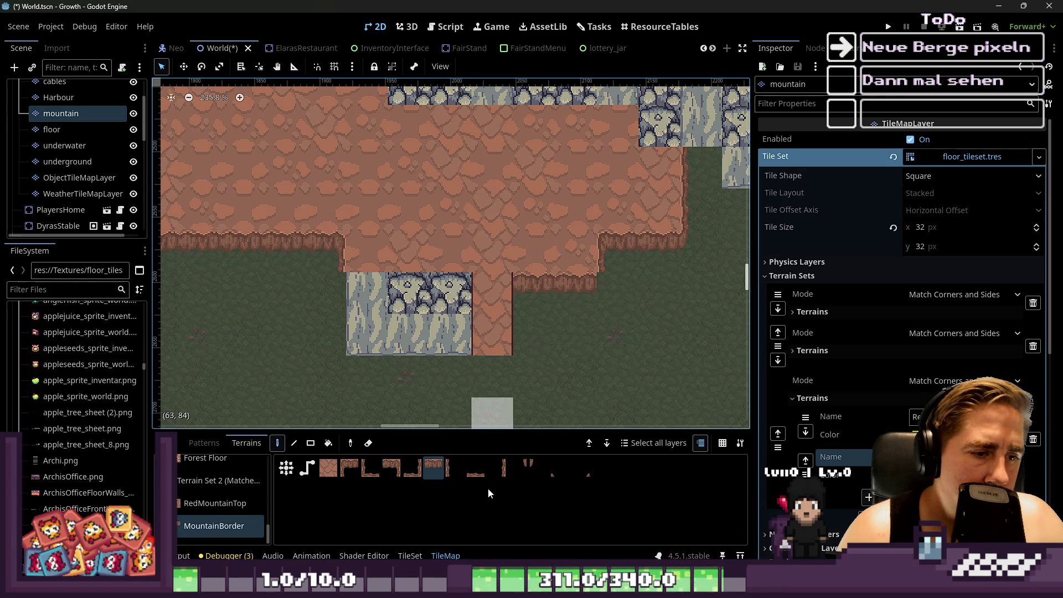
{"action": "left_click", "coordinate": [538, 468]}
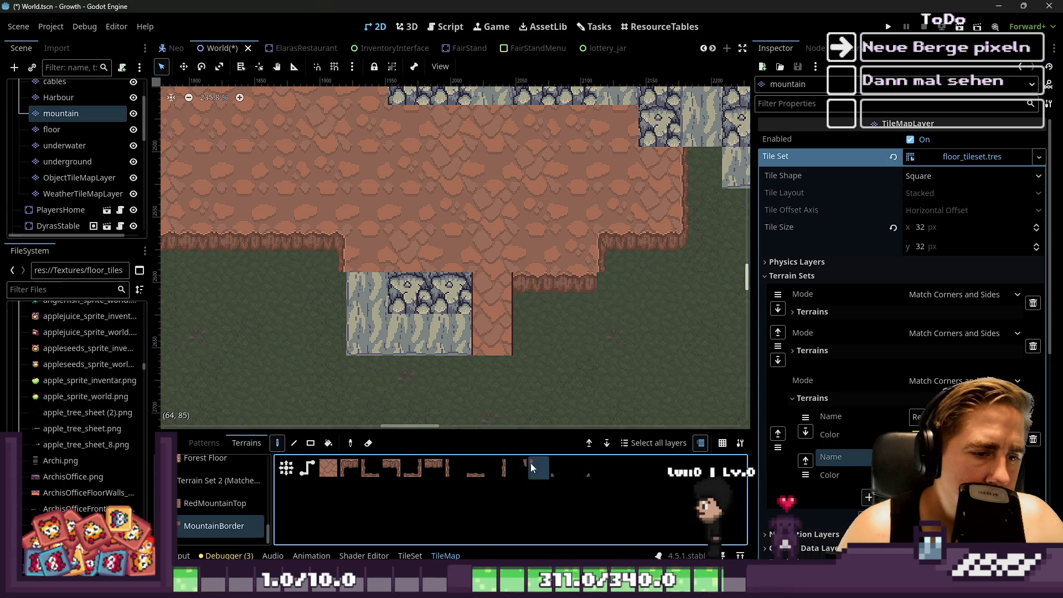
{"action": "scroll", "coordinate": [592, 331], "scroll_direction": "up", "scroll_amount": 1}
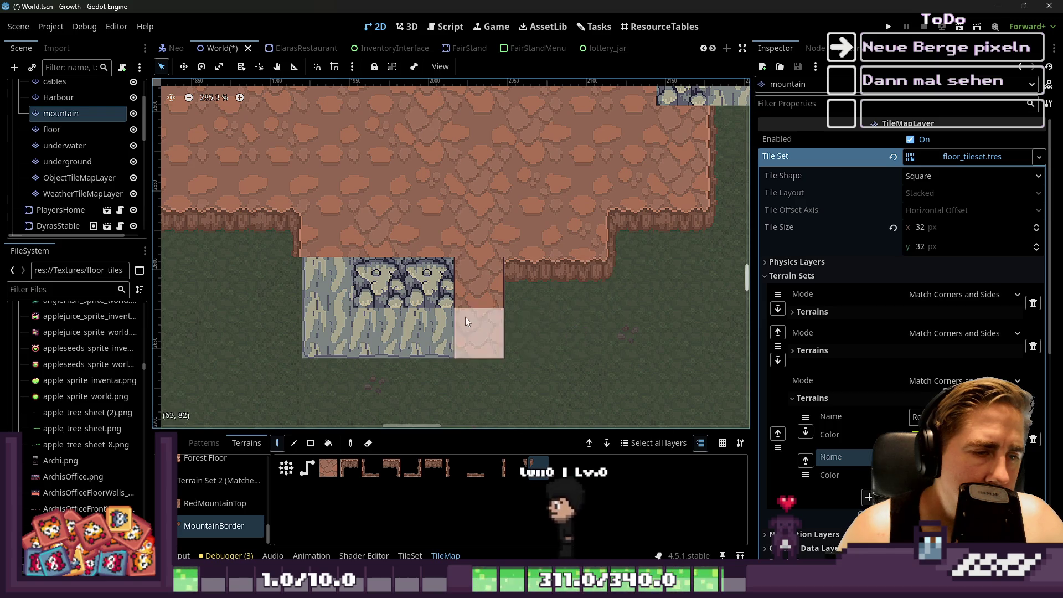
{"action": "mouse_move", "coordinate": [439, 300]}
{"action": "left_mouse_down"}
{"action": "mouse_move", "coordinate": [462, 335]}
{"action": "mouse_move", "coordinate": [327, 297]}
{"action": "left_mouse_up"}
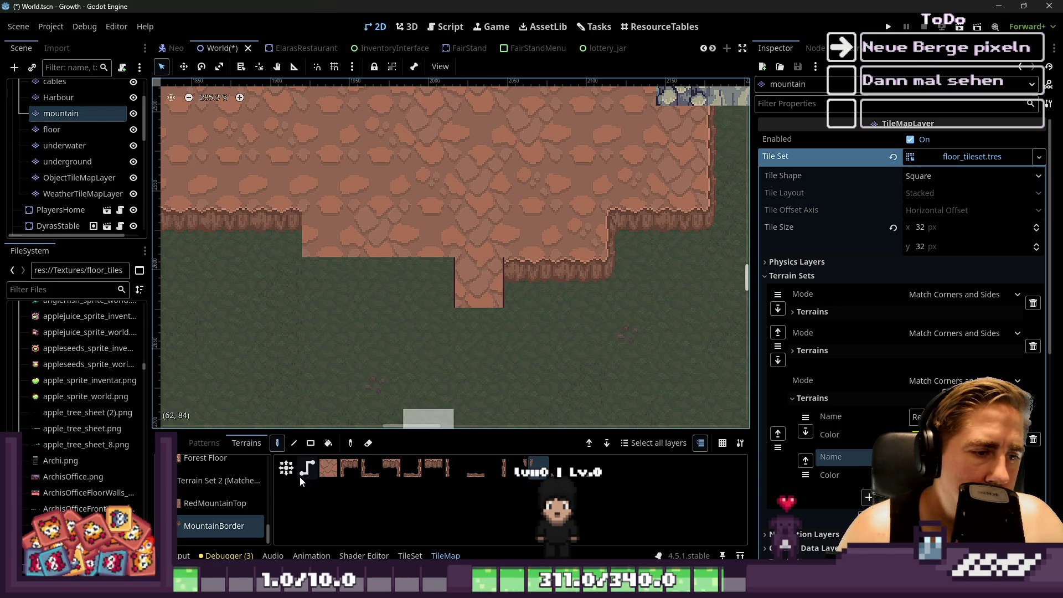
Turn the stone block beside the cliff into grass, fix the edge left of the notch, and show the tileset.
{"action": "left_click", "coordinate": [333, 469]}
{"action": "left_click", "coordinate": [475, 468]}
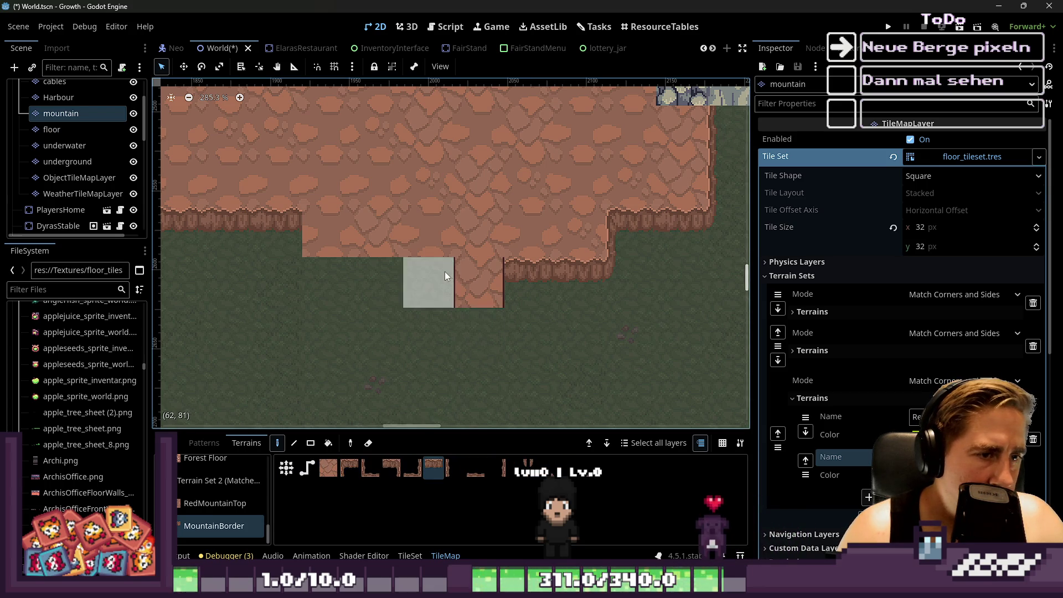
{"action": "left_click", "coordinate": [324, 248]}
{"action": "left_click", "coordinate": [301, 262]}
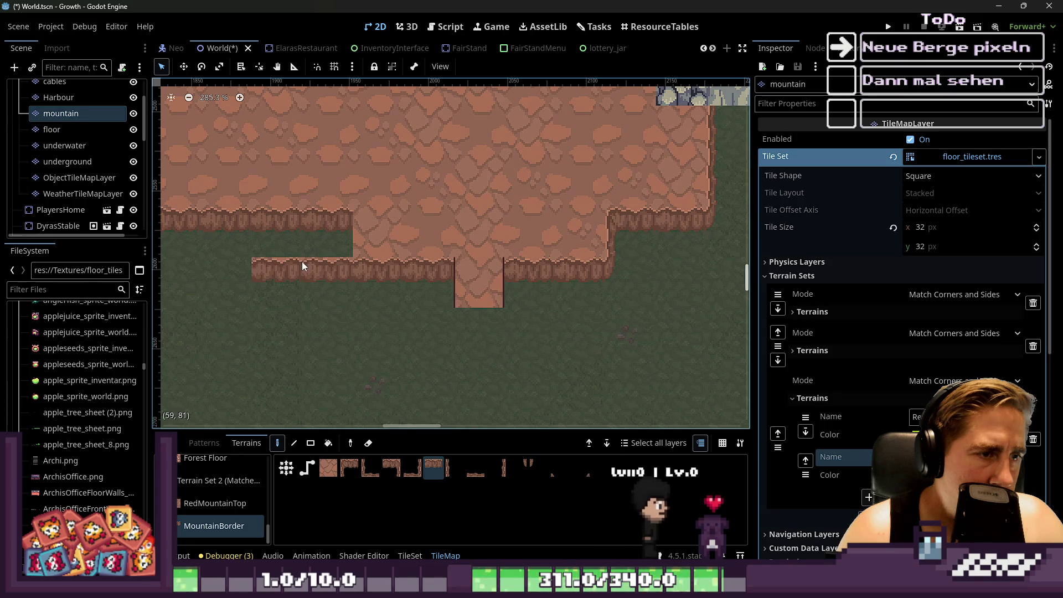
{"action": "left_click", "coordinate": [337, 271]}
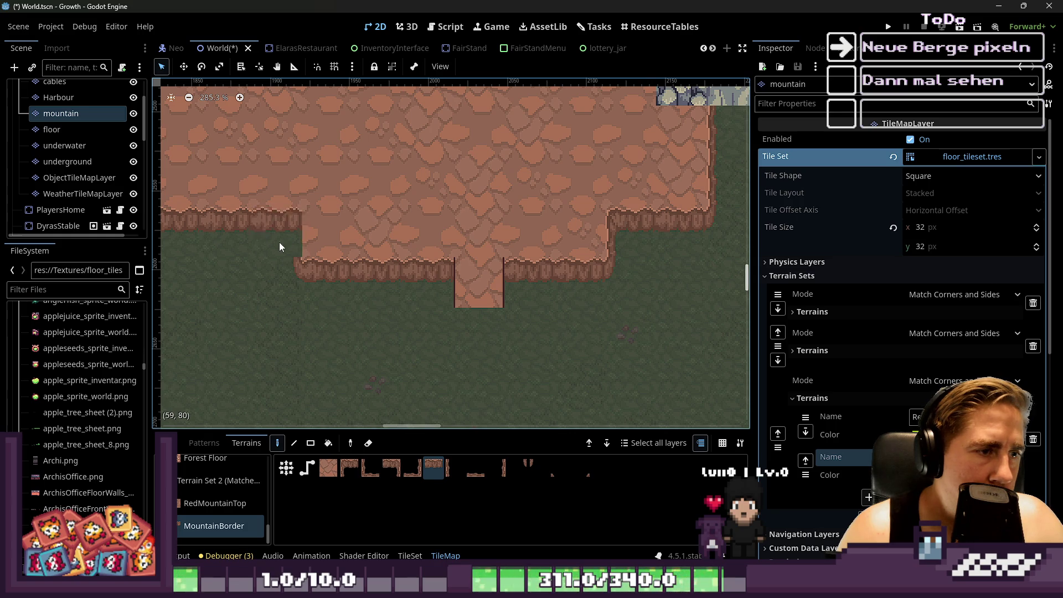
{"action": "scroll", "coordinate": [603, 307], "scroll_direction": "down", "scroll_amount": 2}
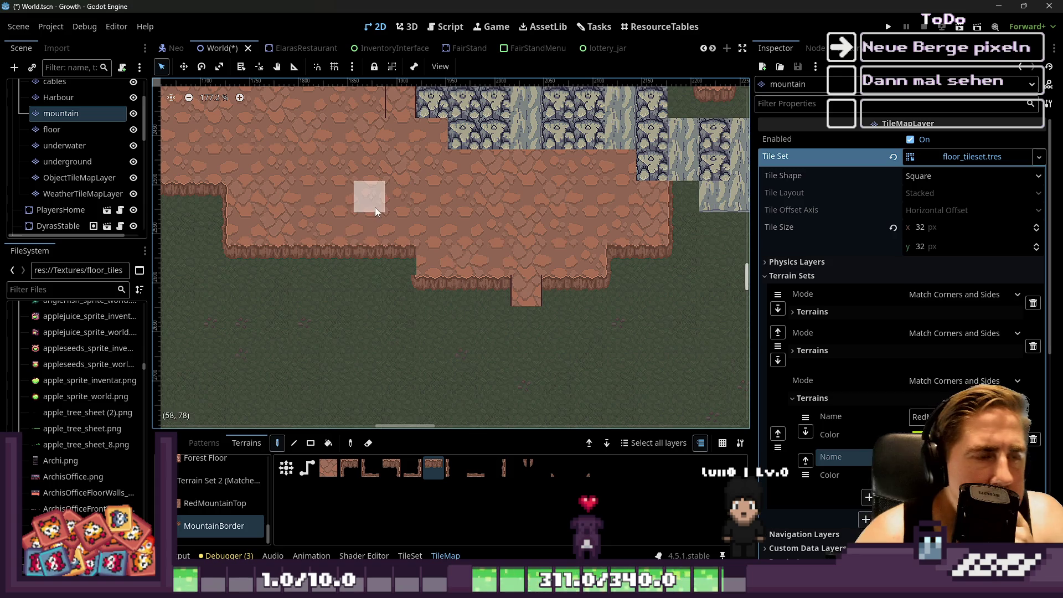
{"action": "left_click", "coordinate": [410, 555]}
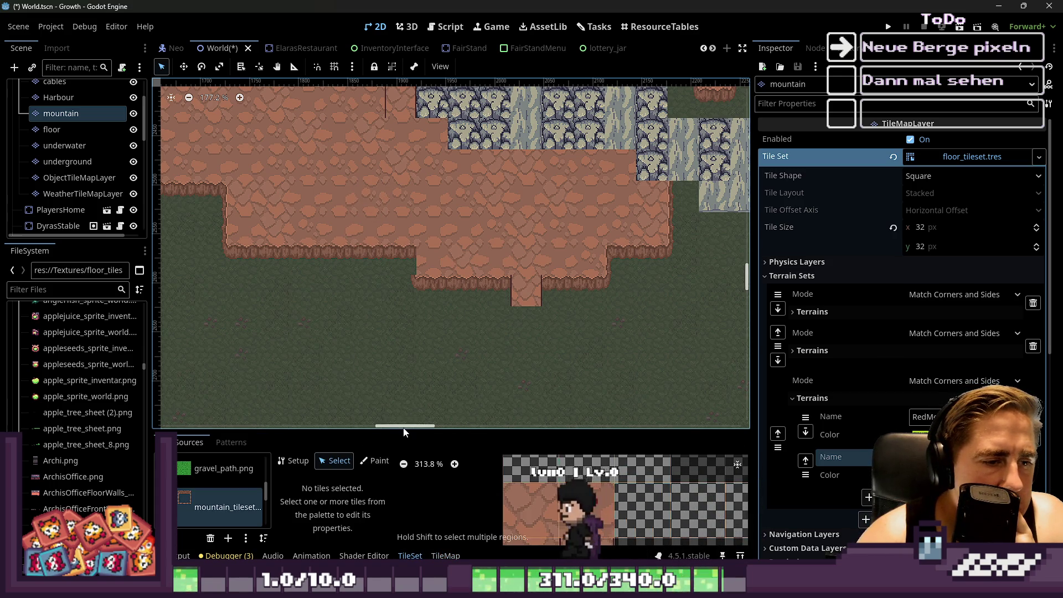
Mark the tile centres as mountain terrain and clear a wrong terrain bit on a border tile.
{"action": "left_click_drag", "start_coordinate": [404, 429], "coordinate": [425, 156]}
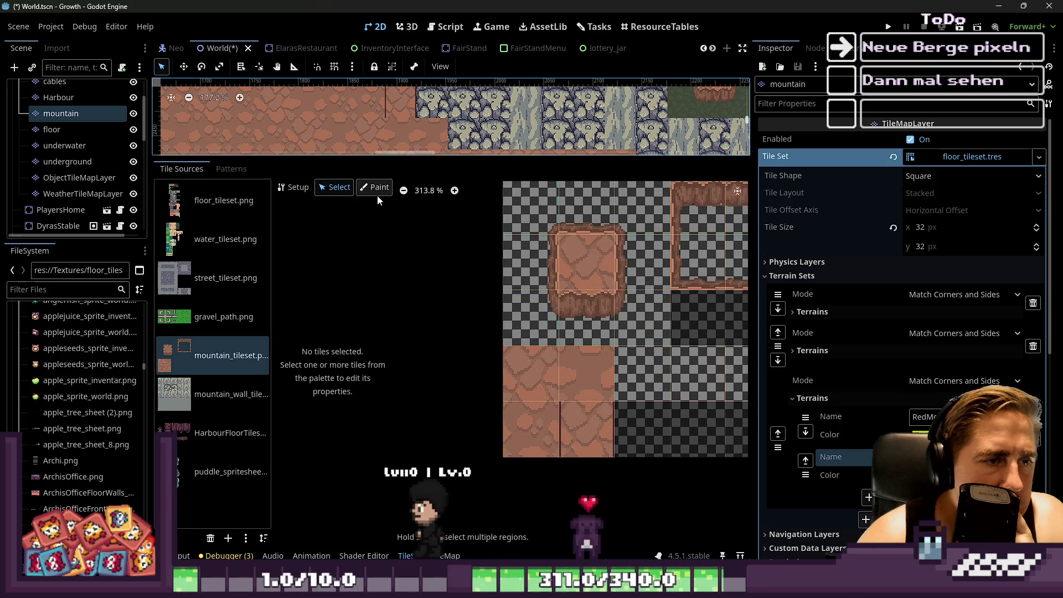
{"action": "left_click", "coordinate": [377, 188]}
{"action": "scroll", "coordinate": [609, 252], "scroll_direction": "up", "scroll_amount": 4}
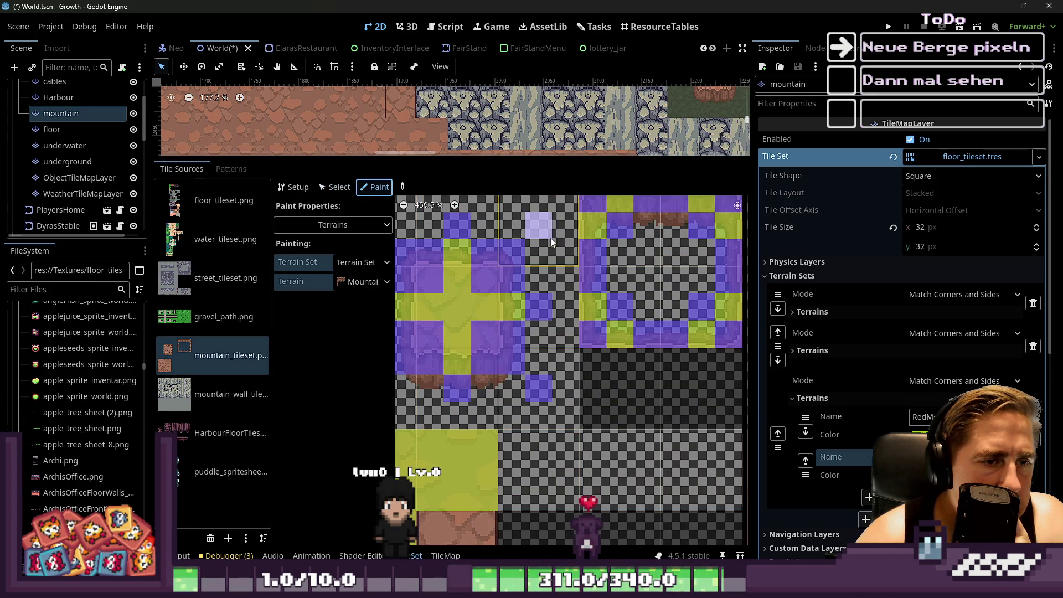
{"action": "left_click", "coordinate": [536, 380]}
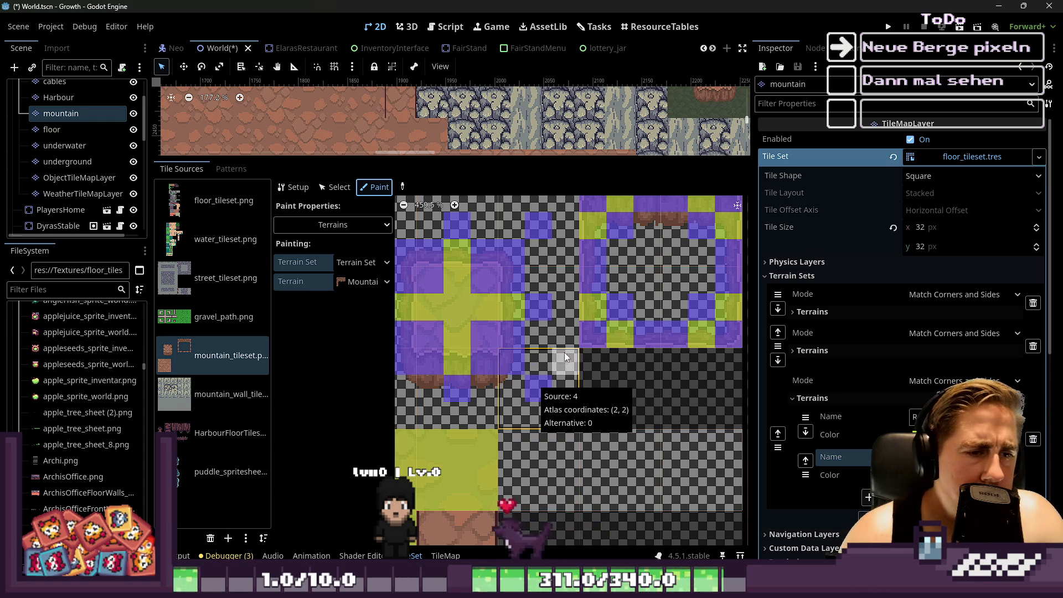
{"action": "scroll", "coordinate": [570, 338], "scroll_direction": "down", "scroll_amount": 3}
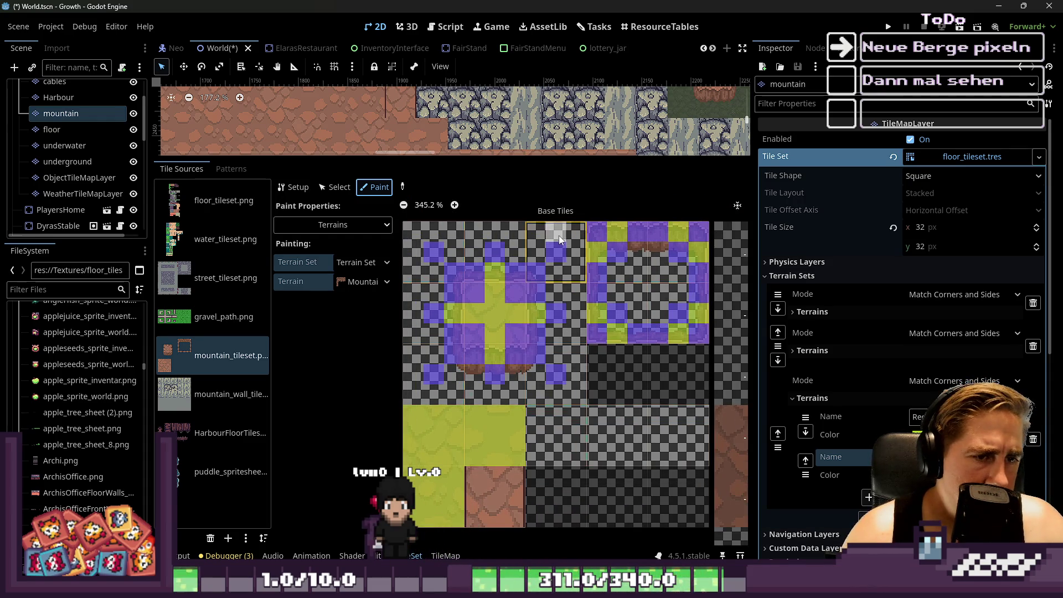
{"action": "scroll", "coordinate": [555, 367], "scroll_direction": "up", "scroll_amount": 3}
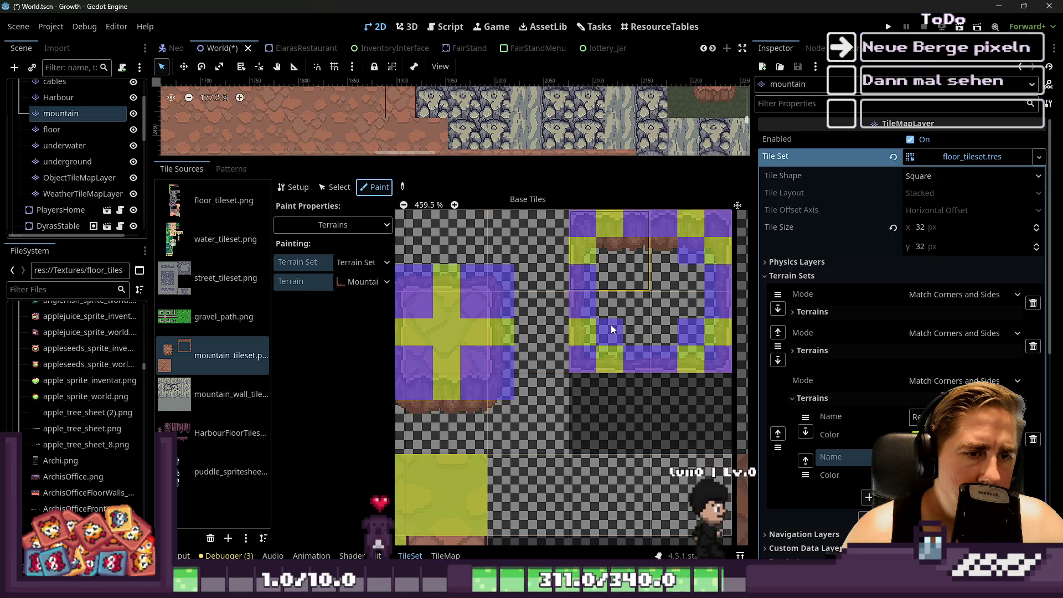
{"action": "left_click", "coordinate": [693, 255]}
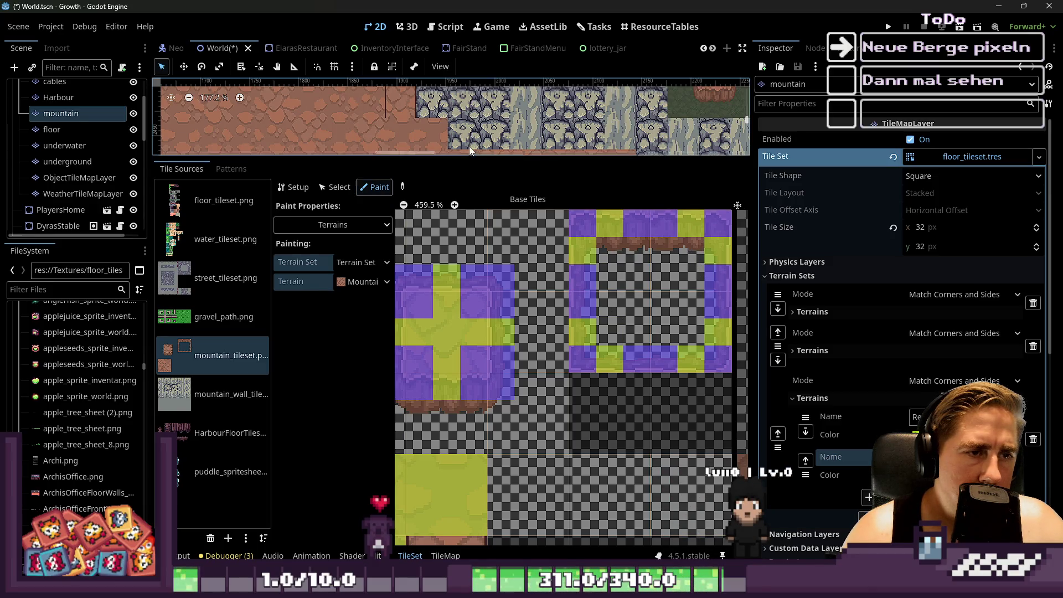
{"action": "mouse_move", "coordinate": [453, 157]}
{"action": "left_mouse_down"}
{"action": "mouse_move", "coordinate": [453, 449]}
{"action": "mouse_move", "coordinate": [453, 373]}
{"action": "left_mouse_up"}
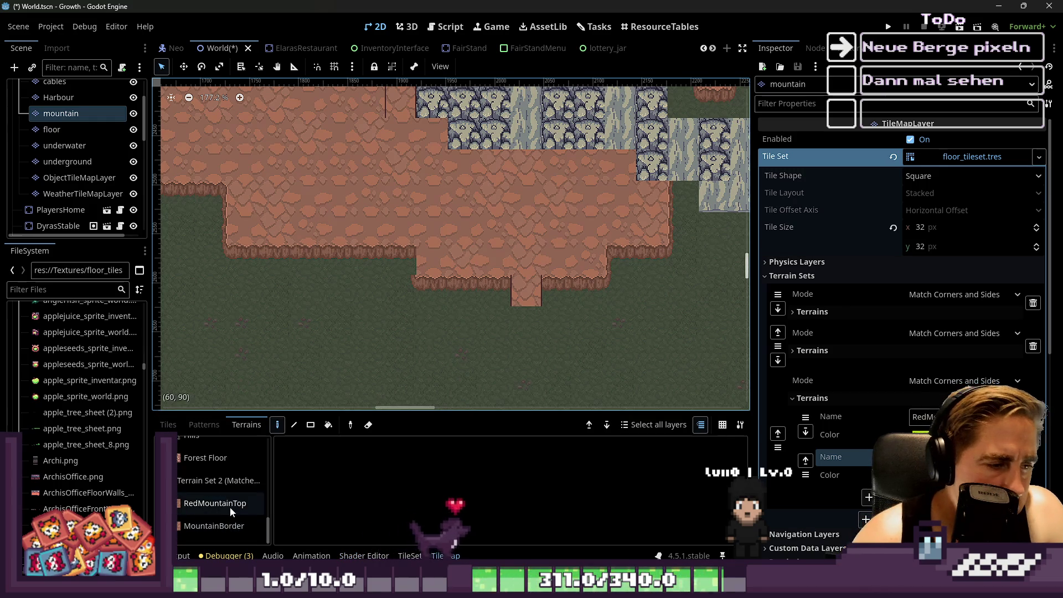
Switch from the MountainBorder terrain to RedMountainTop in the terrain list.
{"action": "left_click", "coordinate": [223, 525]}
{"action": "scroll", "coordinate": [399, 248], "scroll_direction": "up", "scroll_amount": 3}
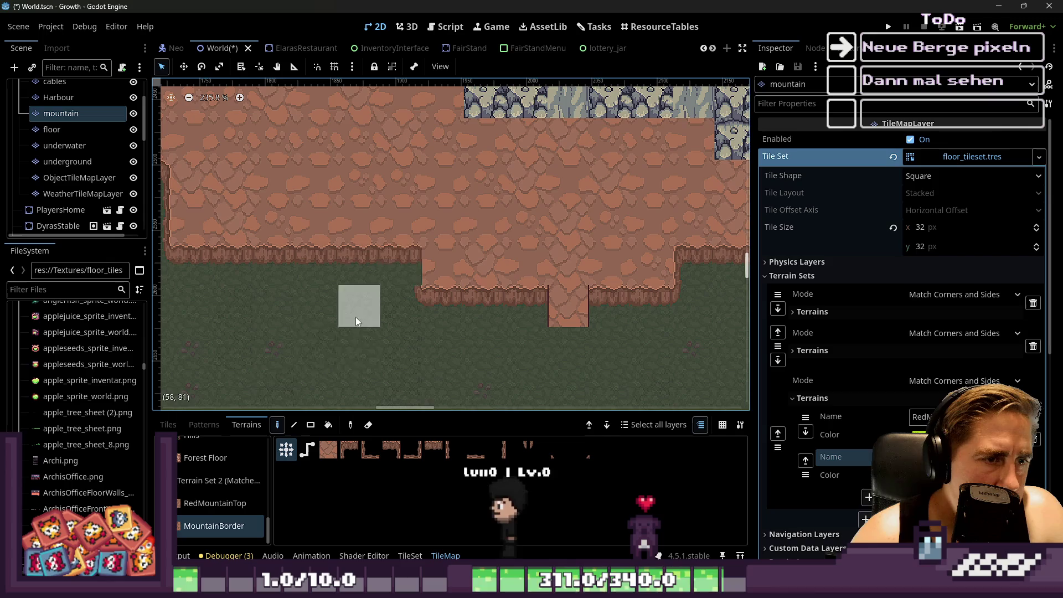
{"action": "left_click", "coordinate": [222, 505]}
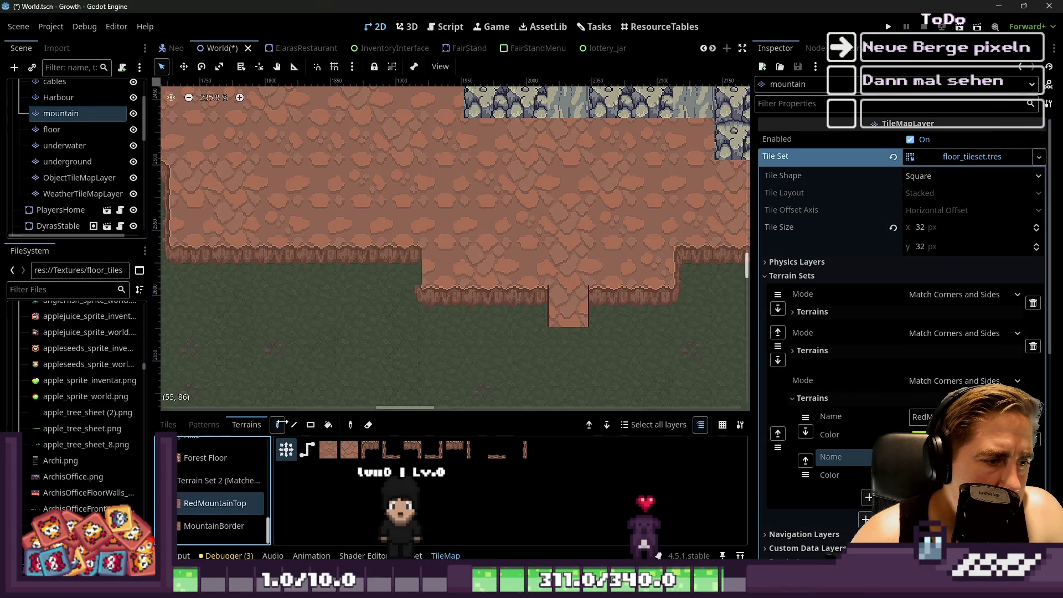
{"action": "scroll", "coordinate": [498, 260], "scroll_direction": "down", "scroll_amount": 5}
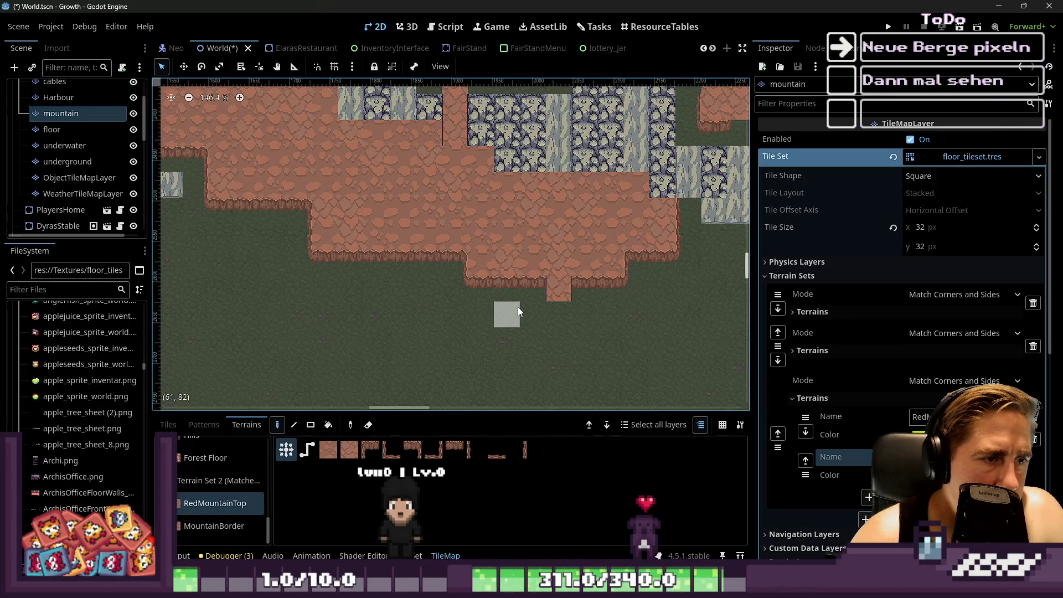
{"action": "scroll", "coordinate": [666, 186], "scroll_direction": "up", "scroll_amount": 8}
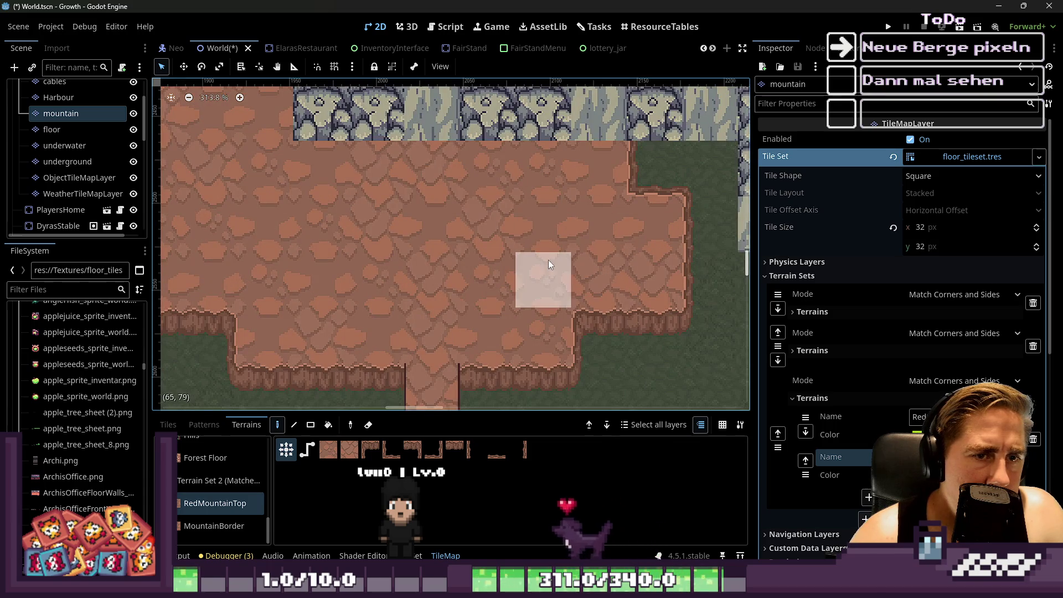
{"action": "scroll", "coordinate": [547, 256], "scroll_direction": "down", "scroll_amount": 6}
{"action": "scroll", "coordinate": [415, 221], "scroll_direction": "up", "scroll_amount": 2}
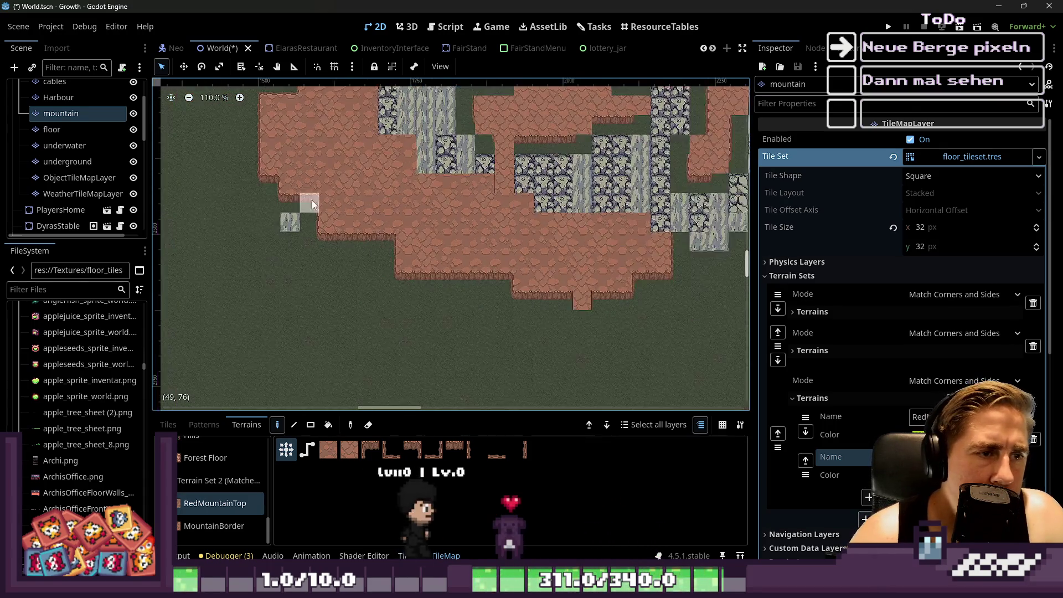
Select the Forest Floor terrain and open the TileSet editor's Paint view.
{"action": "scroll", "coordinate": [621, 363], "scroll_direction": "down", "scroll_amount": 3}
{"action": "scroll", "coordinate": [547, 250], "scroll_direction": "up", "scroll_amount": 8}
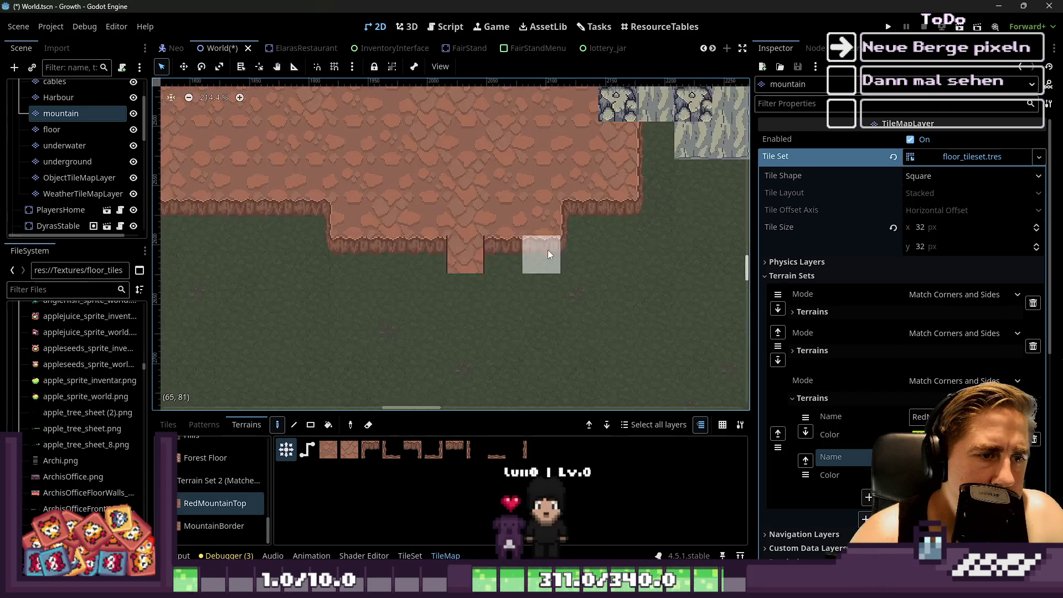
{"action": "scroll", "coordinate": [440, 228], "scroll_direction": "down", "scroll_amount": 1}
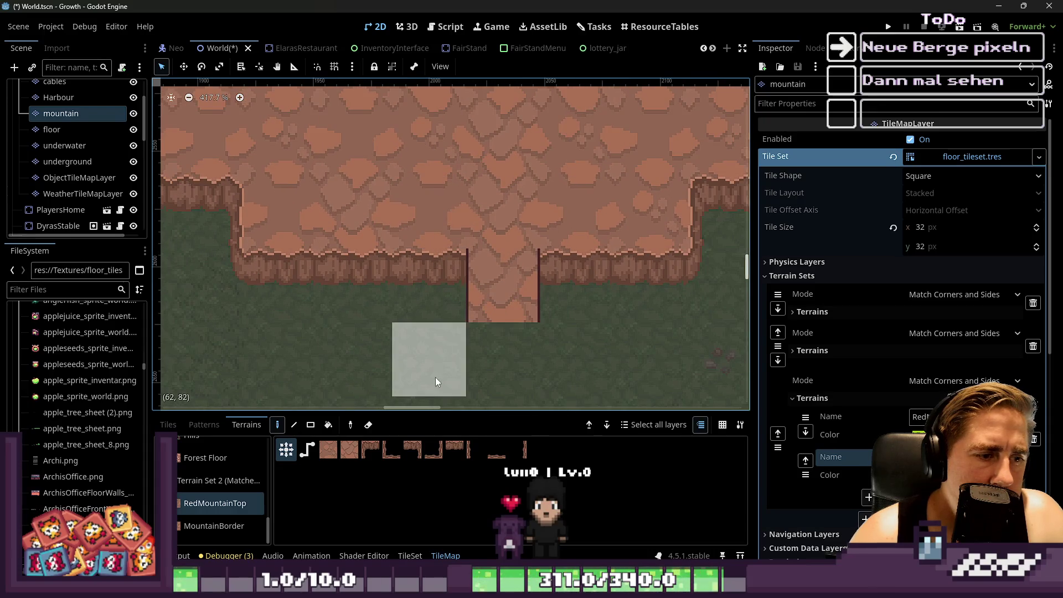
{"action": "left_click", "coordinate": [220, 468]}
{"action": "scroll", "coordinate": [220, 468], "scroll_direction": "up", "scroll_amount": 2}
{"action": "scroll", "coordinate": [220, 476], "scroll_direction": "down", "scroll_amount": 8}
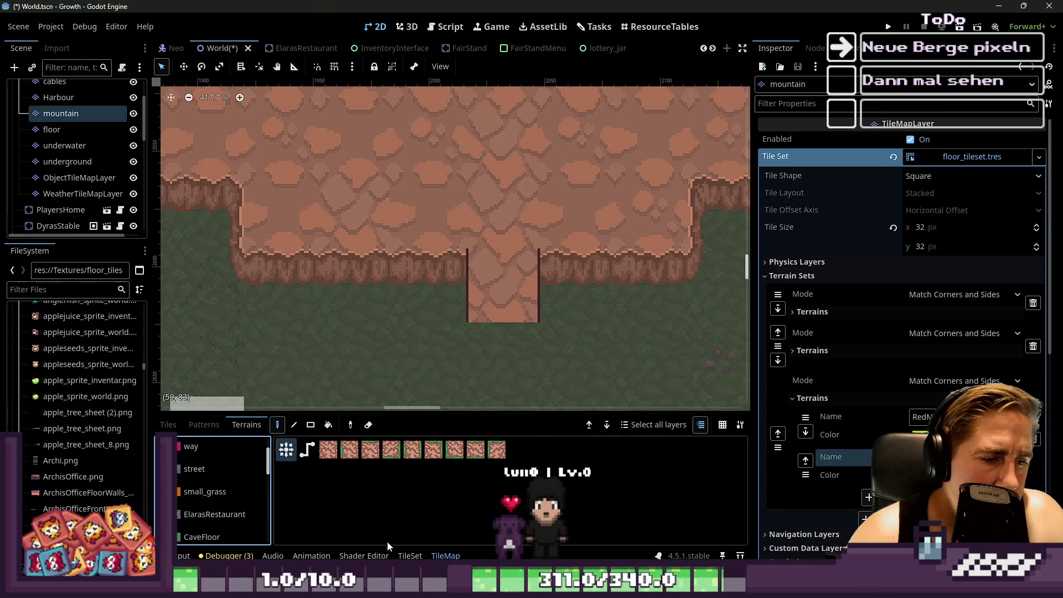
{"action": "left_click", "coordinate": [410, 555]}
Zoom around the mountain's lower cliff edge, then switch to mountain_tileset.png in Aseprite.
{"action": "scroll", "coordinate": [472, 355], "scroll_direction": "down", "scroll_amount": 9}
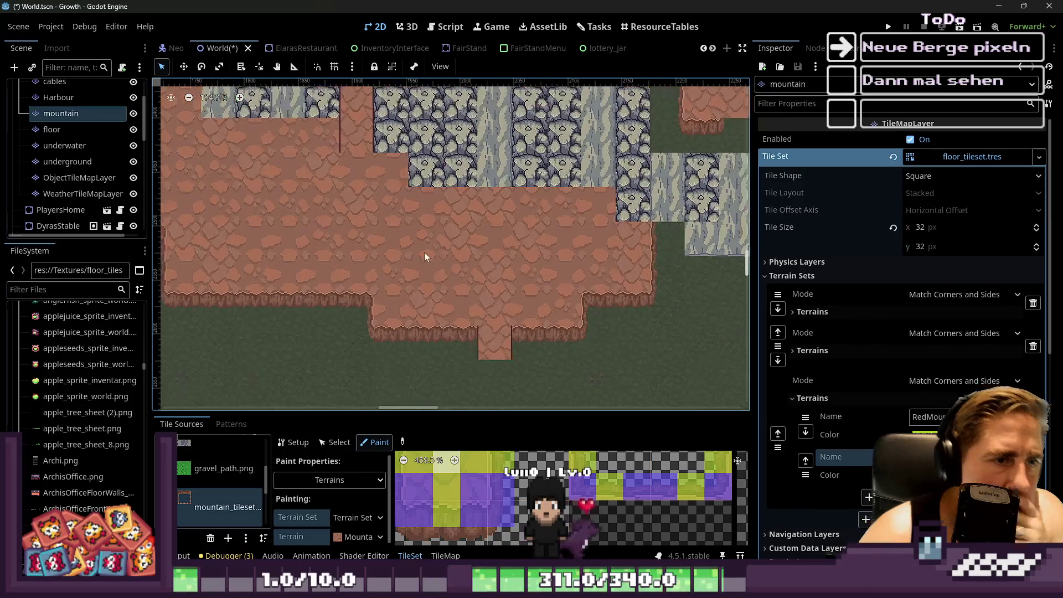
{"action": "scroll", "coordinate": [479, 245], "scroll_direction": "down", "scroll_amount": 5}
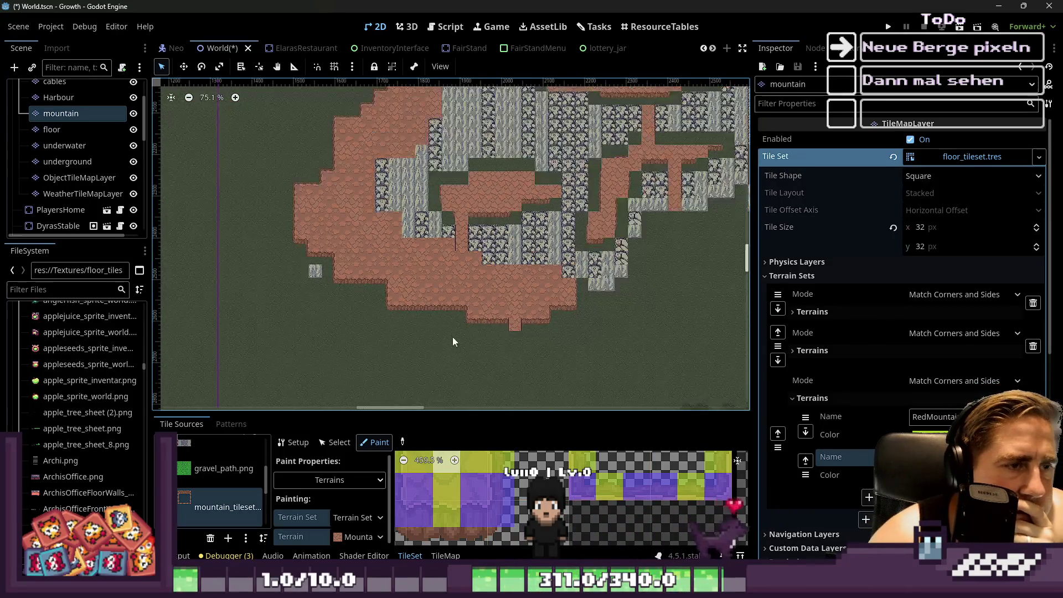
{"action": "scroll", "coordinate": [469, 476], "scroll_direction": "down", "scroll_amount": 7}
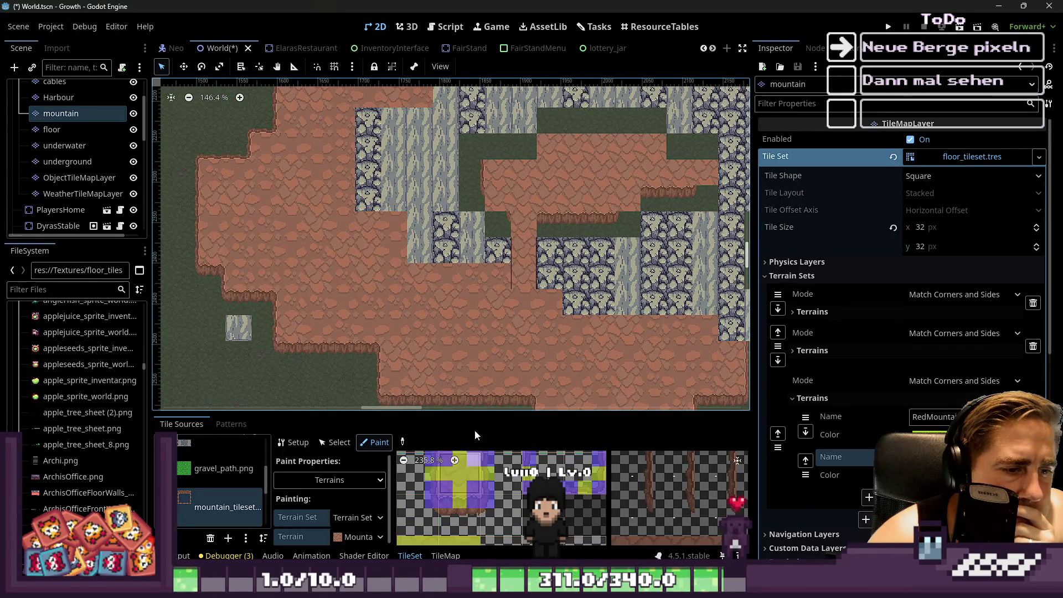
{"action": "scroll", "coordinate": [407, 243], "scroll_direction": "up", "scroll_amount": 6}
{"action": "scroll", "coordinate": [420, 270], "scroll_direction": "down", "scroll_amount": 3}
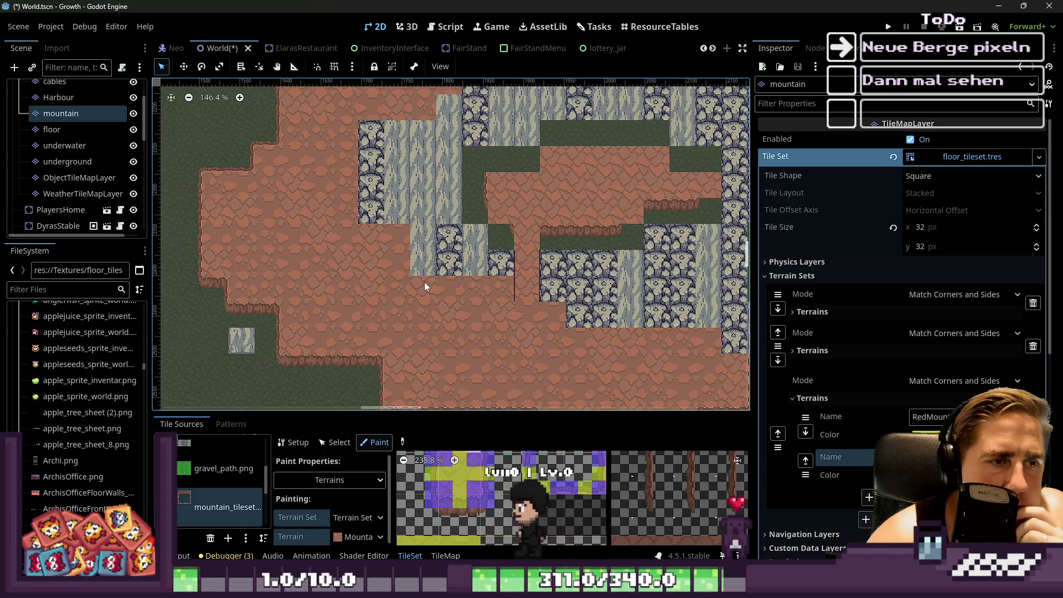
{"action": "scroll", "coordinate": [486, 524], "scroll_direction": "down", "scroll_amount": 5}
{"action": "scroll", "coordinate": [488, 487], "scroll_direction": "down", "scroll_amount": 1}
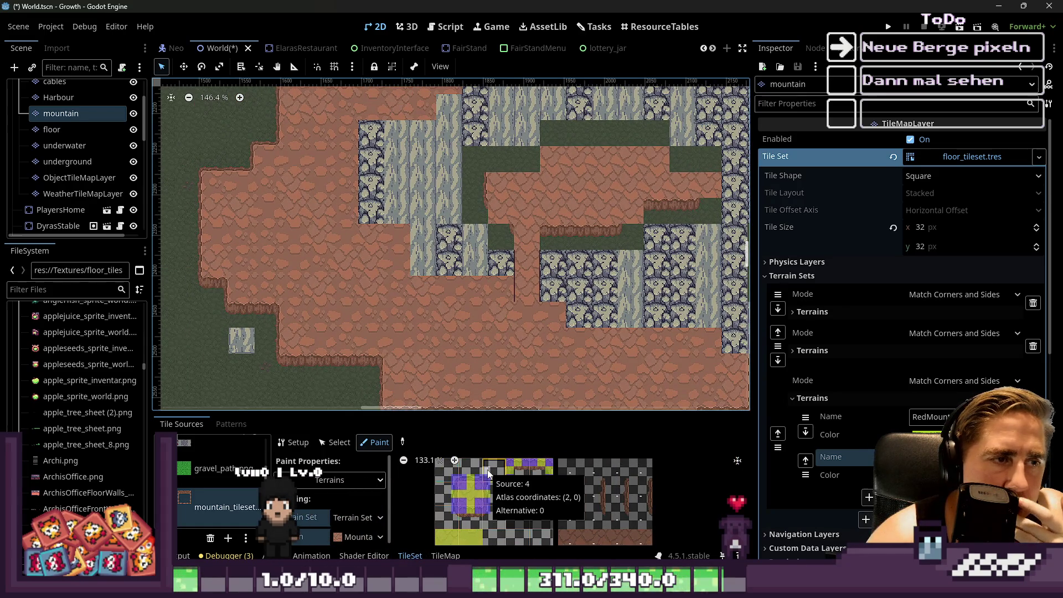
{"action": "scroll", "coordinate": [236, 136], "scroll_direction": "up", "scroll_amount": 4}
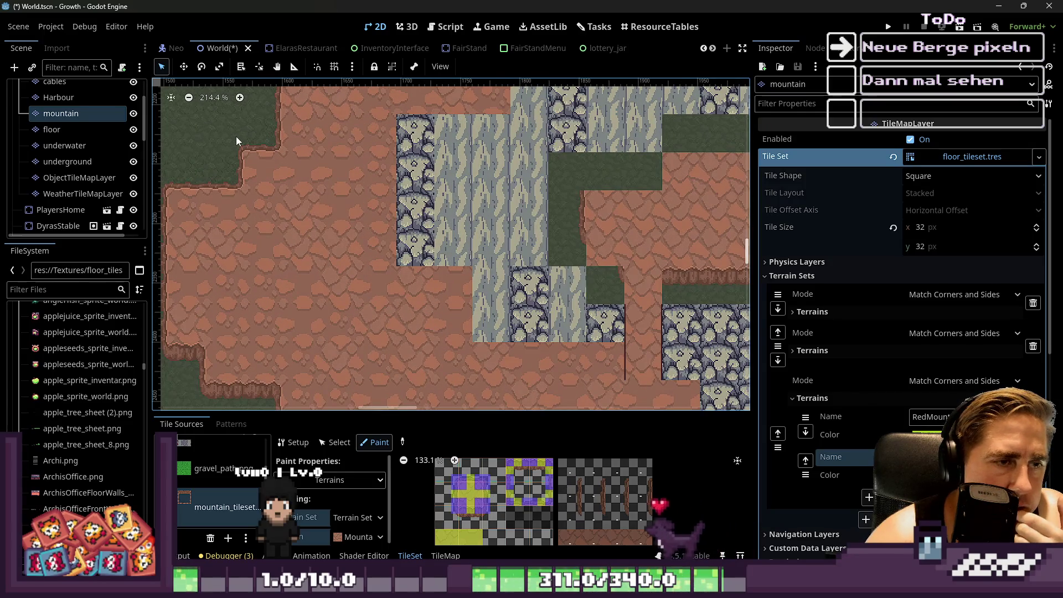
{"action": "scroll", "coordinate": [236, 136], "scroll_direction": "down", "scroll_amount": 11}
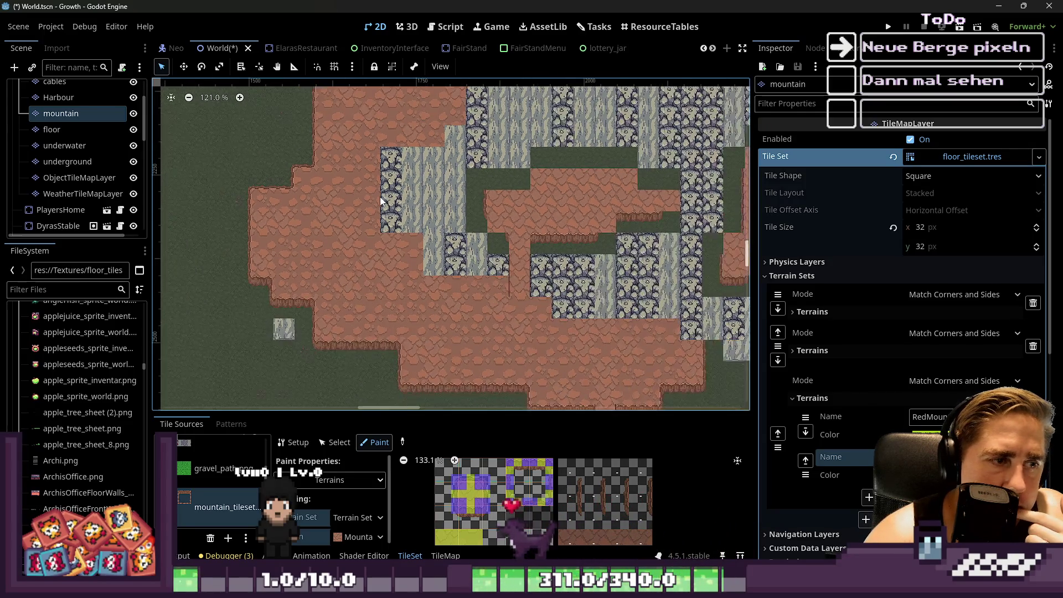
{"action": "scroll", "coordinate": [416, 340], "scroll_direction": "up", "scroll_amount": 10}
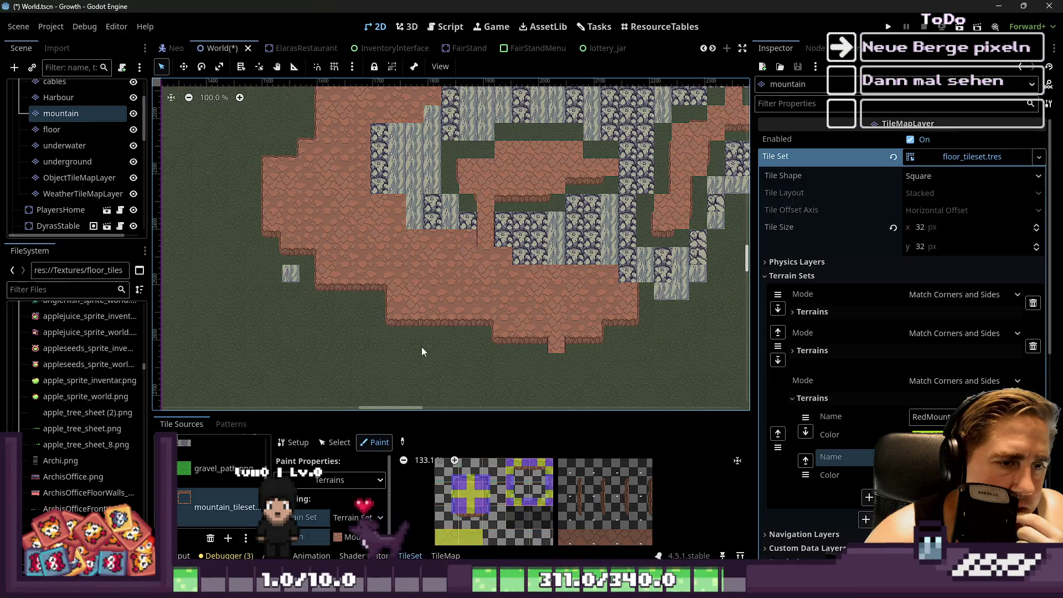
{"action": "scroll", "coordinate": [554, 360], "scroll_direction": "up", "scroll_amount": 3}
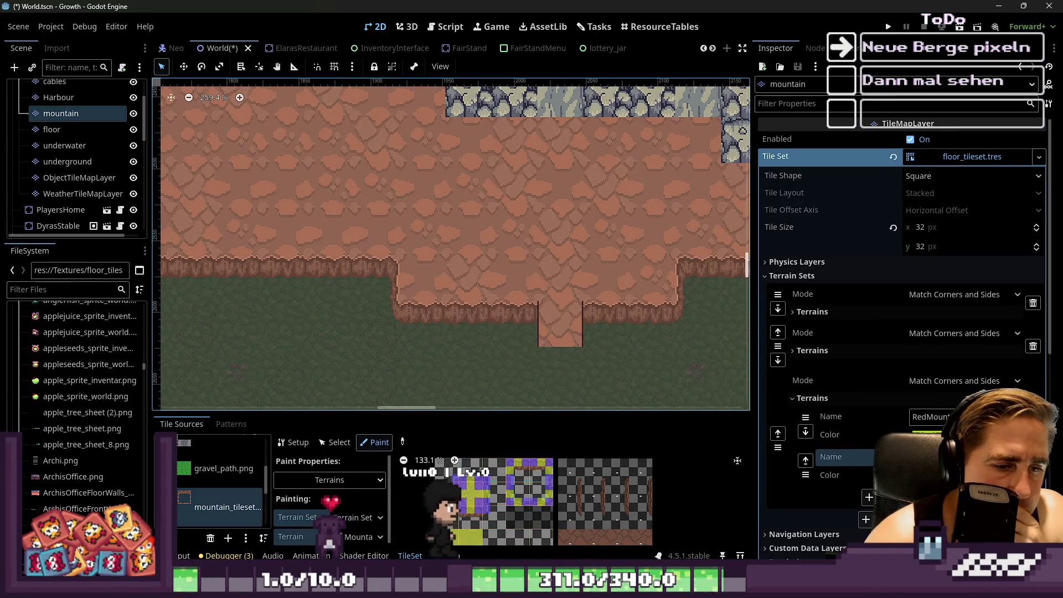
{"action": "key", "text": "alt+Tab"}
{"action": "scroll", "coordinate": [461, 253], "scroll_direction": "up", "scroll_amount": 2}
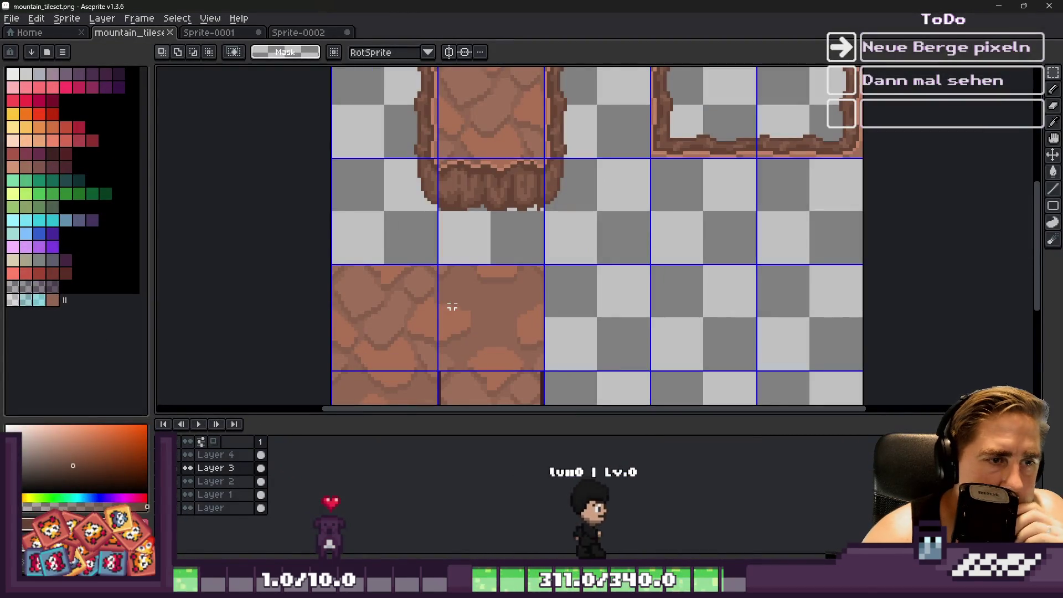
Select the bottom rock fringe strip and move it further down the tile.
{"action": "scroll", "coordinate": [451, 304], "scroll_direction": "up", "scroll_amount": 3}
{"action": "left_click_drag", "start_coordinate": [296, 148], "coordinate": [780, 279]}
{"action": "mouse_move", "coordinate": [565, 204]}
{"action": "left_mouse_down"}
{"action": "mouse_move", "coordinate": [550, 308]}
{"action": "mouse_move", "coordinate": [560, 334]}
{"action": "mouse_move", "coordinate": [557, 320]}
{"action": "left_mouse_up"}
{"action": "key", "text": "ctrl+d"}
{"action": "scroll", "coordinate": [503, 238], "scroll_direction": "down", "scroll_amount": 2}
{"action": "scroll", "coordinate": [503, 238], "scroll_direction": "up", "scroll_amount": 2}
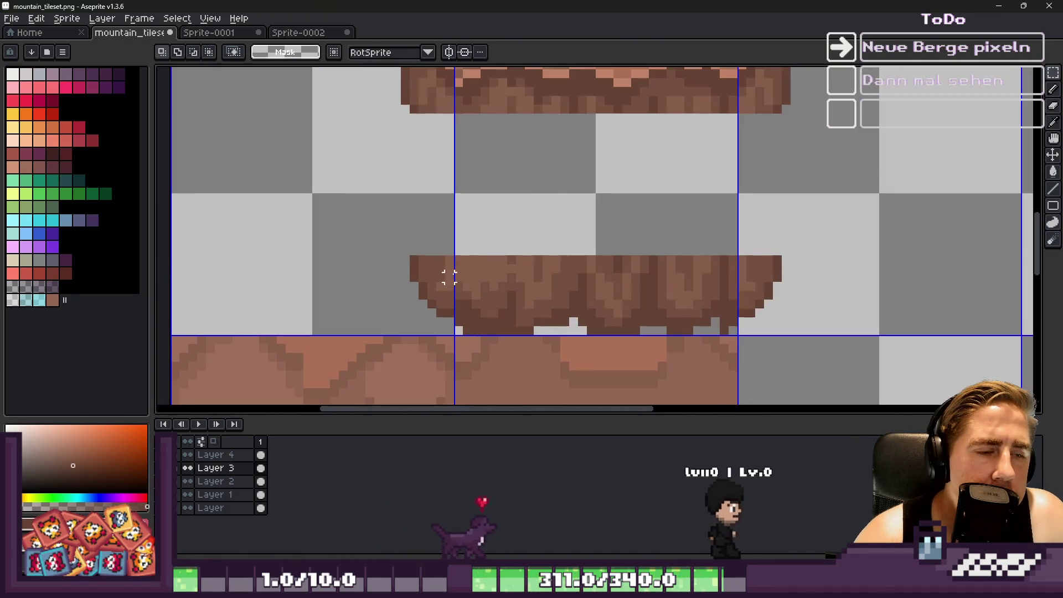
Paint wide pencil bands of the base rock brown down the gap between top and bottom.
{"action": "key", "text": "b"}
{"action": "left_click", "coordinate": [417, 266], "text": "alt"}
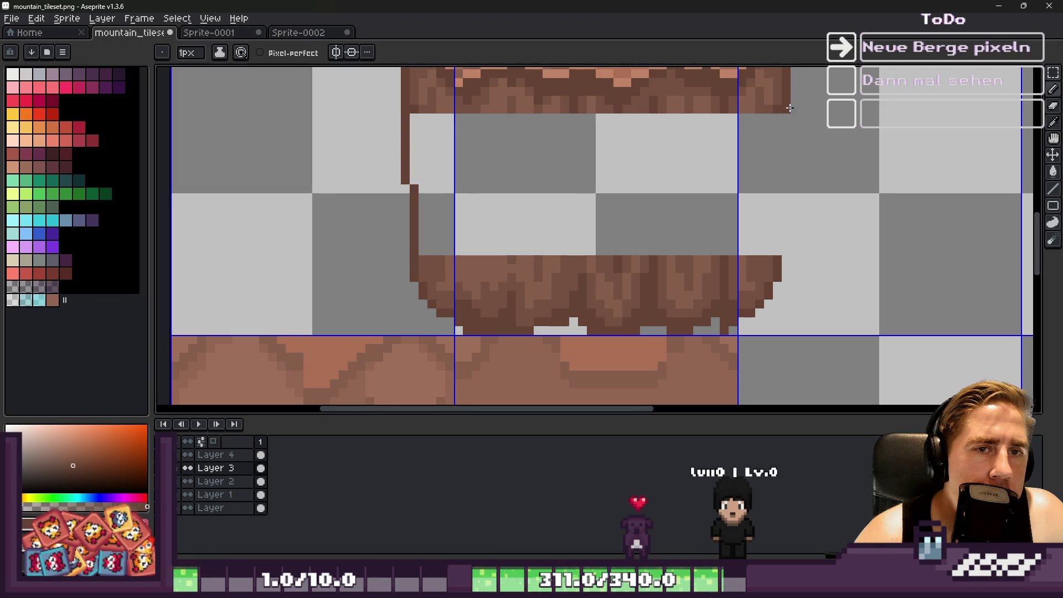
{"action": "scroll", "coordinate": [662, 243], "scroll_direction": "up", "scroll_amount": 2}
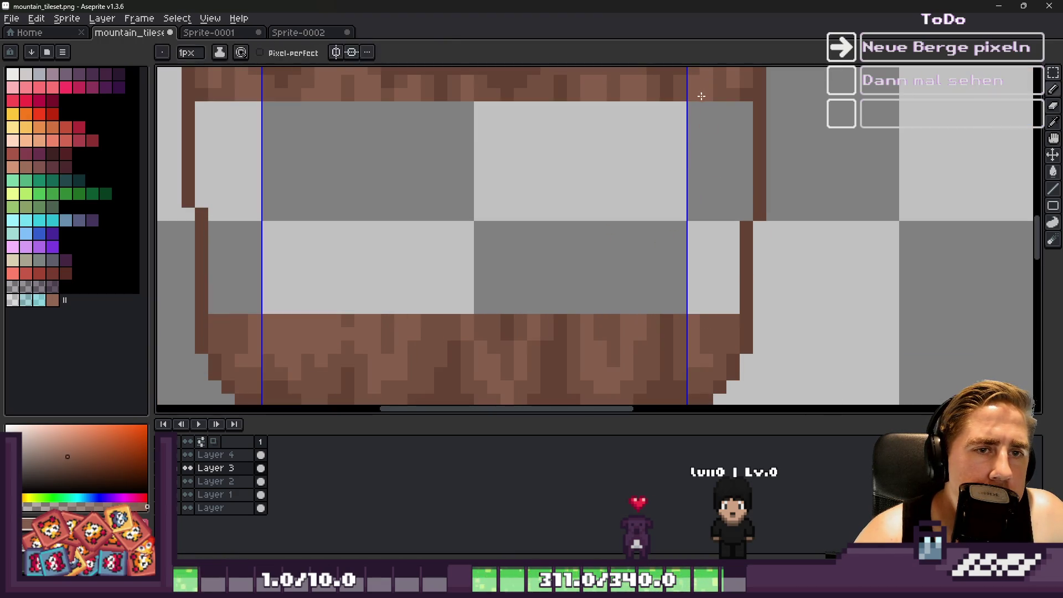
{"action": "left_click_drag", "start_coordinate": [699, 112], "coordinate": [693, 291]}
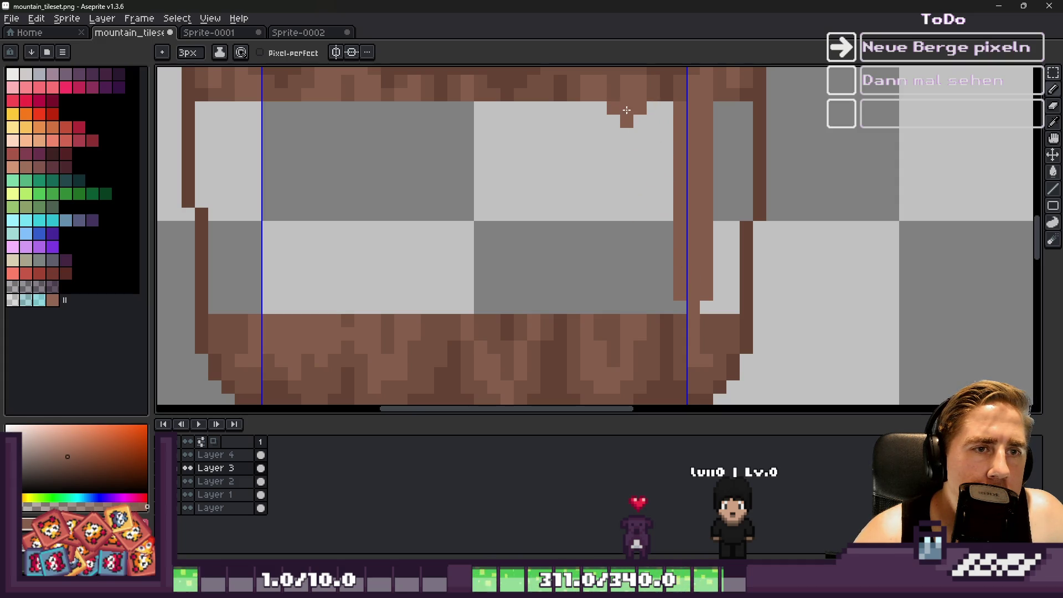
{"action": "left_click_drag", "start_coordinate": [632, 109], "coordinate": [609, 312]}
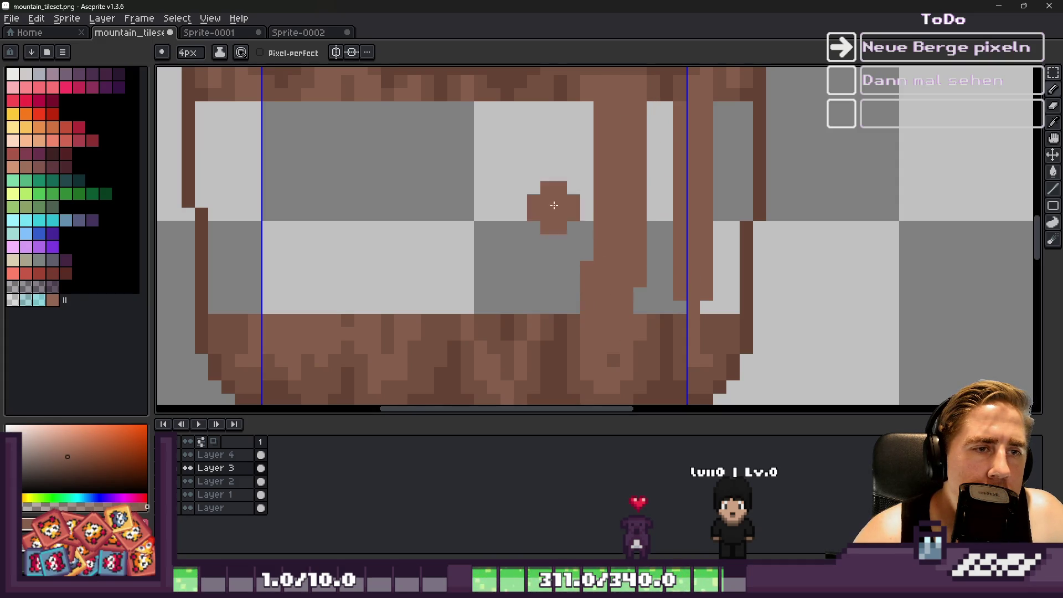
{"action": "mouse_move", "coordinate": [473, 128]}
{"action": "left_mouse_down"}
{"action": "mouse_move", "coordinate": [498, 273]}
{"action": "mouse_move", "coordinate": [487, 301]}
{"action": "left_mouse_up"}
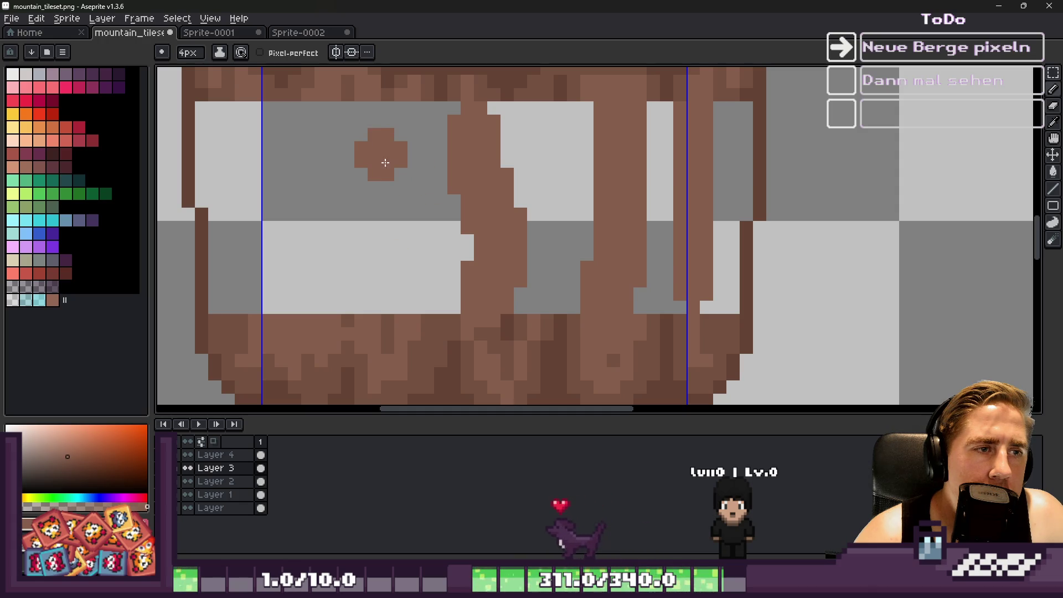
{"action": "mouse_move", "coordinate": [372, 134]}
{"action": "left_mouse_down"}
{"action": "mouse_move", "coordinate": [363, 303]}
{"action": "mouse_move", "coordinate": [306, 266]}
{"action": "left_mouse_up"}
Paint-bucket the remaining transparent gaps and grey columns with brown.
{"action": "key", "text": "g"}
{"action": "left_click", "coordinate": [280, 188]}
{"action": "key", "text": "v"}
{"action": "key", "text": "ctrl+z"}
{"action": "key", "text": "g"}
{"action": "left_click", "coordinate": [266, 148]}
{"action": "left_click", "coordinate": [434, 214]}
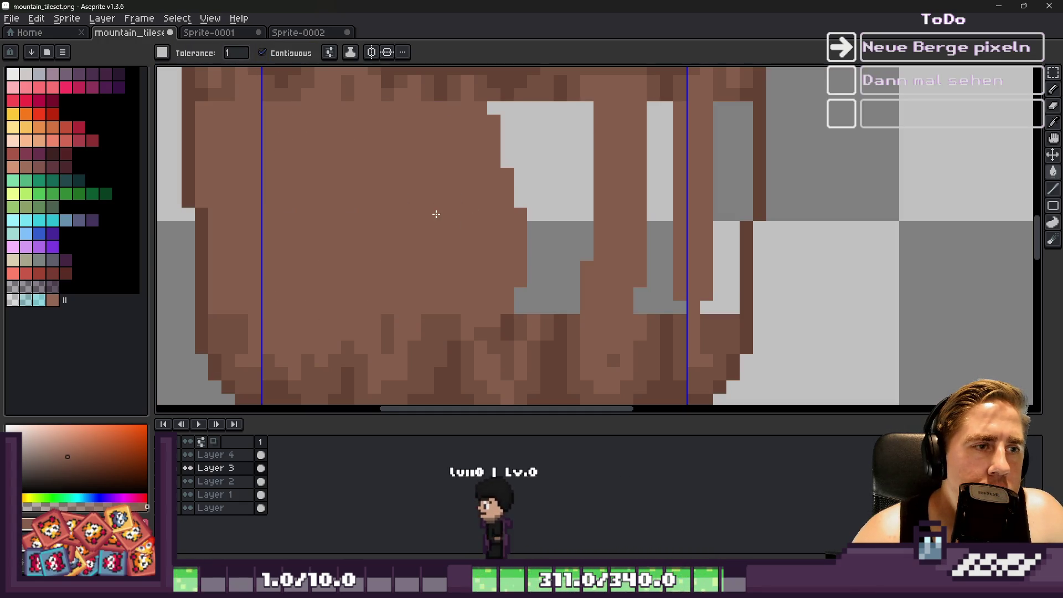
{"action": "left_click", "coordinate": [576, 181]}
{"action": "left_click", "coordinate": [659, 166]}
{"action": "left_click", "coordinate": [719, 173]}
Draw dark vertical crack lines down the cliff face, undoing the unwanted strokes.
{"action": "key", "text": "i"}
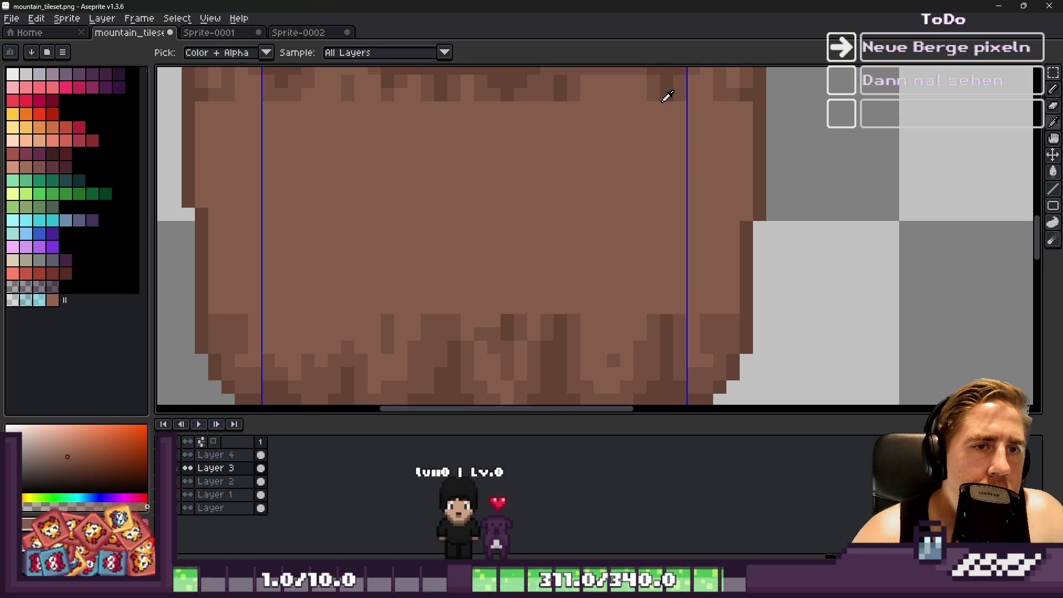
{"action": "key", "text": "b"}
{"action": "mouse_move", "coordinate": [669, 91]}
{"action": "left_mouse_down"}
{"action": "mouse_move", "coordinate": [628, 304]}
{"action": "mouse_move", "coordinate": [636, 338]}
{"action": "left_mouse_up"}
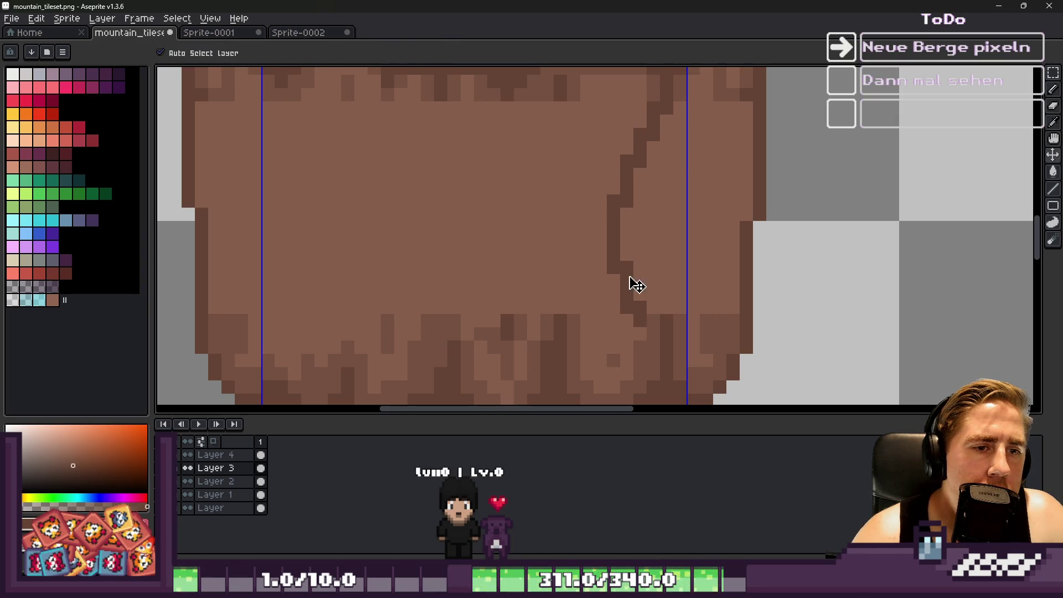
{"action": "key", "text": "ctrl+z"}
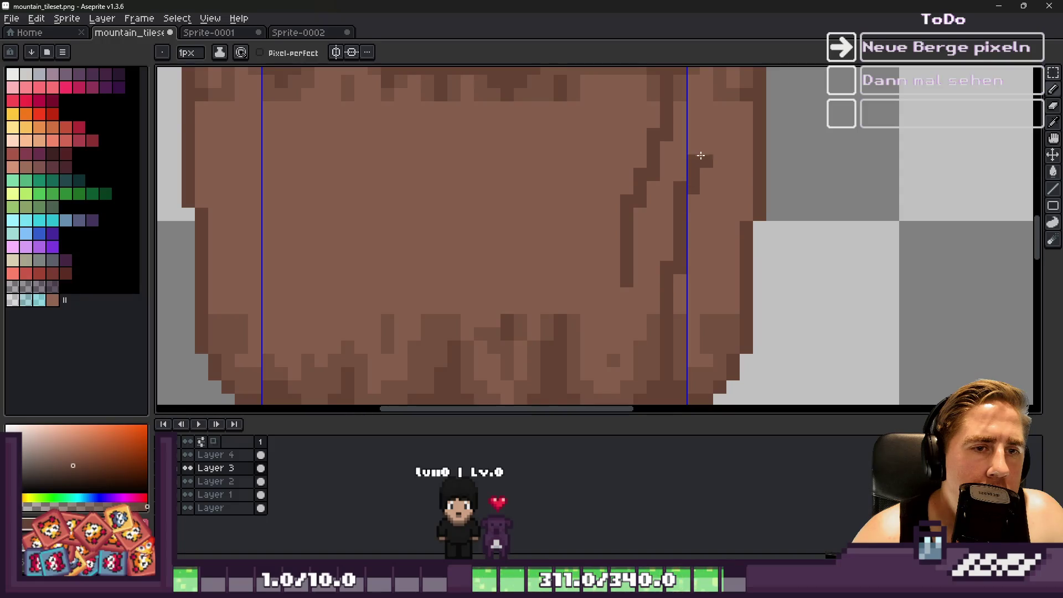
{"action": "scroll", "coordinate": [700, 155], "scroll_direction": "down", "scroll_amount": 2}
{"action": "scroll", "coordinate": [657, 138], "scroll_direction": "up", "scroll_amount": 2}
{"action": "left_click_drag", "start_coordinate": [657, 138], "coordinate": [631, 306]}
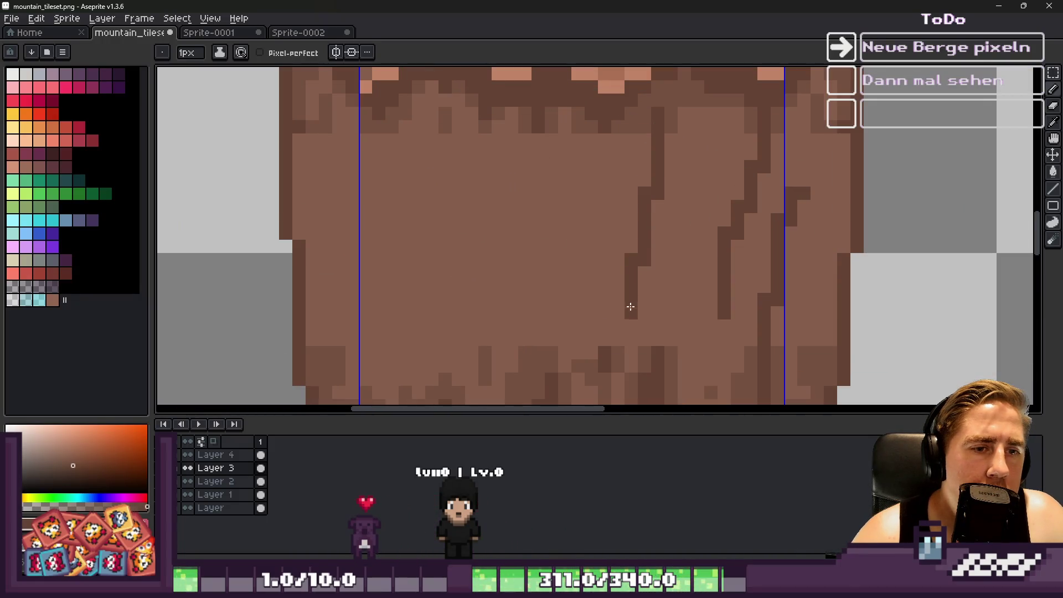
{"action": "scroll", "coordinate": [635, 219], "scroll_direction": "down", "scroll_amount": 1}
{"action": "left_click_drag", "start_coordinate": [656, 143], "coordinate": [670, 293]}
{"action": "scroll", "coordinate": [664, 233], "scroll_direction": "up", "scroll_amount": 1}
{"action": "key", "text": "ctrl+z"}
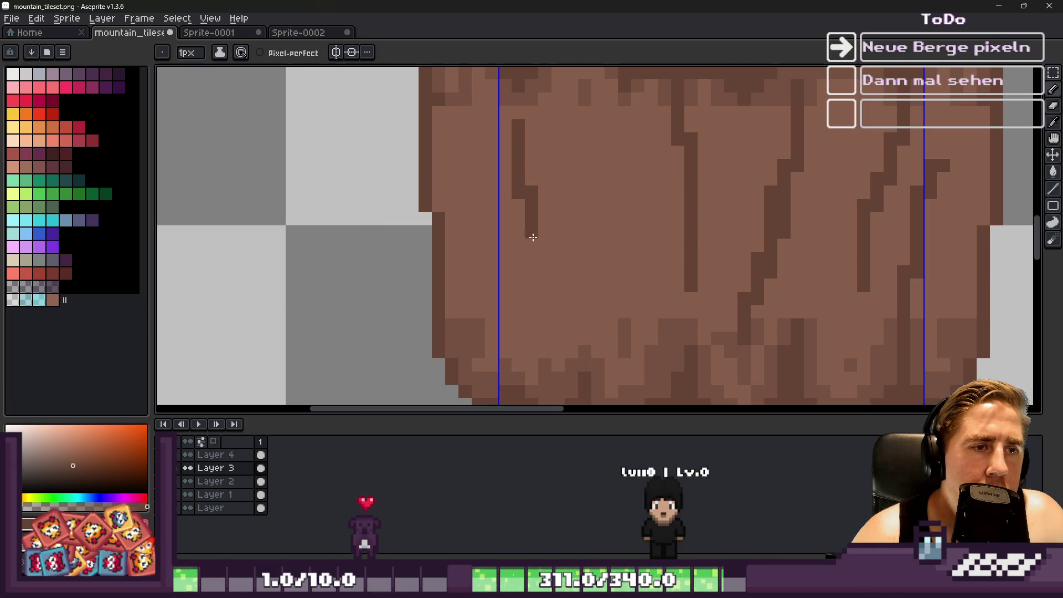
Enlarge the brush to 3 pixels and refine a crack stripe with dark and lighter browns.
{"action": "scroll", "coordinate": [603, 334], "scroll_direction": "down", "scroll_amount": 3}
{"action": "scroll", "coordinate": [567, 277], "scroll_direction": "up", "scroll_amount": 1}
{"action": "key", "text": "plus"}
{"action": "key", "text": "plus"}
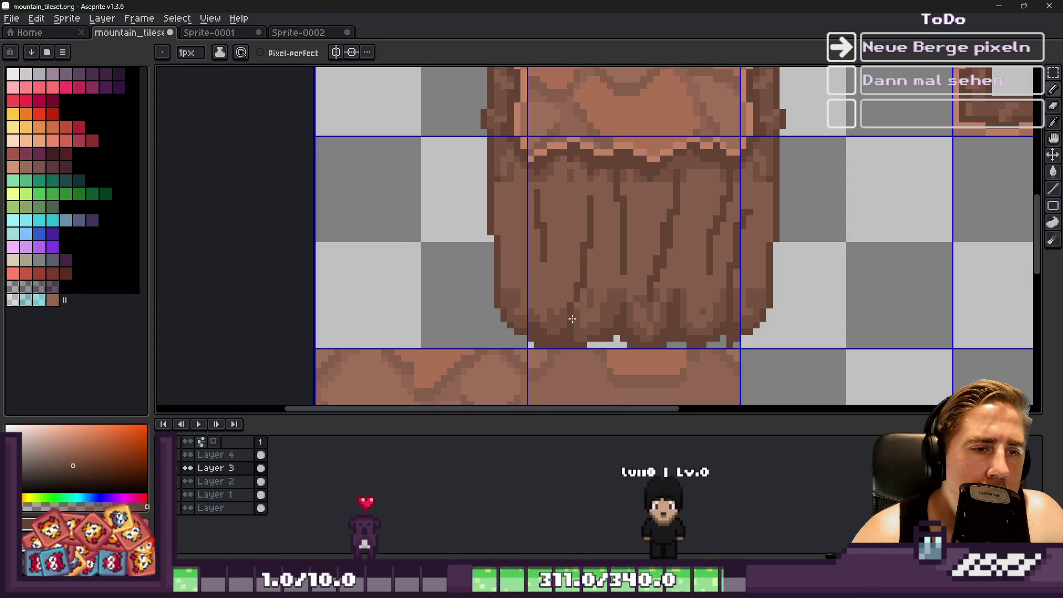
{"action": "scroll", "coordinate": [571, 318], "scroll_direction": "up", "scroll_amount": 1}
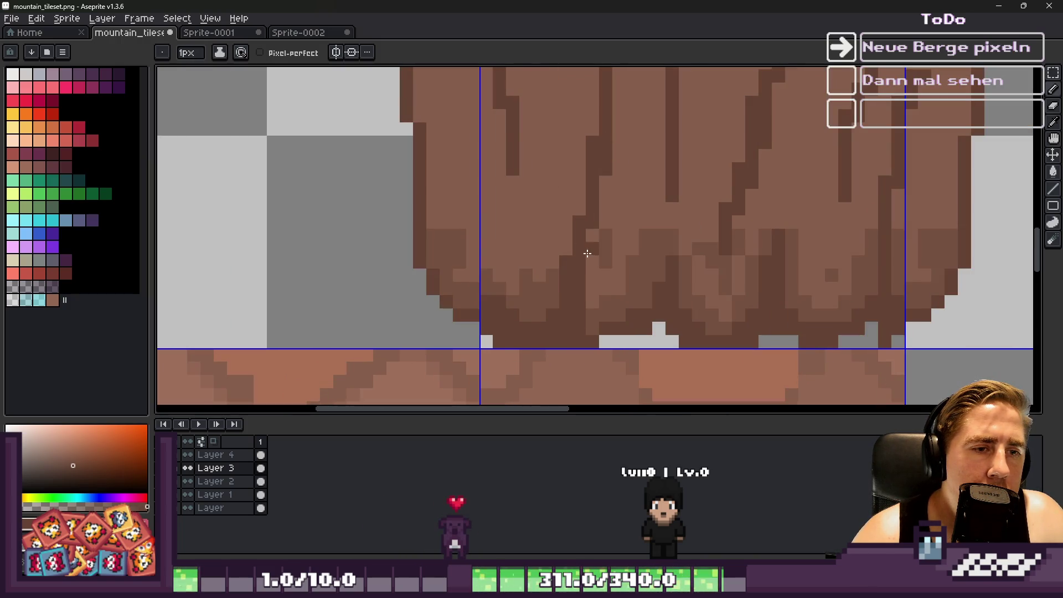
{"action": "scroll", "coordinate": [614, 126], "scroll_direction": "down", "scroll_amount": 1}
{"action": "scroll", "coordinate": [636, 140], "scroll_direction": "up", "scroll_amount": 1}
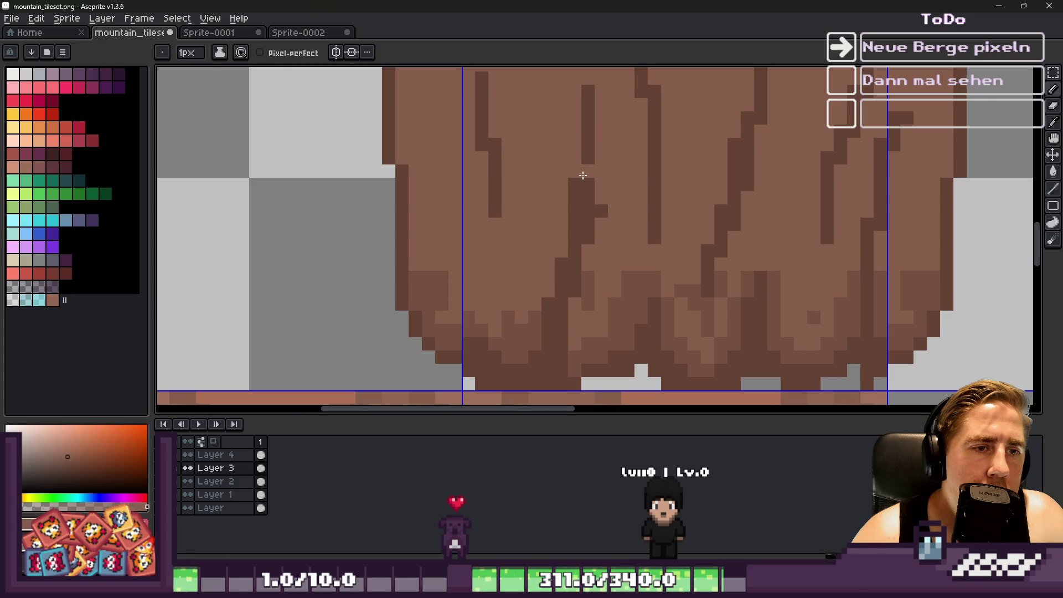
{"action": "scroll", "coordinate": [561, 172], "scroll_direction": "up", "scroll_amount": 1}
{"action": "left_click", "coordinate": [616, 230], "text": "alt"}
{"action": "mouse_move", "coordinate": [589, 175]}
{"action": "left_mouse_down"}
{"action": "mouse_move", "coordinate": [618, 160]}
{"action": "mouse_move", "coordinate": [624, 97]}
{"action": "left_mouse_up"}
{"action": "scroll", "coordinate": [587, 244], "scroll_direction": "down", "scroll_amount": 2}
{"action": "scroll", "coordinate": [603, 194], "scroll_direction": "up", "scroll_amount": 1}
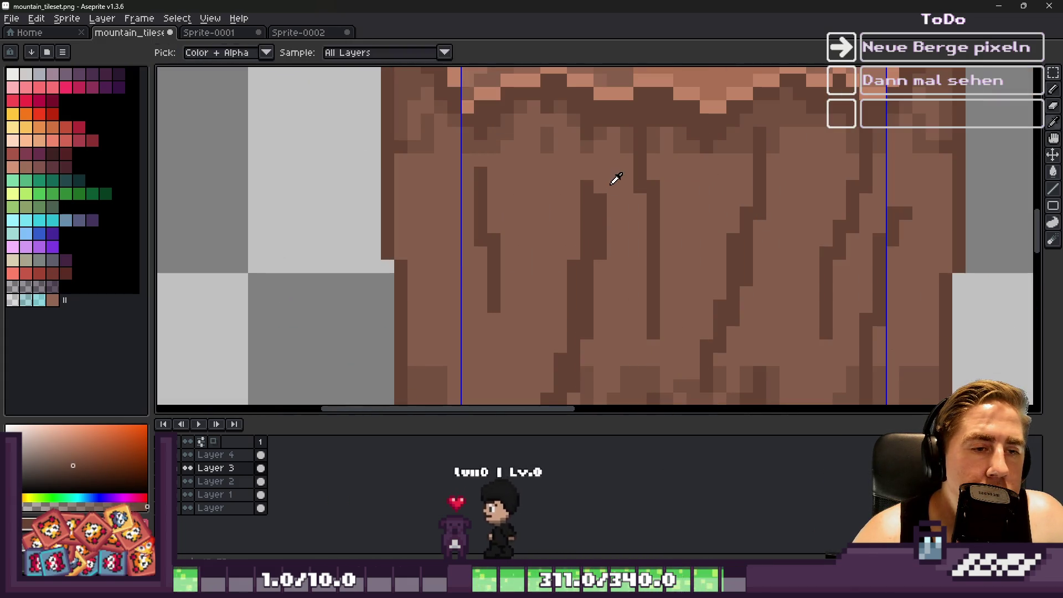
{"action": "left_click", "coordinate": [613, 254], "text": "alt"}
{"action": "left_click_drag", "start_coordinate": [600, 247], "coordinate": [601, 172]}
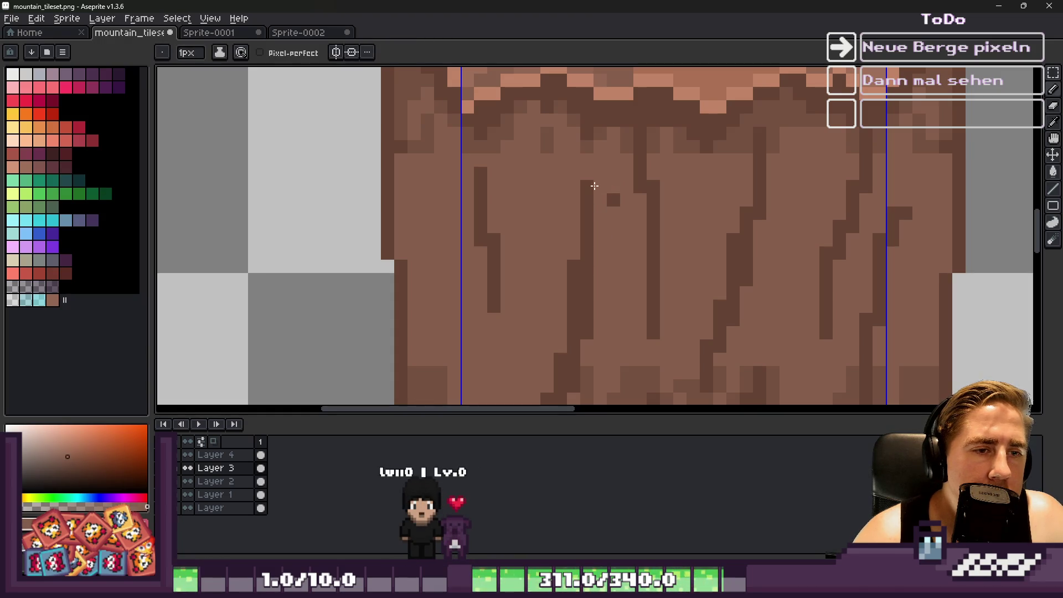
{"action": "left_click", "coordinate": [589, 211]}
{"action": "left_click", "coordinate": [588, 146], "text": "alt"}
Sample a slightly different brown and darken pixels near the top of the cliff tile.
{"action": "scroll", "coordinate": [589, 146], "scroll_direction": "down", "scroll_amount": 2}
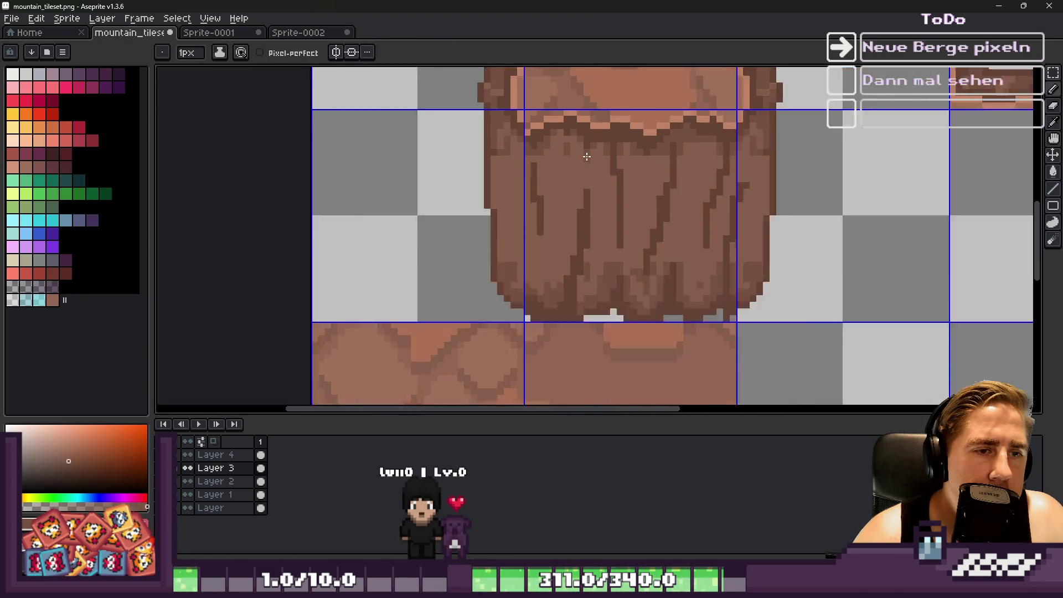
{"action": "scroll", "coordinate": [603, 226], "scroll_direction": "up", "scroll_amount": 3}
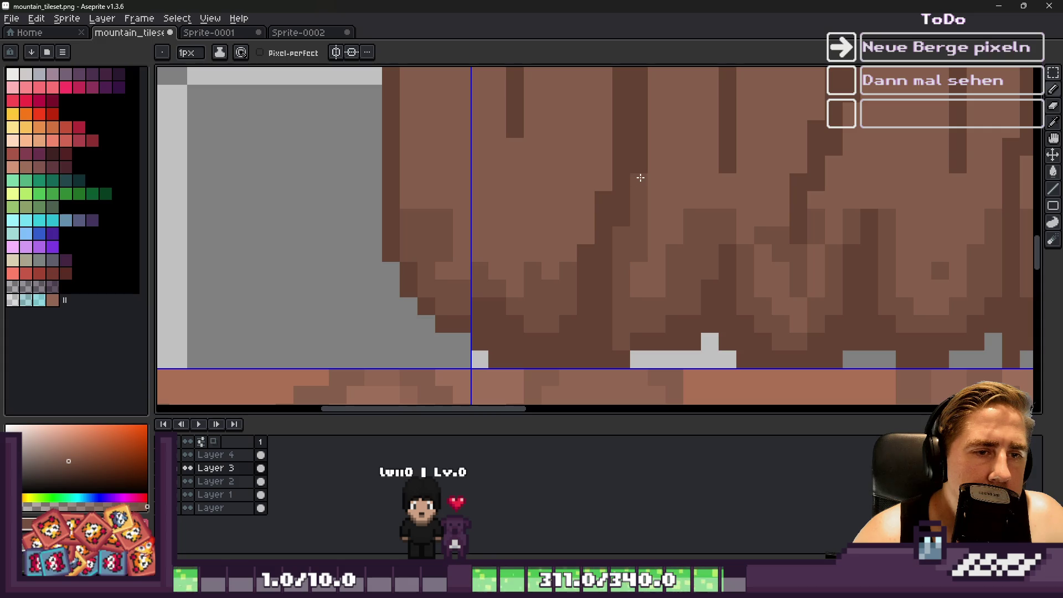
{"action": "scroll", "coordinate": [653, 174], "scroll_direction": "down", "scroll_amount": 2}
{"action": "scroll", "coordinate": [584, 244], "scroll_direction": "up", "scroll_amount": 2}
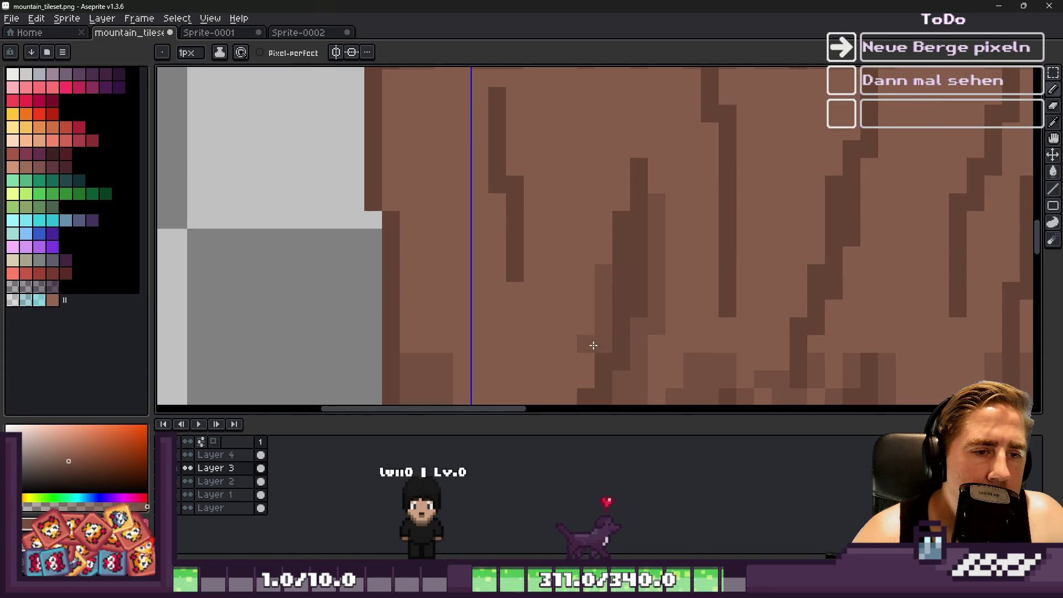
{"action": "scroll", "coordinate": [592, 345], "scroll_direction": "down", "scroll_amount": 2}
{"action": "scroll", "coordinate": [585, 117], "scroll_direction": "up", "scroll_amount": 2}
{"action": "left_click", "coordinate": [546, 237], "text": "alt"}
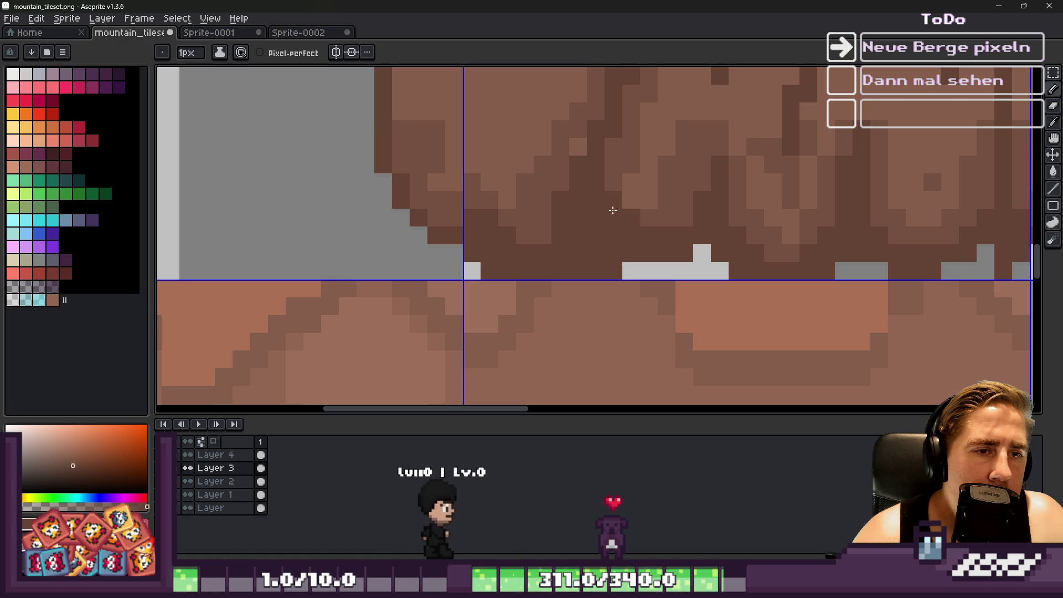
{"action": "scroll", "coordinate": [551, 301], "scroll_direction": "down", "scroll_amount": 4}
{"action": "scroll", "coordinate": [547, 303], "scroll_direction": "up", "scroll_amount": 4}
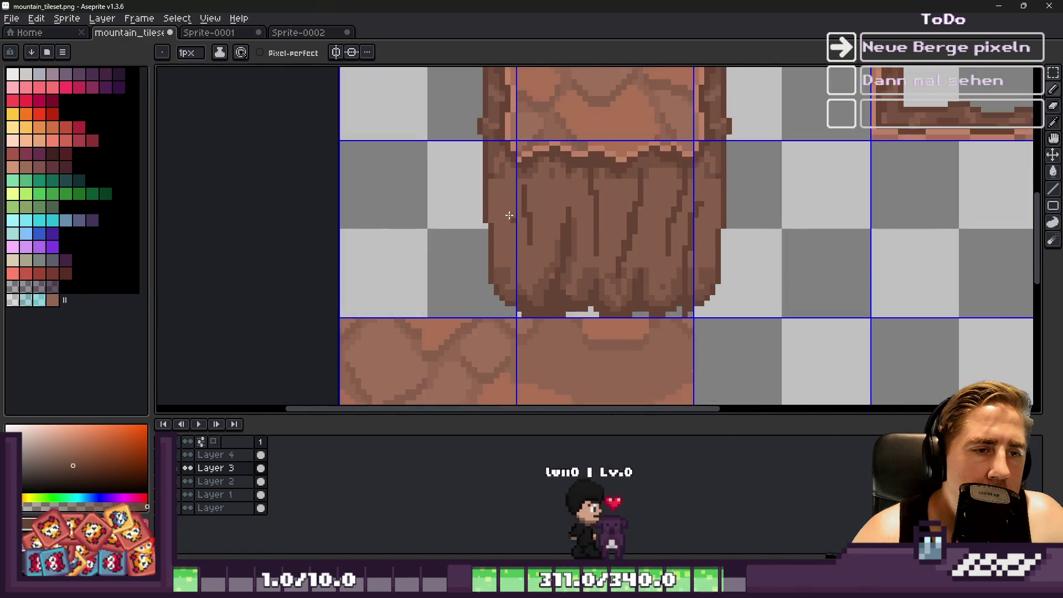
{"action": "left_click_drag", "start_coordinate": [518, 133], "coordinate": [533, 176]}
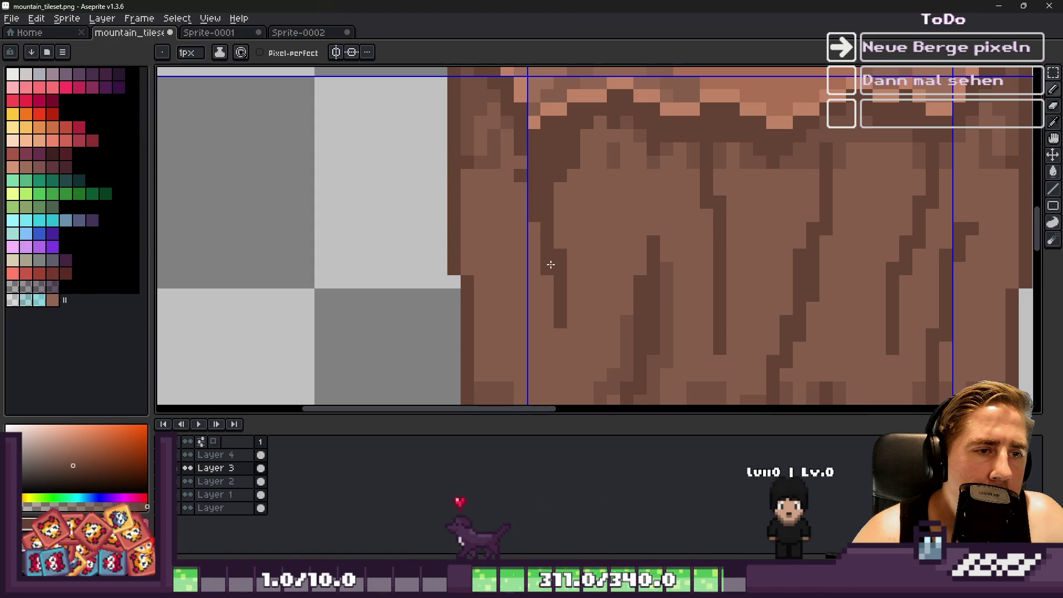
{"action": "scroll", "coordinate": [564, 156], "scroll_direction": "down", "scroll_amount": 4}
{"action": "scroll", "coordinate": [498, 244], "scroll_direction": "up", "scroll_amount": 4}
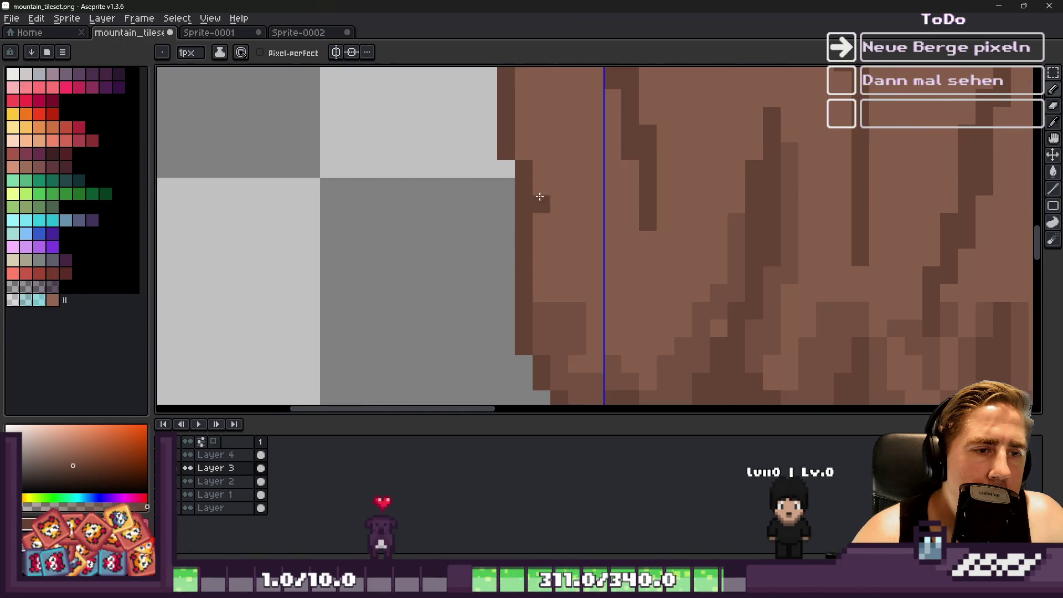
{"action": "scroll", "coordinate": [554, 201], "scroll_direction": "down", "scroll_amount": 2}
{"action": "scroll", "coordinate": [555, 202], "scroll_direction": "up", "scroll_amount": 2}
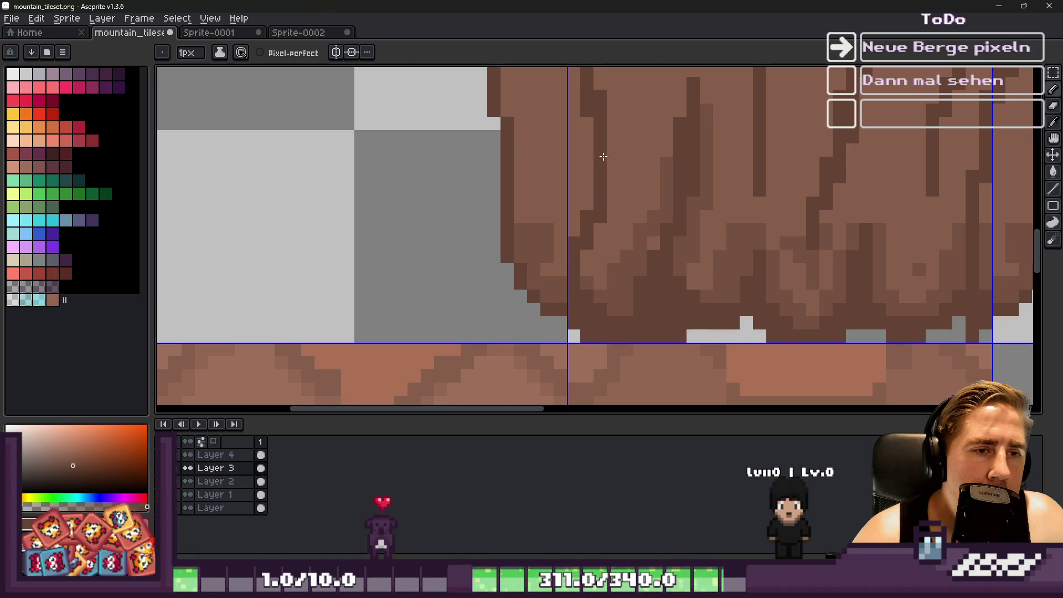
{"action": "scroll", "coordinate": [603, 157], "scroll_direction": "down", "scroll_amount": 2}
{"action": "scroll", "coordinate": [587, 231], "scroll_direction": "up", "scroll_amount": 2}
{"action": "scroll", "coordinate": [593, 262], "scroll_direction": "down", "scroll_amount": 2}
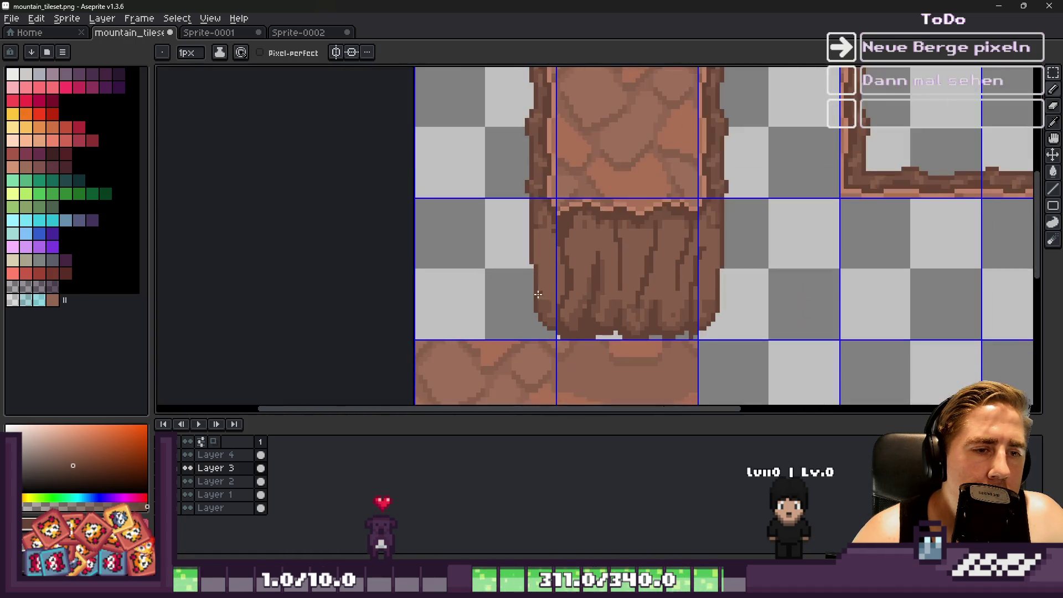
{"action": "scroll", "coordinate": [595, 260], "scroll_direction": "up", "scroll_amount": 2}
Add more dark crack lines, pixels and a darker column along the cliff's left side.
{"action": "left_click_drag", "start_coordinate": [598, 202], "coordinate": [539, 345]}
{"action": "scroll", "coordinate": [539, 345], "scroll_direction": "down", "scroll_amount": 2}
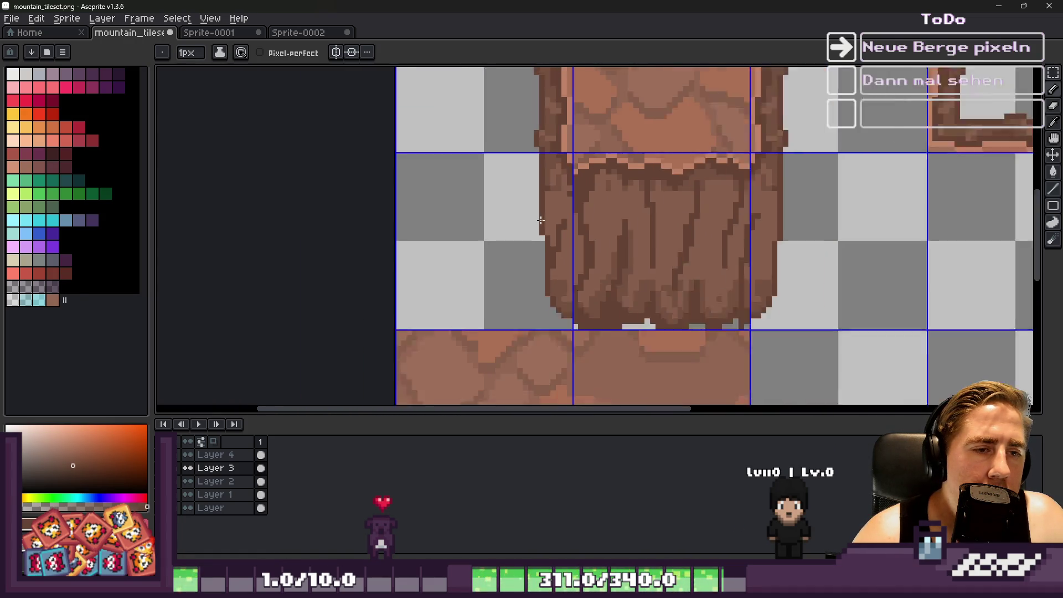
{"action": "scroll", "coordinate": [541, 197], "scroll_direction": "up", "scroll_amount": 2}
{"action": "left_click_drag", "start_coordinate": [575, 180], "coordinate": [554, 253]}
{"action": "scroll", "coordinate": [500, 238], "scroll_direction": "down", "scroll_amount": 2}
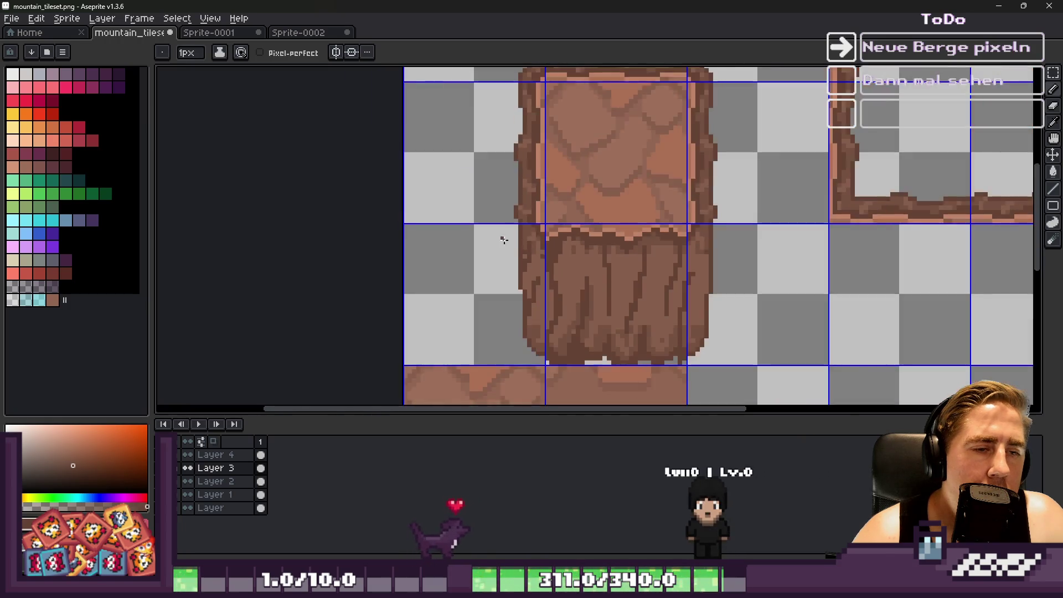
{"action": "scroll", "coordinate": [541, 254], "scroll_direction": "up", "scroll_amount": 2}
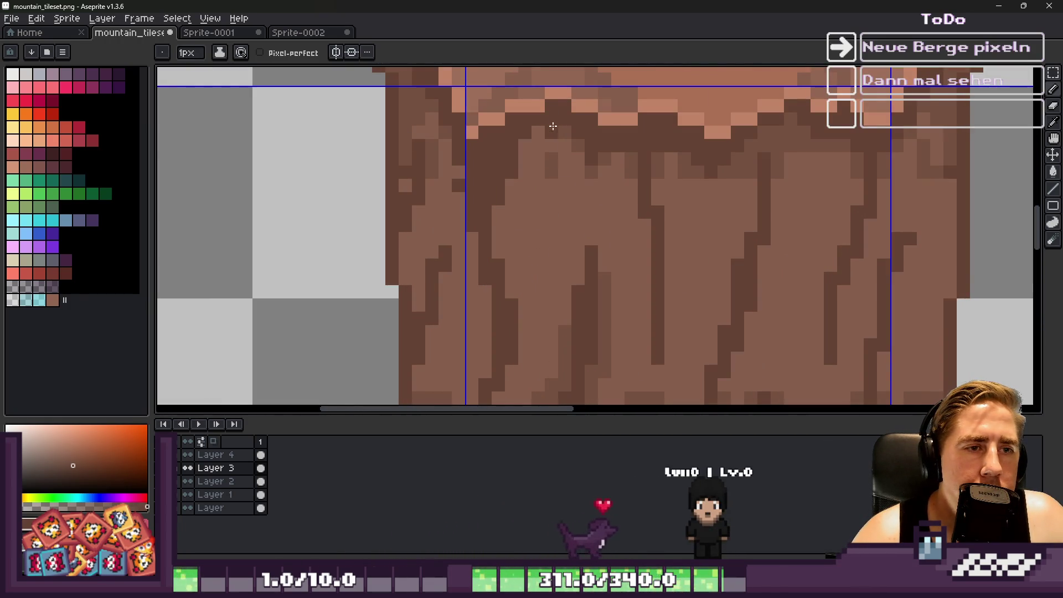
{"action": "left_click", "coordinate": [564, 170]}
{"action": "scroll", "coordinate": [561, 167], "scroll_direction": "down", "scroll_amount": 1}
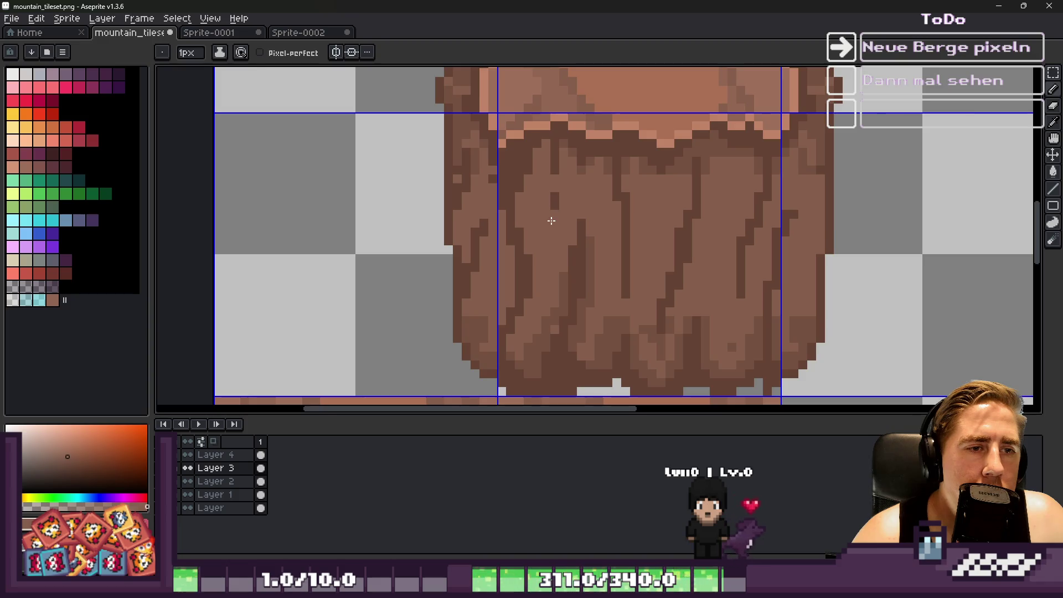
{"action": "scroll", "coordinate": [551, 221], "scroll_direction": "up", "scroll_amount": 1}
{"action": "left_click_drag", "start_coordinate": [577, 321], "coordinate": [572, 283]}
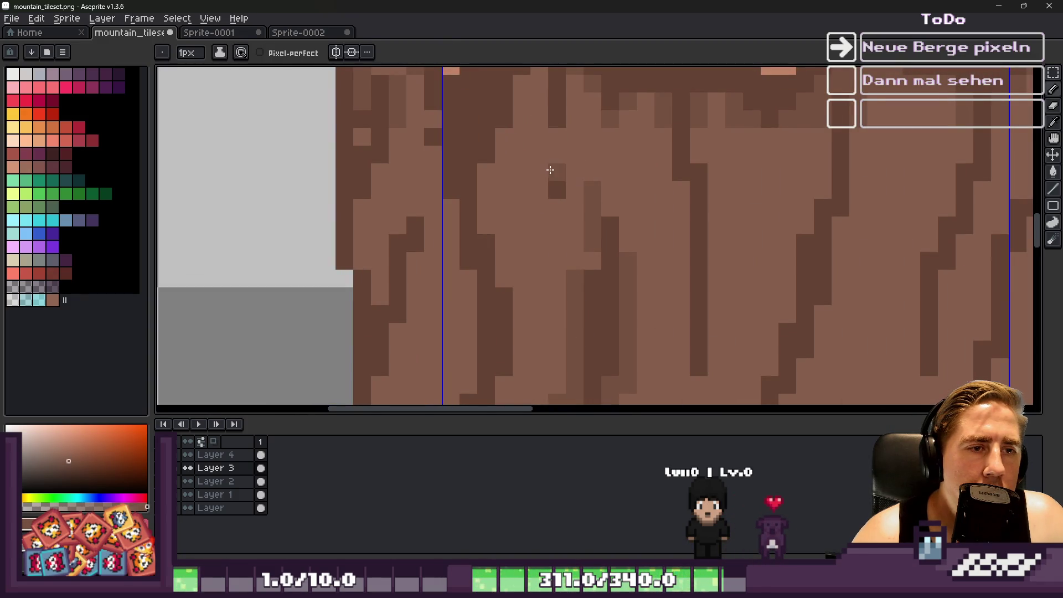
Extend the dark crack column further down the cliff tile.
{"action": "left_click_drag", "start_coordinate": [557, 207], "coordinate": [557, 284]}
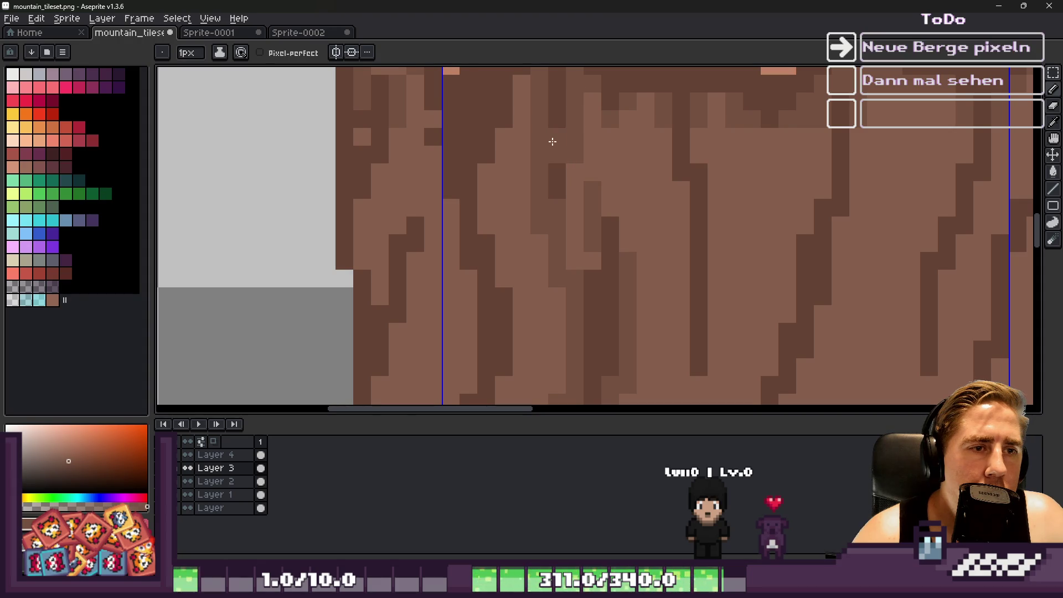
{"action": "scroll", "coordinate": [552, 142], "scroll_direction": "down", "scroll_amount": 4}
{"action": "scroll", "coordinate": [552, 163], "scroll_direction": "up", "scroll_amount": 4}
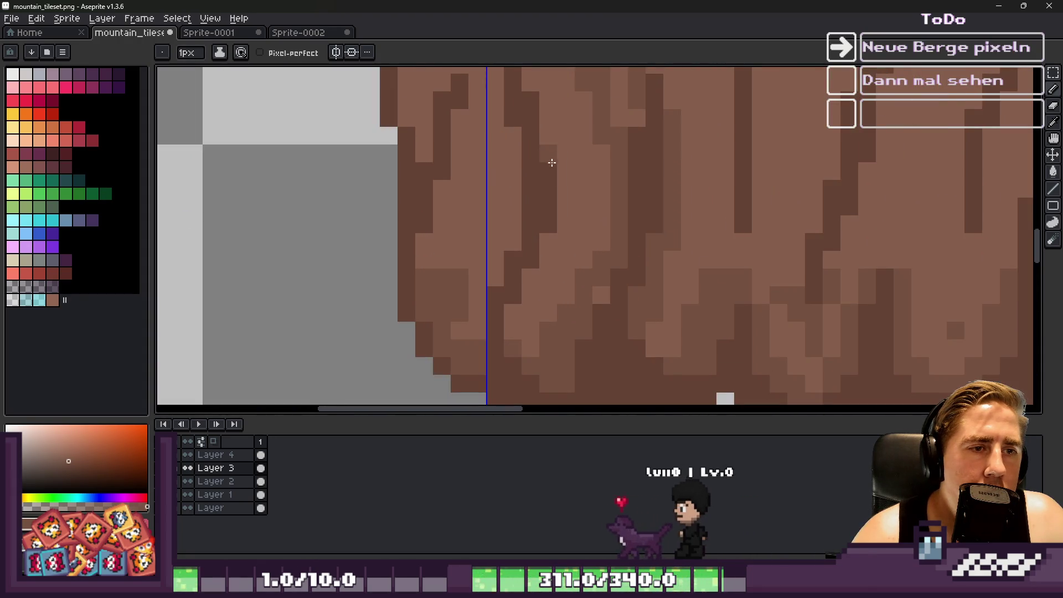
{"action": "scroll", "coordinate": [514, 252], "scroll_direction": "down", "scroll_amount": 4}
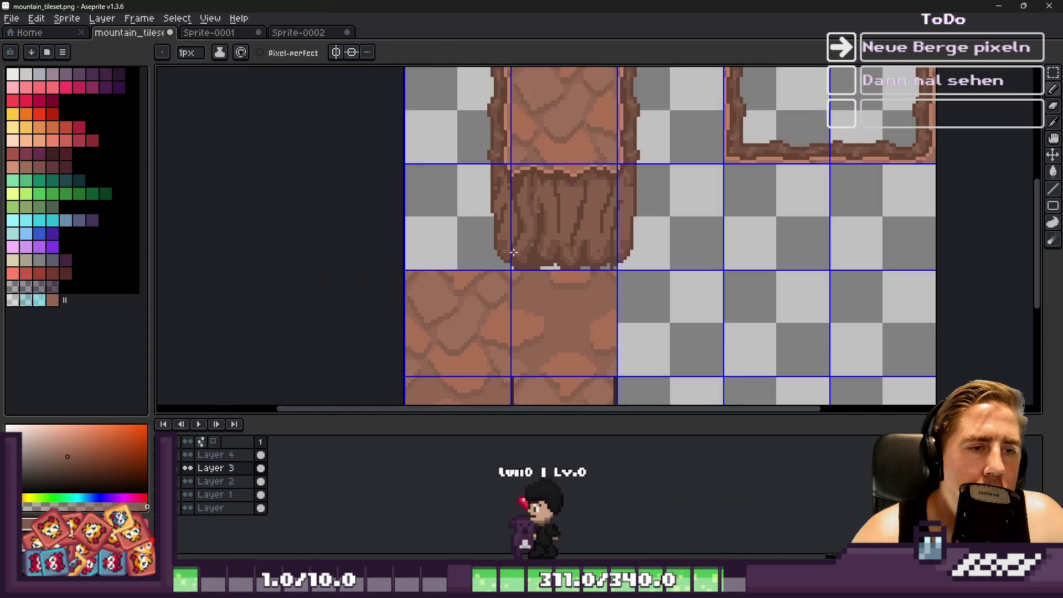
{"action": "scroll", "coordinate": [535, 221], "scroll_direction": "up", "scroll_amount": 4}
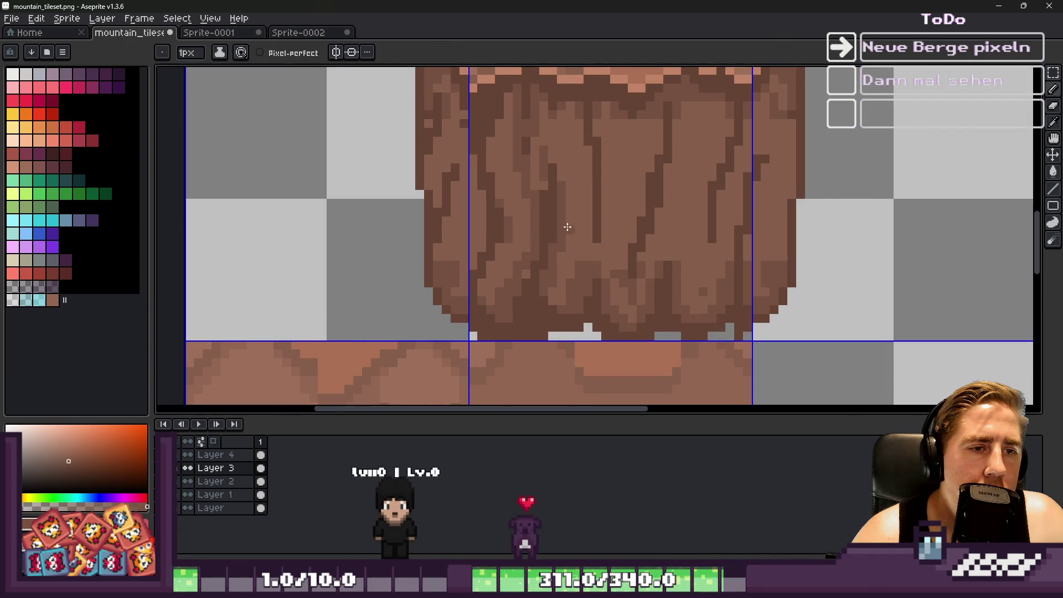
{"action": "scroll", "coordinate": [567, 227], "scroll_direction": "up", "scroll_amount": 3}
{"action": "scroll", "coordinate": [596, 147], "scroll_direction": "down", "scroll_amount": 4}
{"action": "scroll", "coordinate": [581, 111], "scroll_direction": "up", "scroll_amount": 4}
Sample a darker brown and draw two dark crack lines down the rock, plus a single crack pixel.
{"action": "left_click", "coordinate": [581, 111], "text": "alt"}
{"action": "left_click_drag", "start_coordinate": [576, 122], "coordinate": [555, 200]}
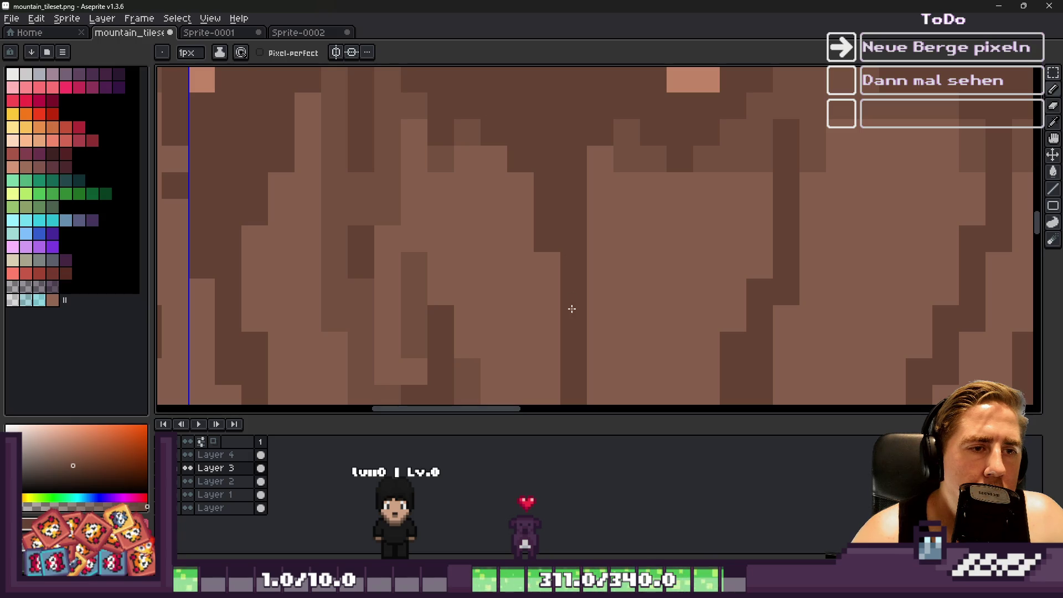
{"action": "scroll", "coordinate": [610, 88], "scroll_direction": "down", "scroll_amount": 3}
{"action": "scroll", "coordinate": [533, 149], "scroll_direction": "up", "scroll_amount": 3}
{"action": "left_click_drag", "start_coordinate": [534, 166], "coordinate": [514, 316]}
{"action": "scroll", "coordinate": [515, 316], "scroll_direction": "down", "scroll_amount": 4}
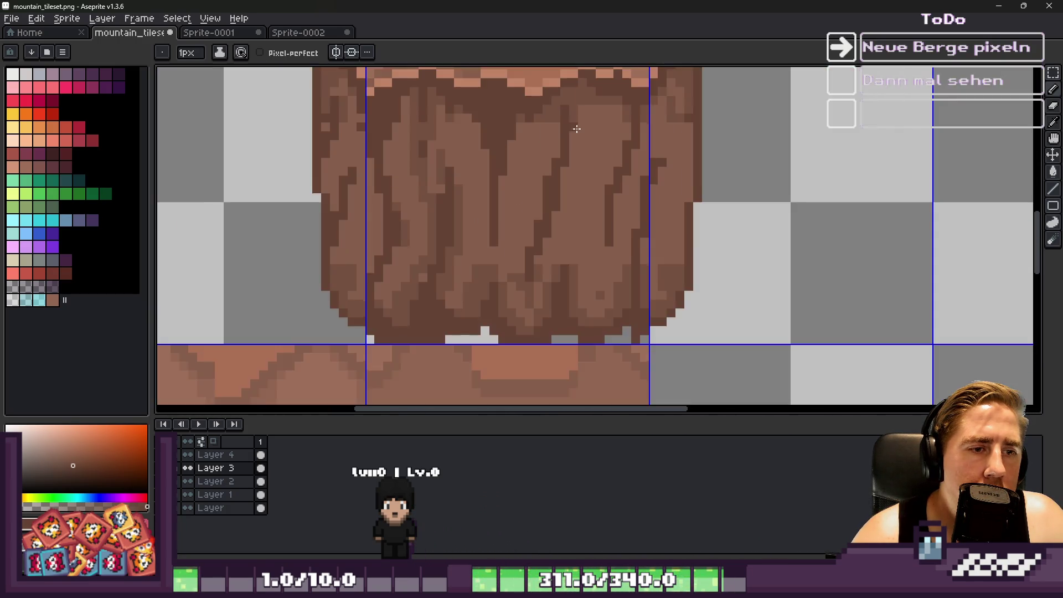
{"action": "scroll", "coordinate": [566, 189], "scroll_direction": "up", "scroll_amount": 4}
{"action": "scroll", "coordinate": [563, 177], "scroll_direction": "down", "scroll_amount": 3}
{"action": "scroll", "coordinate": [567, 153], "scroll_direction": "up", "scroll_amount": 3}
{"action": "left_click", "coordinate": [566, 153]}
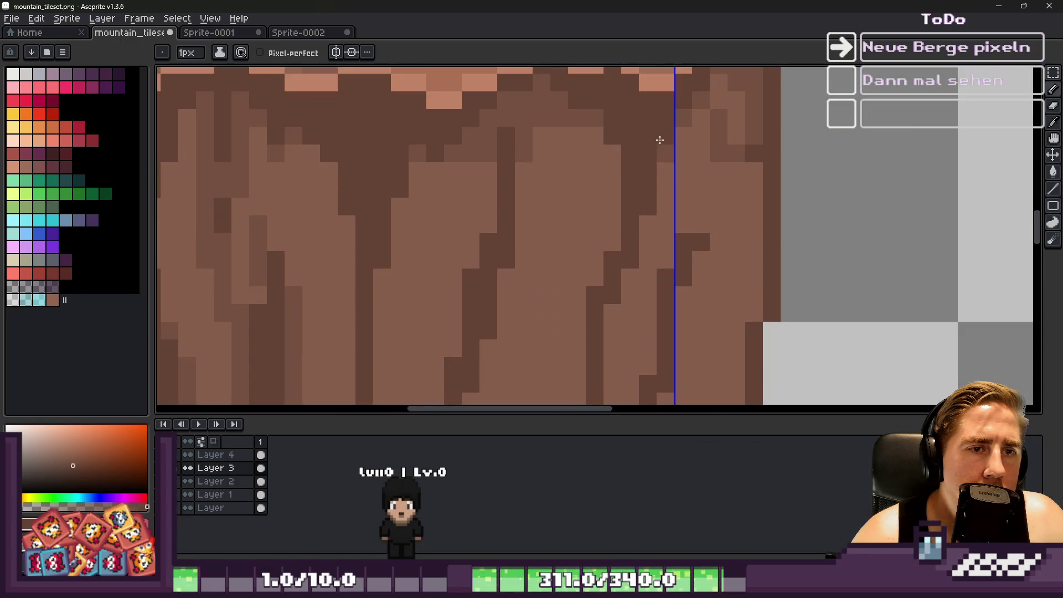
Add two dark pixels to the crack and lighten a pixel beside it with a sampled lighter brown.
{"action": "scroll", "coordinate": [615, 258], "scroll_direction": "down", "scroll_amount": 3}
{"action": "scroll", "coordinate": [659, 252], "scroll_direction": "up", "scroll_amount": 3}
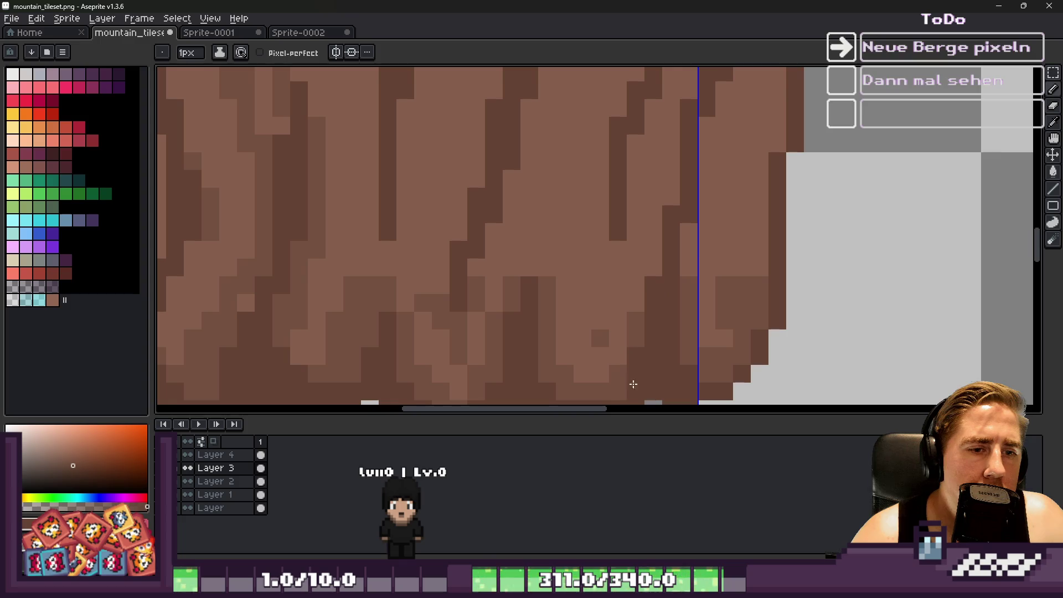
{"action": "scroll", "coordinate": [633, 383], "scroll_direction": "down", "scroll_amount": 3}
{"action": "scroll", "coordinate": [645, 244], "scroll_direction": "up", "scroll_amount": 3}
{"action": "scroll", "coordinate": [689, 290], "scroll_direction": "down", "scroll_amount": 3}
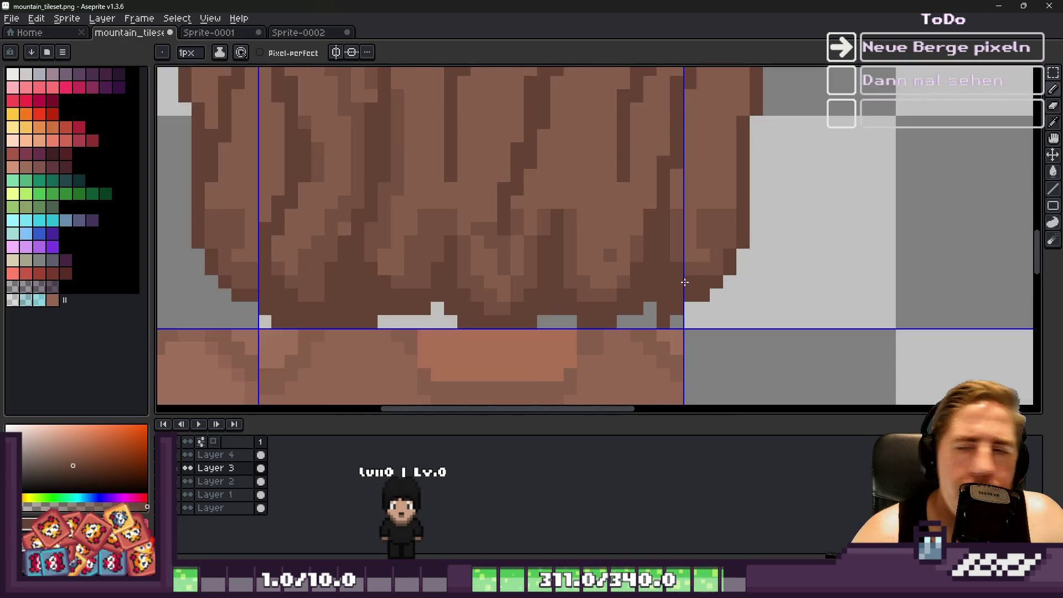
{"action": "scroll", "coordinate": [588, 268], "scroll_direction": "up", "scroll_amount": 3}
{"action": "left_click_drag", "start_coordinate": [626, 315], "coordinate": [627, 341]}
{"action": "left_click", "coordinate": [619, 256], "text": "alt"}
{"action": "left_click", "coordinate": [608, 284]}
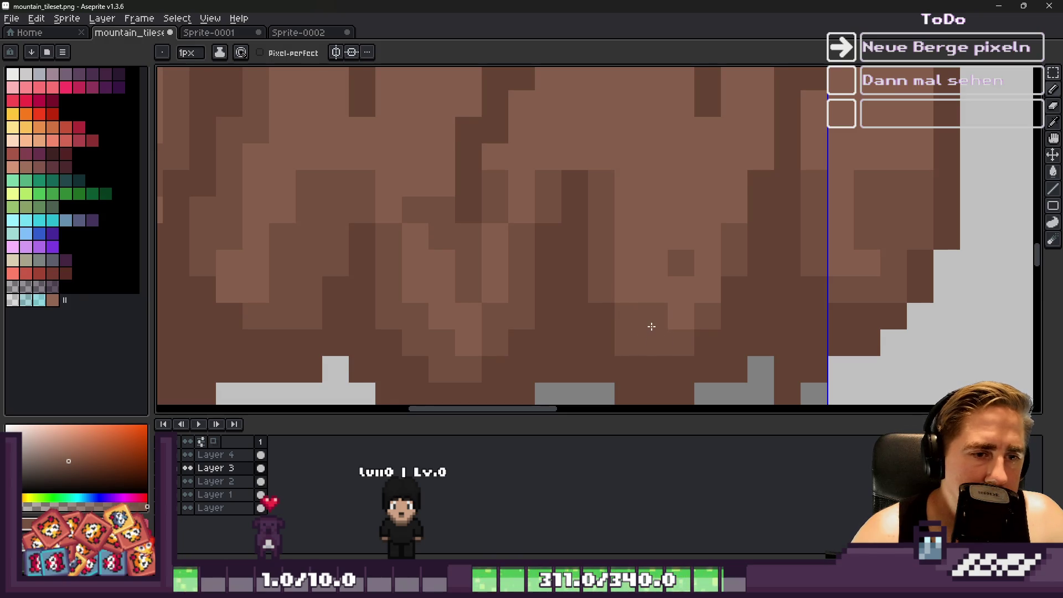
Lighten a stray dark pixel and add a dark crack pixel using browns sampled from the tile.
{"action": "left_click", "coordinate": [573, 203], "text": "alt"}
{"action": "scroll", "coordinate": [581, 200], "scroll_direction": "down", "scroll_amount": 3}
{"action": "scroll", "coordinate": [587, 199], "scroll_direction": "up", "scroll_amount": 2}
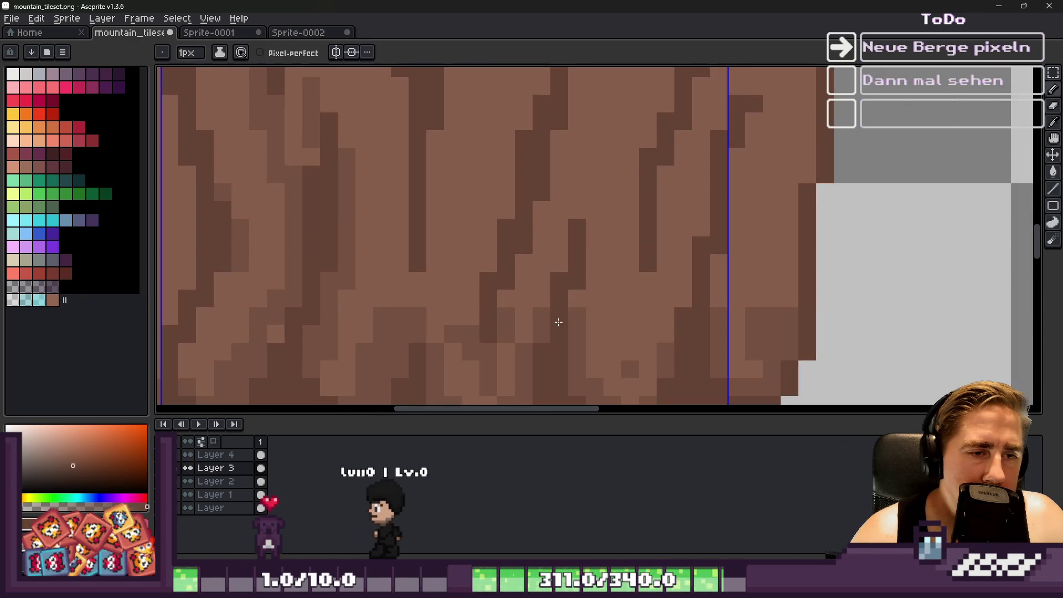
{"action": "left_click", "coordinate": [576, 318], "text": "alt"}
{"action": "left_click", "coordinate": [579, 286]}
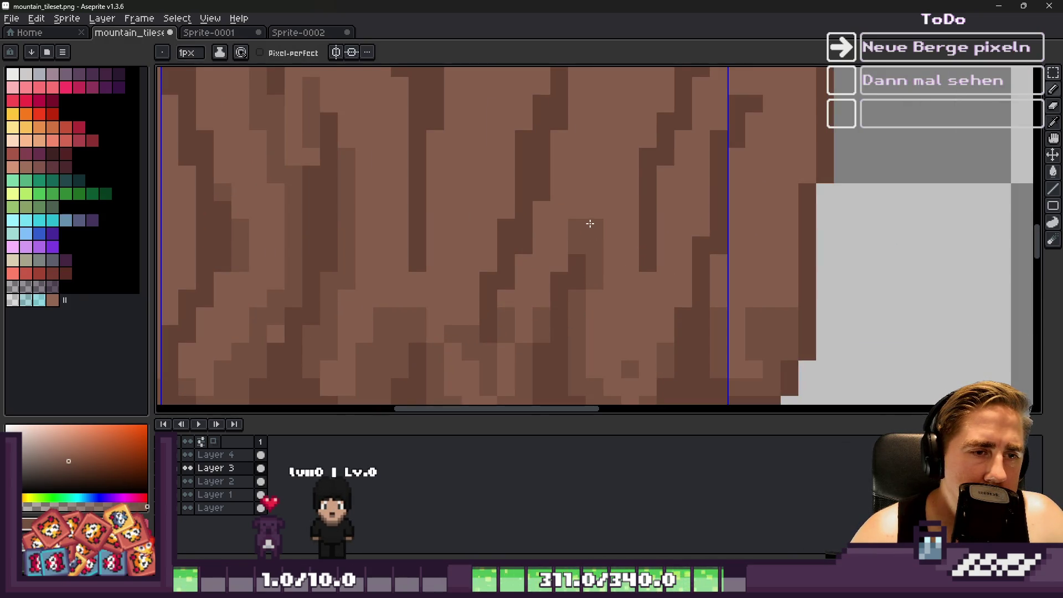
{"action": "left_click", "coordinate": [581, 256], "text": "alt"}
{"action": "left_click", "coordinate": [577, 245]}
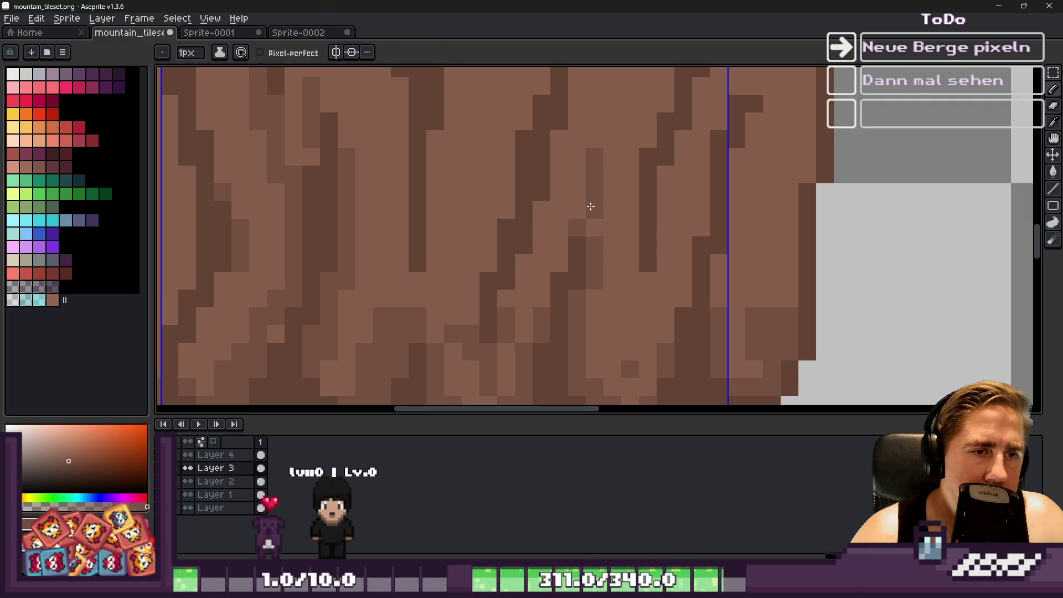
Draw another dark vertical crack stroke, then lighten one rock-face pixel and darken one along the crack.
{"action": "scroll", "coordinate": [577, 210], "scroll_direction": "down", "scroll_amount": 2}
{"action": "scroll", "coordinate": [517, 218], "scroll_direction": "up", "scroll_amount": 2}
{"action": "left_click_drag", "start_coordinate": [468, 183], "coordinate": [464, 359]}
{"action": "scroll", "coordinate": [442, 275], "scroll_direction": "down", "scroll_amount": 2}
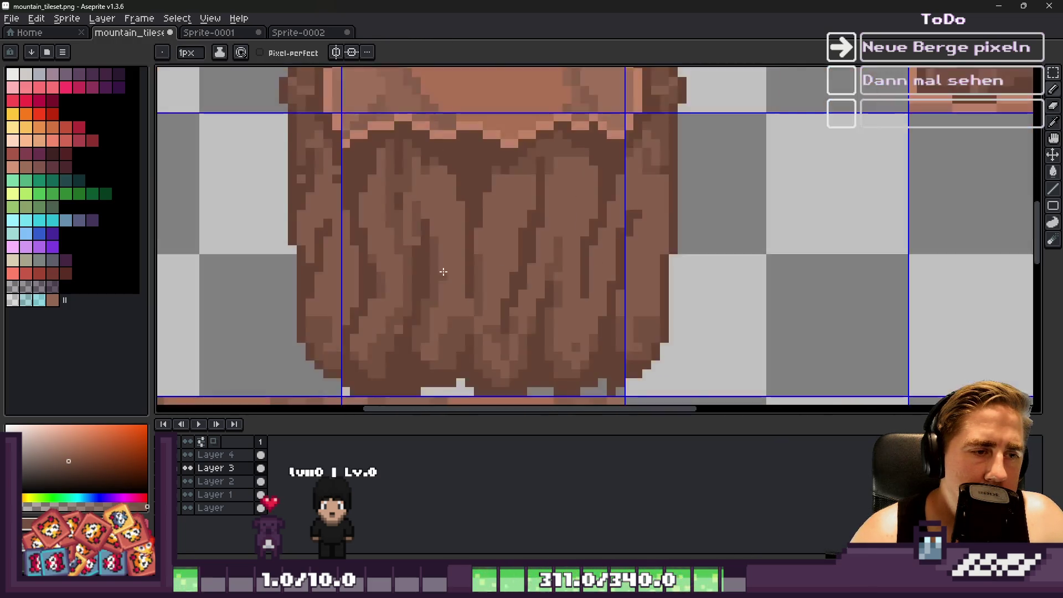
{"action": "scroll", "coordinate": [441, 275], "scroll_direction": "up", "scroll_amount": 2}
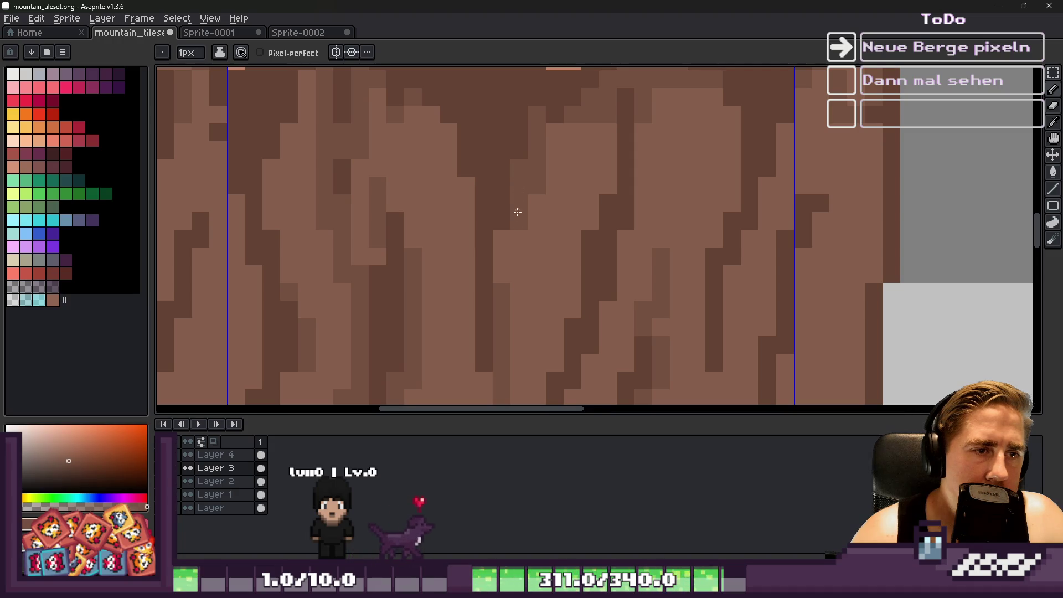
{"action": "left_click", "coordinate": [512, 252], "text": "alt"}
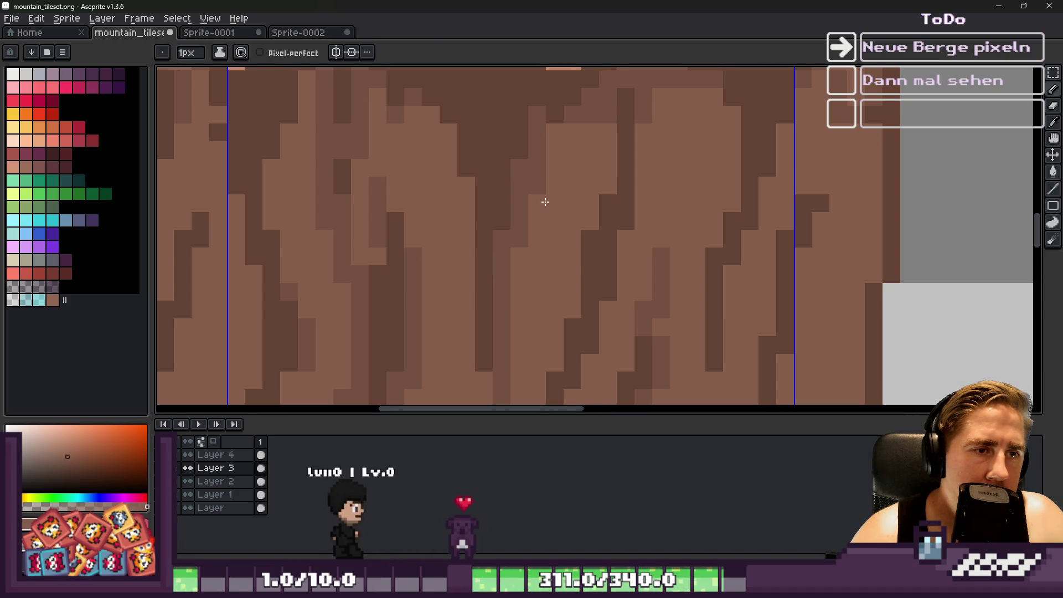
{"action": "left_click", "coordinate": [537, 185]}
{"action": "left_click", "coordinate": [557, 83], "text": "alt"}
{"action": "left_click", "coordinate": [553, 111]}
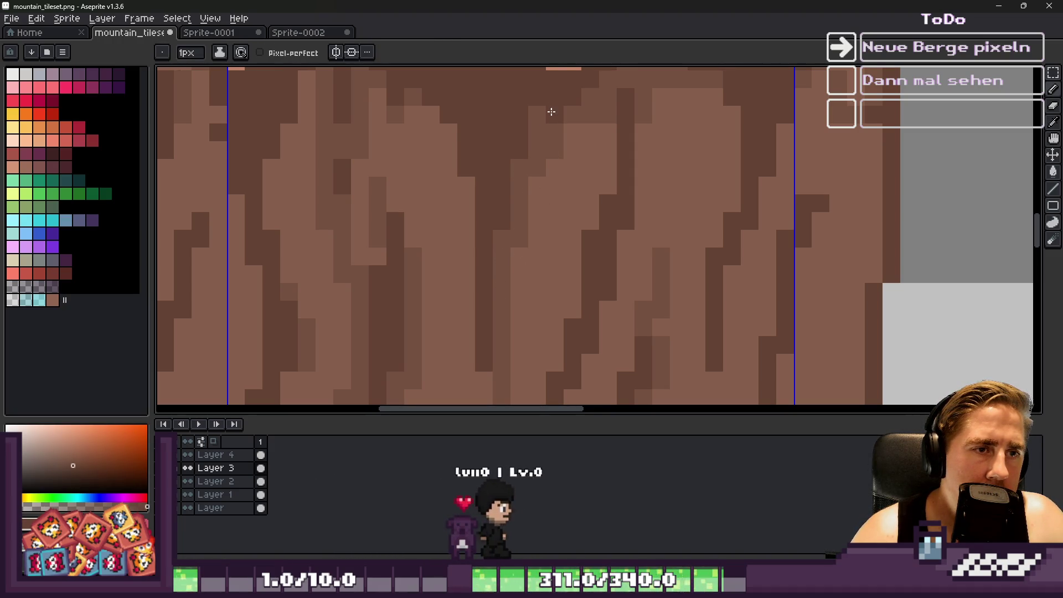
Sample and fine-tune a new brown from the crack texture with the eyedropper.
{"action": "scroll", "coordinate": [570, 130], "scroll_direction": "down", "scroll_amount": 3}
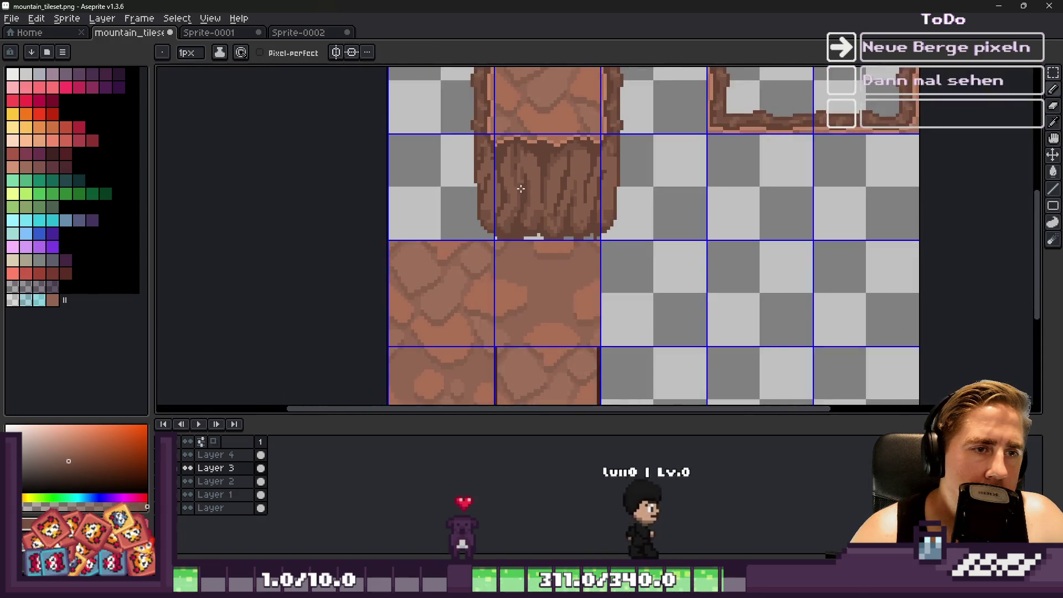
{"action": "scroll", "coordinate": [584, 135], "scroll_direction": "up", "scroll_amount": 3}
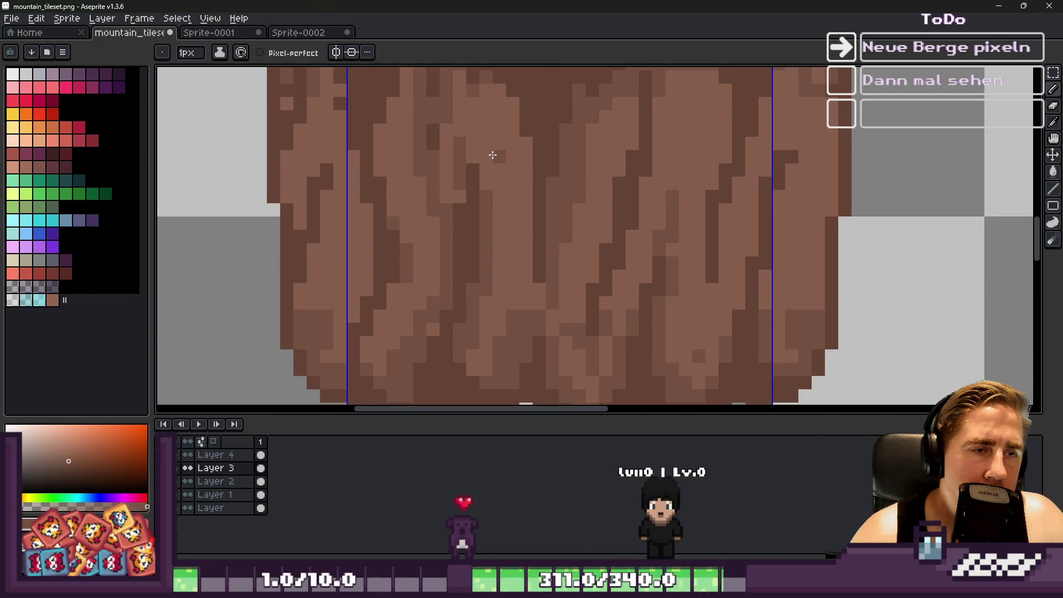
{"action": "scroll", "coordinate": [505, 271], "scroll_direction": "down", "scroll_amount": 4}
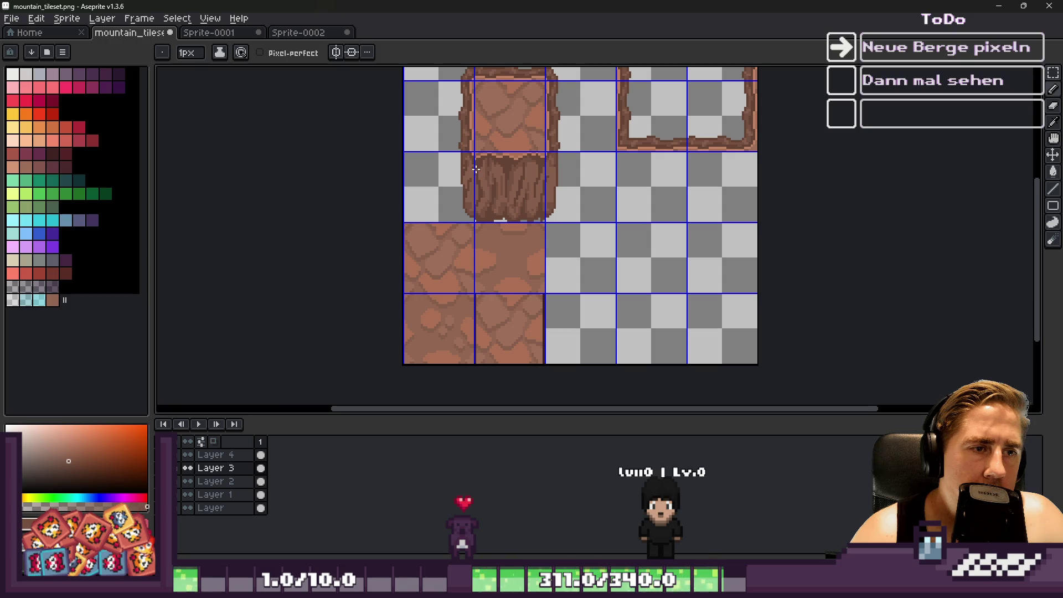
{"action": "scroll", "coordinate": [476, 168], "scroll_direction": "down", "scroll_amount": 2}
{"action": "scroll", "coordinate": [475, 169], "scroll_direction": "up", "scroll_amount": 5}
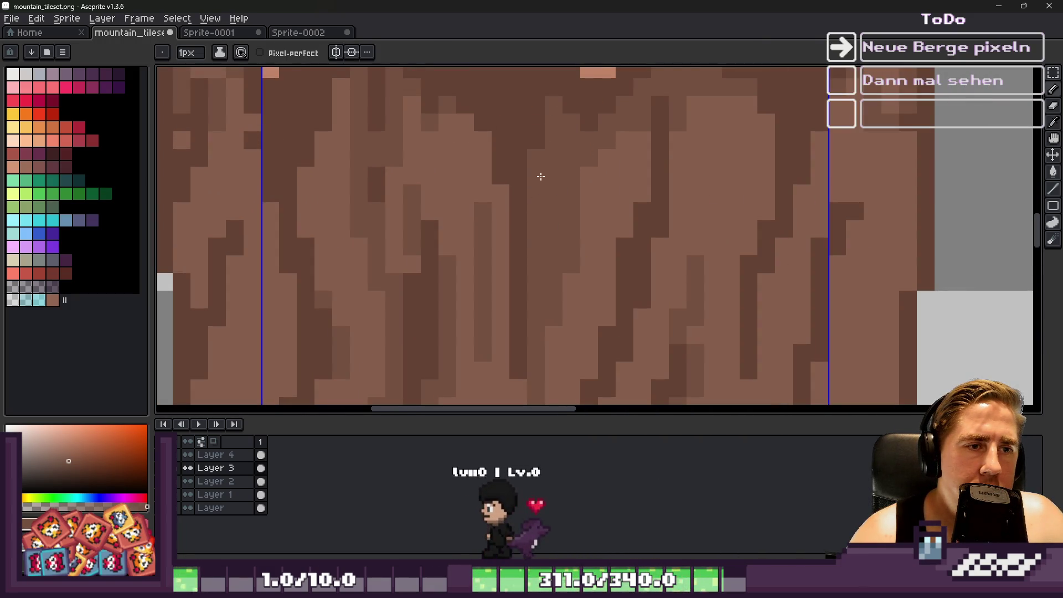
{"action": "scroll", "coordinate": [541, 175], "scroll_direction": "down", "scroll_amount": 2}
{"action": "scroll", "coordinate": [532, 200], "scroll_direction": "up", "scroll_amount": 3}
{"action": "key", "text": "i"}
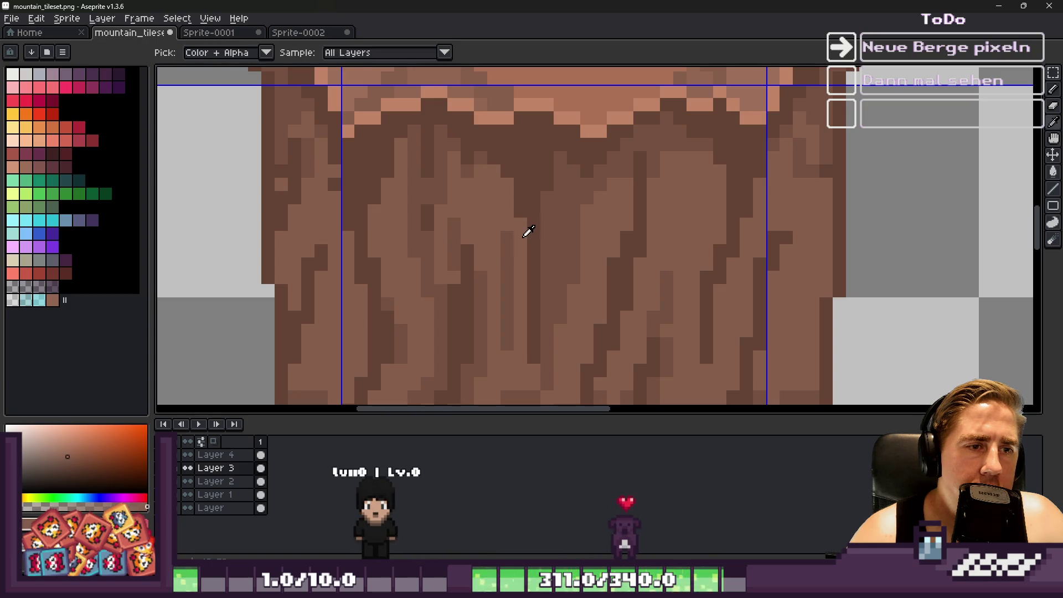
{"action": "key", "text": "b"}
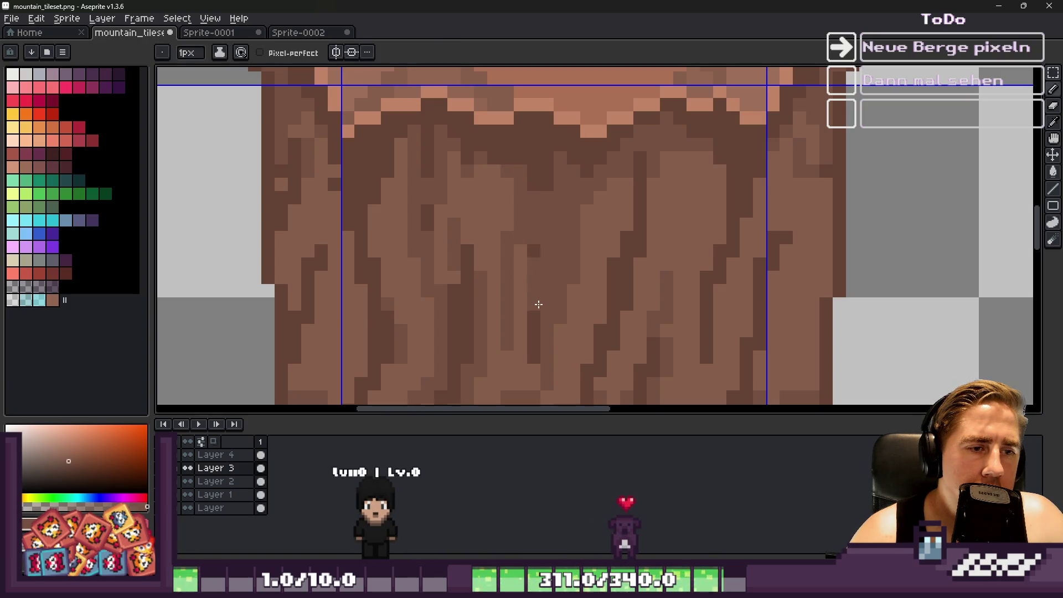
{"action": "scroll", "coordinate": [534, 254], "scroll_direction": "down", "scroll_amount": 8}
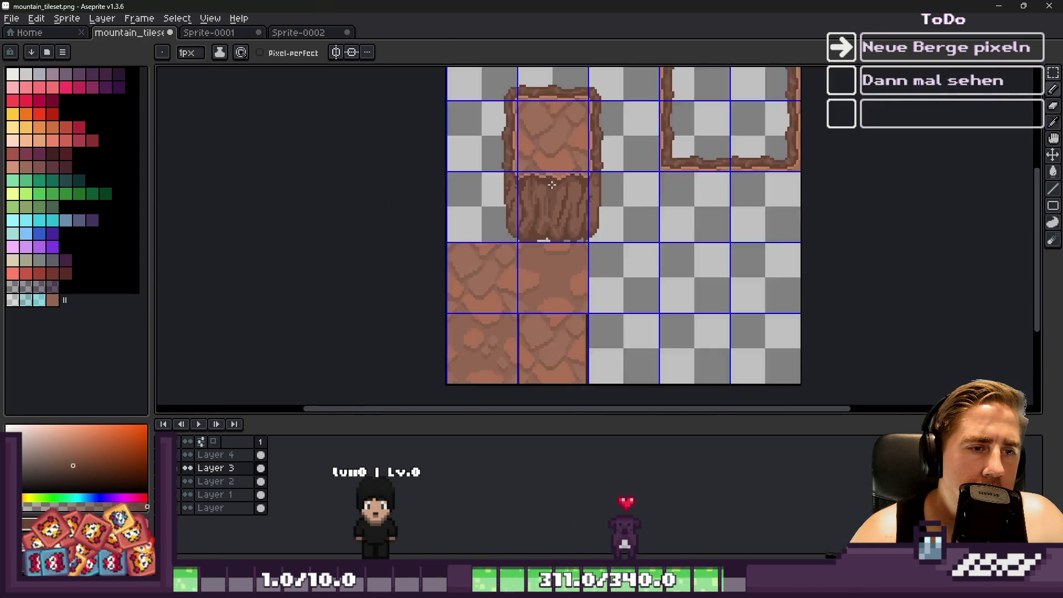
{"action": "scroll", "coordinate": [551, 184], "scroll_direction": "up", "scroll_amount": 2}
{"action": "scroll", "coordinate": [552, 185], "scroll_direction": "up", "scroll_amount": 3}
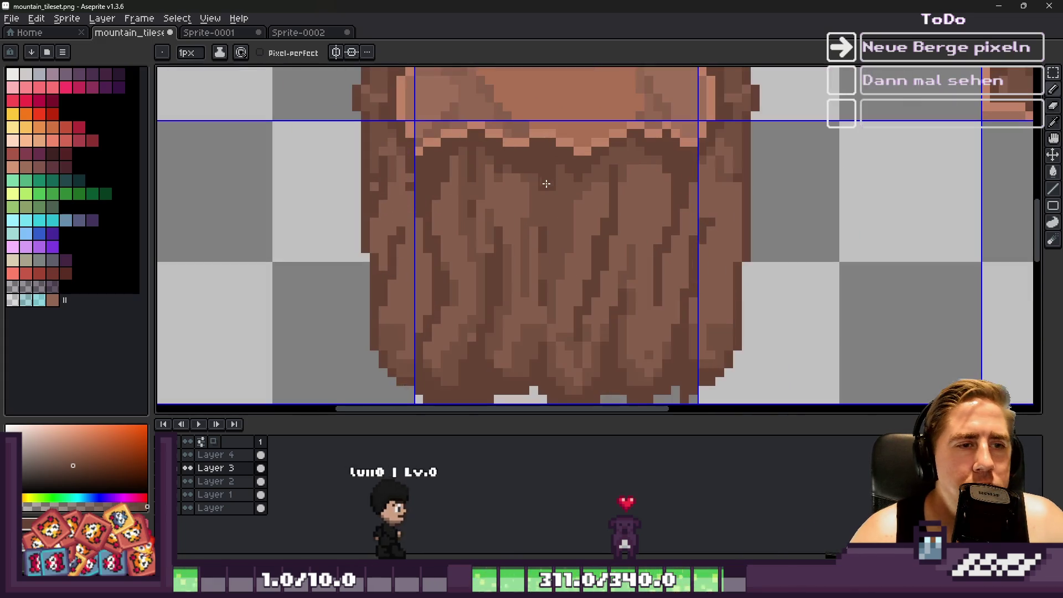
{"action": "scroll", "coordinate": [549, 195], "scroll_direction": "down", "scroll_amount": 1}
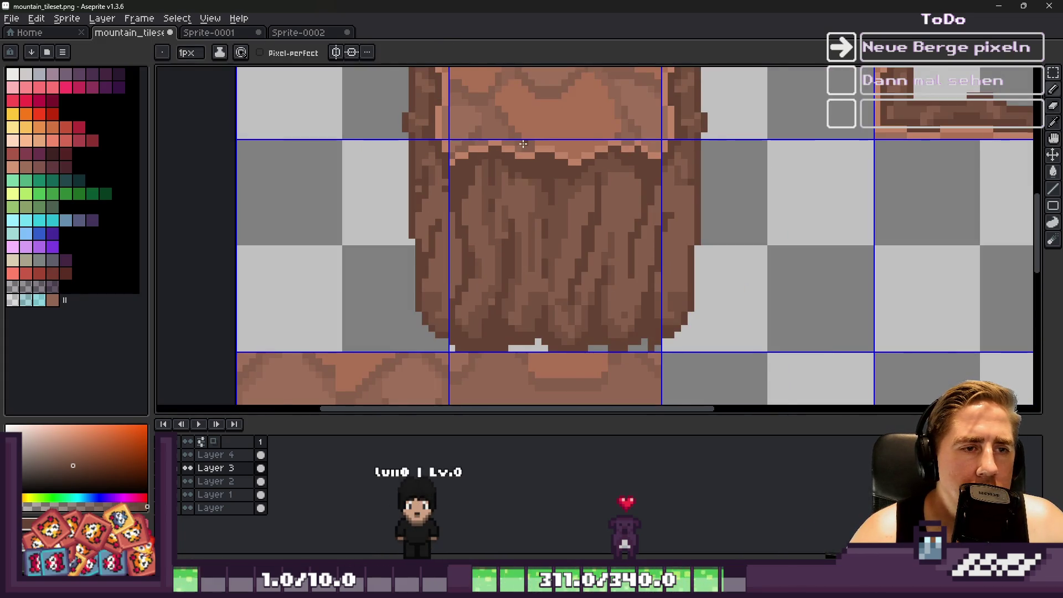
{"action": "scroll", "coordinate": [535, 158], "scroll_direction": "up", "scroll_amount": 2}
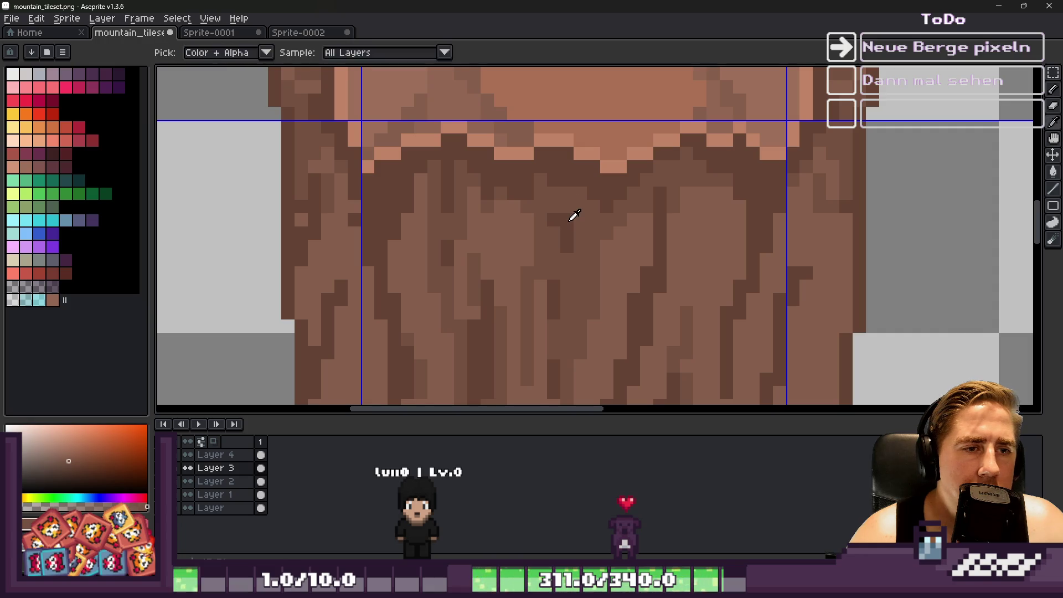
{"action": "scroll", "coordinate": [564, 191], "scroll_direction": "down", "scroll_amount": 1}
{"action": "scroll", "coordinate": [555, 199], "scroll_direction": "up", "scroll_amount": 1}
{"action": "scroll", "coordinate": [556, 199], "scroll_direction": "down", "scroll_amount": 2}
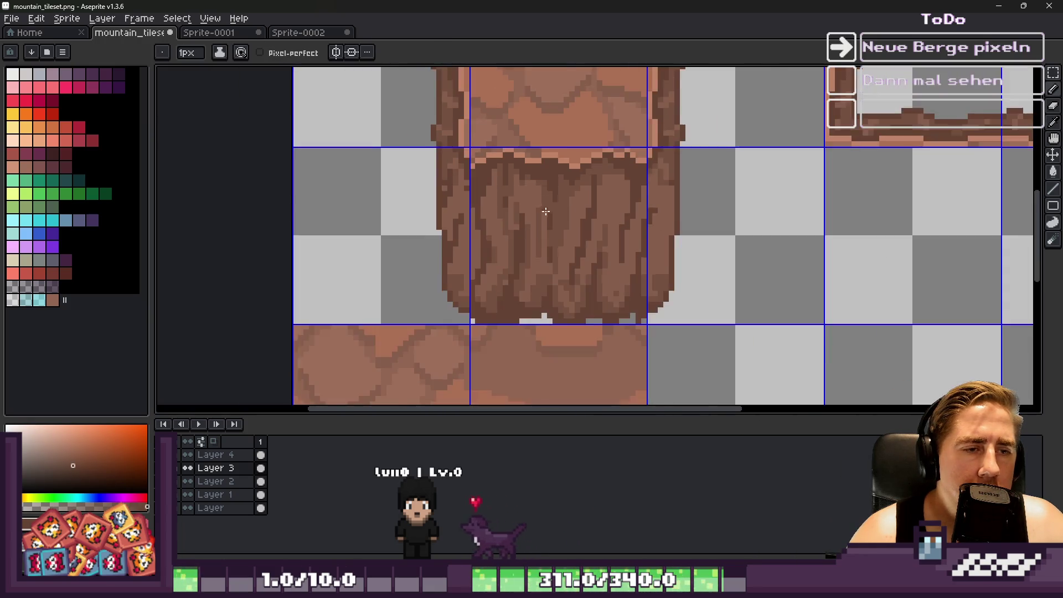
{"action": "scroll", "coordinate": [564, 211], "scroll_direction": "up", "scroll_amount": 2}
{"action": "scroll", "coordinate": [565, 195], "scroll_direction": "down", "scroll_amount": 2}
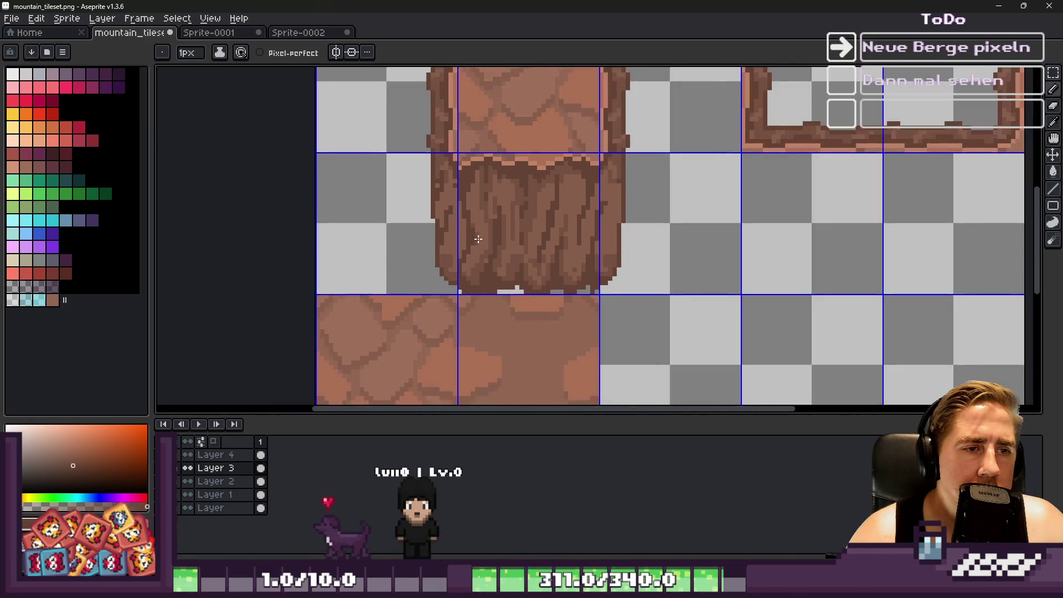
{"action": "scroll", "coordinate": [490, 285], "scroll_direction": "up", "scroll_amount": 2}
{"action": "left_click", "coordinate": [487, 304], "text": "alt"}
{"action": "left_click", "coordinate": [496, 306], "text": "alt"}
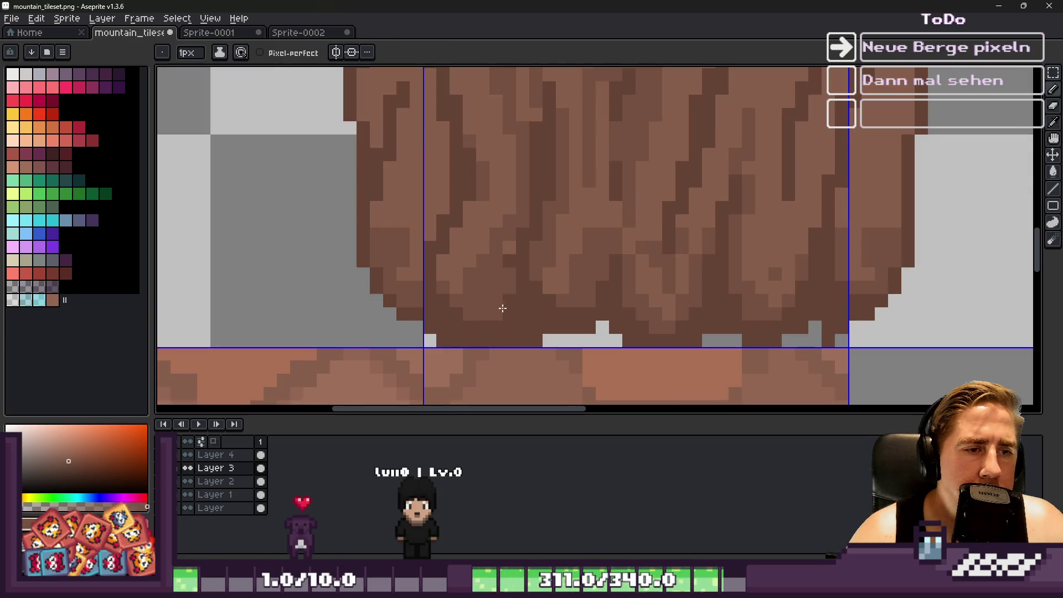
{"action": "left_click", "coordinate": [532, 310], "text": "alt"}
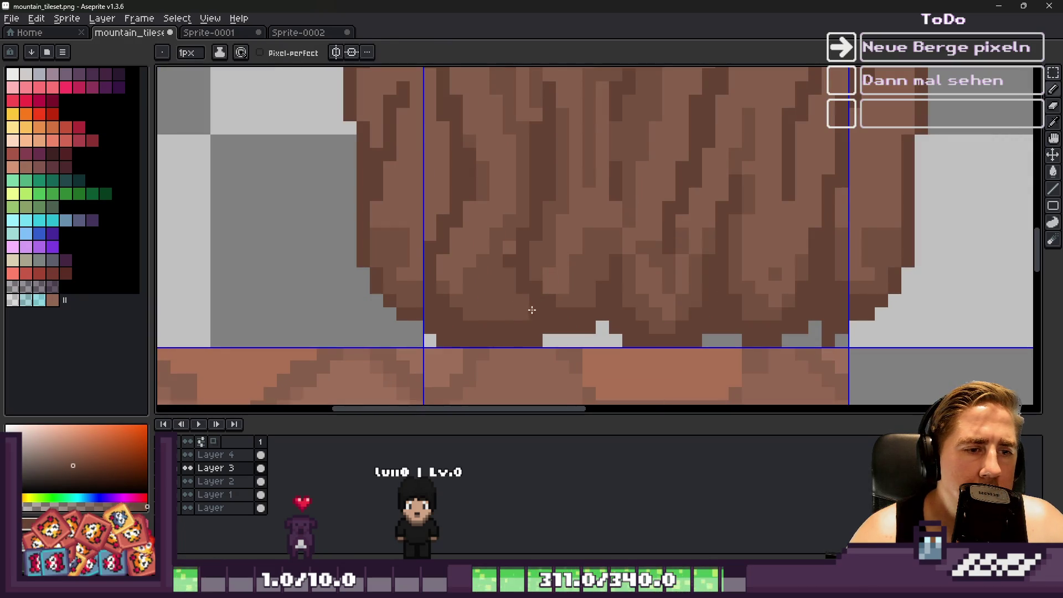
Zoom in and out to inspect the finished crack texture on the cliff tile.
{"action": "scroll", "coordinate": [519, 319], "scroll_direction": "down", "scroll_amount": 4}
{"action": "scroll", "coordinate": [407, 259], "scroll_direction": "up", "scroll_amount": 2}
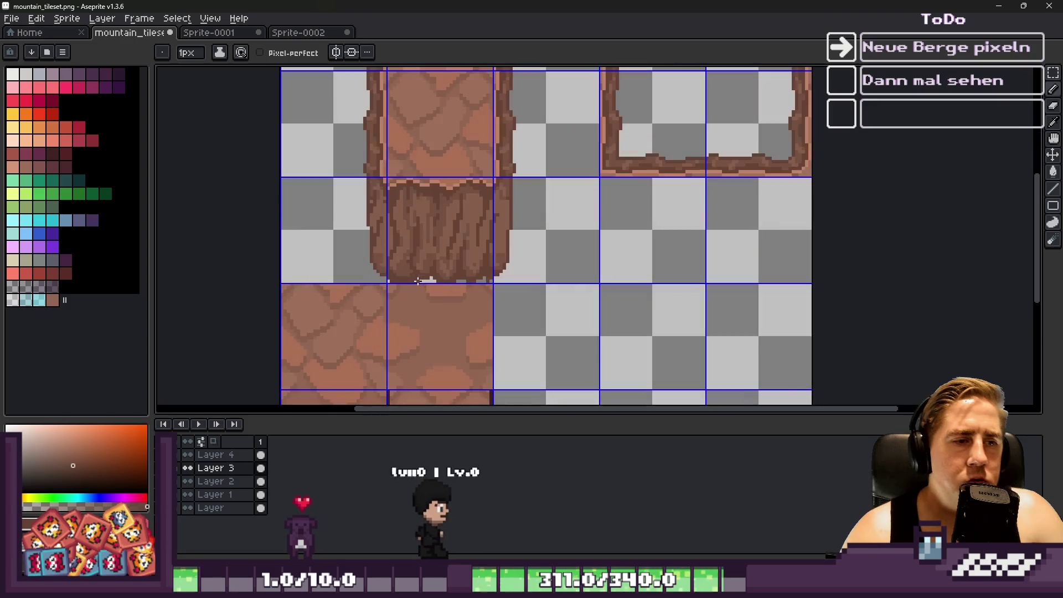
{"action": "scroll", "coordinate": [407, 259], "scroll_direction": "up", "scroll_amount": 2}
{"action": "scroll", "coordinate": [381, 193], "scroll_direction": "up", "scroll_amount": 2}
{"action": "scroll", "coordinate": [459, 208], "scroll_direction": "down", "scroll_amount": 3}
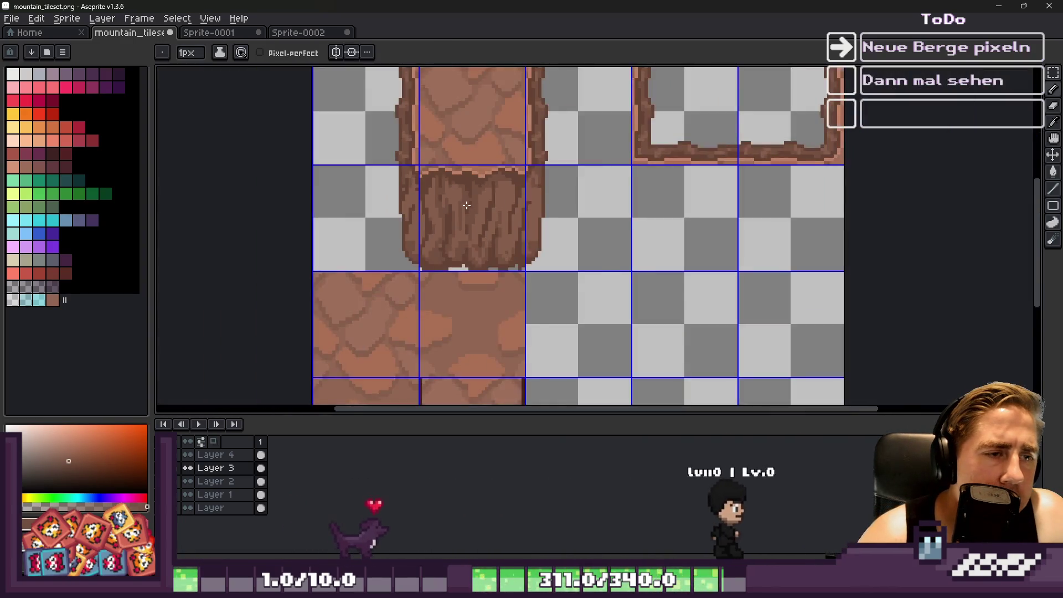
{"action": "scroll", "coordinate": [458, 211], "scroll_direction": "up", "scroll_amount": 2}
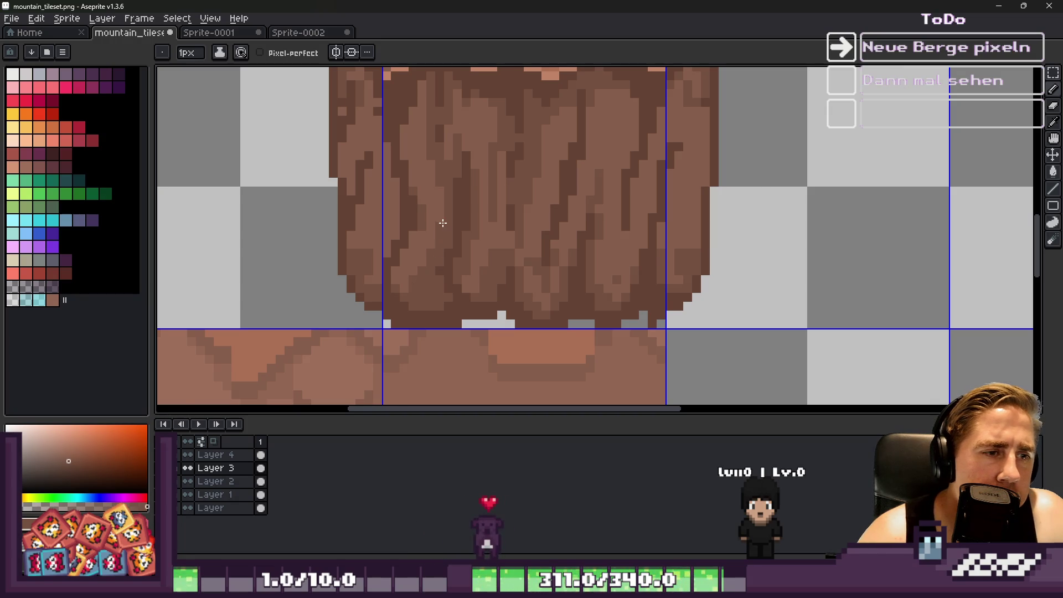
{"action": "scroll", "coordinate": [441, 224], "scroll_direction": "down", "scroll_amount": 3}
{"action": "scroll", "coordinate": [458, 260], "scroll_direction": "up", "scroll_amount": 6}
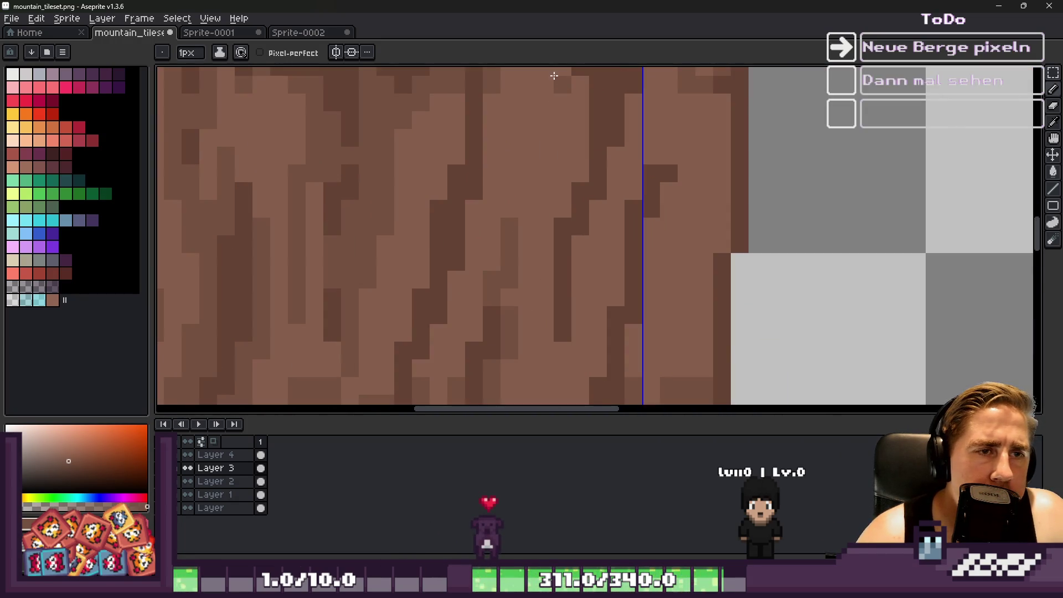
{"action": "scroll", "coordinate": [554, 76], "scroll_direction": "down", "scroll_amount": 1}
{"action": "scroll", "coordinate": [556, 83], "scroll_direction": "up", "scroll_amount": 1}
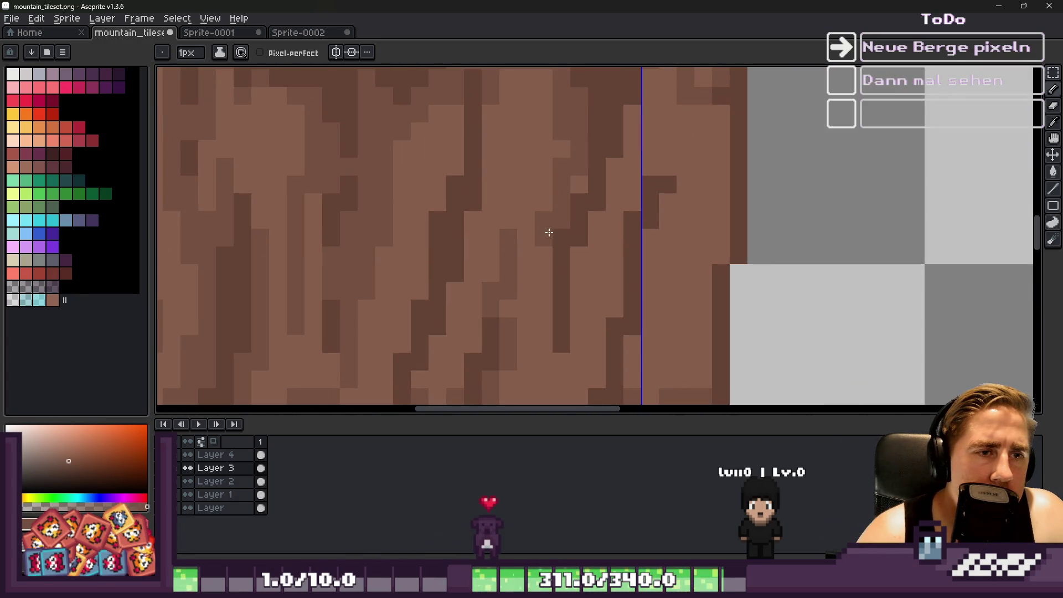
{"action": "scroll", "coordinate": [532, 302], "scroll_direction": "down", "scroll_amount": 5}
{"action": "scroll", "coordinate": [541, 232], "scroll_direction": "up", "scroll_amount": 2}
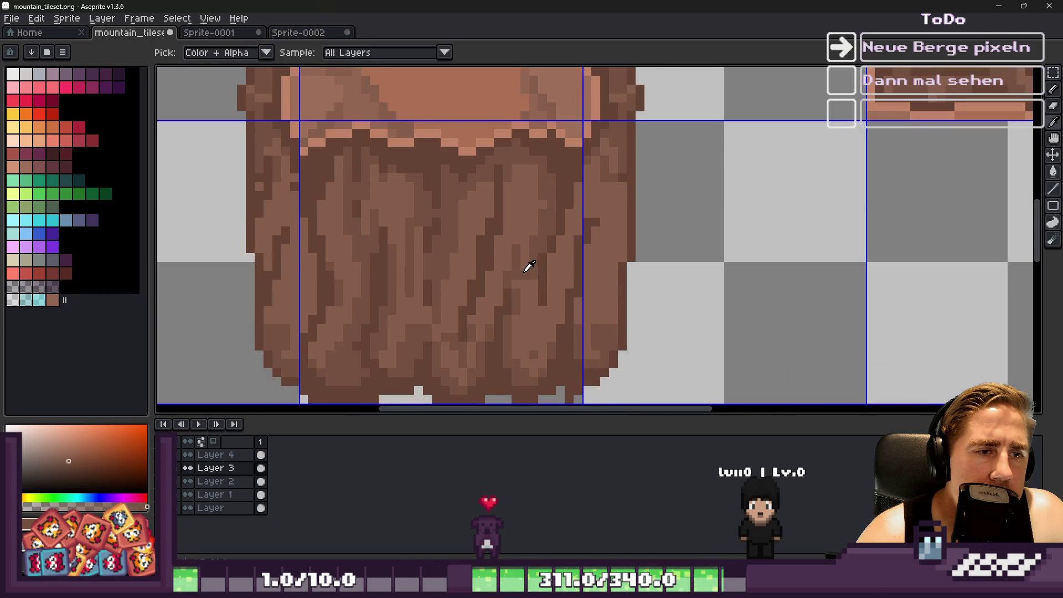
{"action": "scroll", "coordinate": [498, 139], "scroll_direction": "down", "scroll_amount": 2}
{"action": "scroll", "coordinate": [498, 139], "scroll_direction": "up", "scroll_amount": 2}
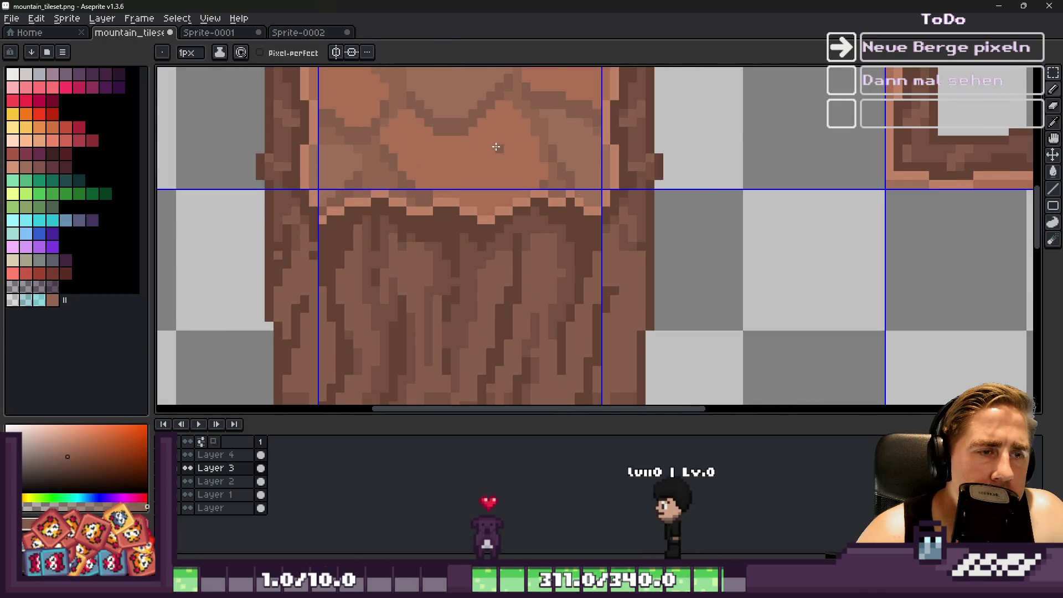
Paint over the stray light blob at the cliff tile's left edge.
{"action": "key", "text": "m"}
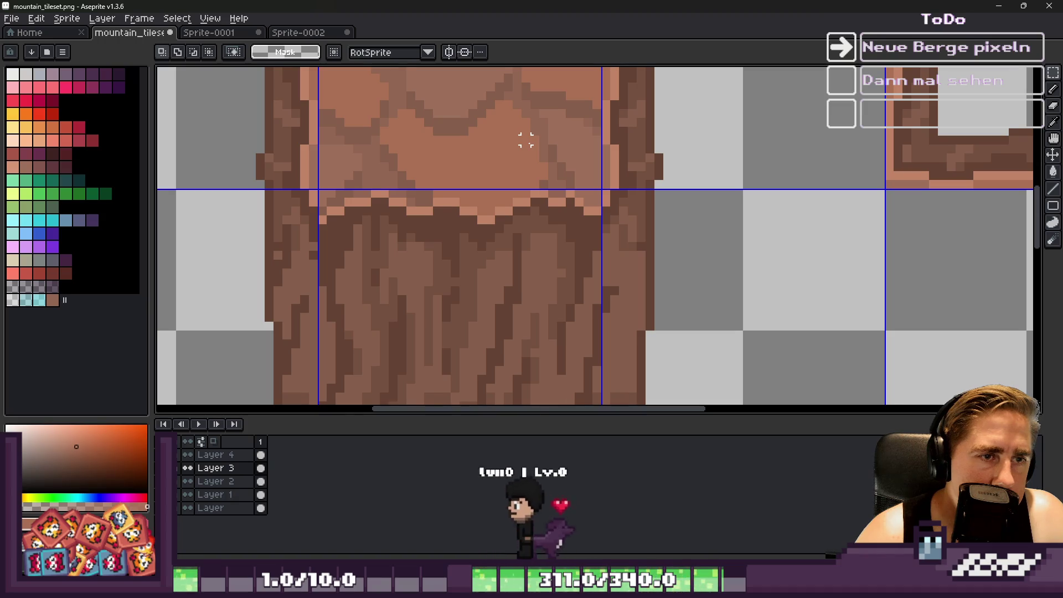
{"action": "key", "text": "b"}
{"action": "scroll", "coordinate": [520, 183], "scroll_direction": "down", "scroll_amount": 1}
{"action": "scroll", "coordinate": [540, 222], "scroll_direction": "up", "scroll_amount": 1}
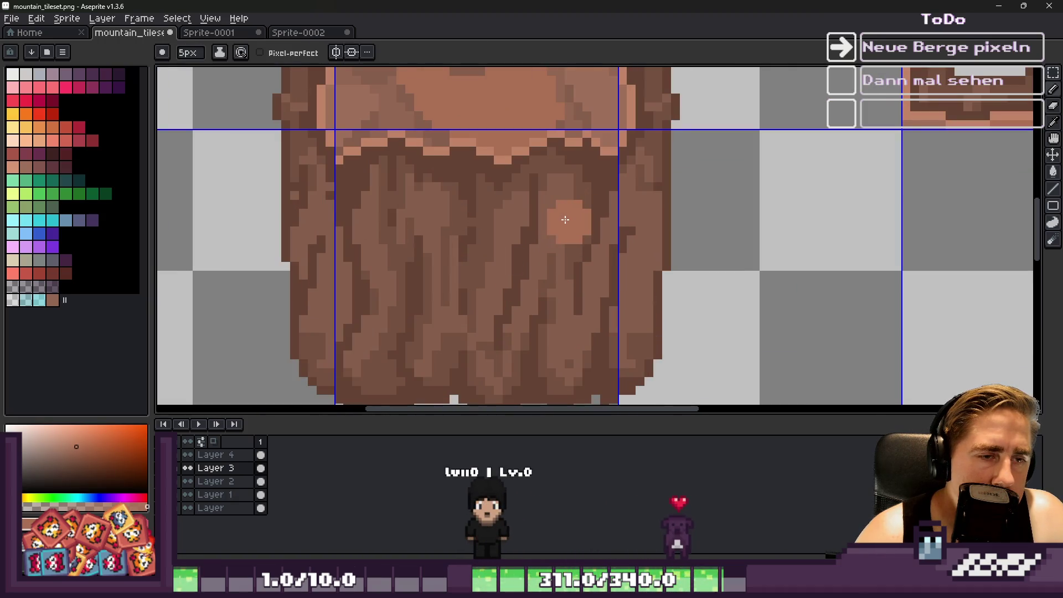
{"action": "scroll", "coordinate": [526, 226], "scroll_direction": "down", "scroll_amount": 2}
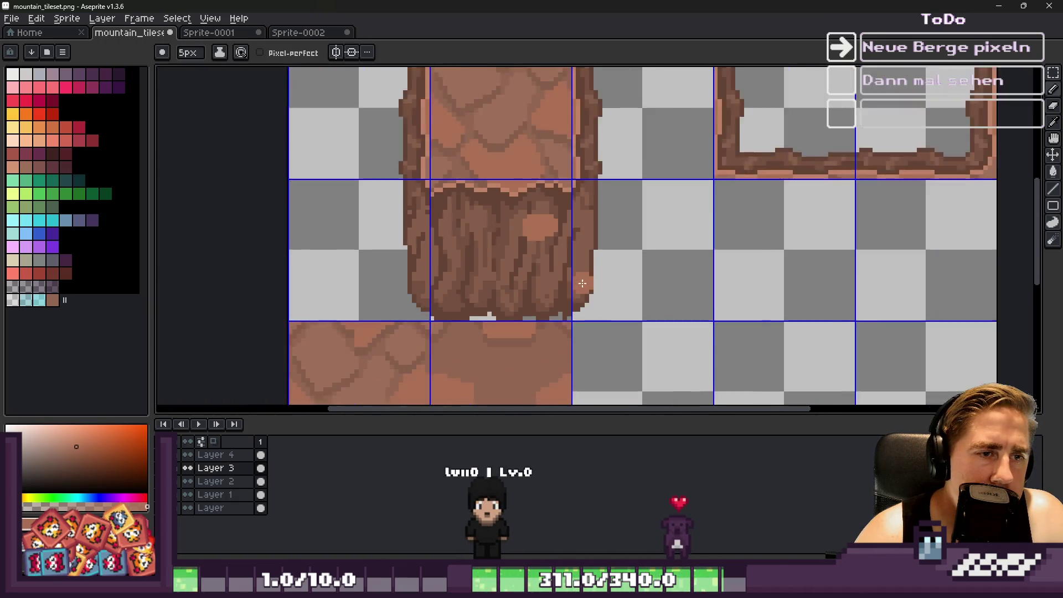
{"action": "scroll", "coordinate": [504, 255], "scroll_direction": "up", "scroll_amount": 1}
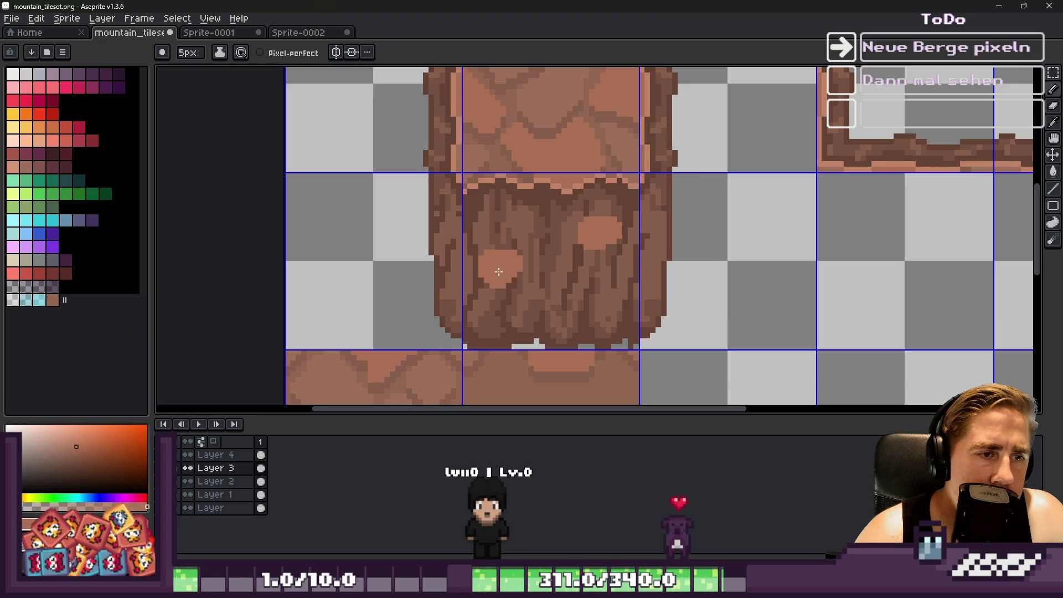
{"action": "scroll", "coordinate": [570, 263], "scroll_direction": "down", "scroll_amount": 2}
{"action": "scroll", "coordinate": [578, 274], "scroll_direction": "up", "scroll_amount": 3}
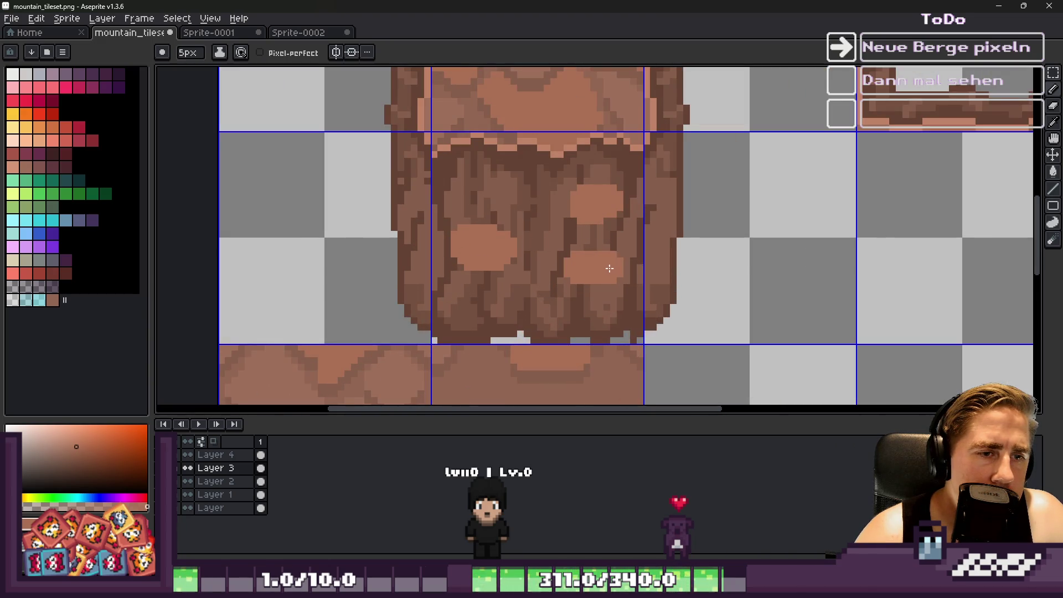
{"action": "scroll", "coordinate": [603, 278], "scroll_direction": "down", "scroll_amount": 2}
{"action": "scroll", "coordinate": [587, 250], "scroll_direction": "up", "scroll_amount": 2}
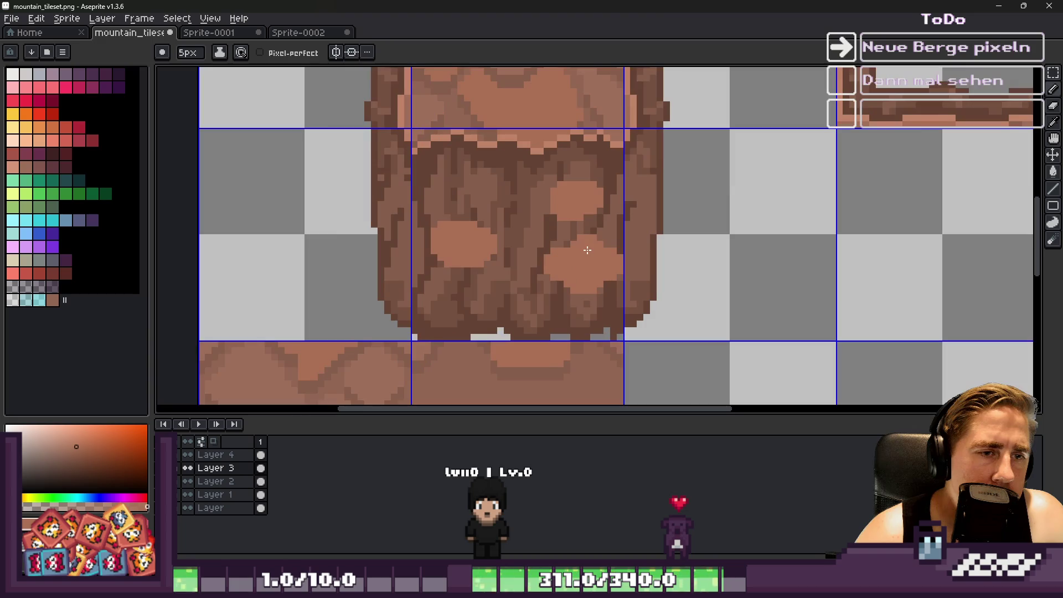
{"action": "scroll", "coordinate": [577, 252], "scroll_direction": "down", "scroll_amount": 3}
{"action": "scroll", "coordinate": [683, 225], "scroll_direction": "up", "scroll_amount": 4}
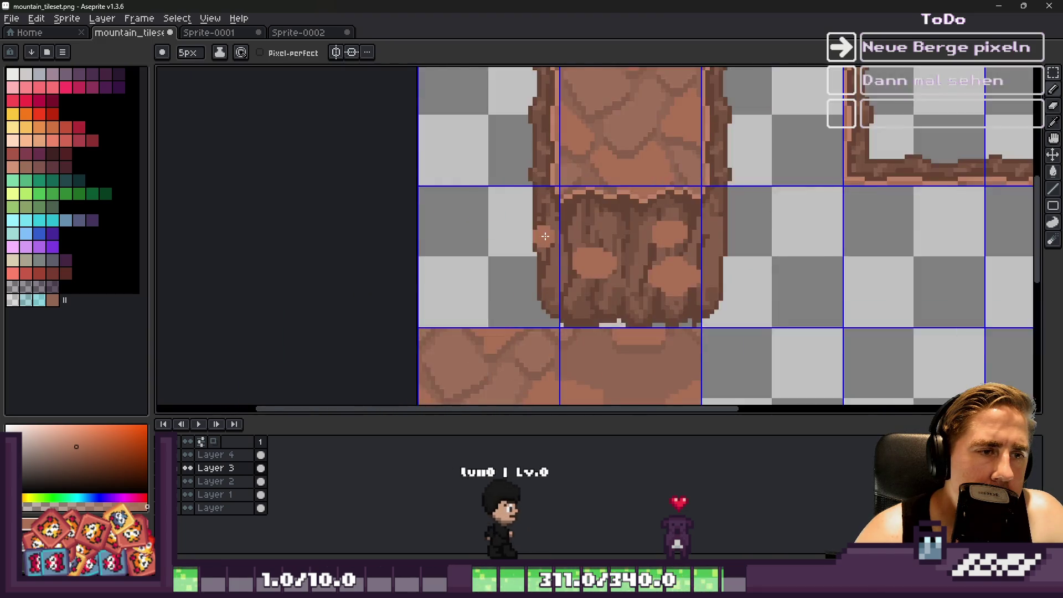
{"action": "scroll", "coordinate": [504, 226], "scroll_direction": "down", "scroll_amount": 6}
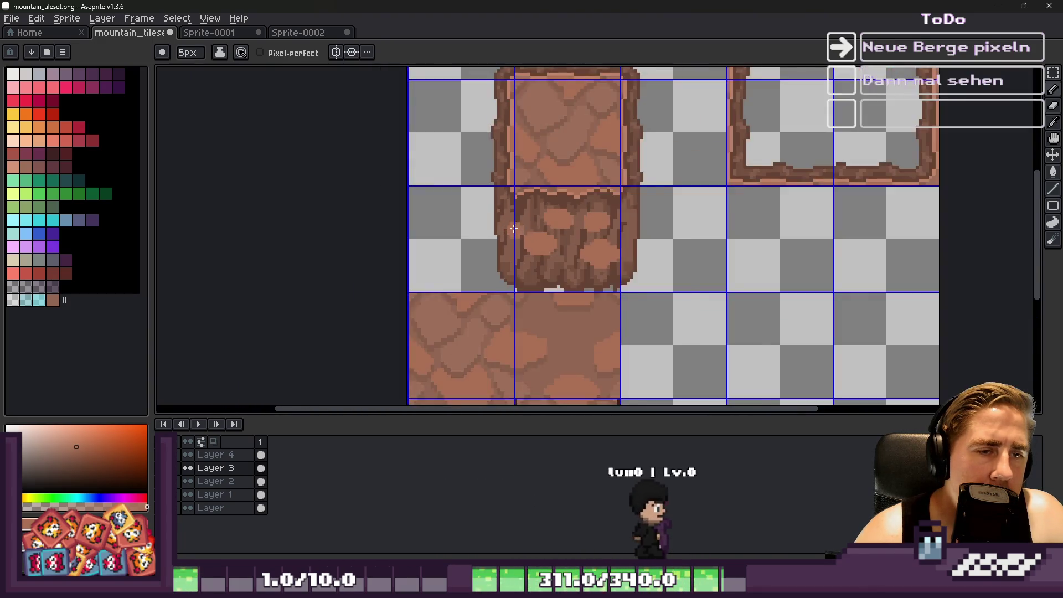
{"action": "scroll", "coordinate": [503, 226], "scroll_direction": "up", "scroll_amount": 6}
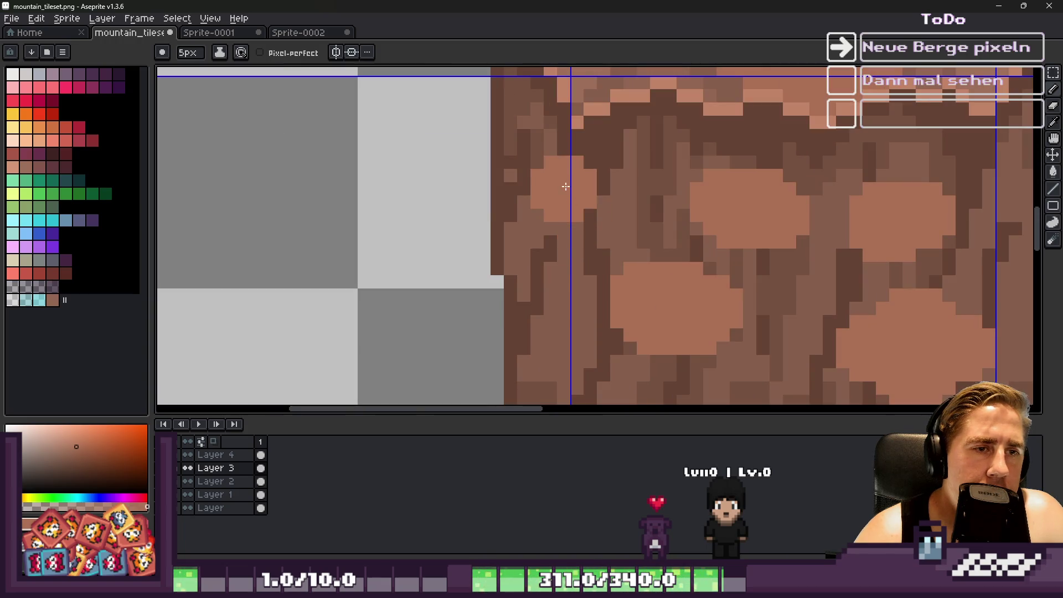
{"action": "left_click_drag", "start_coordinate": [539, 192], "coordinate": [553, 194]}
Shrink the brush to 2 px and sample a colour from the boulder area.
{"action": "key", "text": "minus"}
{"action": "key", "text": "minus"}
{"action": "key", "text": "minus"}
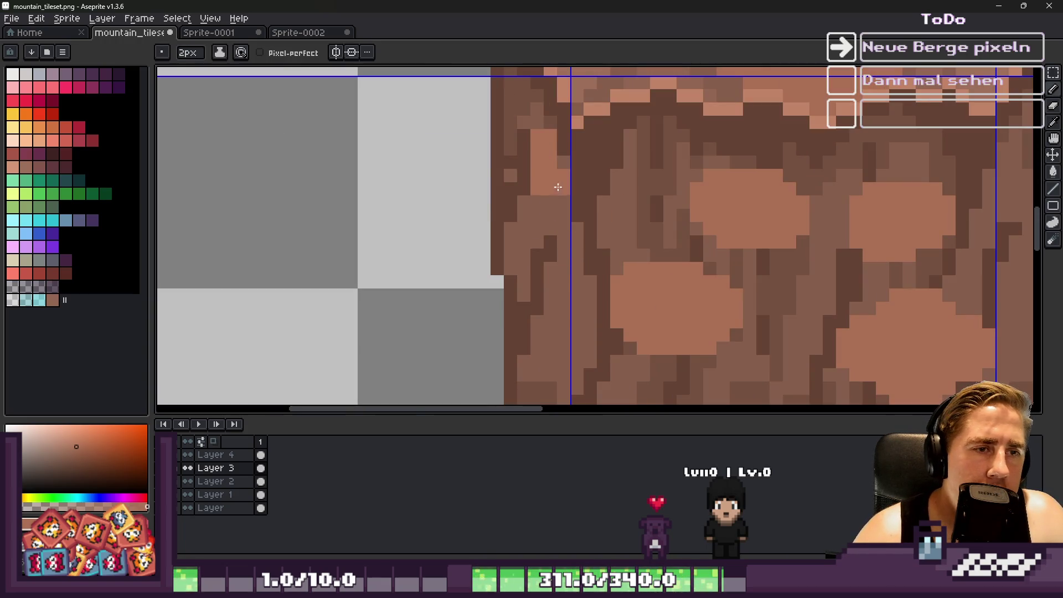
{"action": "scroll", "coordinate": [601, 215], "scroll_direction": "down", "scroll_amount": 6}
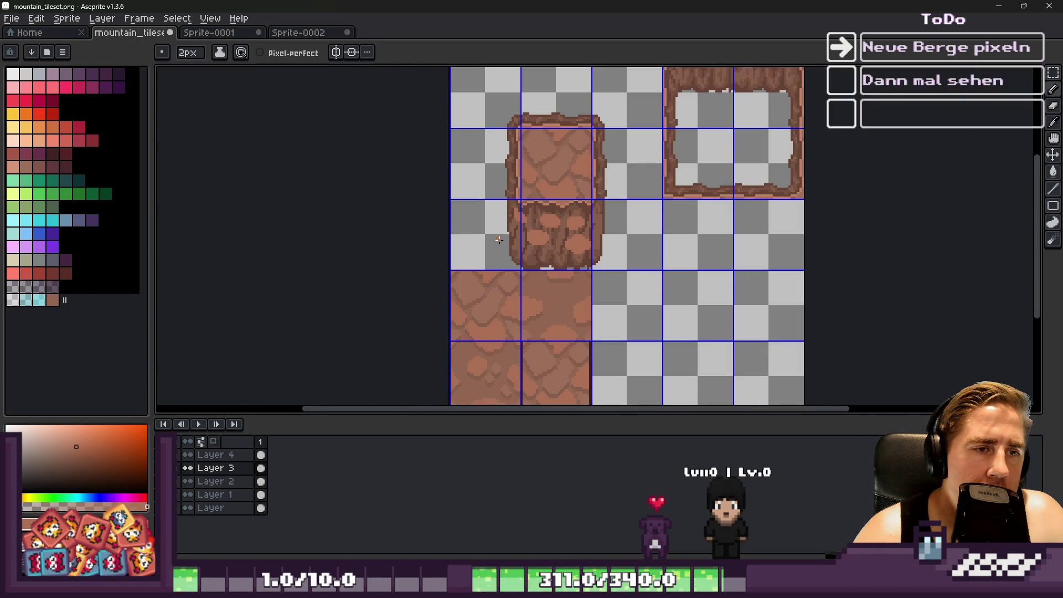
{"action": "scroll", "coordinate": [499, 239], "scroll_direction": "up", "scroll_amount": 6}
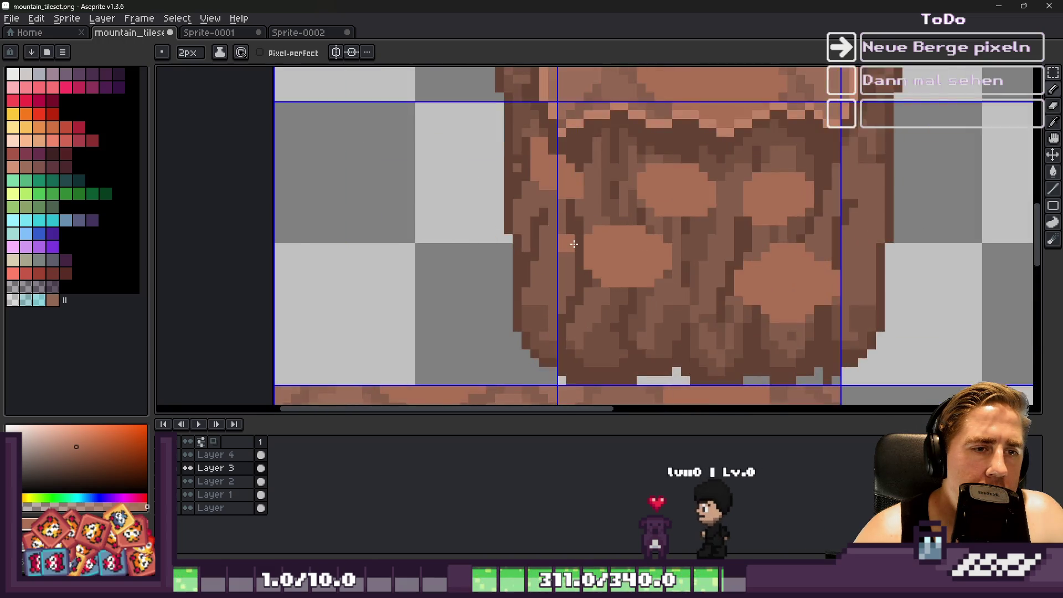
{"action": "key", "text": "i"}
{"action": "scroll", "coordinate": [612, 303], "scroll_direction": "down", "scroll_amount": 1}
{"action": "key", "text": "alt"}
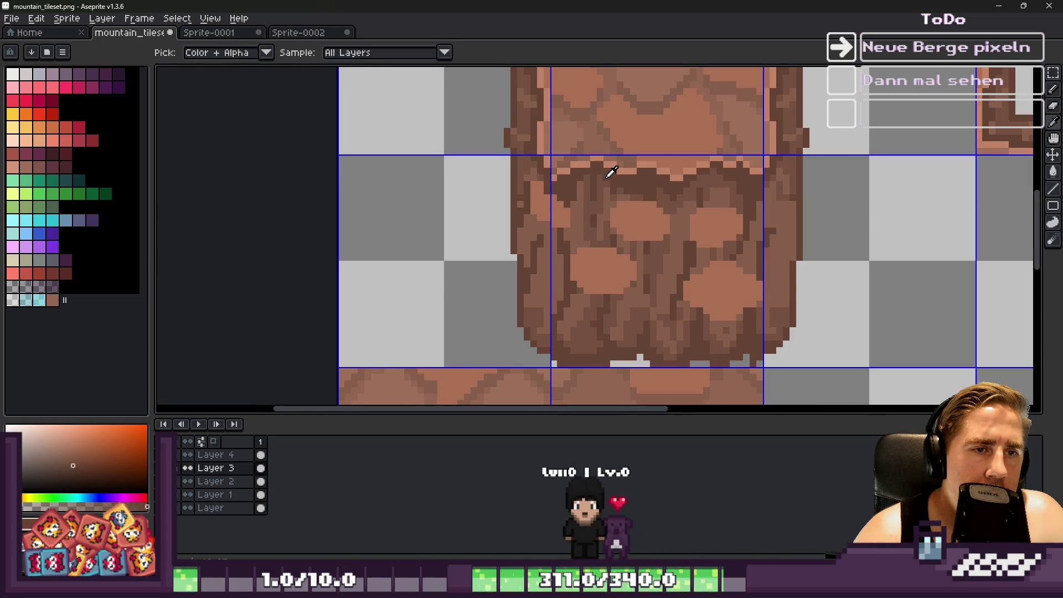
{"action": "scroll", "coordinate": [630, 184], "scroll_direction": "up", "scroll_amount": 2}
{"action": "scroll", "coordinate": [586, 223], "scroll_direction": "down", "scroll_amount": 1}
{"action": "scroll", "coordinate": [572, 182], "scroll_direction": "up", "scroll_amount": 1}
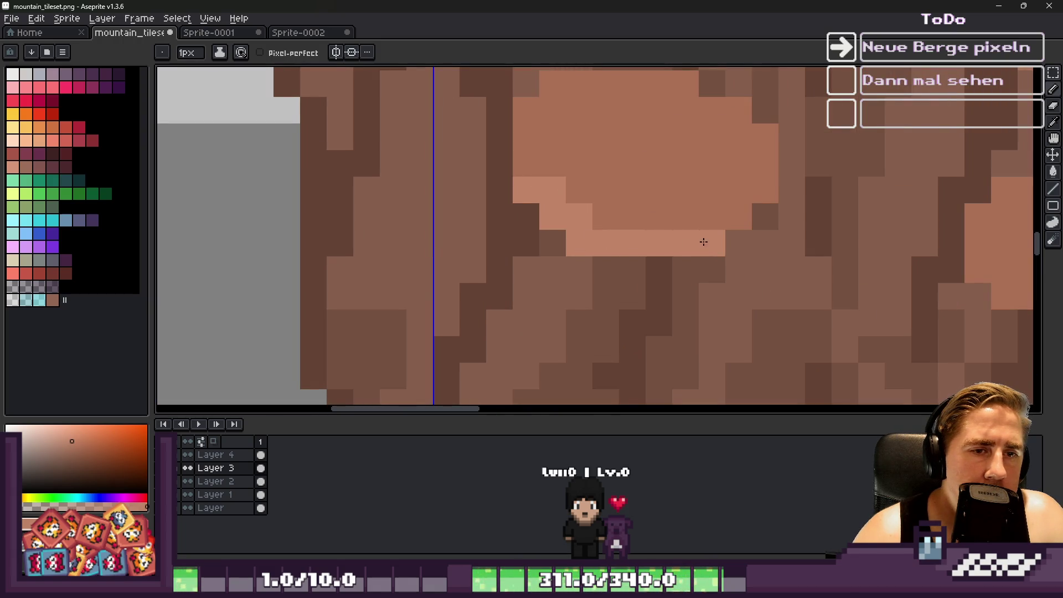
Touch up boulder edge pixels, repainting one lighter and another darker.
{"action": "left_click_drag", "start_coordinate": [739, 189], "coordinate": [764, 185]}
{"action": "left_click", "coordinate": [659, 189]}
{"action": "left_click", "coordinate": [612, 178], "text": "alt"}
{"action": "left_click", "coordinate": [579, 214]}
{"action": "scroll", "coordinate": [536, 244], "scroll_direction": "down", "scroll_amount": 3}
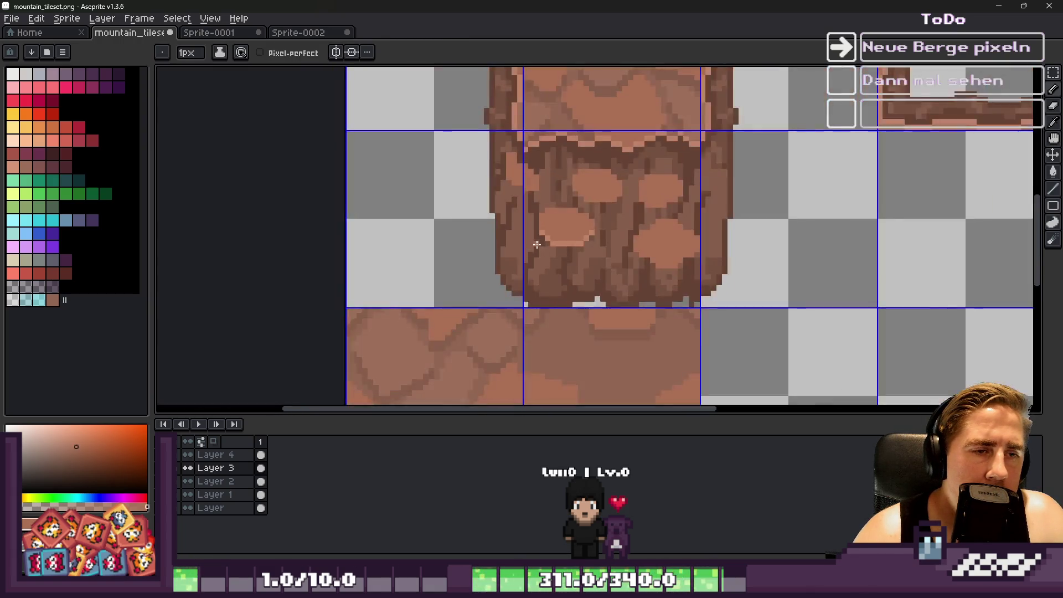
{"action": "scroll", "coordinate": [536, 244], "scroll_direction": "down", "scroll_amount": 2}
{"action": "scroll", "coordinate": [559, 166], "scroll_direction": "up", "scroll_amount": 2}
Sample rock browns to lighten a pixel on the boulder edge and darken one beside it.
{"action": "key", "text": "alt"}
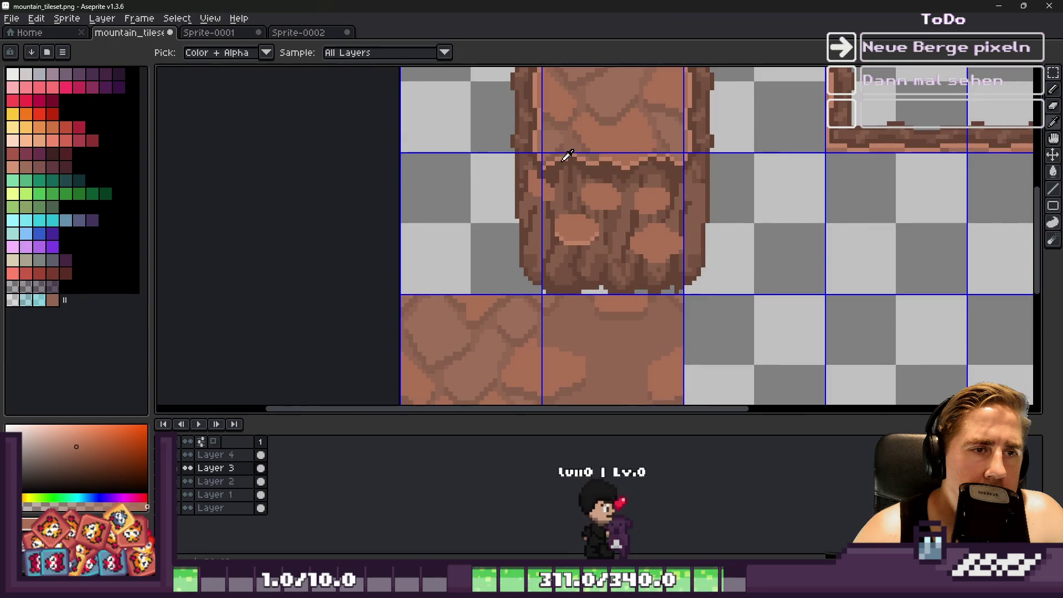
{"action": "left_click", "coordinate": [566, 157], "text": "alt"}
{"action": "scroll", "coordinate": [565, 157], "scroll_direction": "up", "scroll_amount": 2}
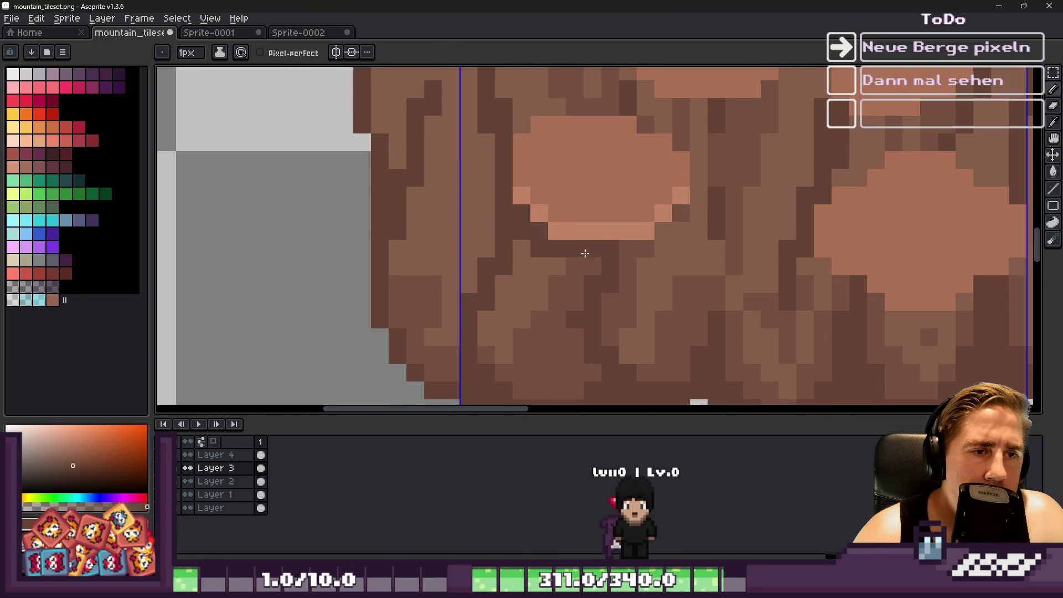
{"action": "left_click", "coordinate": [676, 235], "text": "alt"}
{"action": "left_click", "coordinate": [663, 230]}
{"action": "left_click", "coordinate": [680, 220]}
{"action": "left_click", "coordinate": [655, 245], "text": "alt"}
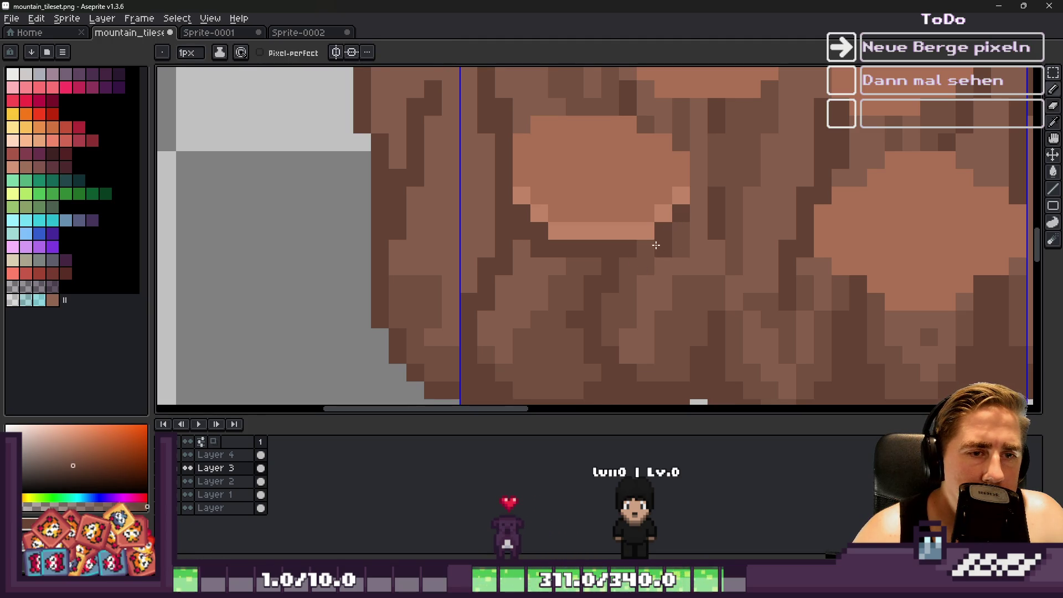
{"action": "scroll", "coordinate": [595, 273], "scroll_direction": "down", "scroll_amount": 5}
{"action": "scroll", "coordinate": [532, 249], "scroll_direction": "up", "scroll_amount": 5}
Paint a medium-brown strip and a band of dark shadow pixels beside the boulder.
{"action": "key", "text": "alt"}
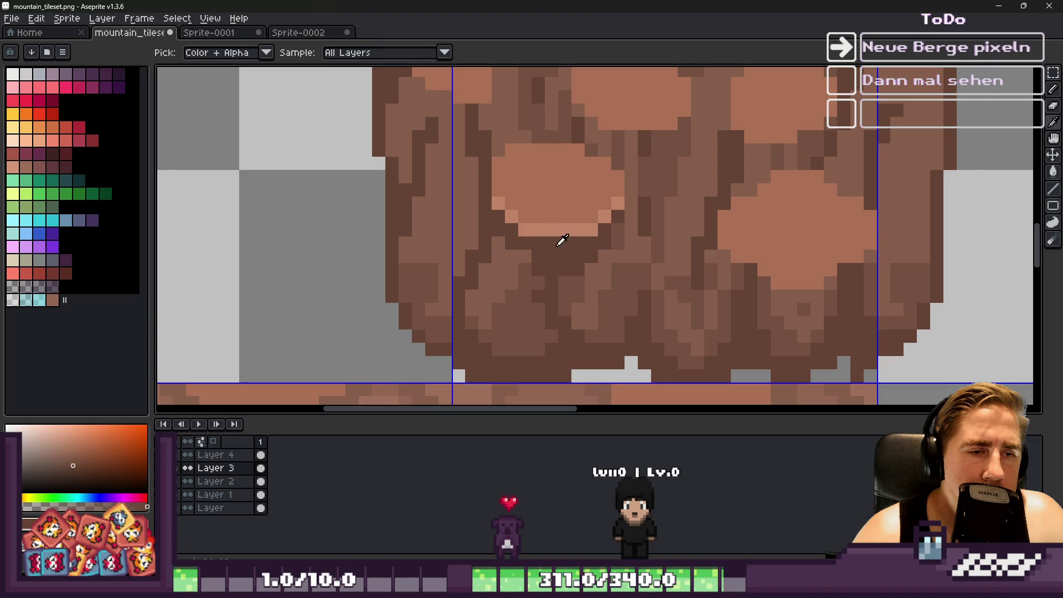
{"action": "left_click", "coordinate": [570, 279], "text": "alt"}
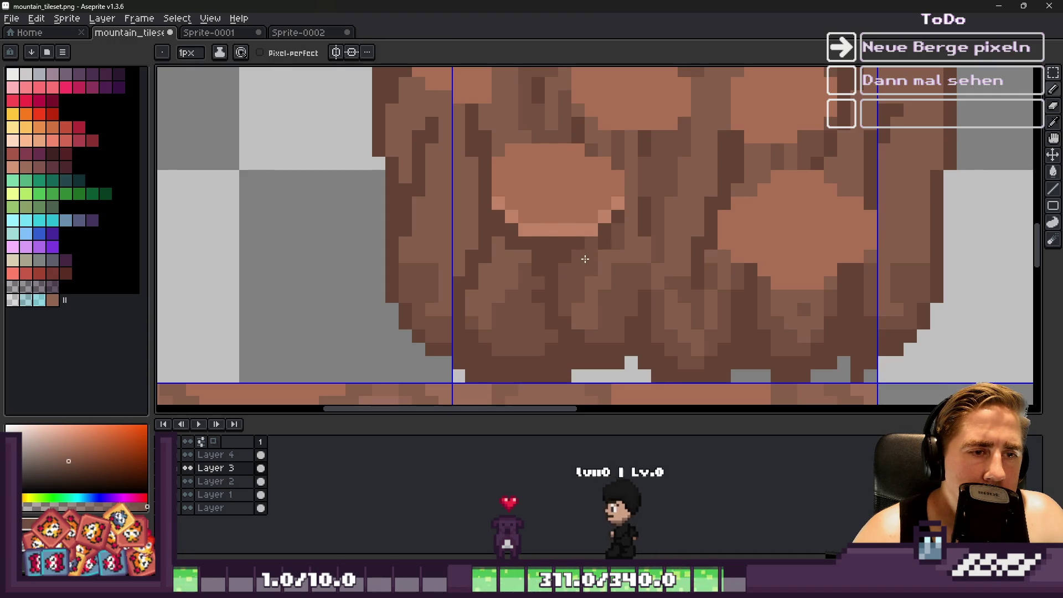
{"action": "left_click", "coordinate": [584, 242], "text": "alt"}
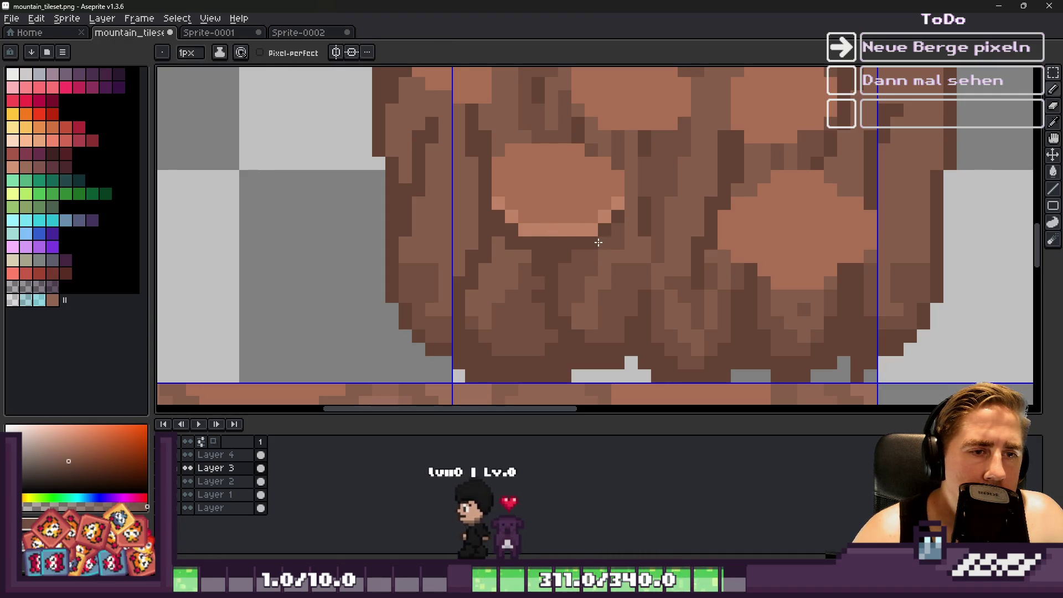
{"action": "scroll", "coordinate": [578, 243], "scroll_direction": "down", "scroll_amount": 6}
{"action": "scroll", "coordinate": [570, 252], "scroll_direction": "down", "scroll_amount": 1}
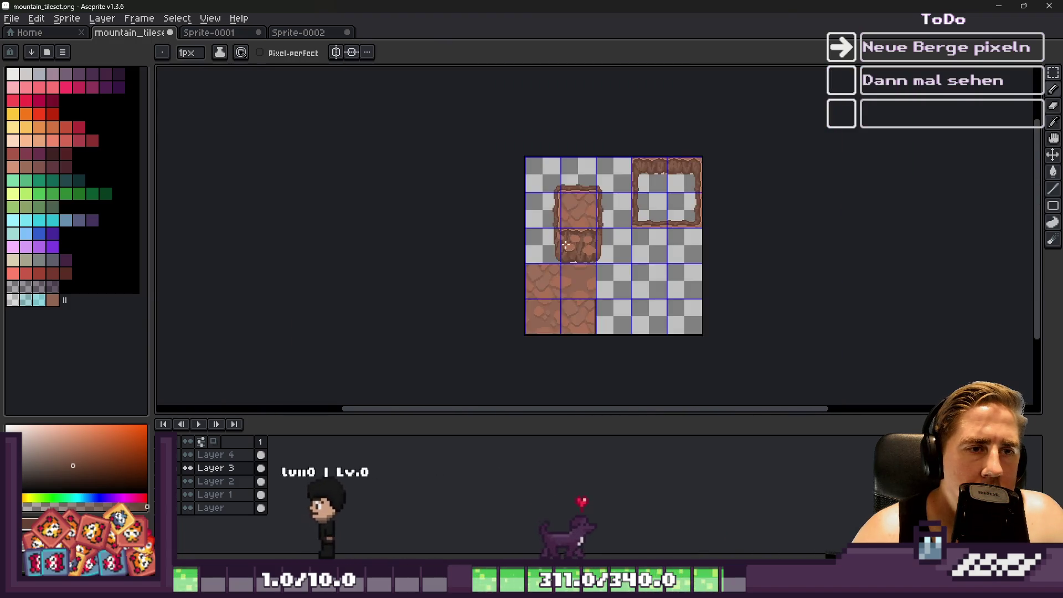
{"action": "scroll", "coordinate": [570, 244], "scroll_direction": "up", "scroll_amount": 12}
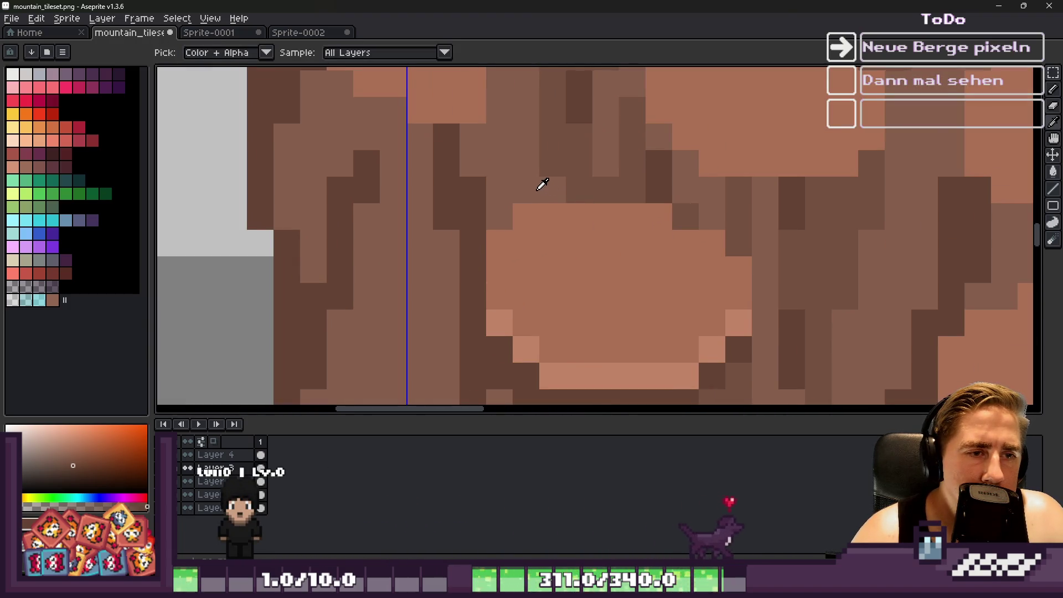
{"action": "left_click", "coordinate": [532, 194], "text": "alt"}
{"action": "left_click_drag", "start_coordinate": [542, 216], "coordinate": [577, 210]}
{"action": "mouse_move", "coordinate": [660, 227]}
{"action": "left_mouse_down"}
{"action": "mouse_move", "coordinate": [725, 272]}
{"action": "mouse_move", "coordinate": [686, 272]}
{"action": "left_mouse_up"}
{"action": "scroll", "coordinate": [687, 271], "scroll_direction": "down", "scroll_amount": 8}
{"action": "scroll", "coordinate": [586, 204], "scroll_direction": "up", "scroll_amount": 4}
Add dark pixels left of the light boulder and extend the dark row above it.
{"action": "left_click", "coordinate": [586, 204], "text": "alt"}
{"action": "left_click", "coordinate": [580, 202], "text": "alt"}
{"action": "scroll", "coordinate": [578, 213], "scroll_direction": "up", "scroll_amount": 2}
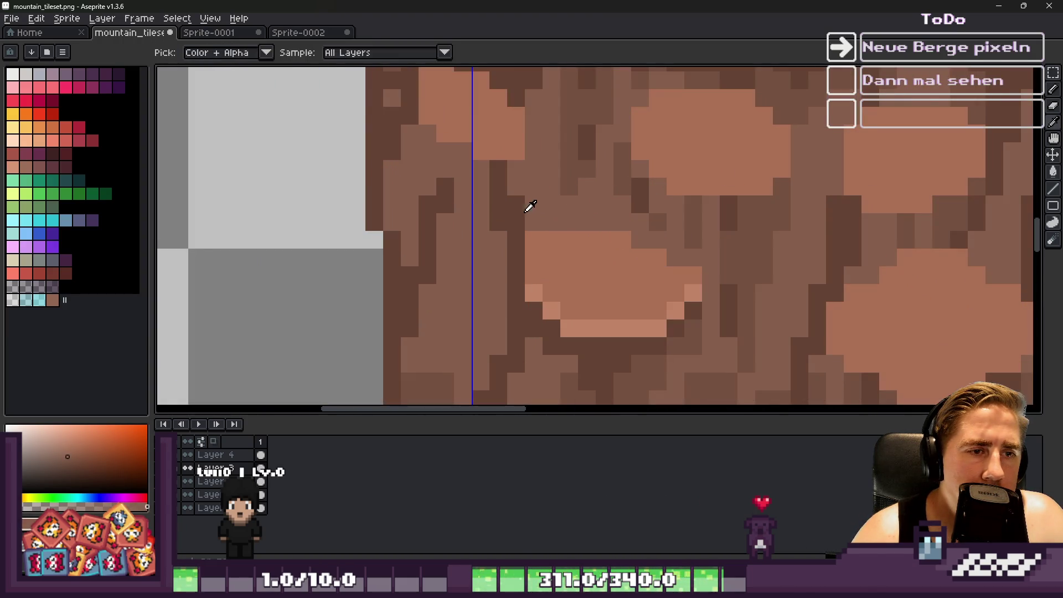
{"action": "left_click", "coordinate": [526, 206], "text": "alt"}
{"action": "left_click", "coordinate": [532, 224]}
{"action": "left_click", "coordinate": [532, 238]}
{"action": "left_click", "coordinate": [569, 222]}
{"action": "scroll", "coordinate": [572, 220], "scroll_direction": "down", "scroll_amount": 3}
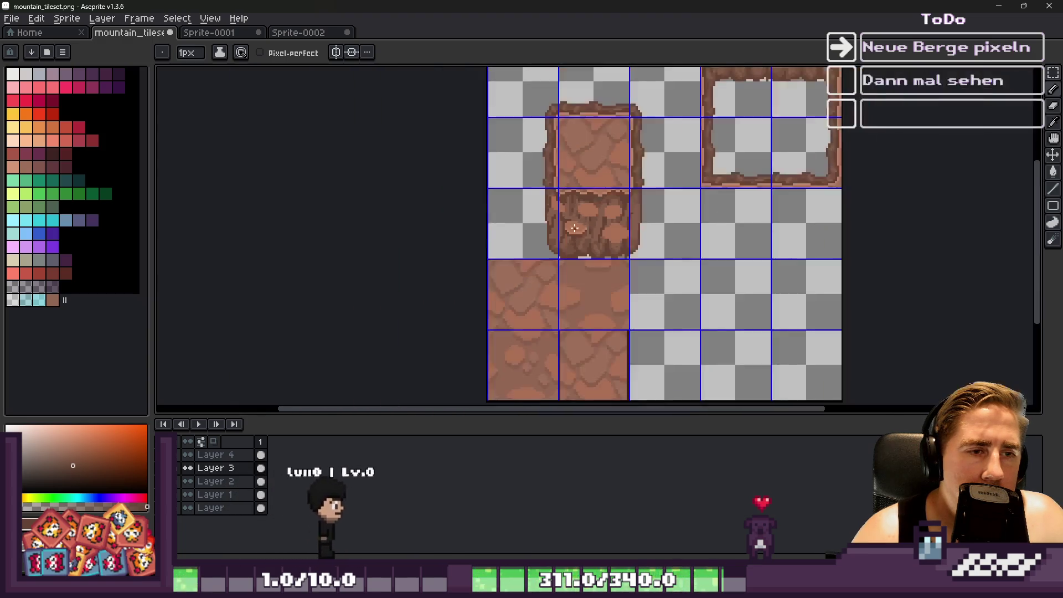
{"action": "scroll", "coordinate": [594, 207], "scroll_direction": "up", "scroll_amount": 3}
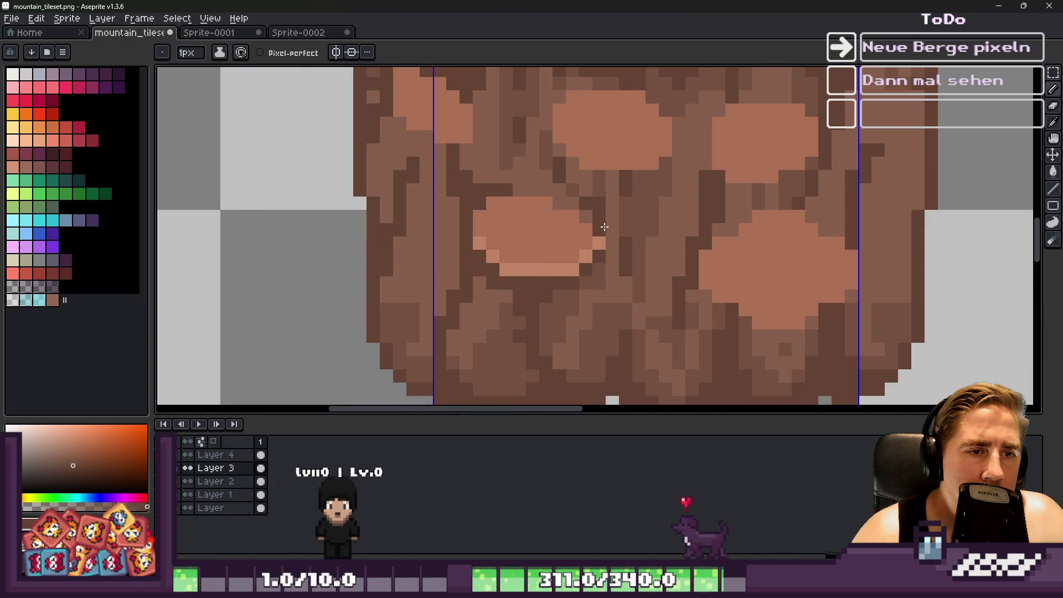
Darken pixels around a stray light pixel and add a lighter-brown pixel nearby.
{"action": "left_click", "coordinate": [593, 221], "text": "alt"}
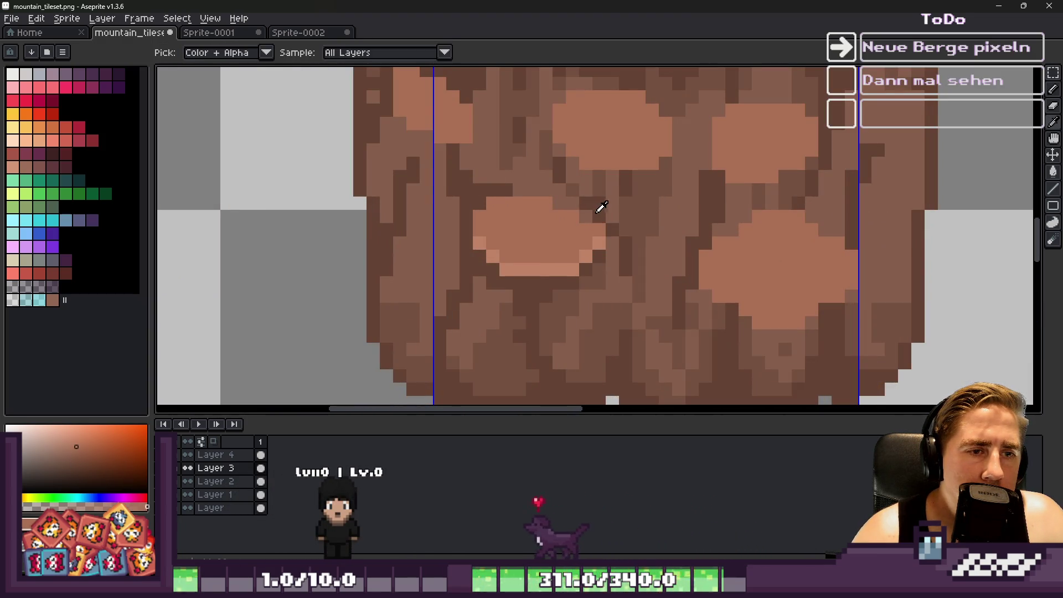
{"action": "left_click", "coordinate": [602, 203], "text": "alt"}
{"action": "scroll", "coordinate": [575, 215], "scroll_direction": "down", "scroll_amount": 5}
{"action": "scroll", "coordinate": [576, 214], "scroll_direction": "down", "scroll_amount": 3}
{"action": "scroll", "coordinate": [573, 219], "scroll_direction": "up", "scroll_amount": 3}
{"action": "scroll", "coordinate": [573, 222], "scroll_direction": "down", "scroll_amount": 3}
{"action": "scroll", "coordinate": [571, 224], "scroll_direction": "up", "scroll_amount": 3}
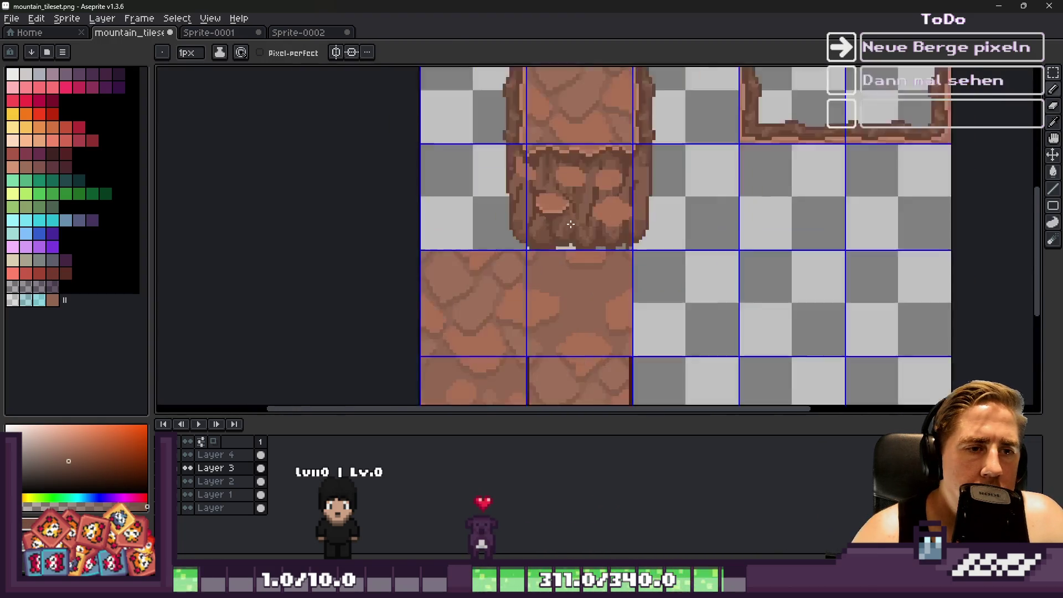
{"action": "scroll", "coordinate": [571, 225], "scroll_direction": "up", "scroll_amount": 6}
{"action": "left_click_drag", "start_coordinate": [587, 166], "coordinate": [650, 163]}
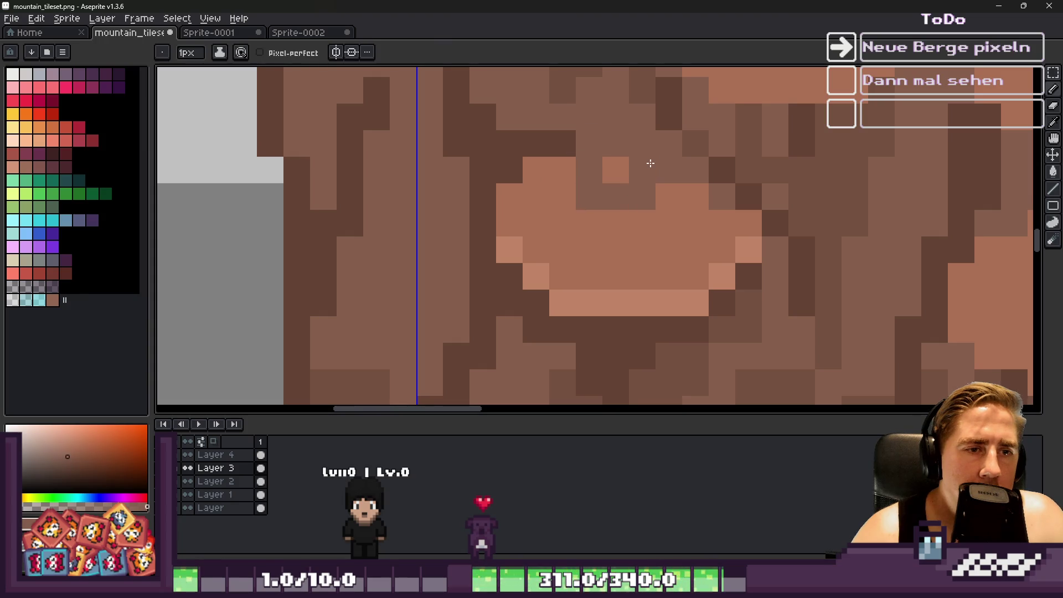
{"action": "left_click", "coordinate": [702, 215], "text": "alt"}
{"action": "left_click", "coordinate": [701, 202]}
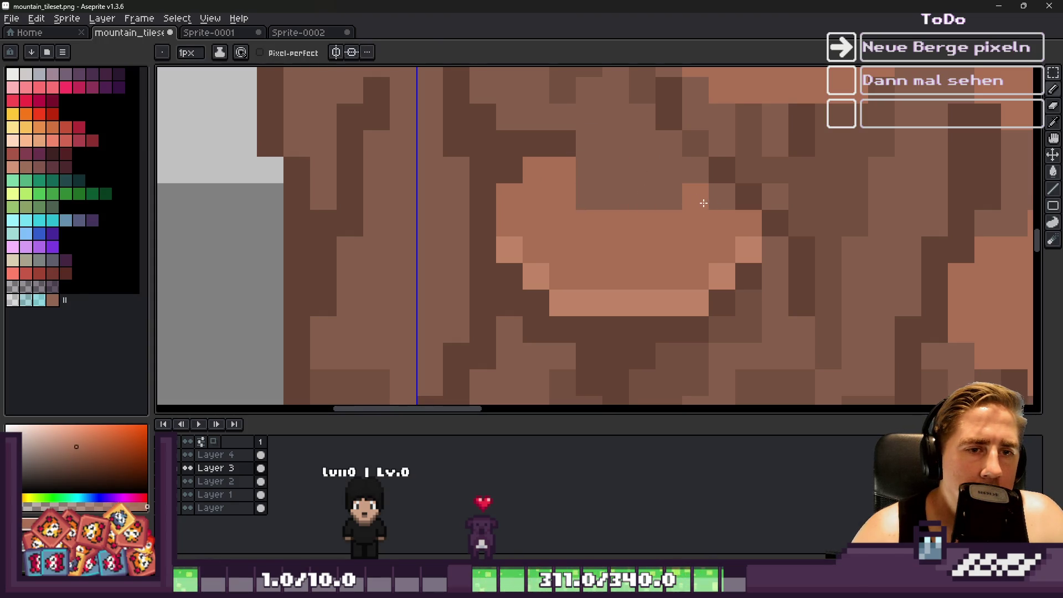
{"action": "scroll", "coordinate": [550, 174], "scroll_direction": "down", "scroll_amount": 4}
{"action": "scroll", "coordinate": [554, 188], "scroll_direction": "up", "scroll_amount": 3}
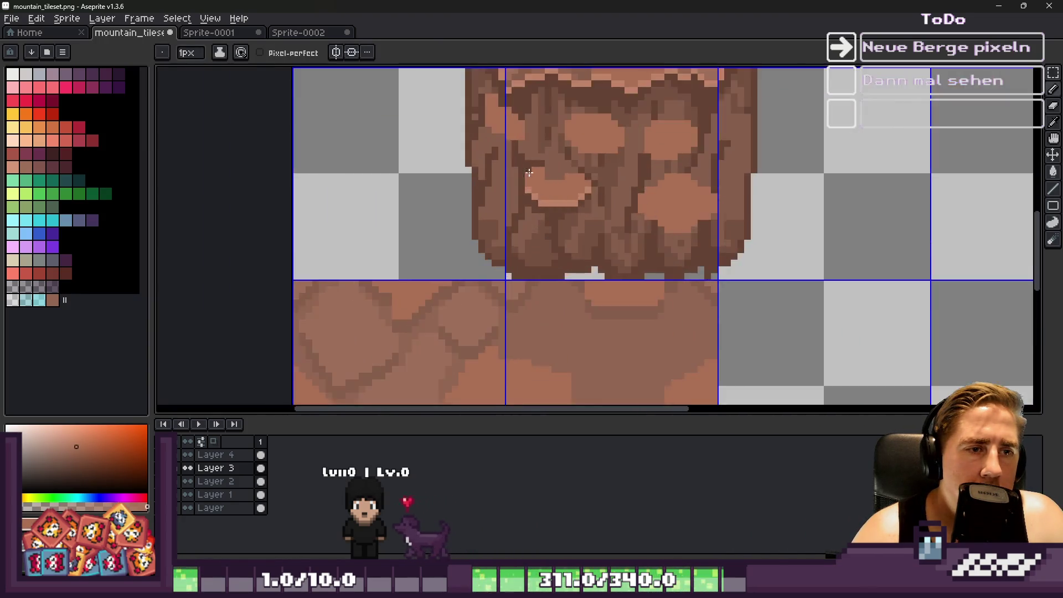
Darken a stray light pixel and the pixels along the boulder's left side.
{"action": "left_click", "coordinate": [581, 173], "text": "alt"}
{"action": "left_click", "coordinate": [541, 189]}
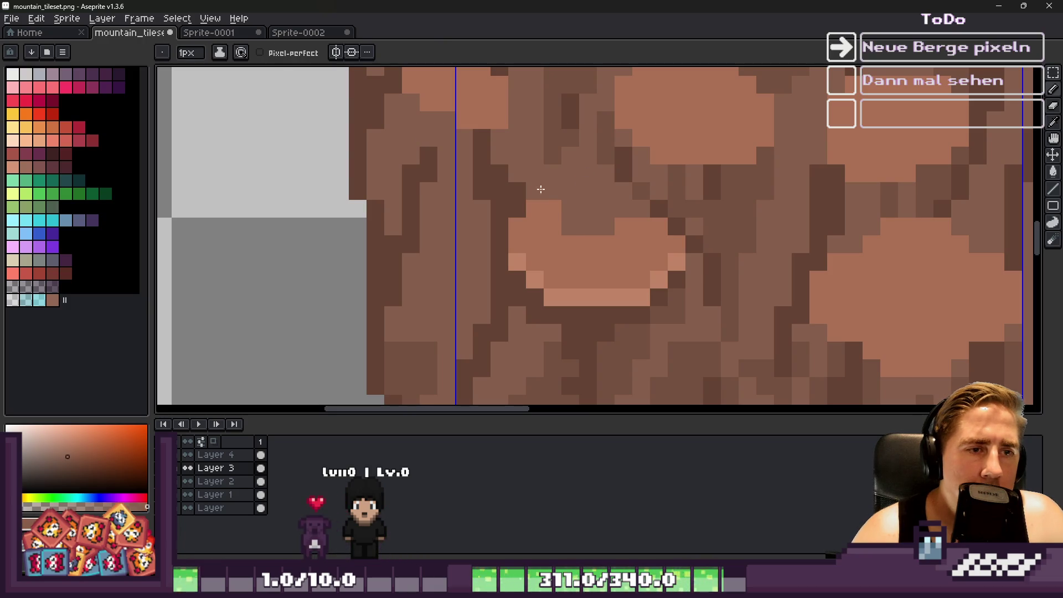
{"action": "left_click", "coordinate": [534, 200], "text": "alt"}
{"action": "left_click", "coordinate": [534, 209]}
{"action": "left_click", "coordinate": [534, 192]}
{"action": "scroll", "coordinate": [554, 188], "scroll_direction": "down", "scroll_amount": 5}
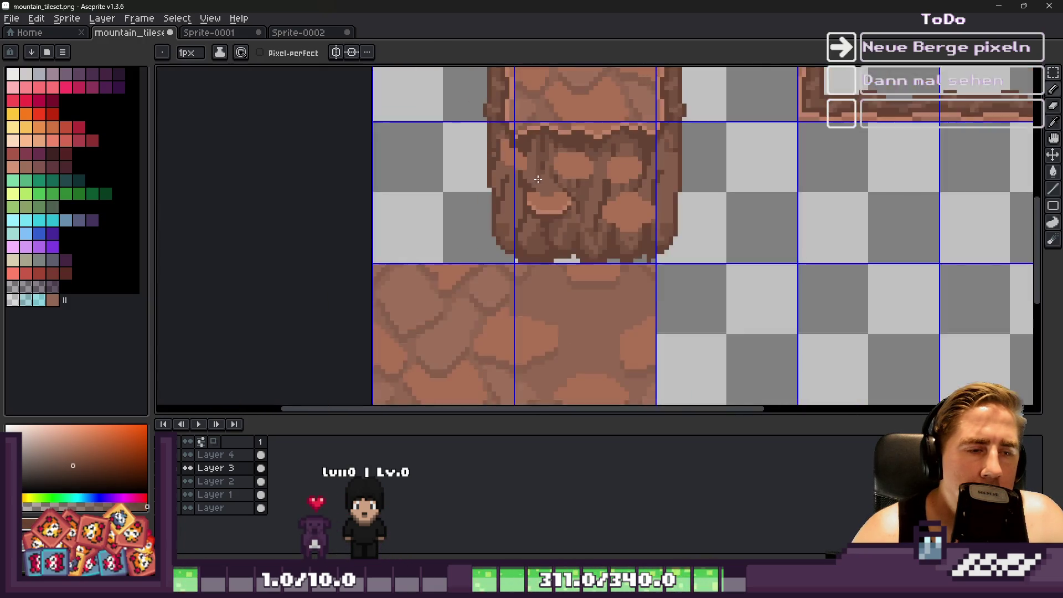
{"action": "scroll", "coordinate": [570, 188], "scroll_direction": "up", "scroll_amount": 5}
{"action": "left_click", "coordinate": [553, 179], "text": "alt"}
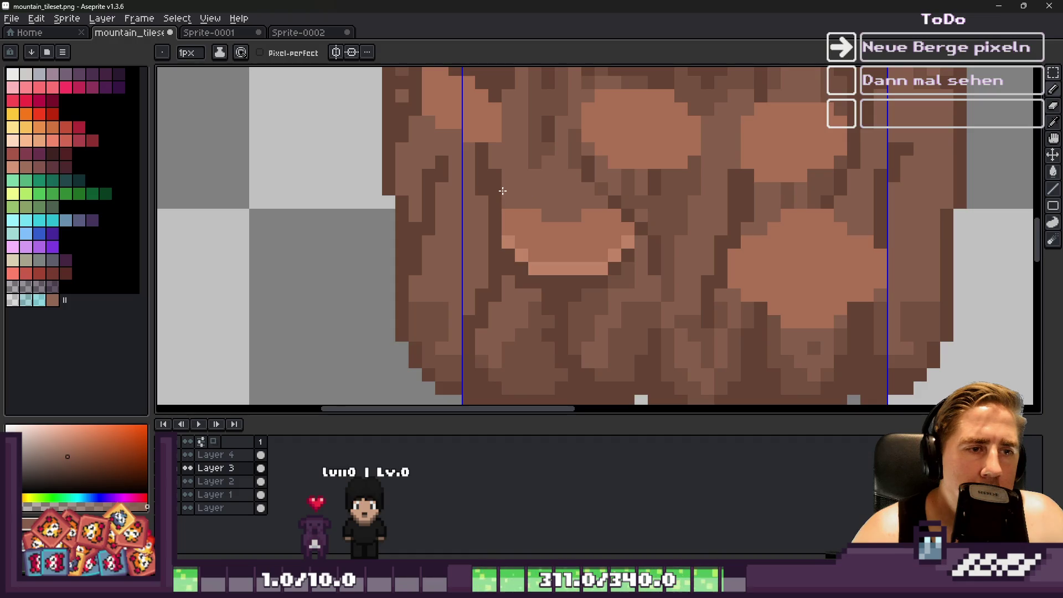
{"action": "left_click", "coordinate": [553, 201], "text": "alt"}
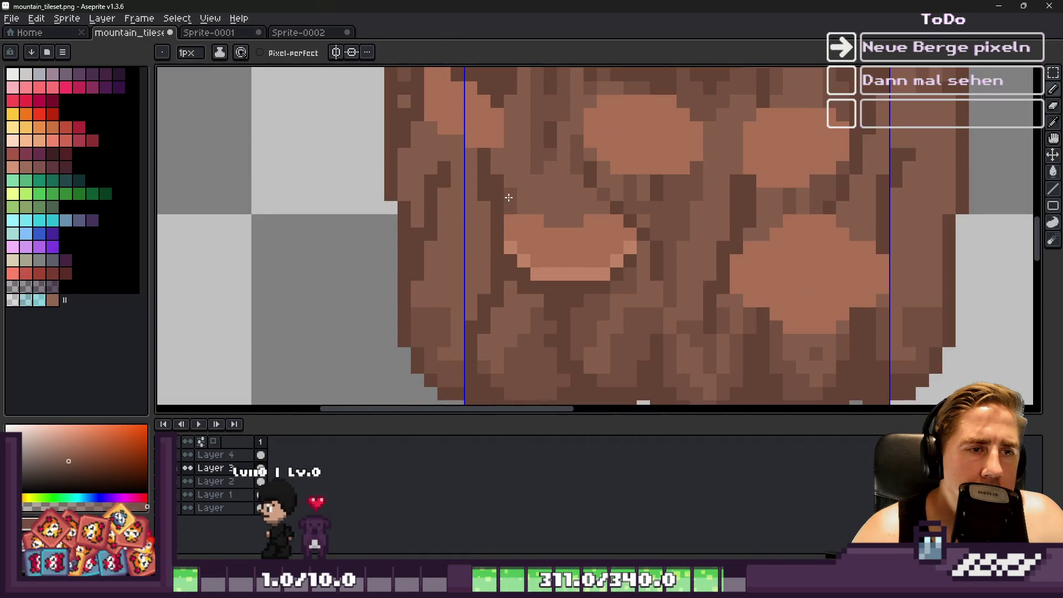
{"action": "scroll", "coordinate": [602, 211], "scroll_direction": "down", "scroll_amount": 5}
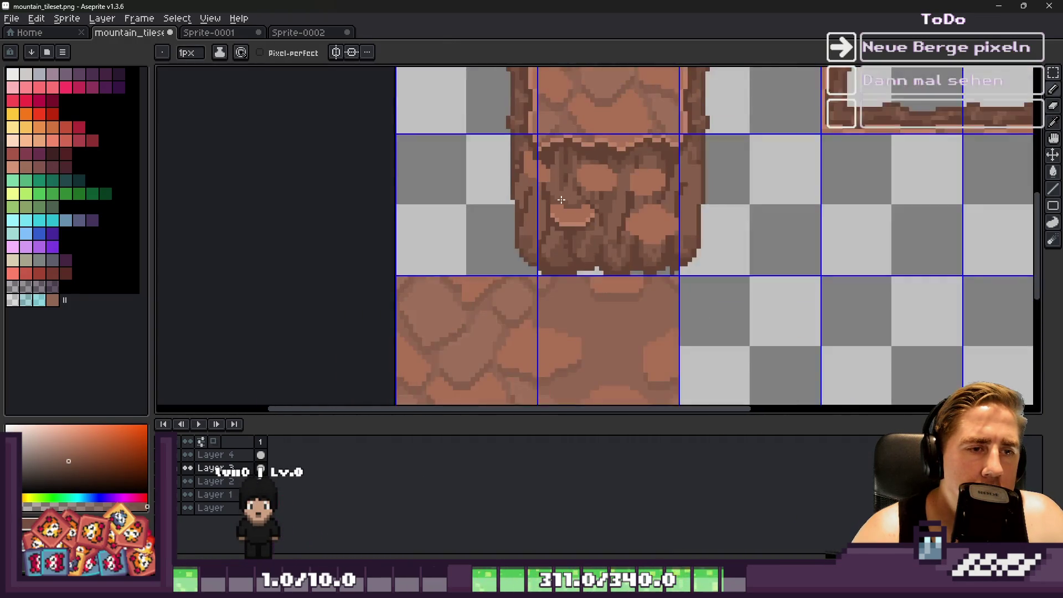
{"action": "scroll", "coordinate": [588, 216], "scroll_direction": "up", "scroll_amount": 5}
Darken a pixel above the boulder's left side and lighten one above its right side.
{"action": "left_click", "coordinate": [587, 218], "text": "alt"}
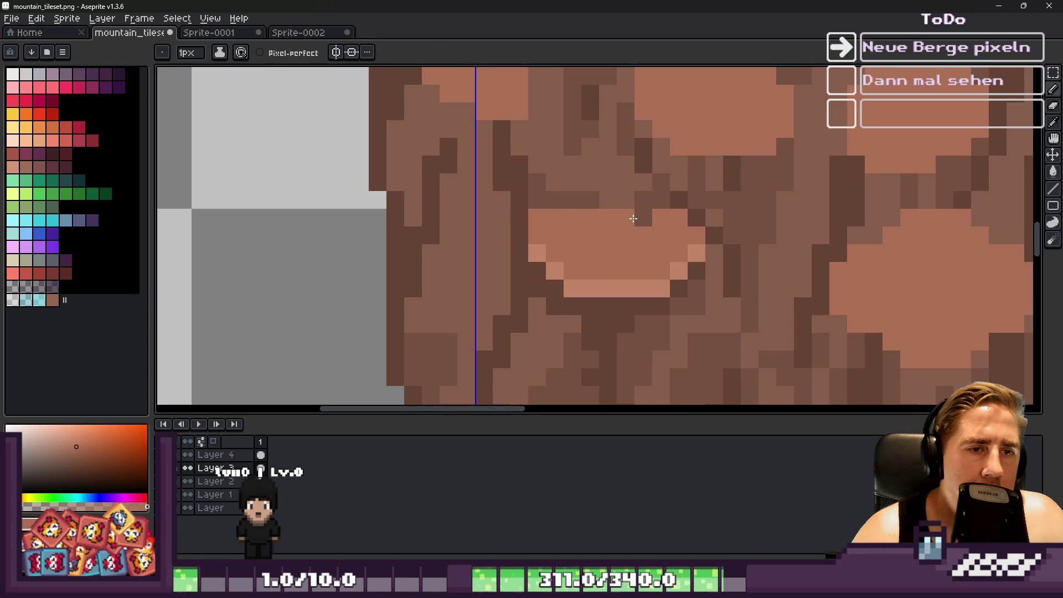
{"action": "left_click", "coordinate": [563, 199], "text": "alt"}
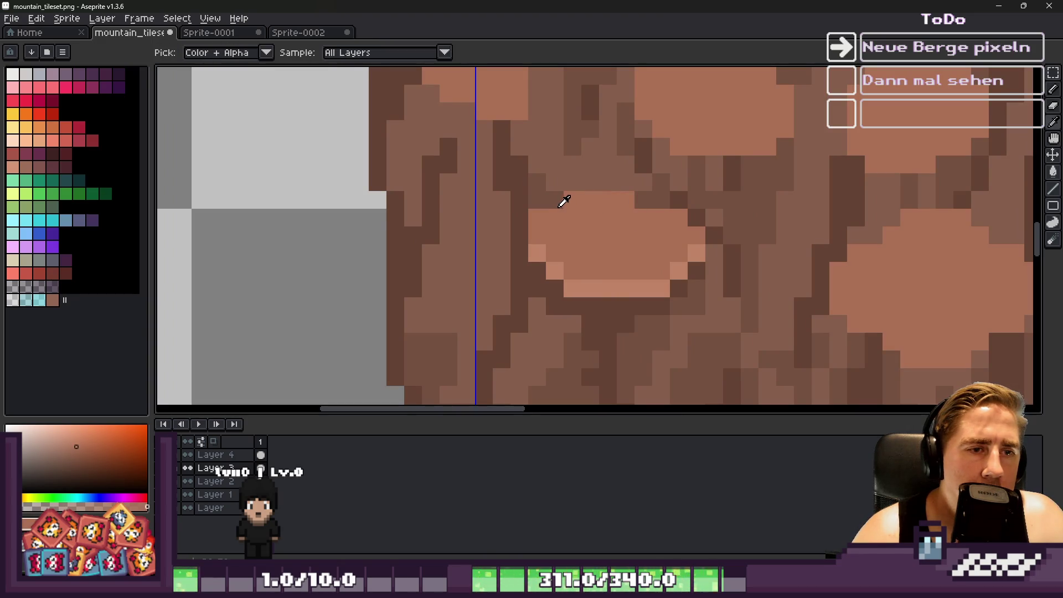
{"action": "key", "text": "alt"}
{"action": "left_click", "coordinate": [604, 180], "text": "alt"}
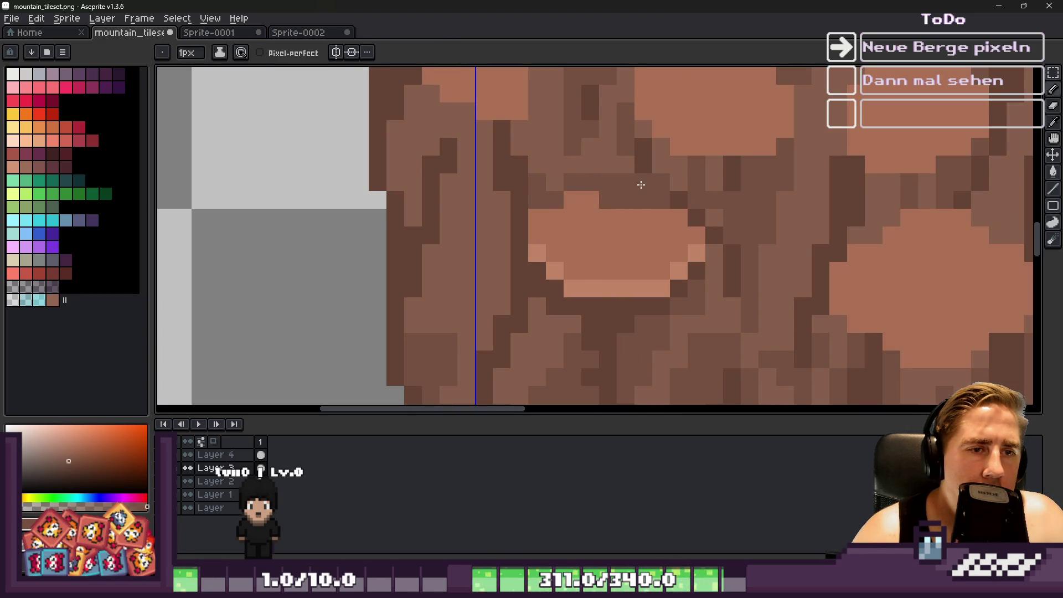
{"action": "scroll", "coordinate": [615, 157], "scroll_direction": "down", "scroll_amount": 3}
{"action": "scroll", "coordinate": [590, 182], "scroll_direction": "up", "scroll_amount": 3}
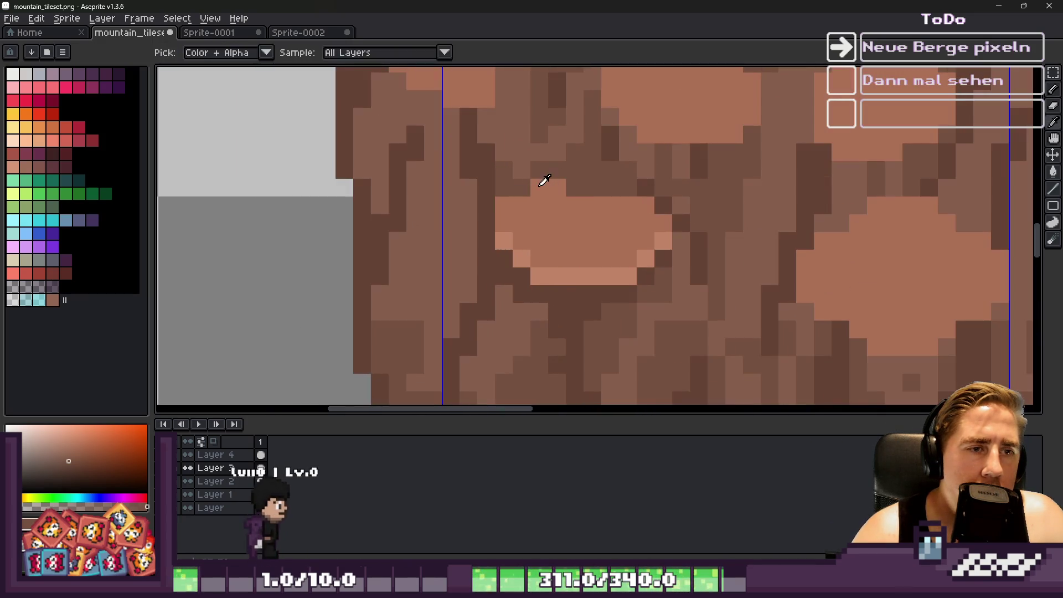
{"action": "left_click", "coordinate": [590, 182], "text": "alt"}
{"action": "left_click", "coordinate": [535, 185]}
{"action": "left_click", "coordinate": [571, 178], "text": "alt"}
{"action": "left_click", "coordinate": [608, 188]}
{"action": "scroll", "coordinate": [607, 188], "scroll_direction": "down", "scroll_amount": 5}
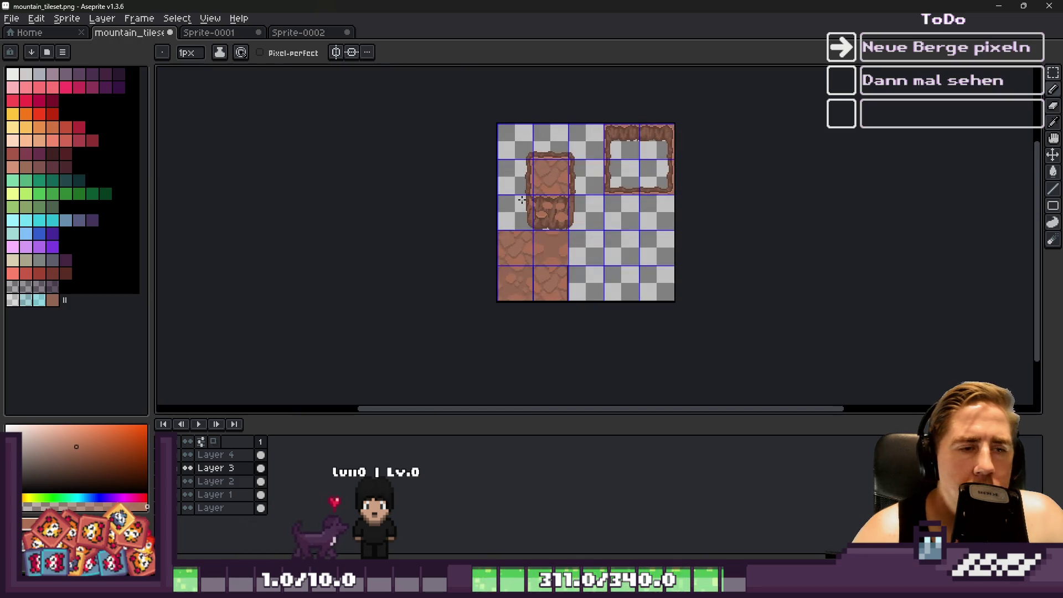
{"action": "scroll", "coordinate": [522, 200], "scroll_direction": "up", "scroll_amount": 5}
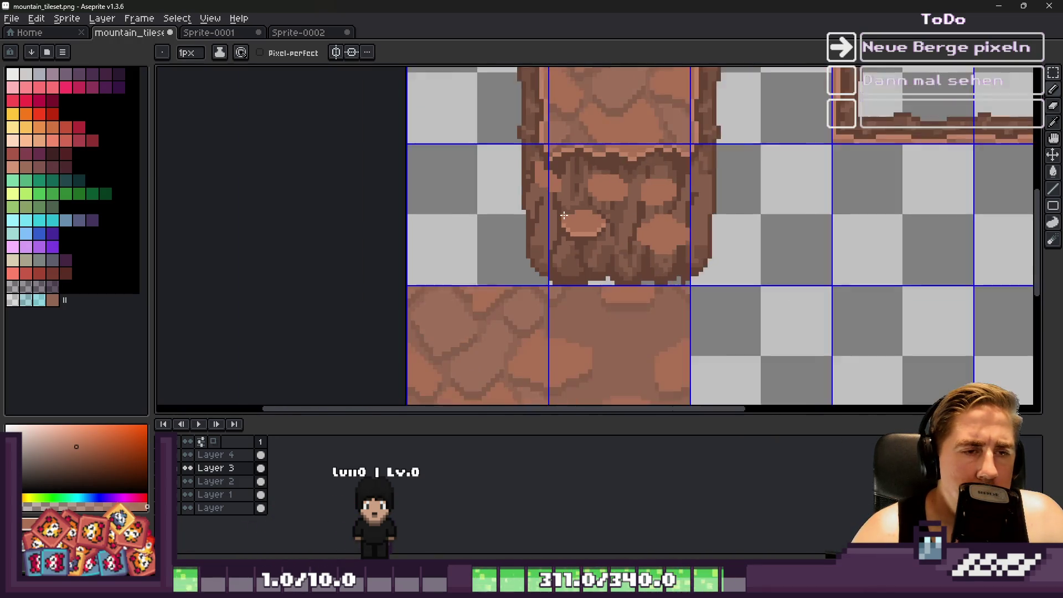
{"action": "scroll", "coordinate": [597, 223], "scroll_direction": "down", "scroll_amount": 2}
{"action": "scroll", "coordinate": [567, 242], "scroll_direction": "up", "scroll_amount": 2}
{"action": "scroll", "coordinate": [566, 236], "scroll_direction": "down", "scroll_amount": 4}
{"action": "scroll", "coordinate": [579, 214], "scroll_direction": "up", "scroll_amount": 1}
{"action": "scroll", "coordinate": [578, 213], "scroll_direction": "up", "scroll_amount": 4}
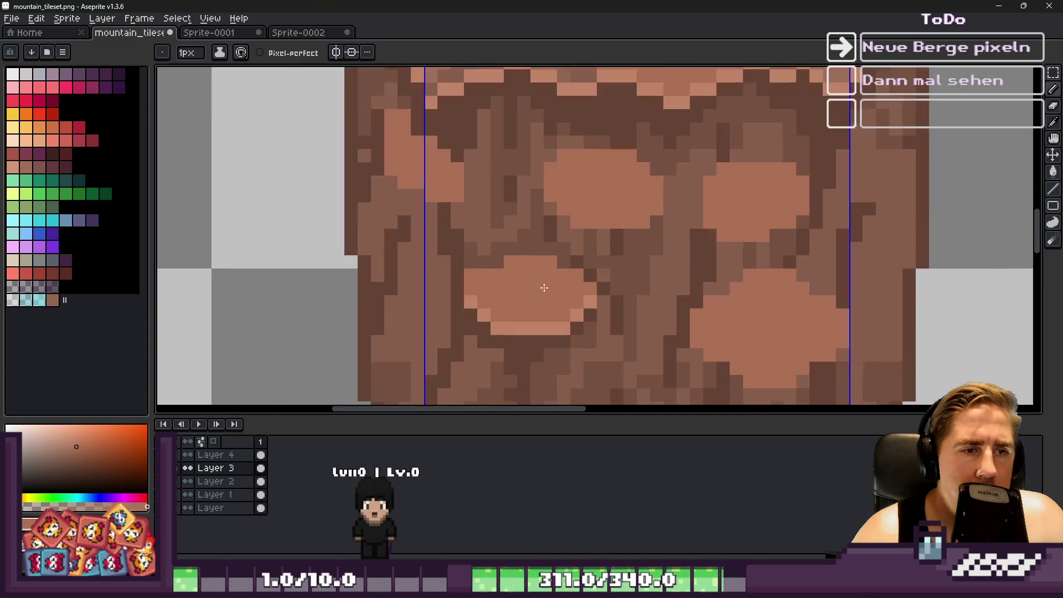
{"action": "scroll", "coordinate": [597, 221], "scroll_direction": "down", "scroll_amount": 2}
{"action": "scroll", "coordinate": [615, 232], "scroll_direction": "up", "scroll_amount": 2}
Paint a light rim along the boulder over a dark shadow row, filling below with mid-tone brown.
{"action": "key", "text": "i"}
{"action": "left_click", "coordinate": [692, 205], "text": "alt"}
{"action": "mouse_move", "coordinate": [673, 180]}
{"action": "left_mouse_down"}
{"action": "mouse_move", "coordinate": [512, 185]}
{"action": "mouse_move", "coordinate": [539, 216]}
{"action": "mouse_move", "coordinate": [663, 214]}
{"action": "left_mouse_up"}
{"action": "left_click", "coordinate": [518, 210], "text": "alt"}
{"action": "left_click", "coordinate": [667, 214]}
{"action": "left_click", "coordinate": [652, 273], "text": "alt"}
{"action": "left_click_drag", "start_coordinate": [623, 266], "coordinate": [650, 244]}
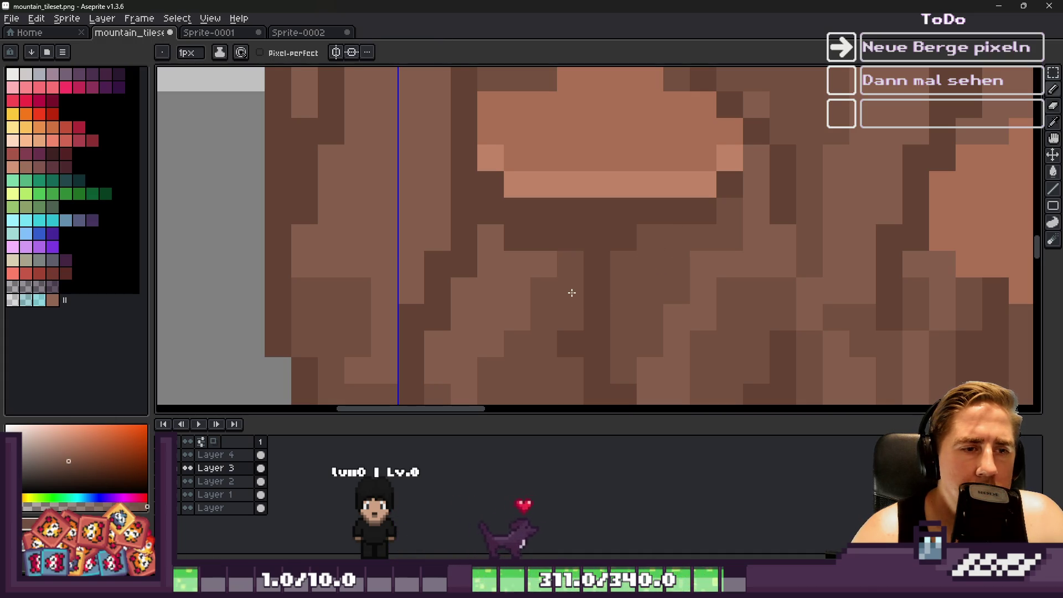
{"action": "left_click_drag", "start_coordinate": [545, 265], "coordinate": [517, 238]}
{"action": "scroll", "coordinate": [517, 238], "scroll_direction": "down", "scroll_amount": 5}
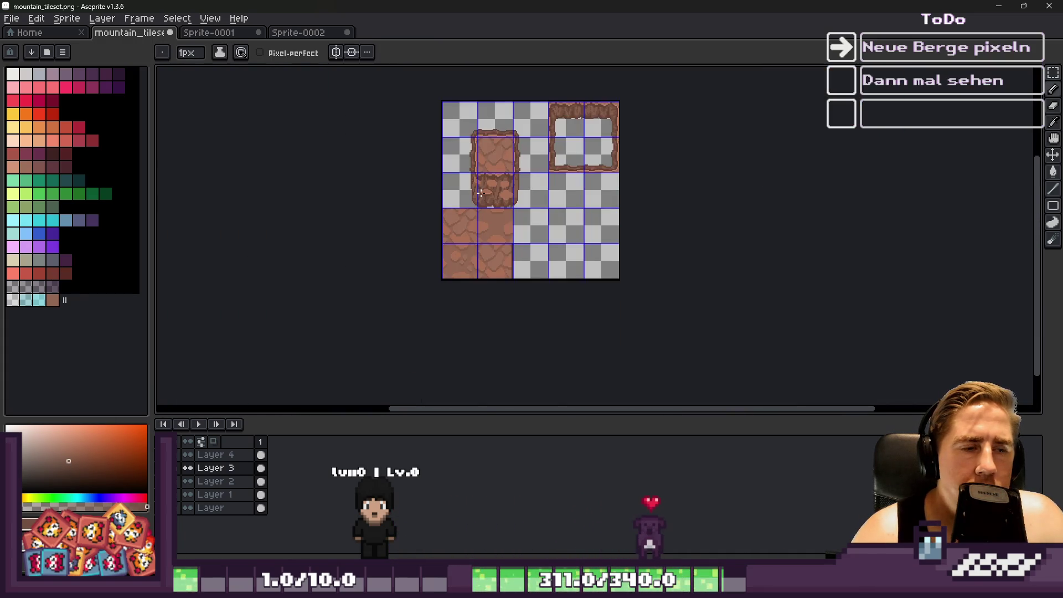
{"action": "scroll", "coordinate": [480, 191], "scroll_direction": "up", "scroll_amount": 1}
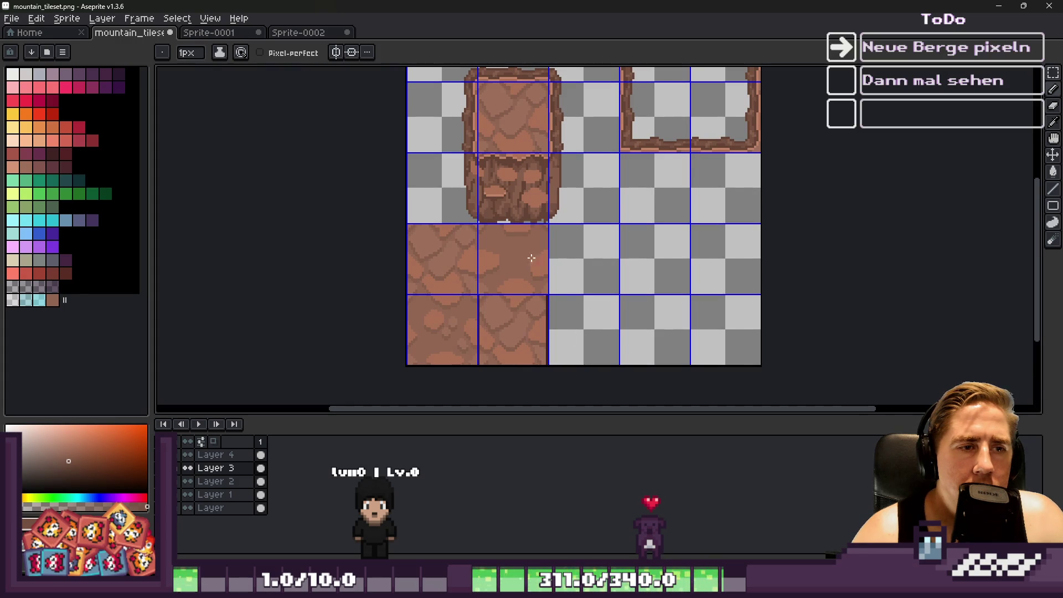
{"action": "scroll", "coordinate": [531, 258], "scroll_direction": "up", "scroll_amount": 4}
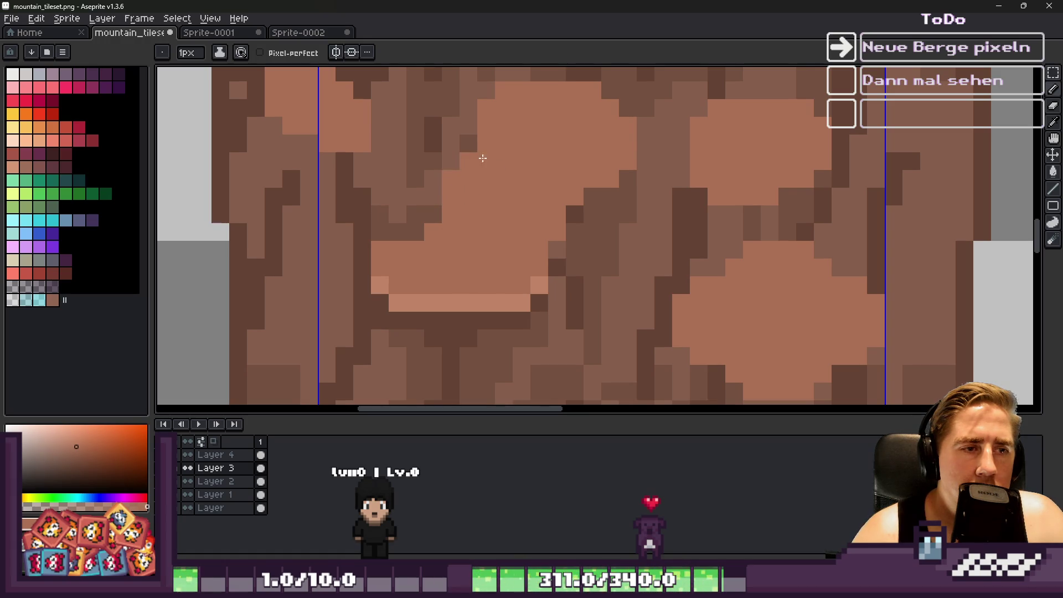
Brighten the left boulder's upper-right edge with light pixels, darkening a pixel beside it.
{"action": "left_click", "coordinate": [556, 250]}
{"action": "left_click", "coordinate": [539, 283], "text": "alt"}
{"action": "left_click", "coordinate": [535, 267]}
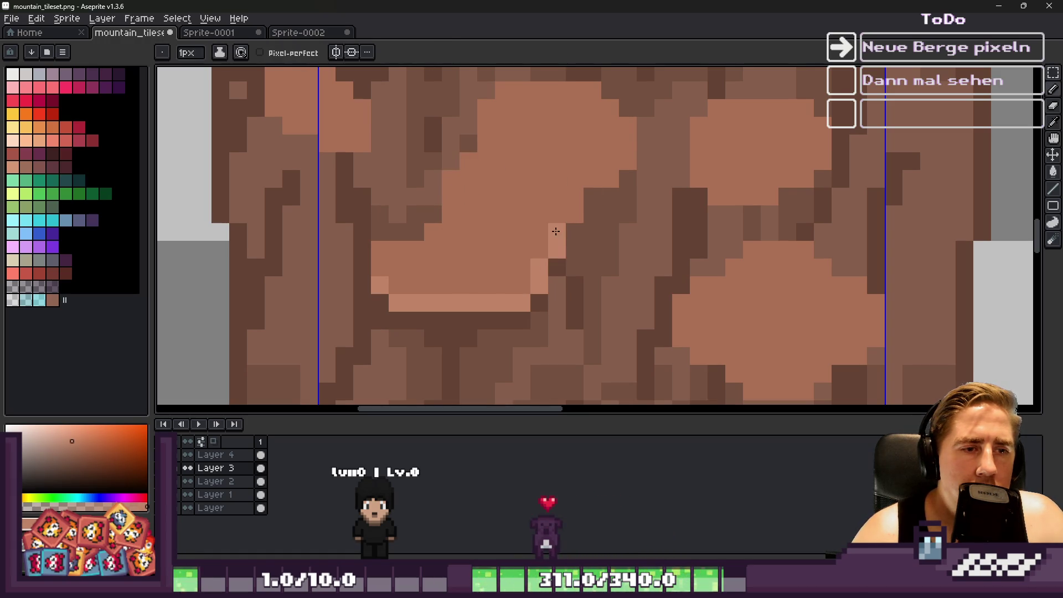
{"action": "left_click", "coordinate": [592, 179]}
{"action": "left_click", "coordinate": [610, 179]}
{"action": "left_click", "coordinate": [627, 162]}
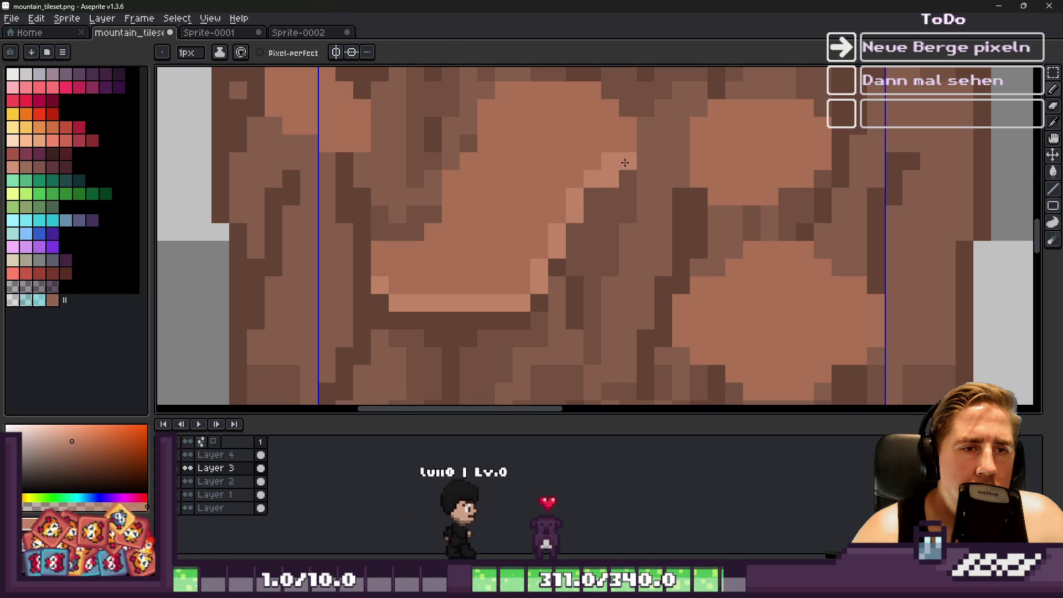
{"action": "left_click", "coordinate": [606, 148], "text": "alt"}
{"action": "left_click", "coordinate": [556, 286]}
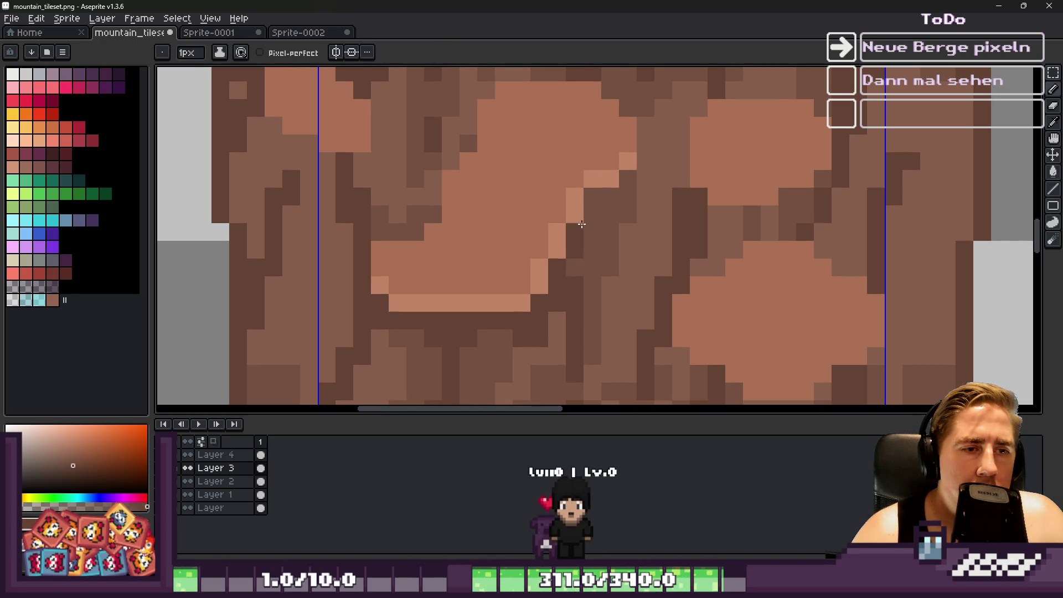
{"action": "scroll", "coordinate": [625, 182], "scroll_direction": "down", "scroll_amount": 7}
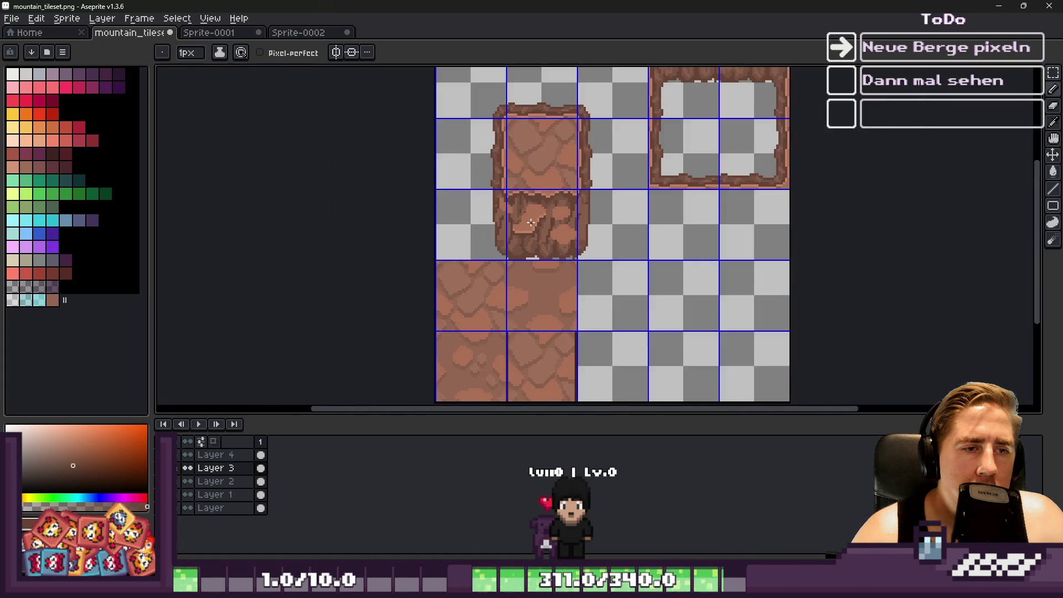
{"action": "scroll", "coordinate": [507, 228], "scroll_direction": "up", "scroll_amount": 7}
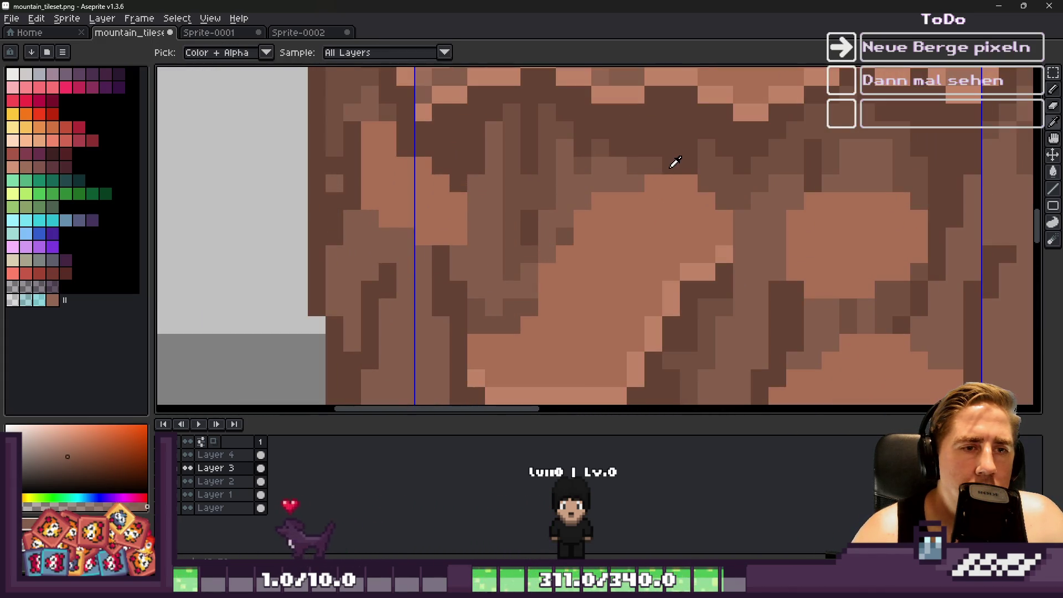
Sample several rock browns and zoom in and out to check the boulder shading.
{"action": "left_click", "coordinate": [658, 192], "text": "alt"}
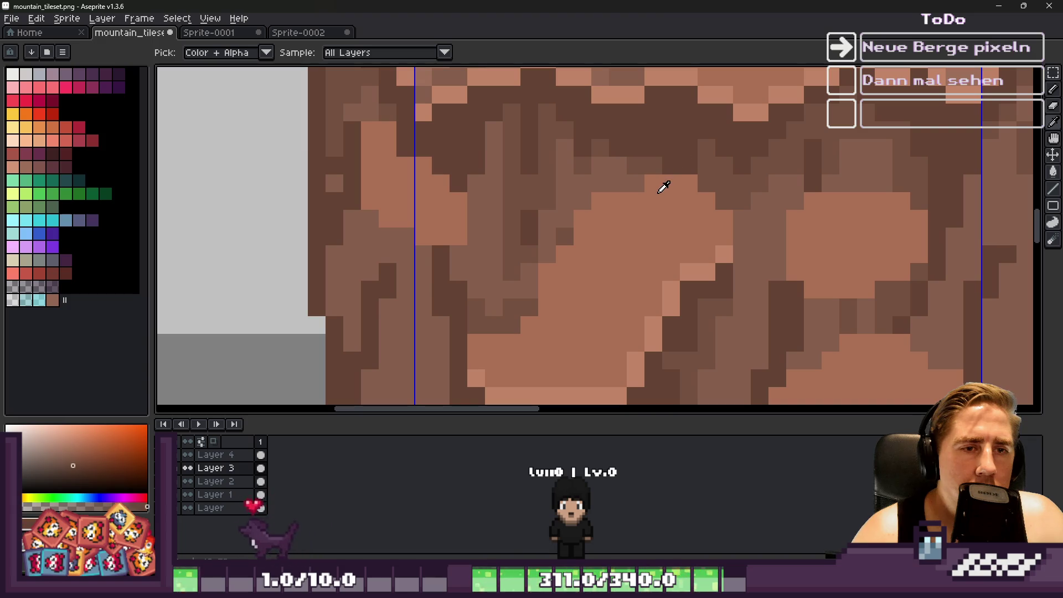
{"action": "scroll", "coordinate": [664, 188], "scroll_direction": "down", "scroll_amount": 3}
{"action": "left_click", "coordinate": [555, 147], "text": "alt"}
{"action": "scroll", "coordinate": [537, 298], "scroll_direction": "up", "scroll_amount": 2}
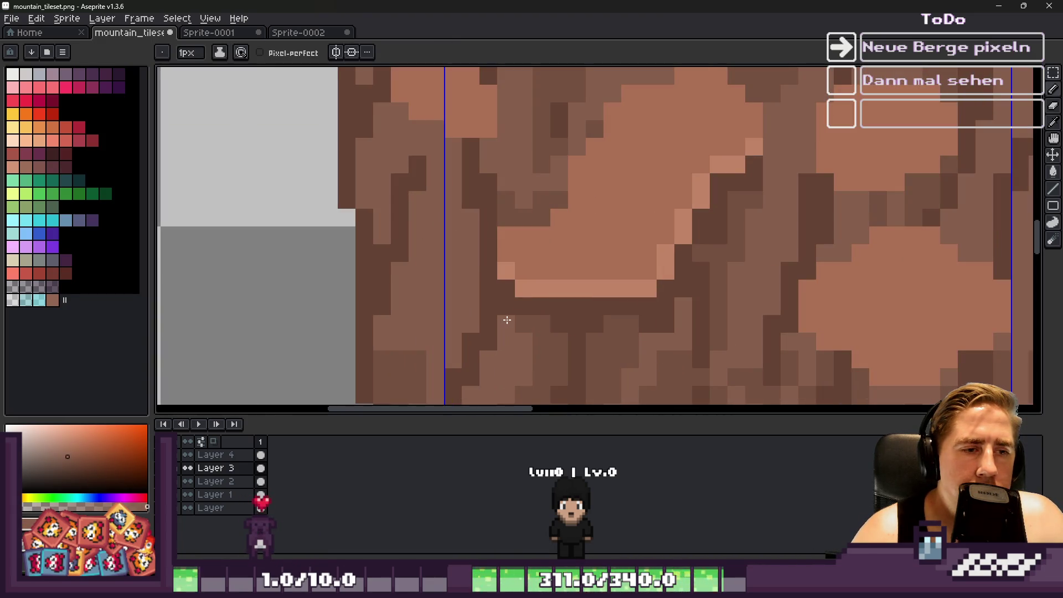
{"action": "left_click", "coordinate": [521, 234], "text": "alt"}
{"action": "scroll", "coordinate": [564, 184], "scroll_direction": "down", "scroll_amount": 2}
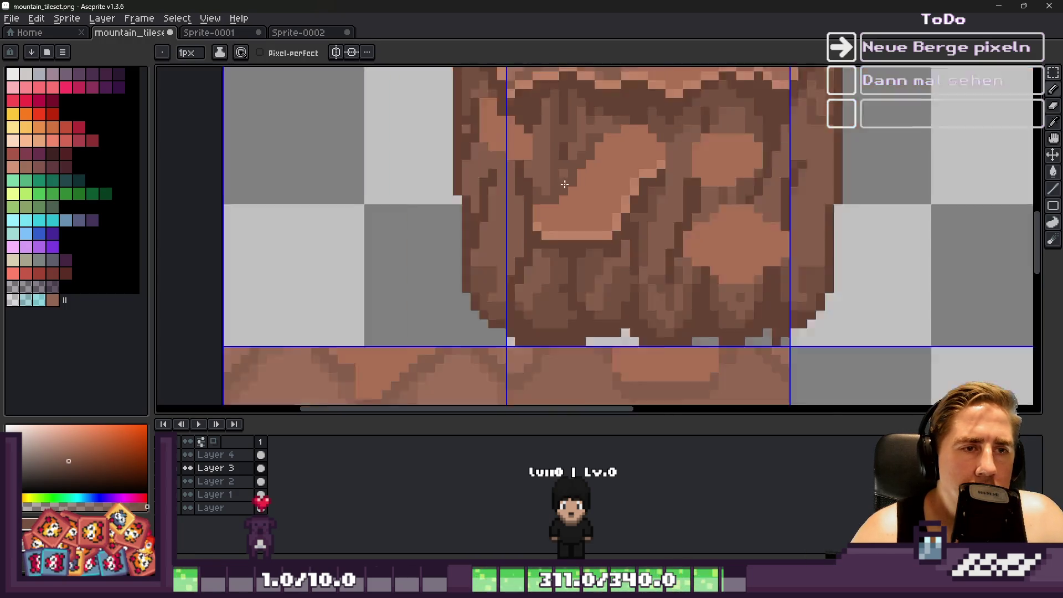
{"action": "scroll", "coordinate": [564, 184], "scroll_direction": "up", "scroll_amount": 2}
{"action": "left_click", "coordinate": [657, 117], "text": "alt"}
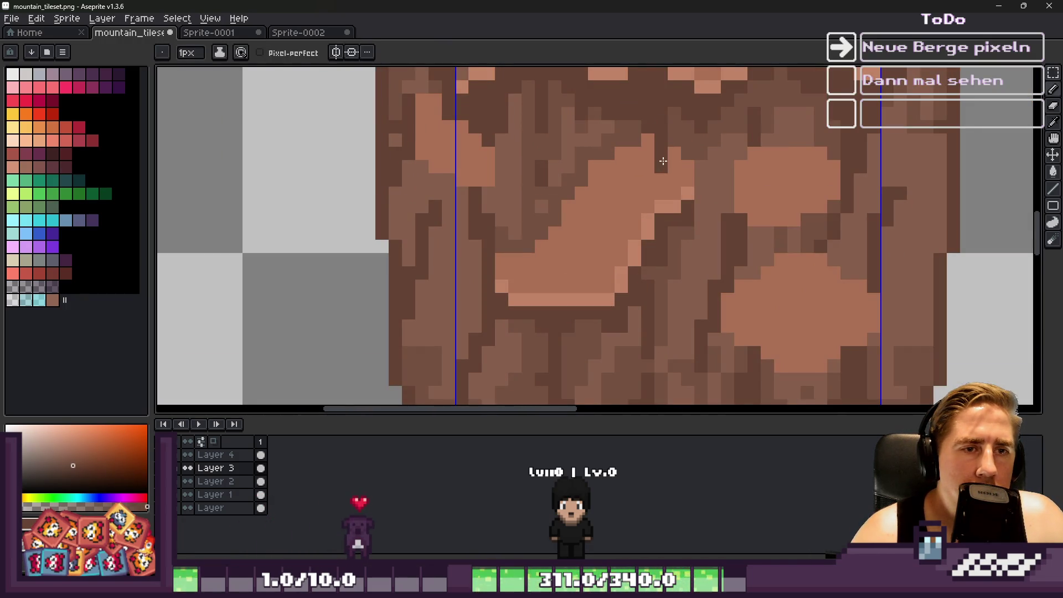
{"action": "left_click", "coordinate": [579, 206], "text": "alt"}
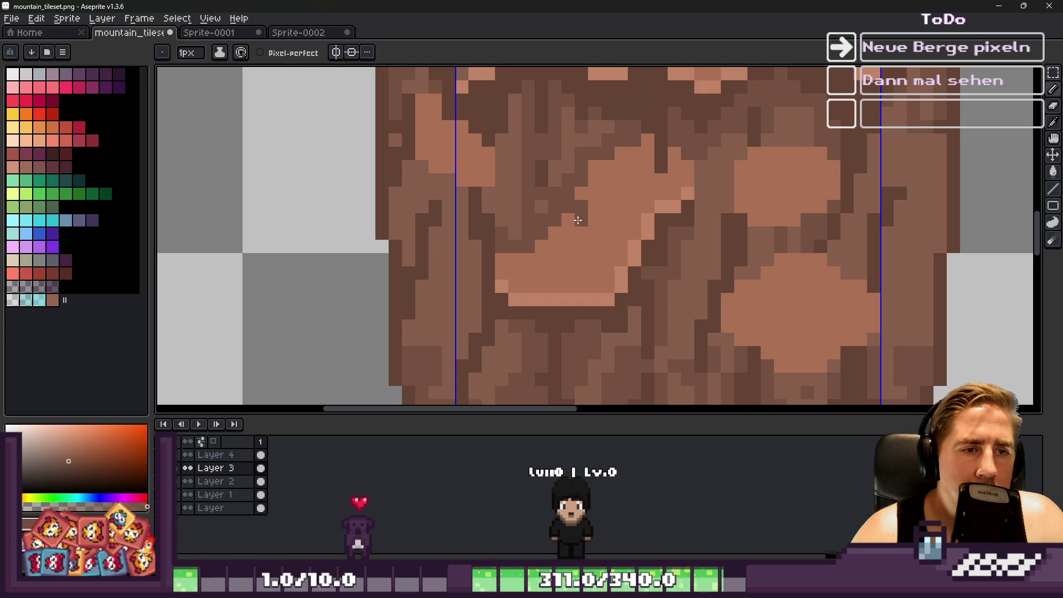
{"action": "scroll", "coordinate": [588, 180], "scroll_direction": "down", "scroll_amount": 3}
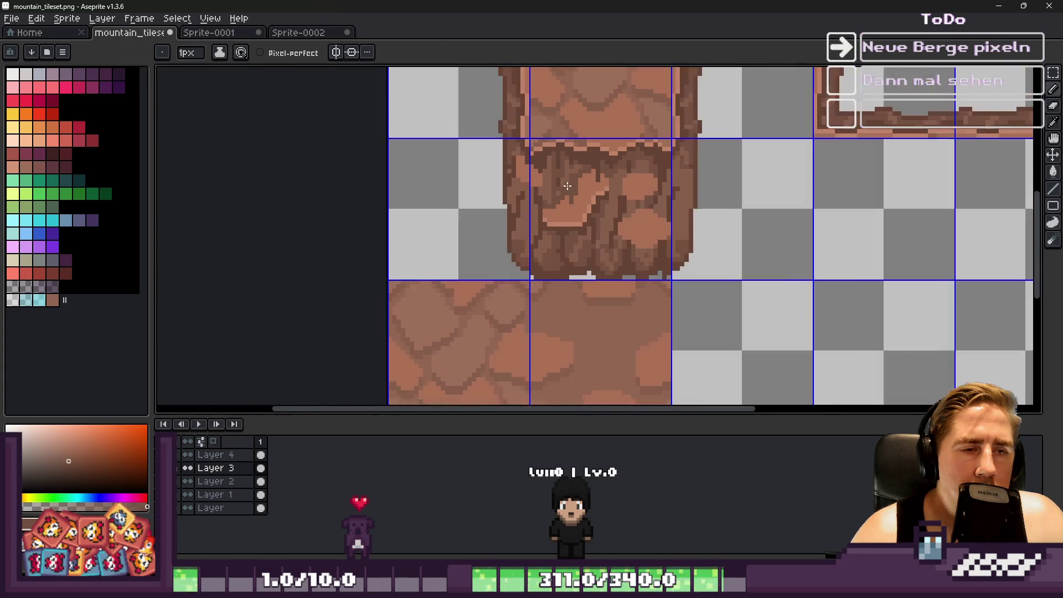
{"action": "scroll", "coordinate": [554, 190], "scroll_direction": "up", "scroll_amount": 1}
{"action": "scroll", "coordinate": [555, 189], "scroll_direction": "up", "scroll_amount": 1}
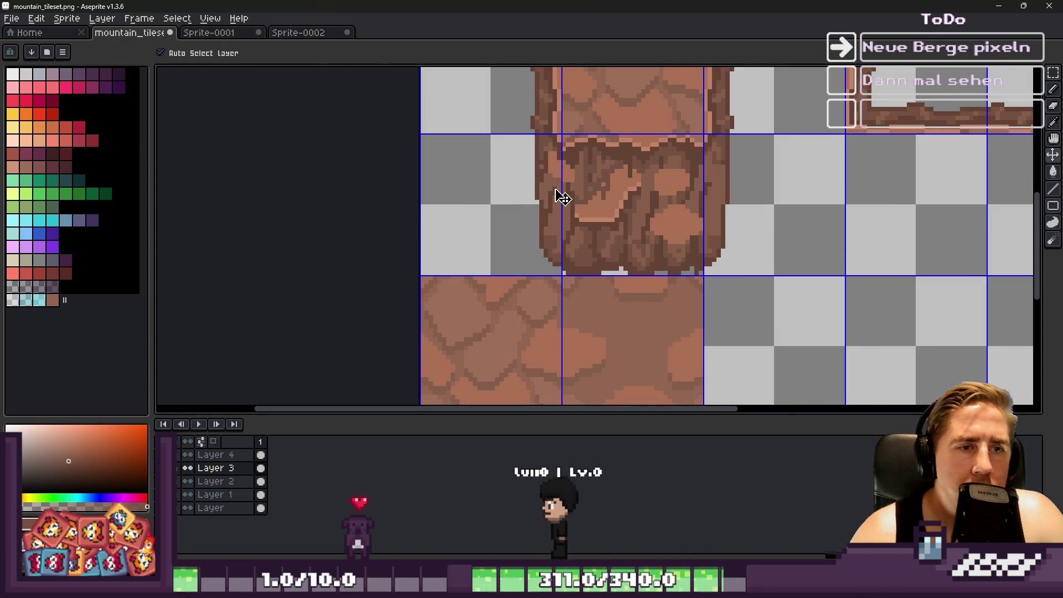
{"action": "scroll", "coordinate": [574, 198], "scroll_direction": "down", "scroll_amount": 3}
{"action": "scroll", "coordinate": [636, 199], "scroll_direction": "up", "scroll_amount": 4}
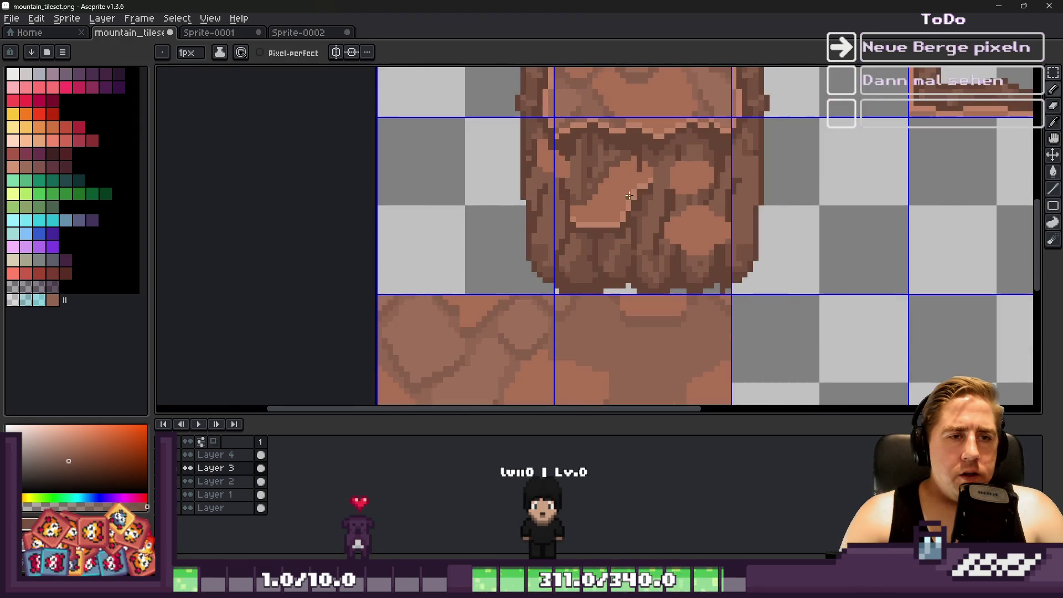
{"action": "scroll", "coordinate": [606, 202], "scroll_direction": "down", "scroll_amount": 4}
{"action": "scroll", "coordinate": [606, 202], "scroll_direction": "down", "scroll_amount": 2}
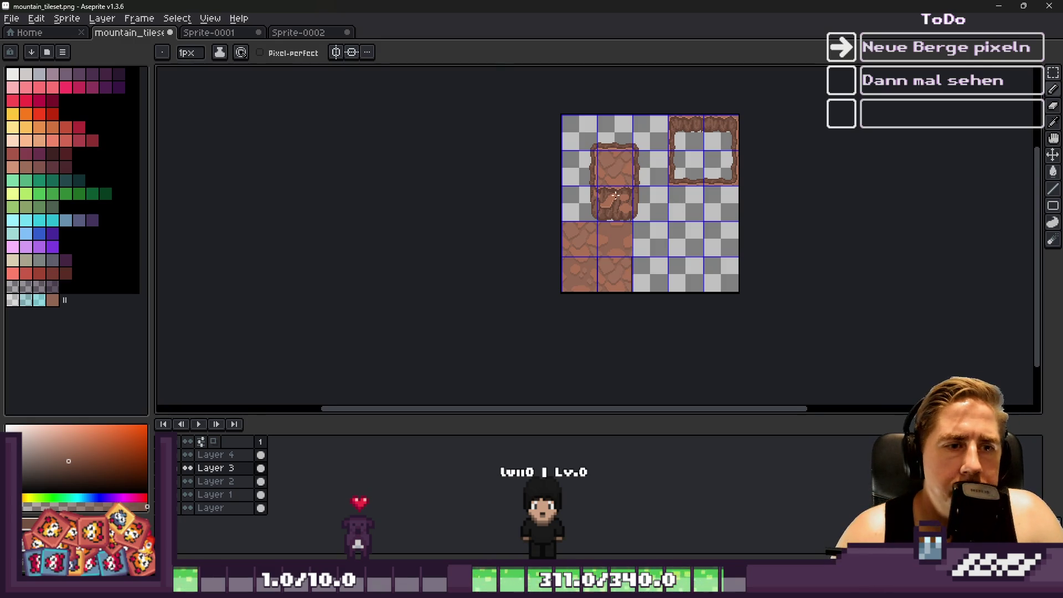
Add dark pixels beside the right boulder and in the crack.
{"action": "scroll", "coordinate": [614, 195], "scroll_direction": "up", "scroll_amount": 6}
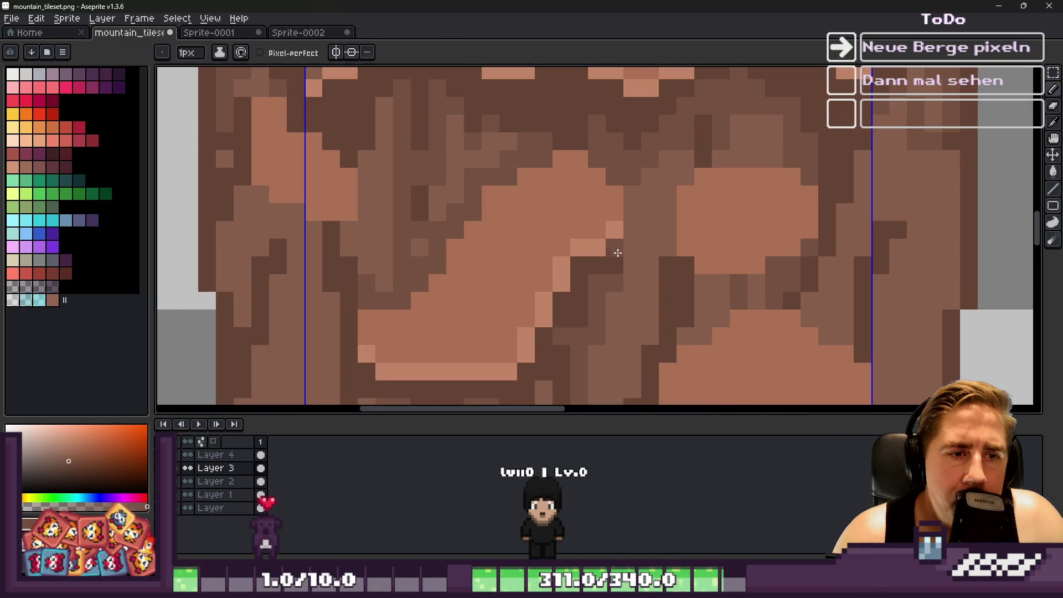
{"action": "left_click", "coordinate": [598, 260], "text": "alt"}
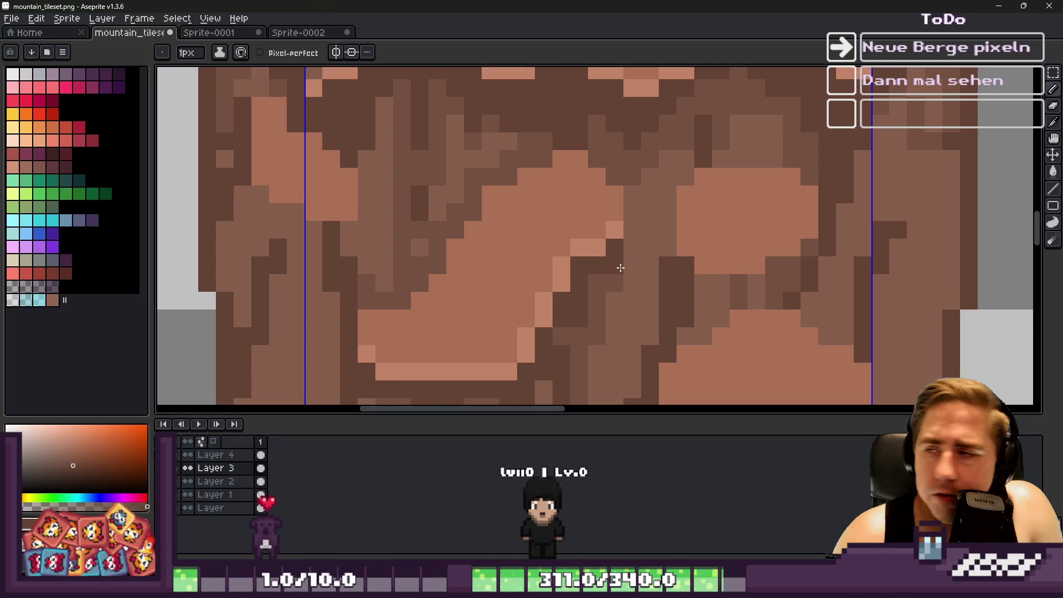
{"action": "scroll", "coordinate": [678, 249], "scroll_direction": "down", "scroll_amount": 1}
{"action": "left_click", "coordinate": [697, 234]}
Draw a light-brown highlight along the right boulder's top edge, adjusting a few pixels.
{"action": "scroll", "coordinate": [704, 236], "scroll_direction": "down", "scroll_amount": 3}
{"action": "scroll", "coordinate": [664, 231], "scroll_direction": "up", "scroll_amount": 4}
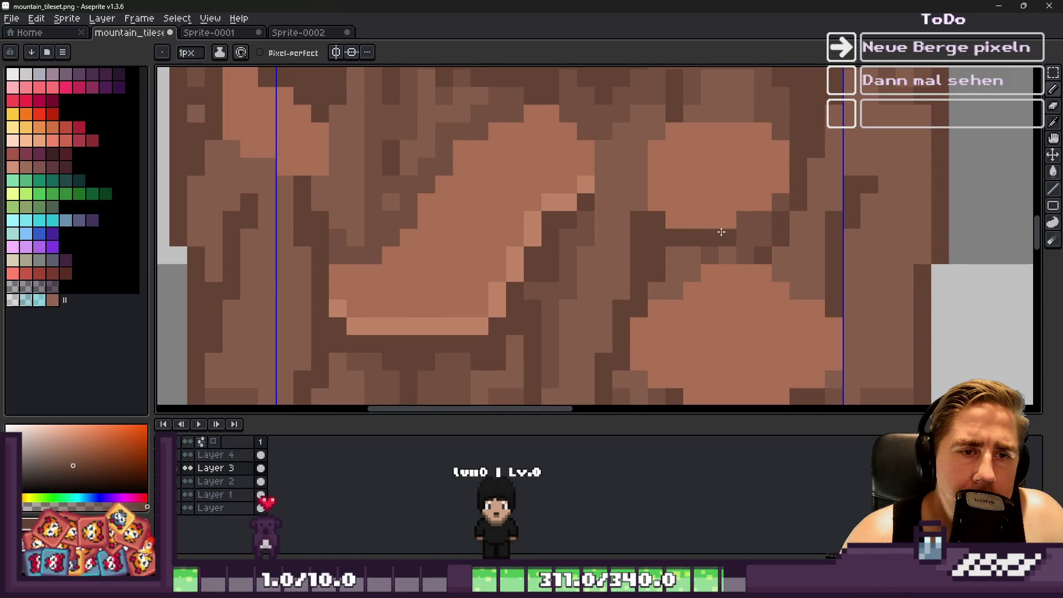
{"action": "scroll", "coordinate": [719, 195], "scroll_direction": "down", "scroll_amount": 3}
{"action": "scroll", "coordinate": [603, 193], "scroll_direction": "up", "scroll_amount": 3}
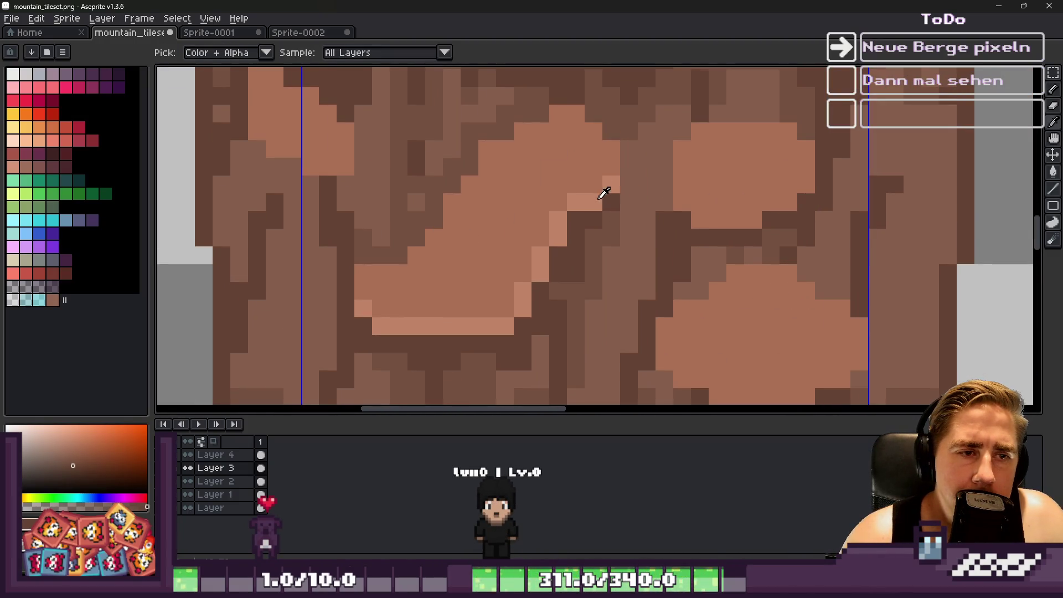
{"action": "left_click", "coordinate": [700, 183]}
{"action": "left_click", "coordinate": [673, 167]}
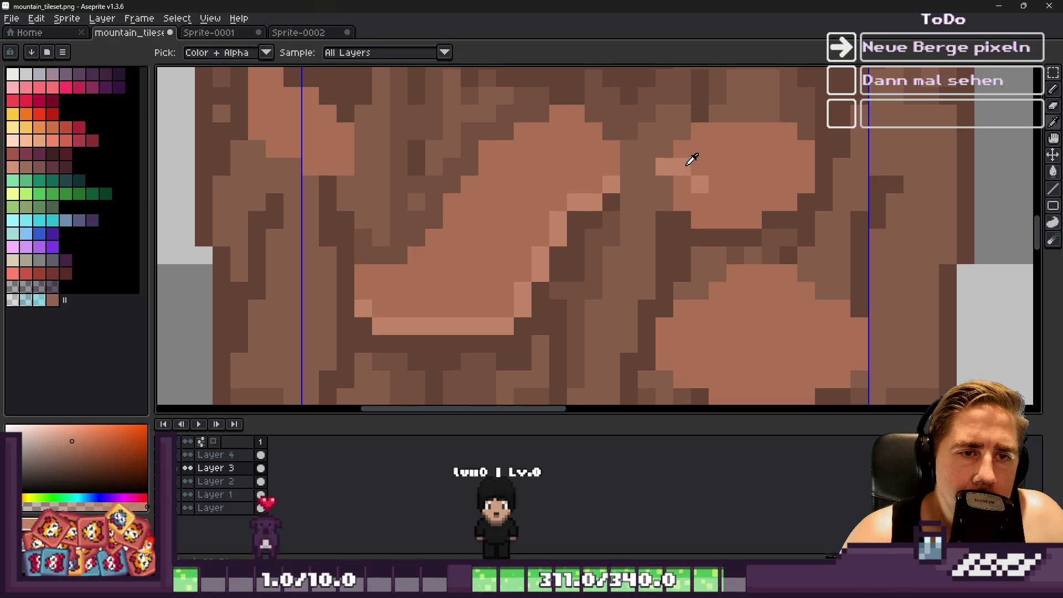
{"action": "left_click_drag", "start_coordinate": [730, 215], "coordinate": [805, 184]}
{"action": "left_click", "coordinate": [753, 201]}
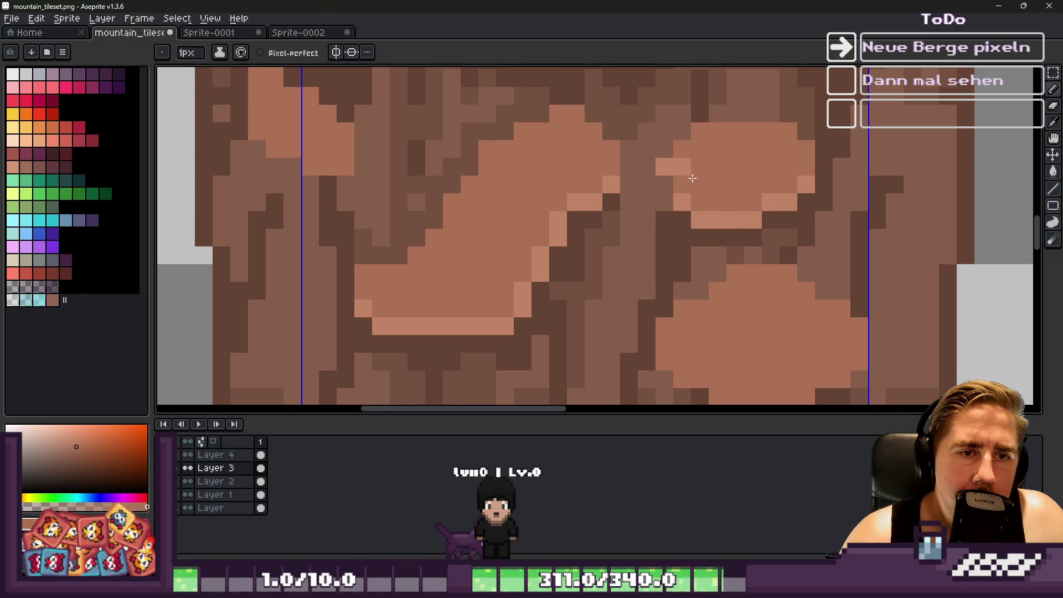
{"action": "left_click", "coordinate": [653, 168]}
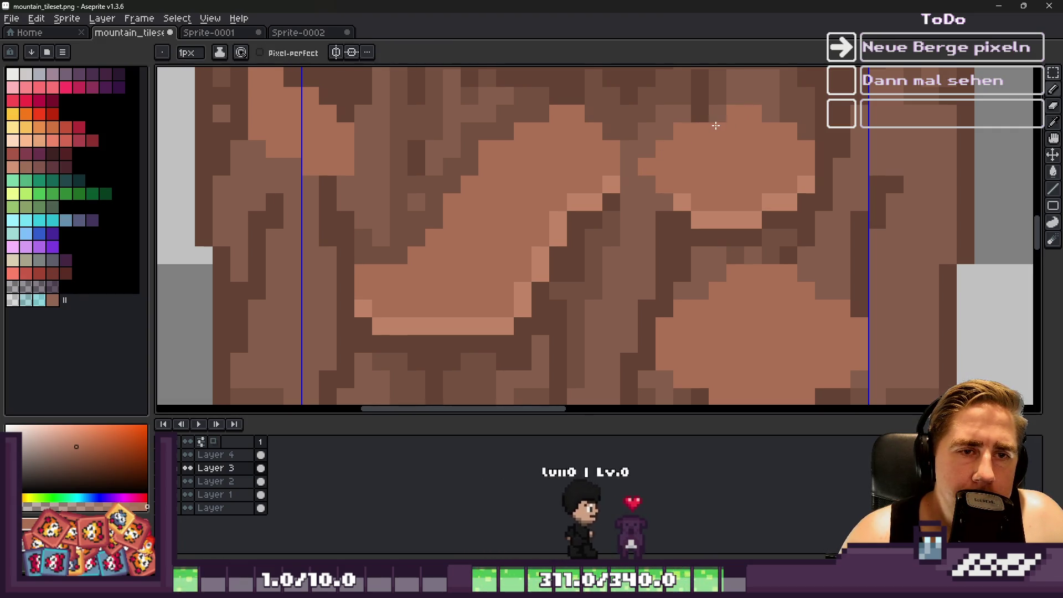
Sample the light-brown and mid-brown tones from the right boulder.
{"action": "scroll", "coordinate": [664, 168], "scroll_direction": "down", "scroll_amount": 5}
{"action": "scroll", "coordinate": [664, 169], "scroll_direction": "down", "scroll_amount": 2}
{"action": "scroll", "coordinate": [700, 206], "scroll_direction": "up", "scroll_amount": 7}
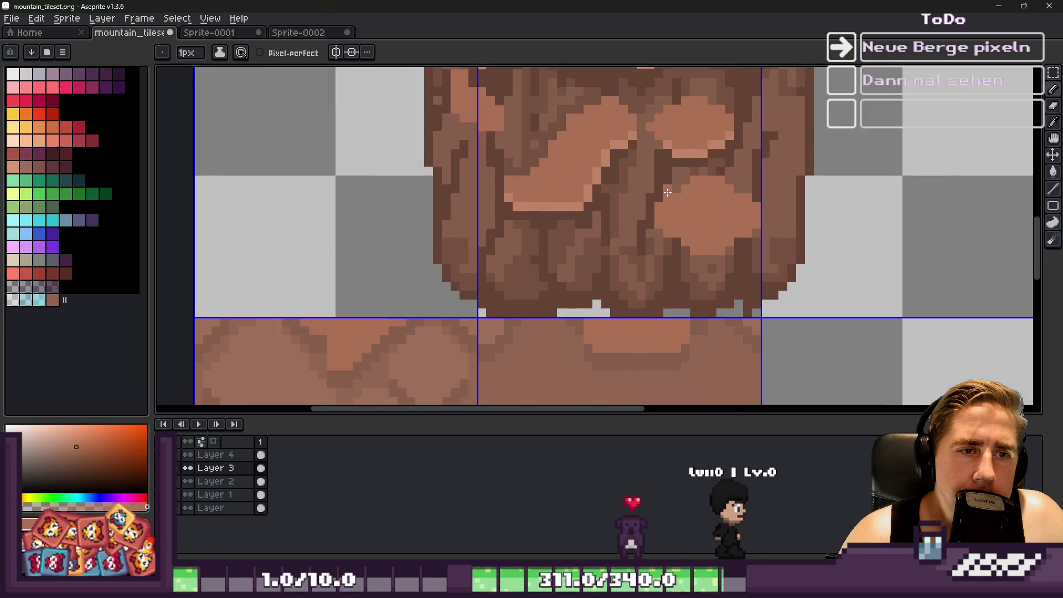
{"action": "scroll", "coordinate": [711, 207], "scroll_direction": "up", "scroll_amount": 1}
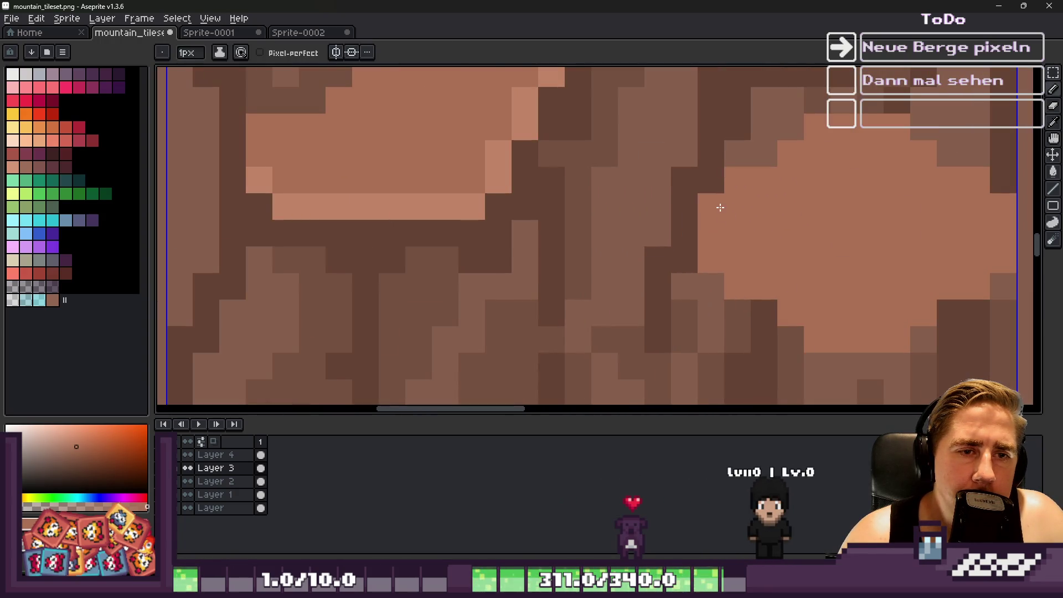
{"action": "scroll", "coordinate": [741, 208], "scroll_direction": "down", "scroll_amount": 3}
{"action": "scroll", "coordinate": [725, 205], "scroll_direction": "up", "scroll_amount": 2}
{"action": "key", "text": "alt"}
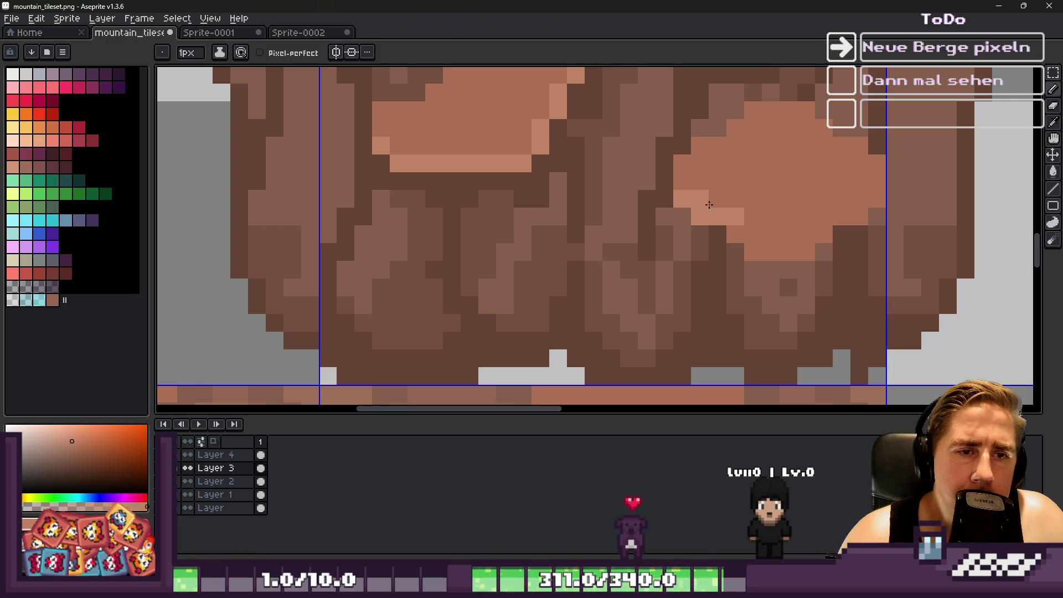
{"action": "left_click", "coordinate": [704, 197], "text": "alt"}
{"action": "left_click", "coordinate": [728, 230], "text": "alt"}
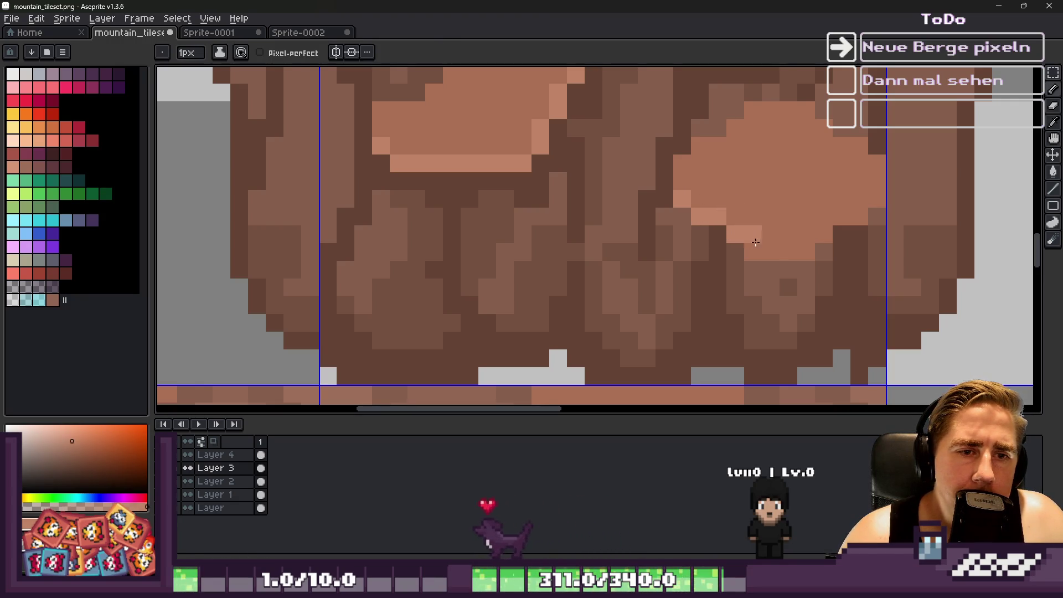
Choose the brown for the right boulder's lower-edge highlight pixels.
{"action": "left_click", "coordinate": [766, 221], "text": "alt"}
{"action": "left_click", "coordinate": [810, 234], "text": "alt"}
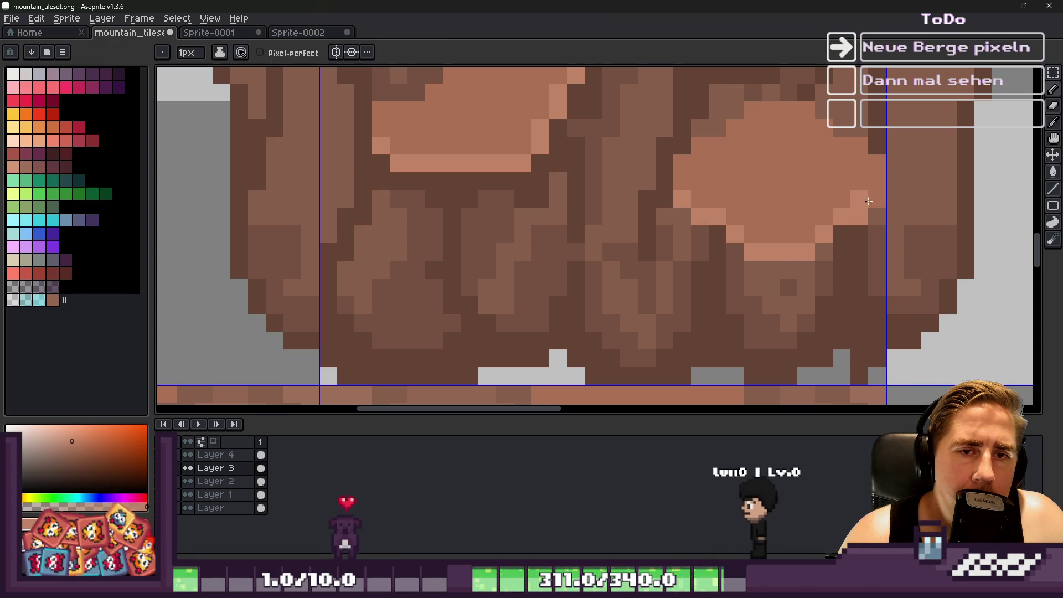
{"action": "left_click", "coordinate": [835, 200], "text": "alt"}
{"action": "scroll", "coordinate": [696, 220], "scroll_direction": "down", "scroll_amount": 4}
{"action": "scroll", "coordinate": [695, 220], "scroll_direction": "up", "scroll_amount": 1}
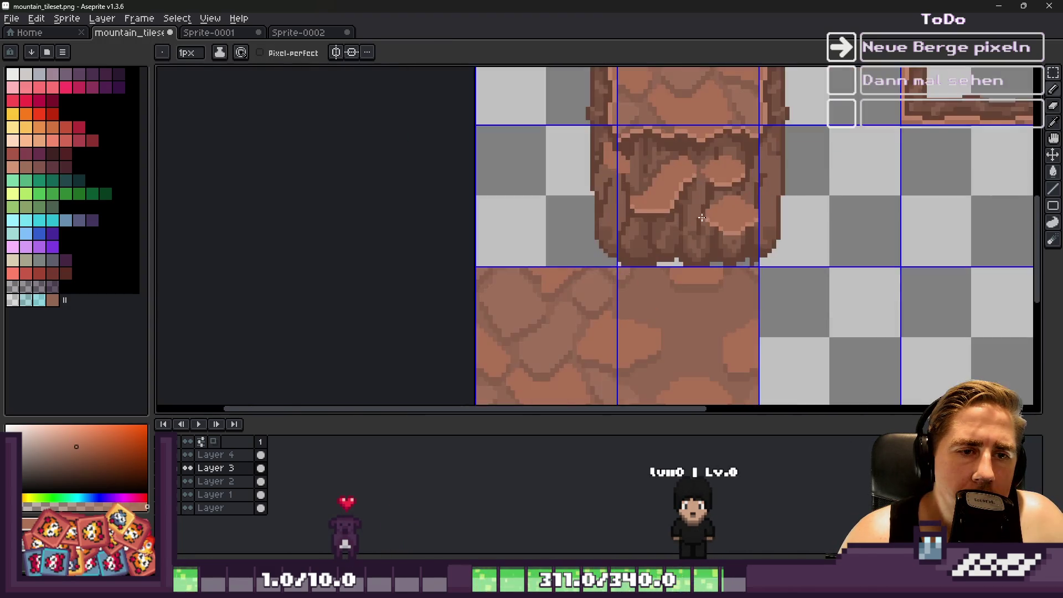
{"action": "scroll", "coordinate": [710, 205], "scroll_direction": "down", "scroll_amount": 3}
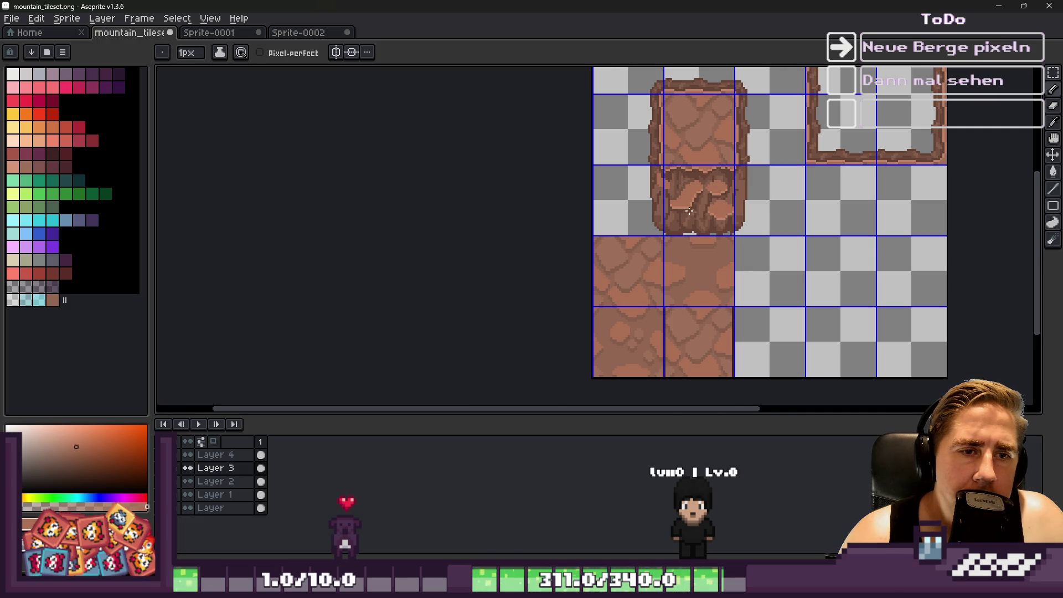
{"action": "scroll", "coordinate": [689, 211], "scroll_direction": "up", "scroll_amount": 5}
{"action": "key", "text": "alt"}
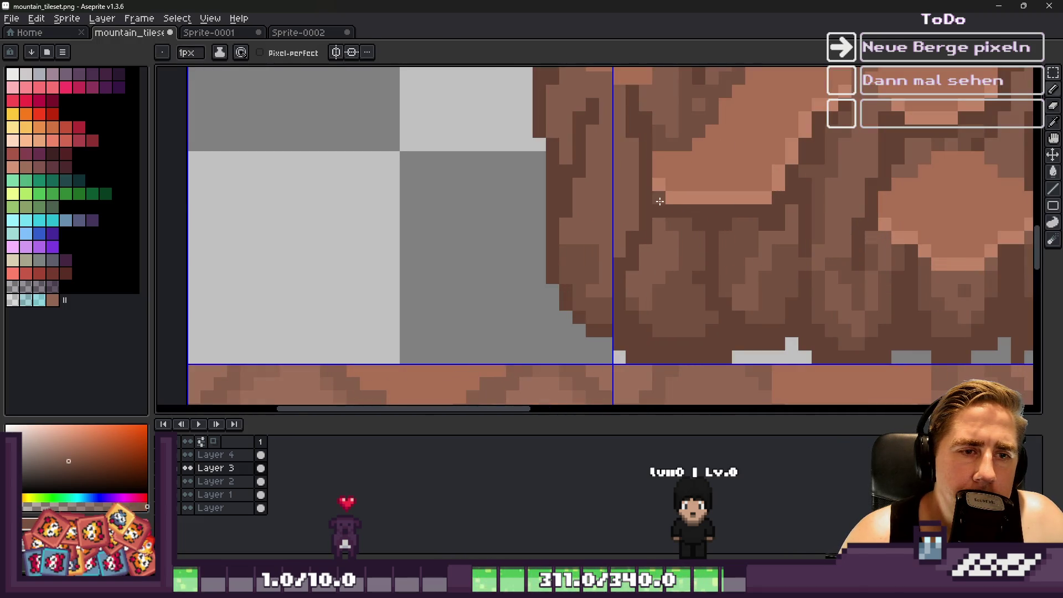
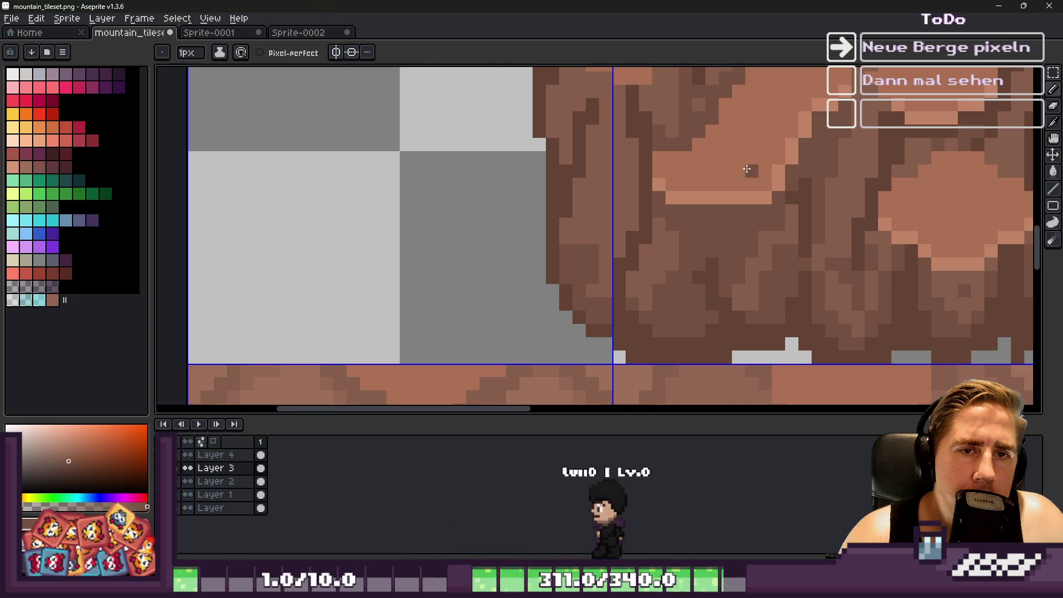
Paint a lighter-brown highlight stroke down the rock pillar.
{"action": "scroll", "coordinate": [654, 204], "scroll_direction": "down", "scroll_amount": 6}
{"action": "scroll", "coordinate": [557, 196], "scroll_direction": "down", "scroll_amount": 2}
{"action": "scroll", "coordinate": [609, 198], "scroll_direction": "up", "scroll_amount": 5}
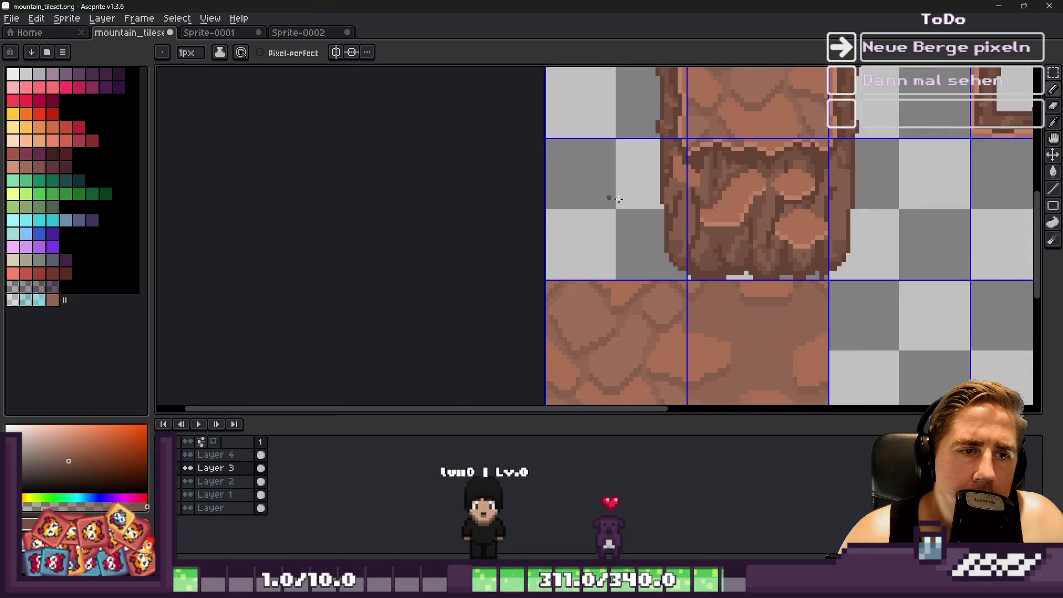
{"action": "left_click", "coordinate": [847, 166], "text": "alt"}
{"action": "left_click_drag", "start_coordinate": [822, 182], "coordinate": [774, 287]}
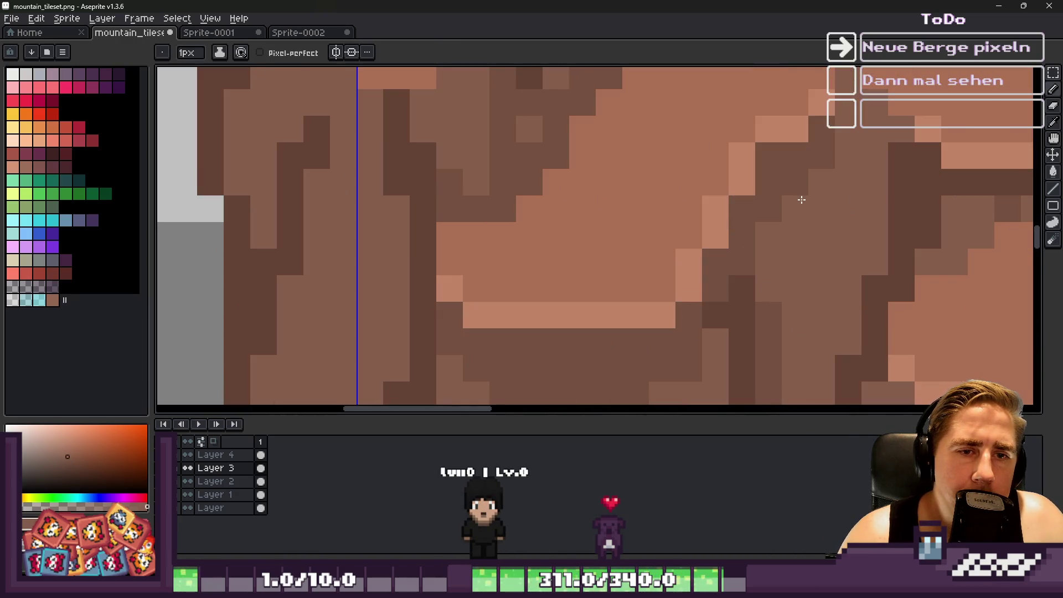
{"action": "scroll", "coordinate": [720, 222], "scroll_direction": "down", "scroll_amount": 5}
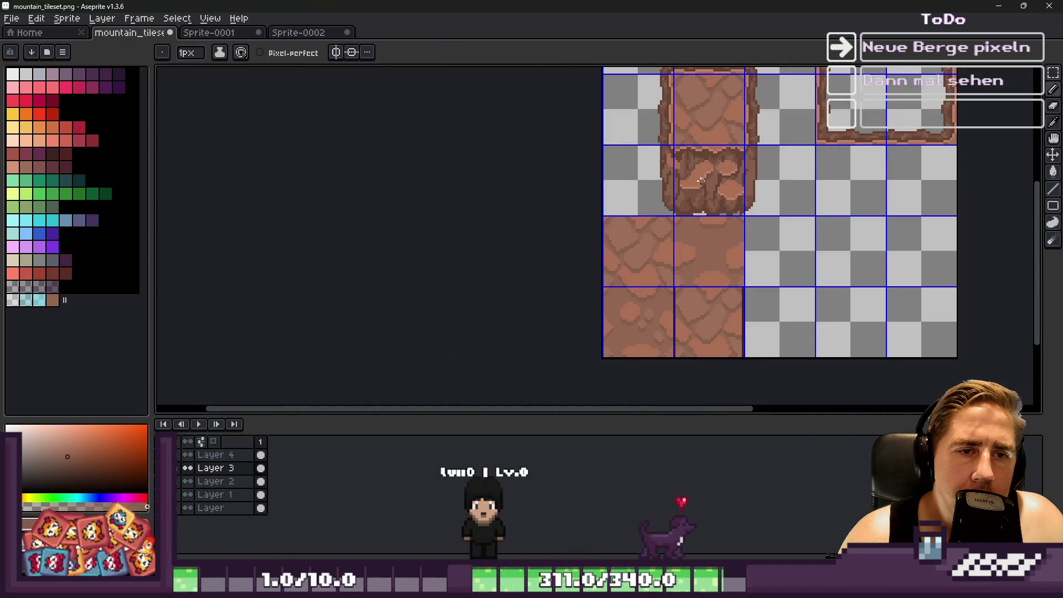
{"action": "scroll", "coordinate": [701, 180], "scroll_direction": "up", "scroll_amount": 5}
Sample several darker browns from the rock pillar's pixels with the eyedropper.
{"action": "left_click", "coordinate": [697, 153], "text": "alt"}
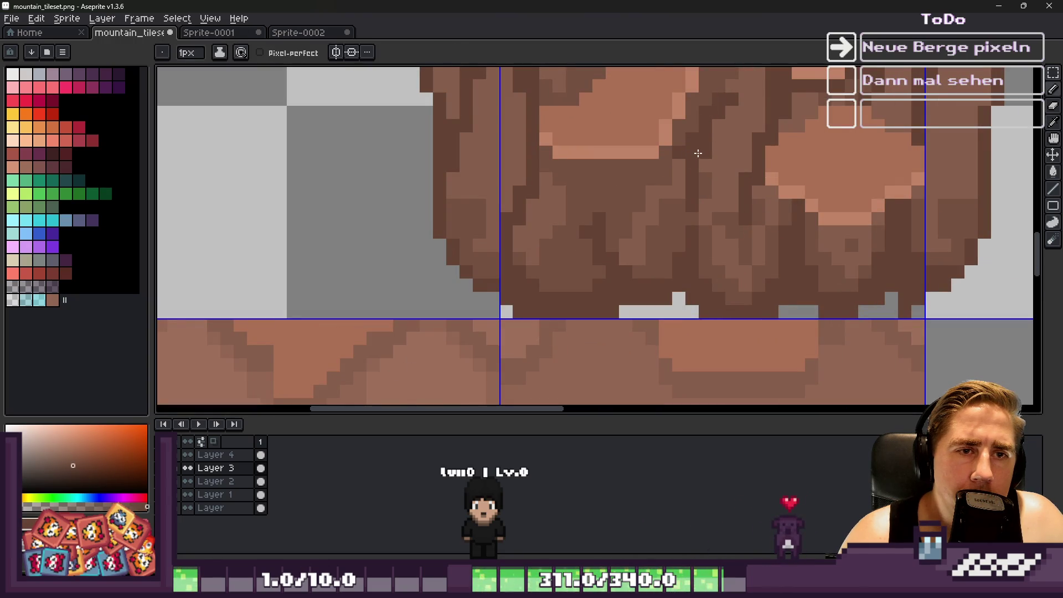
{"action": "left_click", "coordinate": [700, 105], "text": "alt"}
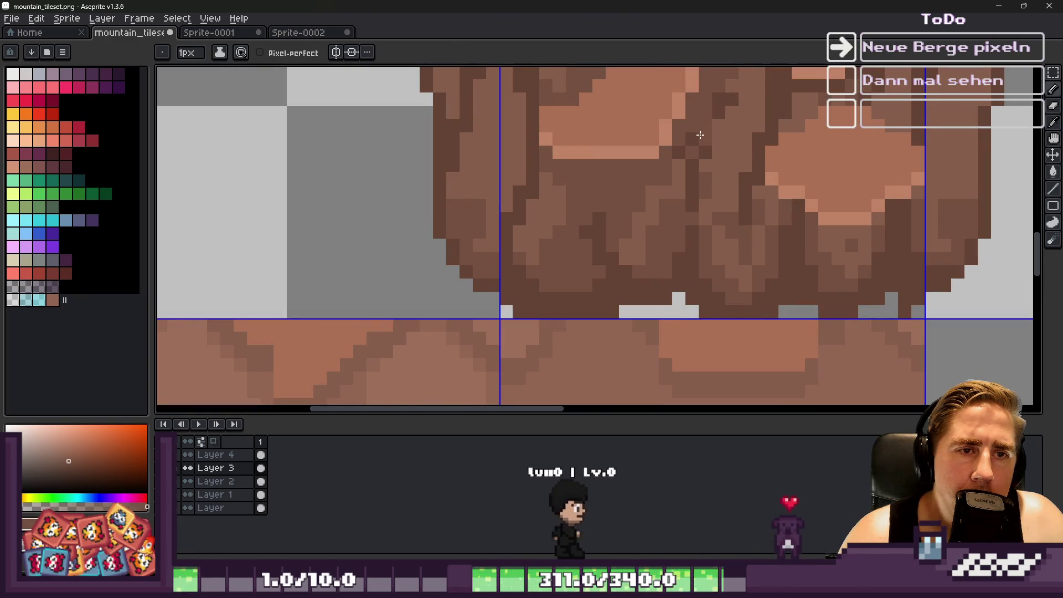
{"action": "left_click", "coordinate": [713, 148], "text": "alt"}
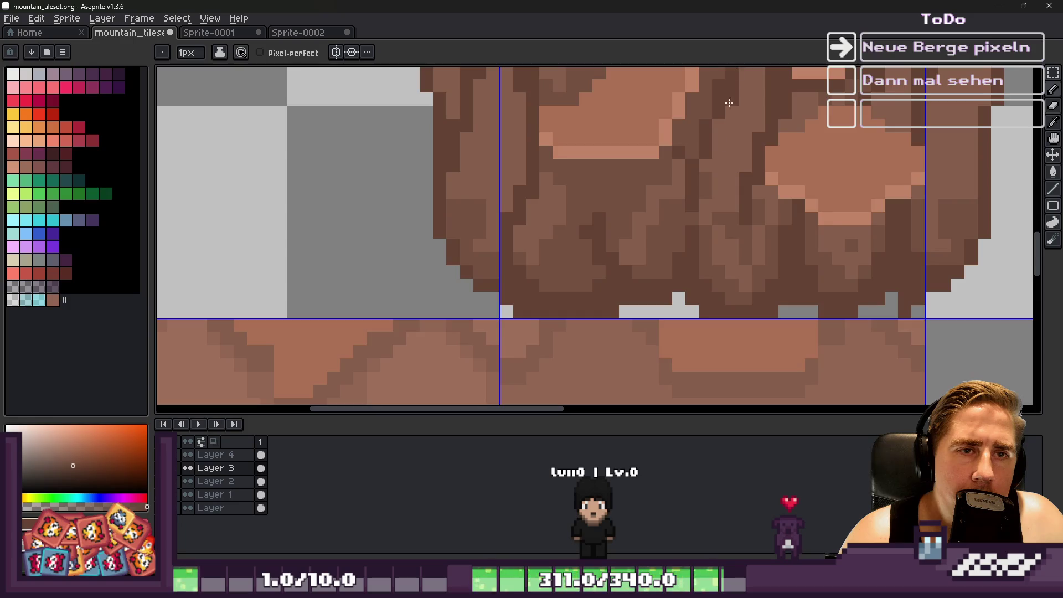
{"action": "scroll", "coordinate": [728, 103], "scroll_direction": "down", "scroll_amount": 1}
{"action": "scroll", "coordinate": [707, 161], "scroll_direction": "up", "scroll_amount": 1}
{"action": "left_click", "coordinate": [706, 161], "text": "alt"}
{"action": "scroll", "coordinate": [651, 160], "scroll_direction": "down", "scroll_amount": 5}
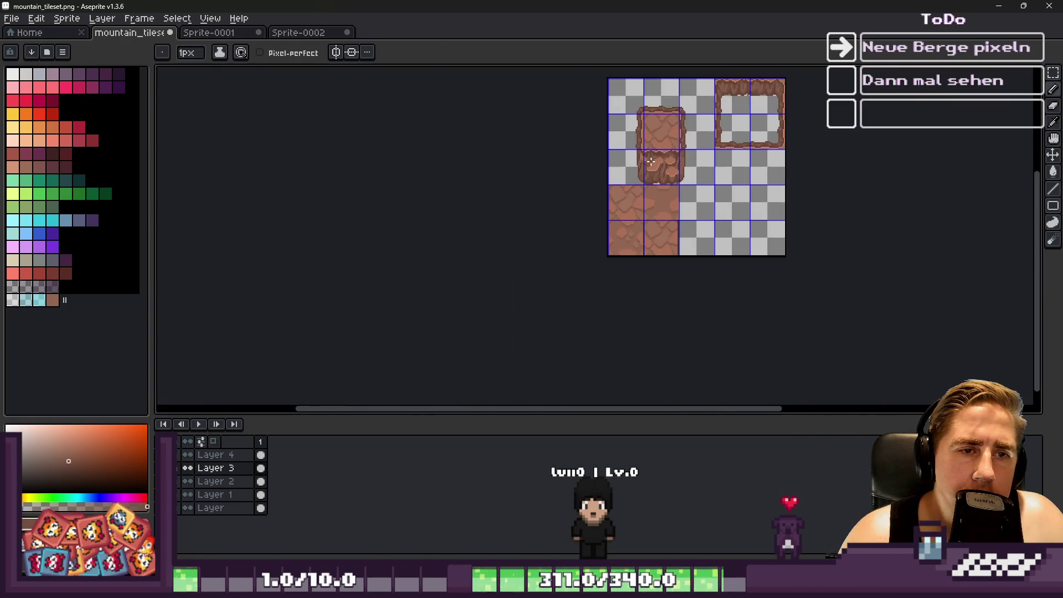
{"action": "scroll", "coordinate": [651, 161], "scroll_direction": "up", "scroll_amount": 2}
{"action": "scroll", "coordinate": [651, 160], "scroll_direction": "down", "scroll_amount": 2}
{"action": "scroll", "coordinate": [640, 148], "scroll_direction": "up", "scroll_amount": 2}
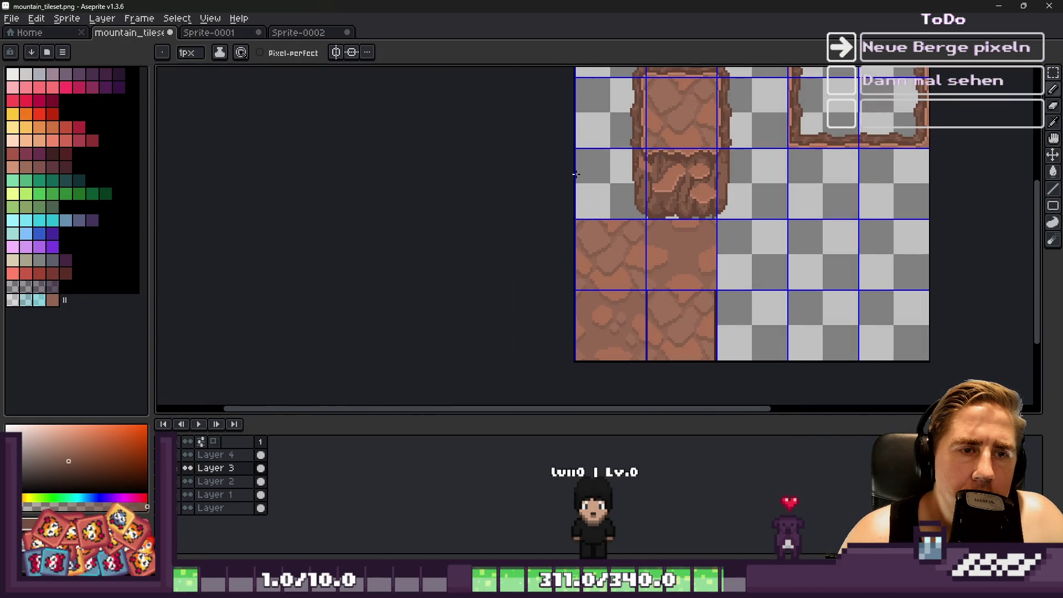
{"action": "left_click", "coordinate": [210, 19]}
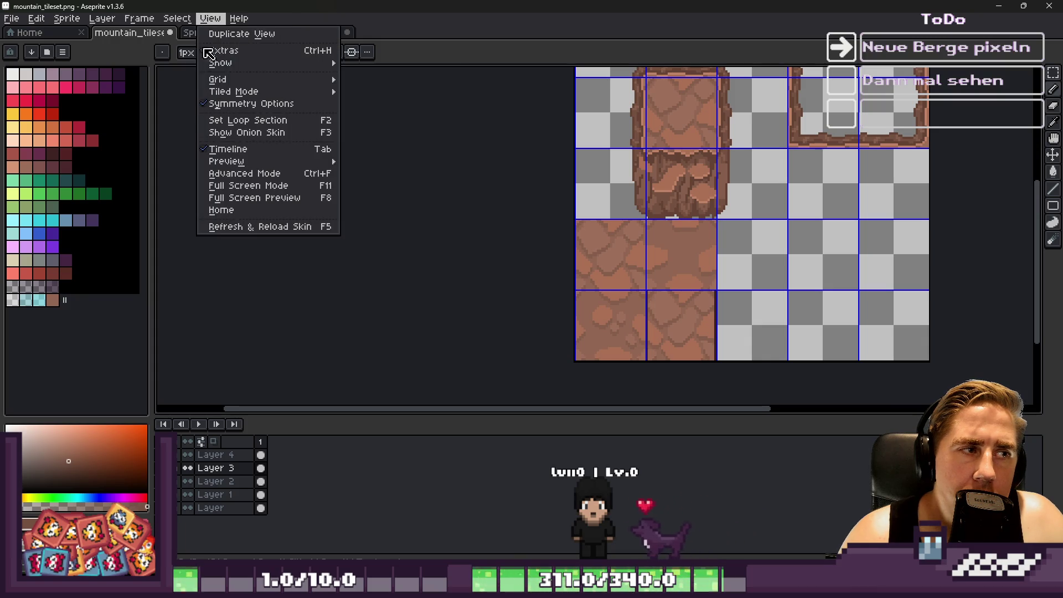
Turn on Snap to Grid and hide the blue tile grid lines.
{"action": "mouse_move", "coordinate": [222, 81]}
{"action": "left_click", "coordinate": [394, 104]}
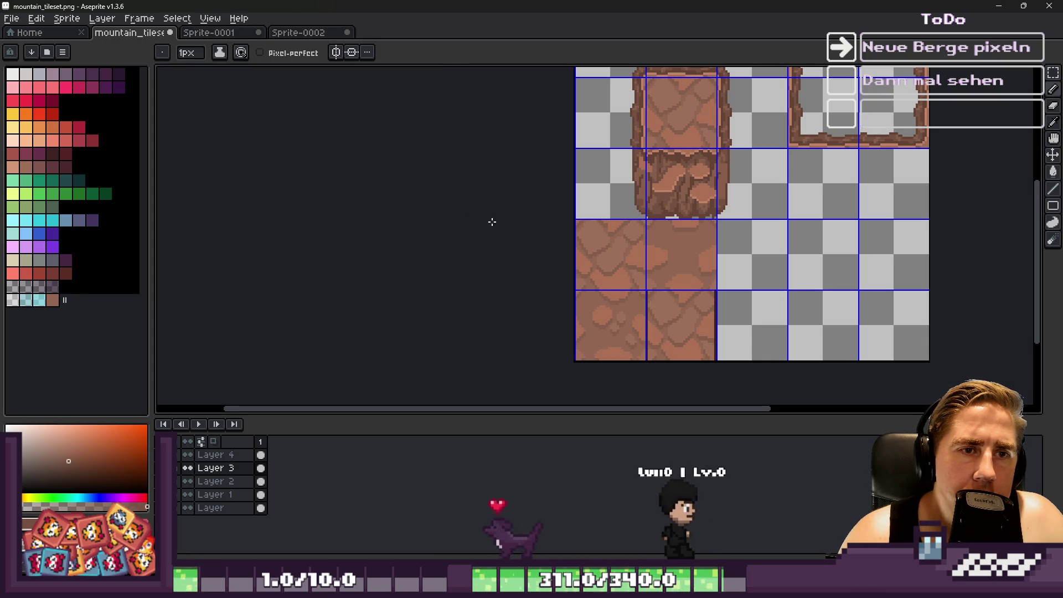
{"action": "left_click", "coordinate": [210, 18]}
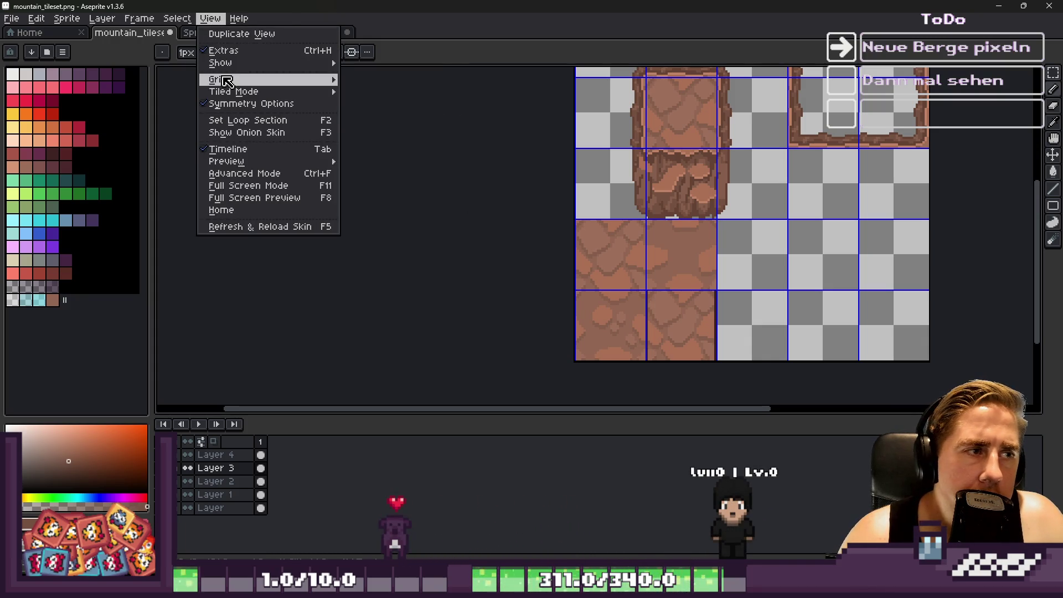
{"action": "mouse_move", "coordinate": [227, 81]}
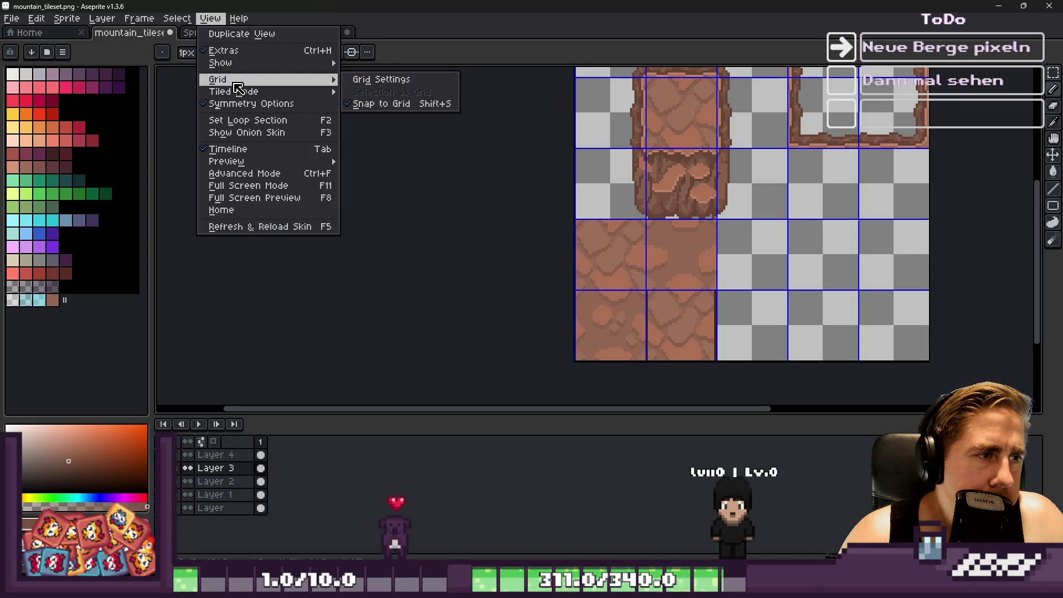
{"action": "mouse_move", "coordinate": [327, 64]}
{"action": "left_click", "coordinate": [370, 86]}
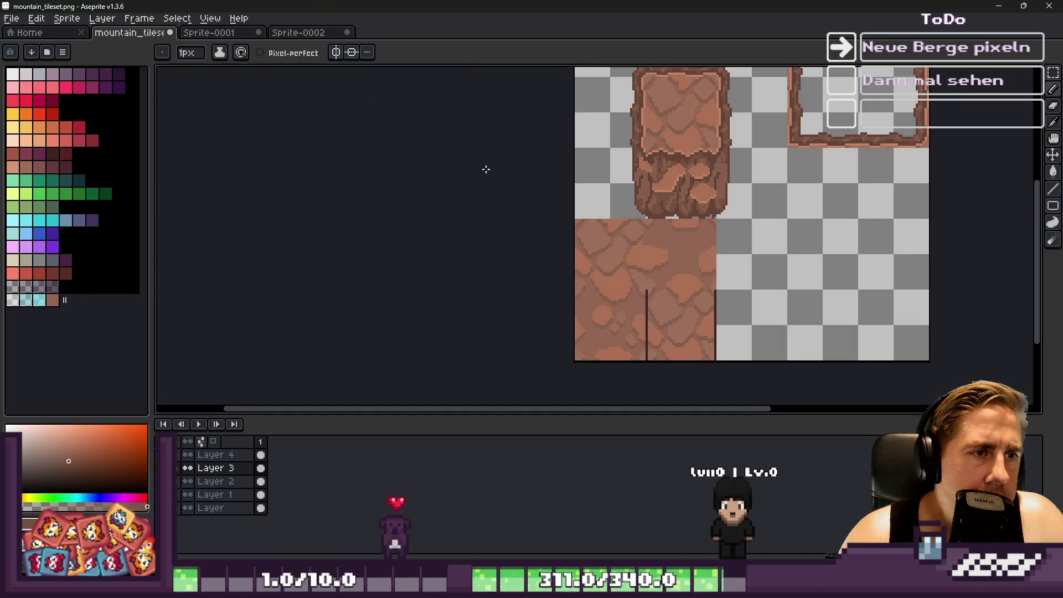
{"action": "scroll", "coordinate": [601, 177], "scroll_direction": "down", "scroll_amount": 2}
{"action": "scroll", "coordinate": [676, 159], "scroll_direction": "up", "scroll_amount": 3}
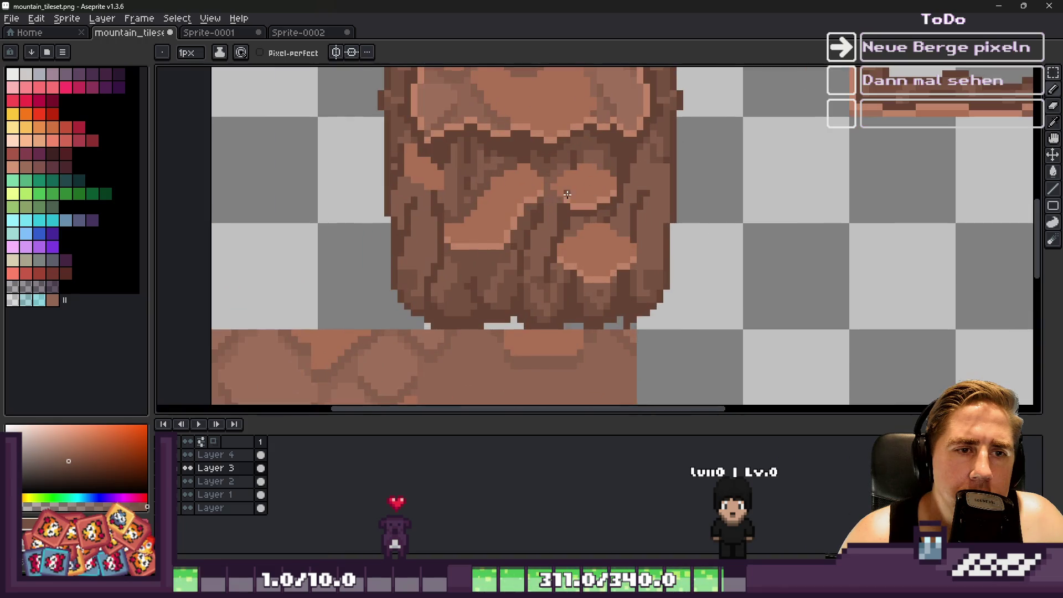
{"action": "scroll", "coordinate": [680, 133], "scroll_direction": "up", "scroll_amount": 2}
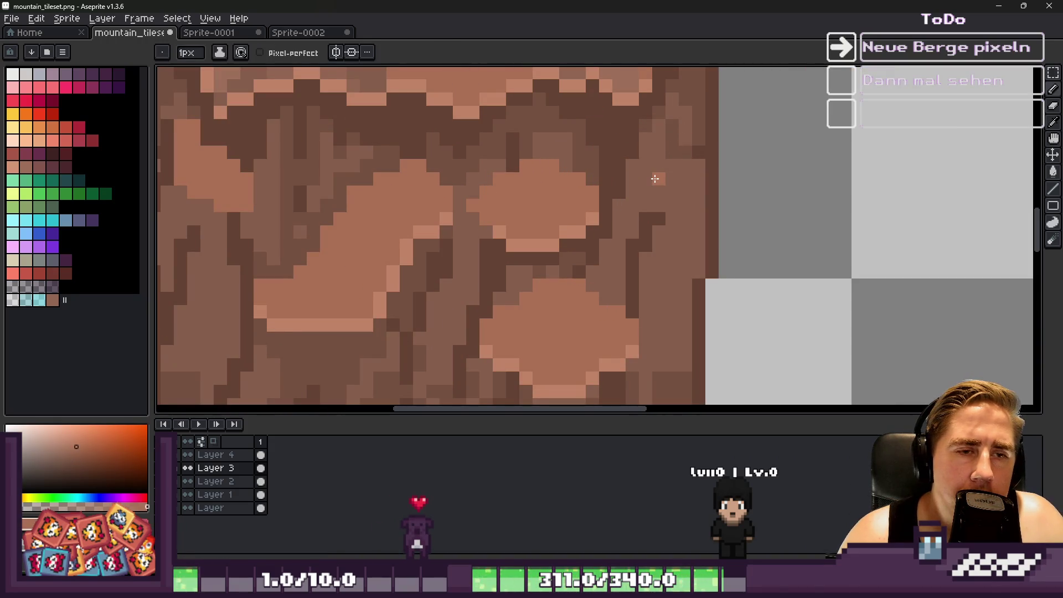
{"action": "left_click", "coordinate": [183, 21]}
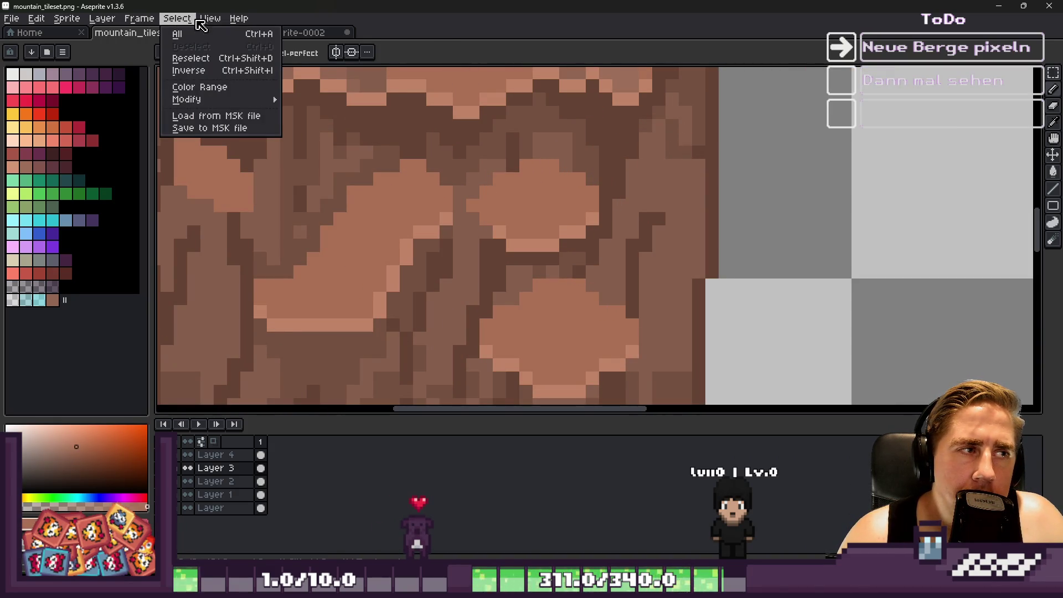
{"action": "left_click", "coordinate": [182, 21]}
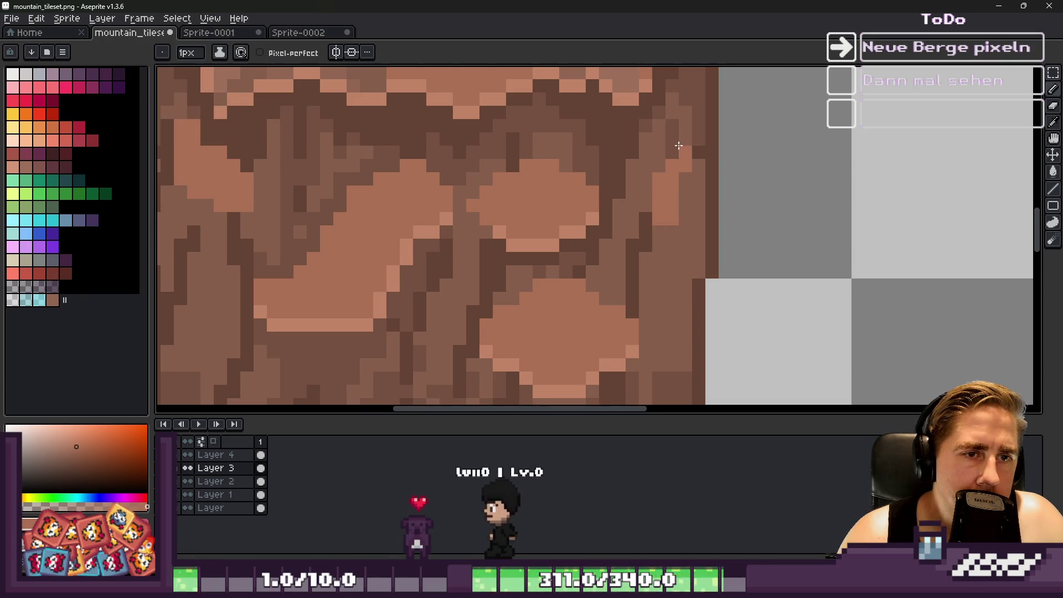
Switch between eyedropper and pencil and sample a new brown from the rock.
{"action": "scroll", "coordinate": [603, 249], "scroll_direction": "down", "scroll_amount": 5}
{"action": "scroll", "coordinate": [612, 244], "scroll_direction": "up", "scroll_amount": 3}
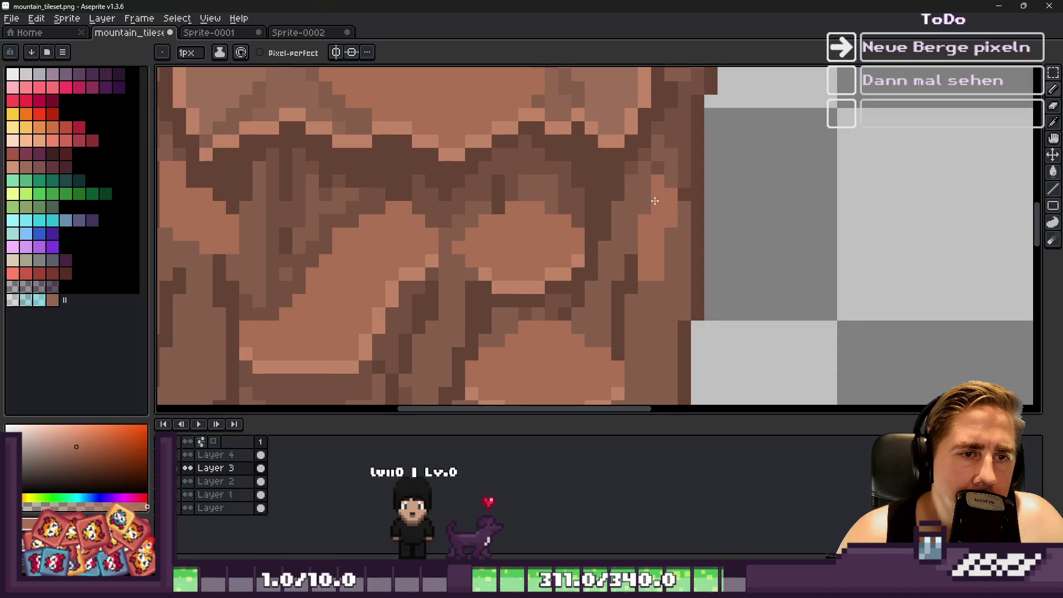
{"action": "scroll", "coordinate": [655, 201], "scroll_direction": "down", "scroll_amount": 3}
{"action": "scroll", "coordinate": [475, 186], "scroll_direction": "up", "scroll_amount": 2}
{"action": "key", "text": "i"}
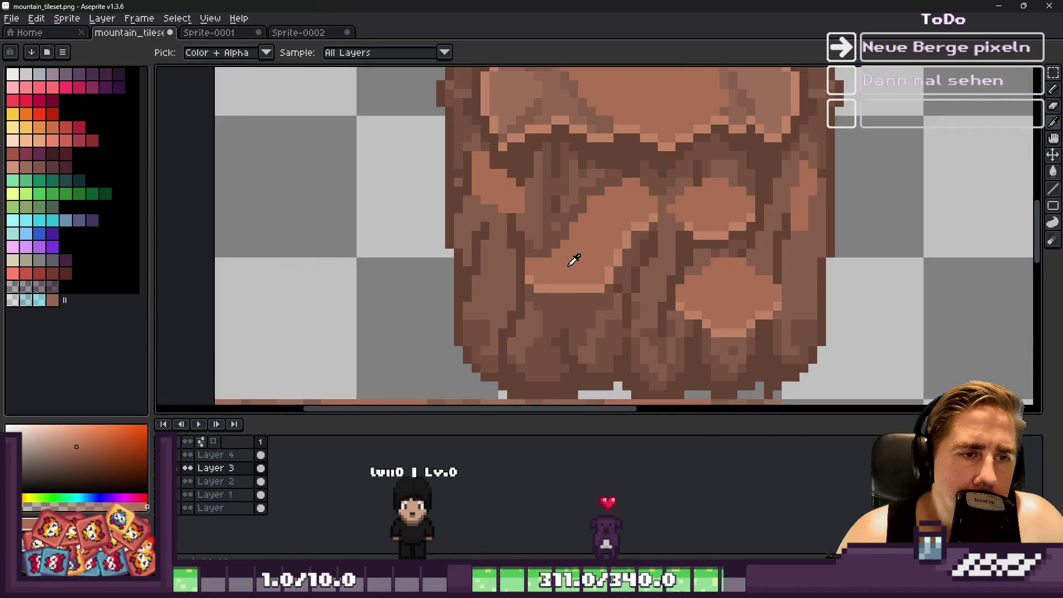
{"action": "key", "text": "b"}
{"action": "scroll", "coordinate": [452, 207], "scroll_direction": "up", "scroll_amount": 1}
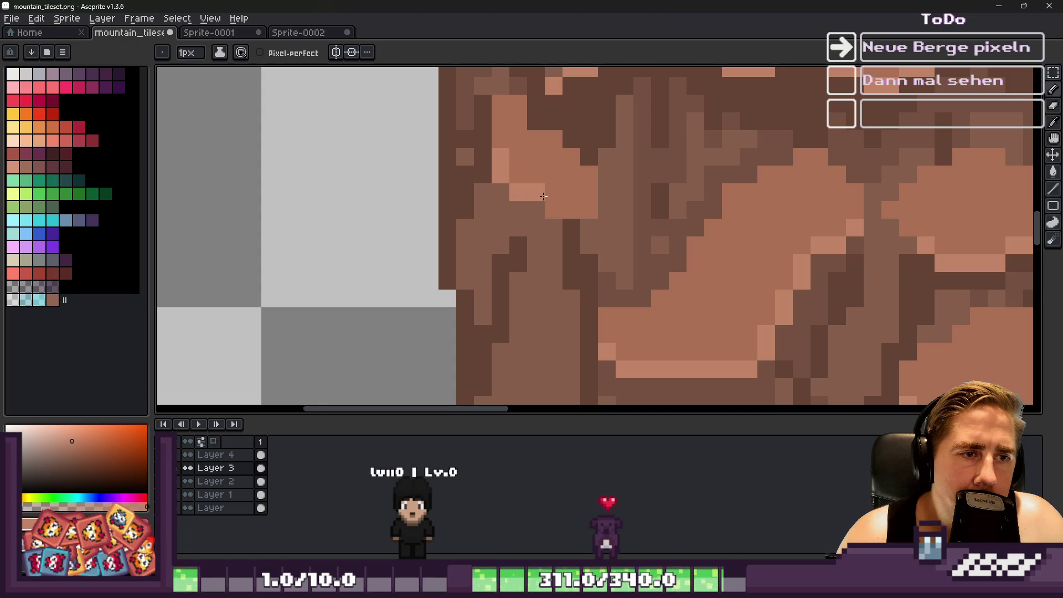
{"action": "scroll", "coordinate": [546, 197], "scroll_direction": "down", "scroll_amount": 3}
{"action": "scroll", "coordinate": [516, 359], "scroll_direction": "up", "scroll_amount": 3}
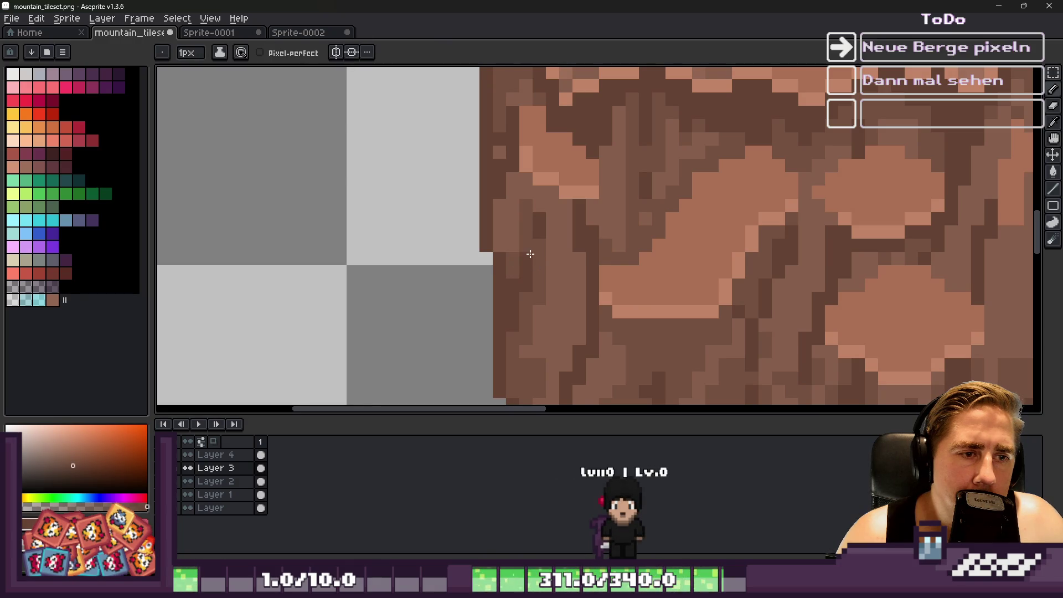
{"action": "left_click", "coordinate": [536, 205], "text": "alt"}
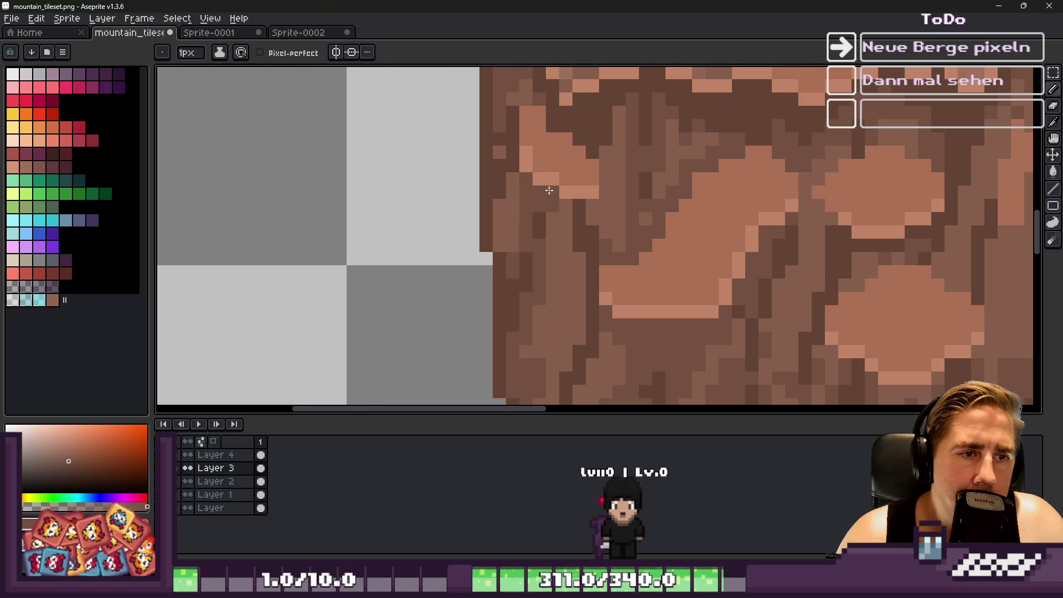
Sample a shadow brown and other browns from the rock's lower area.
{"action": "scroll", "coordinate": [550, 212], "scroll_direction": "down", "scroll_amount": 2}
{"action": "scroll", "coordinate": [568, 161], "scroll_direction": "up", "scroll_amount": 2}
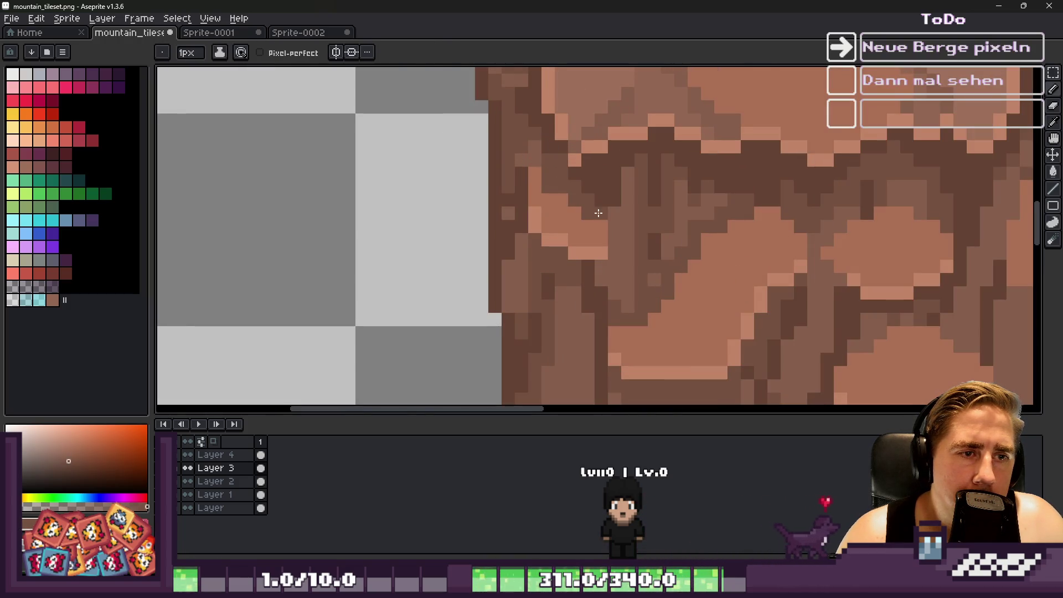
{"action": "scroll", "coordinate": [584, 185], "scroll_direction": "up", "scroll_amount": 1}
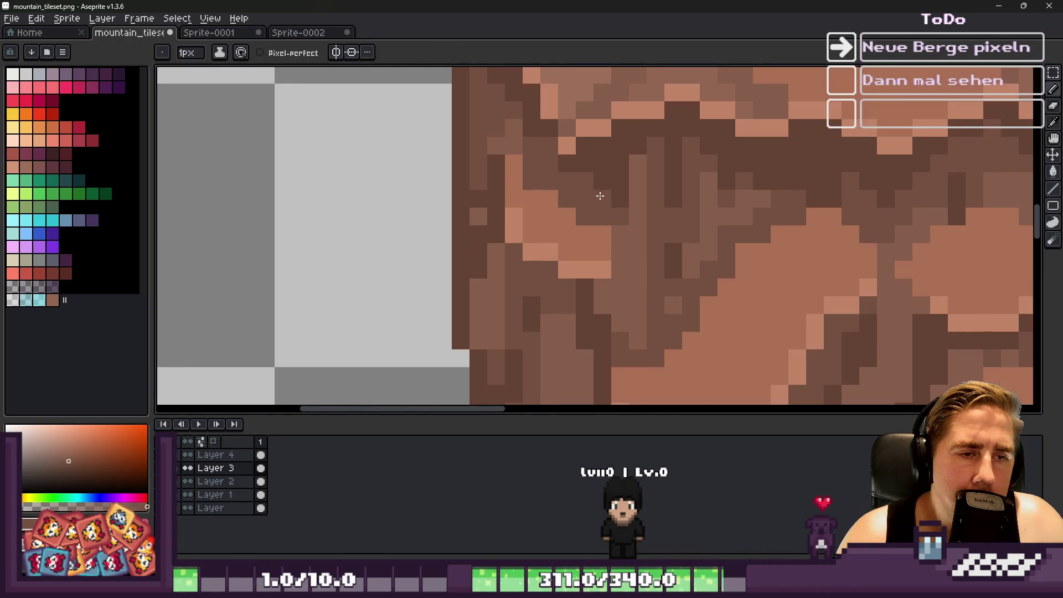
{"action": "left_click", "coordinate": [637, 186], "text": "alt"}
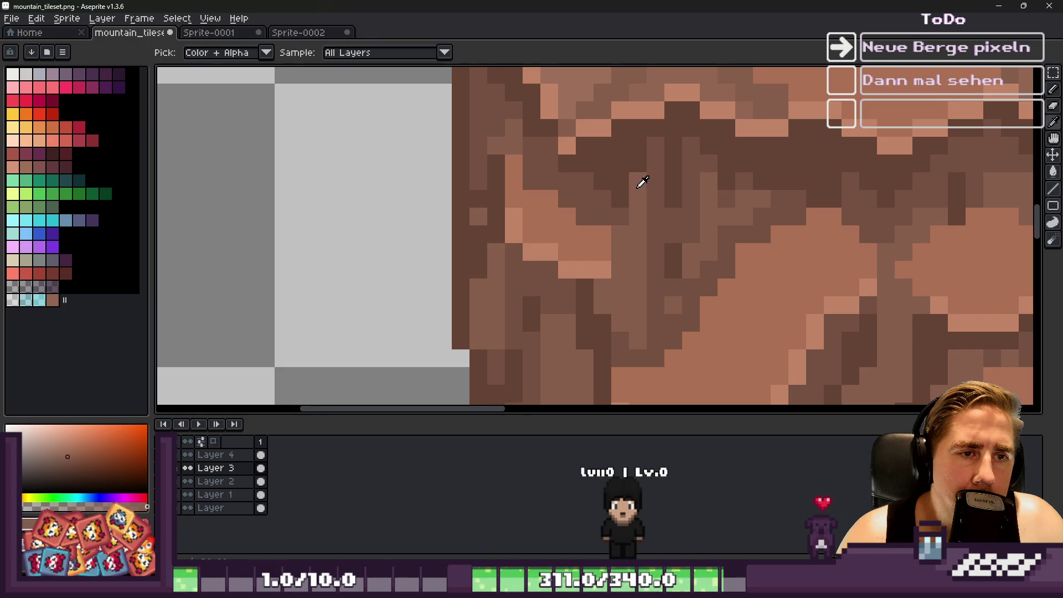
{"action": "left_click", "coordinate": [618, 246], "text": "alt"}
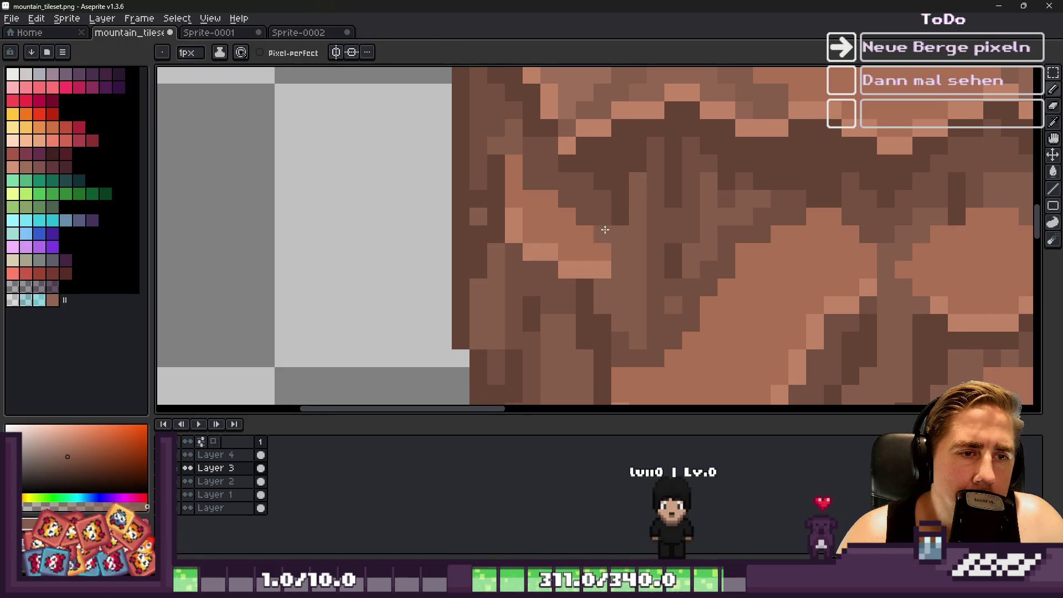
{"action": "left_click", "coordinate": [589, 262], "text": "alt"}
{"action": "scroll", "coordinate": [528, 199], "scroll_direction": "down", "scroll_amount": 5}
{"action": "scroll", "coordinate": [528, 199], "scroll_direction": "down", "scroll_amount": 2}
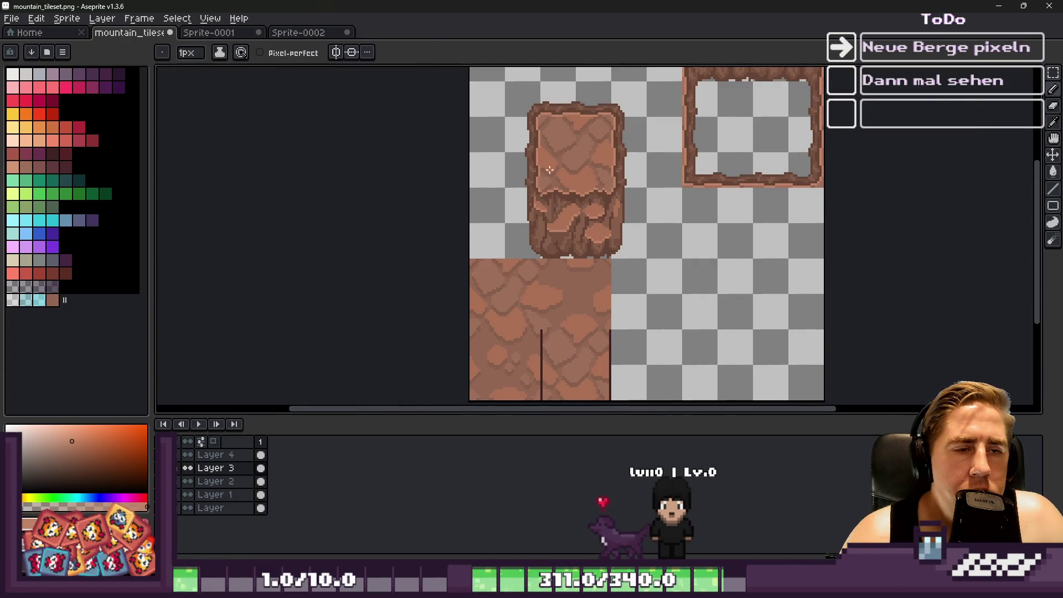
Sample brown and medium-brown shades from the pillar with Alt.
{"action": "scroll", "coordinate": [549, 169], "scroll_direction": "down", "scroll_amount": 2}
{"action": "scroll", "coordinate": [564, 183], "scroll_direction": "up", "scroll_amount": 3}
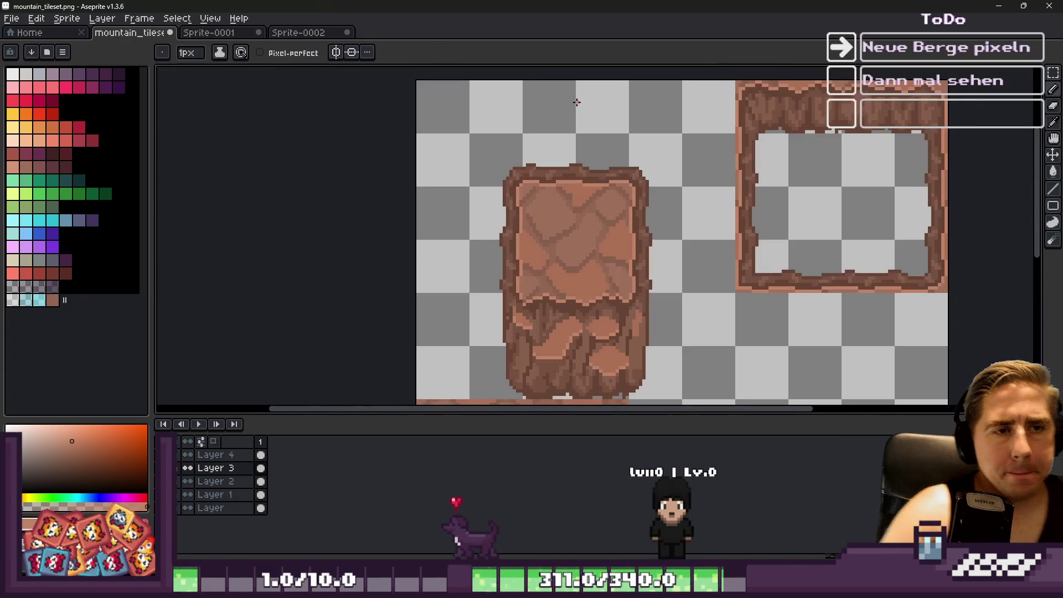
{"action": "scroll", "coordinate": [561, 187], "scroll_direction": "down", "scroll_amount": 3}
{"action": "scroll", "coordinate": [560, 190], "scroll_direction": "up", "scroll_amount": 3}
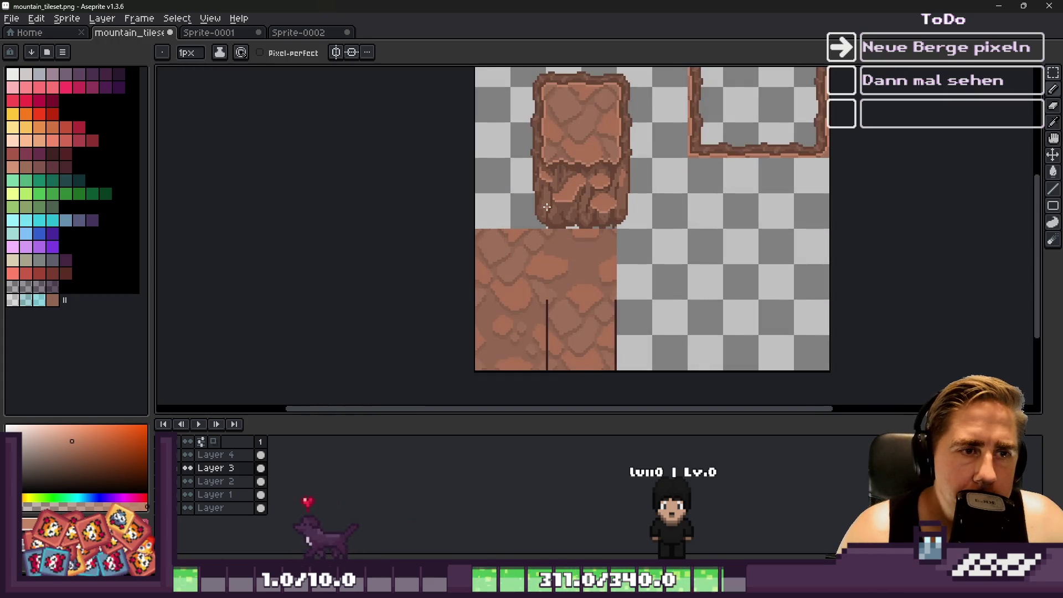
{"action": "scroll", "coordinate": [557, 150], "scroll_direction": "down", "scroll_amount": 3}
{"action": "scroll", "coordinate": [557, 150], "scroll_direction": "up", "scroll_amount": 2}
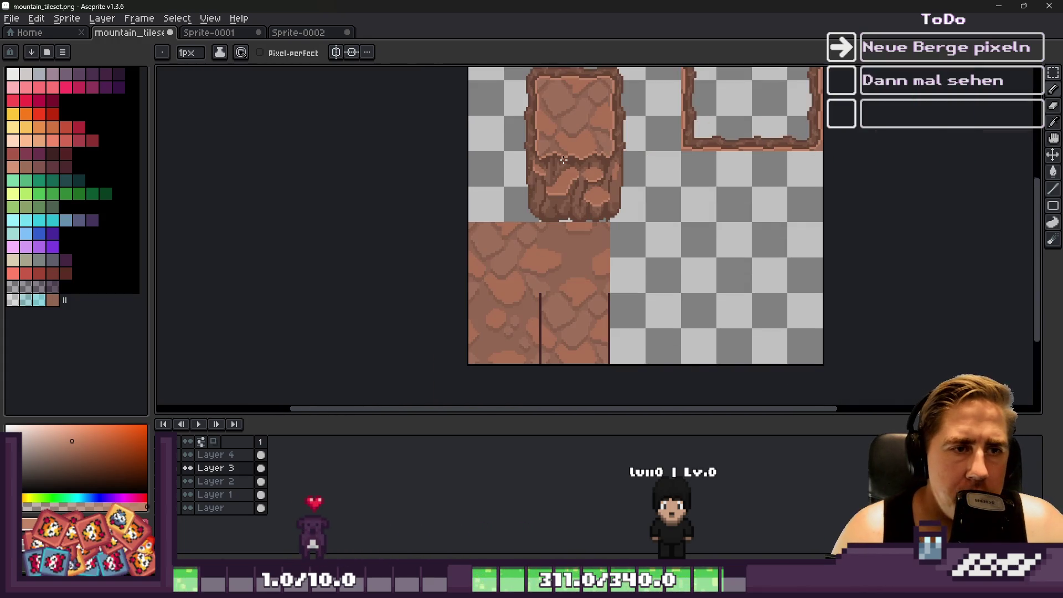
{"action": "scroll", "coordinate": [577, 180], "scroll_direction": "up", "scroll_amount": 3}
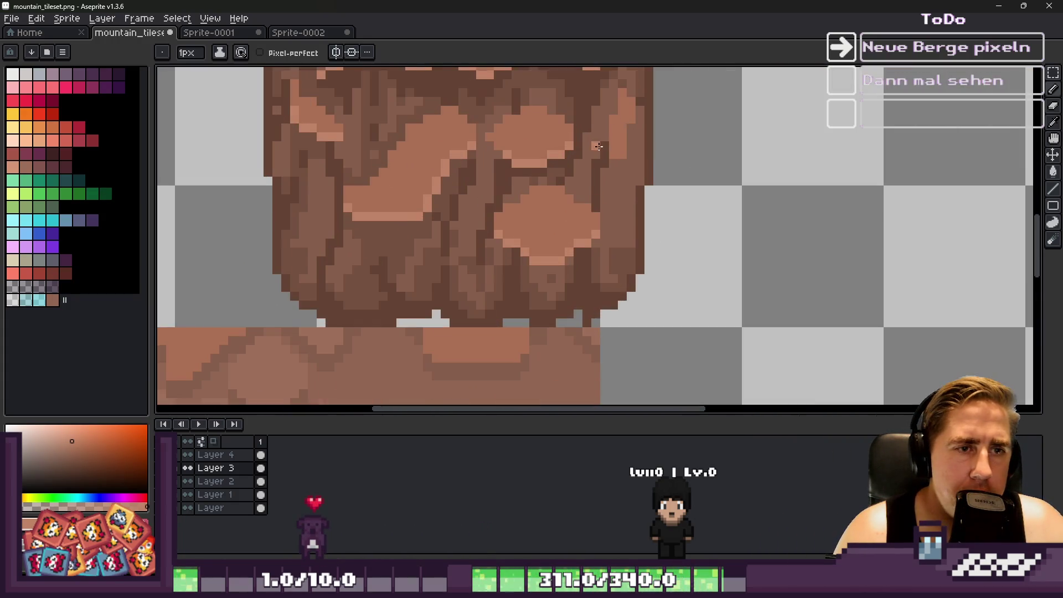
{"action": "key", "text": "alt"}
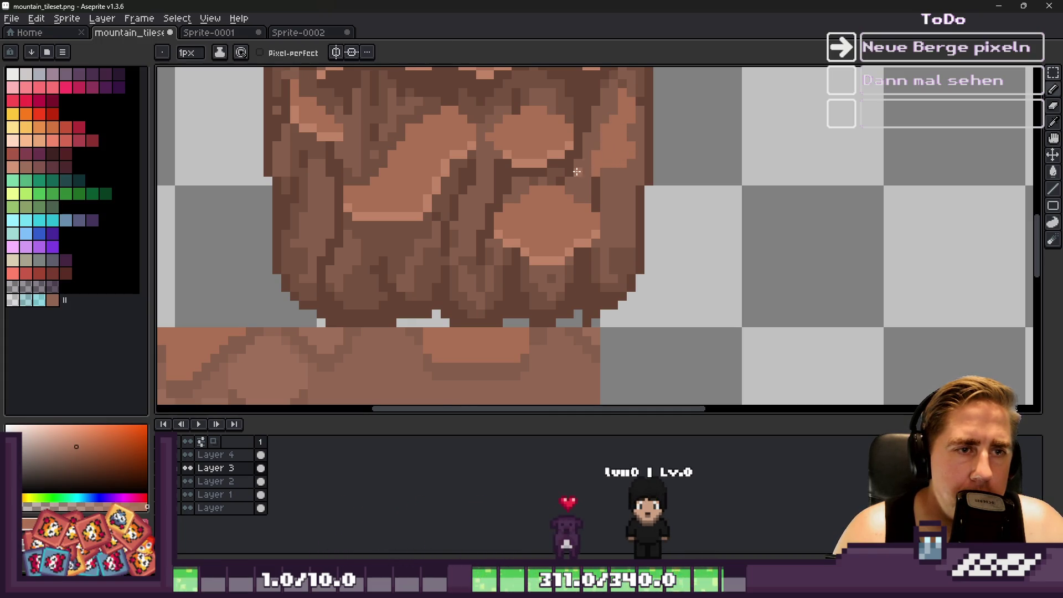
{"action": "scroll", "coordinate": [576, 172], "scroll_direction": "down", "scroll_amount": 1}
{"action": "scroll", "coordinate": [573, 221], "scroll_direction": "up", "scroll_amount": 1}
{"action": "left_click", "coordinate": [570, 238], "text": "alt"}
{"action": "scroll", "coordinate": [580, 231], "scroll_direction": "up", "scroll_amount": 2}
{"action": "left_click", "coordinate": [578, 227], "text": "alt"}
Repaint two pillar pixels, one with a darker brown and one with a lighter brown.
{"action": "scroll", "coordinate": [525, 194], "scroll_direction": "left", "scroll_amount": 1}
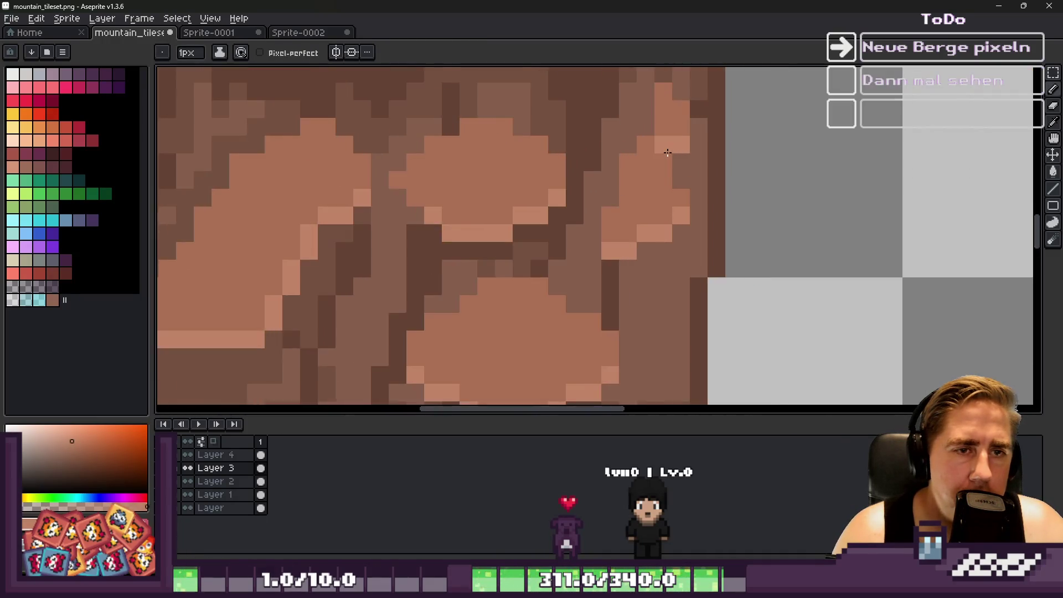
{"action": "scroll", "coordinate": [664, 152], "scroll_direction": "down", "scroll_amount": 1}
{"action": "scroll", "coordinate": [675, 159], "scroll_direction": "up", "scroll_amount": 1}
{"action": "left_click", "coordinate": [692, 183], "text": "alt"}
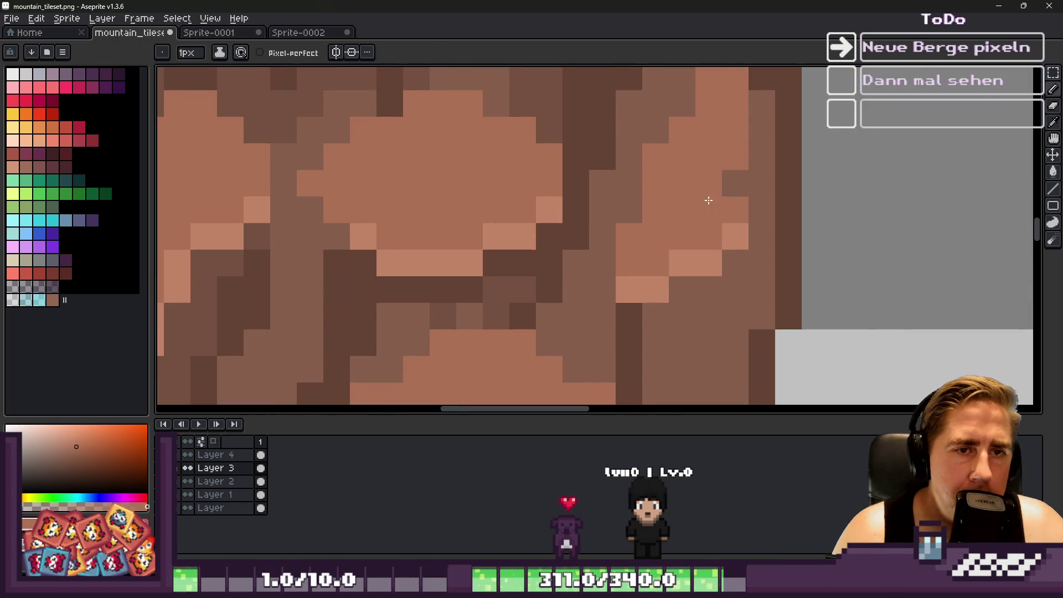
{"action": "key", "text": "alt"}
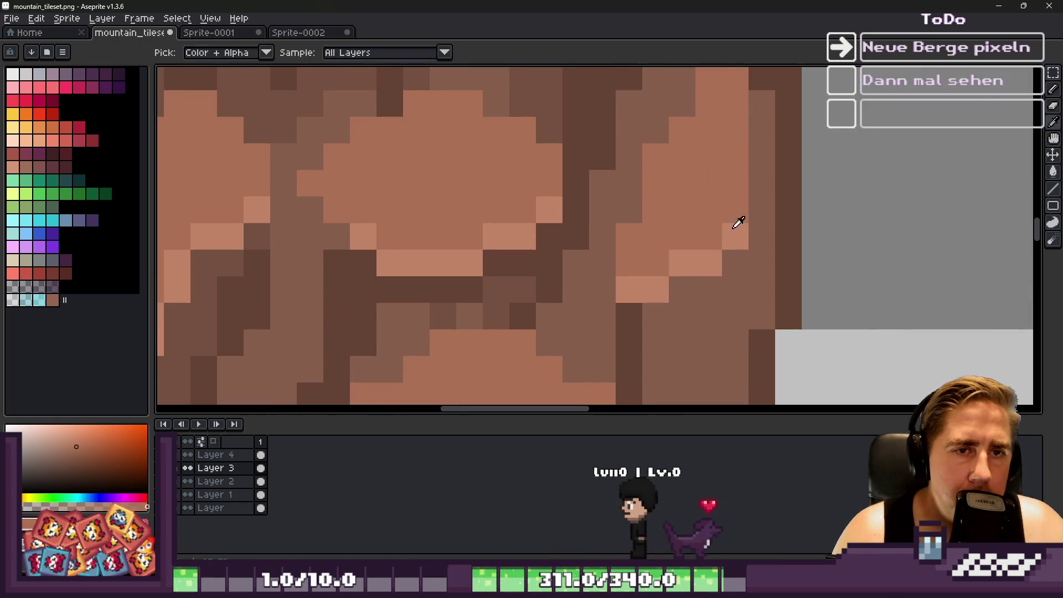
{"action": "left_click", "coordinate": [749, 194], "text": "alt"}
{"action": "left_click", "coordinate": [733, 155]}
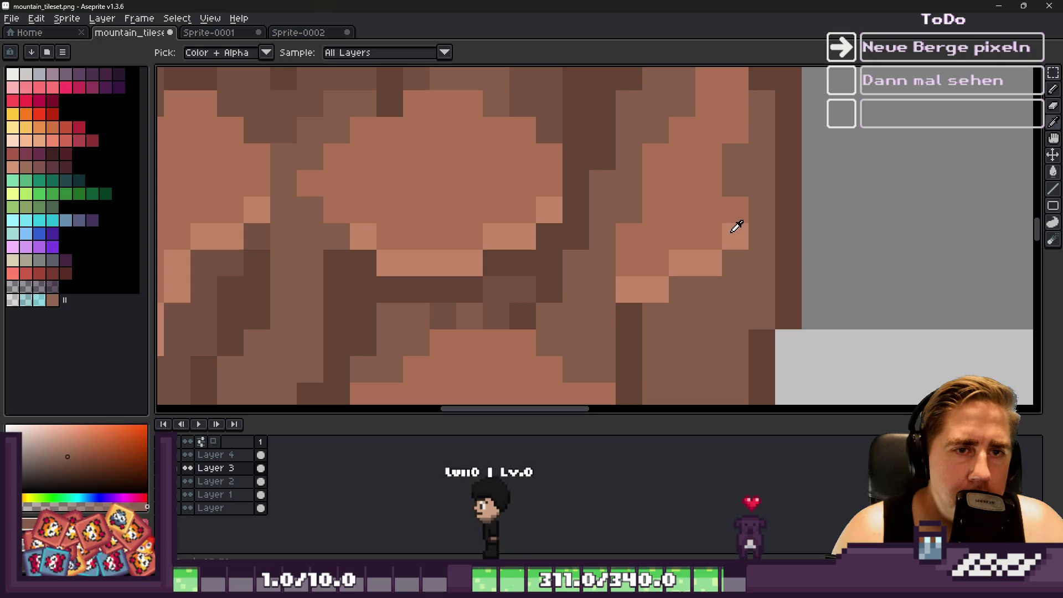
{"action": "left_click", "coordinate": [735, 228], "text": "alt"}
{"action": "left_click", "coordinate": [682, 181]}
Sample rock shades and add a dark crack pixel near the pillar's right edge.
{"action": "scroll", "coordinate": [679, 159], "scroll_direction": "down", "scroll_amount": 3}
{"action": "scroll", "coordinate": [679, 159], "scroll_direction": "up", "scroll_amount": 2}
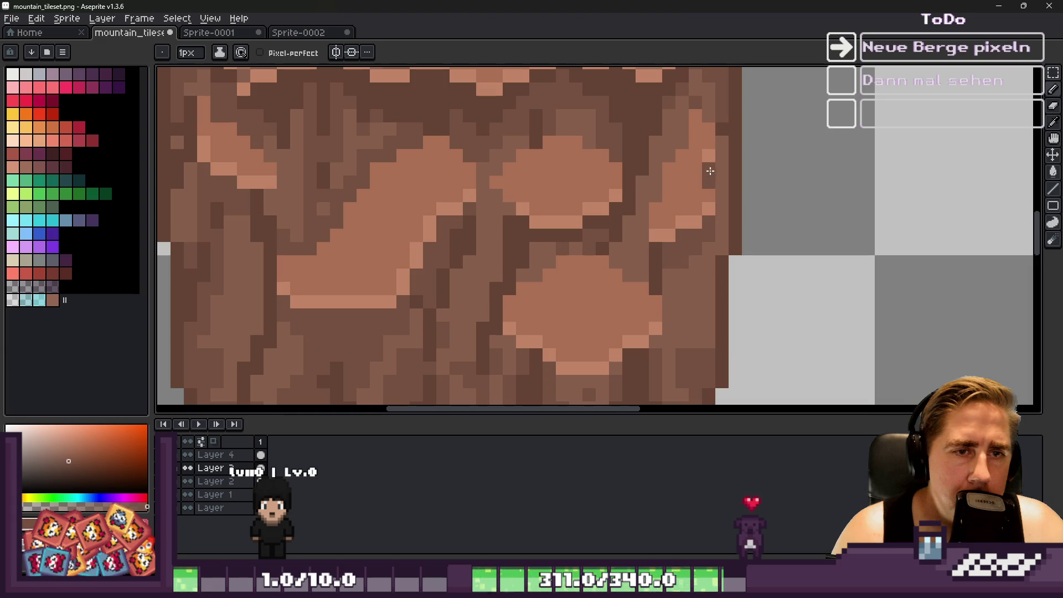
{"action": "scroll", "coordinate": [722, 225], "scroll_direction": "down", "scroll_amount": 2}
{"action": "scroll", "coordinate": [697, 180], "scroll_direction": "up", "scroll_amount": 1}
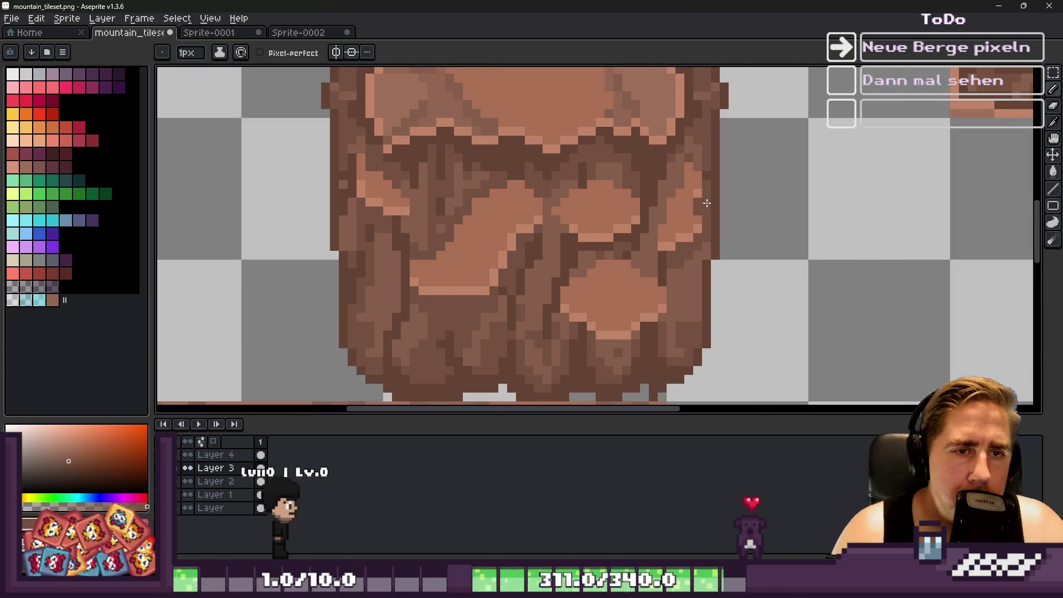
{"action": "scroll", "coordinate": [707, 185], "scroll_direction": "down", "scroll_amount": 3}
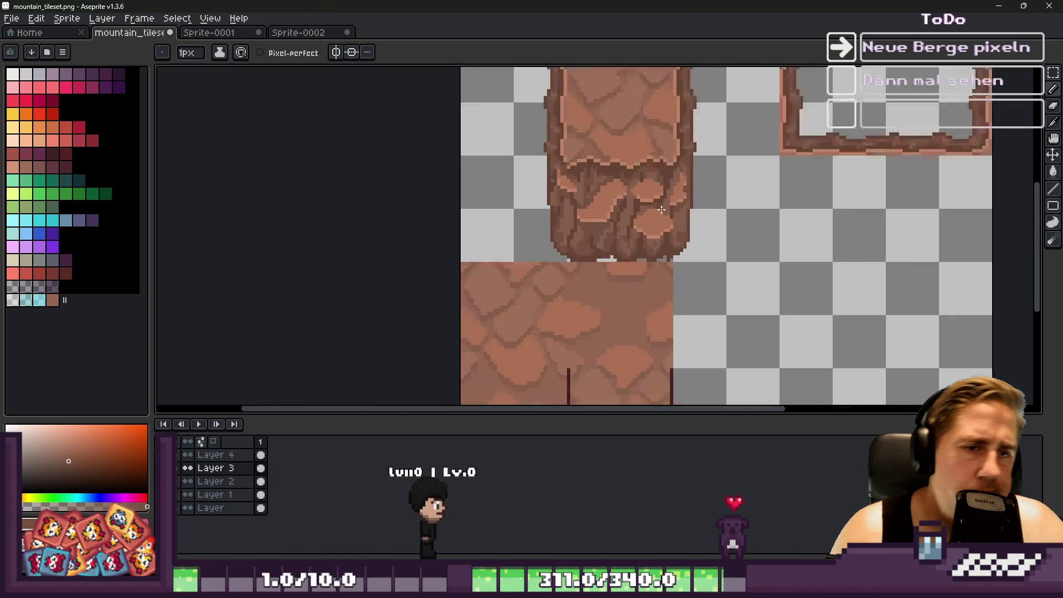
{"action": "scroll", "coordinate": [680, 208], "scroll_direction": "up", "scroll_amount": 4}
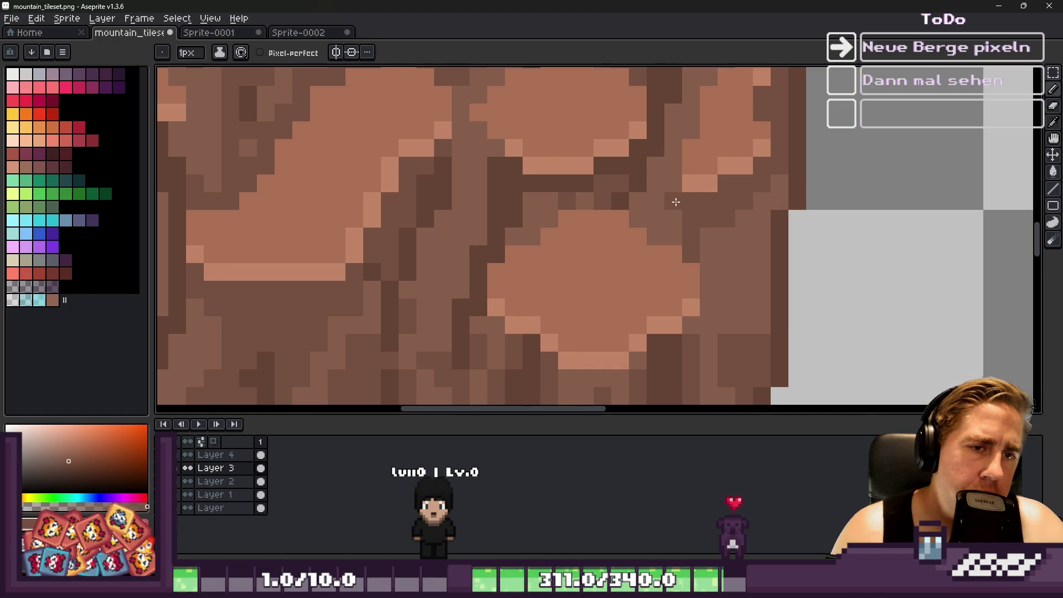
{"action": "scroll", "coordinate": [669, 171], "scroll_direction": "down", "scroll_amount": 3}
{"action": "scroll", "coordinate": [658, 166], "scroll_direction": "up", "scroll_amount": 3}
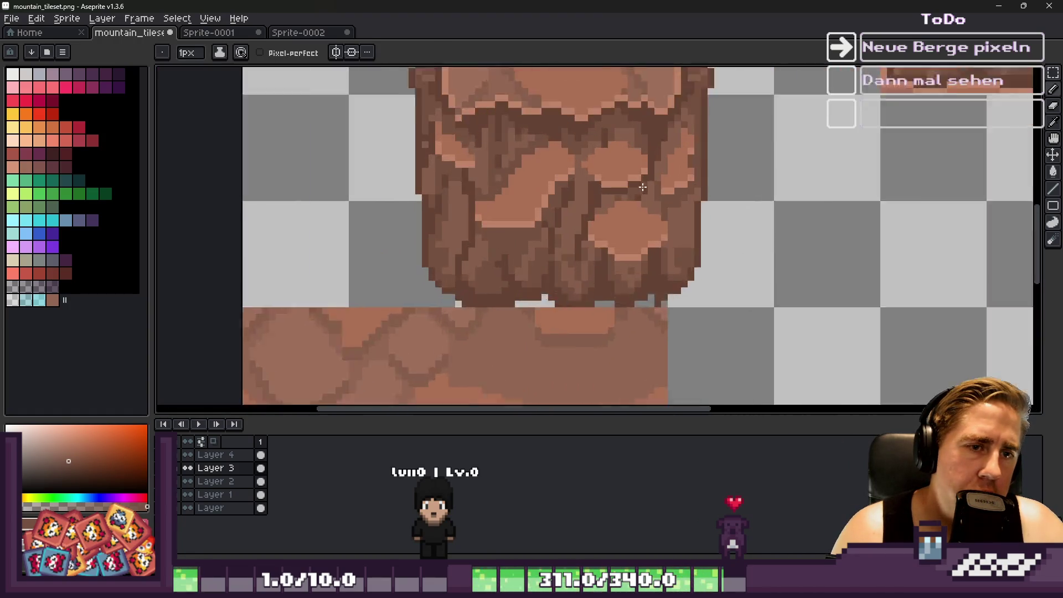
{"action": "key", "text": "alt"}
{"action": "left_click", "coordinate": [646, 161], "text": "alt"}
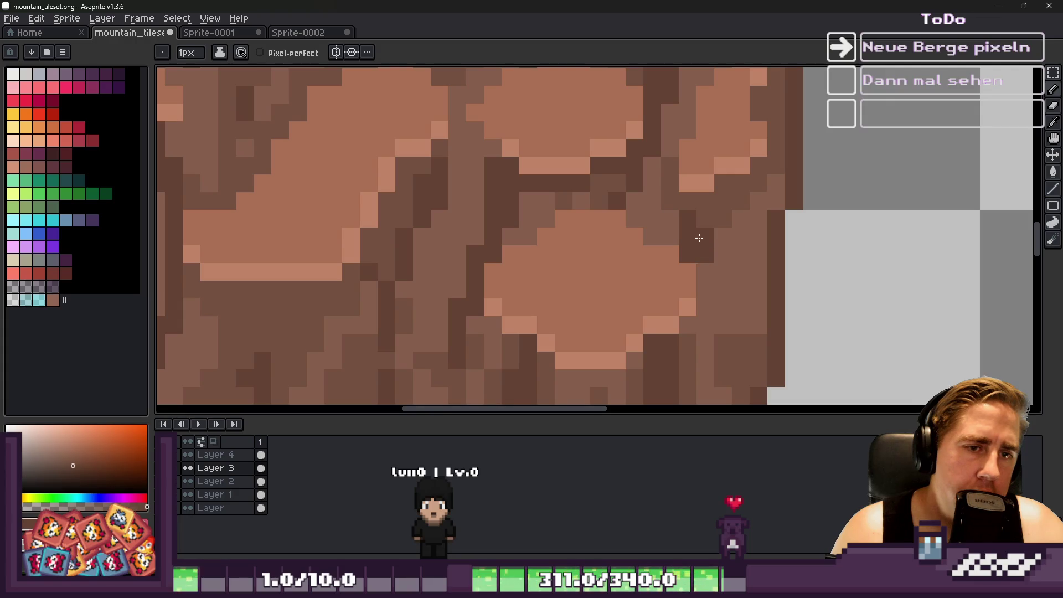
{"action": "left_click", "coordinate": [705, 219], "text": "alt"}
{"action": "scroll", "coordinate": [703, 221], "scroll_direction": "down", "scroll_amount": 3}
{"action": "scroll", "coordinate": [697, 247], "scroll_direction": "up", "scroll_amount": 3}
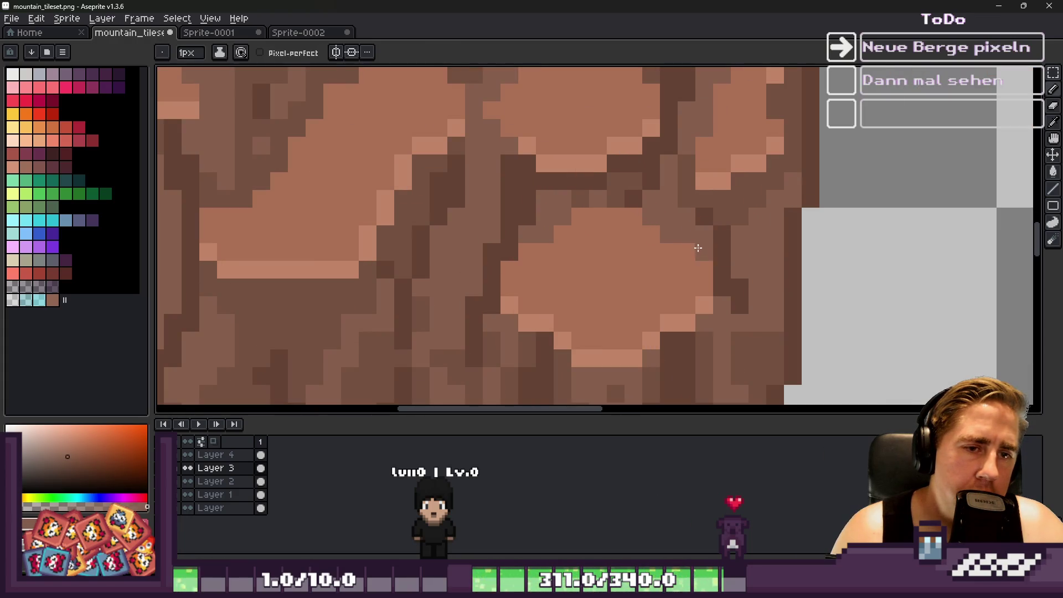
{"action": "left_click", "coordinate": [735, 280], "text": "alt"}
{"action": "left_click", "coordinate": [751, 275]}
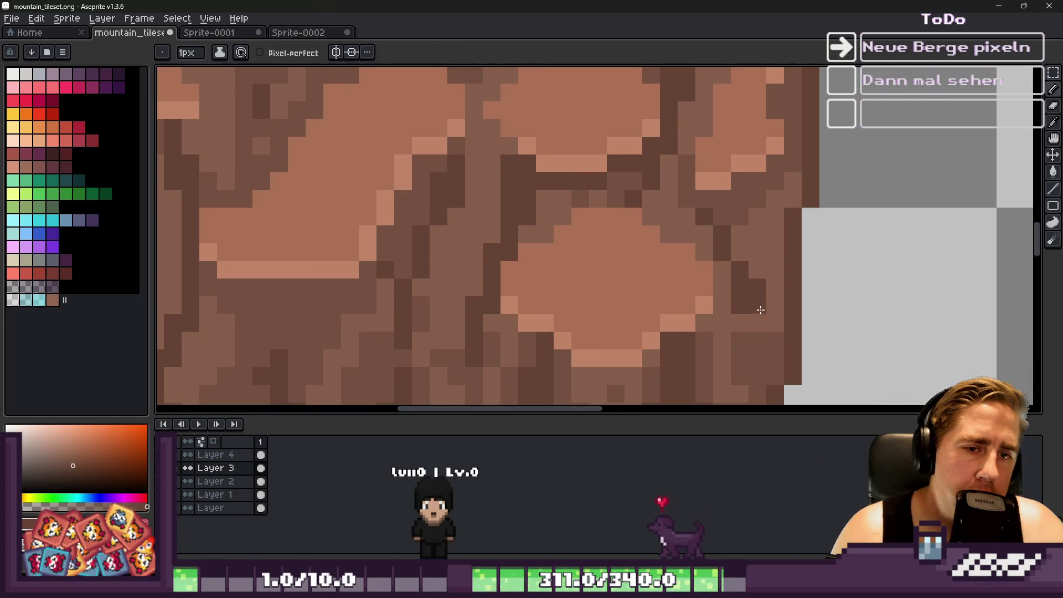
Pick up rock colours and darken a pixel in the pillar's upper crack.
{"action": "left_click", "coordinate": [773, 233], "text": "alt"}
{"action": "scroll", "coordinate": [761, 258], "scroll_direction": "down", "scroll_amount": 5}
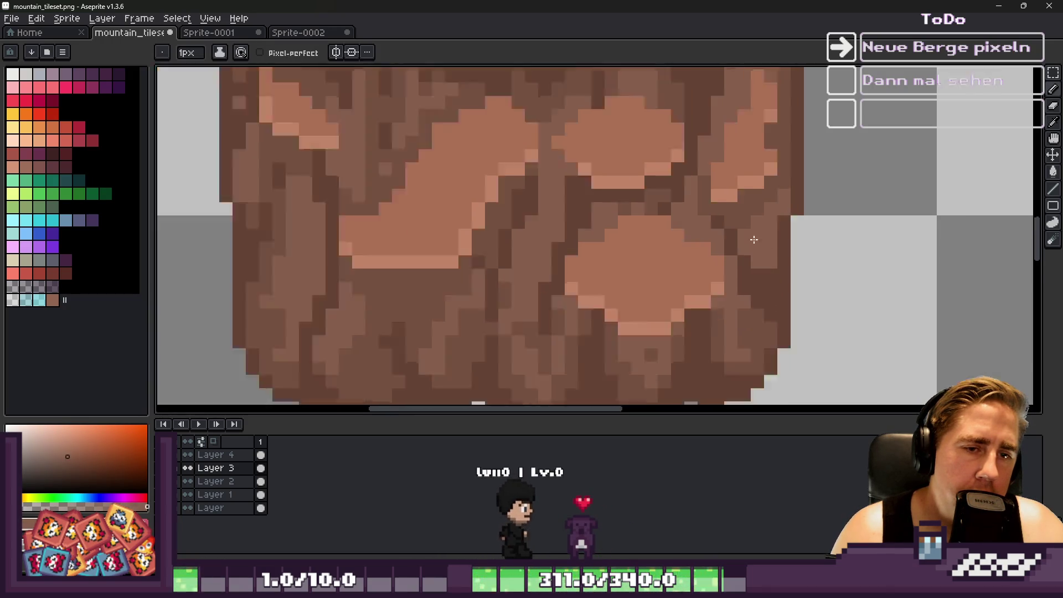
{"action": "scroll", "coordinate": [692, 201], "scroll_direction": "down", "scroll_amount": 1}
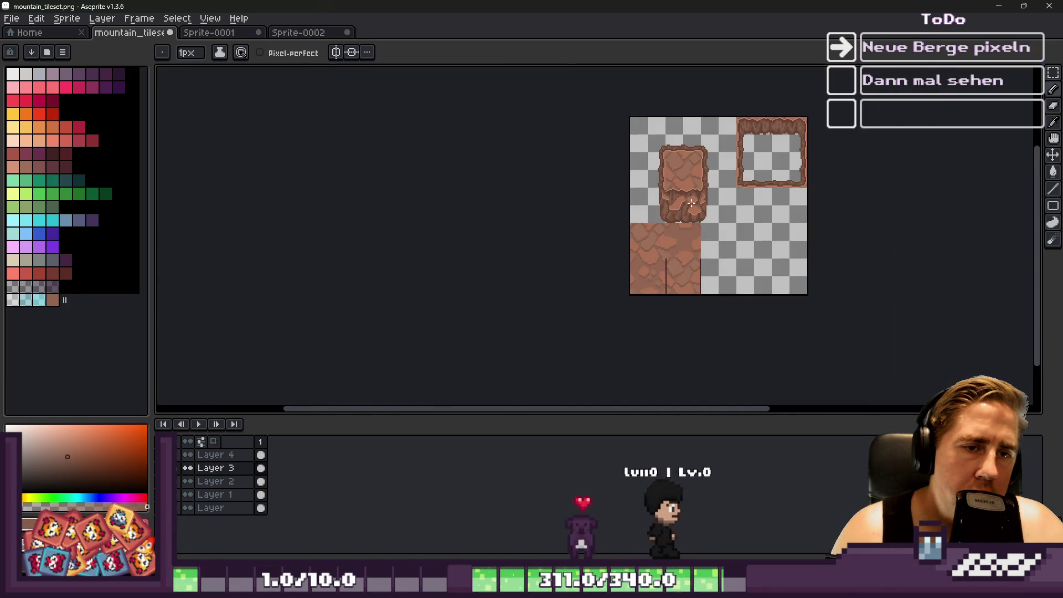
{"action": "scroll", "coordinate": [692, 201], "scroll_direction": "up", "scroll_amount": 4}
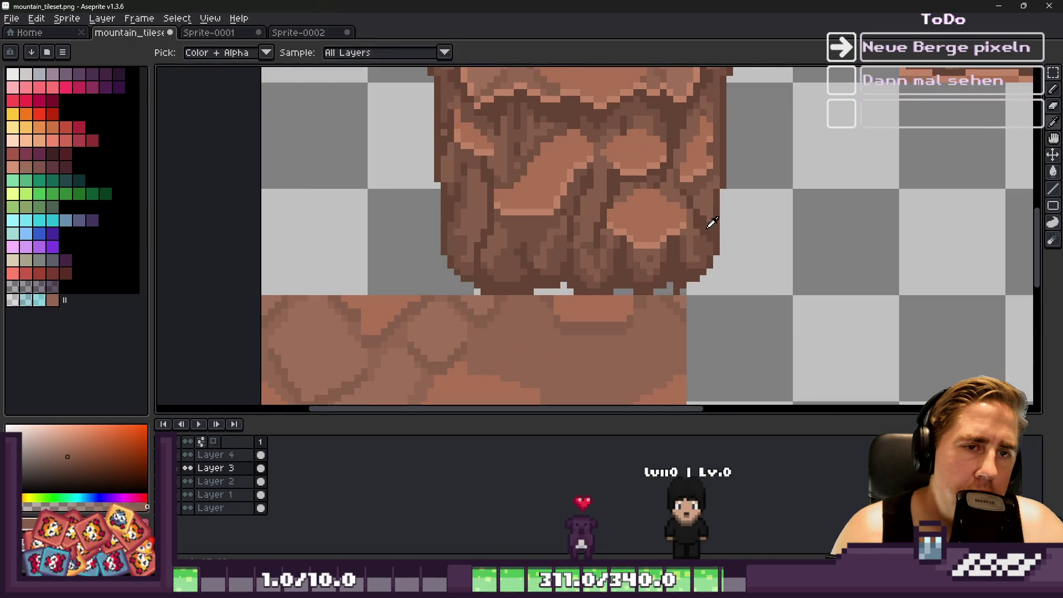
{"action": "left_click", "coordinate": [708, 227], "text": "alt"}
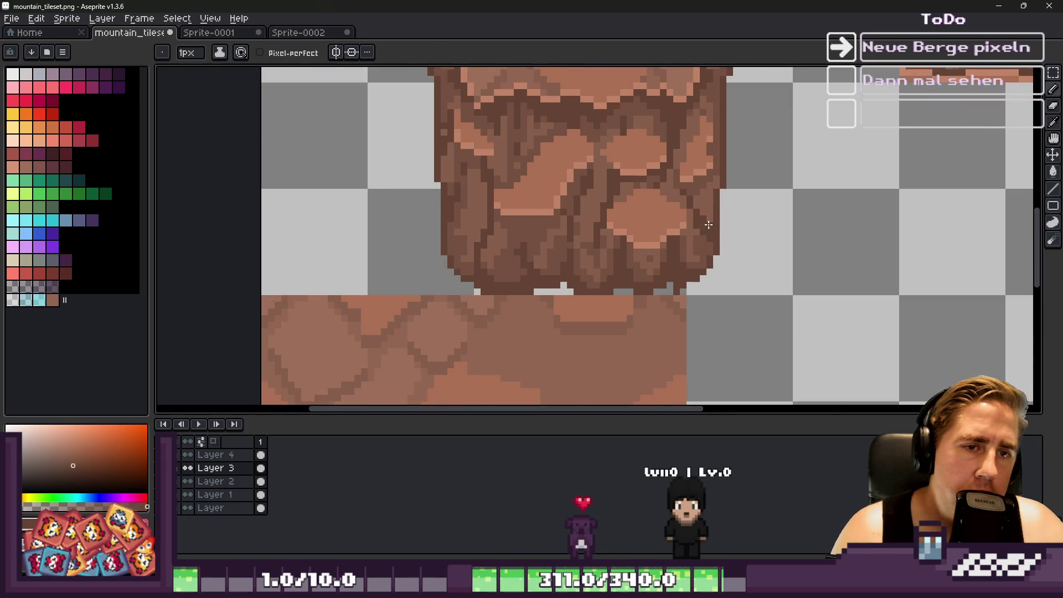
{"action": "scroll", "coordinate": [708, 165], "scroll_direction": "down", "scroll_amount": 4}
{"action": "scroll", "coordinate": [709, 165], "scroll_direction": "up", "scroll_amount": 8}
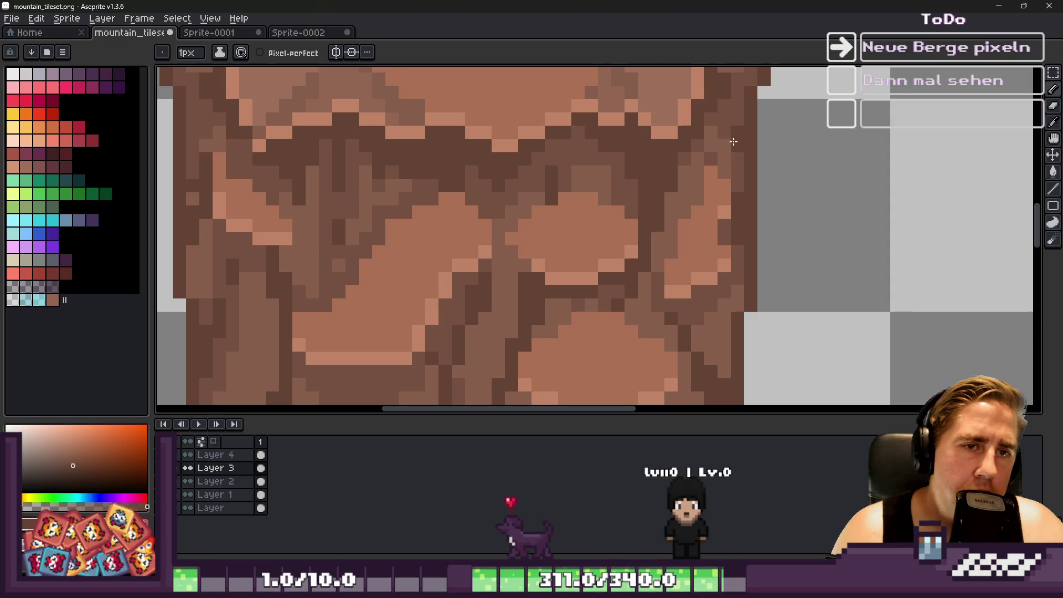
{"action": "scroll", "coordinate": [734, 142], "scroll_direction": "down", "scroll_amount": 4}
{"action": "scroll", "coordinate": [682, 171], "scroll_direction": "up", "scroll_amount": 2}
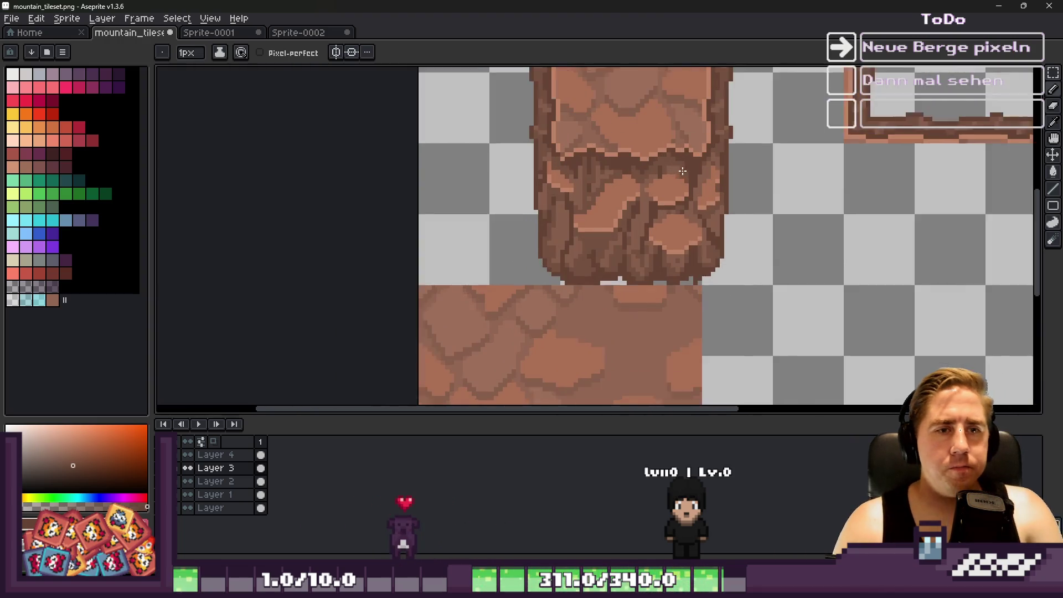
{"action": "scroll", "coordinate": [681, 171], "scroll_direction": "up", "scroll_amount": 3}
{"action": "left_click", "coordinate": [715, 206], "text": "alt"}
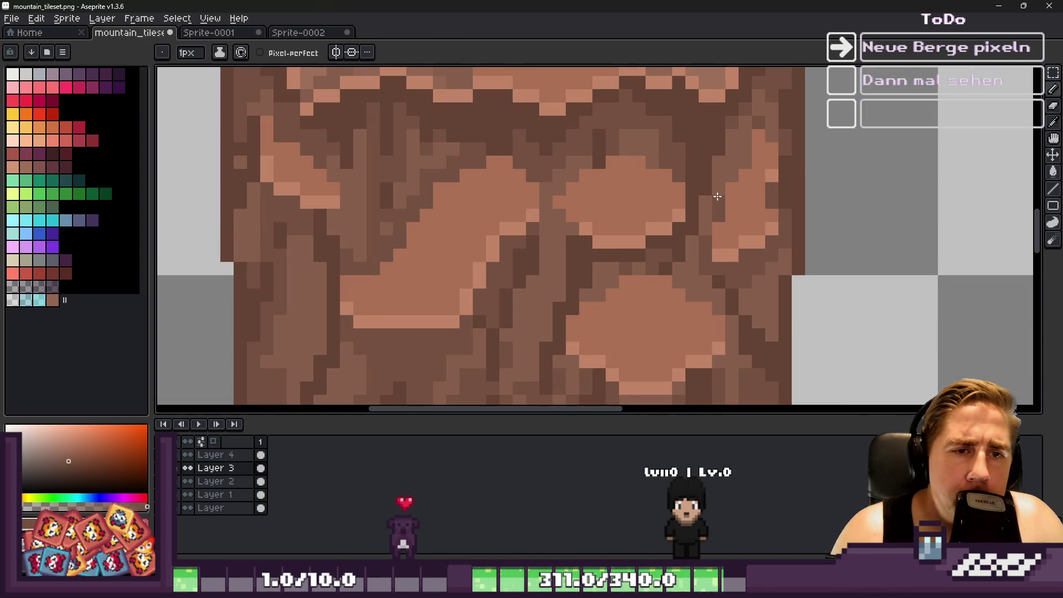
{"action": "scroll", "coordinate": [741, 146], "scroll_direction": "down", "scroll_amount": 4}
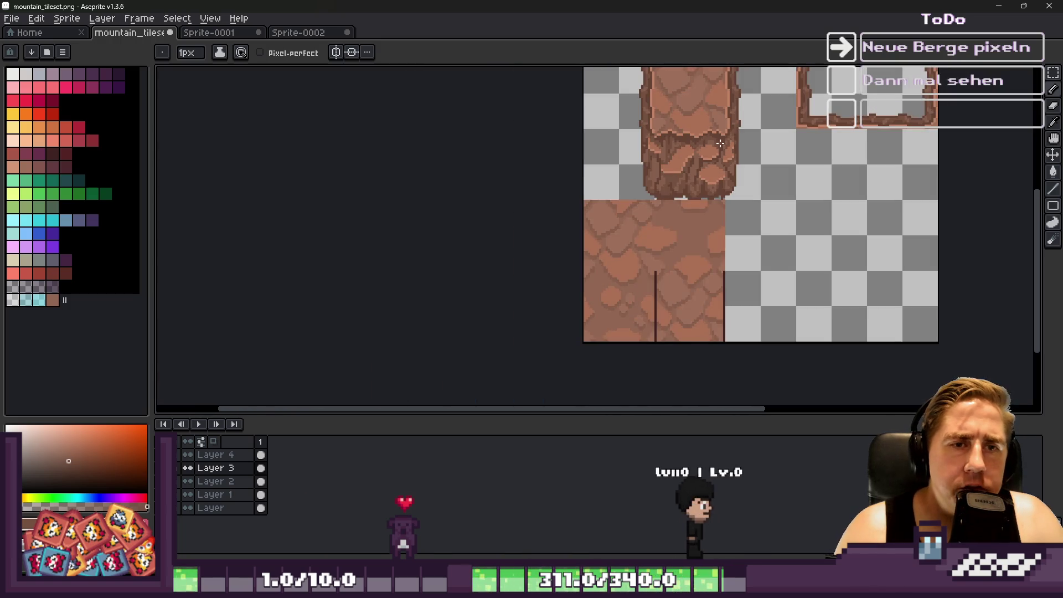
{"action": "scroll", "coordinate": [730, 134], "scroll_direction": "up", "scroll_amount": 5}
{"action": "left_click", "coordinate": [729, 130]}
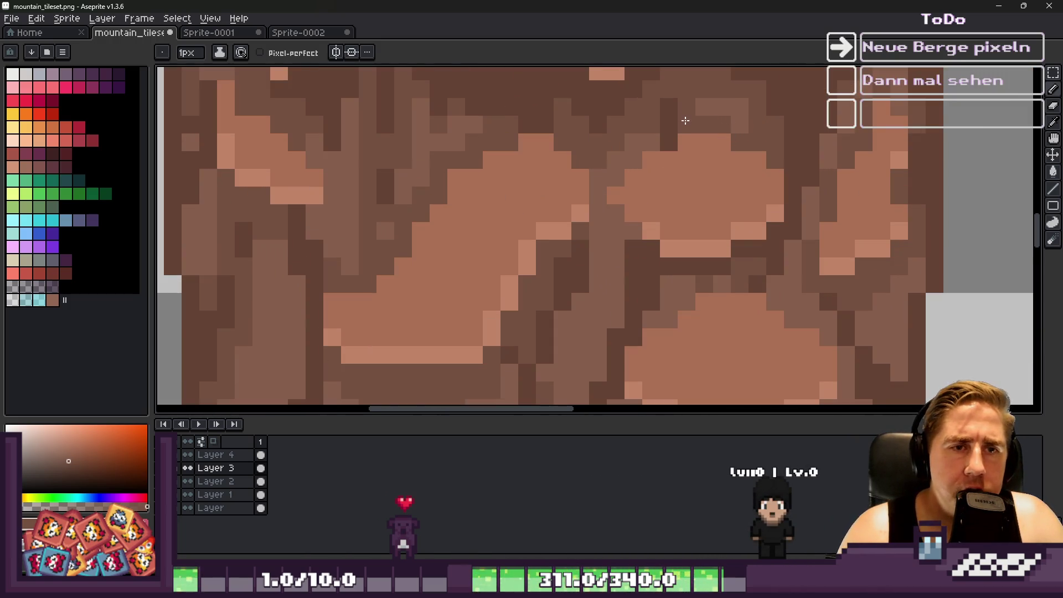
Draw a dark crack line under the light rock slab.
{"action": "scroll", "coordinate": [685, 120], "scroll_direction": "down", "scroll_amount": 4}
{"action": "scroll", "coordinate": [669, 123], "scroll_direction": "up", "scroll_amount": 3}
{"action": "left_click", "coordinate": [669, 124], "text": "alt"}
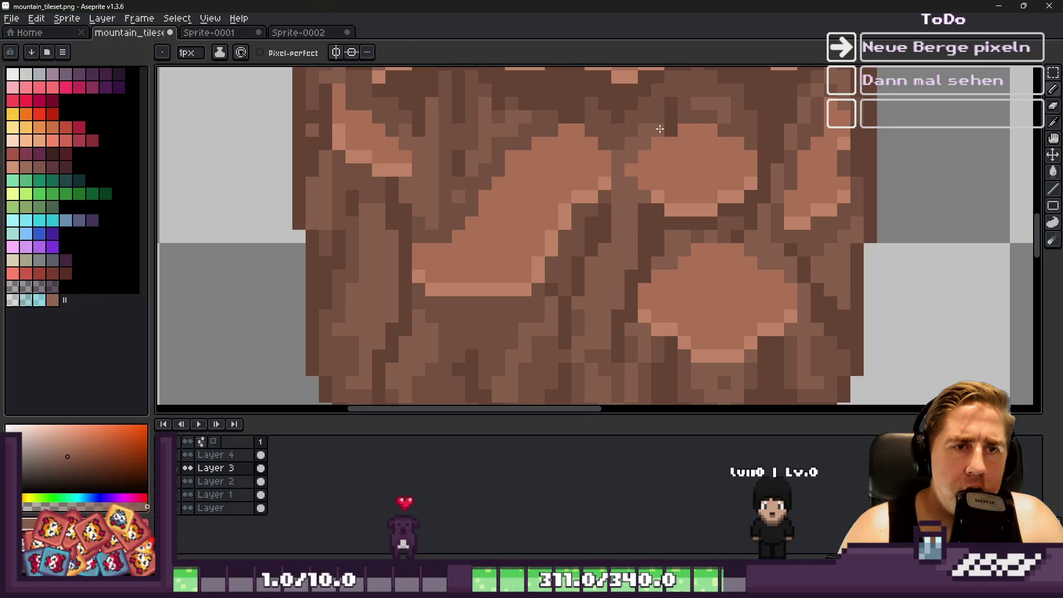
{"action": "left_click", "coordinate": [672, 129], "text": "alt"}
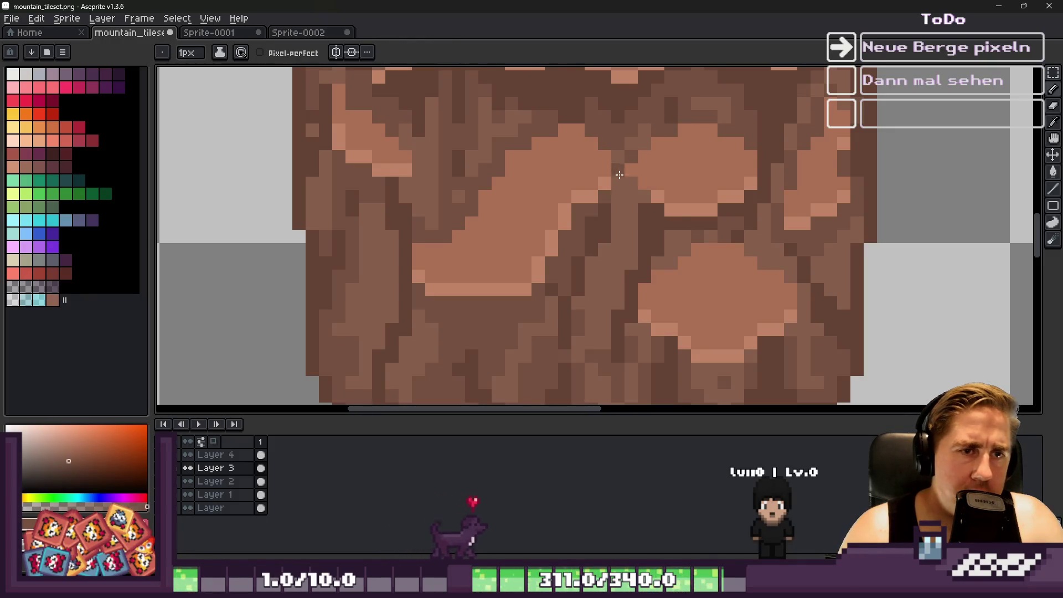
{"action": "scroll", "coordinate": [612, 181], "scroll_direction": "down", "scroll_amount": 3}
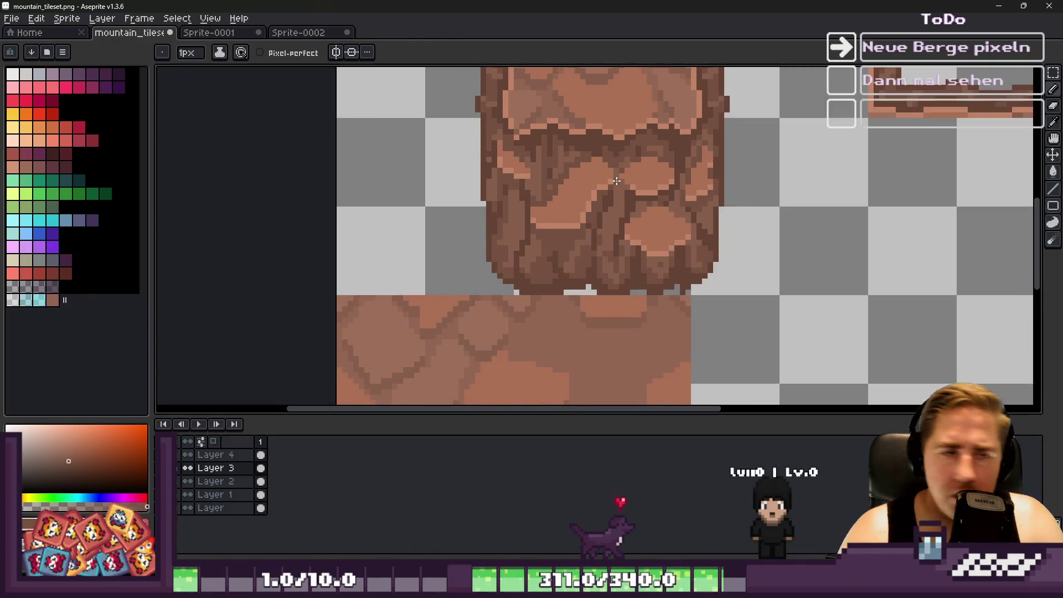
{"action": "scroll", "coordinate": [503, 251], "scroll_direction": "up", "scroll_amount": 4}
{"action": "left_click", "coordinate": [420, 211], "text": "alt"}
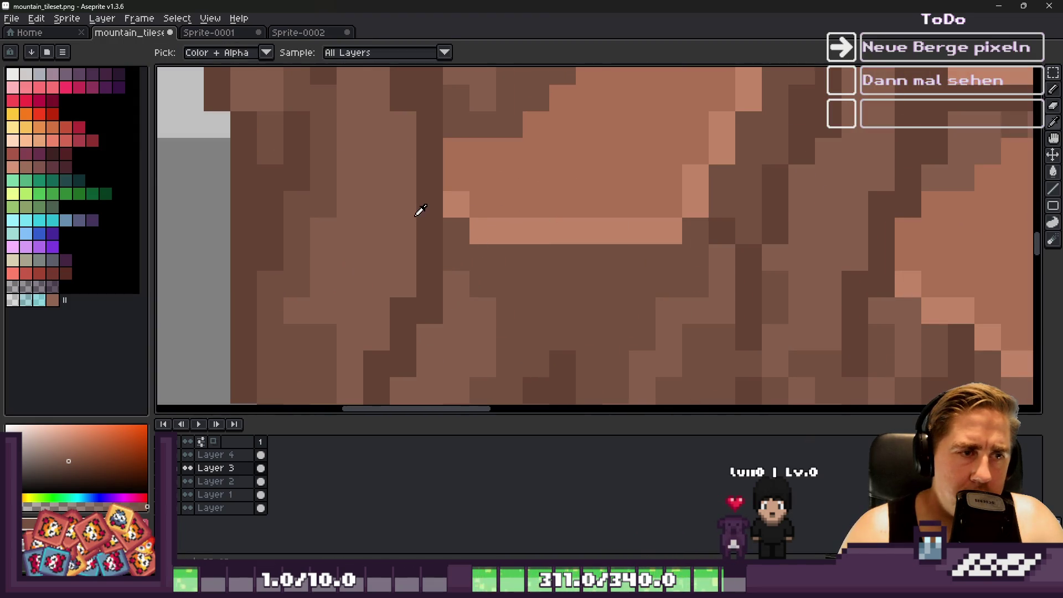
{"action": "left_click_drag", "start_coordinate": [498, 254], "coordinate": [643, 255]}
Lighten two dark pixels on the rock pillar.
{"action": "scroll", "coordinate": [643, 255], "scroll_direction": "down", "scroll_amount": 3}
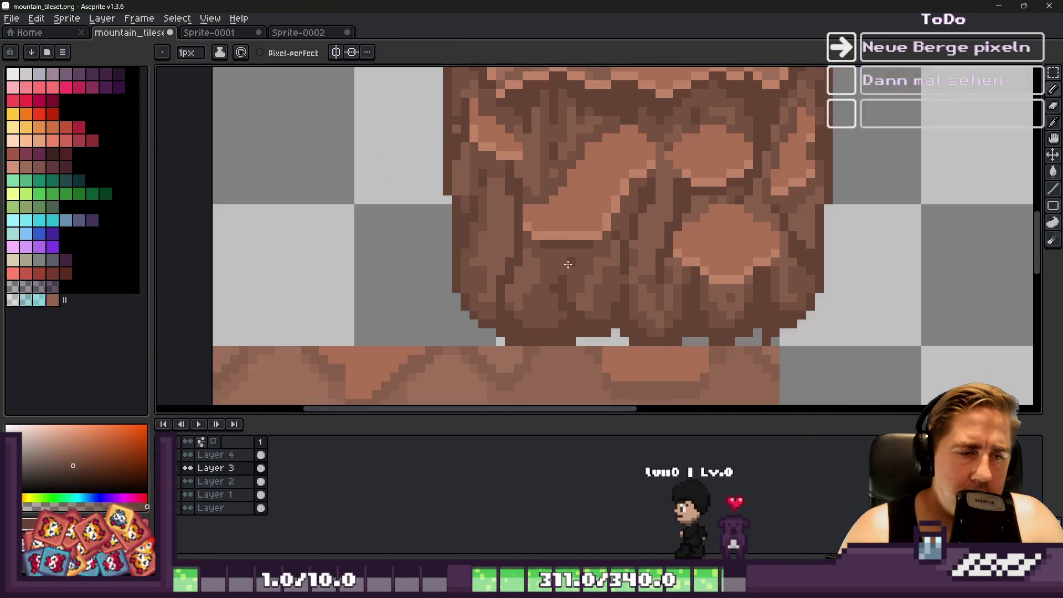
{"action": "scroll", "coordinate": [561, 244], "scroll_direction": "up", "scroll_amount": 2}
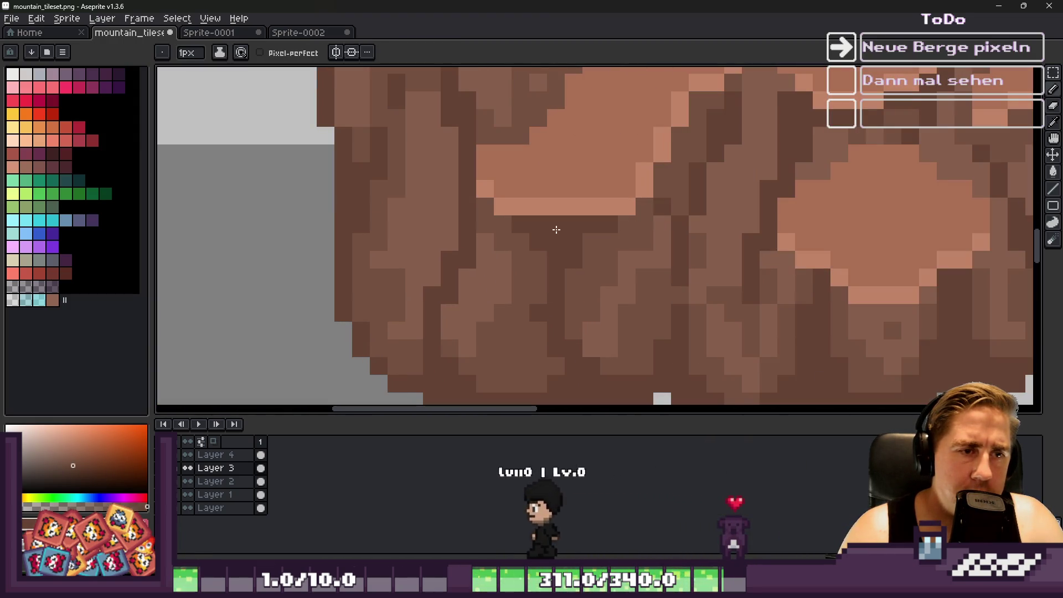
{"action": "scroll", "coordinate": [547, 238], "scroll_direction": "down", "scroll_amount": 4}
{"action": "scroll", "coordinate": [480, 237], "scroll_direction": "up", "scroll_amount": 2}
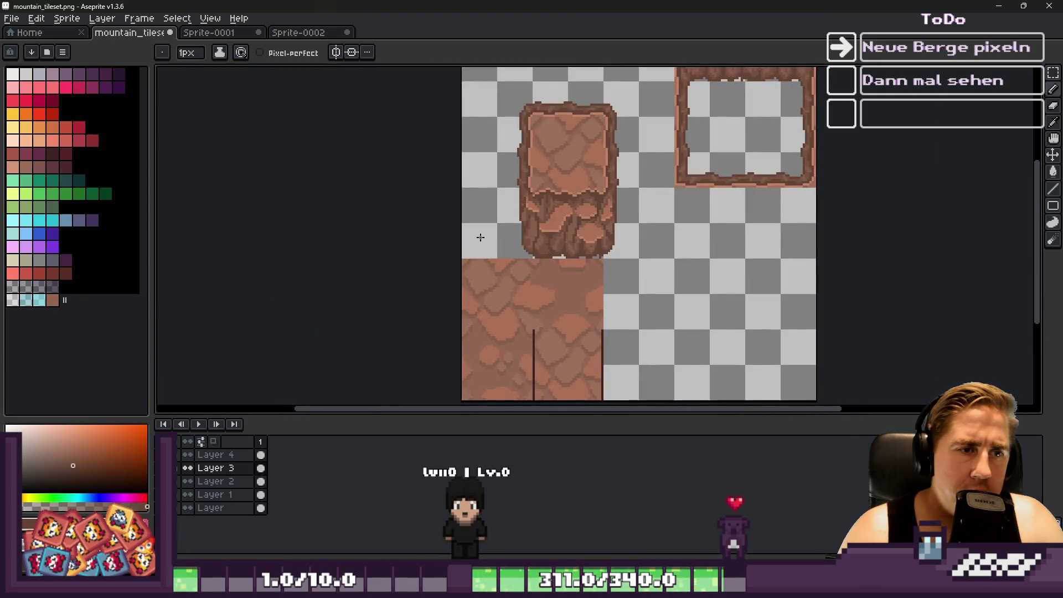
{"action": "scroll", "coordinate": [535, 219], "scroll_direction": "up", "scroll_amount": 4}
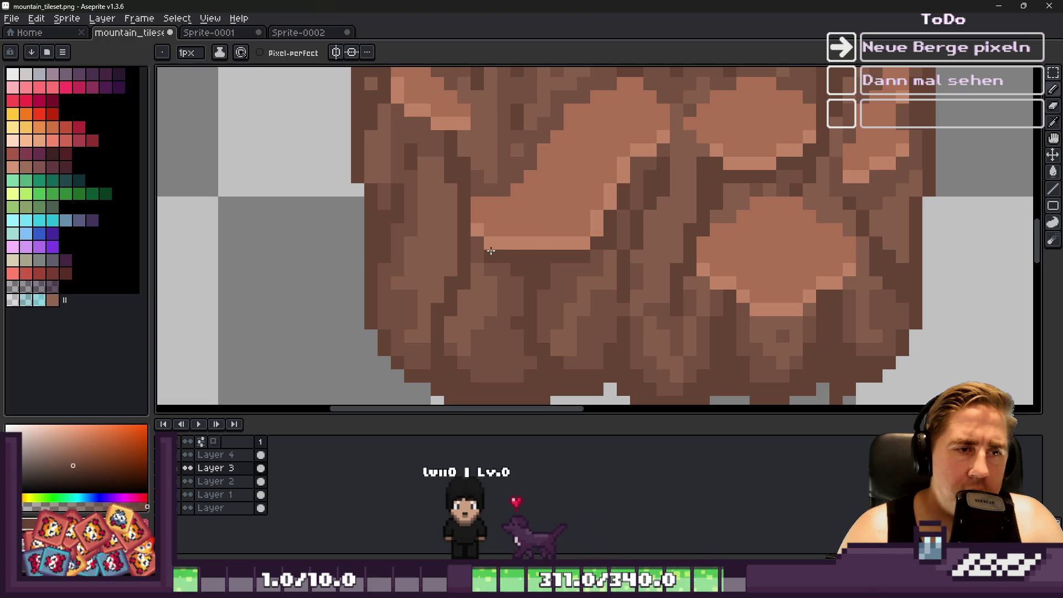
{"action": "scroll", "coordinate": [479, 242], "scroll_direction": "down", "scroll_amount": 2}
{"action": "scroll", "coordinate": [487, 243], "scroll_direction": "up", "scroll_amount": 1}
{"action": "scroll", "coordinate": [498, 245], "scroll_direction": "down", "scroll_amount": 2}
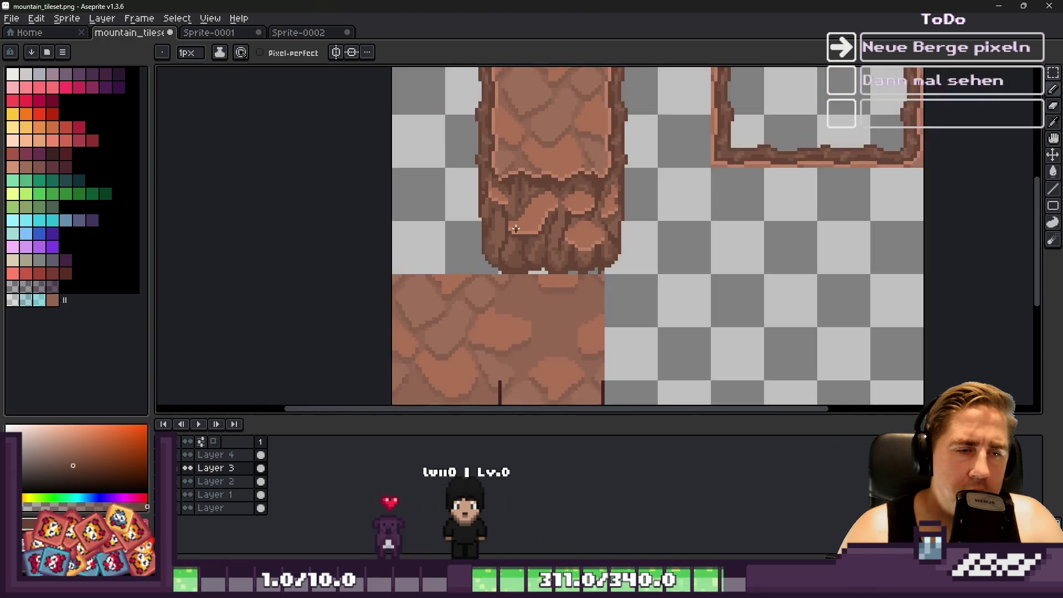
{"action": "scroll", "coordinate": [520, 247], "scroll_direction": "up", "scroll_amount": 4}
{"action": "left_click", "coordinate": [523, 221], "text": "alt"}
{"action": "left_click", "coordinate": [523, 240]}
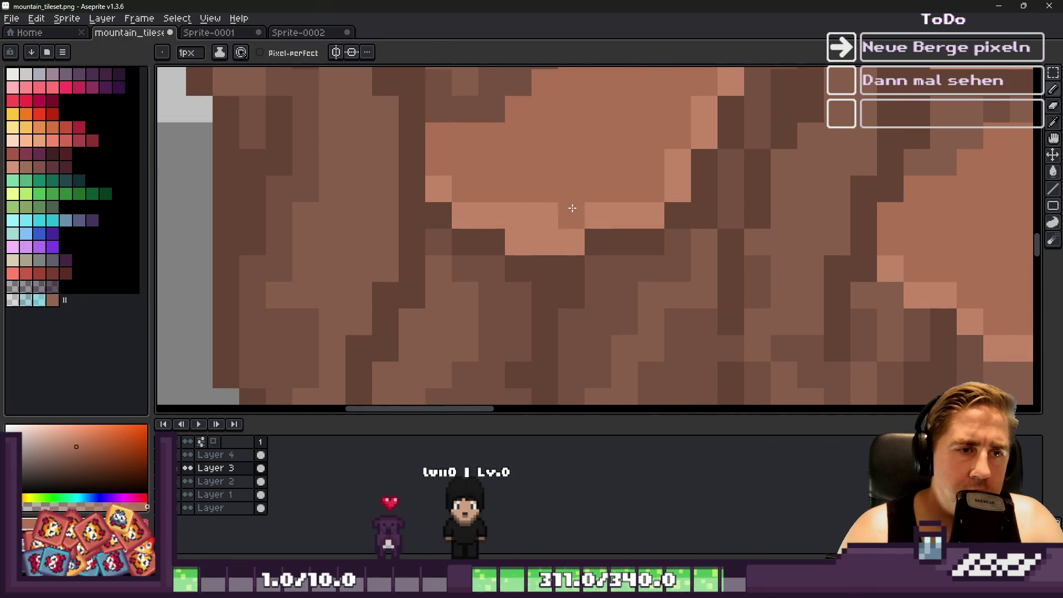
Dab mid-orange onto the stone and sample the lighter orange highlight colour.
{"action": "scroll", "coordinate": [570, 209], "scroll_direction": "down", "scroll_amount": 5}
{"action": "scroll", "coordinate": [472, 230], "scroll_direction": "up", "scroll_amount": 3}
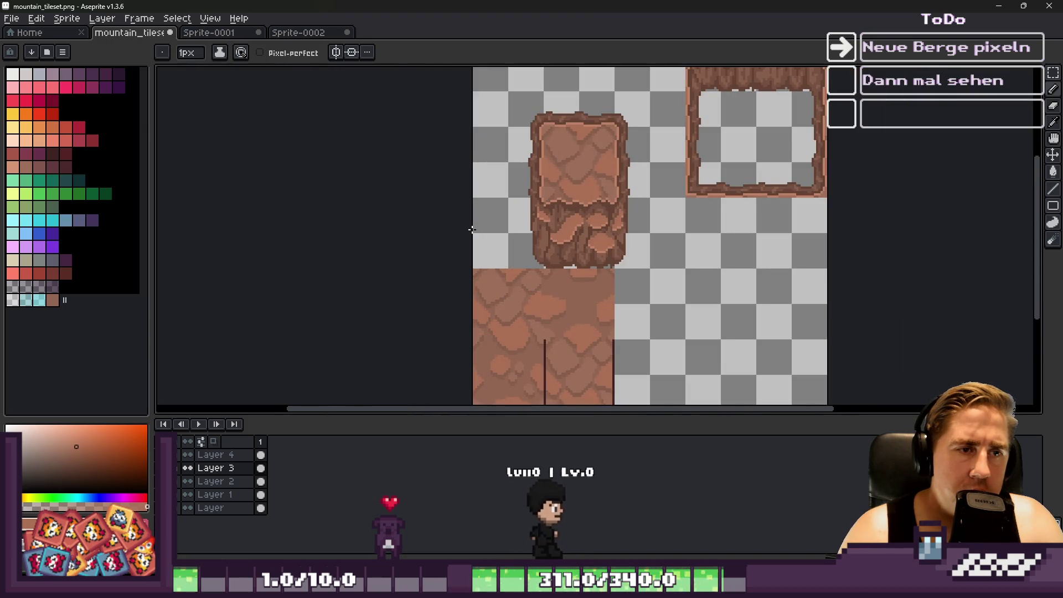
{"action": "scroll", "coordinate": [479, 219], "scroll_direction": "down", "scroll_amount": 2}
{"action": "scroll", "coordinate": [479, 220], "scroll_direction": "up", "scroll_amount": 1}
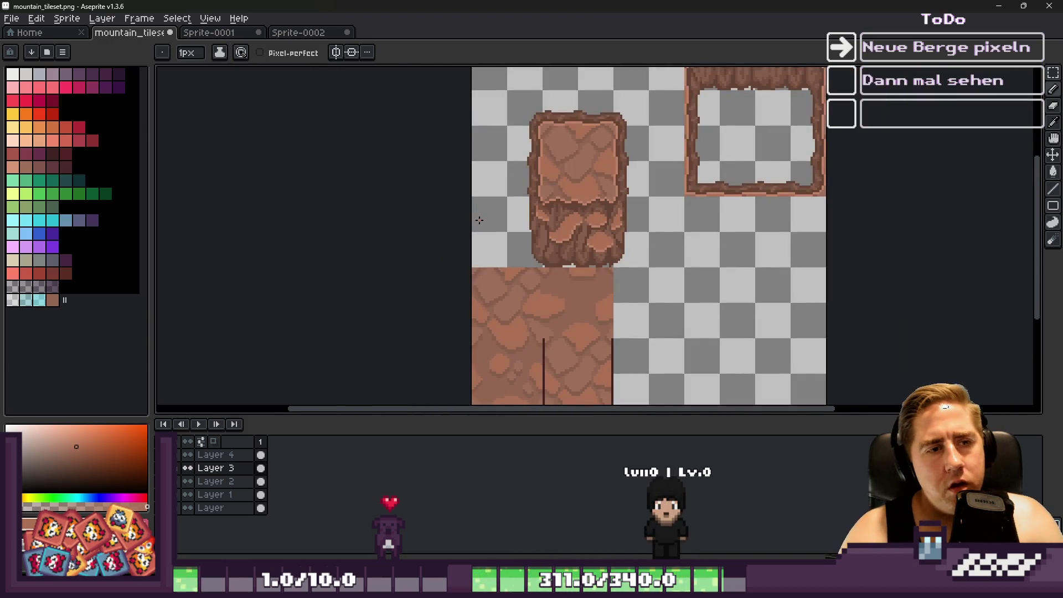
{"action": "scroll", "coordinate": [565, 251], "scroll_direction": "up", "scroll_amount": 1}
{"action": "scroll", "coordinate": [567, 251], "scroll_direction": "down", "scroll_amount": 2}
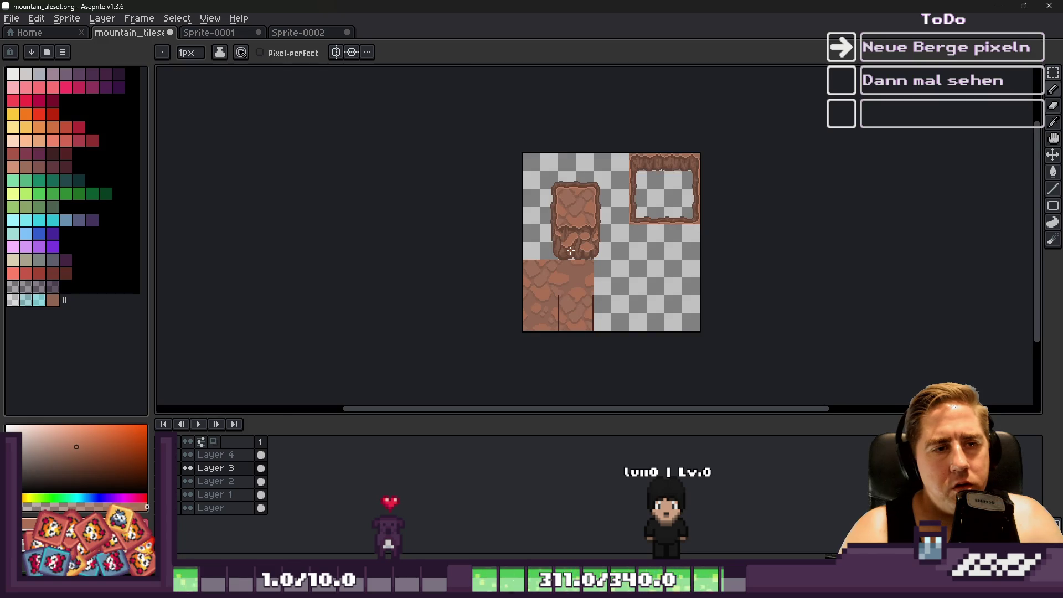
{"action": "scroll", "coordinate": [498, 282], "scroll_direction": "up", "scroll_amount": 6}
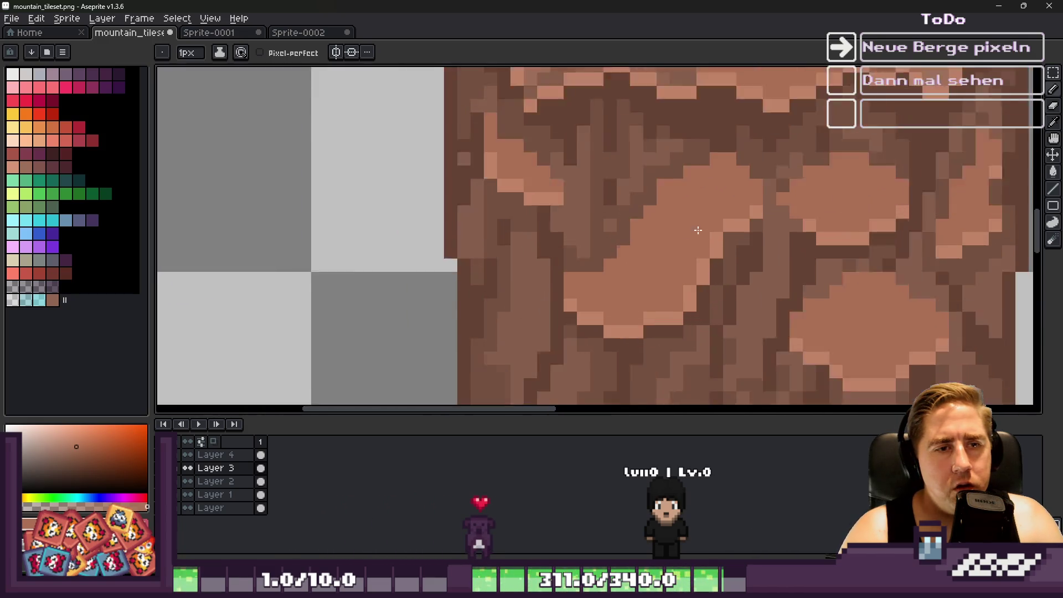
{"action": "key", "text": "i"}
{"action": "left_click", "coordinate": [507, 159]}
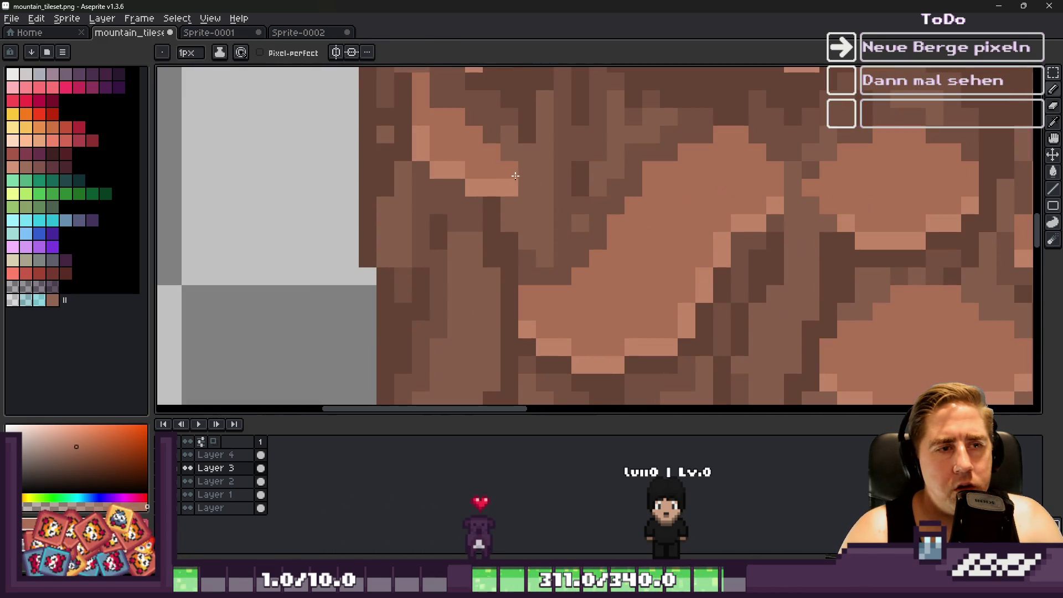
{"action": "left_click", "coordinate": [526, 184]}
{"action": "key", "text": "alt"}
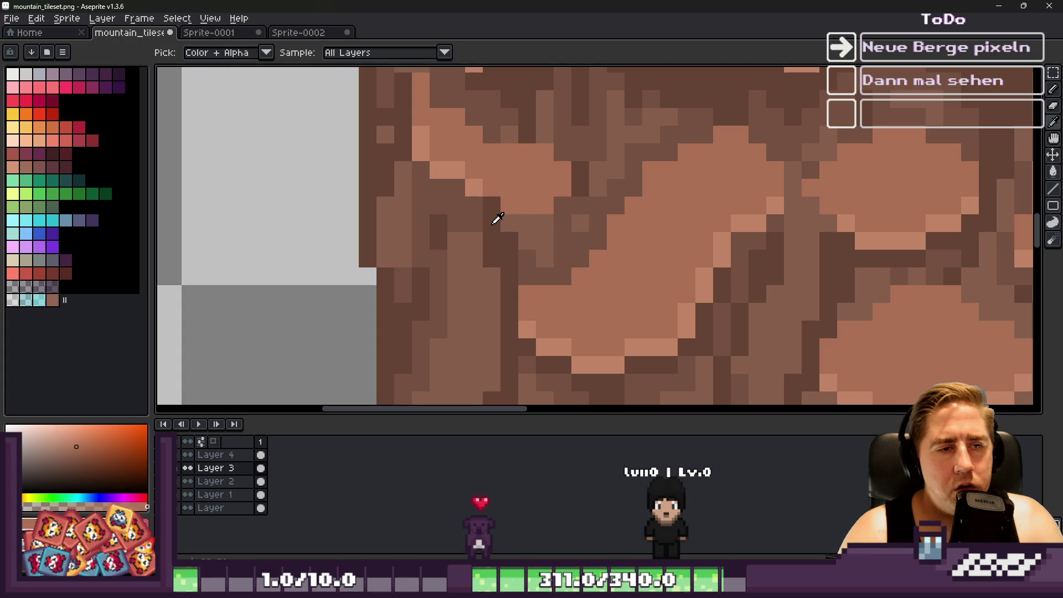
{"action": "left_click", "coordinate": [481, 191]}
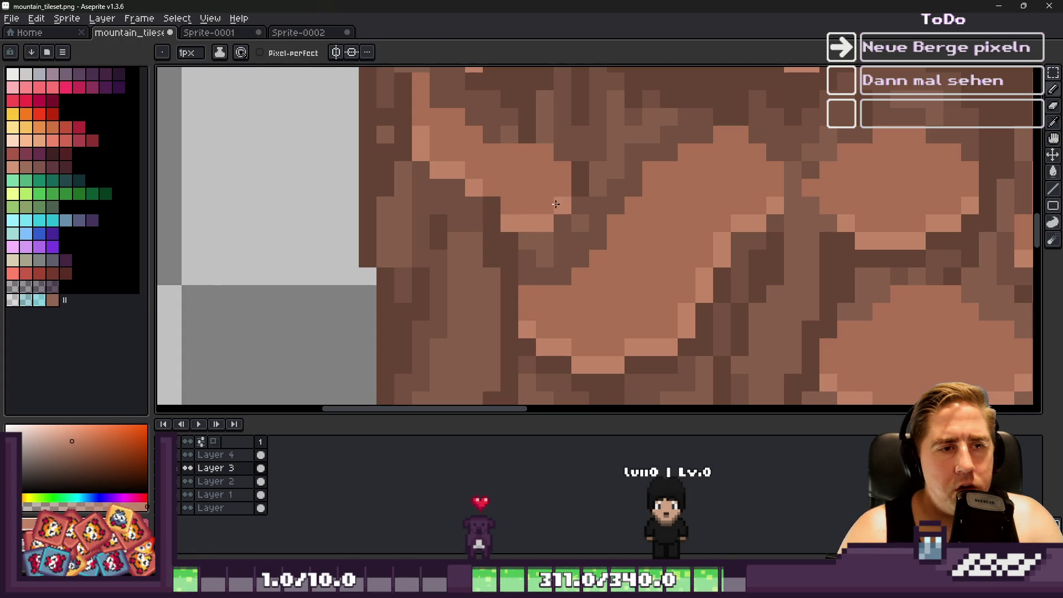
{"action": "scroll", "coordinate": [547, 199], "scroll_direction": "down", "scroll_amount": 2}
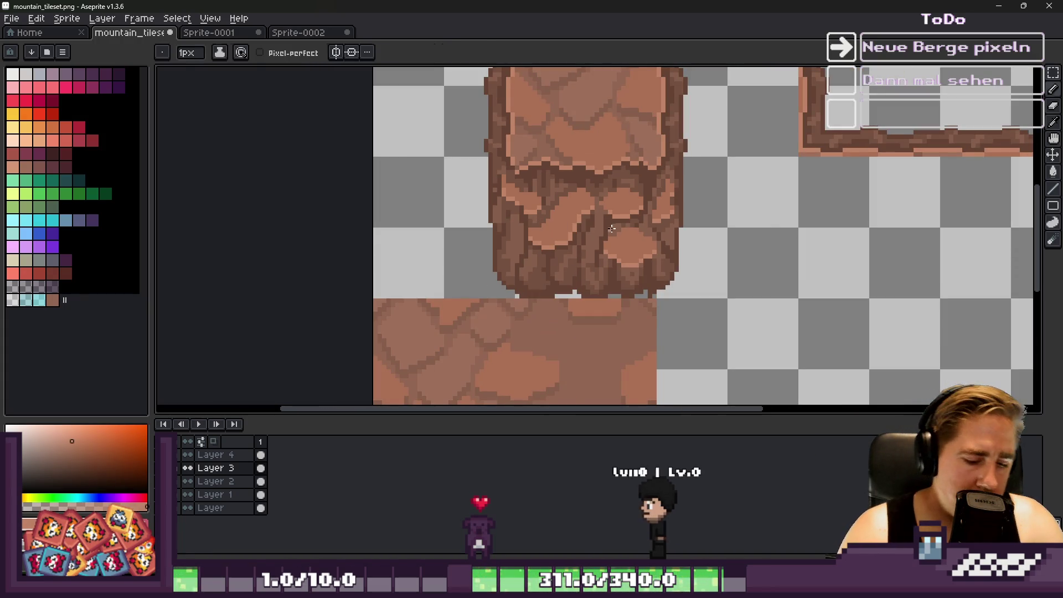
Marquee-select the bottom section of the rock pillar.
{"action": "key", "text": "m"}
{"action": "left_click_drag", "start_coordinate": [512, 154], "coordinate": [658, 300]}
{"action": "key", "text": "ctrl+d"}
{"action": "key", "text": "ctrl+z"}
{"action": "key", "text": "ctrl+z"}
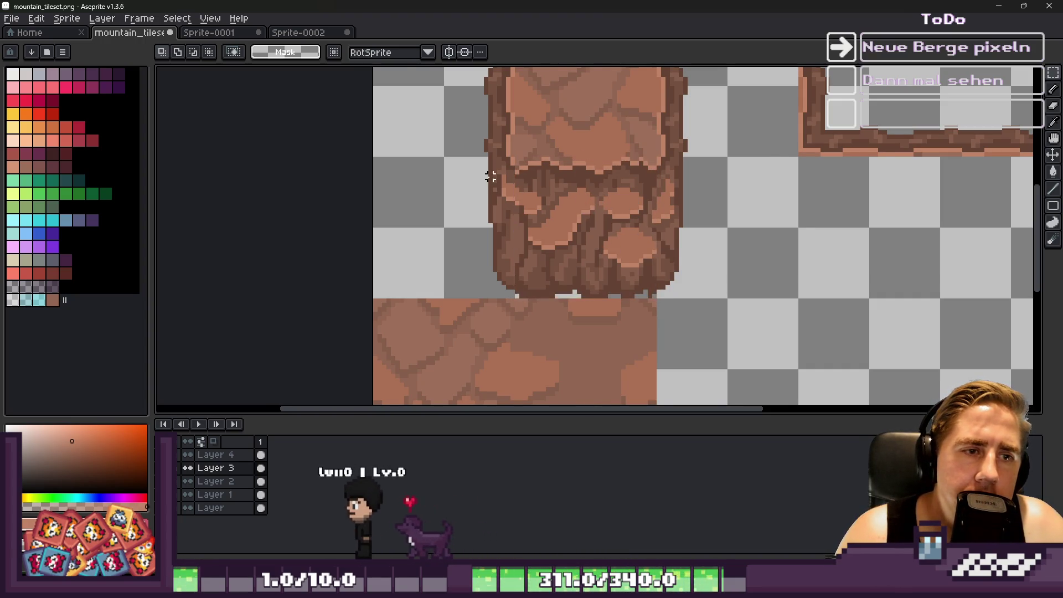
{"action": "scroll", "coordinate": [798, 286], "scroll_direction": "up", "scroll_amount": 1}
{"action": "scroll", "coordinate": [799, 286], "scroll_direction": "up", "scroll_amount": 1}
Duplicate the pillar bottom twice and butt the copies edge to edge right of the pillar.
{"action": "key", "text": "ctrl+shift+d"}
{"action": "mouse_move", "coordinate": [332, 132]}
{"action": "left_mouse_down"}
{"action": "mouse_move", "coordinate": [451, 197]}
{"action": "mouse_move", "coordinate": [636, 244]}
{"action": "mouse_move", "coordinate": [646, 235]}
{"action": "left_mouse_up"}
{"action": "key", "text": "ctrl+shift+d"}
{"action": "mouse_move", "coordinate": [308, 135]}
{"action": "left_mouse_down"}
{"action": "mouse_move", "coordinate": [806, 254]}
{"action": "mouse_move", "coordinate": [844, 242]}
{"action": "mouse_move", "coordinate": [835, 237]}
{"action": "left_mouse_up"}
{"action": "key", "text": "Return"}
{"action": "scroll", "coordinate": [736, 241], "scroll_direction": "up", "scroll_amount": 1}
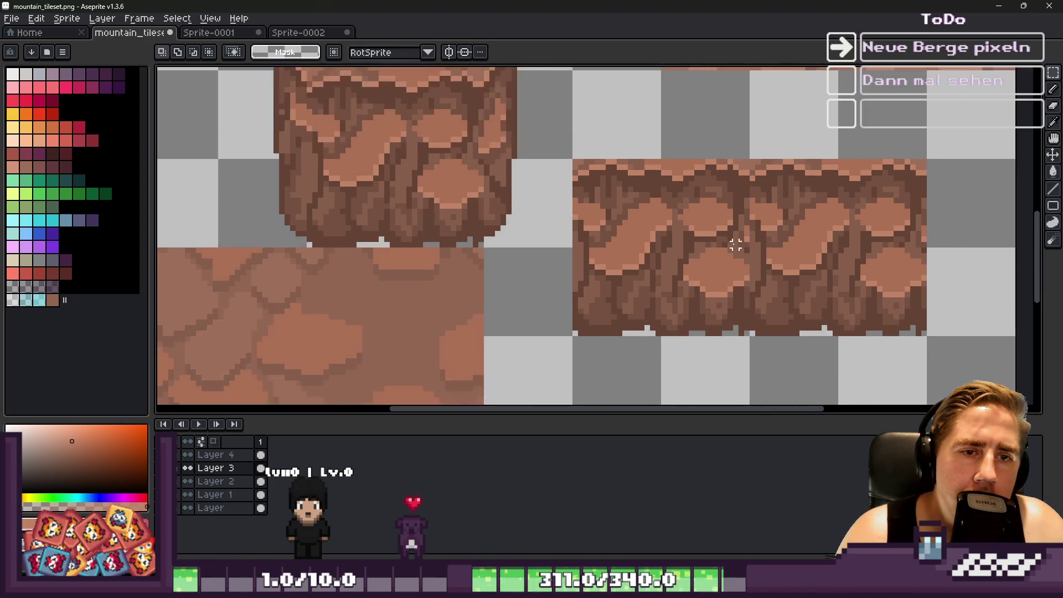
Return to the pencil and sample a colour from the new ledge stones.
{"action": "key", "text": "b"}
{"action": "scroll", "coordinate": [730, 228], "scroll_direction": "down", "scroll_amount": 2}
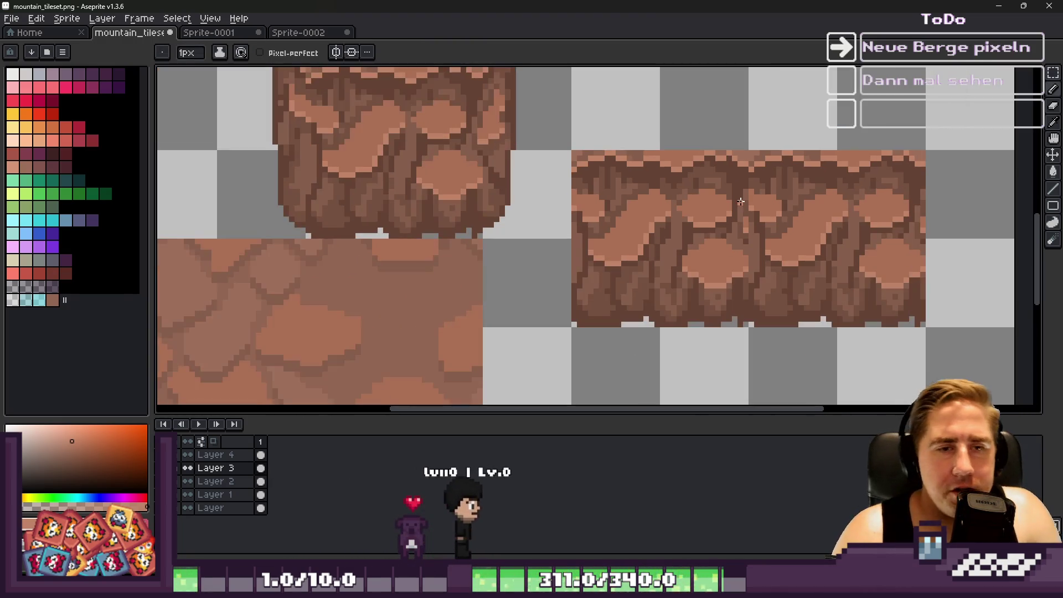
{"action": "scroll", "coordinate": [740, 201], "scroll_direction": "up", "scroll_amount": 5}
{"action": "scroll", "coordinate": [700, 208], "scroll_direction": "down", "scroll_amount": 5}
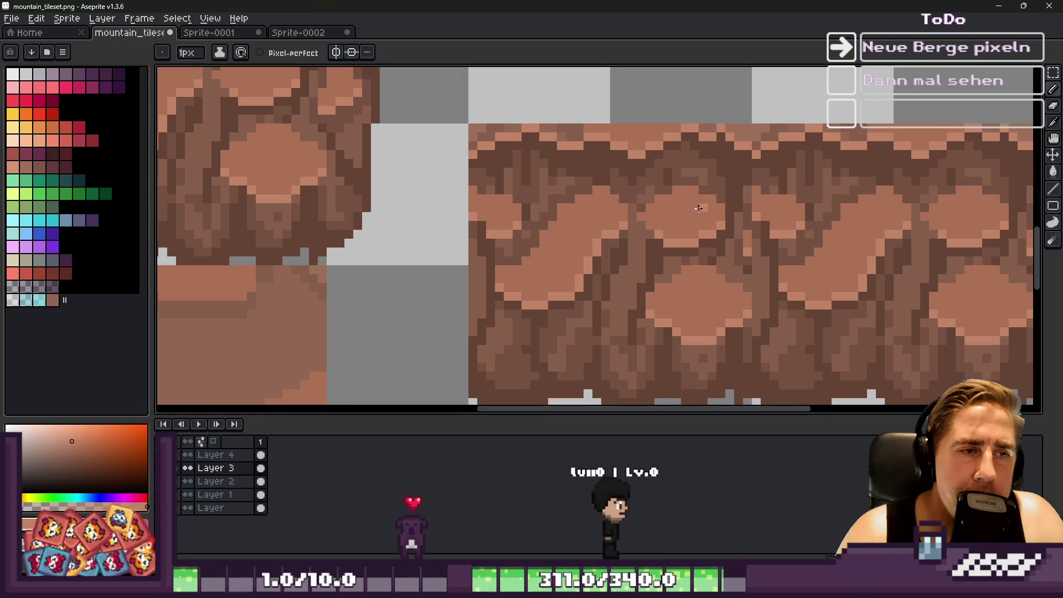
{"action": "scroll", "coordinate": [545, 218], "scroll_direction": "up", "scroll_amount": 1}
{"action": "scroll", "coordinate": [545, 217], "scroll_direction": "down", "scroll_amount": 2}
{"action": "scroll", "coordinate": [306, 135], "scroll_direction": "up", "scroll_amount": 2}
{"action": "scroll", "coordinate": [306, 134], "scroll_direction": "down", "scroll_amount": 1}
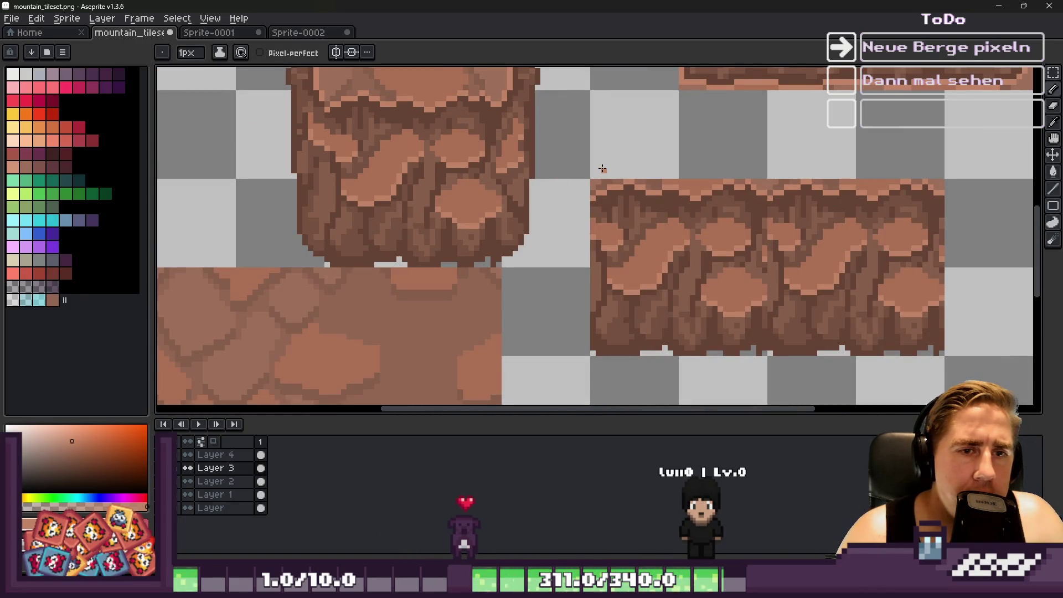
{"action": "scroll", "coordinate": [702, 211], "scroll_direction": "up", "scroll_amount": 2}
{"action": "scroll", "coordinate": [674, 194], "scroll_direction": "up", "scroll_amount": 2}
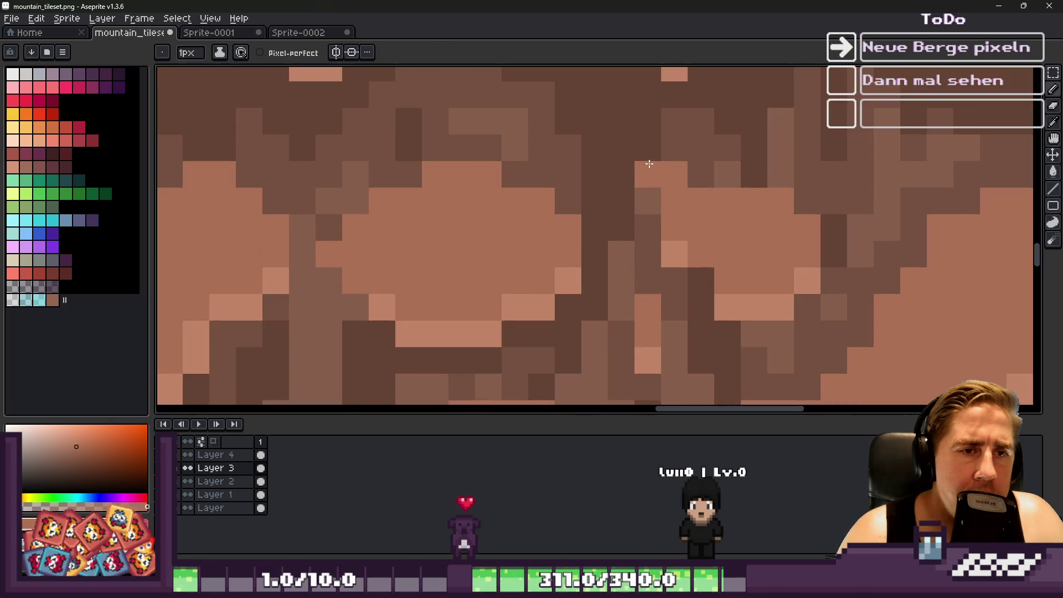
{"action": "scroll", "coordinate": [645, 197], "scroll_direction": "down", "scroll_amount": 3}
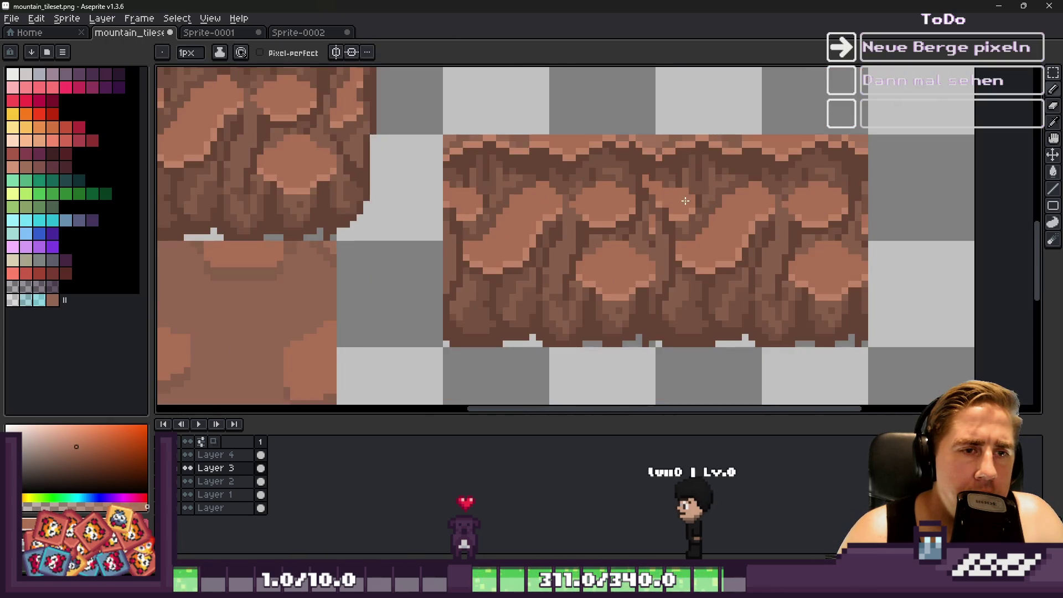
{"action": "scroll", "coordinate": [659, 202], "scroll_direction": "up", "scroll_amount": 2}
{"action": "left_click", "coordinate": [638, 202], "text": "alt"}
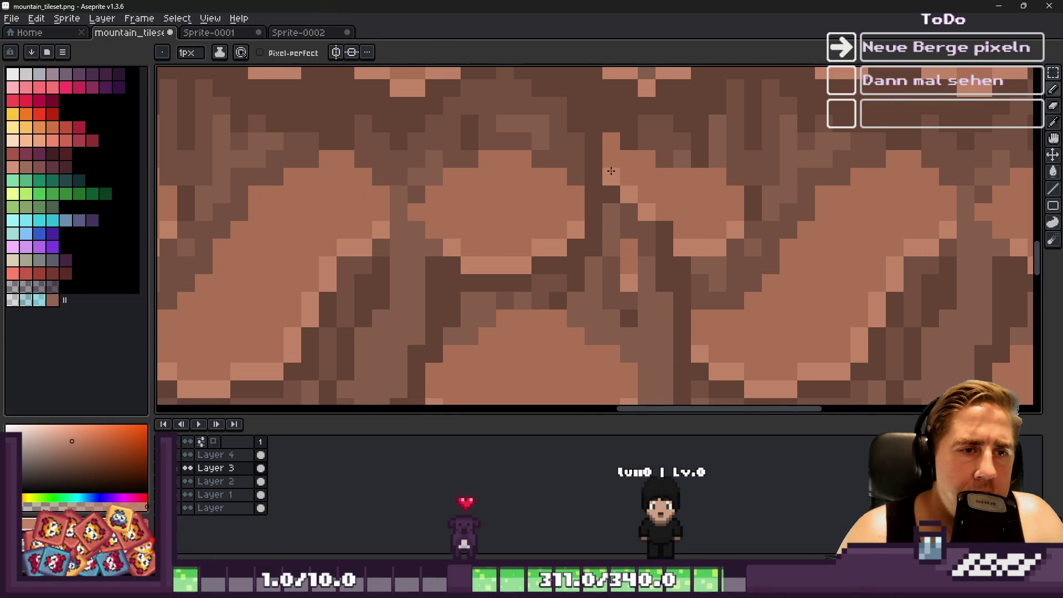
Paste another copy of the rock tile.
{"action": "scroll", "coordinate": [641, 176], "scroll_direction": "down", "scroll_amount": 4}
{"action": "scroll", "coordinate": [641, 173], "scroll_direction": "down", "scroll_amount": 1}
{"action": "scroll", "coordinate": [641, 172], "scroll_direction": "down", "scroll_amount": 1}
{"action": "scroll", "coordinate": [639, 171], "scroll_direction": "up", "scroll_amount": 4}
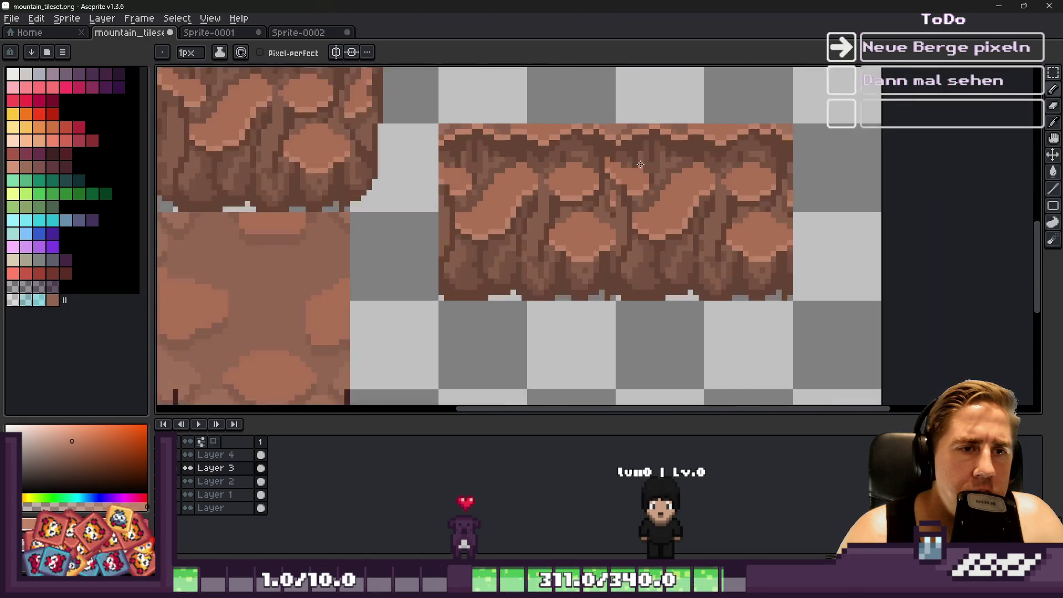
{"action": "scroll", "coordinate": [604, 220], "scroll_direction": "down", "scroll_amount": 4}
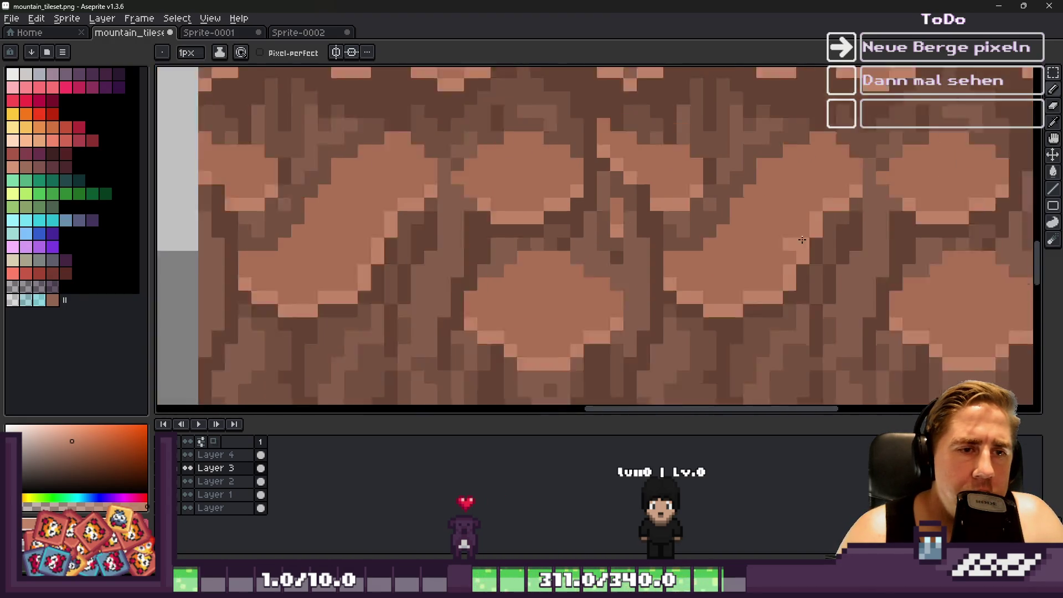
{"action": "key", "text": "ctrl+v"}
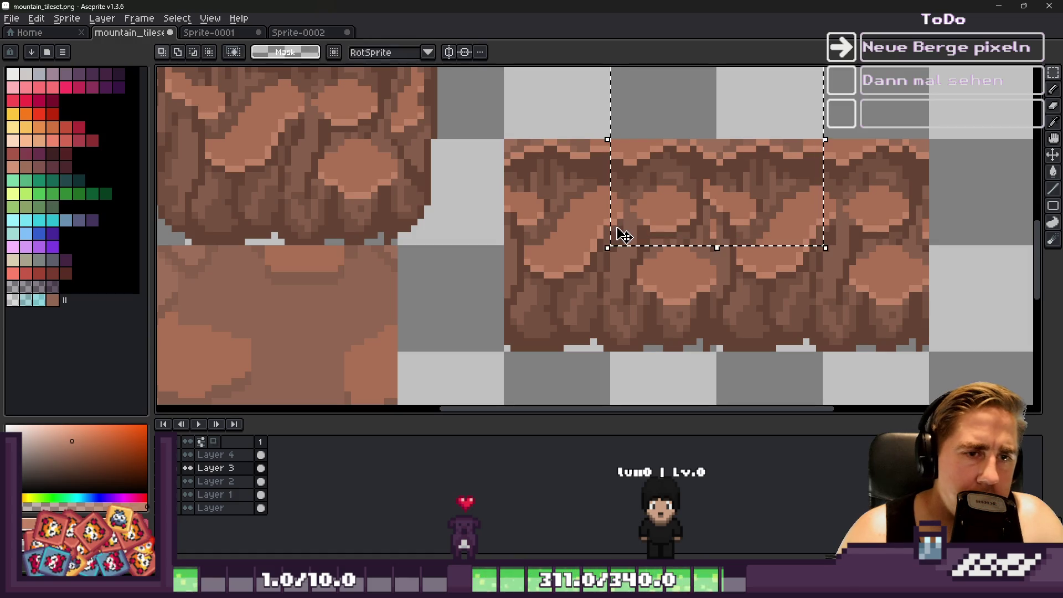
Move the pasted tile onto the ledge strip and drop the selection.
{"action": "left_click_drag", "start_coordinate": [600, 255], "coordinate": [609, 252]}
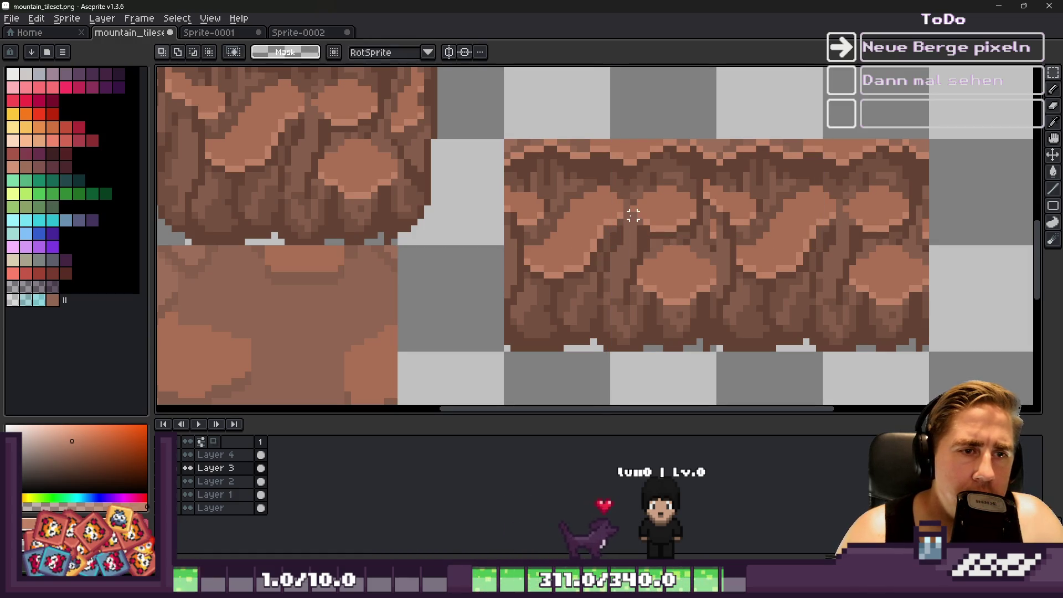
{"action": "left_click_drag", "start_coordinate": [506, 143], "coordinate": [718, 353]}
{"action": "scroll", "coordinate": [662, 254], "scroll_direction": "down", "scroll_amount": 1}
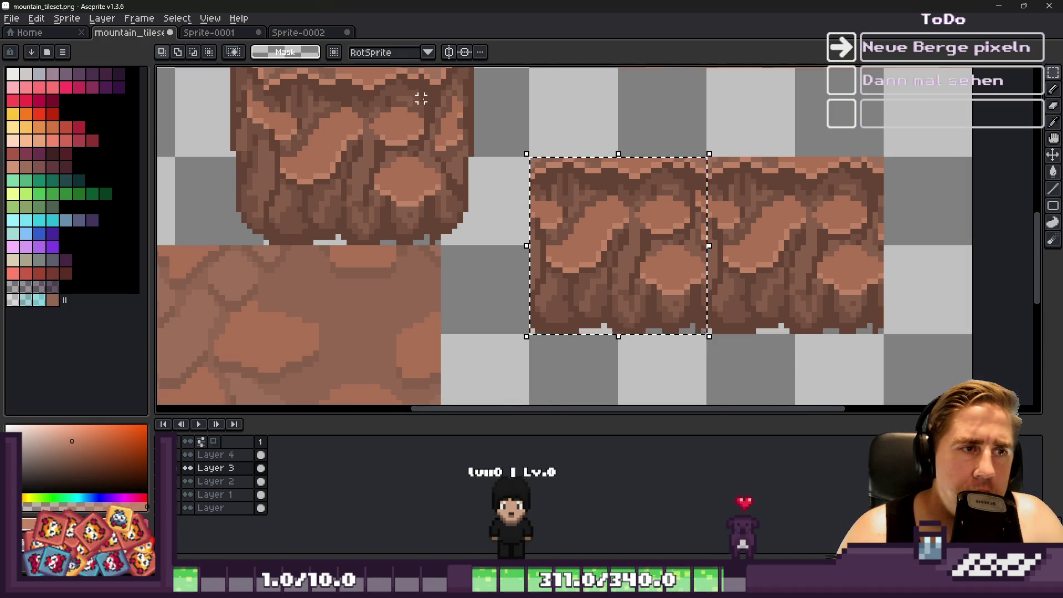
{"action": "scroll", "coordinate": [425, 122], "scroll_direction": "up", "scroll_amount": 4}
{"action": "key", "text": "b"}
{"action": "key", "text": "ctrl+d"}
Lighten a dark pixel on the pillar stone.
{"action": "left_click", "coordinate": [494, 227]}
{"action": "scroll", "coordinate": [566, 221], "scroll_direction": "down", "scroll_amount": 3}
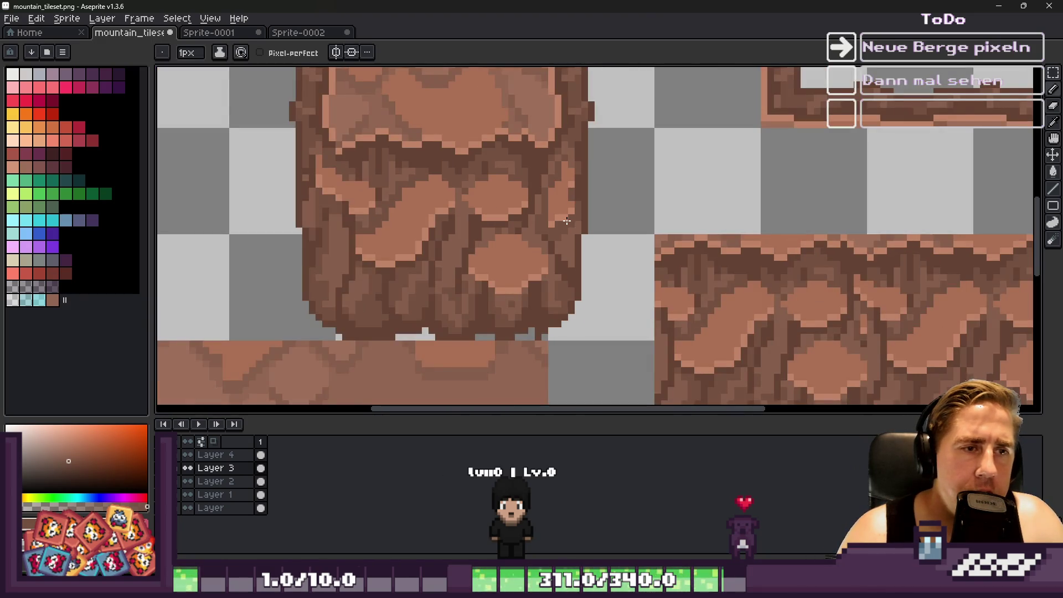
{"action": "scroll", "coordinate": [566, 221], "scroll_direction": "up", "scroll_amount": 2}
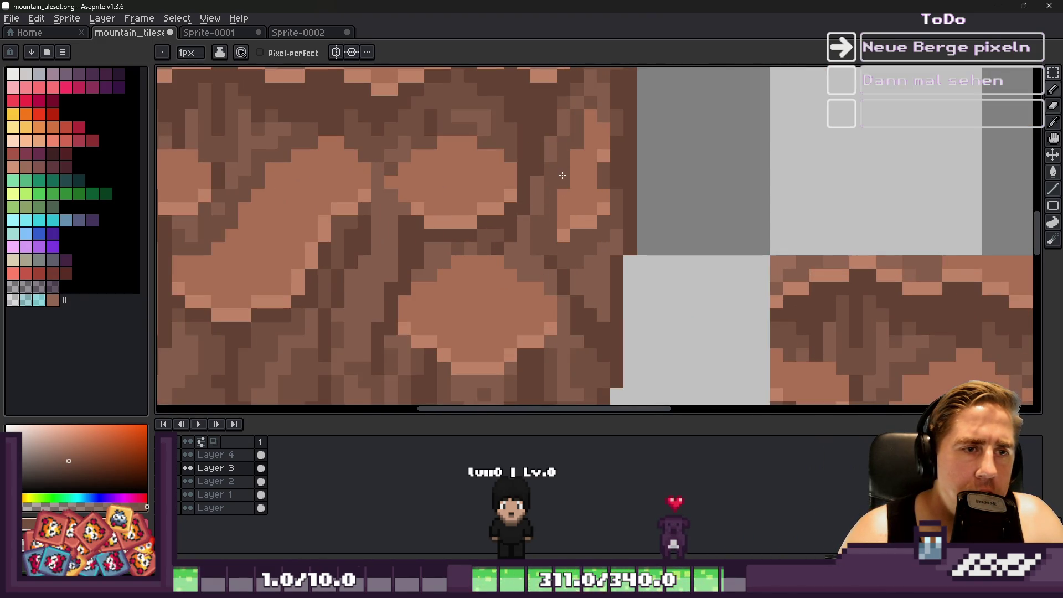
{"action": "scroll", "coordinate": [562, 175], "scroll_direction": "down", "scroll_amount": 2}
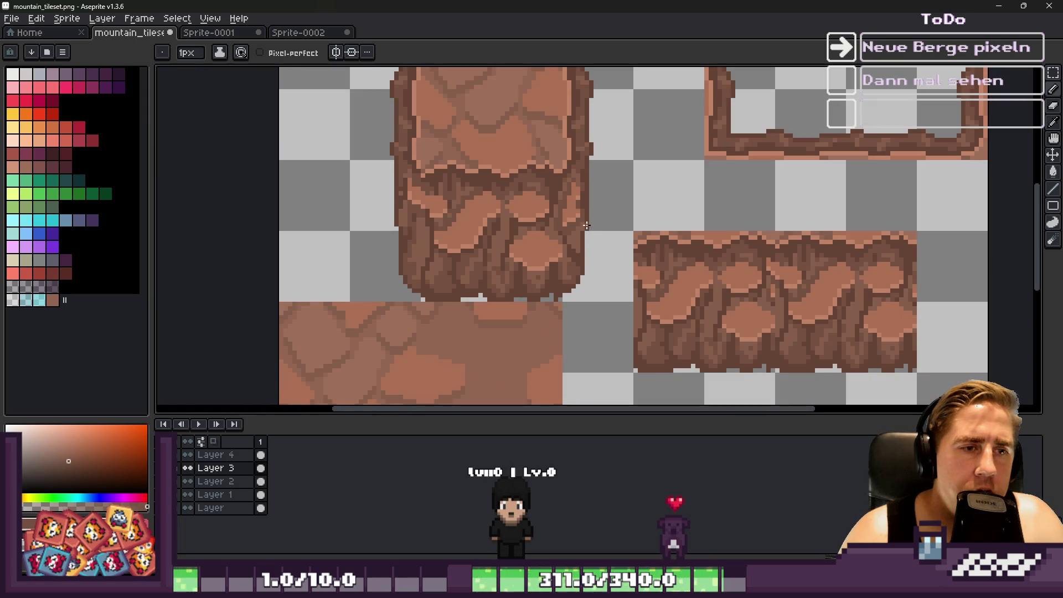
{"action": "scroll", "coordinate": [586, 226], "scroll_direction": "up", "scroll_amount": 3}
{"action": "scroll", "coordinate": [489, 211], "scroll_direction": "down", "scroll_amount": 2}
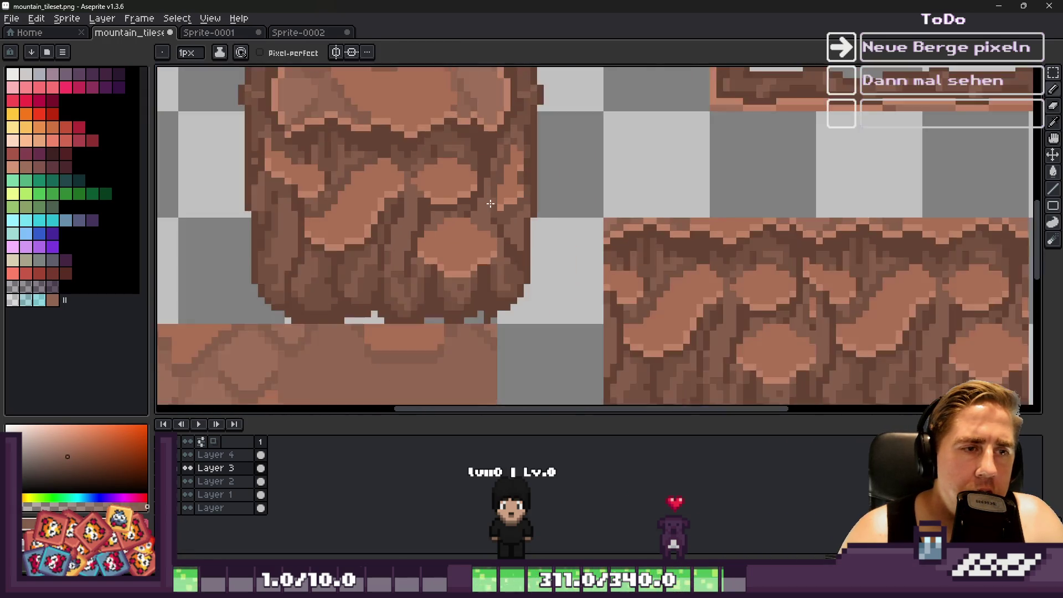
{"action": "scroll", "coordinate": [490, 203], "scroll_direction": "down", "scroll_amount": 1}
Select one ledge tile and move it one tile to the right.
{"action": "key", "text": "m"}
{"action": "left_click_drag", "start_coordinate": [319, 126], "coordinate": [498, 306]}
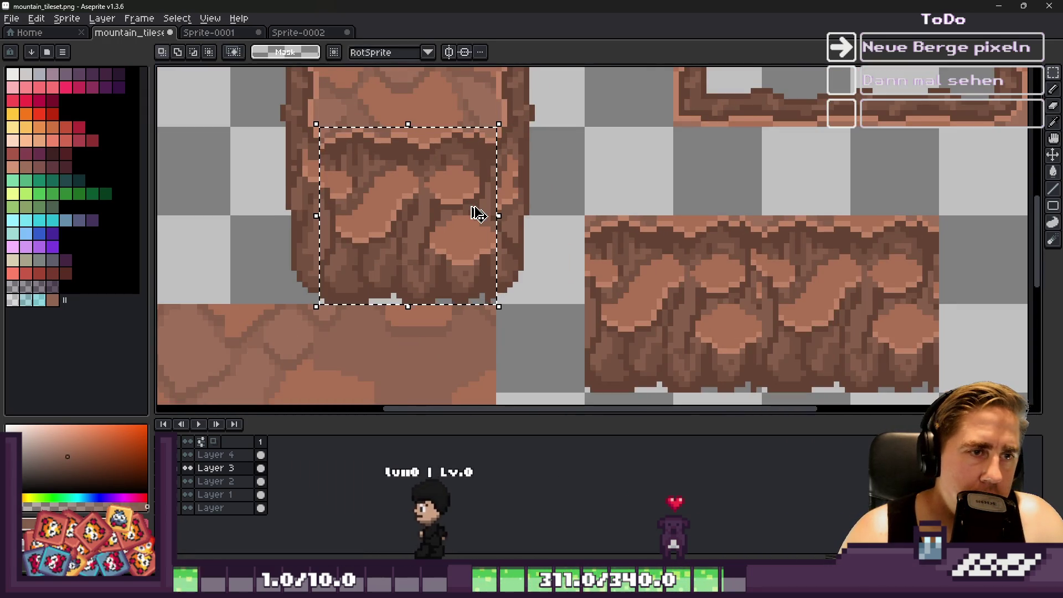
{"action": "left_click_drag", "start_coordinate": [703, 313], "coordinate": [708, 319]}
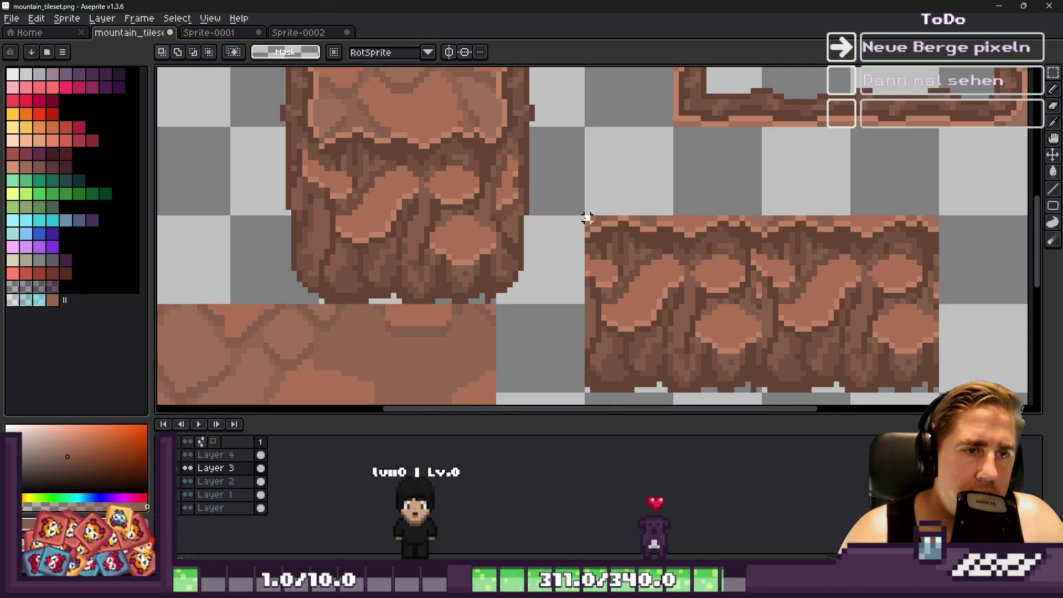
{"action": "left_click_drag", "start_coordinate": [587, 218], "coordinate": [763, 378]}
{"action": "left_click_drag", "start_coordinate": [652, 327], "coordinate": [833, 355]}
{"action": "key", "text": "ctrl+d"}
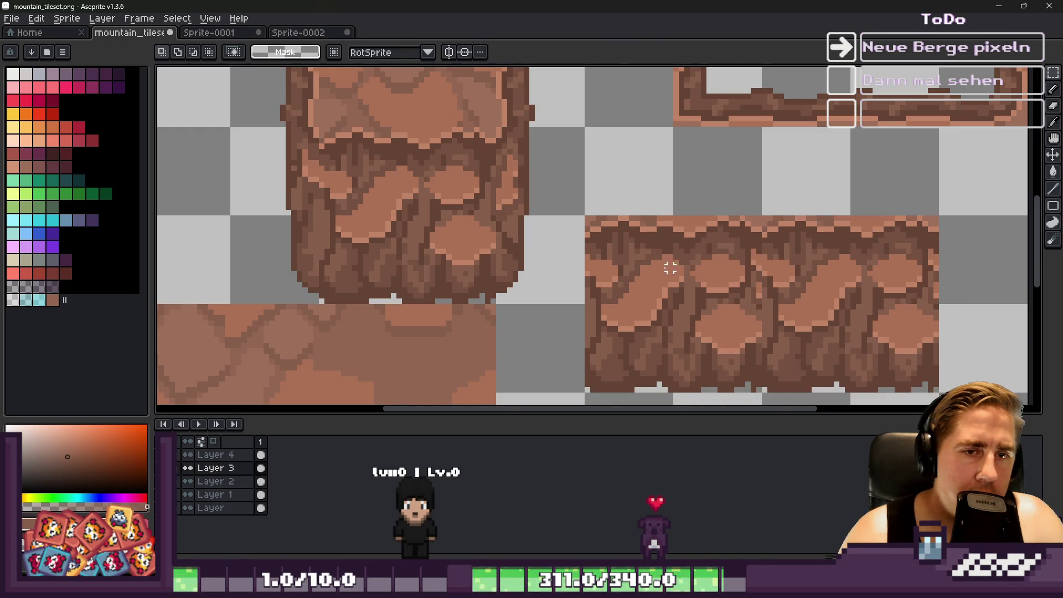
{"action": "scroll", "coordinate": [819, 332], "scroll_direction": "down", "scroll_amount": 2}
{"action": "scroll", "coordinate": [813, 315], "scroll_direction": "up", "scroll_amount": 2}
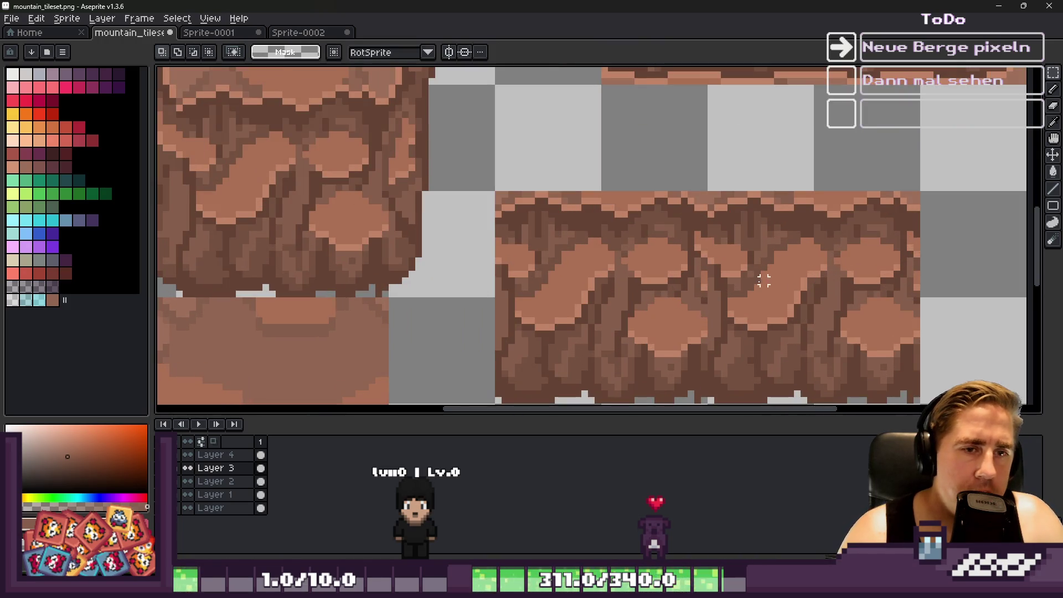
{"action": "scroll", "coordinate": [706, 301], "scroll_direction": "up", "scroll_amount": 2}
{"action": "scroll", "coordinate": [707, 301], "scroll_direction": "down", "scroll_amount": 1}
{"action": "scroll", "coordinate": [709, 299], "scroll_direction": "up", "scroll_amount": 2}
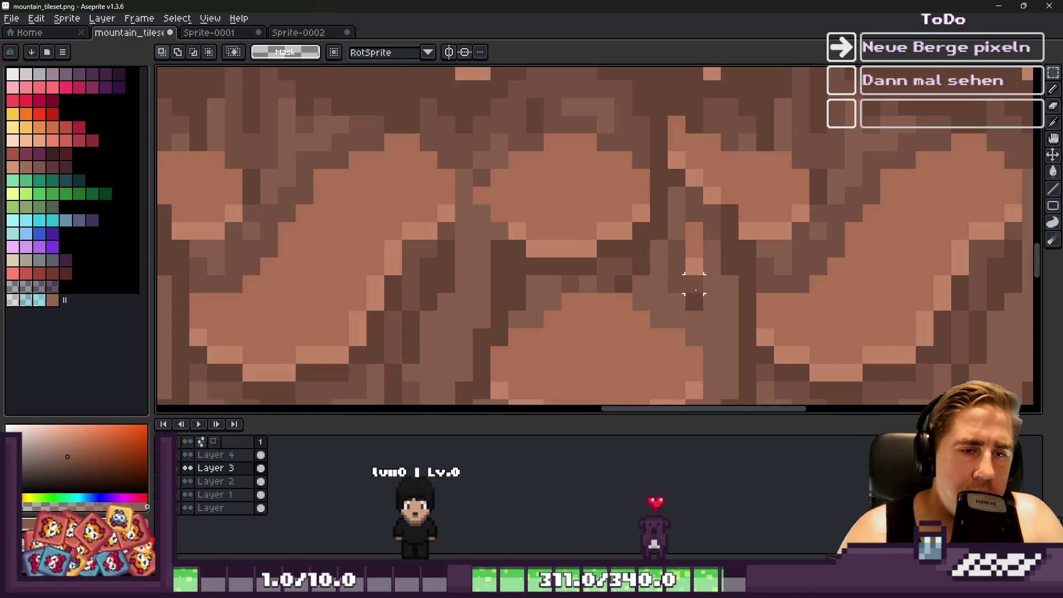
Reselect the mountain ledge tile and move it right and down on the grid.
{"action": "key", "text": "b"}
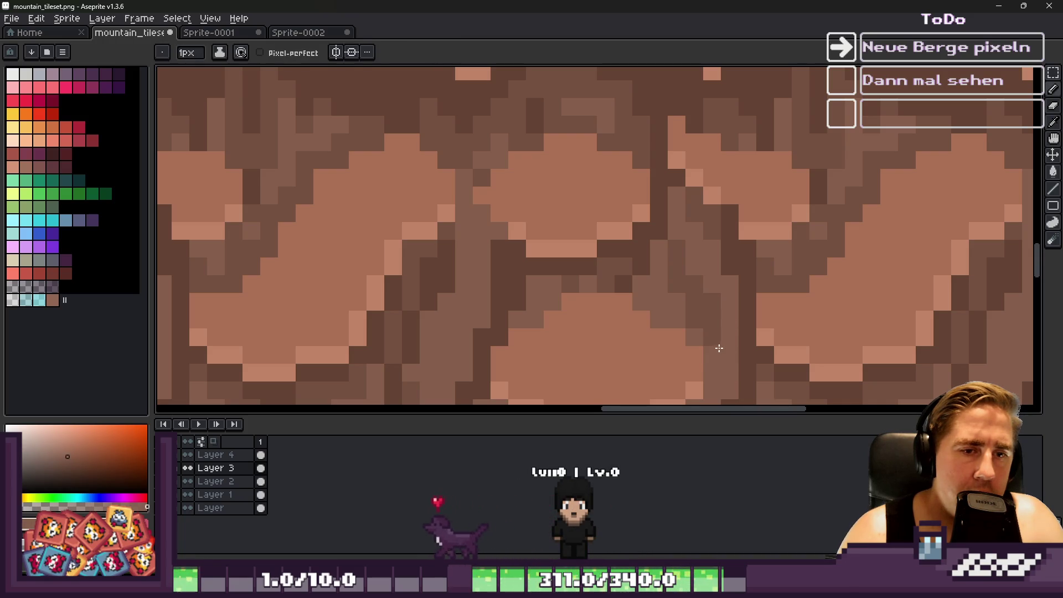
{"action": "scroll", "coordinate": [725, 364], "scroll_direction": "down", "scroll_amount": 2}
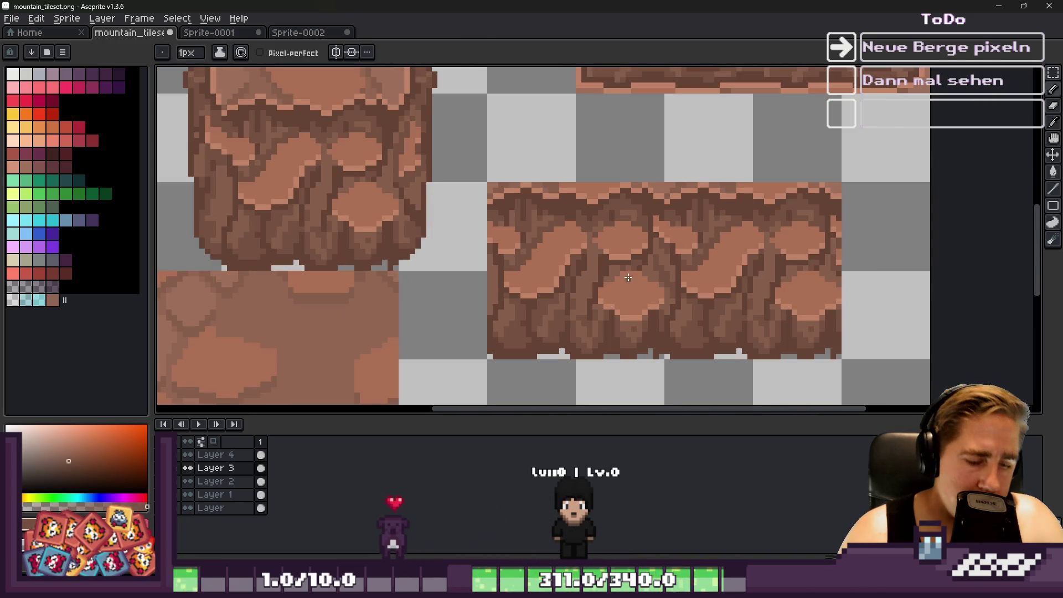
{"action": "key", "text": "m"}
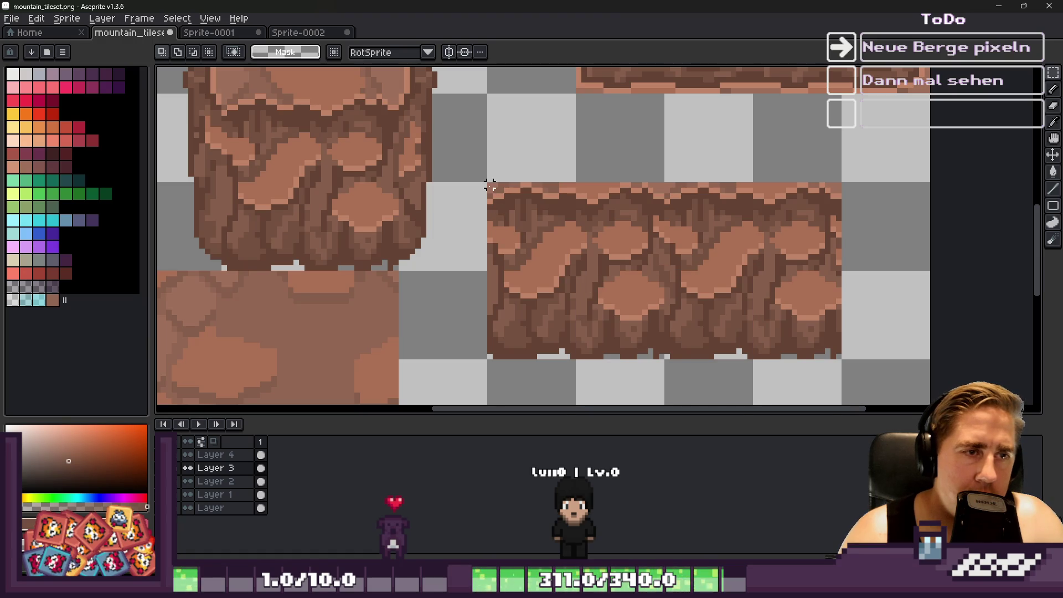
{"action": "left_click_drag", "start_coordinate": [490, 186], "coordinate": [827, 354]}
{"action": "key", "text": "ctrl+d"}
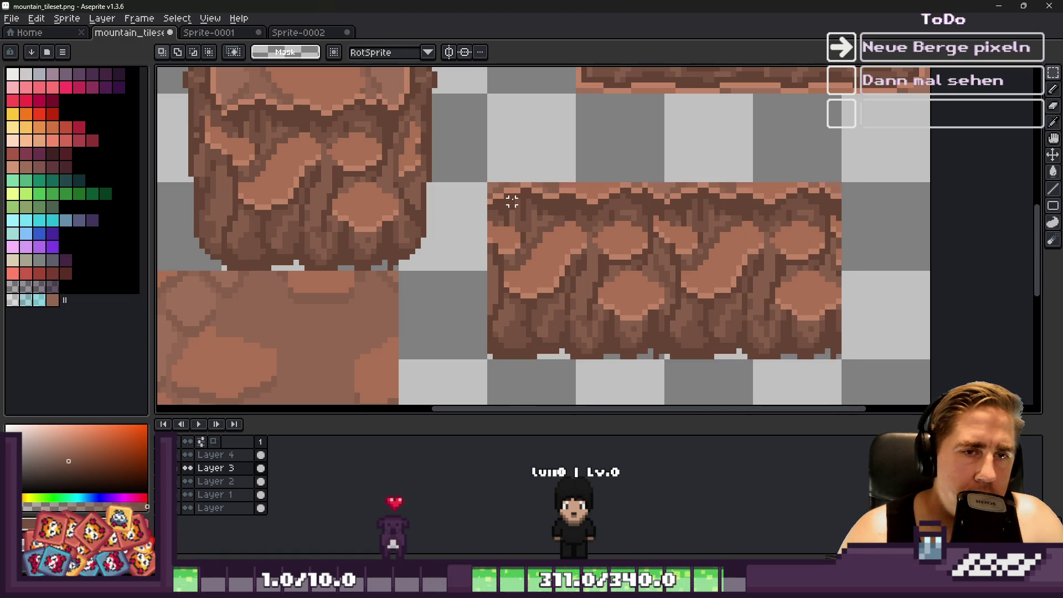
{"action": "mouse_move", "coordinate": [490, 185]}
{"action": "left_mouse_down"}
{"action": "mouse_move", "coordinate": [825, 340]}
{"action": "mouse_move", "coordinate": [840, 359]}
{"action": "left_mouse_up"}
{"action": "mouse_move", "coordinate": [535, 259]}
{"action": "left_mouse_down"}
{"action": "mouse_move", "coordinate": [609, 327]}
{"action": "mouse_move", "coordinate": [553, 301]}
{"action": "mouse_move", "coordinate": [537, 351]}
{"action": "mouse_move", "coordinate": [626, 350]}
{"action": "left_mouse_up"}
{"action": "key", "text": "ctrl+d"}
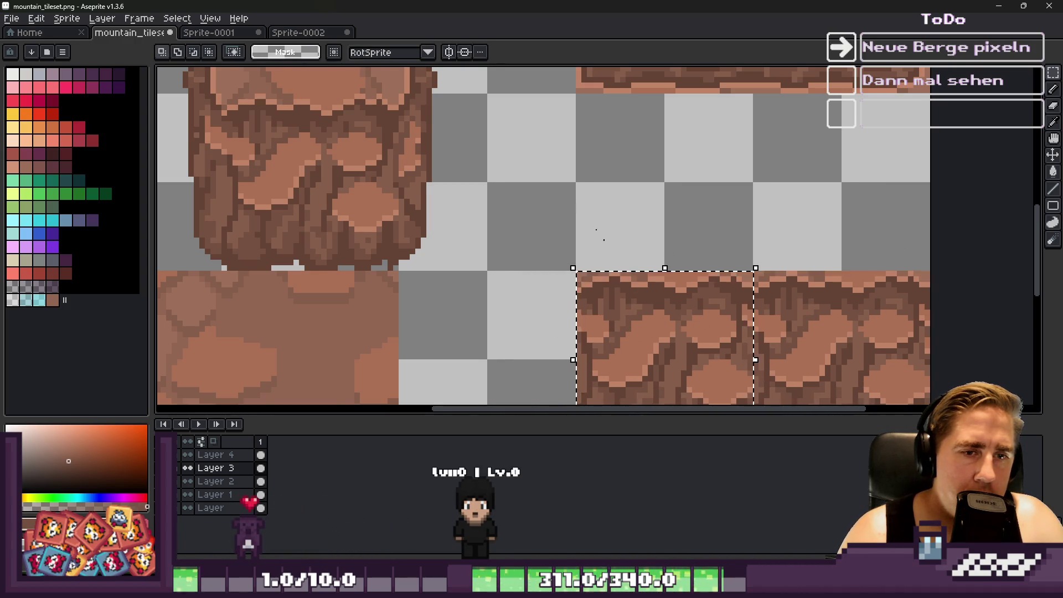
Shift the ledge tile one more tile to the right.
{"action": "scroll", "coordinate": [599, 234], "scroll_direction": "up", "scroll_amount": 1}
{"action": "left_click_drag", "start_coordinate": [533, 267], "coordinate": [763, 306]}
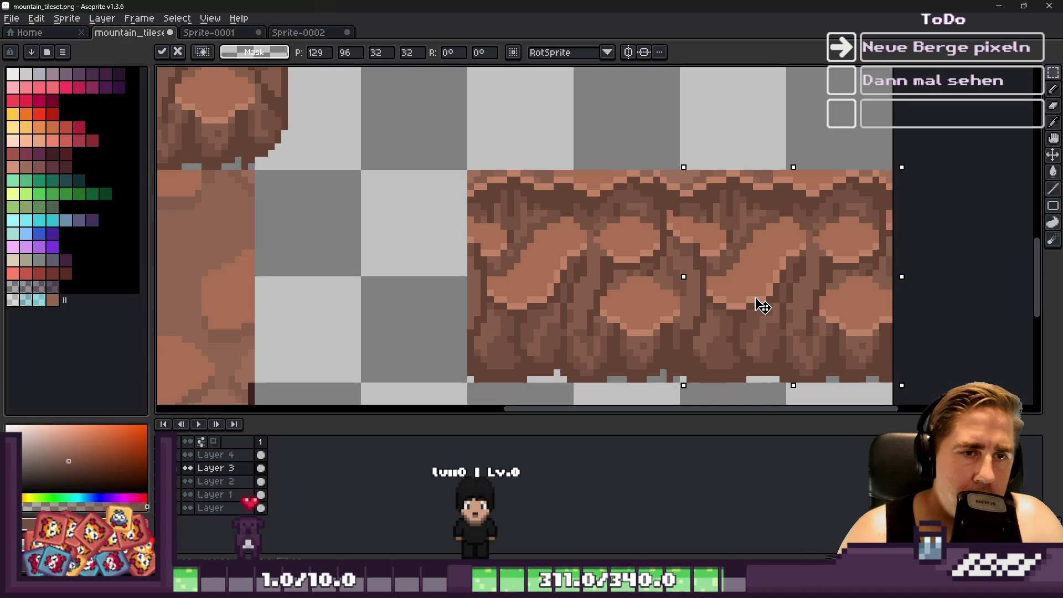
{"action": "key", "text": "ctrl+d"}
{"action": "scroll", "coordinate": [753, 297], "scroll_direction": "down", "scroll_amount": 1}
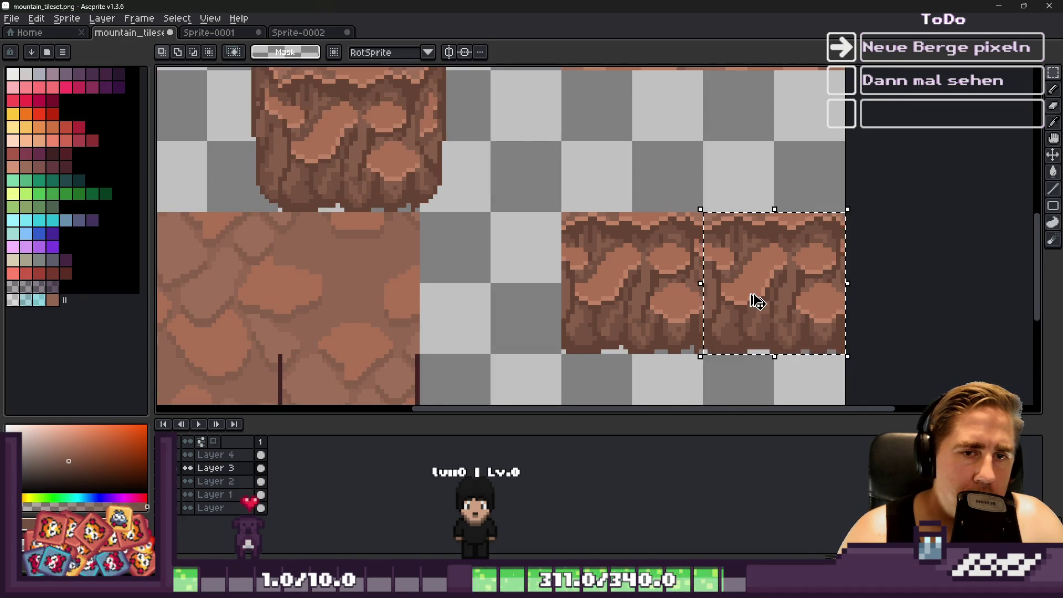
{"action": "scroll", "coordinate": [268, 149], "scroll_direction": "up", "scroll_amount": 1}
{"action": "scroll", "coordinate": [267, 149], "scroll_direction": "up", "scroll_amount": 1}
{"action": "scroll", "coordinate": [475, 213], "scroll_direction": "up", "scroll_amount": 1}
Paste the copied 32×32 rock tile onto the pillar's lower half.
{"action": "key", "text": "ctrl+v"}
{"action": "mouse_move", "coordinate": [524, 211]}
{"action": "left_mouse_down"}
{"action": "mouse_move", "coordinate": [491, 209]}
{"action": "mouse_move", "coordinate": [728, 197]}
{"action": "mouse_move", "coordinate": [581, 221]}
{"action": "left_mouse_up"}
{"action": "key", "text": "Return"}
{"action": "scroll", "coordinate": [577, 224], "scroll_direction": "down", "scroll_amount": 2}
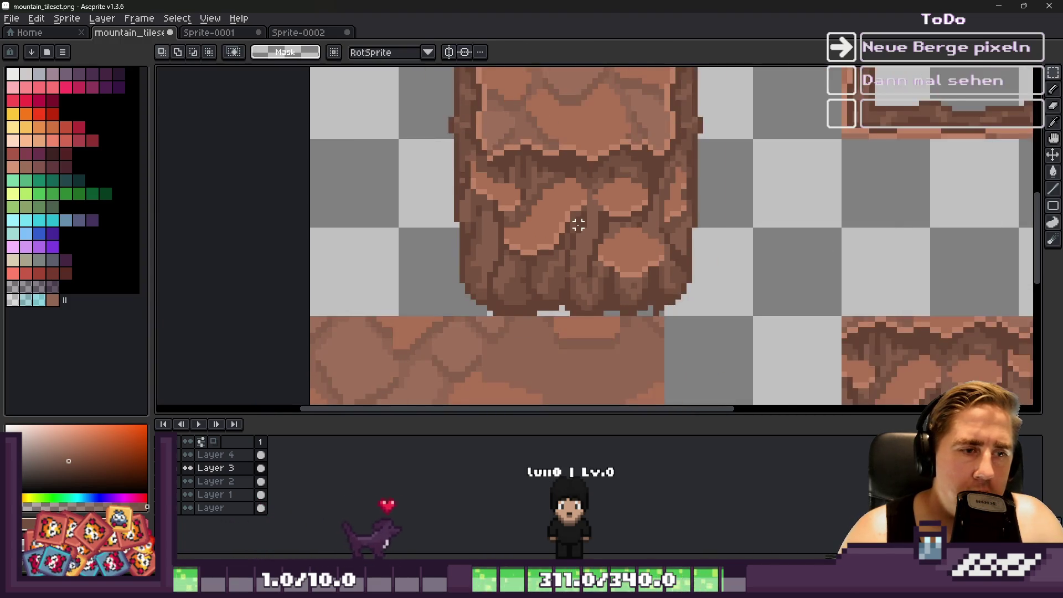
{"action": "scroll", "coordinate": [586, 265], "scroll_direction": "down", "scroll_amount": 3}
{"action": "scroll", "coordinate": [754, 332], "scroll_direction": "up", "scroll_amount": 4}
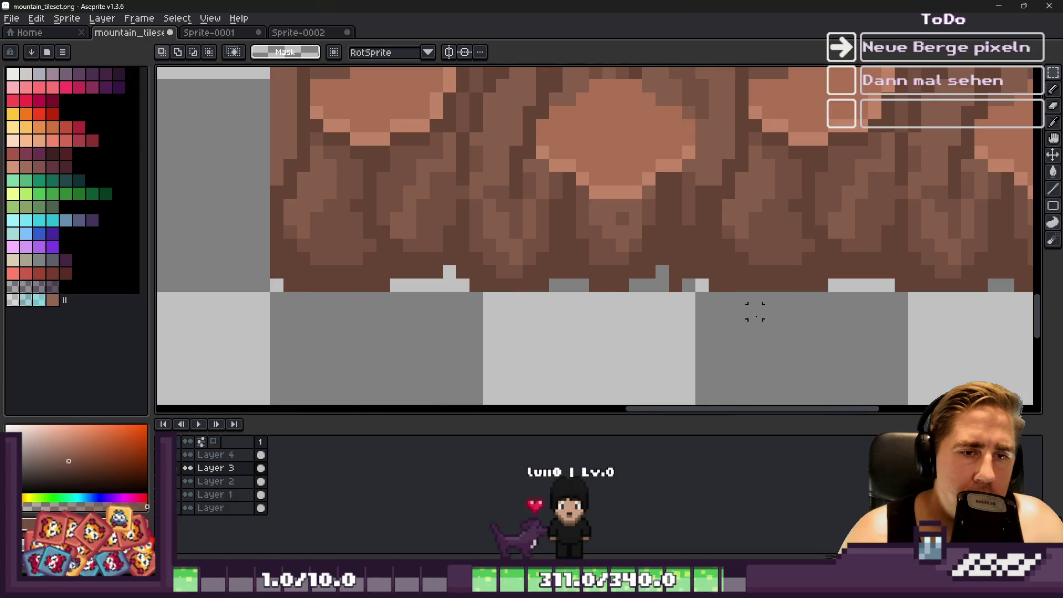
{"action": "scroll", "coordinate": [618, 271], "scroll_direction": "down", "scroll_amount": 4}
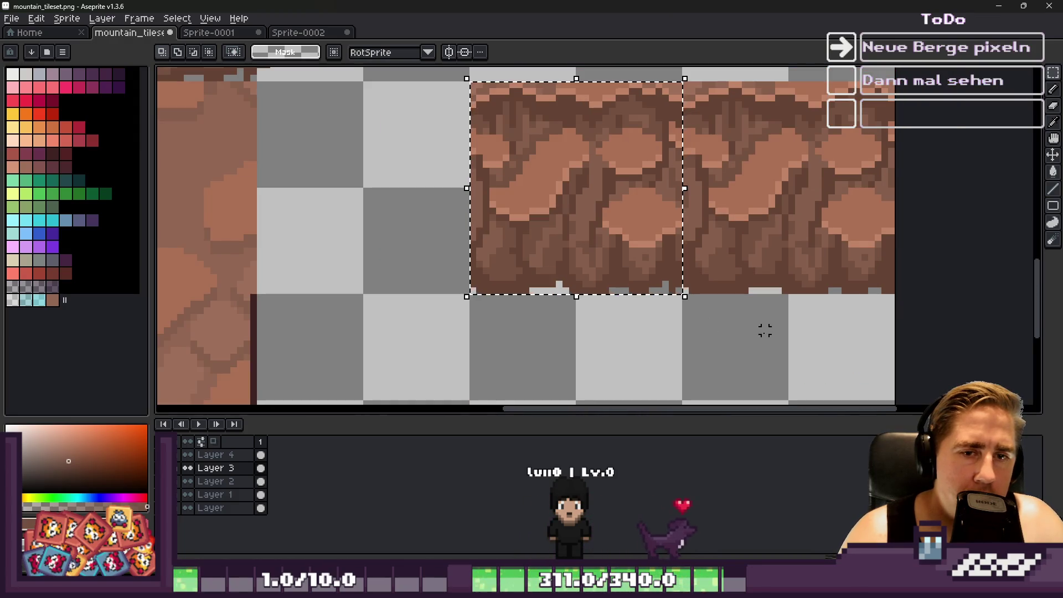
{"action": "scroll", "coordinate": [416, 138], "scroll_direction": "up", "scroll_amount": 2}
{"action": "scroll", "coordinate": [581, 256], "scroll_direction": "down", "scroll_amount": 2}
{"action": "scroll", "coordinate": [570, 190], "scroll_direction": "up", "scroll_amount": 3}
Paste the tile again and position it on the rock pillar at 32,64.
{"action": "key", "text": "ctrl+v"}
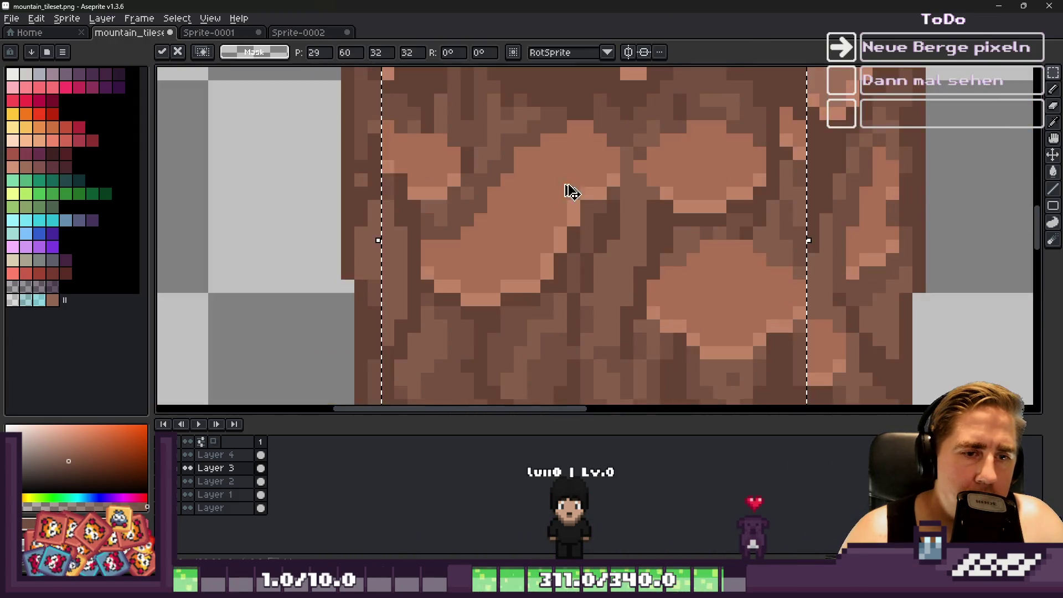
{"action": "scroll", "coordinate": [595, 197], "scroll_direction": "down", "scroll_amount": 2}
{"action": "mouse_move", "coordinate": [595, 197]}
{"action": "left_mouse_down"}
{"action": "mouse_move", "coordinate": [616, 241]}
{"action": "mouse_move", "coordinate": [608, 202]}
{"action": "mouse_move", "coordinate": [614, 212]}
{"action": "left_mouse_up"}
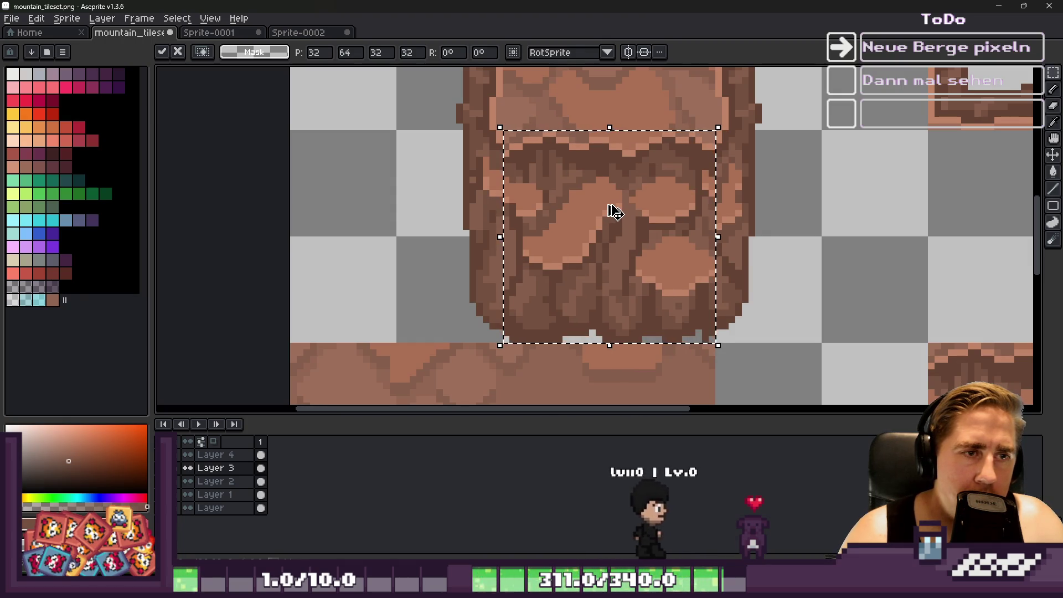
{"action": "key", "text": "ctrl+d"}
{"action": "scroll", "coordinate": [605, 206], "scroll_direction": "down", "scroll_amount": 1}
{"action": "scroll", "coordinate": [552, 221], "scroll_direction": "up", "scroll_amount": 3}
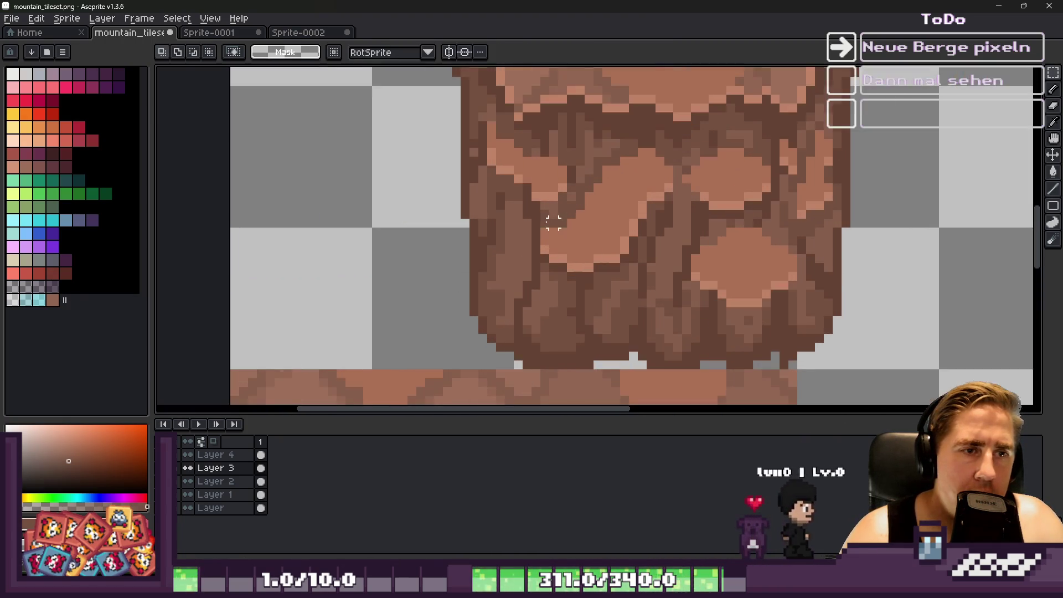
Sample brown rock colours from the pillar and work on the stone with the pencil.
{"action": "key", "text": "i"}
{"action": "left_click", "coordinate": [589, 189]}
{"action": "key", "text": "b"}
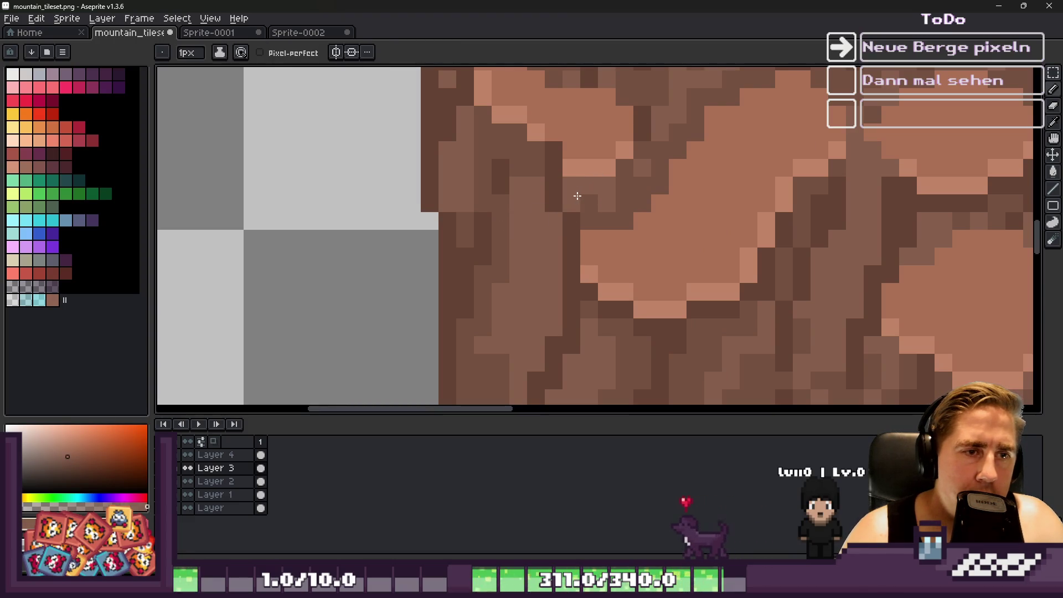
{"action": "left_click", "coordinate": [571, 202], "text": "alt"}
{"action": "left_click", "coordinate": [543, 232], "text": "alt"}
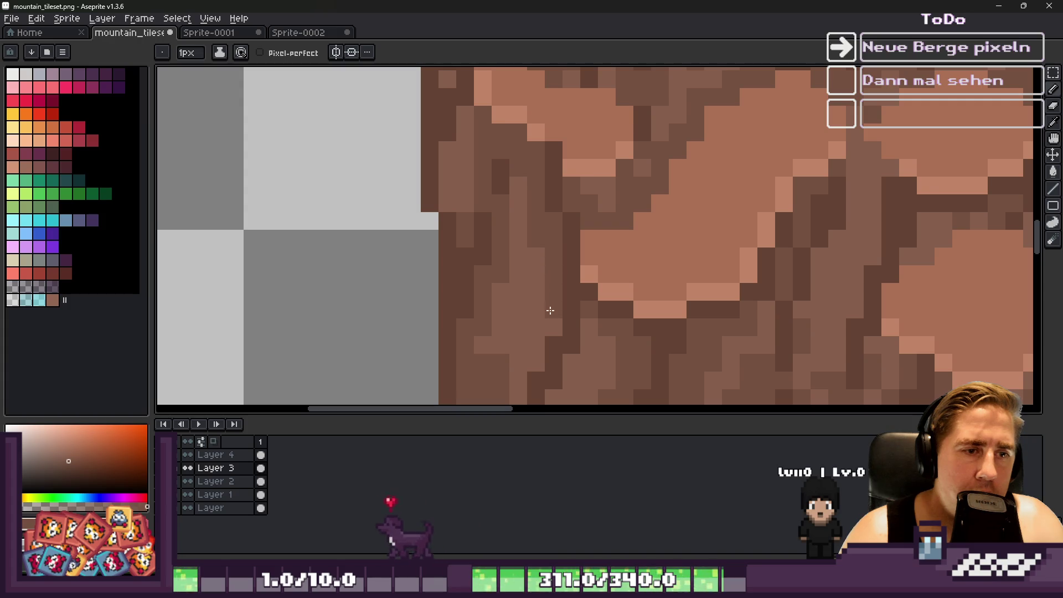
{"action": "scroll", "coordinate": [500, 349], "scroll_direction": "down", "scroll_amount": 5}
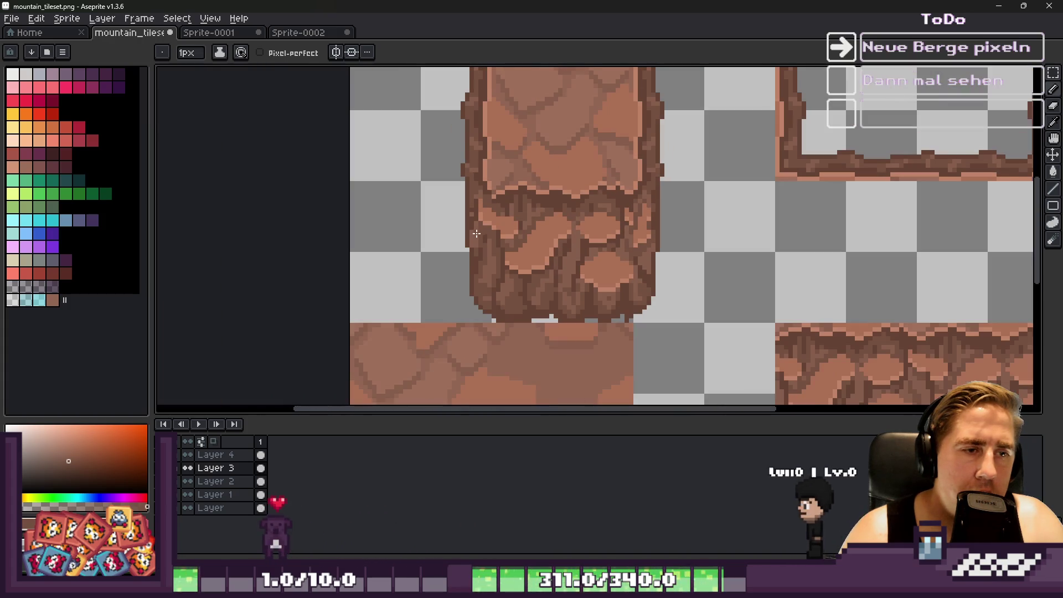
Box the pillar's lower tile, try moving it right, then undo and deselect.
{"action": "key", "text": "m"}
{"action": "left_click_drag", "start_coordinate": [485, 166], "coordinate": [635, 320]}
{"action": "scroll", "coordinate": [533, 253], "scroll_direction": "up", "scroll_amount": 1}
{"action": "scroll", "coordinate": [533, 280], "scroll_direction": "up", "scroll_amount": 1}
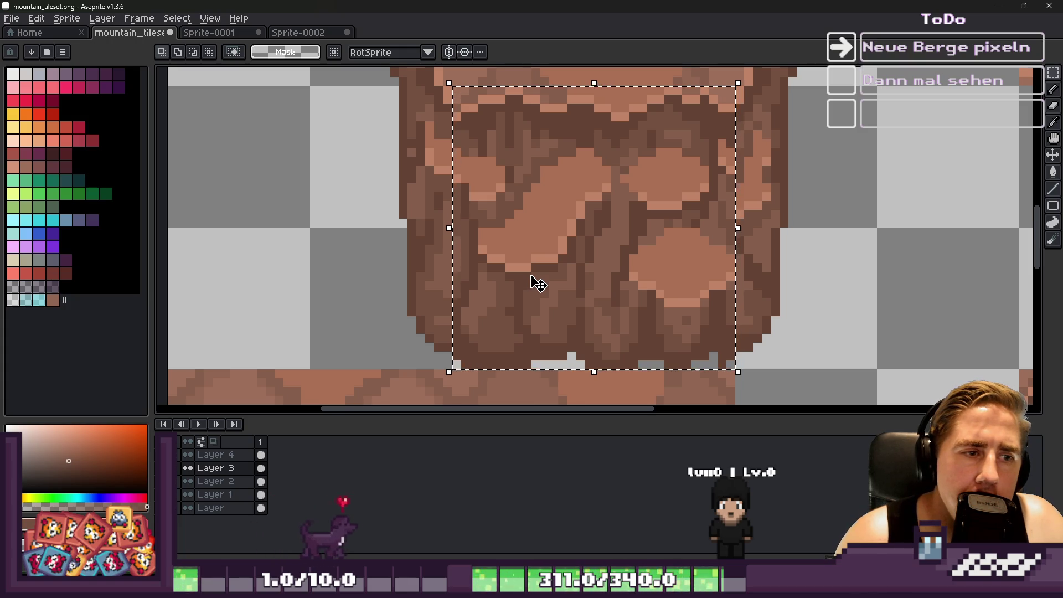
{"action": "scroll", "coordinate": [498, 225], "scroll_direction": "down", "scroll_amount": 2}
{"action": "left_click_drag", "start_coordinate": [520, 227], "coordinate": [677, 231]}
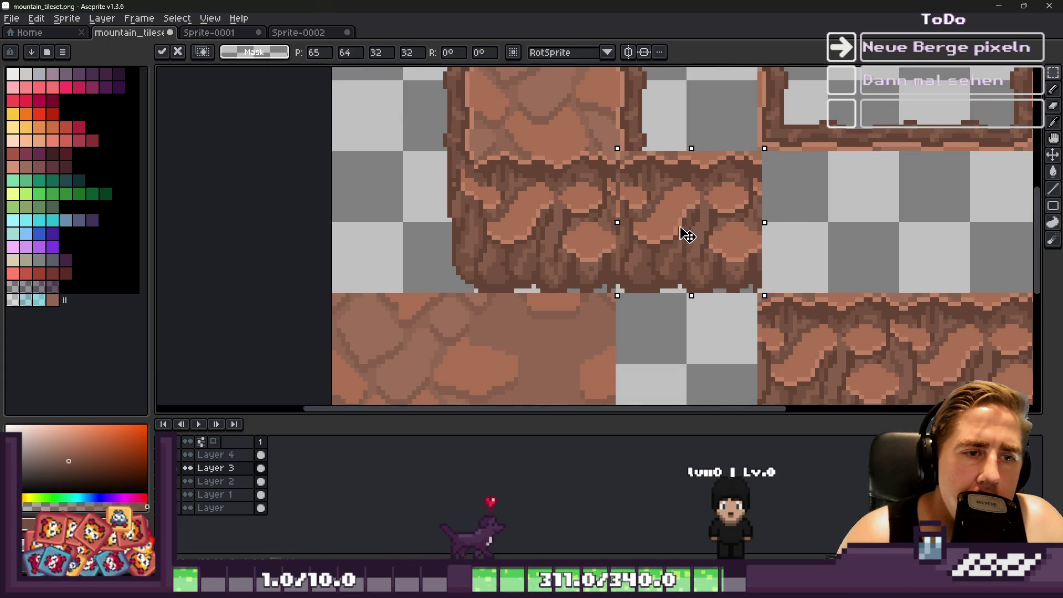
{"action": "key", "text": "Return"}
{"action": "scroll", "coordinate": [529, 237], "scroll_direction": "up", "scroll_amount": 1}
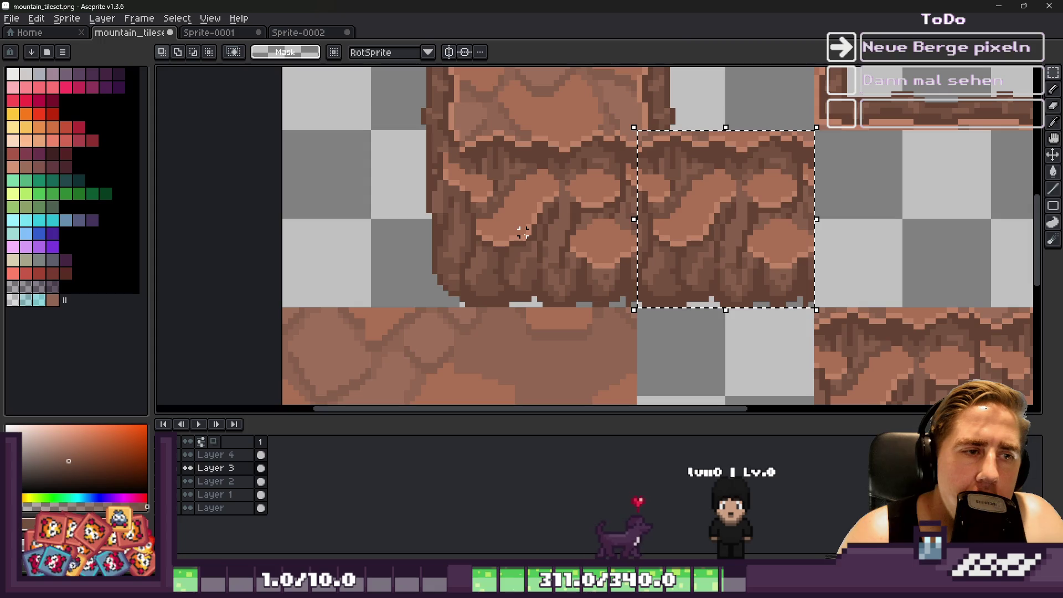
{"action": "key", "text": "ctrl+z"}
{"action": "key", "text": "ctrl+d"}
{"action": "scroll", "coordinate": [527, 238], "scroll_direction": "down", "scroll_amount": 3}
{"action": "scroll", "coordinate": [551, 177], "scroll_direction": "up", "scroll_amount": 3}
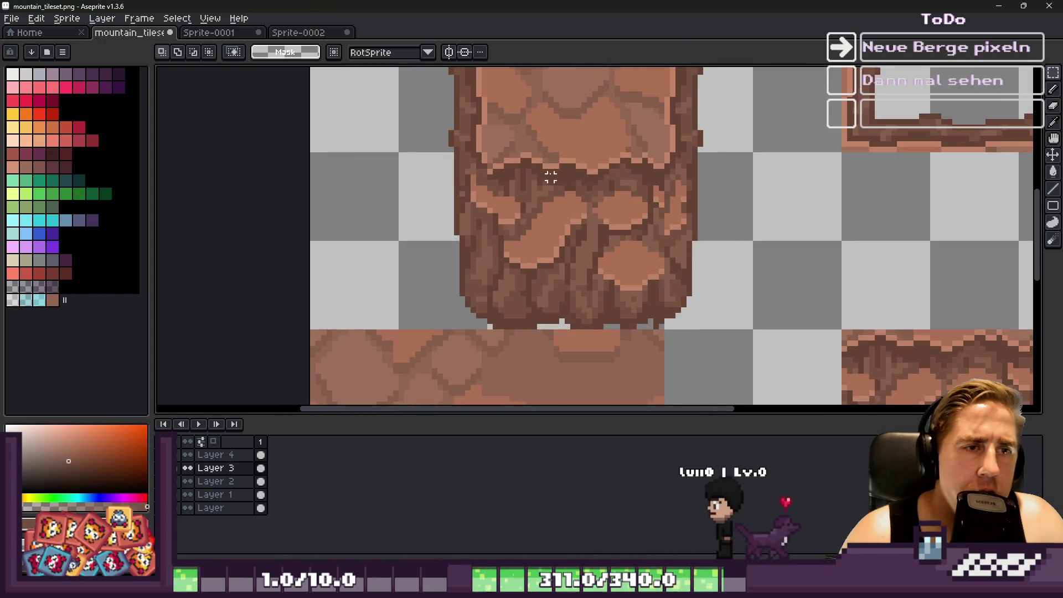
Pick a brown from the pillar for the fill tool.
{"action": "left_click", "coordinate": [550, 177], "text": "alt"}
{"action": "key", "text": "g"}
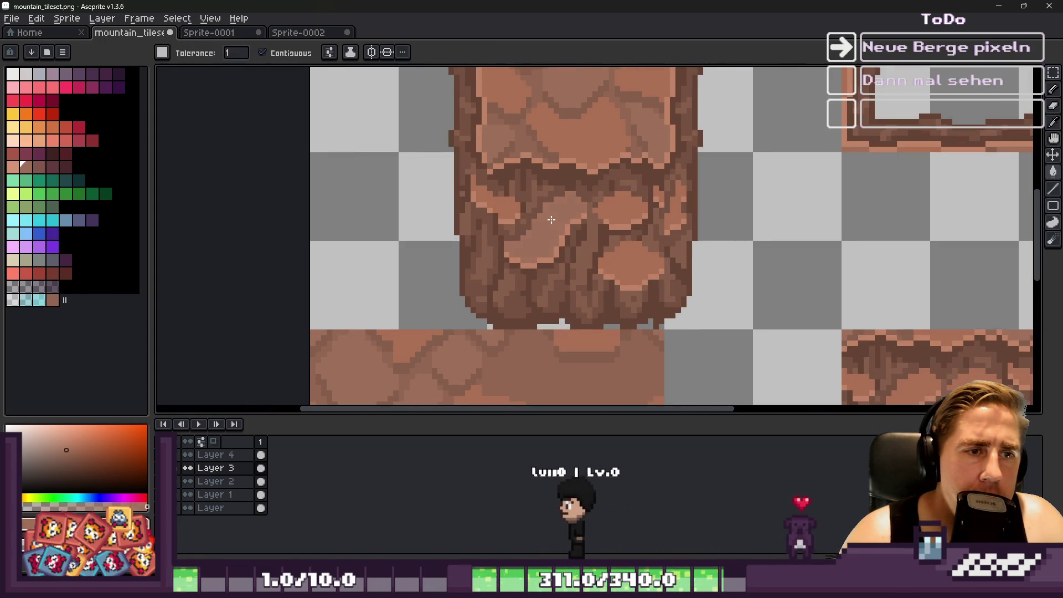
{"action": "scroll", "coordinate": [623, 263], "scroll_direction": "down", "scroll_amount": 3}
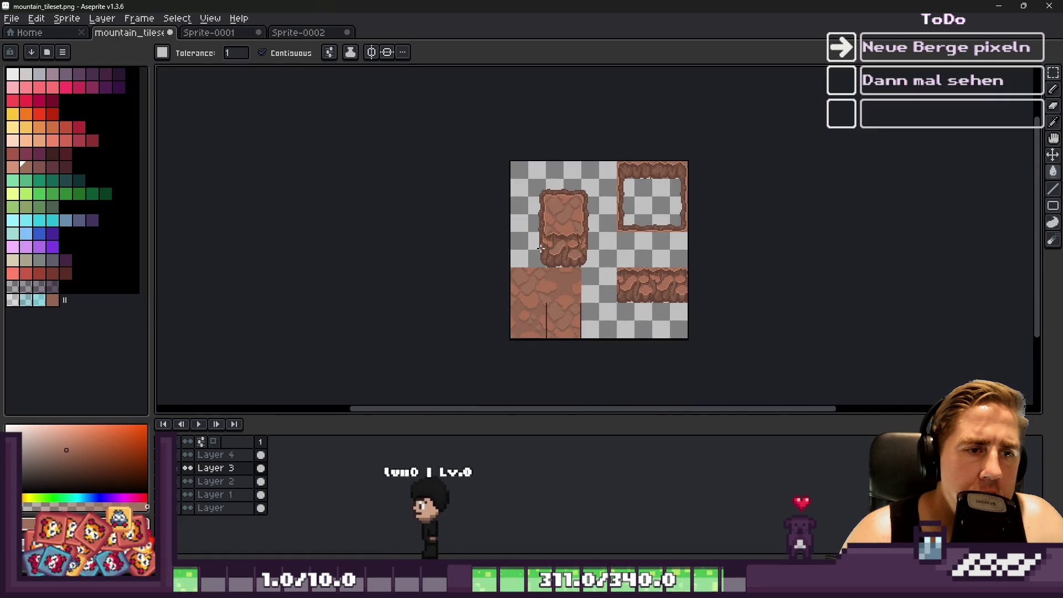
{"action": "scroll", "coordinate": [559, 254], "scroll_direction": "up", "scroll_amount": 3}
{"action": "key", "text": "v"}
{"action": "key", "text": "g"}
{"action": "scroll", "coordinate": [559, 254], "scroll_direction": "up", "scroll_amount": 2}
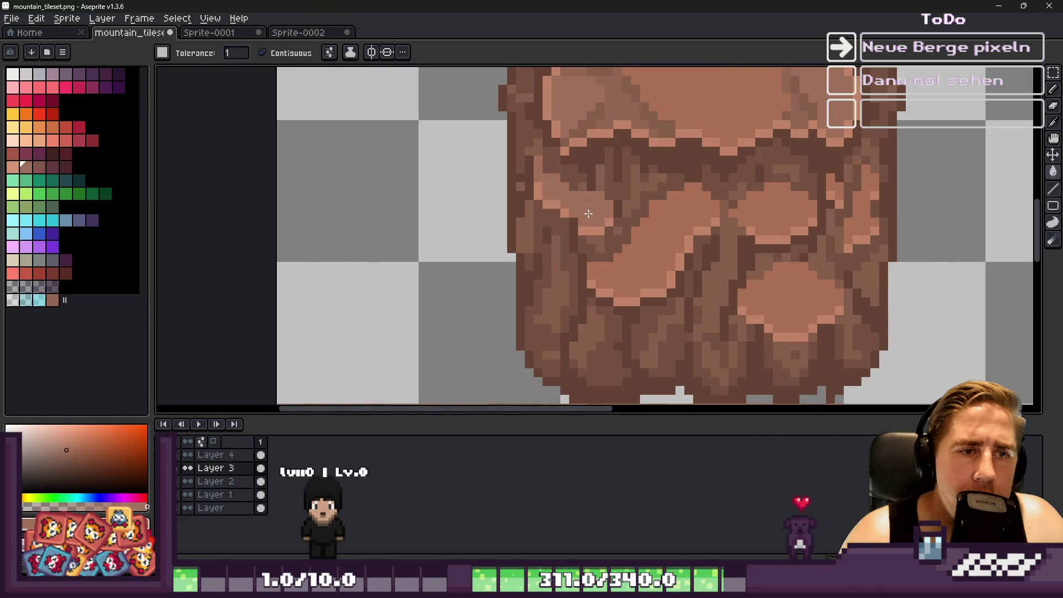
{"action": "scroll", "coordinate": [779, 292], "scroll_direction": "down", "scroll_amount": 6}
{"action": "scroll", "coordinate": [629, 242], "scroll_direction": "up", "scroll_amount": 5}
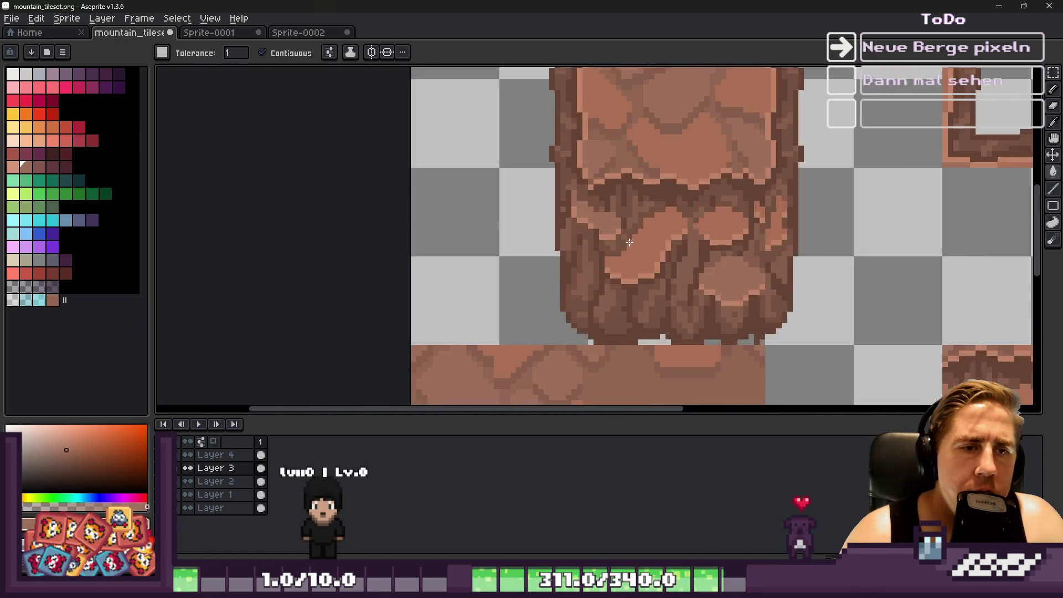
Sample another rock-pillar colour and return to the Rectangular Marquee.
{"action": "key", "text": "g"}
{"action": "scroll", "coordinate": [726, 232], "scroll_direction": "up", "scroll_amount": 1}
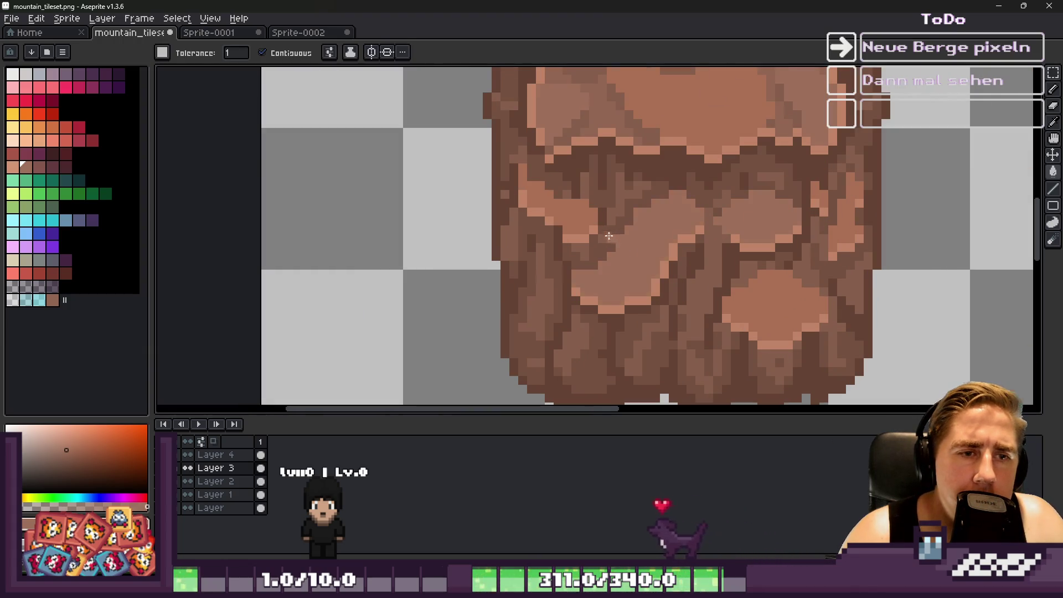
{"action": "scroll", "coordinate": [608, 236], "scroll_direction": "down", "scroll_amount": 5}
{"action": "scroll", "coordinate": [574, 237], "scroll_direction": "up", "scroll_amount": 4}
{"action": "scroll", "coordinate": [533, 223], "scroll_direction": "down", "scroll_amount": 2}
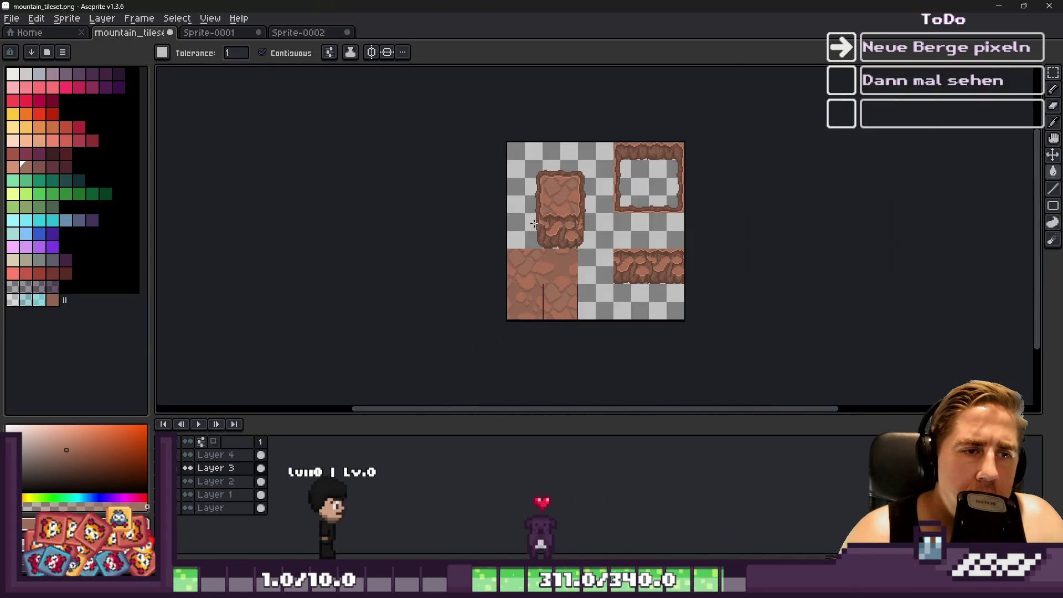
{"action": "scroll", "coordinate": [534, 225], "scroll_direction": "up", "scroll_amount": 4}
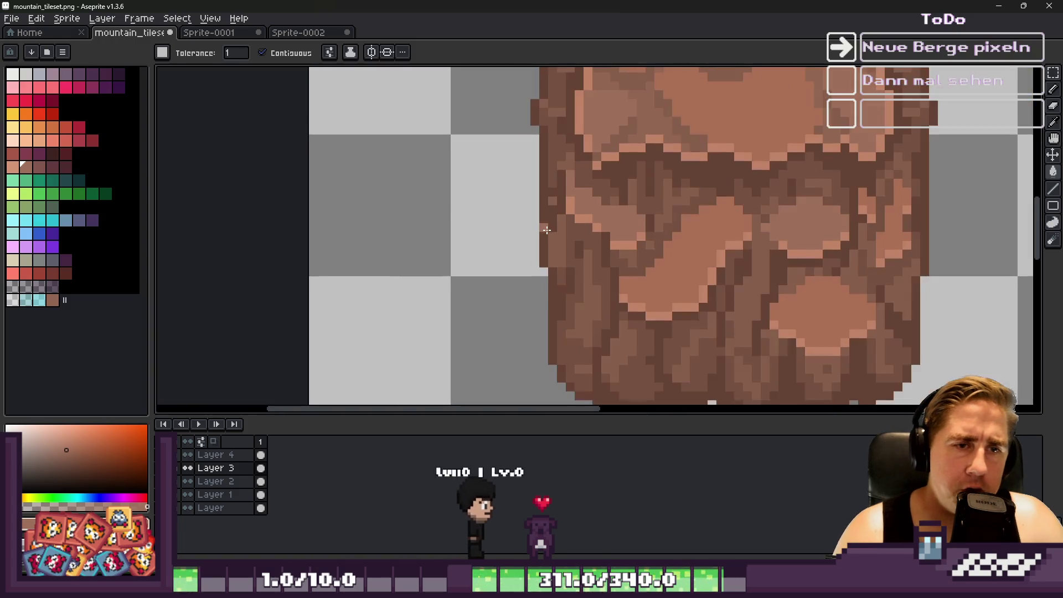
{"action": "scroll", "coordinate": [547, 230], "scroll_direction": "up", "scroll_amount": 3}
{"action": "left_click", "coordinate": [635, 118], "text": "alt"}
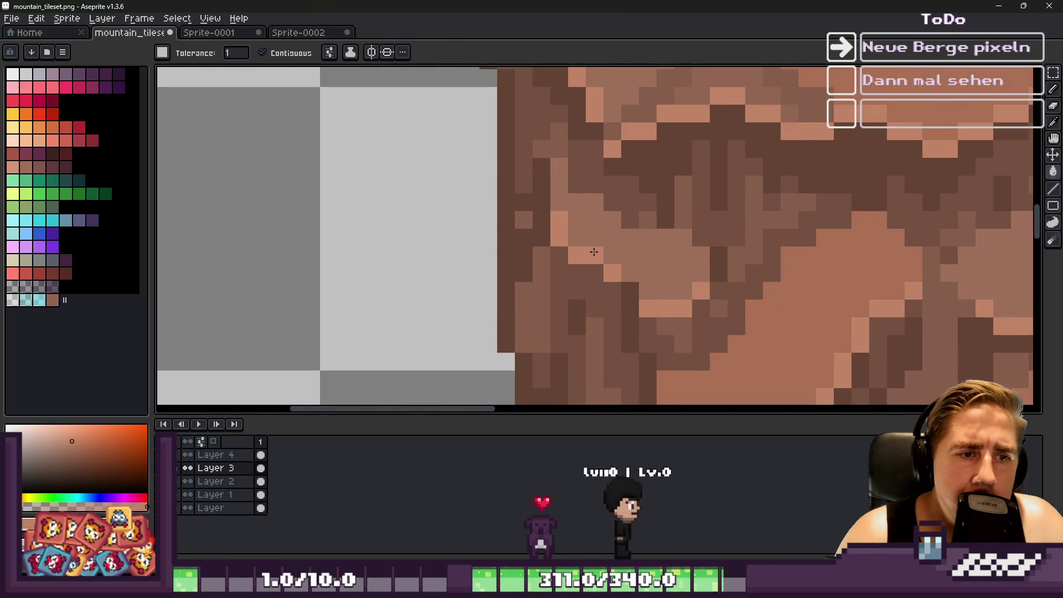
{"action": "scroll", "coordinate": [586, 238], "scroll_direction": "down", "scroll_amount": 3}
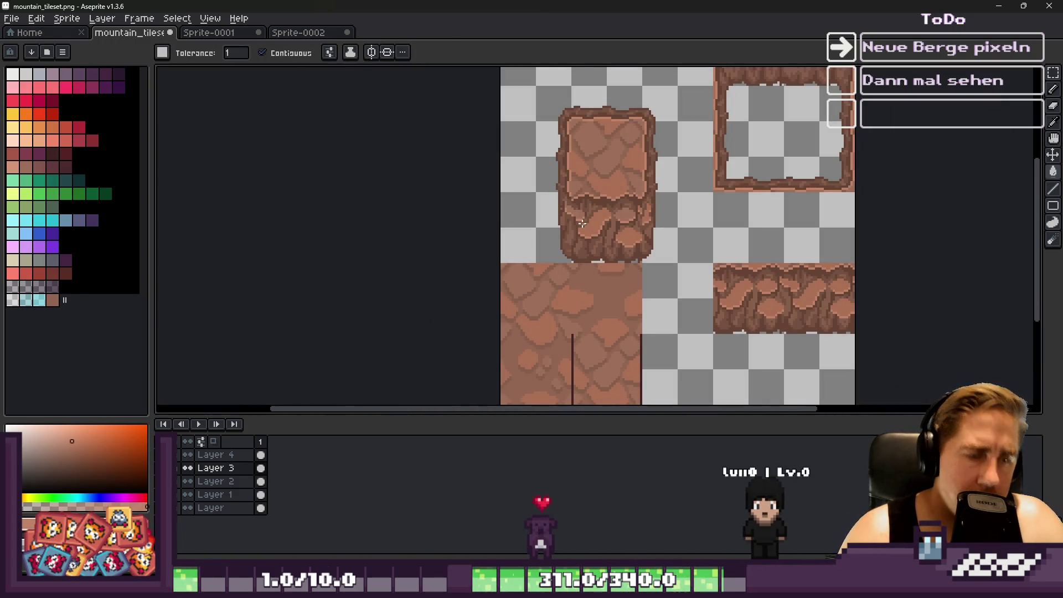
{"action": "key", "text": "m"}
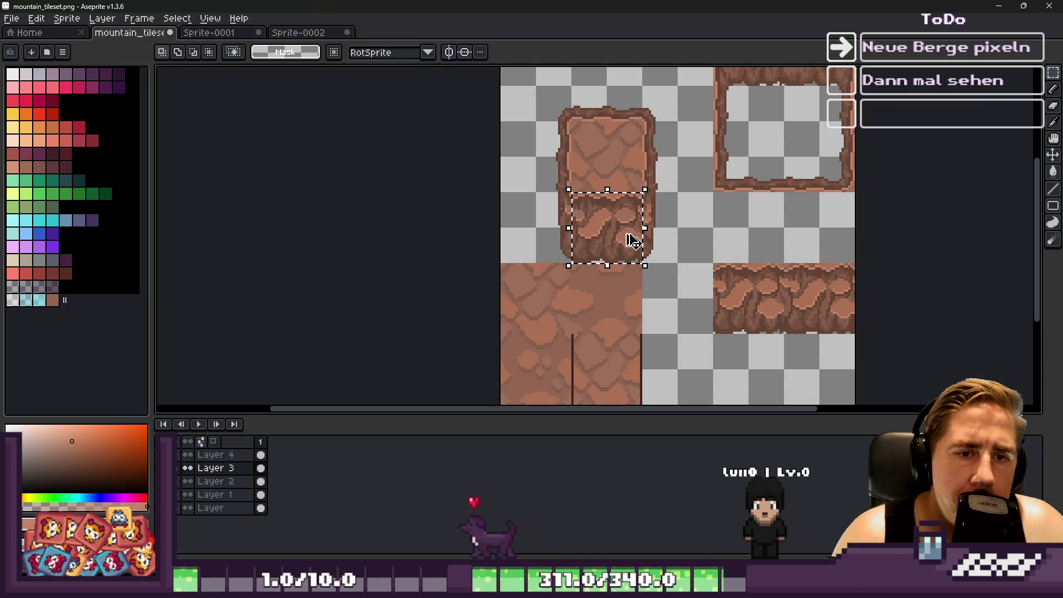
Erase the rock ledge strip tile and select the pillar's lower rock section.
{"action": "key", "text": "Delete"}
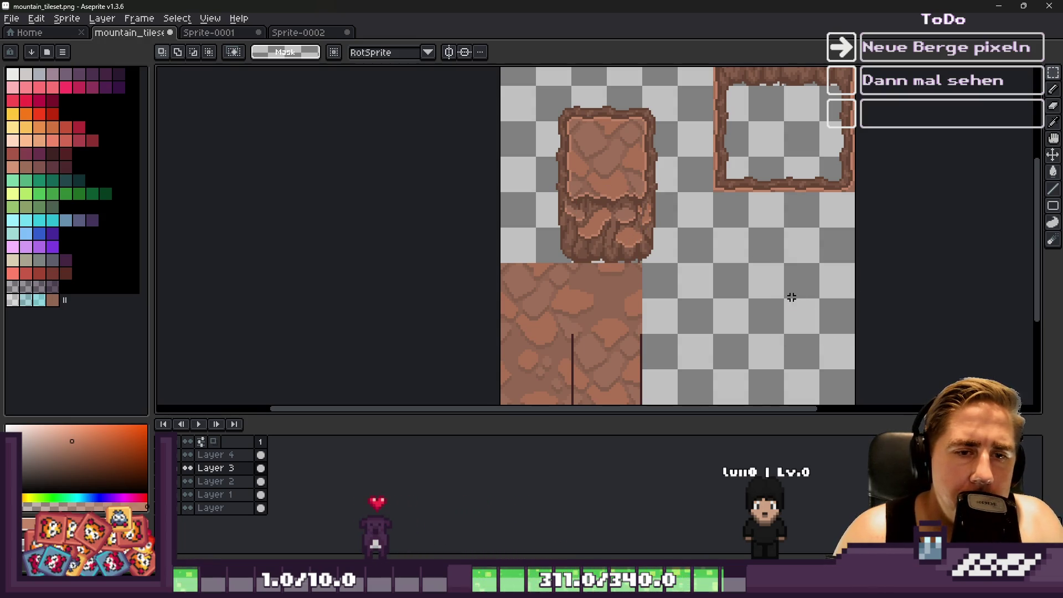
{"action": "scroll", "coordinate": [619, 246], "scroll_direction": "down", "scroll_amount": 1}
{"action": "scroll", "coordinate": [667, 260], "scroll_direction": "up", "scroll_amount": 1}
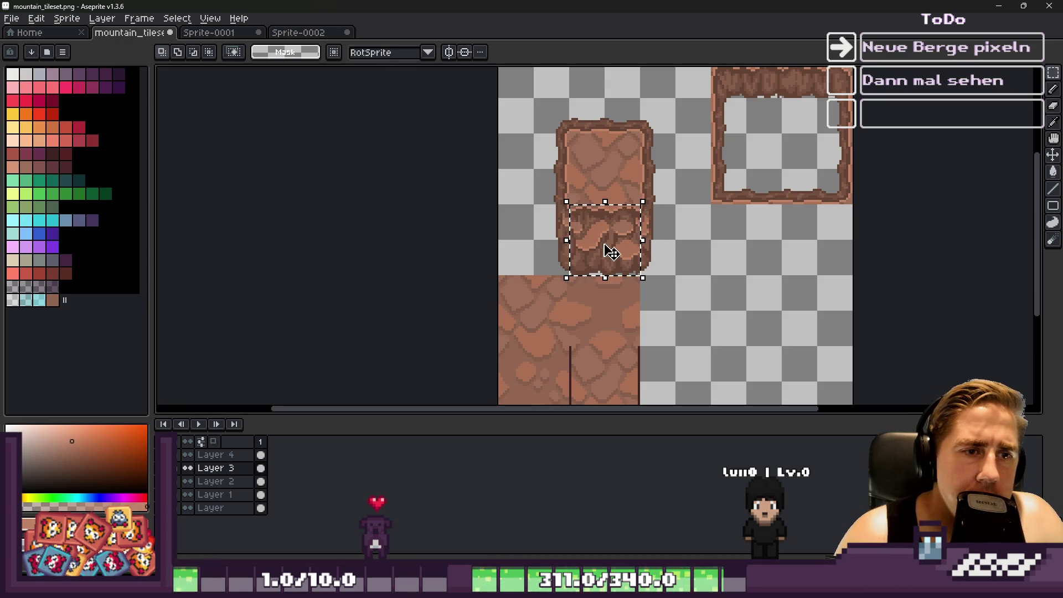
{"action": "mouse_move", "coordinate": [601, 244]}
{"action": "left_mouse_down"}
{"action": "mouse_move", "coordinate": [645, 244]}
{"action": "mouse_move", "coordinate": [624, 262]}
{"action": "left_mouse_up"}
{"action": "key", "text": "ctrl+d"}
Select the hollow frame's whole top band and erase it.
{"action": "left_click_drag", "start_coordinate": [674, 216], "coordinate": [572, 316]}
{"action": "left_click_drag", "start_coordinate": [614, 163], "coordinate": [675, 224]}
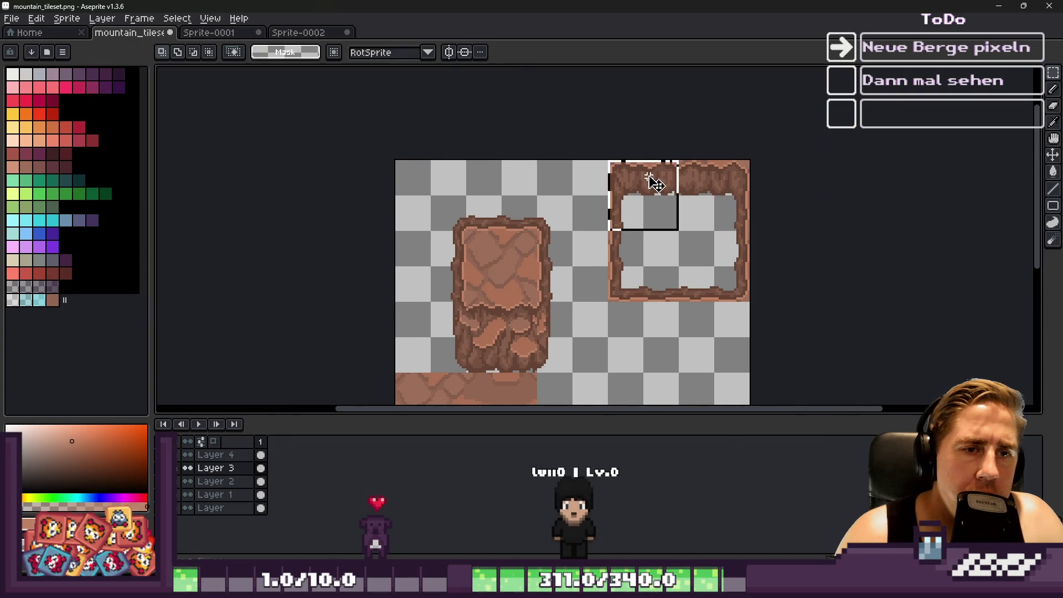
{"action": "scroll", "coordinate": [747, 185], "scroll_direction": "up", "scroll_amount": 3}
{"action": "left_click_drag", "start_coordinate": [747, 185], "coordinate": [818, 203]}
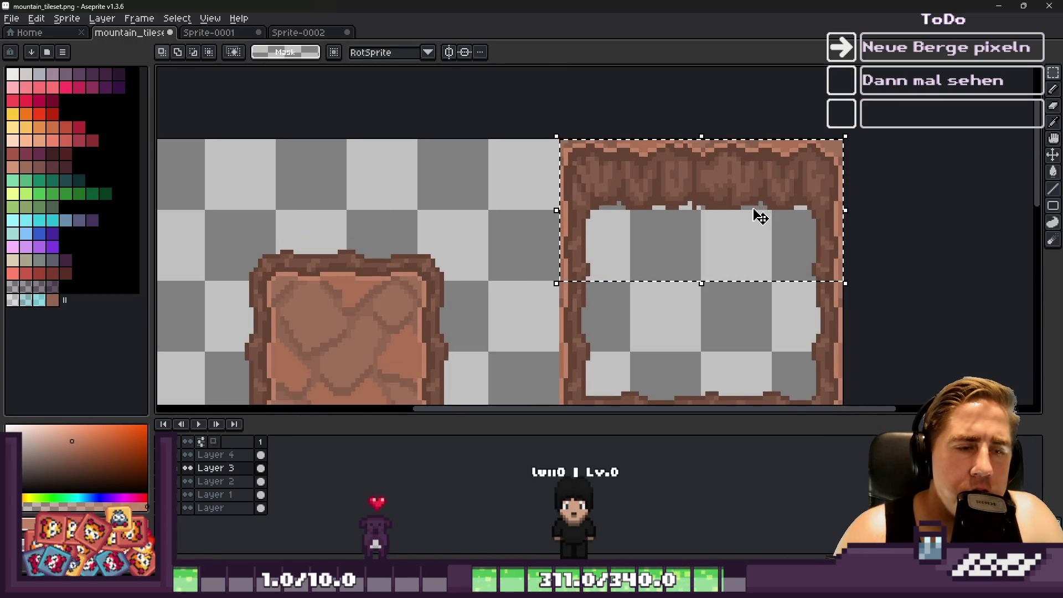
{"action": "key", "text": "Delete"}
{"action": "scroll", "coordinate": [664, 200], "scroll_direction": "down", "scroll_amount": 2}
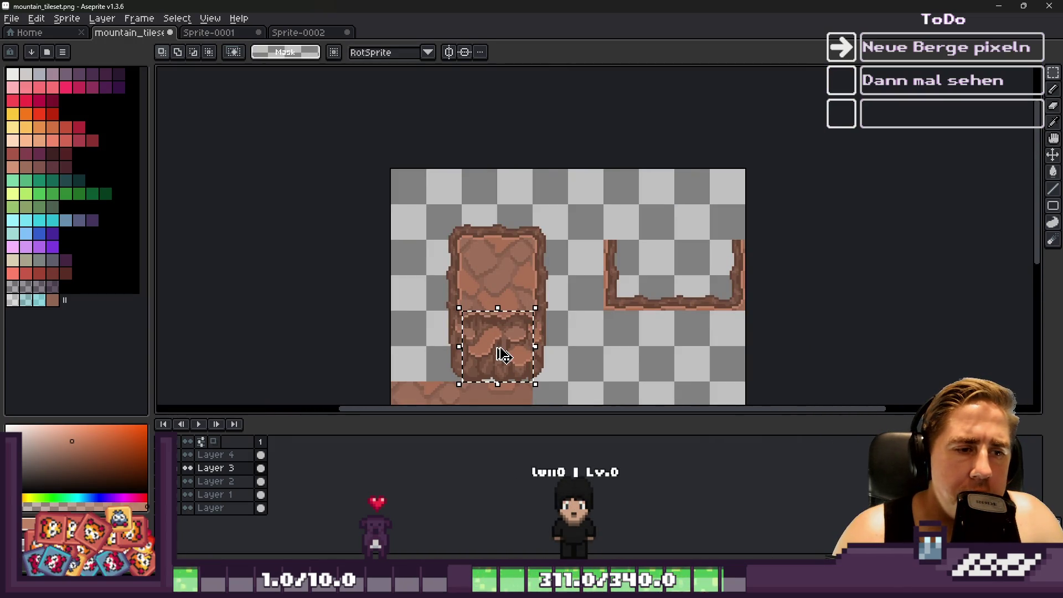
Place the rock block on the frame's top, then paste and commit a second copy there.
{"action": "mouse_move", "coordinate": [504, 354]}
{"action": "left_mouse_down"}
{"action": "mouse_move", "coordinate": [653, 216]}
{"action": "mouse_move", "coordinate": [616, 215]}
{"action": "left_mouse_up"}
{"action": "scroll", "coordinate": [653, 199], "scroll_direction": "up", "scroll_amount": 3}
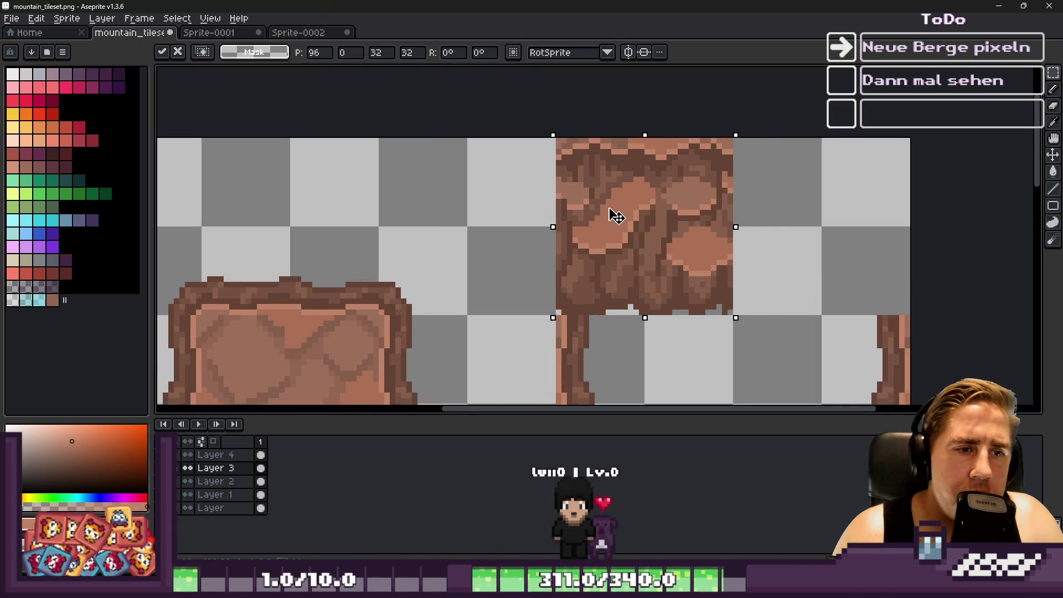
{"action": "left_click", "coordinate": [492, 240]}
{"action": "key", "text": "ctrl+v"}
{"action": "left_click_drag", "start_coordinate": [286, 194], "coordinate": [813, 173]}
{"action": "key", "text": "Return"}
{"action": "scroll", "coordinate": [718, 145], "scroll_direction": "down", "scroll_amount": 1}
{"action": "scroll", "coordinate": [439, 277], "scroll_direction": "down", "scroll_amount": 2}
{"action": "scroll", "coordinate": [439, 277], "scroll_direction": "left", "scroll_amount": 3}
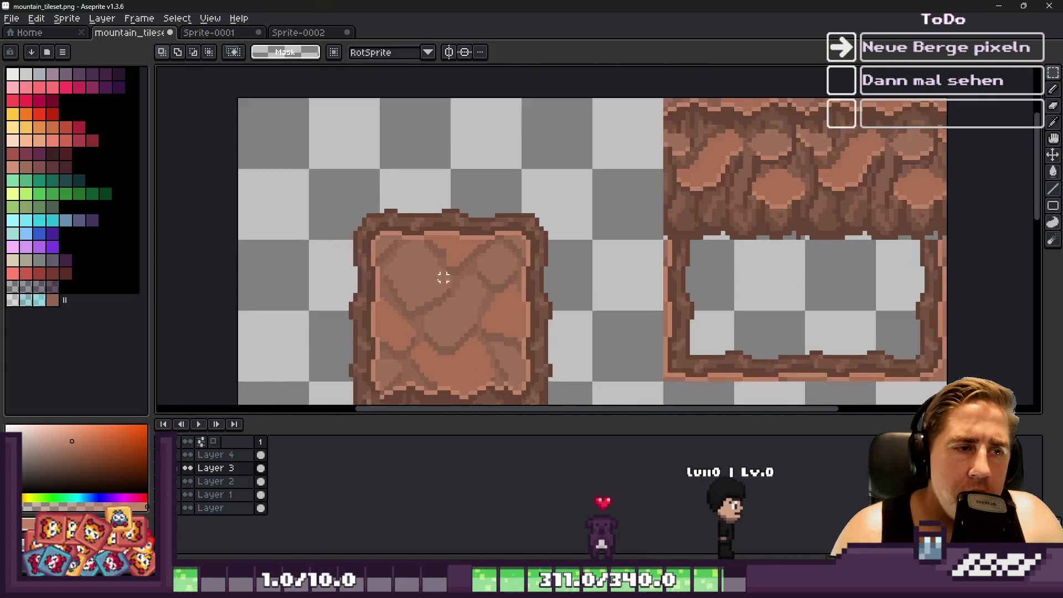
Paste another rock edge piece and position it along the frame's top.
{"action": "key", "text": "ctrl+v"}
{"action": "mouse_move", "coordinate": [368, 282]}
{"action": "left_mouse_down"}
{"action": "mouse_move", "coordinate": [657, 164]}
{"action": "mouse_move", "coordinate": [674, 145]}
{"action": "mouse_move", "coordinate": [766, 131]}
{"action": "mouse_move", "coordinate": [937, 143]}
{"action": "left_mouse_up"}
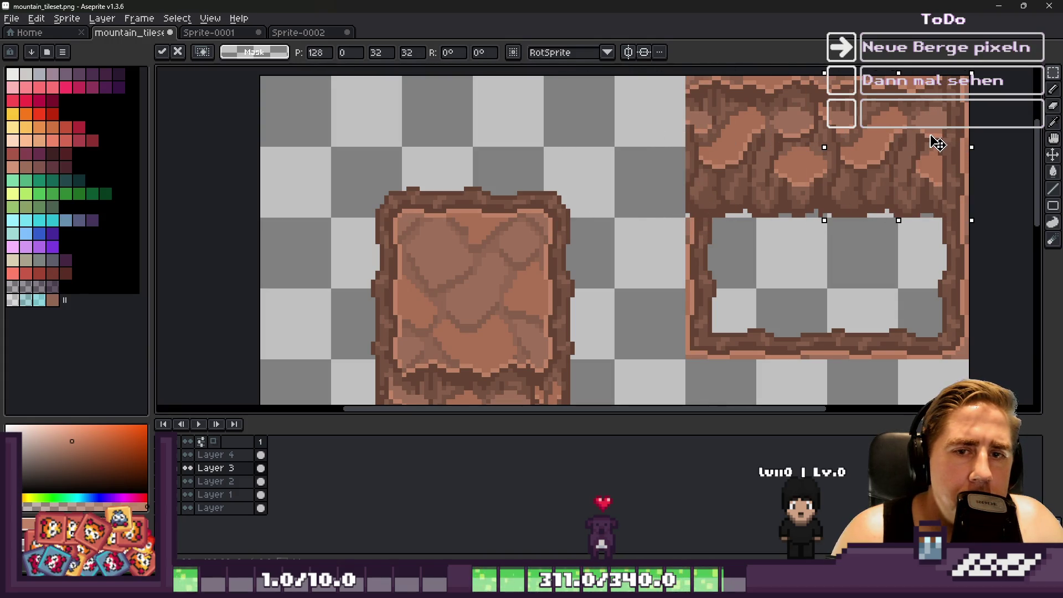
{"action": "key", "text": "Return"}
{"action": "scroll", "coordinate": [636, 164], "scroll_direction": "down", "scroll_amount": 2}
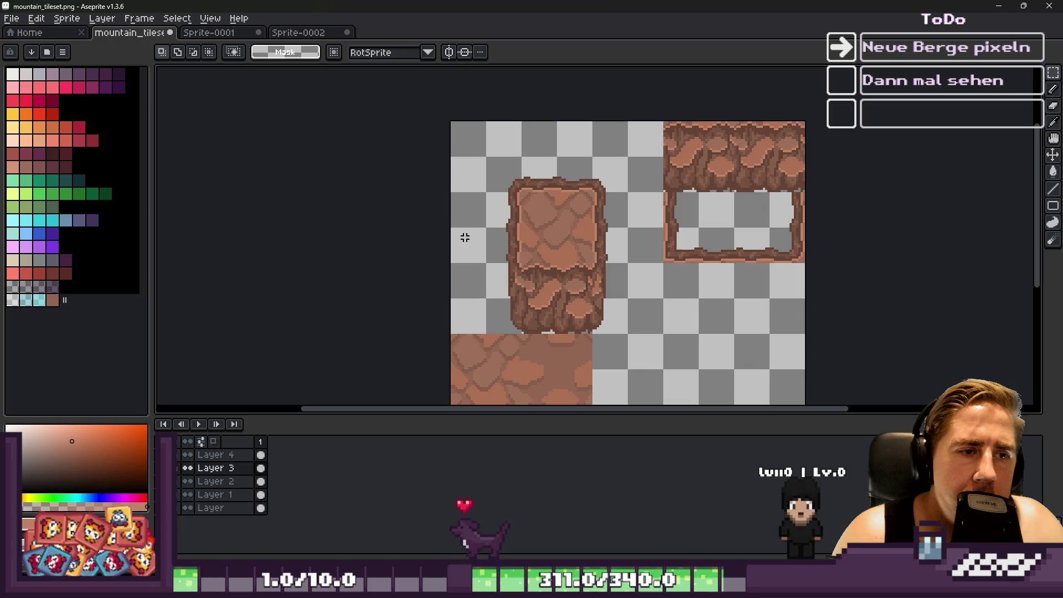
{"action": "scroll", "coordinate": [803, 139], "scroll_direction": "up", "scroll_amount": 3}
Pick a light pink highlight colour for pencil drawing.
{"action": "key", "text": "i"}
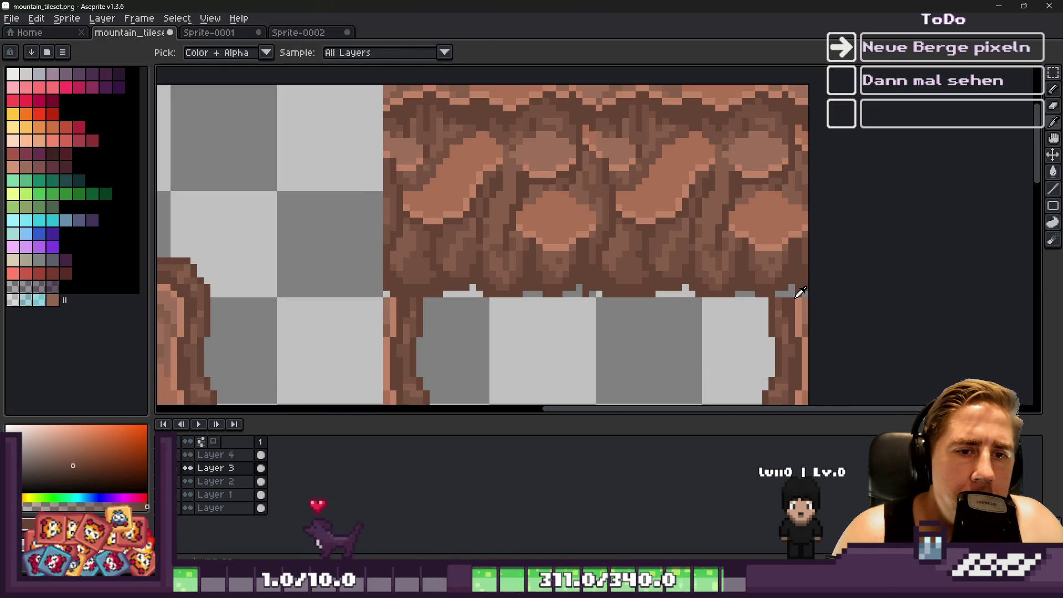
{"action": "key", "text": "b"}
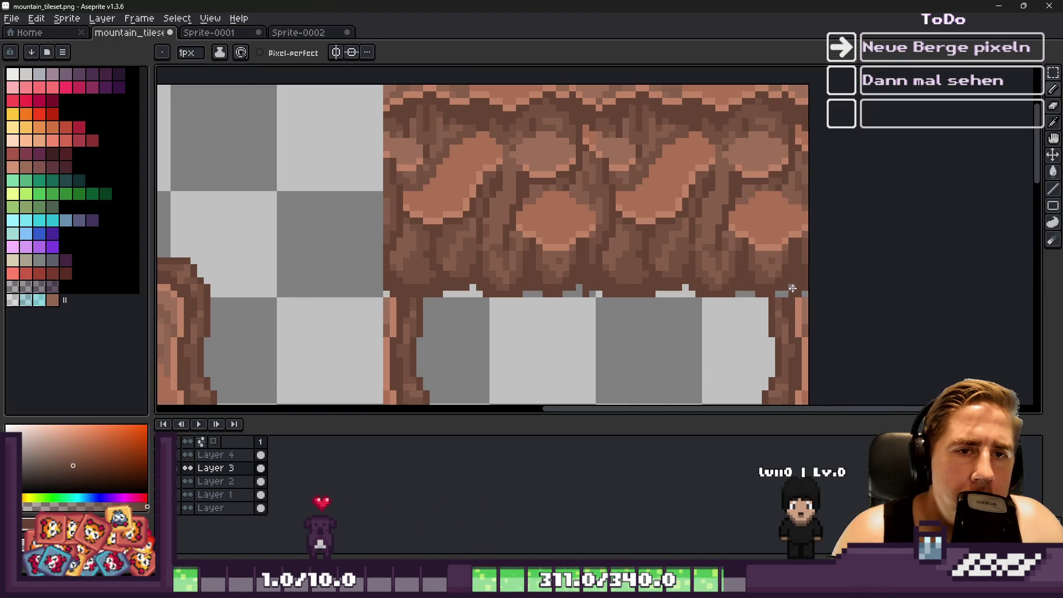
{"action": "left_click", "coordinate": [804, 104], "text": "alt"}
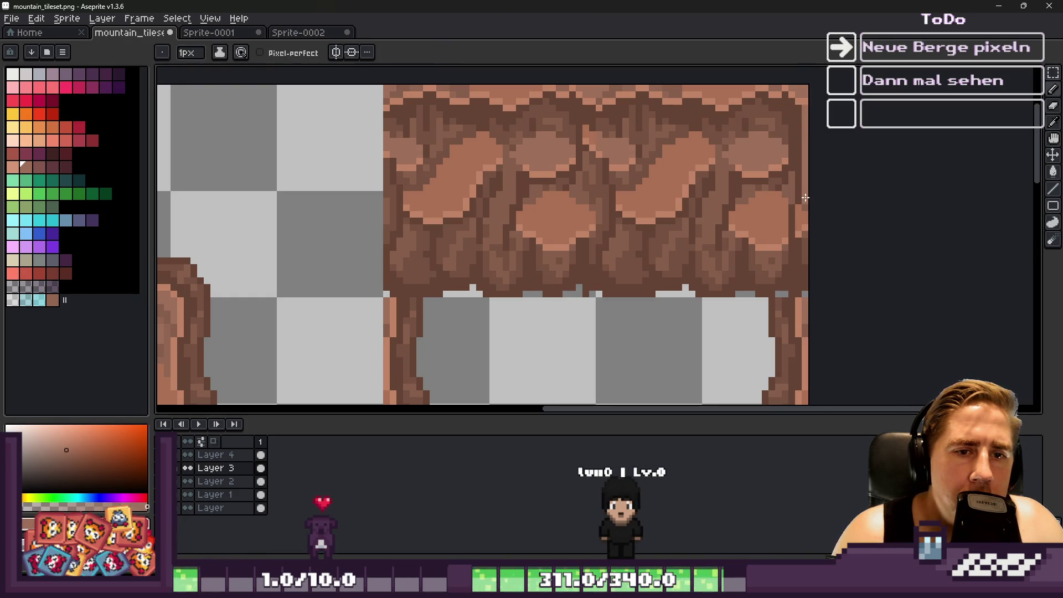
{"action": "scroll", "coordinate": [769, 238], "scroll_direction": "down", "scroll_amount": 1}
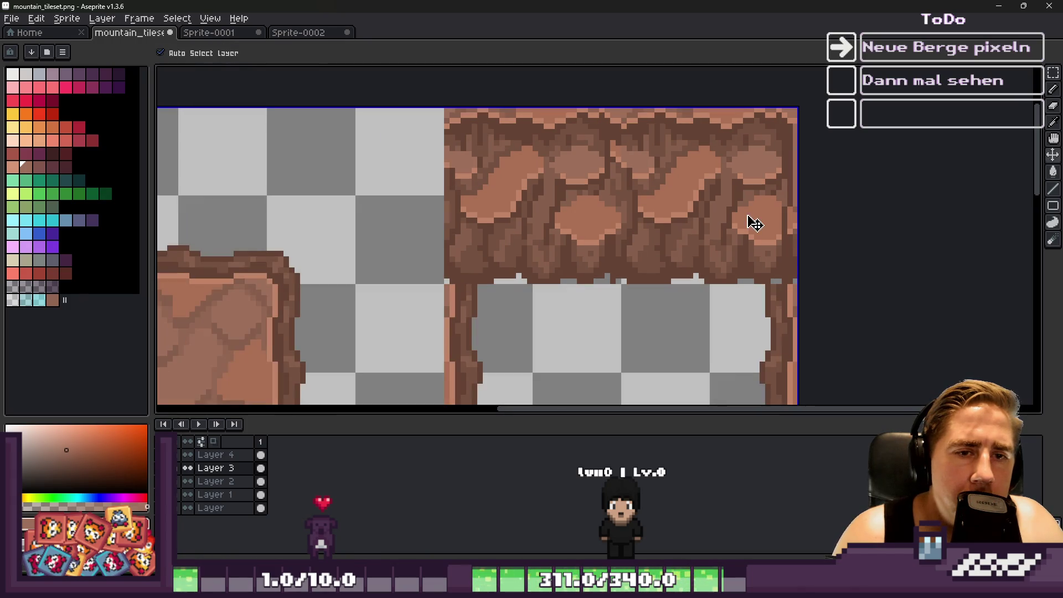
{"action": "scroll", "coordinate": [738, 237], "scroll_direction": "down", "scroll_amount": 1}
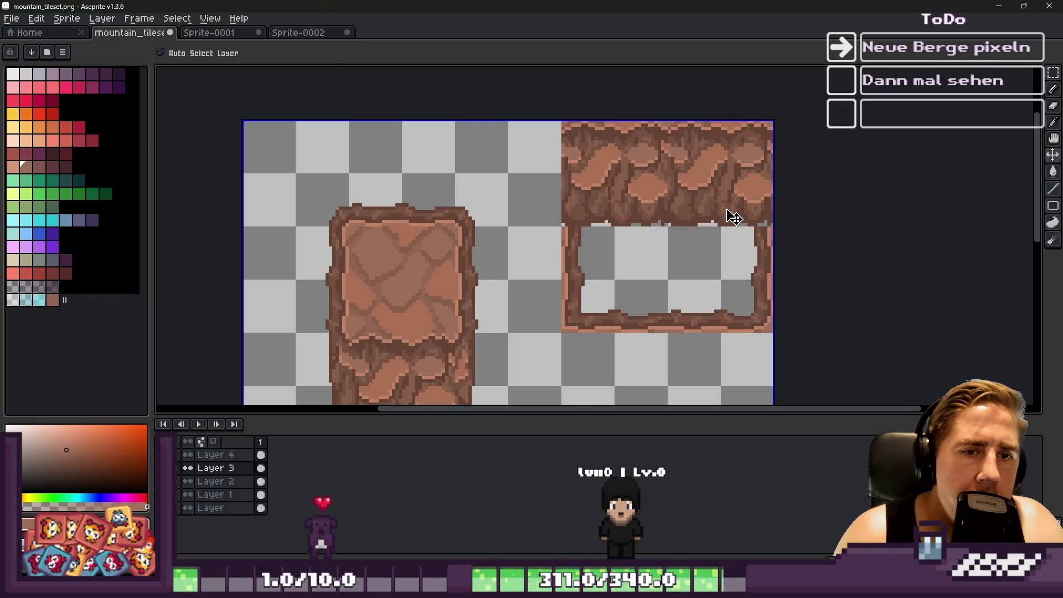
Select a rock section, shift it, and commit the move.
{"action": "key", "text": "m"}
{"action": "mouse_move", "coordinate": [326, 249]}
{"action": "left_mouse_down"}
{"action": "mouse_move", "coordinate": [256, 292]}
{"action": "mouse_move", "coordinate": [612, 161]}
{"action": "mouse_move", "coordinate": [782, 178]}
{"action": "left_mouse_up"}
{"action": "scroll", "coordinate": [612, 162], "scroll_direction": "up", "scroll_amount": 2}
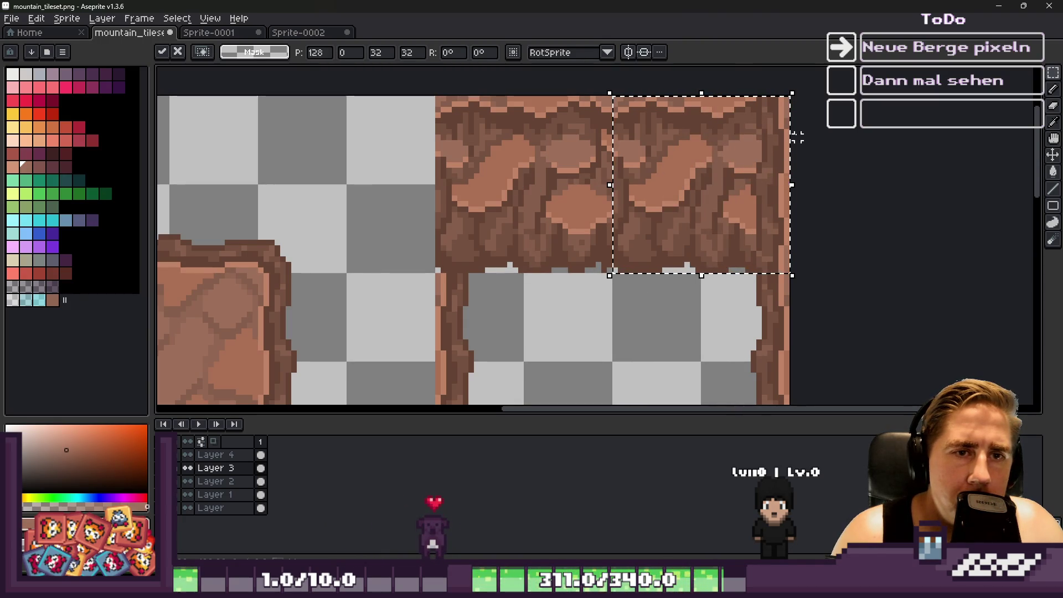
{"action": "scroll", "coordinate": [806, 116], "scroll_direction": "up", "scroll_amount": 1}
{"action": "scroll", "coordinate": [735, 171], "scroll_direction": "down", "scroll_amount": 1}
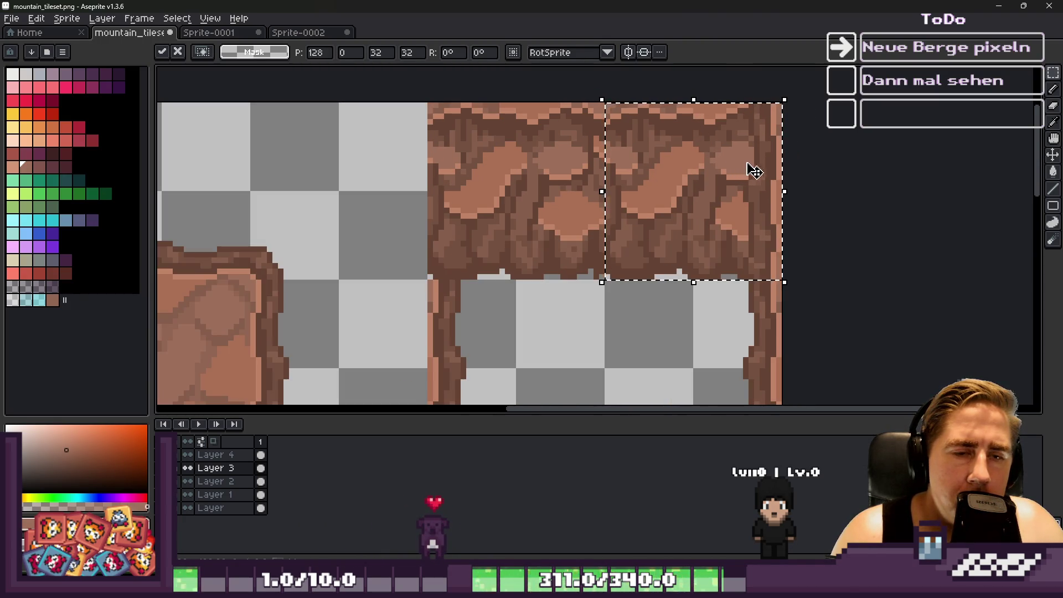
{"action": "scroll", "coordinate": [750, 171], "scroll_direction": "down", "scroll_amount": 2}
{"action": "scroll", "coordinate": [833, 169], "scroll_direction": "down", "scroll_amount": 1}
{"action": "key", "text": "ctrl+d"}
{"action": "scroll", "coordinate": [429, 243], "scroll_direction": "up", "scroll_amount": 3}
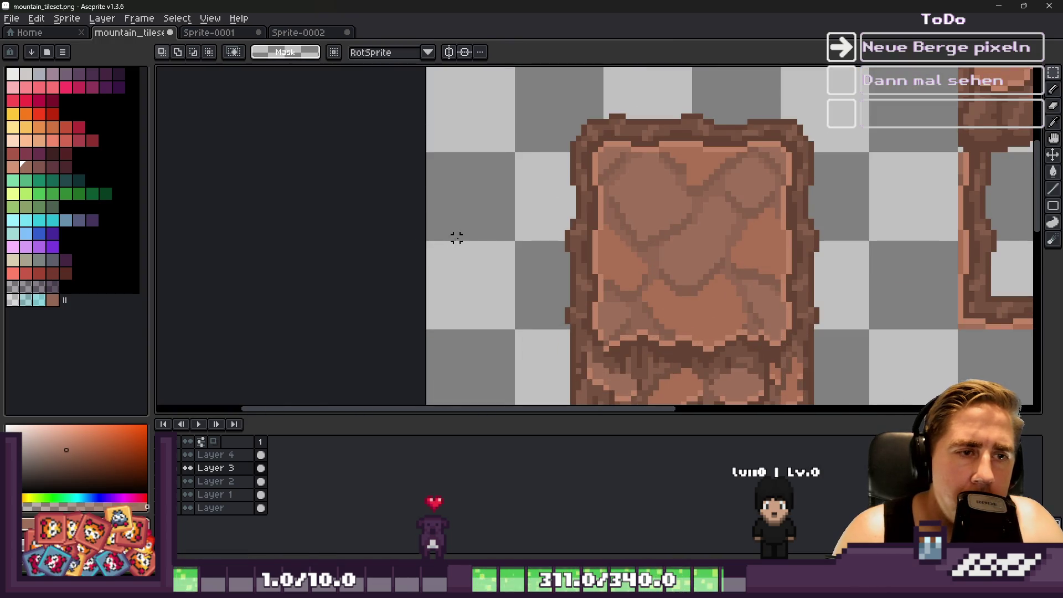
{"action": "scroll", "coordinate": [570, 238], "scroll_direction": "up", "scroll_amount": 2}
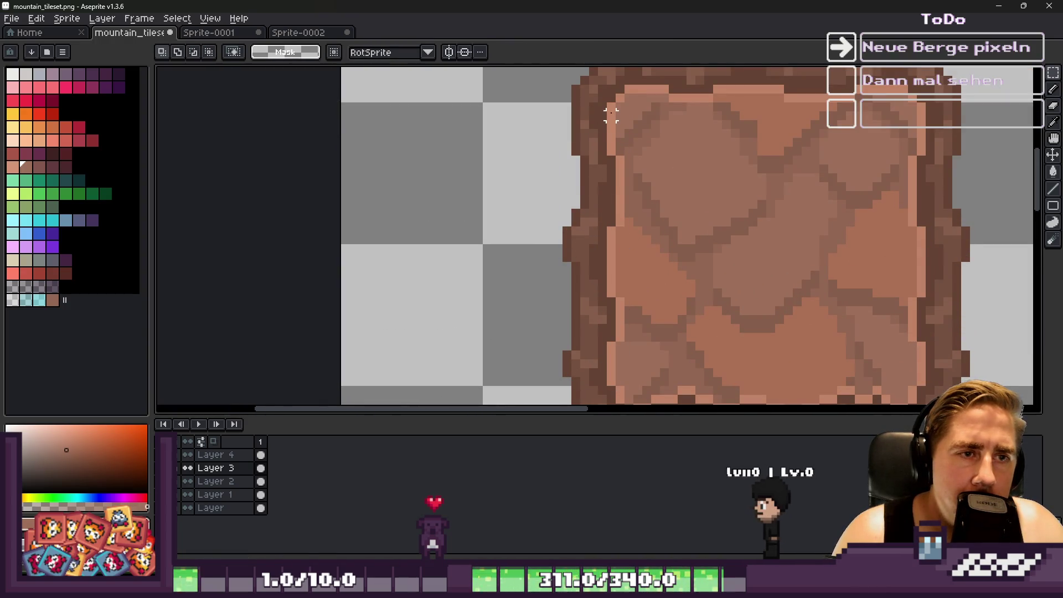
Select the strip along the pillar's left edge and cut a notch from its lower part.
{"action": "left_click_drag", "start_coordinate": [339, 386], "coordinate": [620, 103]}
{"action": "scroll", "coordinate": [597, 161], "scroll_direction": "up", "scroll_amount": 2}
{"action": "scroll", "coordinate": [600, 144], "scroll_direction": "down", "scroll_amount": 2}
{"action": "scroll", "coordinate": [609, 119], "scroll_direction": "up", "scroll_amount": 2}
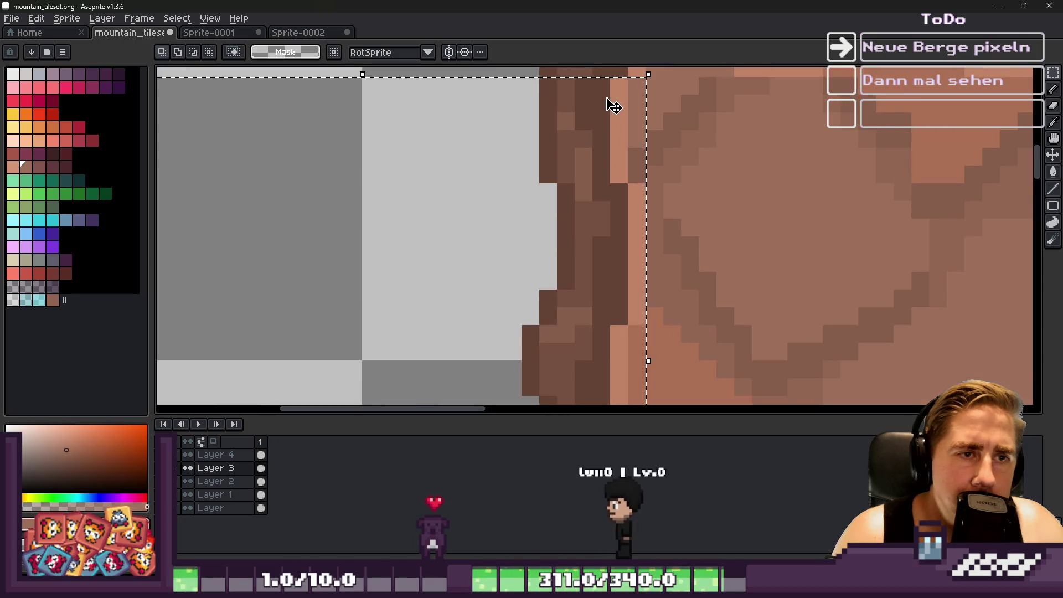
{"action": "scroll", "coordinate": [612, 105], "scroll_direction": "down", "scroll_amount": 2}
{"action": "mouse_move", "coordinate": [578, 83]}
{"action": "left_mouse_down"}
{"action": "mouse_move", "coordinate": [410, 214]}
{"action": "mouse_move", "coordinate": [344, 320]}
{"action": "mouse_move", "coordinate": [356, 363]}
{"action": "mouse_move", "coordinate": [450, 367]}
{"action": "left_mouse_up"}
{"action": "scroll", "coordinate": [593, 332], "scroll_direction": "up", "scroll_amount": 2}
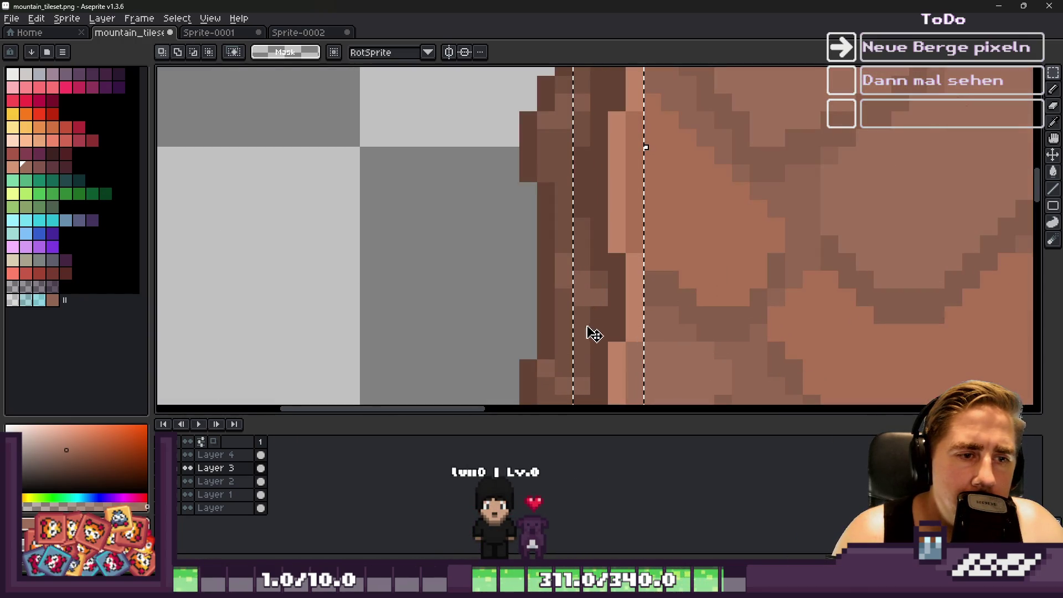
{"action": "left_click_drag", "start_coordinate": [581, 385], "coordinate": [468, 218]}
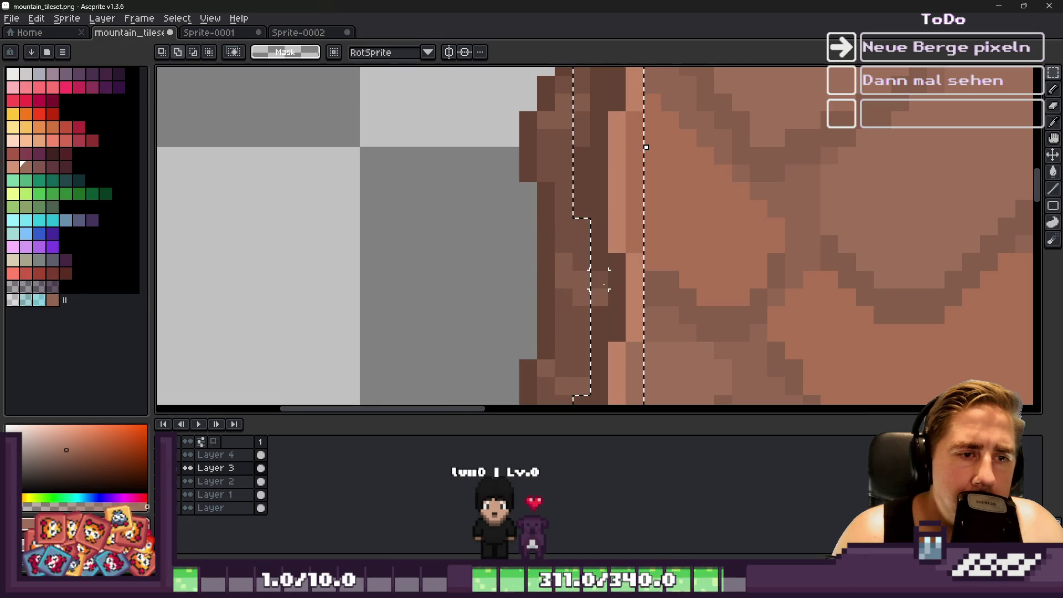
{"action": "scroll", "coordinate": [564, 291], "scroll_direction": "down", "scroll_amount": 3}
{"action": "scroll", "coordinate": [591, 273], "scroll_direction": "up", "scroll_amount": 2}
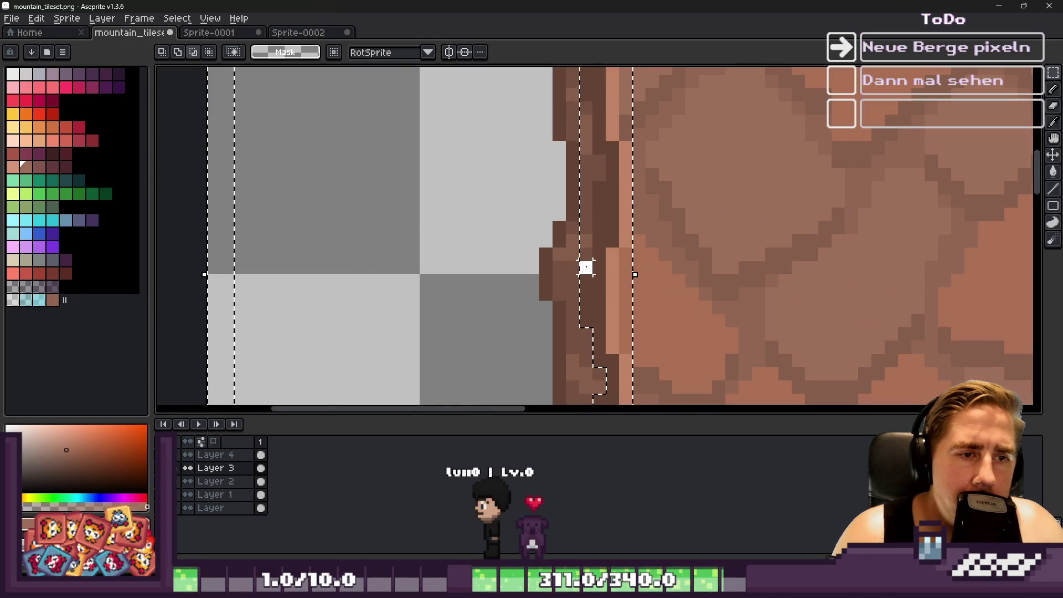
Trim a notch and the extra strip out of the selection.
{"action": "scroll", "coordinate": [426, 120], "scroll_direction": "down", "scroll_amount": 1}
{"action": "scroll", "coordinate": [498, 133], "scroll_direction": "up", "scroll_amount": 1}
{"action": "left_click_drag", "start_coordinate": [602, 248], "coordinate": [546, 221]}
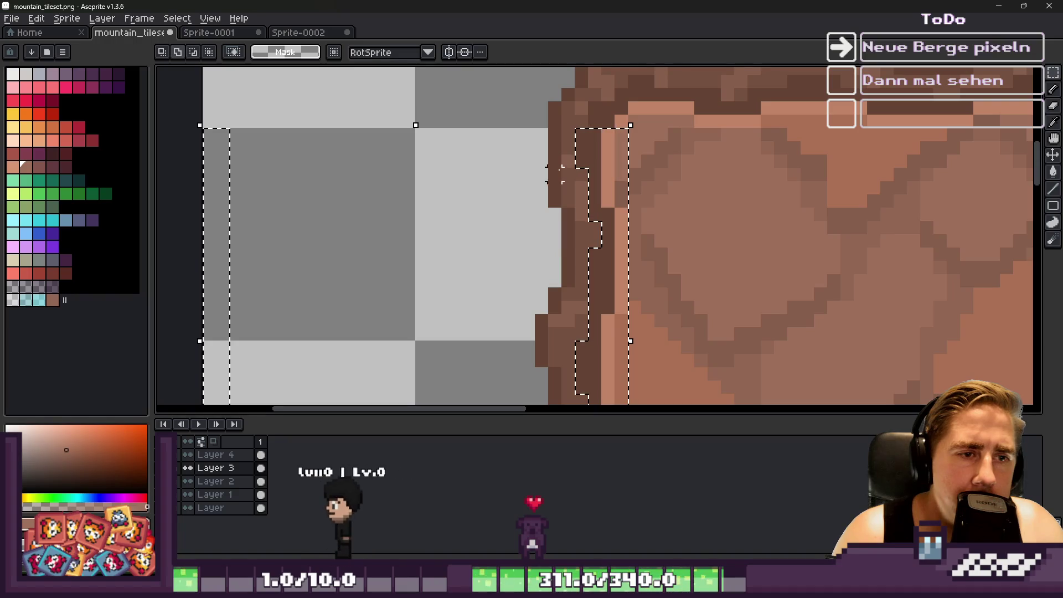
{"action": "scroll", "coordinate": [559, 133], "scroll_direction": "down", "scroll_amount": 2}
{"action": "left_click_drag", "start_coordinate": [463, 146], "coordinate": [351, 329]}
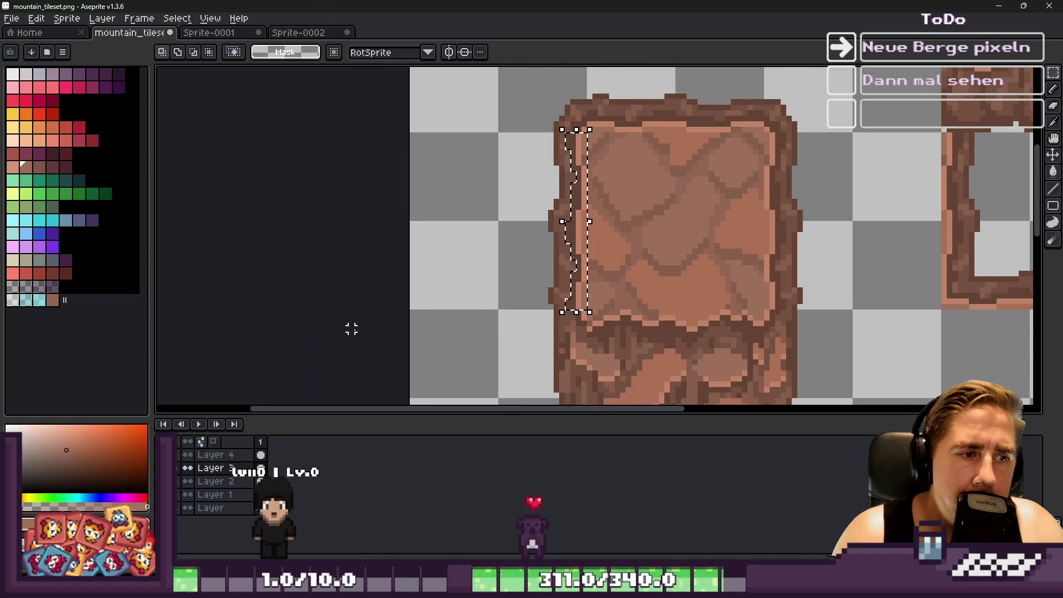
{"action": "scroll", "coordinate": [370, 244], "scroll_direction": "down", "scroll_amount": 1}
{"action": "scroll", "coordinate": [408, 227], "scroll_direction": "down", "scroll_amount": 1}
Reselect the pillar's left edge strip, test-move it rightward, then cancel the move.
{"action": "mouse_move", "coordinate": [477, 231]}
{"action": "left_mouse_down"}
{"action": "mouse_move", "coordinate": [598, 220]}
{"action": "mouse_move", "coordinate": [736, 188]}
{"action": "left_mouse_up"}
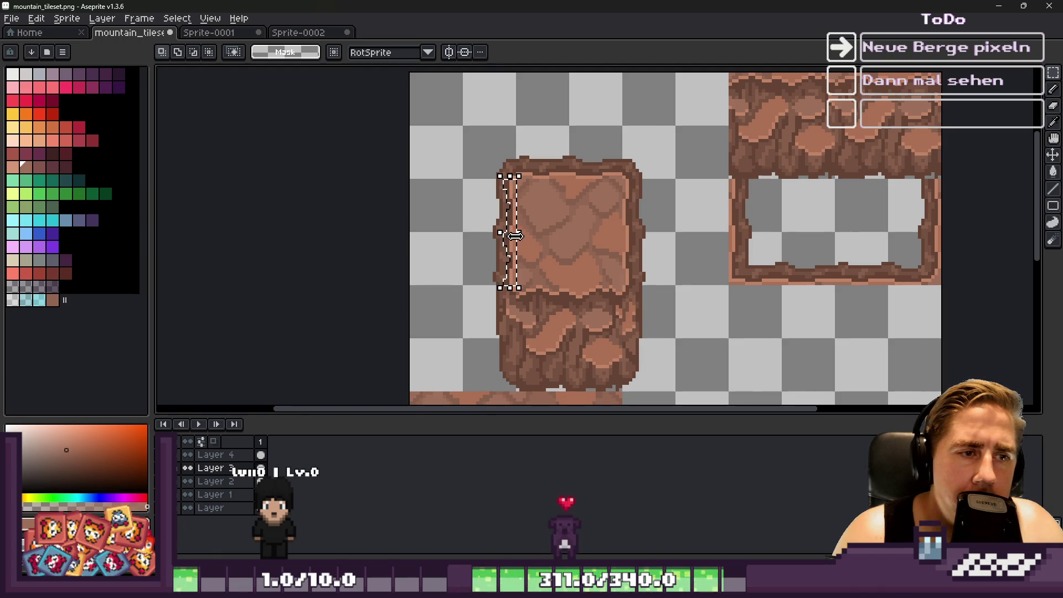
{"action": "mouse_move", "coordinate": [515, 243]}
{"action": "left_mouse_down"}
{"action": "mouse_move", "coordinate": [591, 244]}
{"action": "mouse_move", "coordinate": [797, 209]}
{"action": "left_mouse_up"}
{"action": "key", "text": "Escape"}
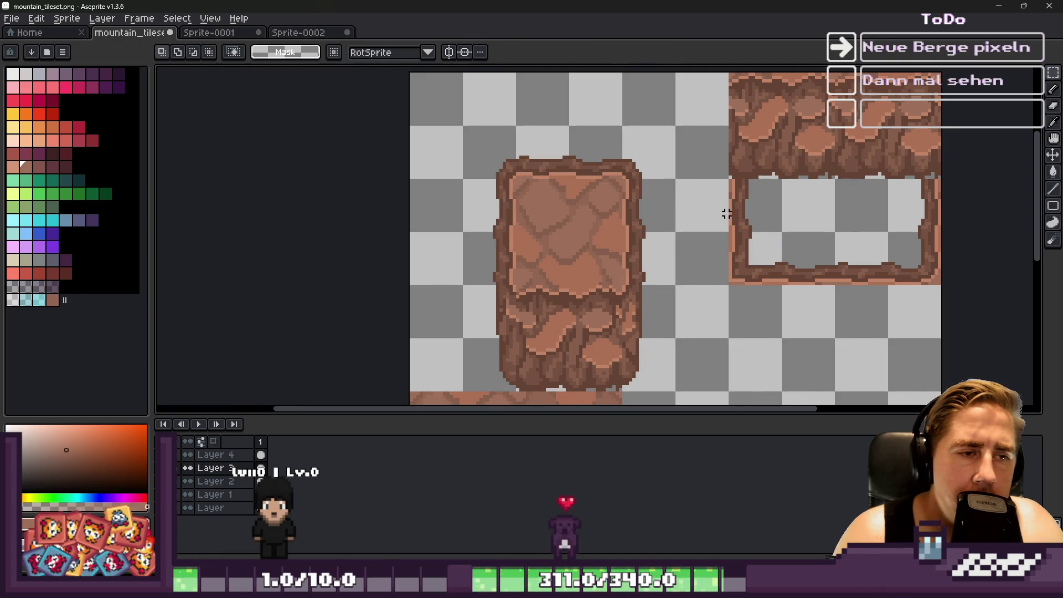
Paste the copied edge strip onto the hollow frame's right edge, nudged one pixel right.
{"action": "key", "text": "ctrl+v"}
{"action": "left_click_drag", "start_coordinate": [542, 252], "coordinate": [855, 205]}
{"action": "scroll", "coordinate": [855, 204], "scroll_direction": "down", "scroll_amount": 1}
{"action": "scroll", "coordinate": [802, 214], "scroll_direction": "up", "scroll_amount": 2}
{"action": "left_click_drag", "start_coordinate": [790, 301], "coordinate": [897, 202]}
{"action": "scroll", "coordinate": [885, 201], "scroll_direction": "up", "scroll_amount": 3}
{"action": "left_click_drag", "start_coordinate": [861, 171], "coordinate": [858, 221]}
{"action": "key", "text": "Right"}
{"action": "scroll", "coordinate": [847, 238], "scroll_direction": "down", "scroll_amount": 2}
{"action": "scroll", "coordinate": [777, 226], "scroll_direction": "down", "scroll_amount": 1}
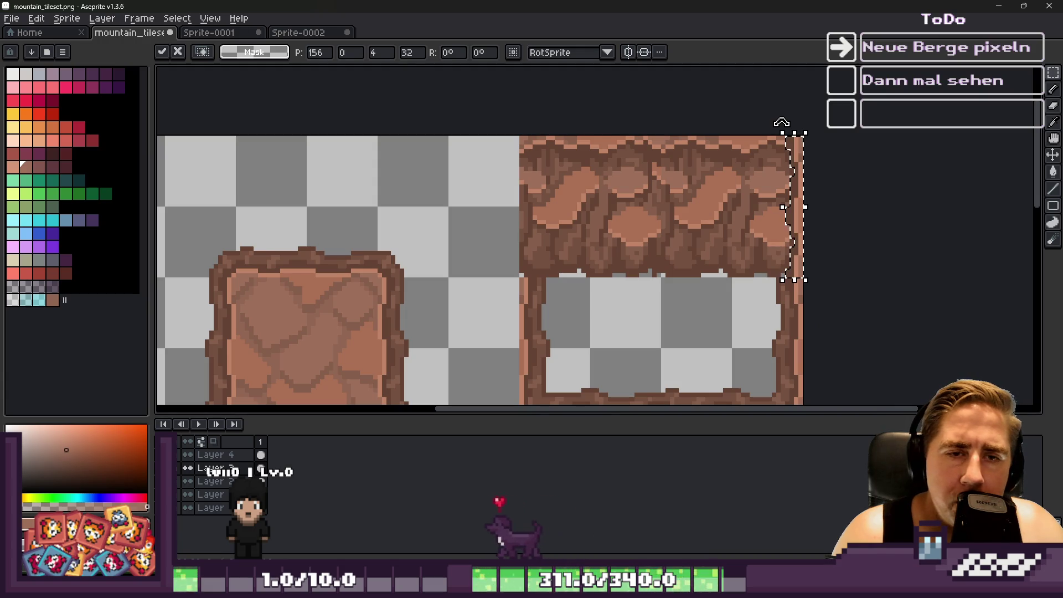
{"action": "scroll", "coordinate": [781, 123], "scroll_direction": "up", "scroll_amount": 5}
Repaint dark pixels and the right edge column in matching medium browns.
{"action": "key", "text": "b"}
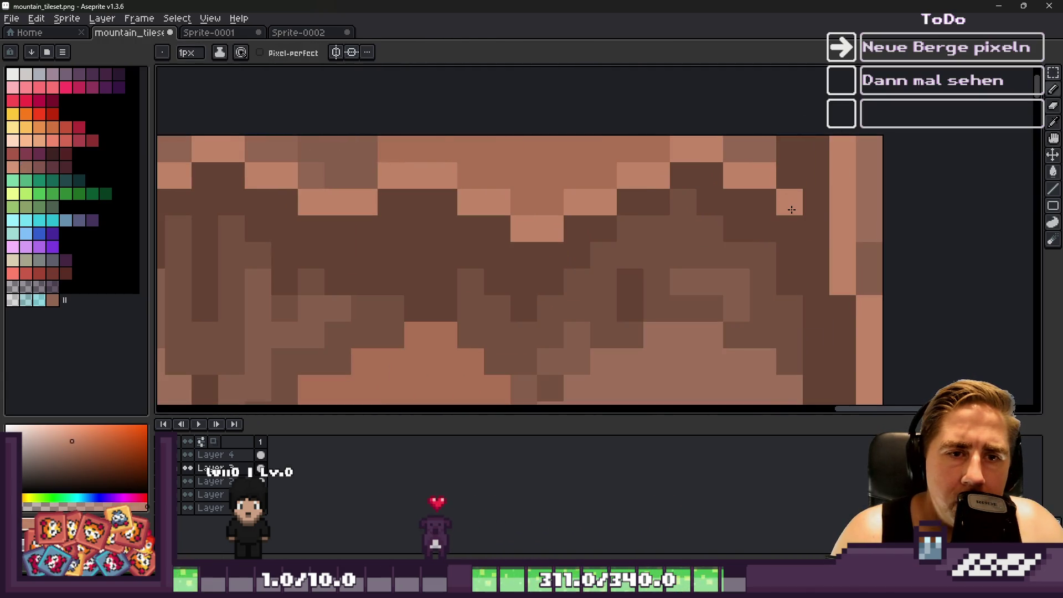
{"action": "left_click", "coordinate": [773, 143], "text": "alt"}
{"action": "left_click_drag", "start_coordinate": [789, 145], "coordinate": [790, 168]}
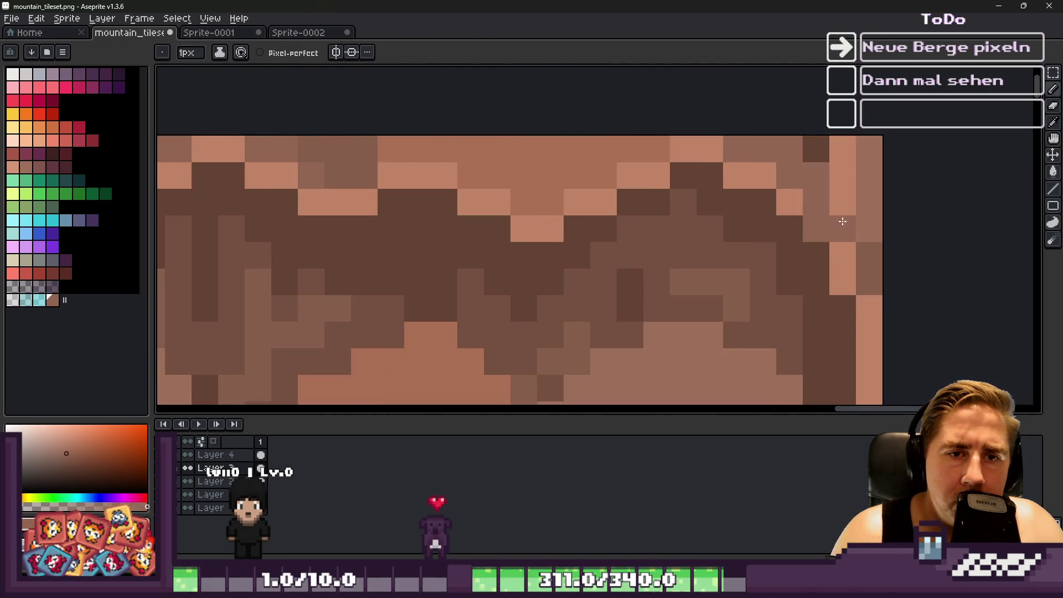
{"action": "left_click", "coordinate": [862, 204], "text": "alt"}
{"action": "left_click_drag", "start_coordinate": [866, 220], "coordinate": [849, 142]}
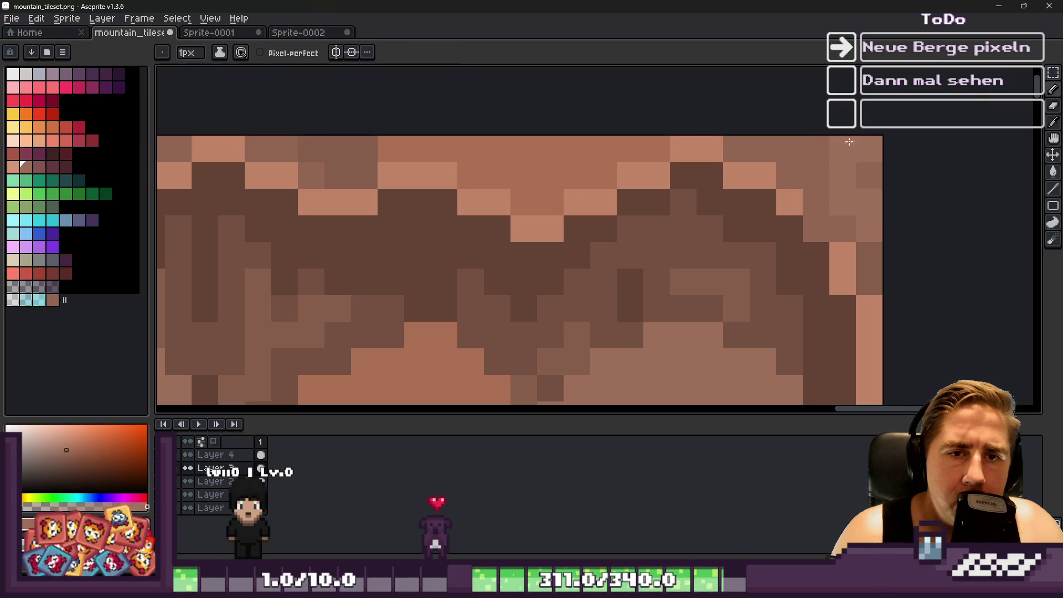
{"action": "scroll", "coordinate": [804, 128], "scroll_direction": "down", "scroll_amount": 3}
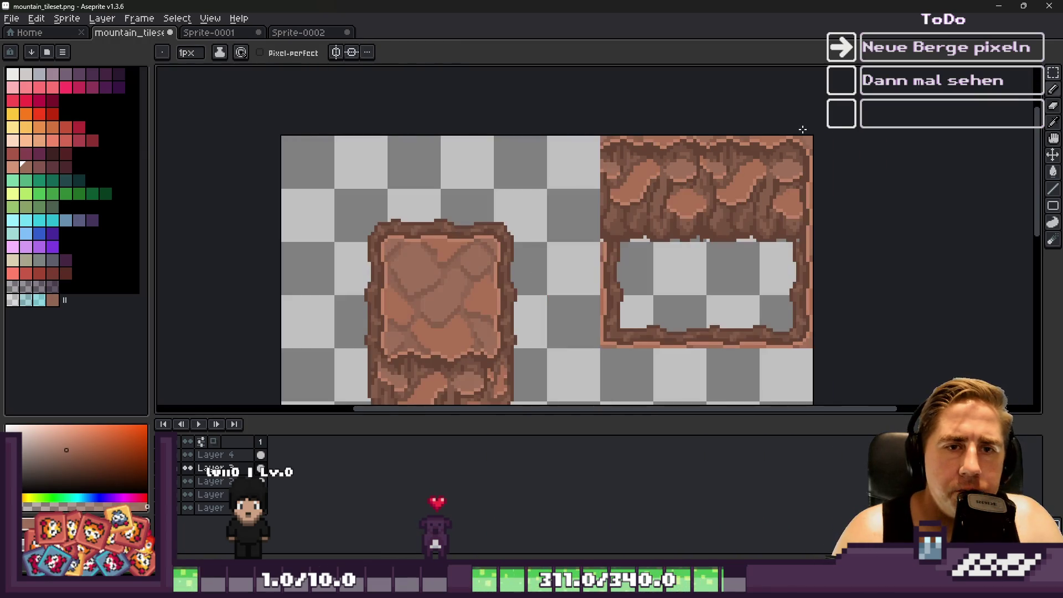
{"action": "scroll", "coordinate": [802, 129], "scroll_direction": "down", "scroll_amount": 1}
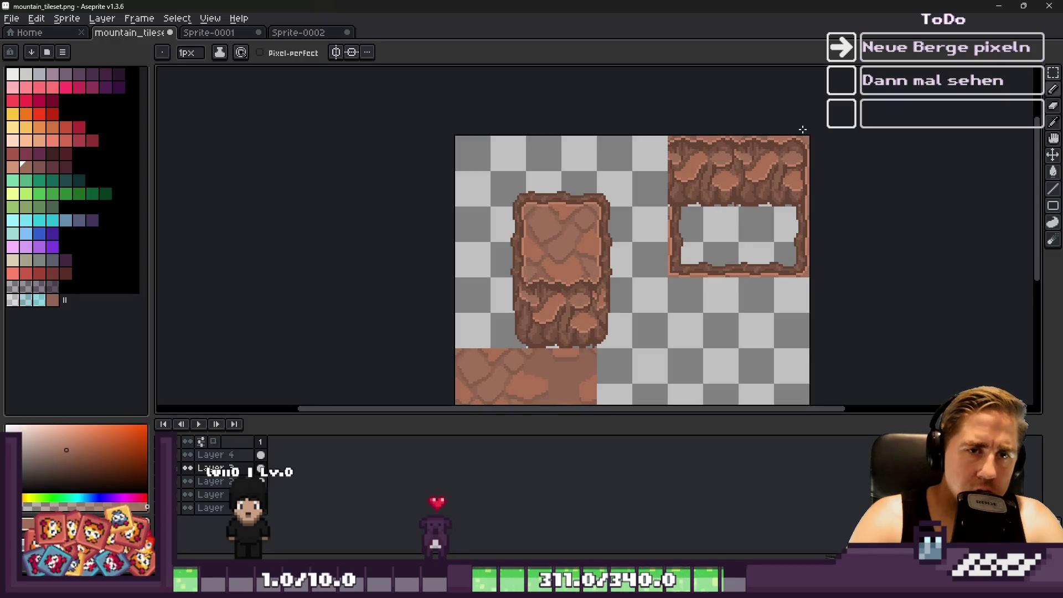
{"action": "scroll", "coordinate": [814, 190], "scroll_direction": "up", "scroll_amount": 8}
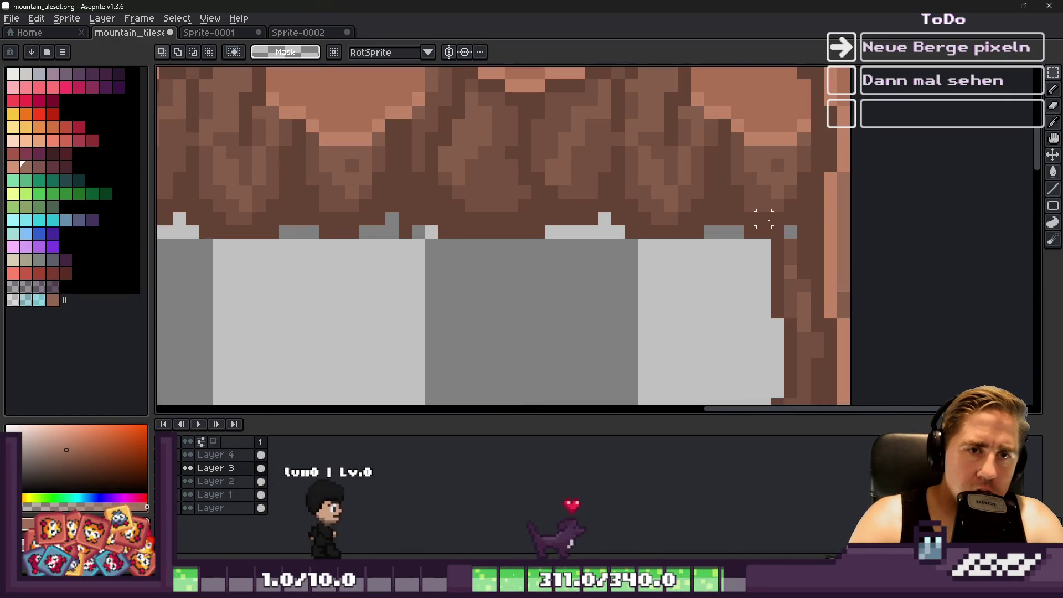
Cover the grey speck in darker brown and review the whole tileset.
{"action": "left_click", "coordinate": [796, 239], "text": "alt"}
{"action": "left_click", "coordinate": [790, 231]}
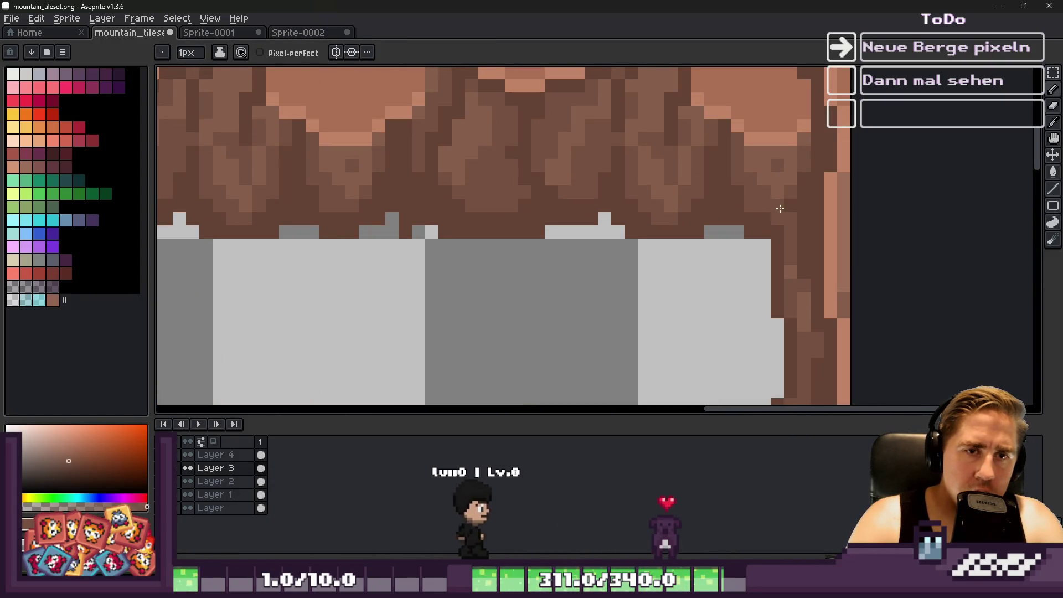
{"action": "left_click", "coordinate": [799, 256], "text": "alt"}
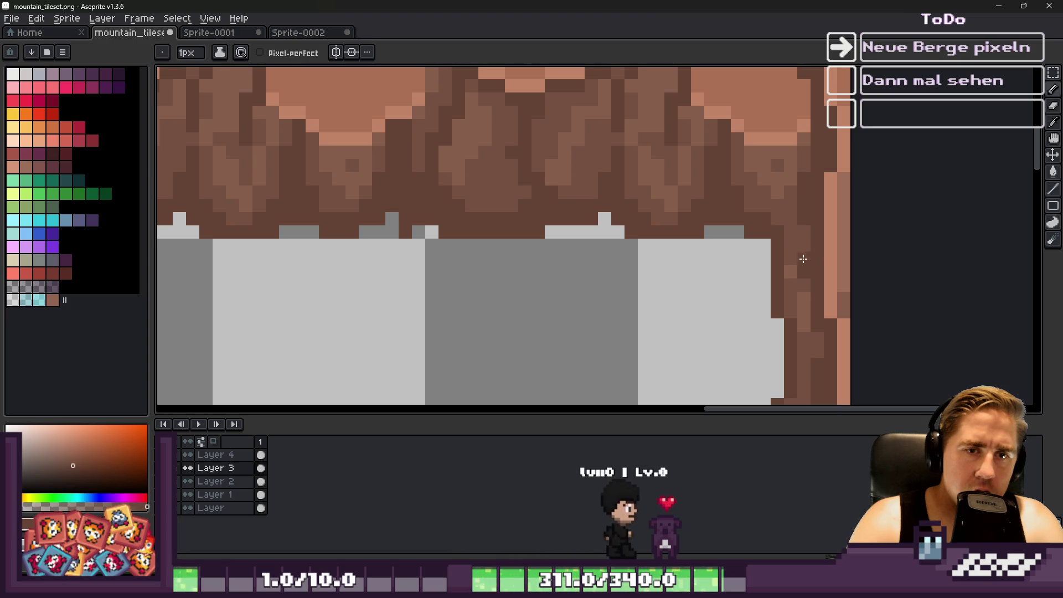
{"action": "scroll", "coordinate": [801, 234], "scroll_direction": "down", "scroll_amount": 6}
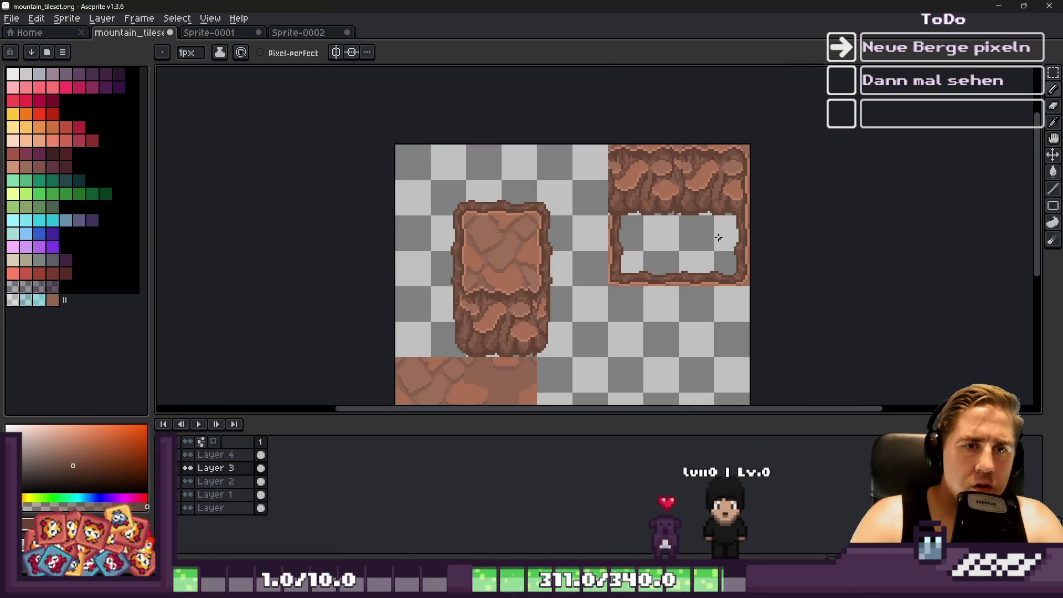
{"action": "key", "text": "ctrl"}
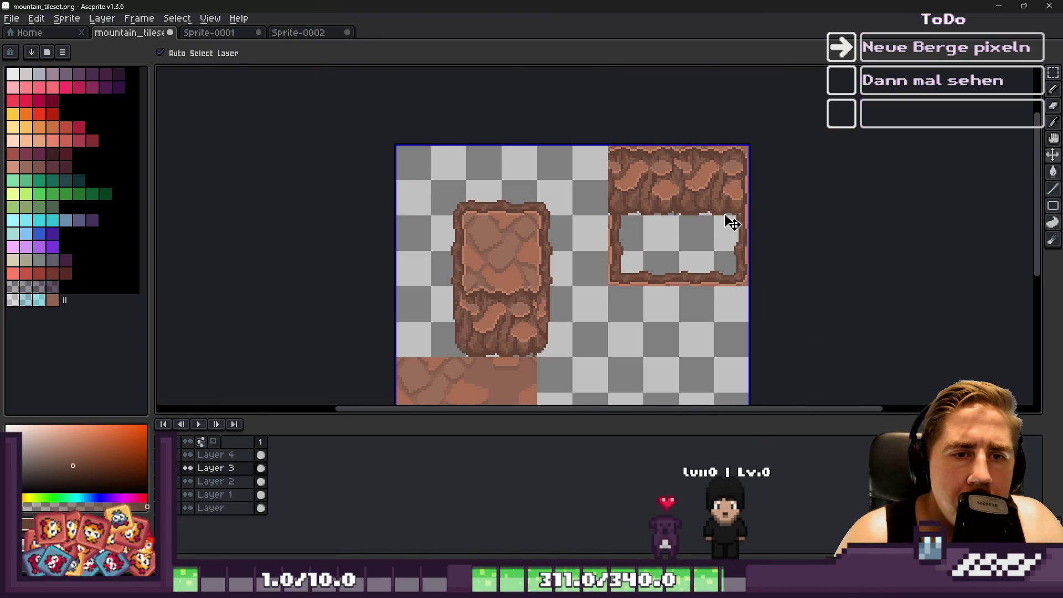
{"action": "scroll", "coordinate": [735, 210], "scroll_direction": "up", "scroll_amount": 4}
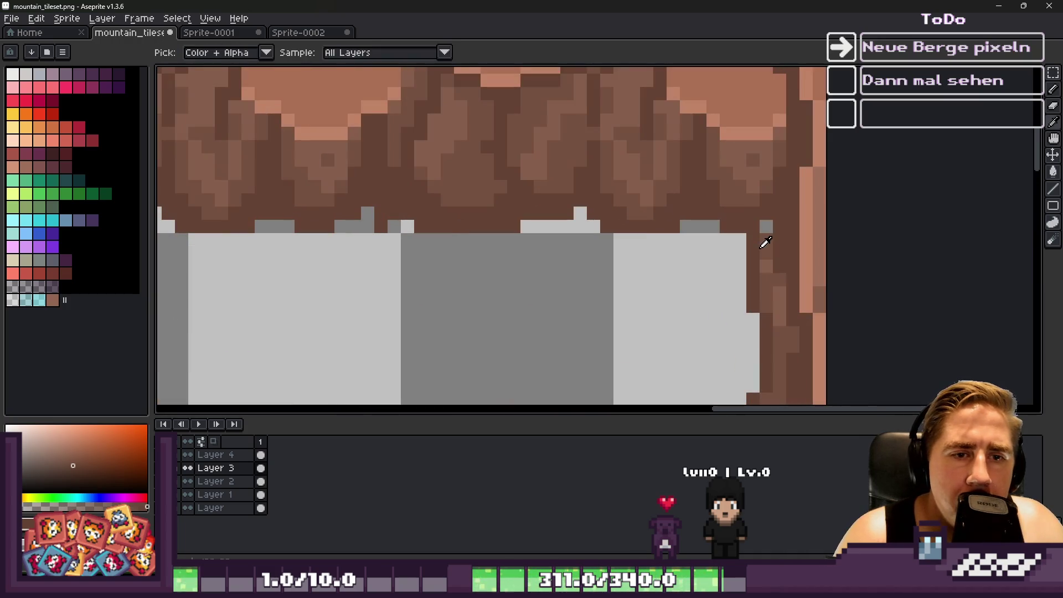
{"action": "scroll", "coordinate": [727, 201], "scroll_direction": "down", "scroll_amount": 4}
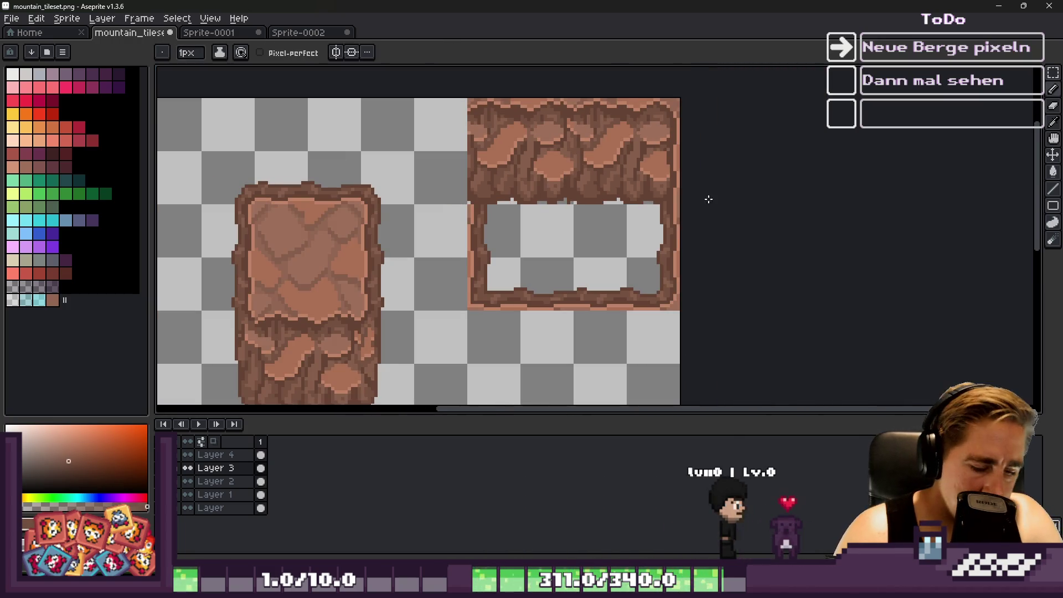
{"action": "scroll", "coordinate": [708, 199], "scroll_direction": "up", "scroll_amount": 3}
{"action": "scroll", "coordinate": [689, 182], "scroll_direction": "down", "scroll_amount": 4}
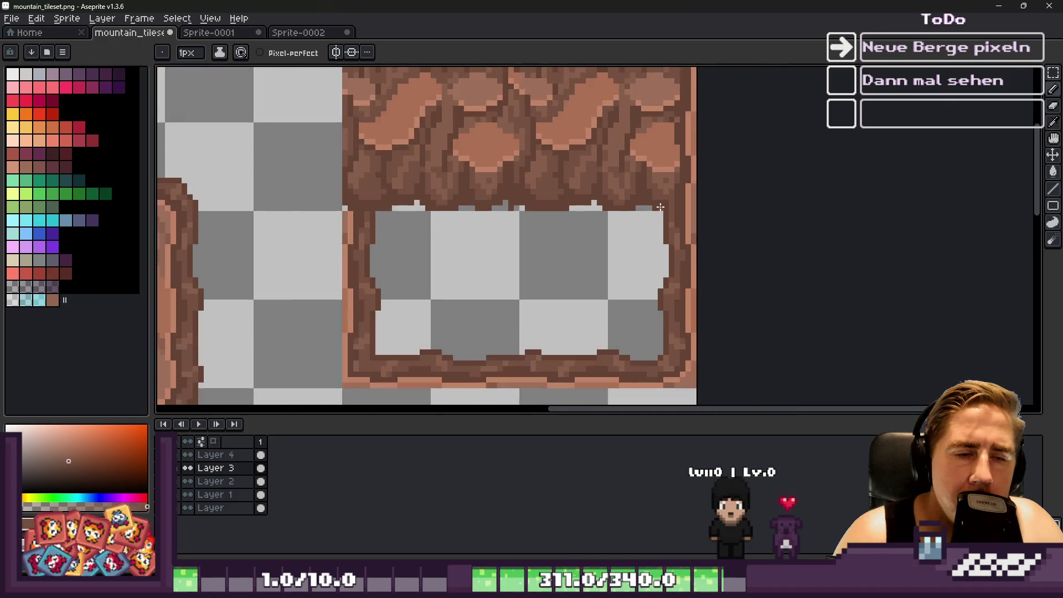
{"action": "scroll", "coordinate": [699, 202], "scroll_direction": "up", "scroll_amount": 4}
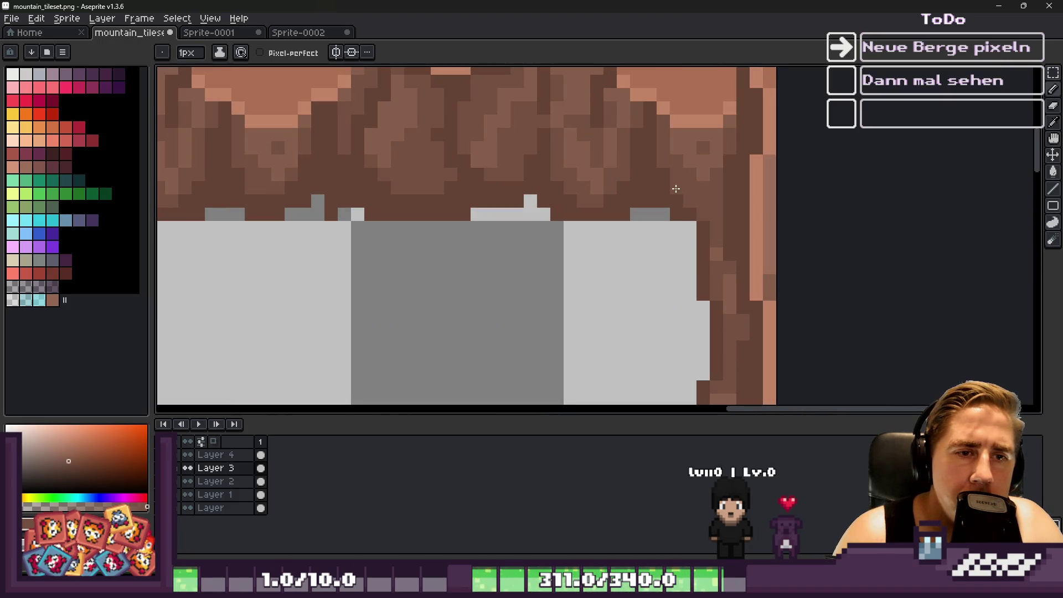
{"action": "scroll", "coordinate": [676, 189], "scroll_direction": "down", "scroll_amount": 4}
{"action": "scroll", "coordinate": [711, 225], "scroll_direction": "down", "scroll_amount": 2}
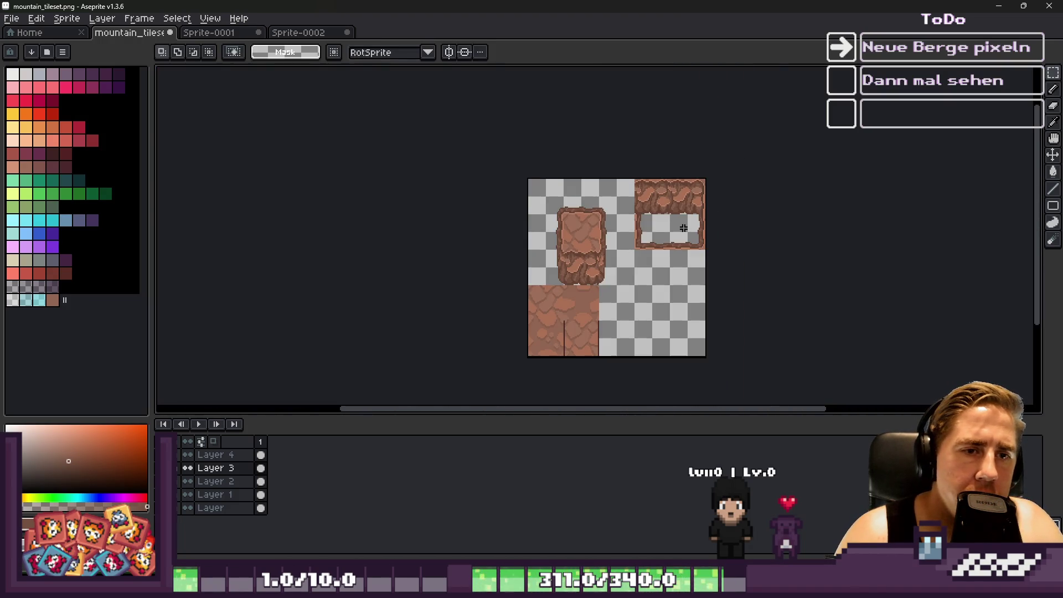
{"action": "scroll", "coordinate": [646, 210], "scroll_direction": "up", "scroll_amount": 2}
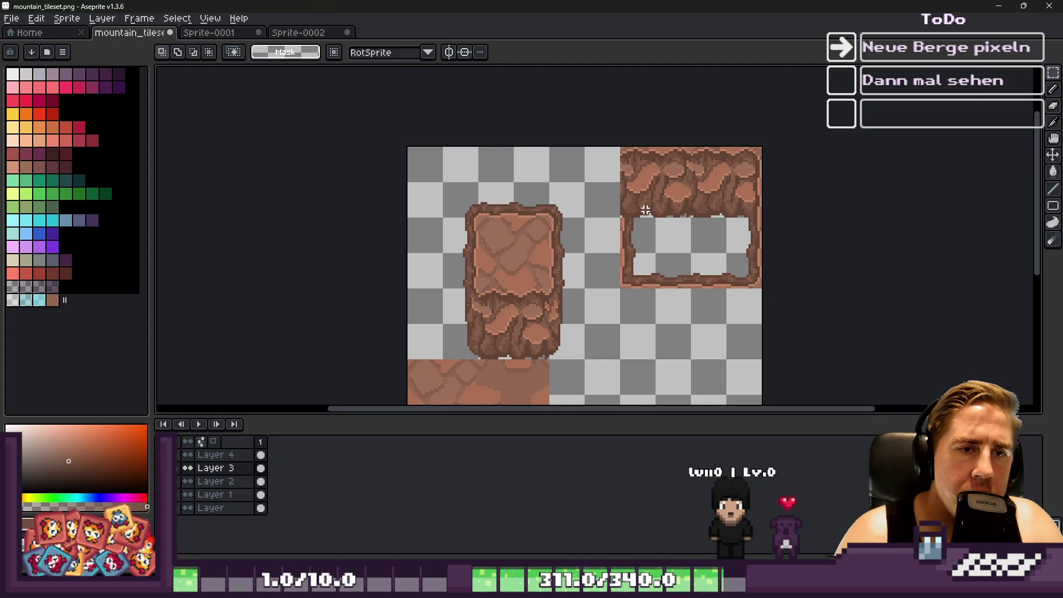
{"action": "scroll", "coordinate": [629, 209], "scroll_direction": "up", "scroll_amount": 1}
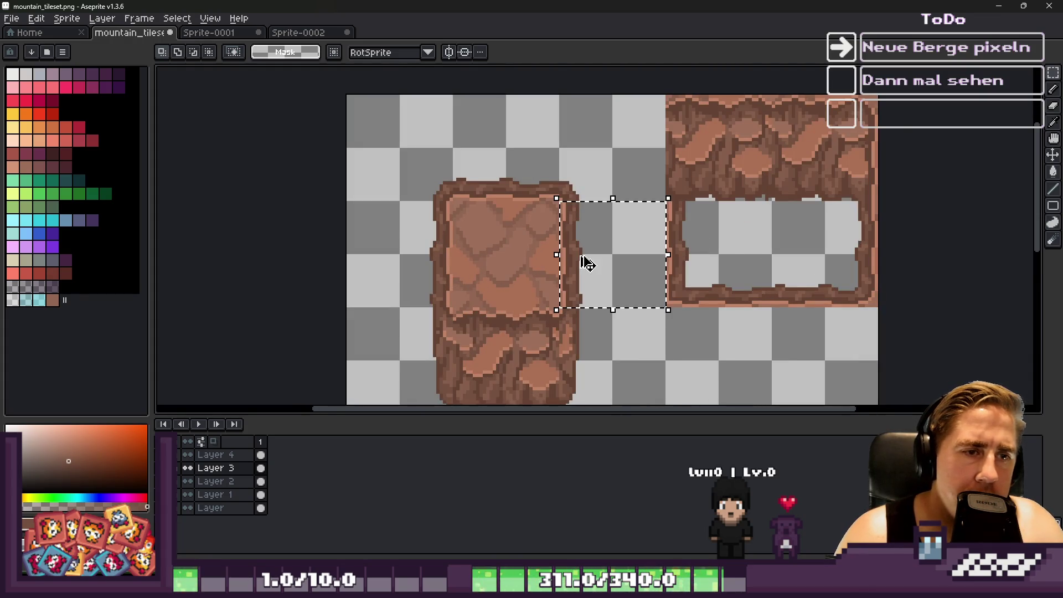
Paste a 32×32 rock block onto the hollow frame's top-left and commit it.
{"action": "key", "text": "ctrl+v"}
{"action": "scroll", "coordinate": [700, 135], "scroll_direction": "up", "scroll_amount": 2}
{"action": "mouse_move", "coordinate": [581, 261]}
{"action": "left_mouse_down"}
{"action": "mouse_move", "coordinate": [698, 178]}
{"action": "mouse_move", "coordinate": [657, 204]}
{"action": "left_mouse_up"}
{"action": "scroll", "coordinate": [636, 191], "scroll_direction": "down", "scroll_amount": 1}
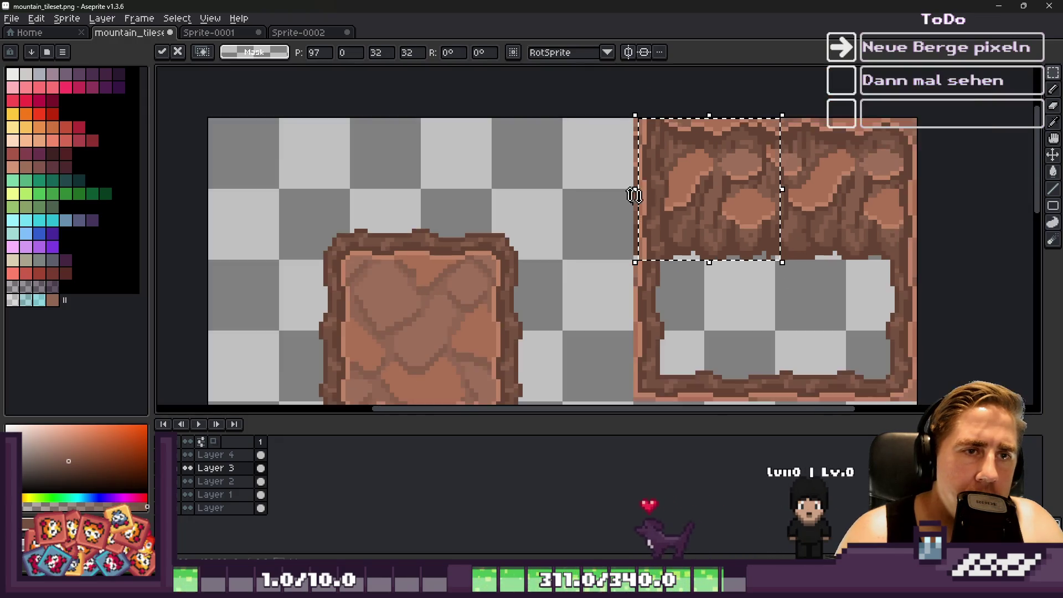
{"action": "scroll", "coordinate": [666, 170], "scroll_direction": "up", "scroll_amount": 2}
{"action": "scroll", "coordinate": [664, 166], "scroll_direction": "down", "scroll_amount": 4}
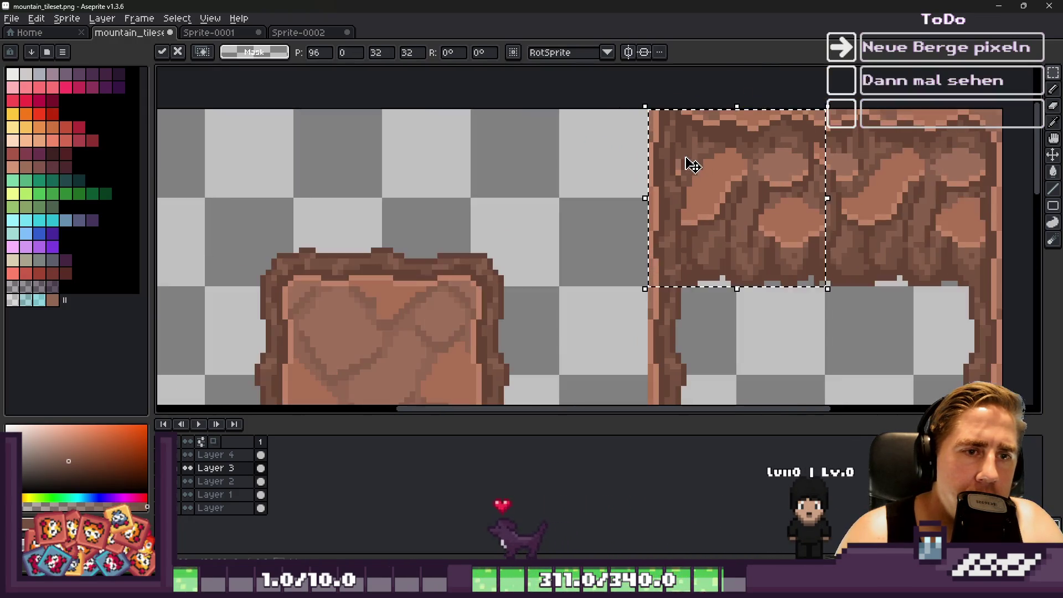
{"action": "key", "text": "Escape"}
{"action": "scroll", "coordinate": [609, 238], "scroll_direction": "up", "scroll_amount": 3}
{"action": "scroll", "coordinate": [584, 216], "scroll_direction": "up", "scroll_amount": 2}
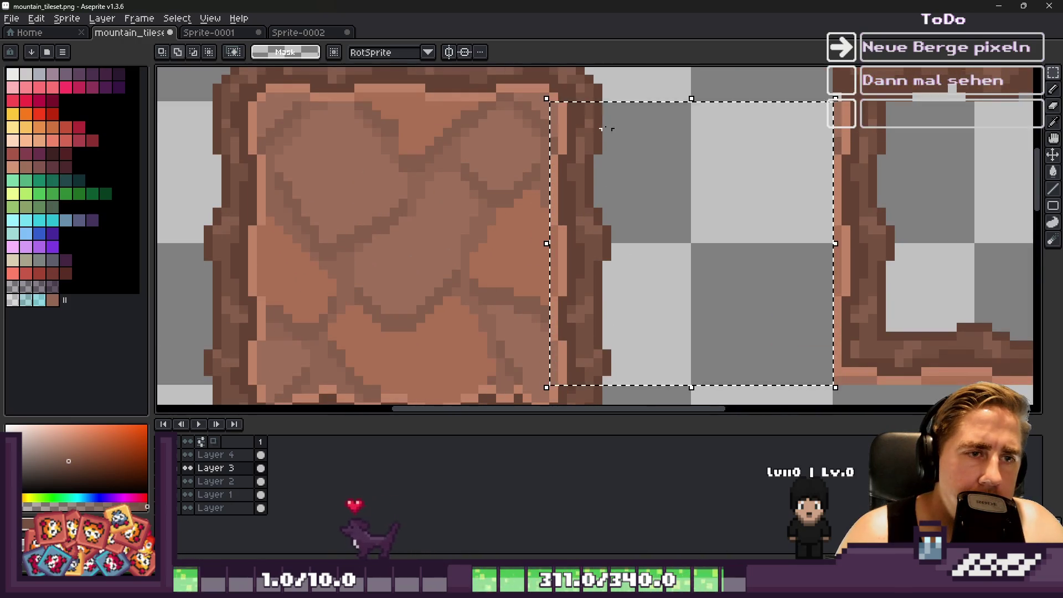
Marquee-select the area beside the rock pillar and add a small extra area.
{"action": "left_click_drag", "start_coordinate": [595, 105], "coordinate": [649, 211]}
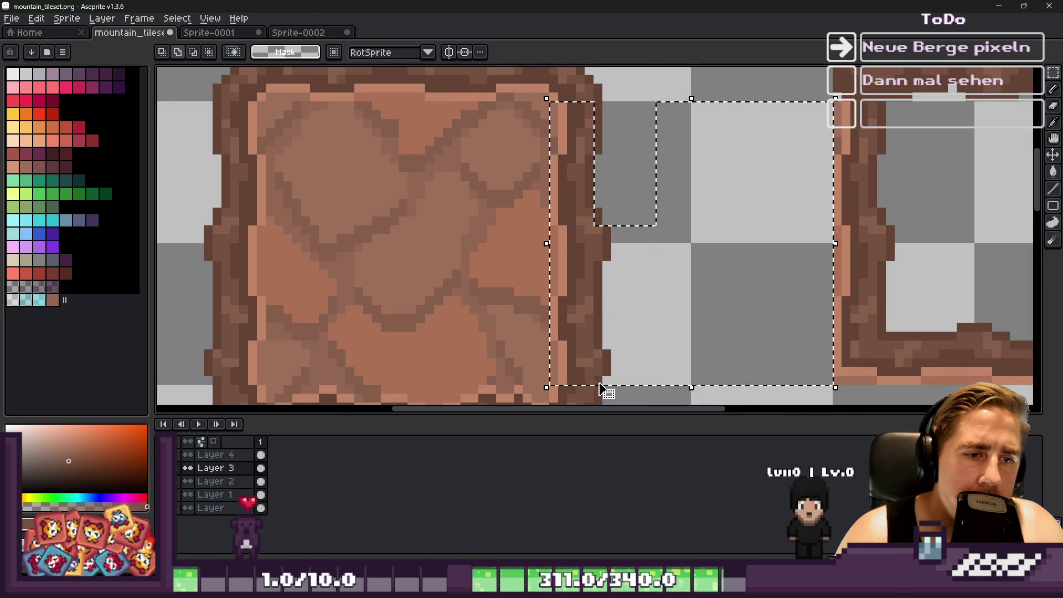
{"action": "mouse_move", "coordinate": [635, 399]}
{"action": "left_mouse_down"}
{"action": "mouse_move", "coordinate": [600, 328]}
{"action": "mouse_move", "coordinate": [667, 111]}
{"action": "left_mouse_up"}
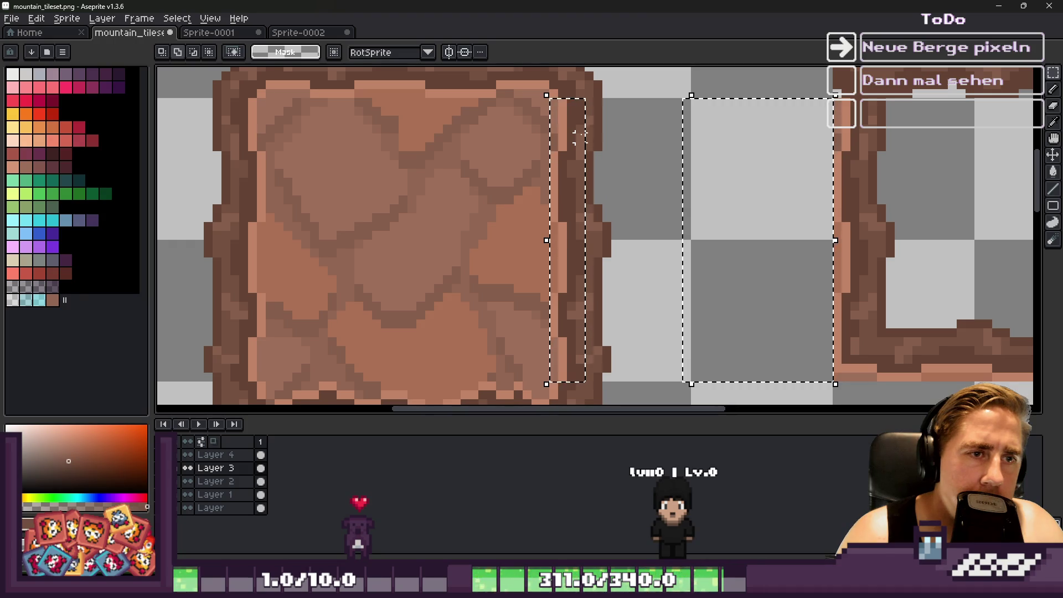
{"action": "scroll", "coordinate": [597, 352], "scroll_direction": "up", "scroll_amount": 2}
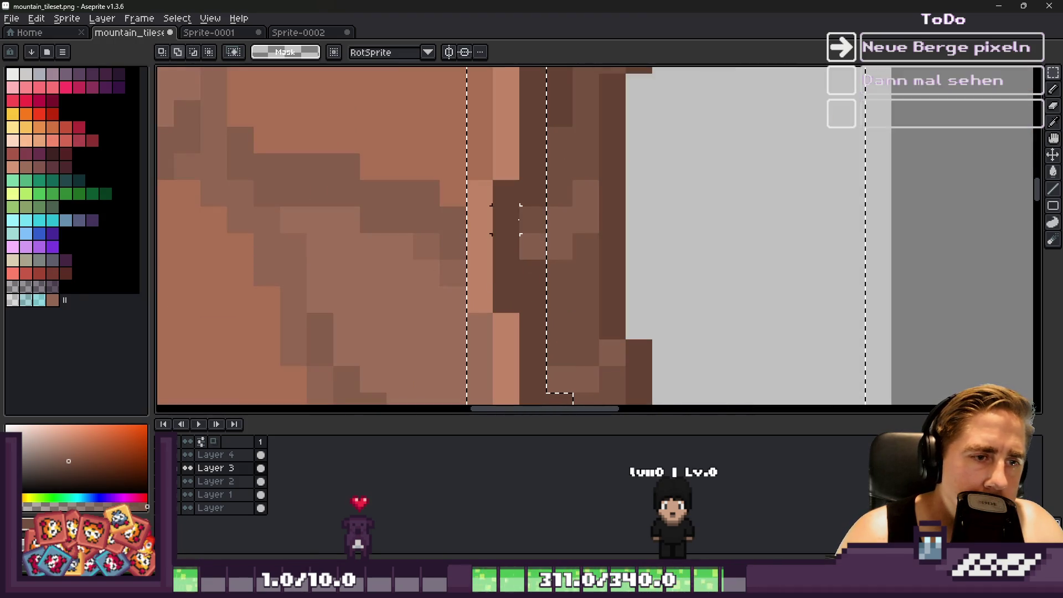
{"action": "scroll", "coordinate": [574, 255], "scroll_direction": "down", "scroll_amount": 3}
{"action": "scroll", "coordinate": [671, 238], "scroll_direction": "up", "scroll_amount": 2}
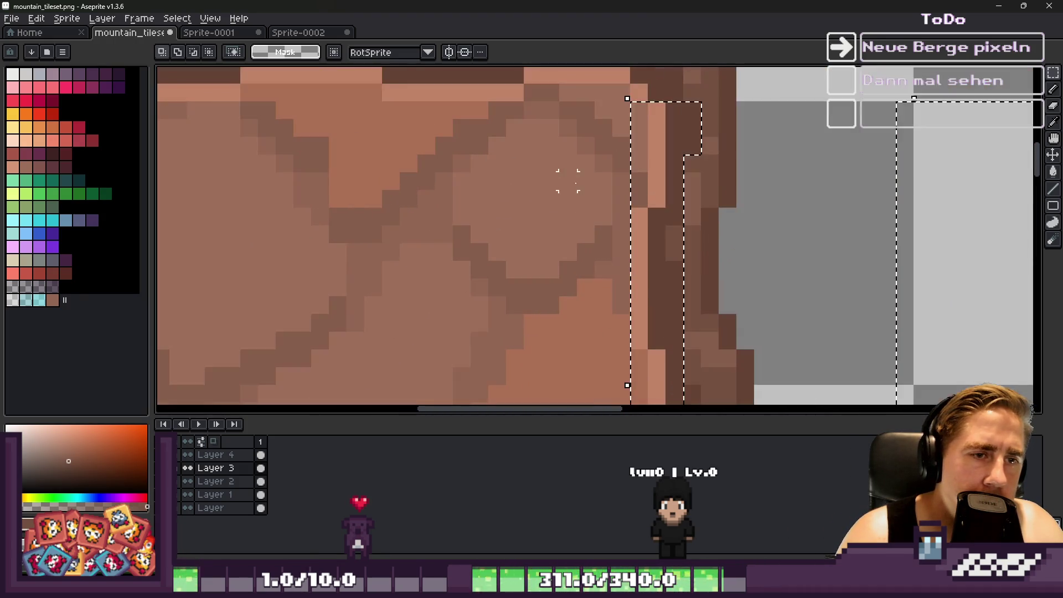
{"action": "scroll", "coordinate": [671, 238], "scroll_direction": "down", "scroll_amount": 3}
Move a thin 4×32 strip from the pillar's edge onto the frame's left edge.
{"action": "mouse_move", "coordinate": [600, 145]}
{"action": "left_mouse_down"}
{"action": "mouse_move", "coordinate": [681, 337]}
{"action": "mouse_move", "coordinate": [723, 384]}
{"action": "mouse_move", "coordinate": [688, 367]}
{"action": "left_mouse_up"}
{"action": "scroll", "coordinate": [553, 260], "scroll_direction": "down", "scroll_amount": 2}
{"action": "left_click_drag", "start_coordinate": [553, 257], "coordinate": [692, 221]}
{"action": "scroll", "coordinate": [692, 221], "scroll_direction": "up", "scroll_amount": 3}
{"action": "mouse_move", "coordinate": [691, 183]}
{"action": "left_mouse_down"}
{"action": "mouse_move", "coordinate": [587, 138]}
{"action": "mouse_move", "coordinate": [588, 159]}
{"action": "left_mouse_up"}
{"action": "scroll", "coordinate": [589, 149], "scroll_direction": "down", "scroll_amount": 2}
{"action": "scroll", "coordinate": [561, 144], "scroll_direction": "up", "scroll_amount": 5}
{"action": "key", "text": "Return"}
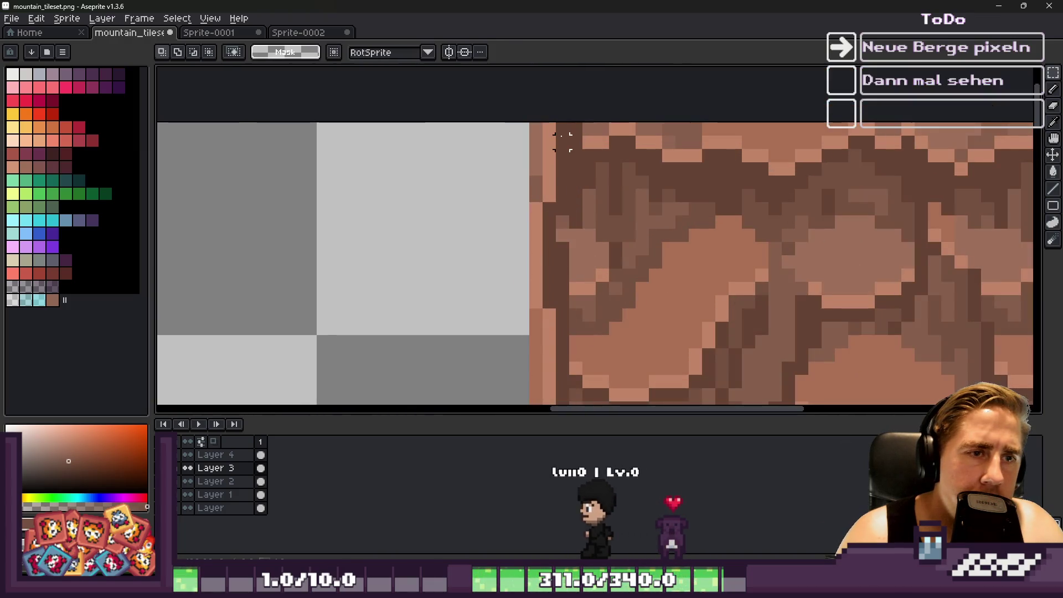
Add light-brown and medium-brown pixels along the rock edge with the pencil.
{"action": "key", "text": "b"}
{"action": "left_click", "coordinate": [542, 182], "text": "alt"}
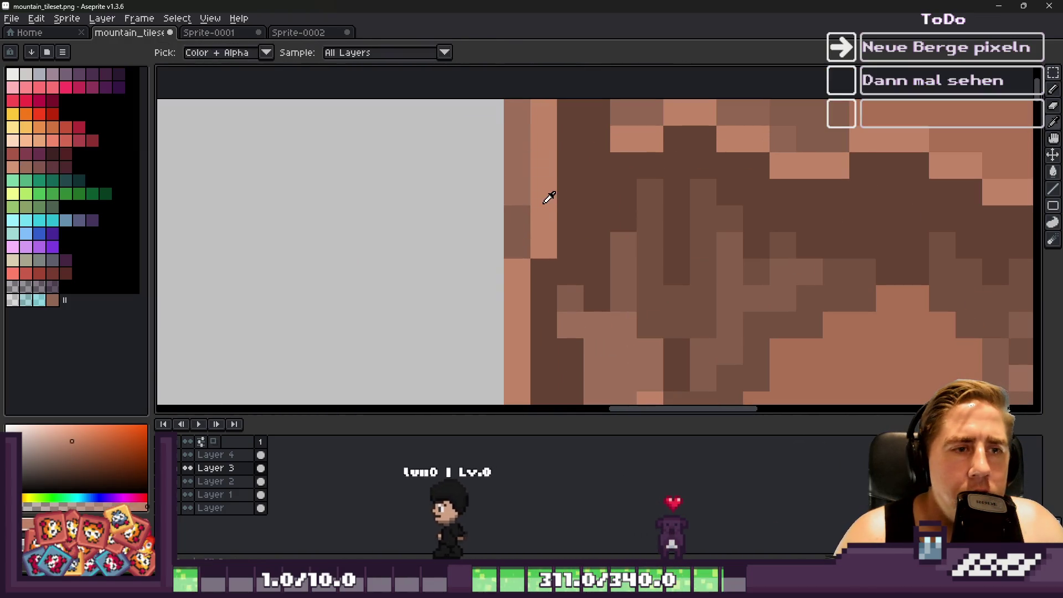
{"action": "left_click", "coordinate": [570, 191]}
{"action": "left_click", "coordinate": [596, 139]}
{"action": "left_click", "coordinate": [517, 173], "text": "alt"}
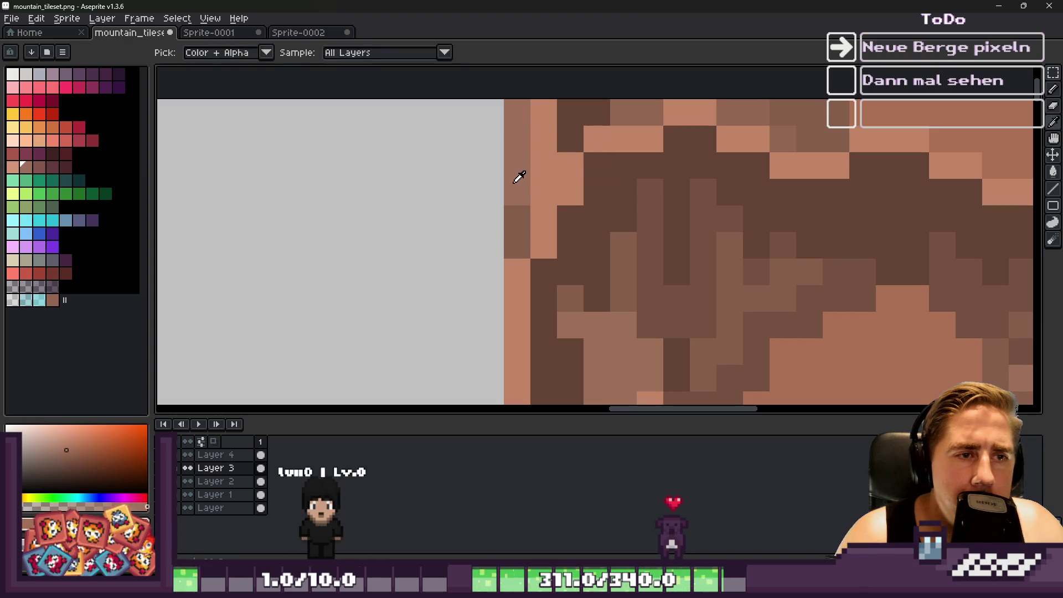
{"action": "left_click_drag", "start_coordinate": [543, 138], "coordinate": [543, 158]}
Repaint the remaining stray edge pixels medium brown and save the tileset.
{"action": "left_click", "coordinate": [543, 192]}
{"action": "left_click_drag", "start_coordinate": [543, 113], "coordinate": [571, 128]}
{"action": "left_click", "coordinate": [591, 112], "text": "alt"}
{"action": "scroll", "coordinate": [545, 168], "scroll_direction": "down", "scroll_amount": 5}
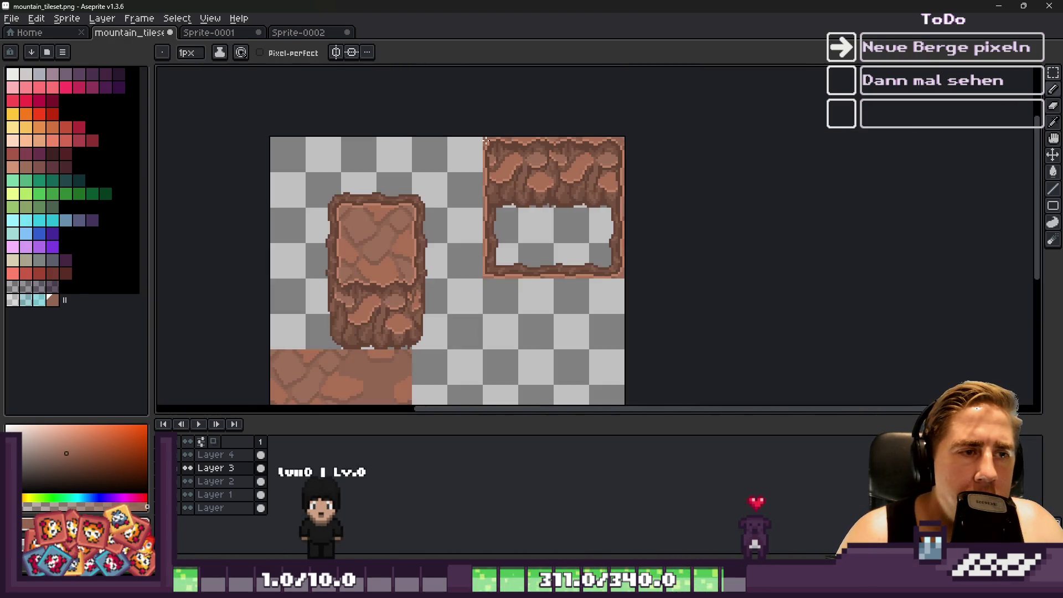
{"action": "key", "text": "ctrl+s"}
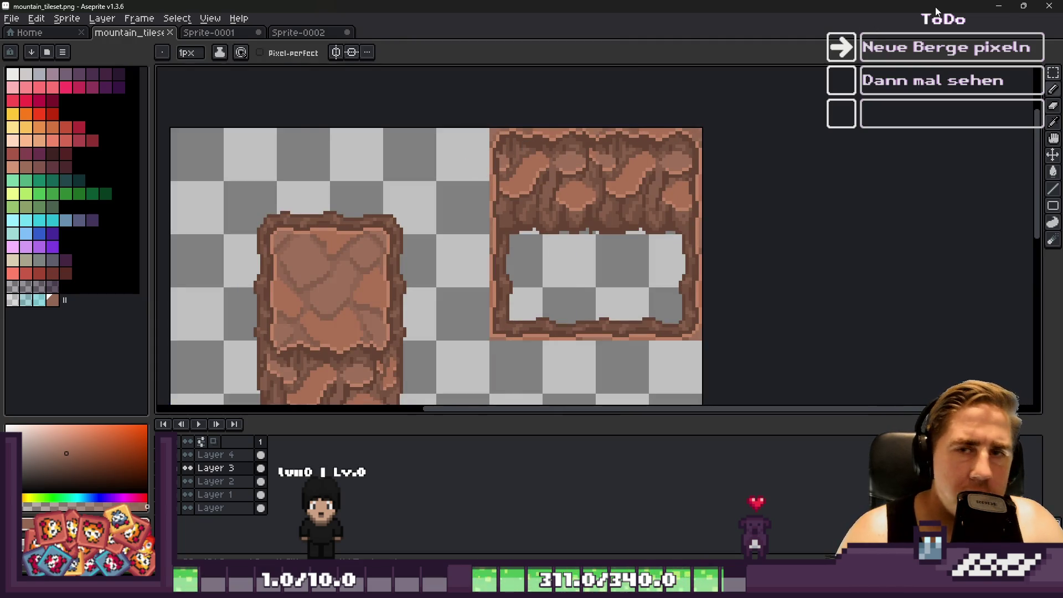
{"action": "left_click", "coordinate": [994, 4]}
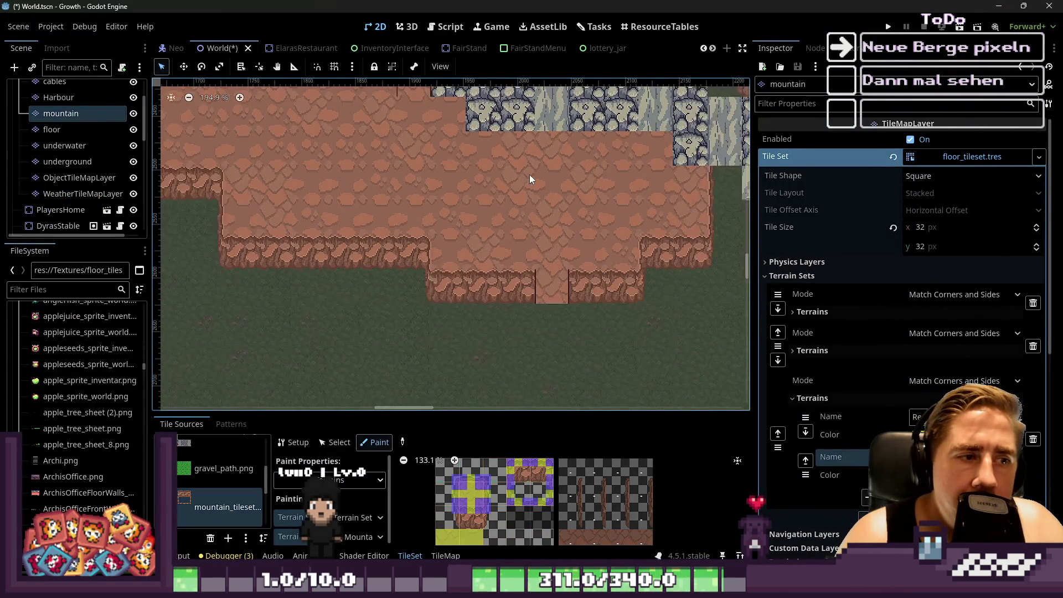
Zoom around the mountain TileMapLayer in Godot to inspect the updated rock ledges over the grass.
{"action": "scroll", "coordinate": [300, 228], "scroll_direction": "up", "scroll_amount": 2}
{"action": "scroll", "coordinate": [686, 312], "scroll_direction": "down", "scroll_amount": 3}
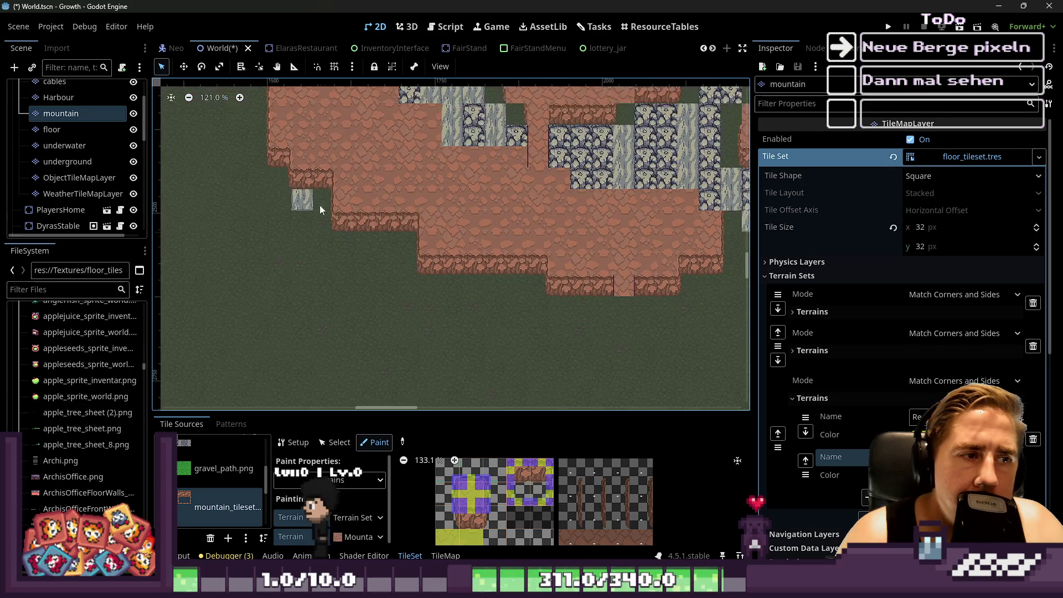
{"action": "scroll", "coordinate": [301, 233], "scroll_direction": "up", "scroll_amount": 2}
{"action": "scroll", "coordinate": [57, 109], "scroll_direction": "up", "scroll_amount": 3}
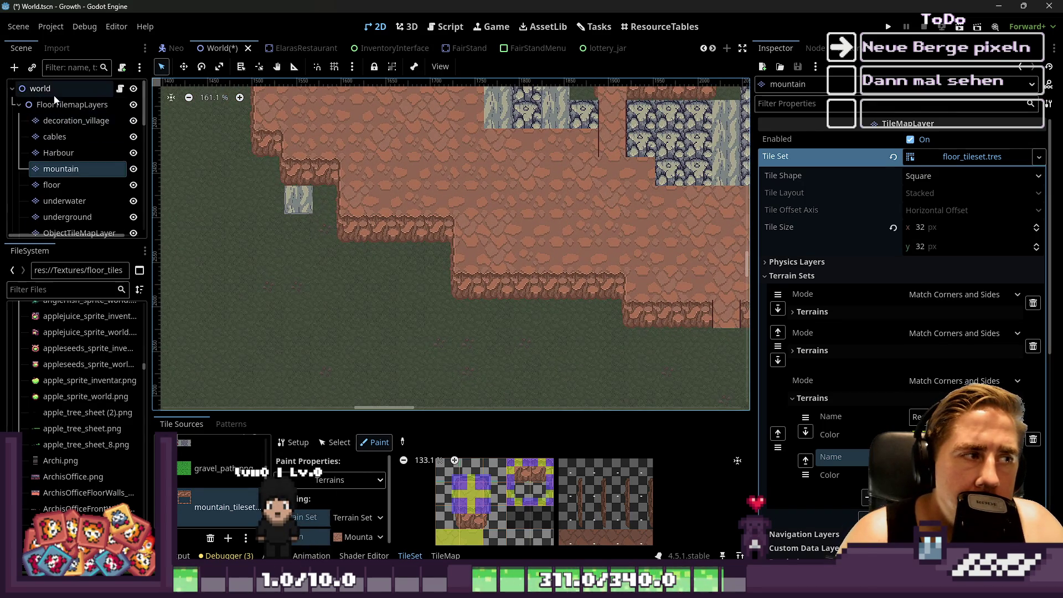
{"action": "left_click", "coordinate": [40, 89]}
{"action": "scroll", "coordinate": [273, 250], "scroll_direction": "down", "scroll_amount": 1}
{"action": "scroll", "coordinate": [575, 330], "scroll_direction": "up", "scroll_amount": 6}
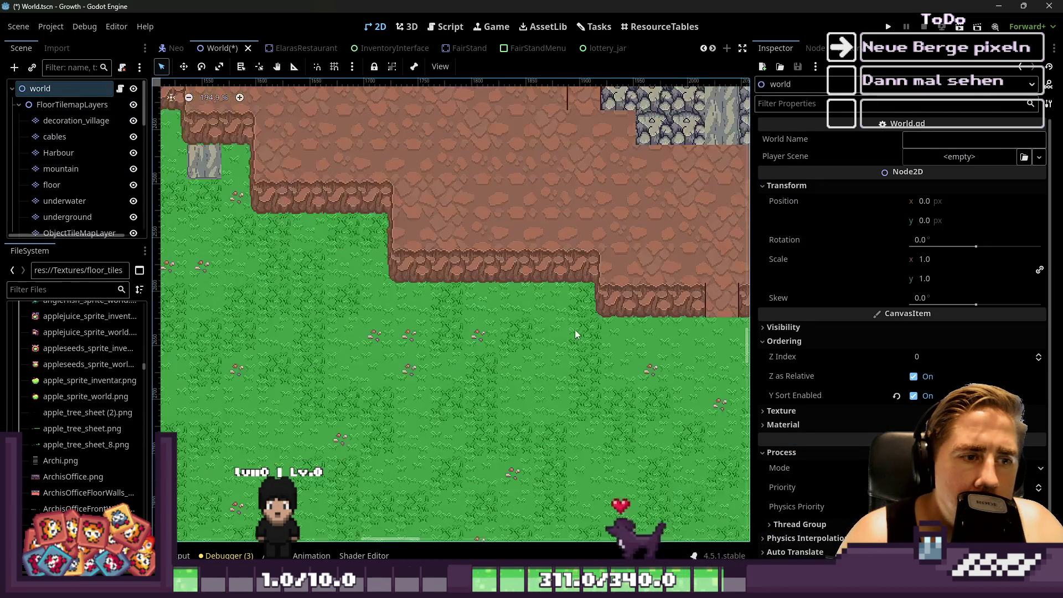
{"action": "right_click", "coordinate": [536, 296]}
{"action": "key", "text": "Escape"}
{"action": "scroll", "coordinate": [280, 301], "scroll_direction": "up", "scroll_amount": 2}
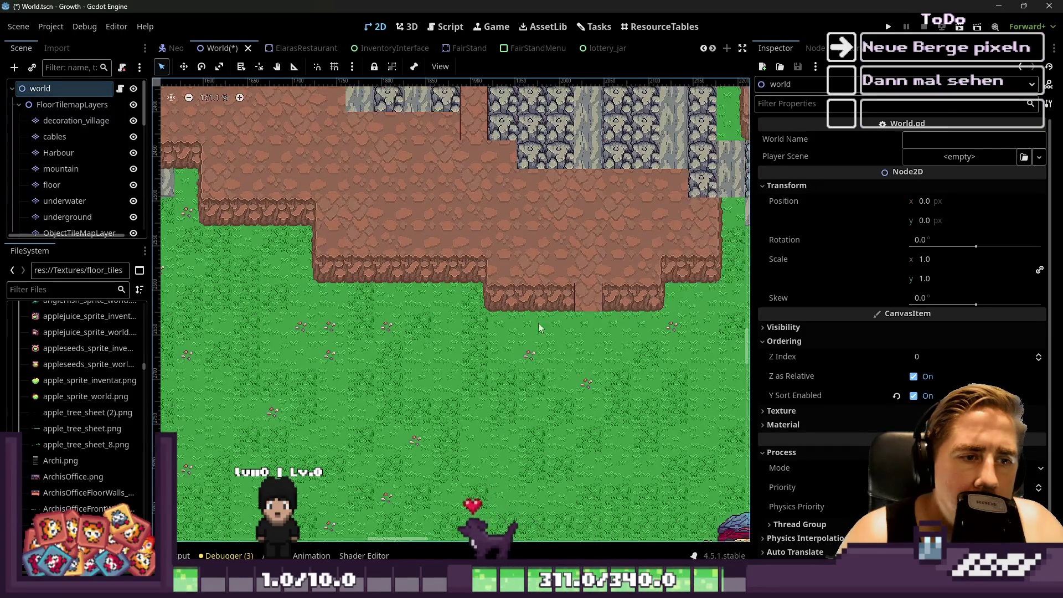
{"action": "scroll", "coordinate": [642, 307], "scroll_direction": "up", "scroll_amount": 5}
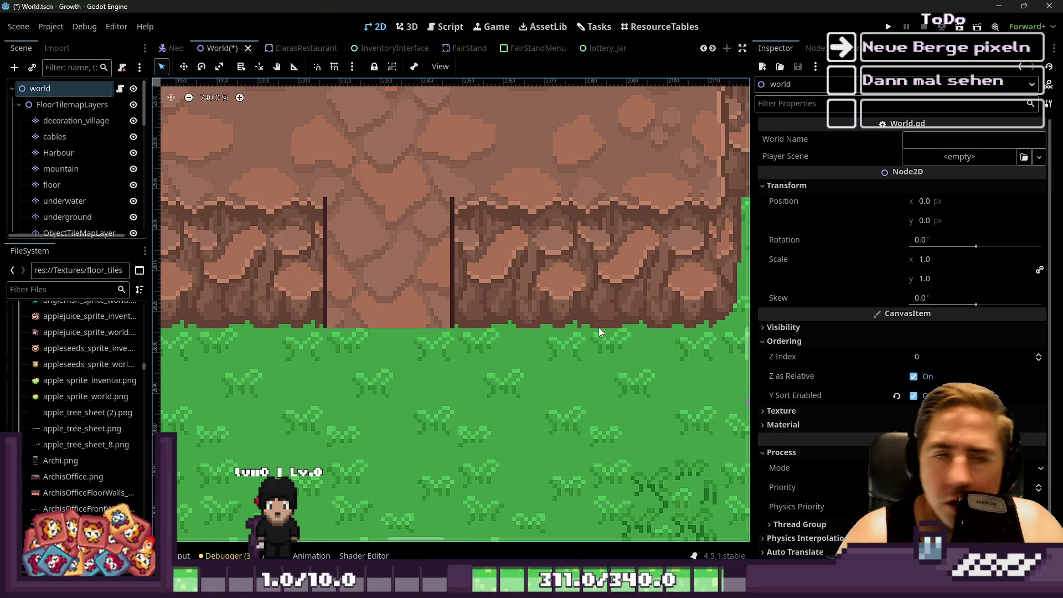
{"action": "scroll", "coordinate": [599, 329], "scroll_direction": "down", "scroll_amount": 7}
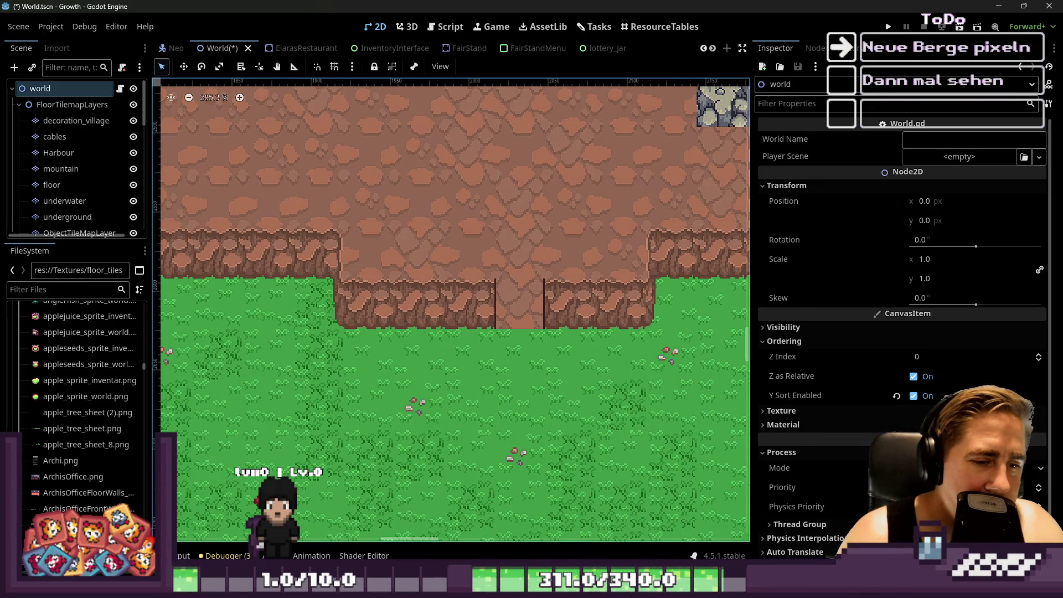
Switch back to mountain_tileset.png in Aseprite.
{"action": "key", "text": "alt+Tab"}
{"action": "scroll", "coordinate": [498, 127], "scroll_direction": "down", "scroll_amount": 3}
{"action": "scroll", "coordinate": [499, 126], "scroll_direction": "up", "scroll_amount": 4}
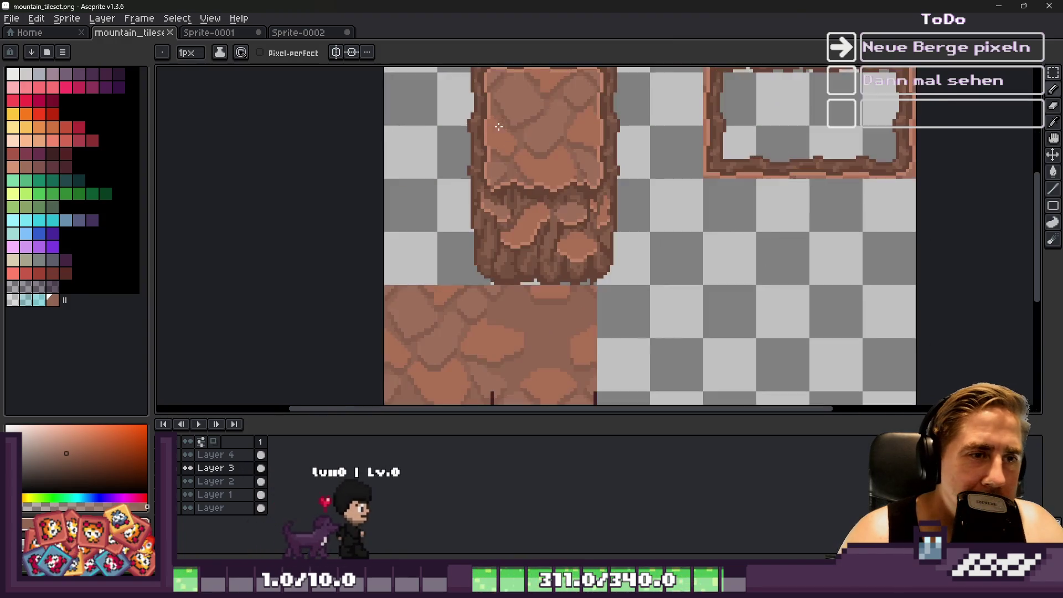
Sample a new brown from the rock pillar and return to single-pixel Pencil drawing.
{"action": "scroll", "coordinate": [468, 159], "scroll_direction": "up", "scroll_amount": 4}
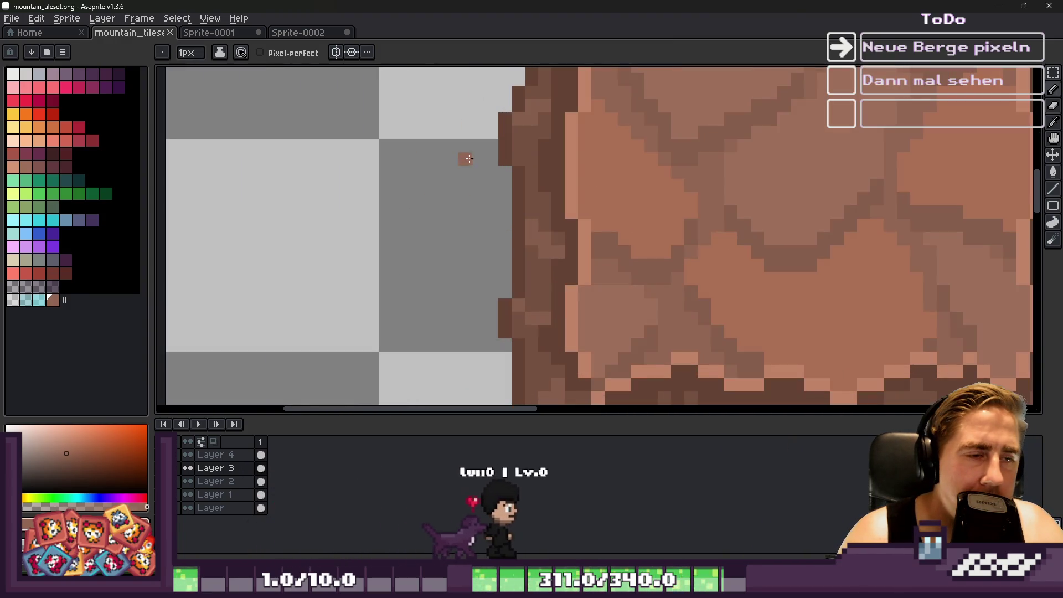
{"action": "scroll", "coordinate": [493, 146], "scroll_direction": "down", "scroll_amount": 1}
{"action": "scroll", "coordinate": [494, 146], "scroll_direction": "up", "scroll_amount": 1}
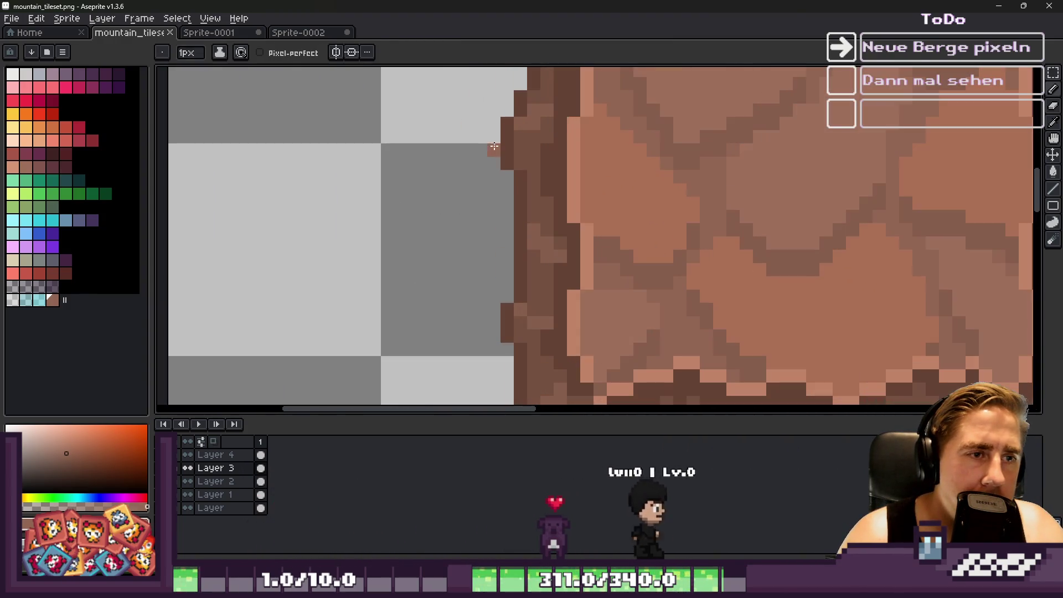
{"action": "scroll", "coordinate": [493, 146], "scroll_direction": "down", "scroll_amount": 2}
{"action": "scroll", "coordinate": [501, 232], "scroll_direction": "up", "scroll_amount": 2}
{"action": "key", "text": "alt"}
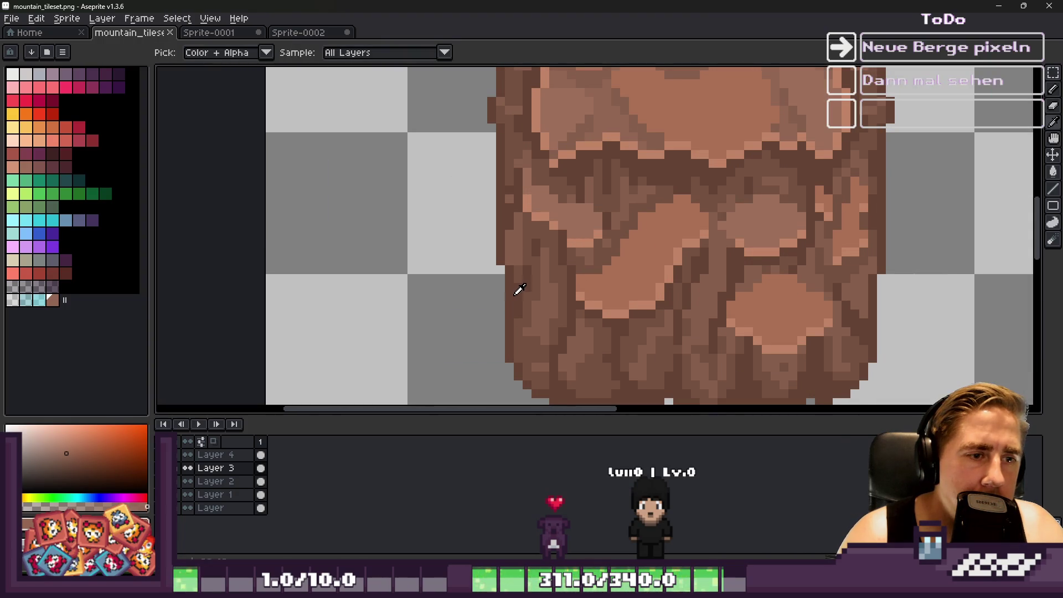
{"action": "scroll", "coordinate": [518, 289], "scroll_direction": "down", "scroll_amount": 1}
{"action": "scroll", "coordinate": [549, 342], "scroll_direction": "up", "scroll_amount": 1}
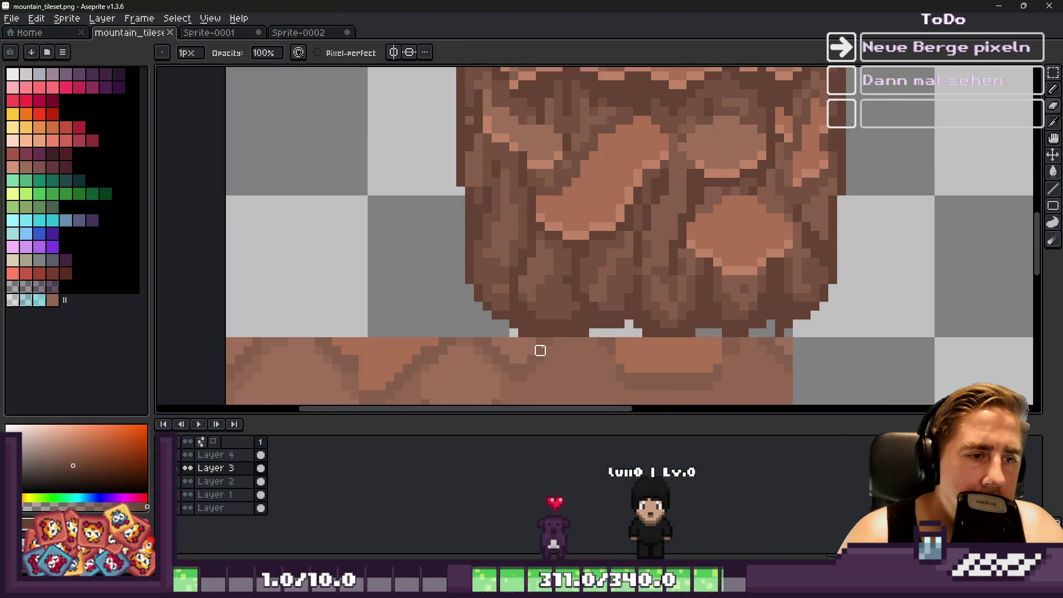
{"action": "scroll", "coordinate": [540, 350], "scroll_direction": "up", "scroll_amount": 1}
{"action": "left_click", "coordinate": [565, 271], "text": "alt"}
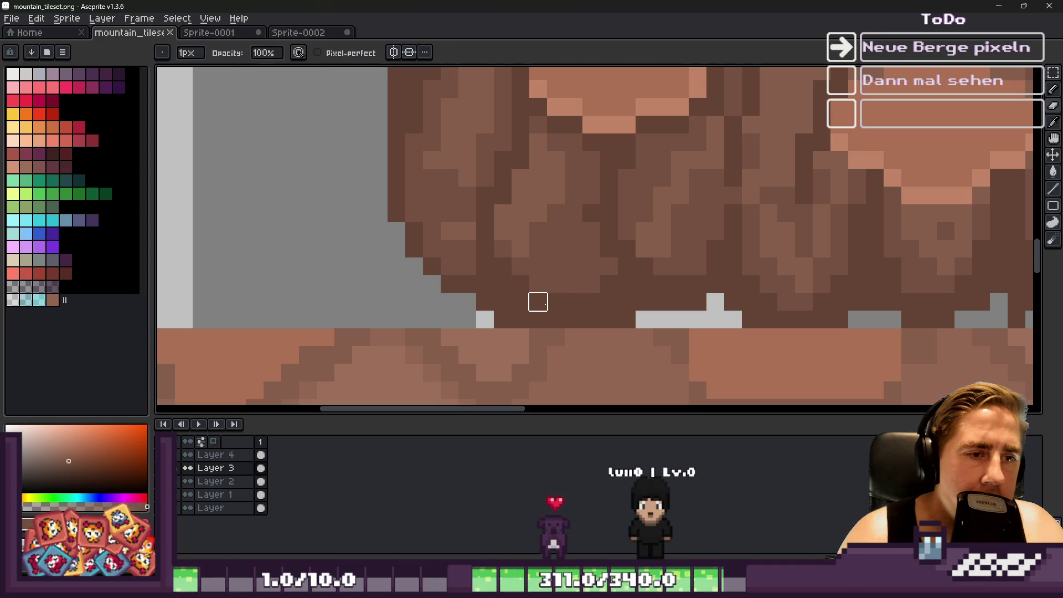
{"action": "key", "text": "g"}
{"action": "scroll", "coordinate": [526, 307], "scroll_direction": "down", "scroll_amount": 4}
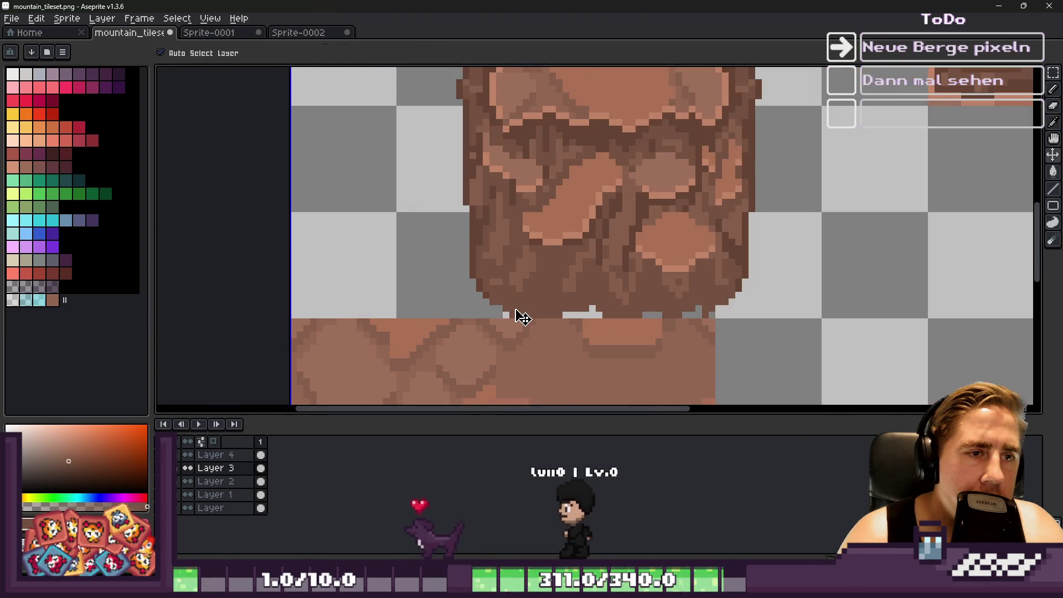
{"action": "scroll", "coordinate": [537, 318], "scroll_direction": "up", "scroll_amount": 4}
{"action": "scroll", "coordinate": [536, 297], "scroll_direction": "down", "scroll_amount": 2}
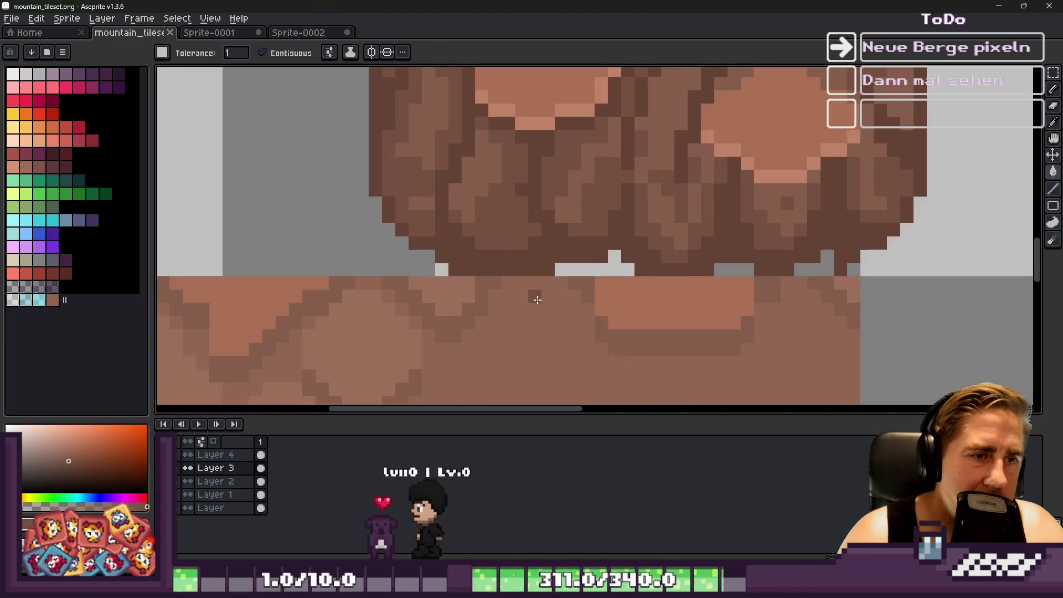
{"action": "scroll", "coordinate": [537, 296], "scroll_direction": "down", "scroll_amount": 2}
{"action": "key", "text": "b"}
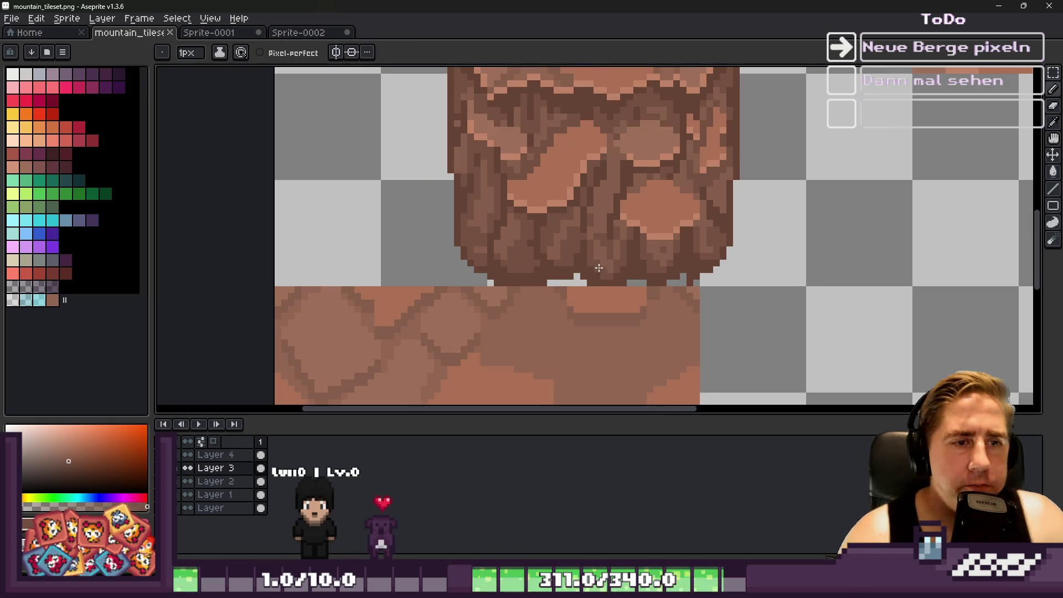
{"action": "scroll", "coordinate": [602, 279], "scroll_direction": "up", "scroll_amount": 6}
Repaint dark pixels on the pillar's cracked lower section in the lighter brown.
{"action": "mouse_move", "coordinate": [528, 130]}
{"action": "left_mouse_down"}
{"action": "mouse_move", "coordinate": [551, 241]}
{"action": "mouse_move", "coordinate": [664, 284]}
{"action": "left_mouse_up"}
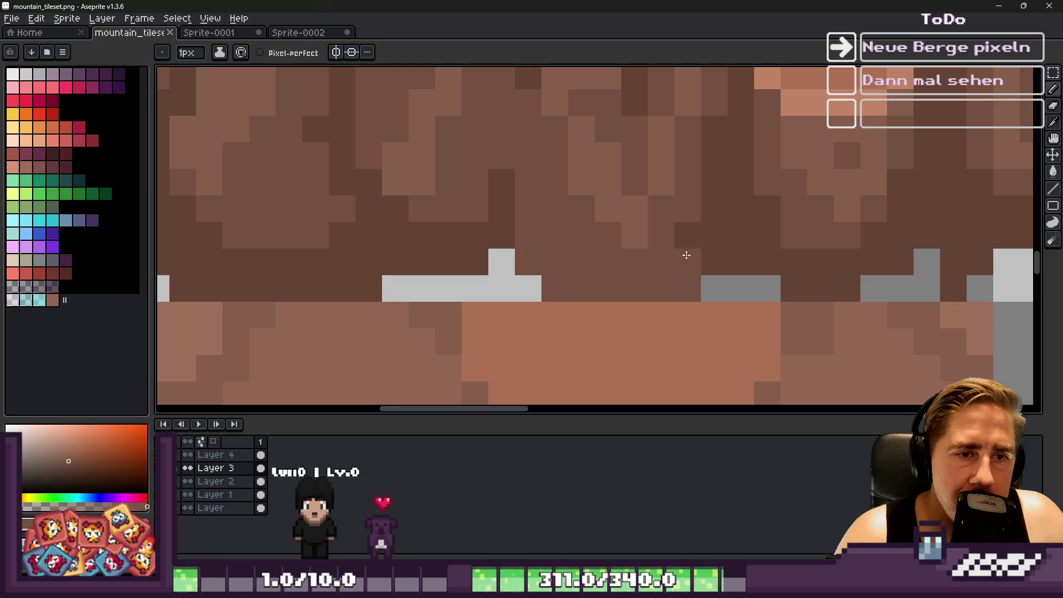
{"action": "left_click_drag", "start_coordinate": [745, 245], "coordinate": [749, 180]}
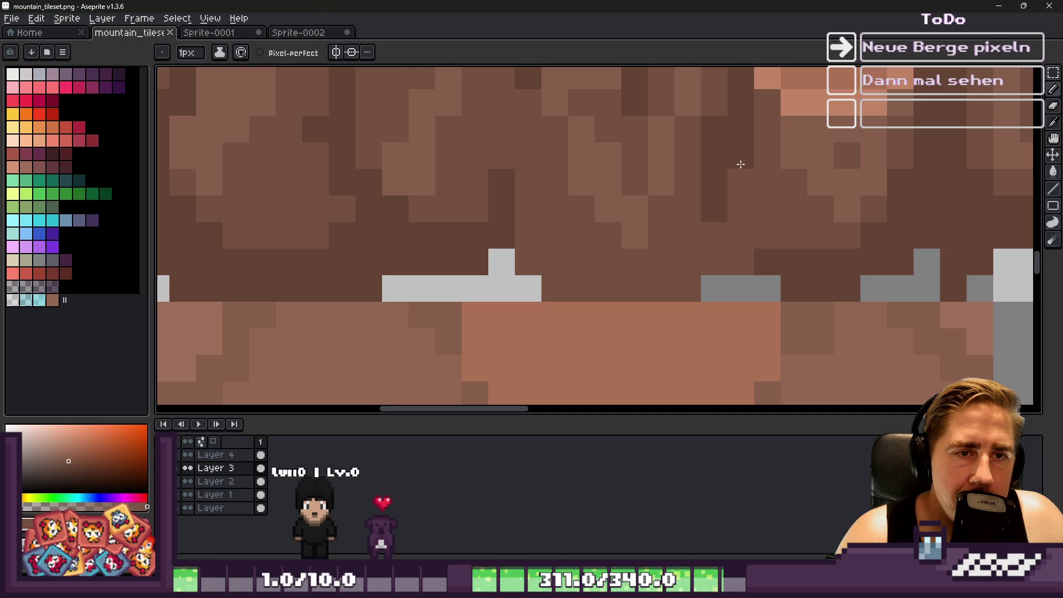
{"action": "left_click", "coordinate": [741, 164]}
{"action": "scroll", "coordinate": [740, 164], "scroll_direction": "down", "scroll_amount": 3}
{"action": "scroll", "coordinate": [617, 250], "scroll_direction": "up", "scroll_amount": 2}
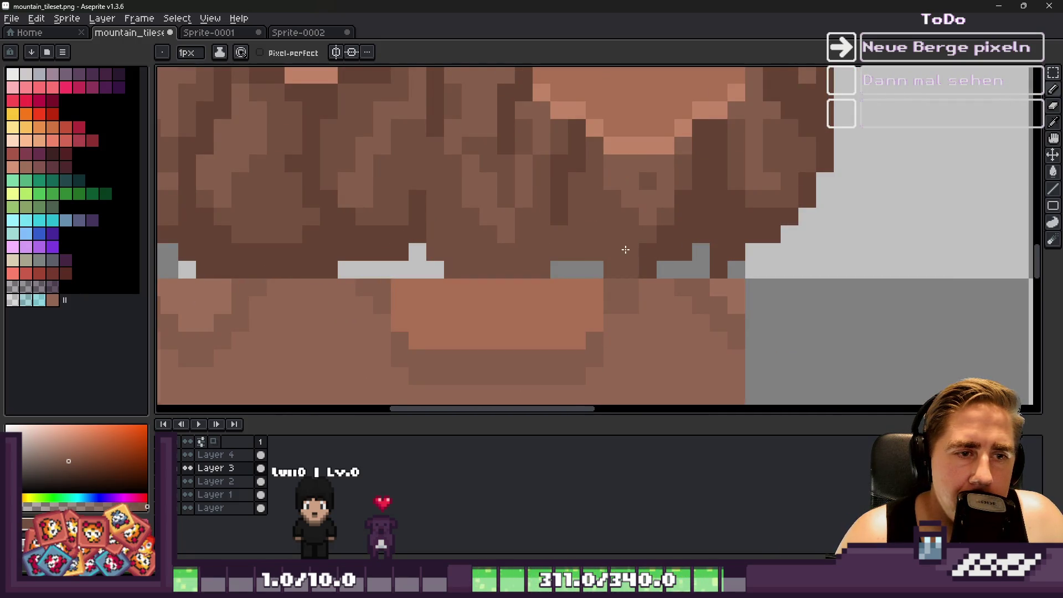
{"action": "mouse_move", "coordinate": [644, 266]}
{"action": "left_mouse_down"}
{"action": "mouse_move", "coordinate": [686, 216]}
{"action": "mouse_move", "coordinate": [717, 257]}
{"action": "left_mouse_up"}
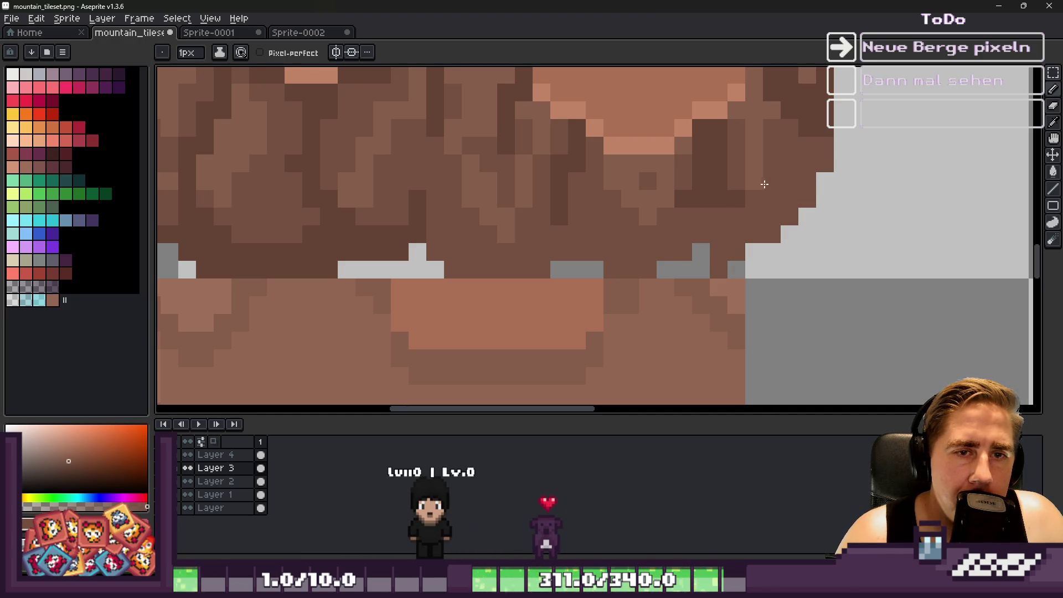
{"action": "scroll", "coordinate": [719, 150], "scroll_direction": "down", "scroll_amount": 2}
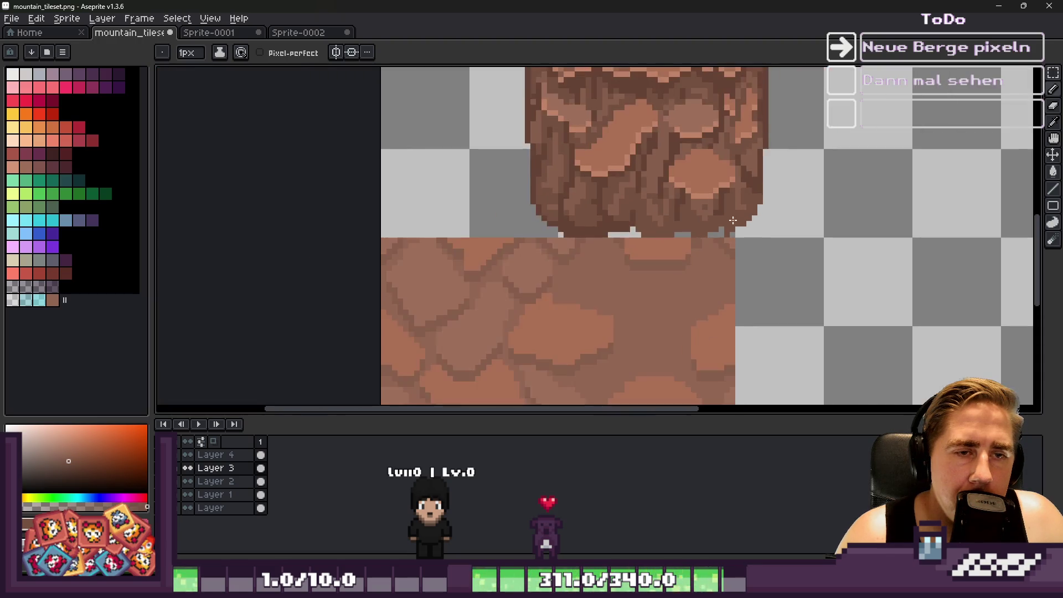
{"action": "scroll", "coordinate": [622, 212], "scroll_direction": "up", "scroll_amount": 1}
{"action": "scroll", "coordinate": [810, 152], "scroll_direction": "up", "scroll_amount": 1}
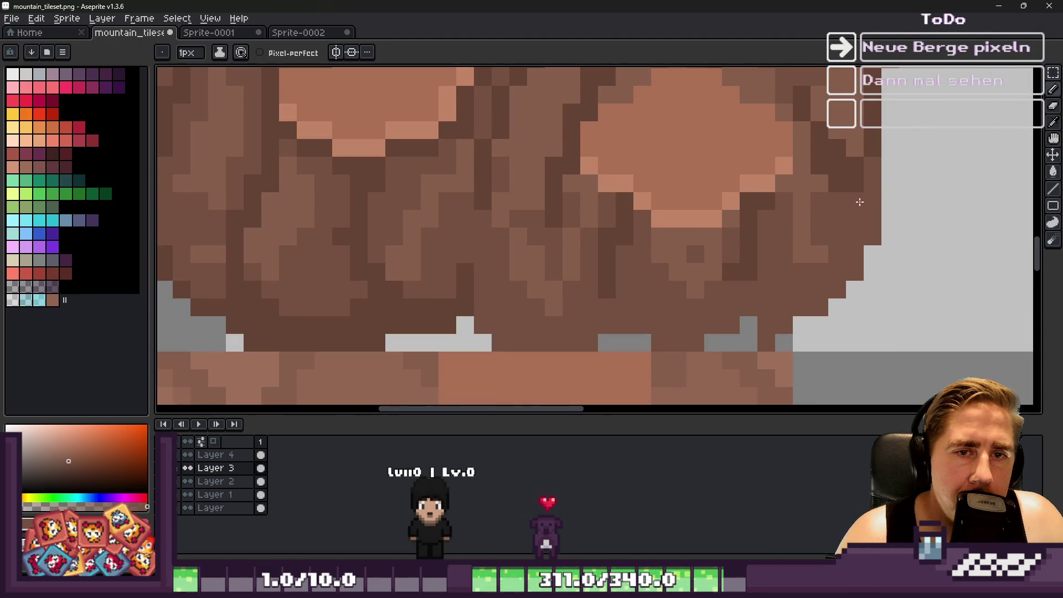
{"action": "scroll", "coordinate": [820, 128], "scroll_direction": "down", "scroll_amount": 2}
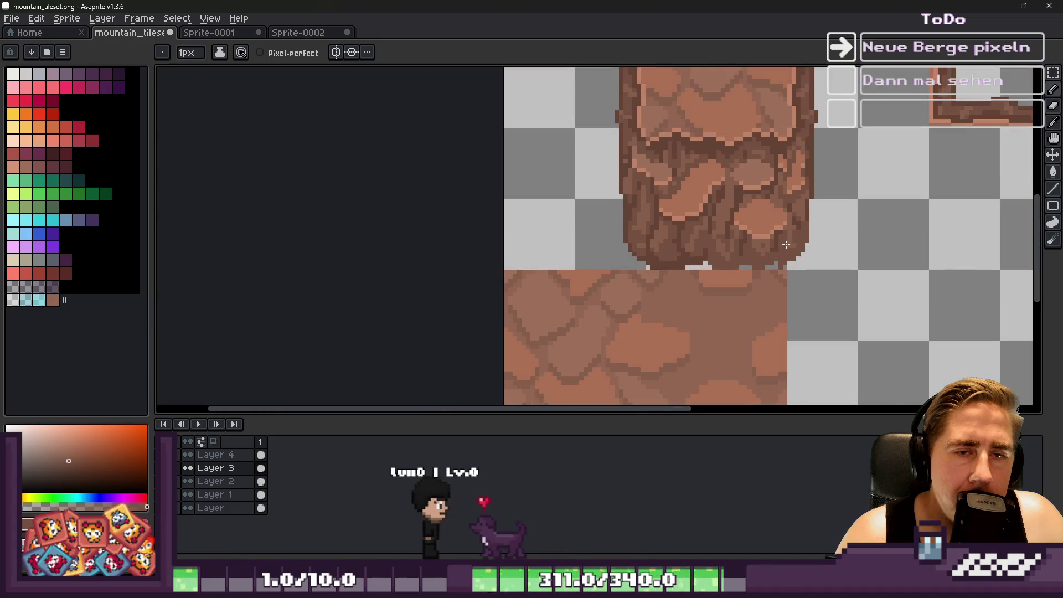
{"action": "scroll", "coordinate": [824, 177], "scroll_direction": "up", "scroll_amount": 3}
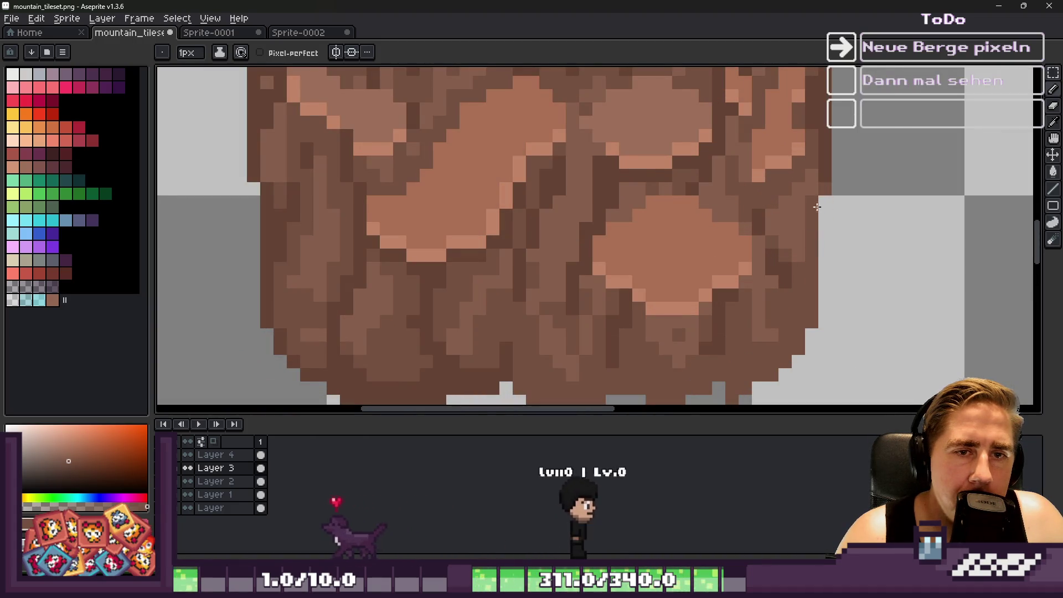
{"action": "scroll", "coordinate": [821, 204], "scroll_direction": "down", "scroll_amount": 1}
{"action": "scroll", "coordinate": [809, 125], "scroll_direction": "up", "scroll_amount": 1}
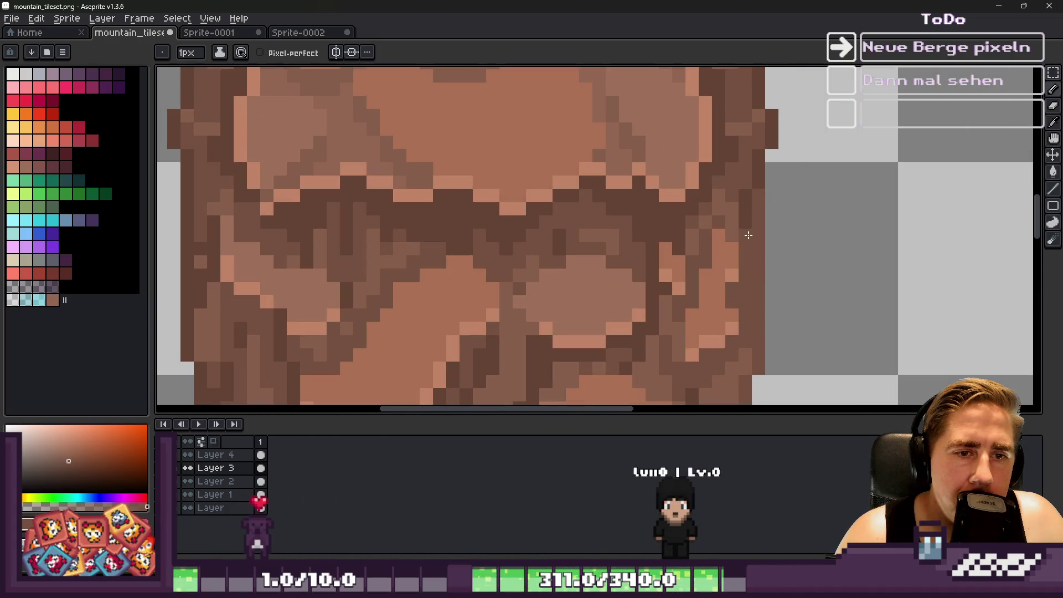
{"action": "scroll", "coordinate": [742, 142], "scroll_direction": "down", "scroll_amount": 2}
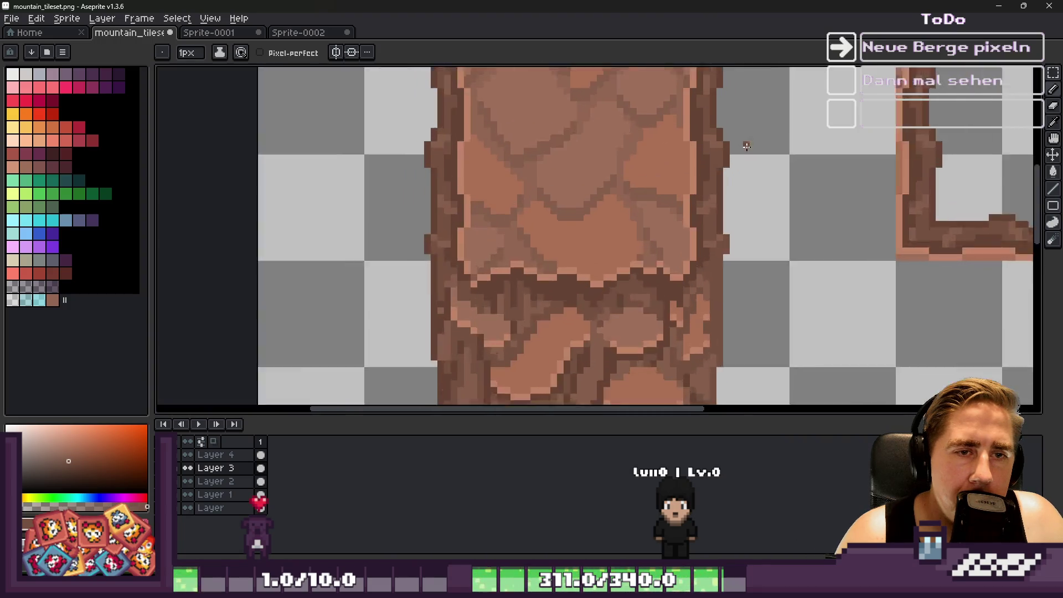
Brighten the rock pillar's top edge with light brown highlight pixels.
{"action": "scroll", "coordinate": [710, 253], "scroll_direction": "up", "scroll_amount": 1}
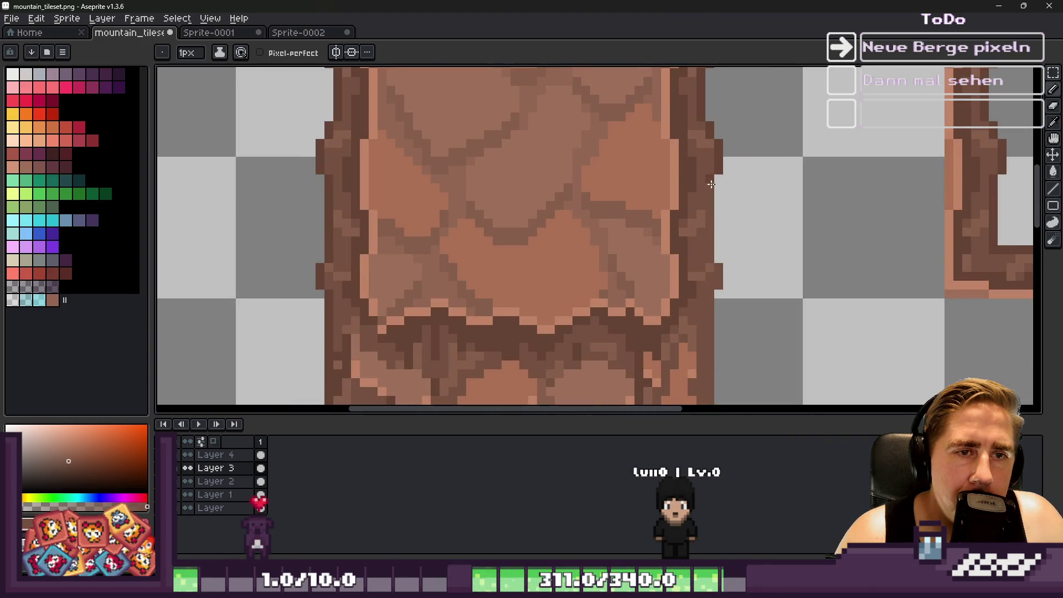
{"action": "scroll", "coordinate": [719, 191], "scroll_direction": "up", "scroll_amount": 1}
{"action": "scroll", "coordinate": [708, 133], "scroll_direction": "down", "scroll_amount": 2}
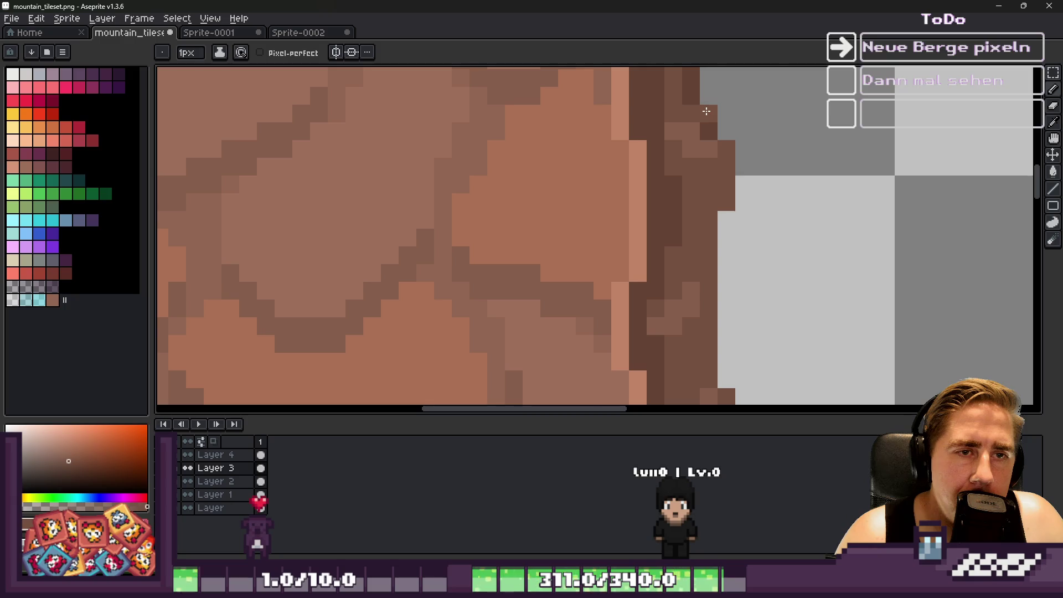
{"action": "scroll", "coordinate": [700, 242], "scroll_direction": "up", "scroll_amount": 2}
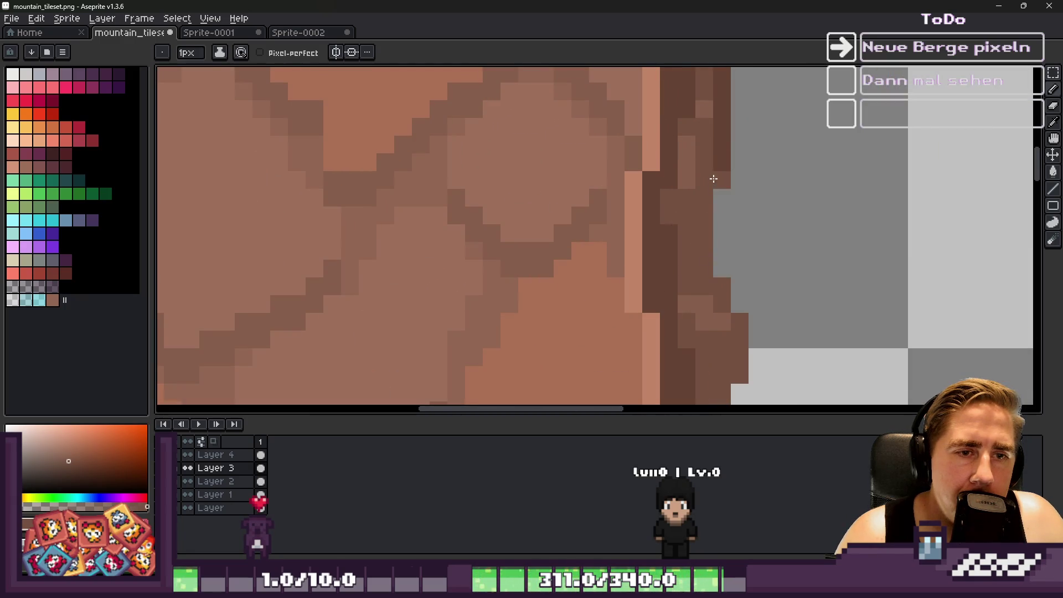
{"action": "scroll", "coordinate": [713, 179], "scroll_direction": "down", "scroll_amount": 1}
{"action": "scroll", "coordinate": [704, 166], "scroll_direction": "up", "scroll_amount": 1}
{"action": "mouse_move", "coordinate": [696, 164]}
{"action": "left_mouse_down"}
{"action": "mouse_move", "coordinate": [678, 126]}
{"action": "mouse_move", "coordinate": [631, 107]}
{"action": "mouse_move", "coordinate": [522, 107]}
{"action": "mouse_move", "coordinate": [417, 129]}
{"action": "left_mouse_up"}
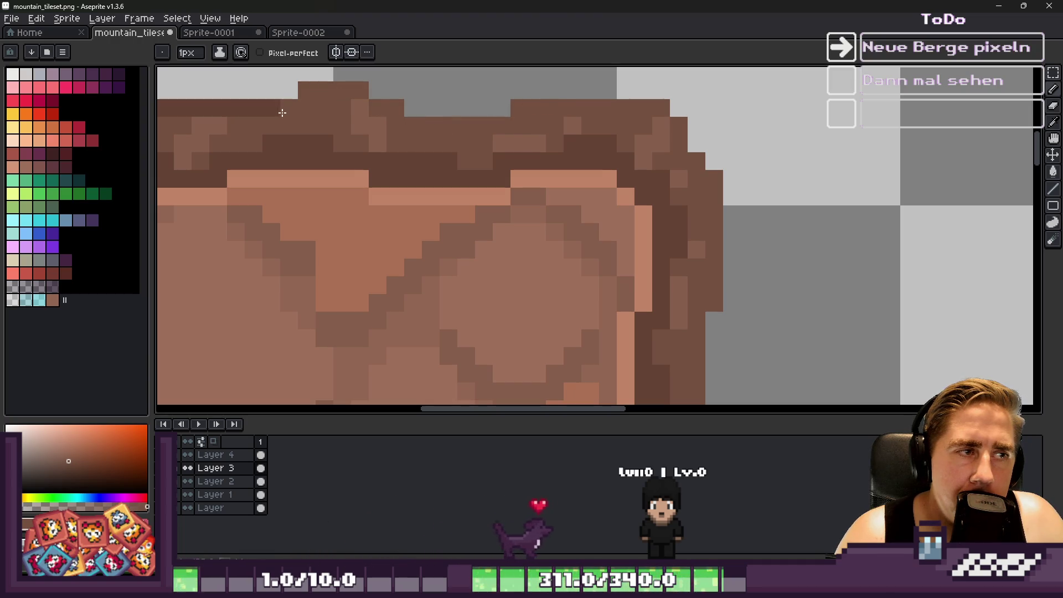
{"action": "scroll", "coordinate": [283, 112], "scroll_direction": "down", "scroll_amount": 1}
{"action": "scroll", "coordinate": [631, 120], "scroll_direction": "up", "scroll_amount": 1}
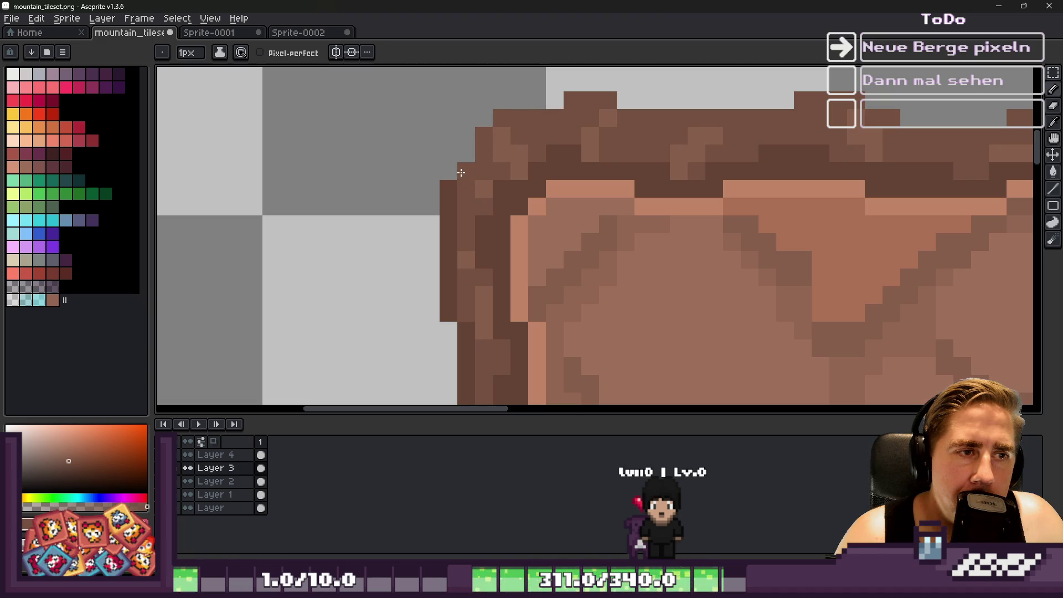
Add a light highlight down the pillar's left edge.
{"action": "left_click_drag", "start_coordinate": [448, 222], "coordinate": [450, 318]}
{"action": "scroll", "coordinate": [449, 318], "scroll_direction": "down", "scroll_amount": 1}
{"action": "scroll", "coordinate": [505, 146], "scroll_direction": "up", "scroll_amount": 1}
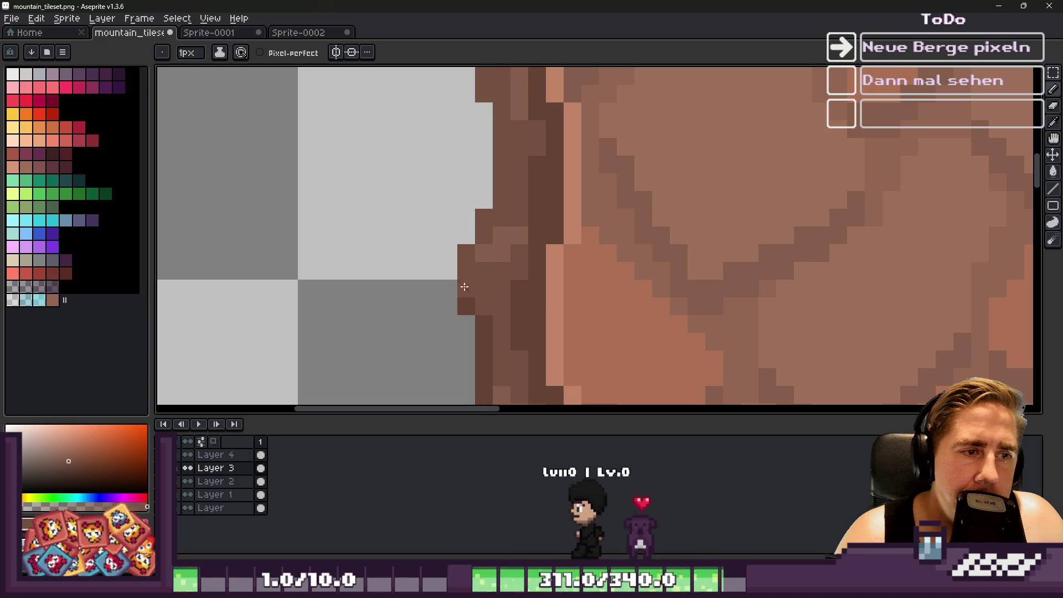
{"action": "scroll", "coordinate": [510, 151], "scroll_direction": "down", "scroll_amount": 1}
{"action": "scroll", "coordinate": [505, 178], "scroll_direction": "up", "scroll_amount": 1}
{"action": "scroll", "coordinate": [504, 335], "scroll_direction": "down", "scroll_amount": 1}
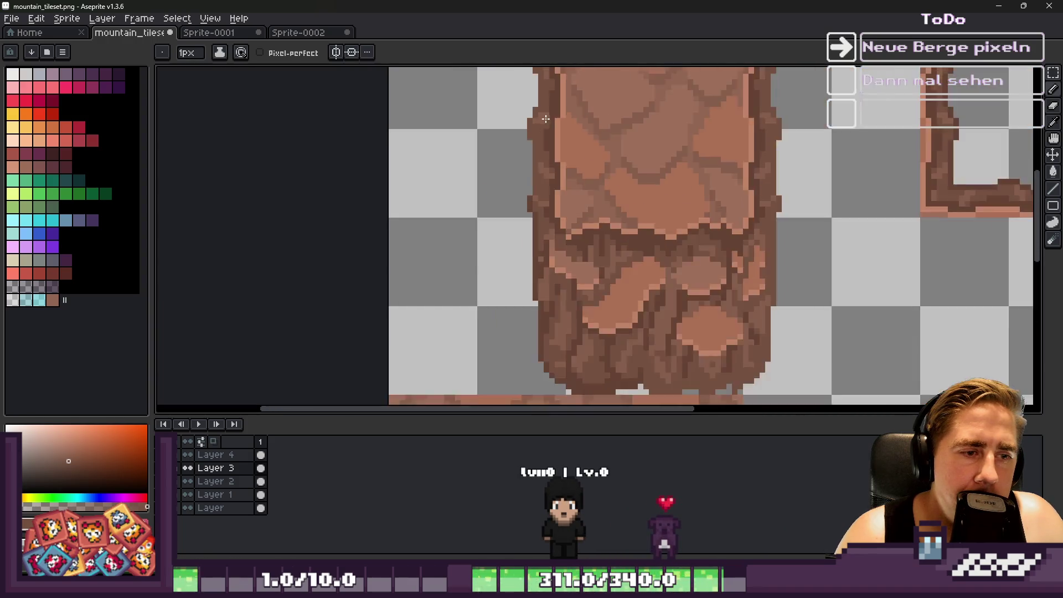
{"action": "scroll", "coordinate": [597, 235], "scroll_direction": "up", "scroll_amount": 1}
{"action": "scroll", "coordinate": [577, 255], "scroll_direction": "down", "scroll_amount": 1}
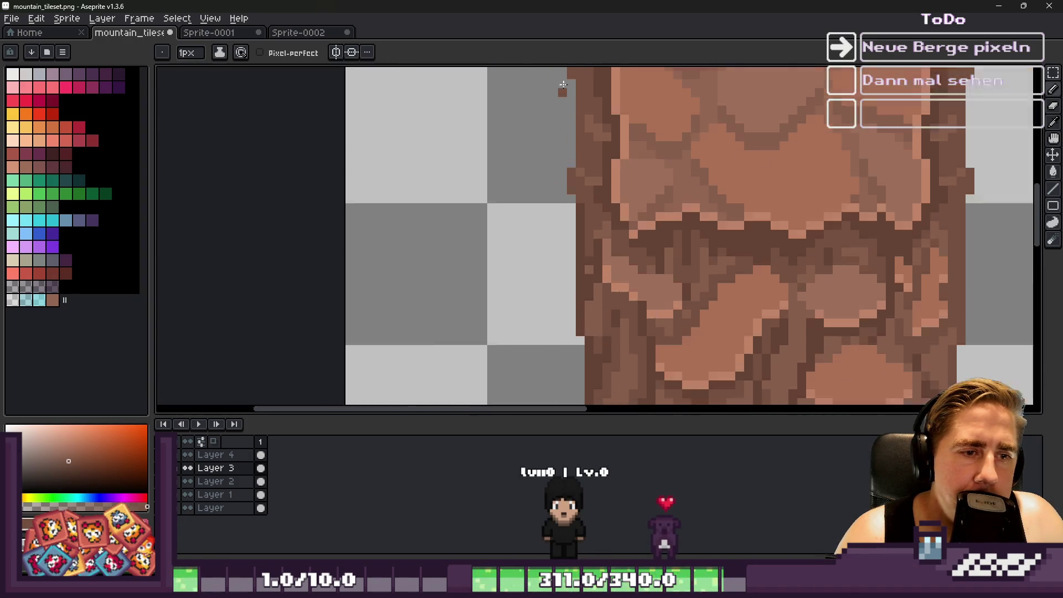
{"action": "scroll", "coordinate": [562, 88], "scroll_direction": "up", "scroll_amount": 1}
Extend the left-edge highlight further down and touch up a few pixels.
{"action": "left_click_drag", "start_coordinate": [570, 103], "coordinate": [572, 279]}
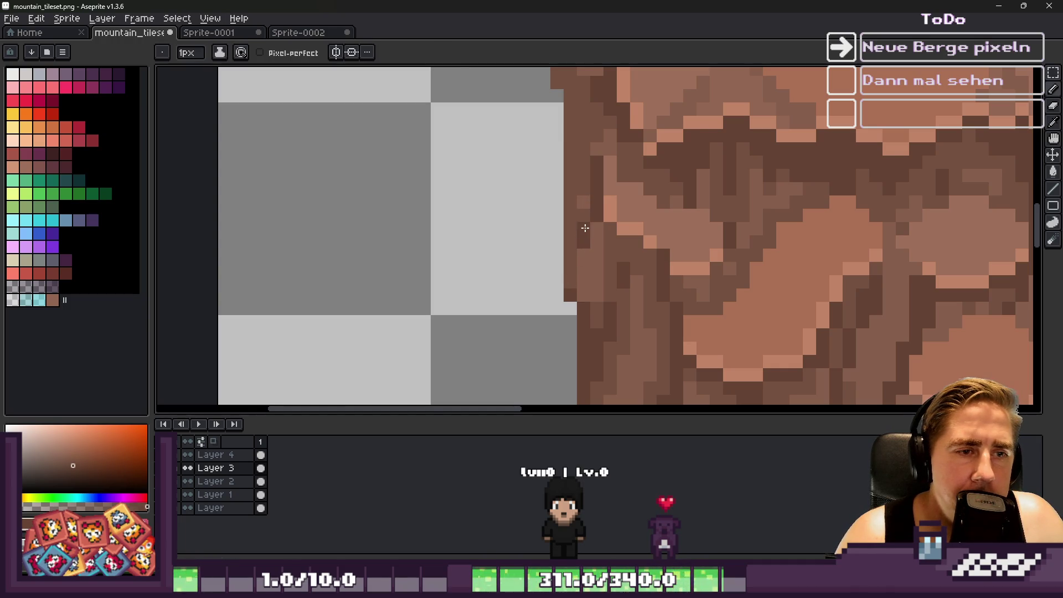
{"action": "scroll", "coordinate": [581, 246], "scroll_direction": "down", "scroll_amount": 2}
{"action": "scroll", "coordinate": [584, 247], "scroll_direction": "up", "scroll_amount": 3}
{"action": "scroll", "coordinate": [589, 285], "scroll_direction": "down", "scroll_amount": 1}
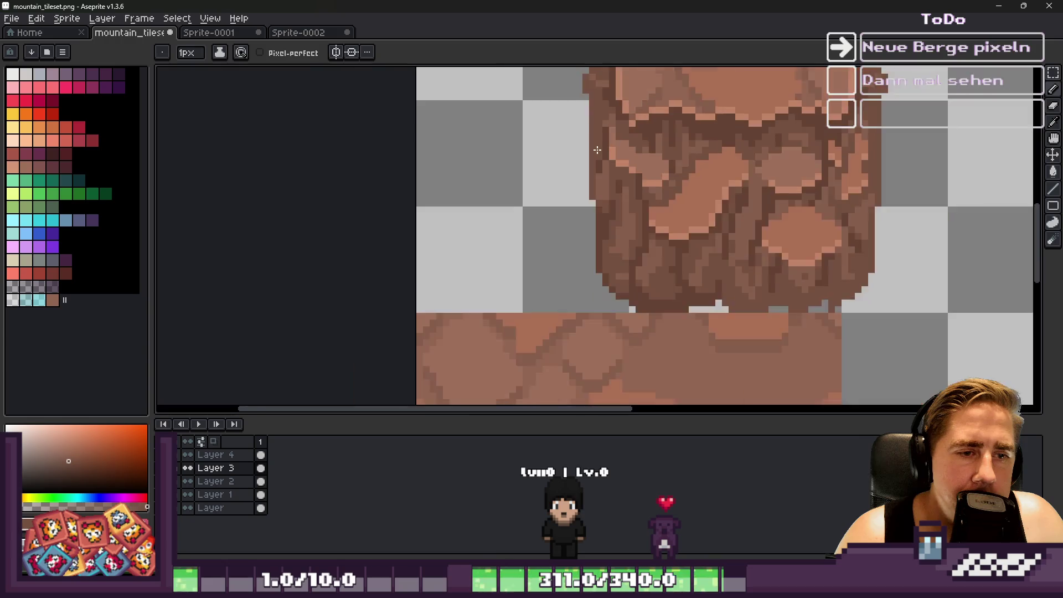
{"action": "scroll", "coordinate": [606, 217], "scroll_direction": "up", "scroll_amount": 1}
{"action": "scroll", "coordinate": [611, 288], "scroll_direction": "down", "scroll_amount": 1}
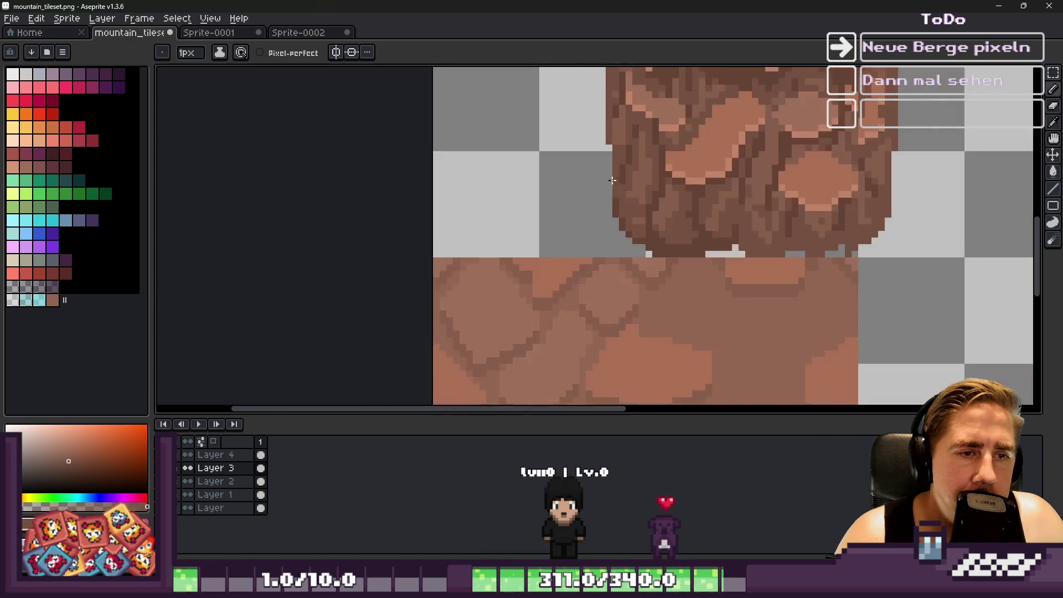
{"action": "scroll", "coordinate": [617, 177], "scroll_direction": "up", "scroll_amount": 1}
{"action": "mouse_move", "coordinate": [616, 177]}
{"action": "left_mouse_down"}
{"action": "mouse_move", "coordinate": [646, 190]}
{"action": "mouse_move", "coordinate": [633, 165]}
{"action": "mouse_move", "coordinate": [683, 259]}
{"action": "mouse_move", "coordinate": [712, 287]}
{"action": "mouse_move", "coordinate": [748, 289]}
{"action": "mouse_move", "coordinate": [788, 327]}
{"action": "left_mouse_up"}
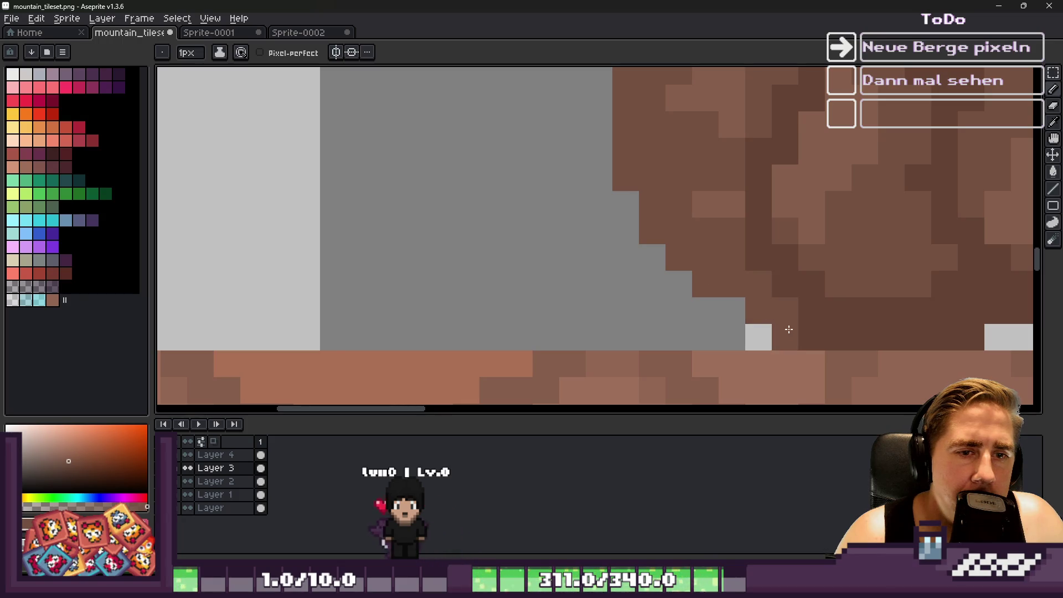
Darken the pillar's outer edge and crack line, and paint mid-brown over the dark patch.
{"action": "scroll", "coordinate": [570, 230], "scroll_direction": "down", "scroll_amount": 1}
{"action": "scroll", "coordinate": [653, 233], "scroll_direction": "up", "scroll_amount": 1}
{"action": "mouse_move", "coordinate": [653, 233]}
{"action": "left_mouse_down"}
{"action": "mouse_move", "coordinate": [531, 191]}
{"action": "mouse_move", "coordinate": [764, 230]}
{"action": "mouse_move", "coordinate": [775, 194]}
{"action": "mouse_move", "coordinate": [634, 211]}
{"action": "mouse_move", "coordinate": [544, 158]}
{"action": "left_mouse_up"}
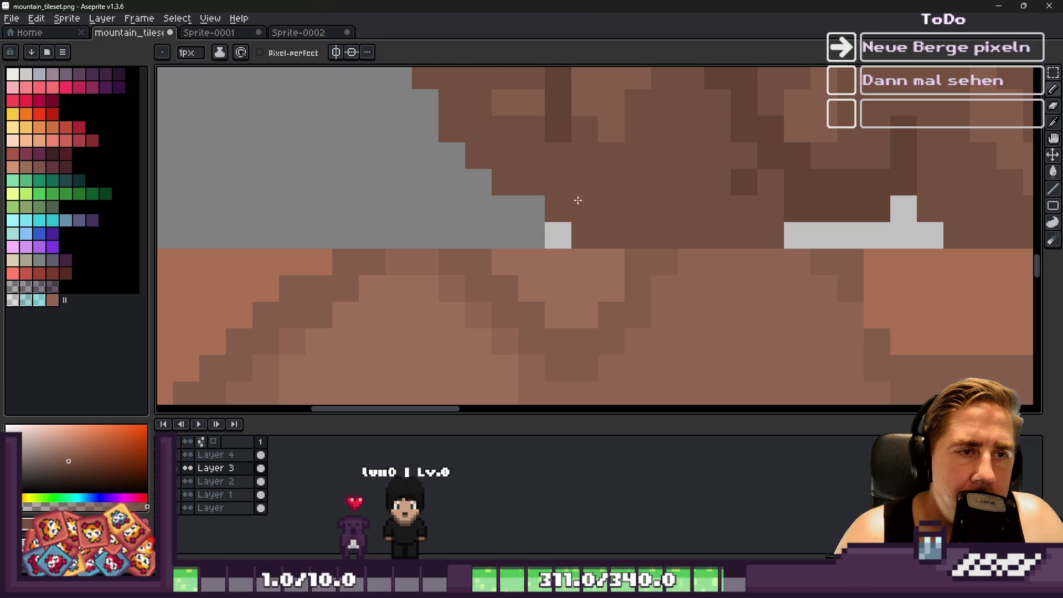
{"action": "left_click_drag", "start_coordinate": [586, 128], "coordinate": [586, 185]}
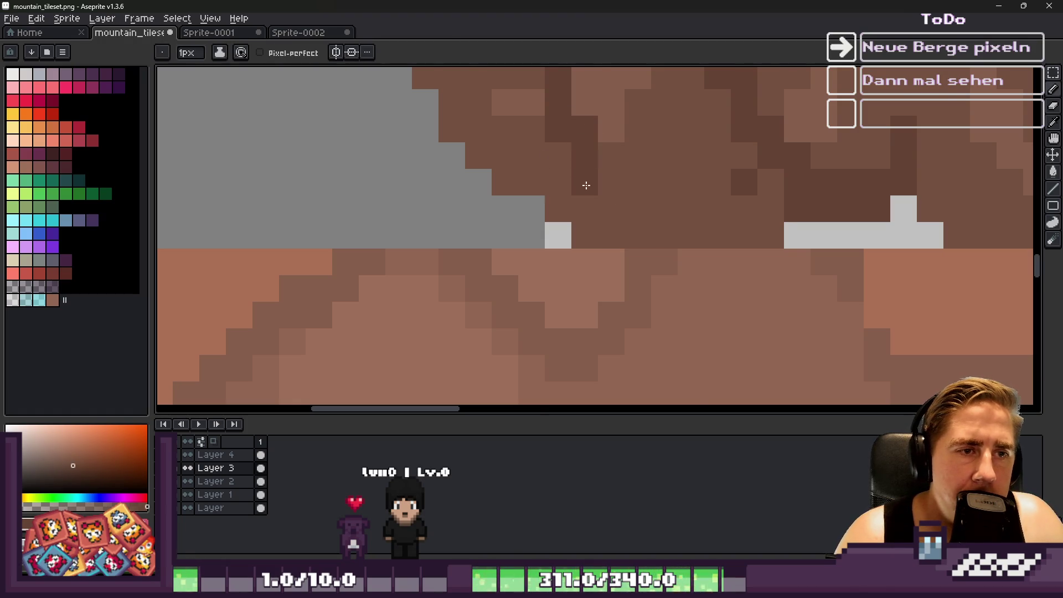
{"action": "scroll", "coordinate": [586, 186], "scroll_direction": "right", "scroll_amount": 3}
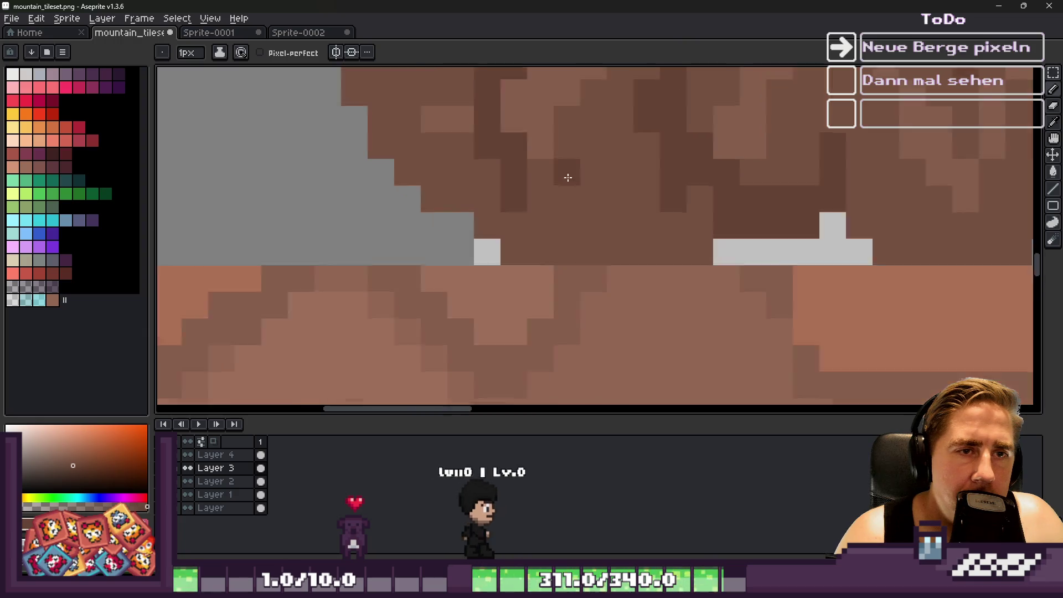
{"action": "scroll", "coordinate": [567, 177], "scroll_direction": "right", "scroll_amount": 6}
{"action": "scroll", "coordinate": [567, 178], "scroll_direction": "up", "scroll_amount": 1}
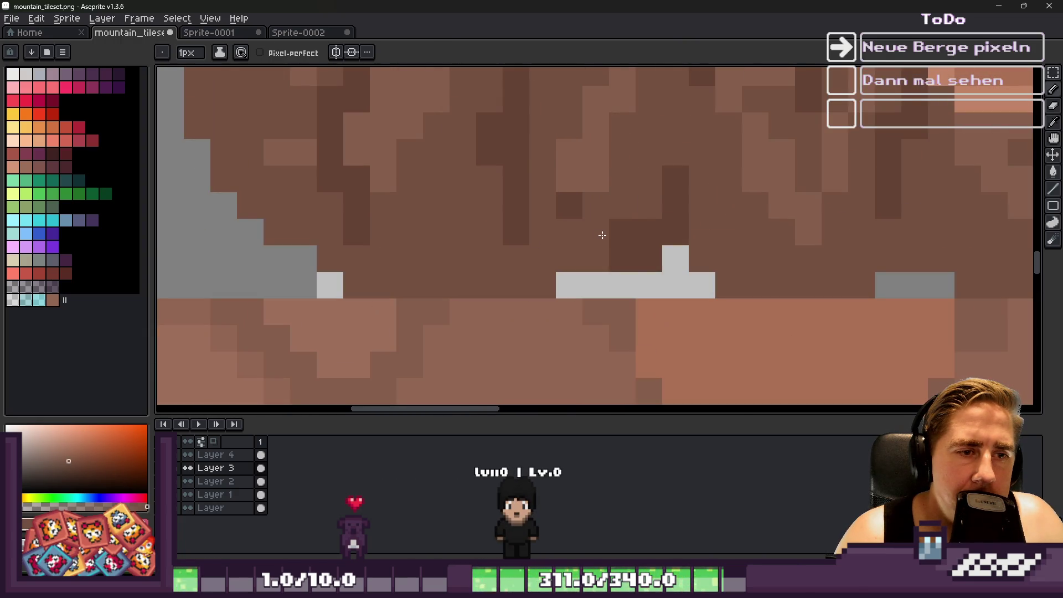
{"action": "left_click_drag", "start_coordinate": [602, 235], "coordinate": [665, 215]}
{"action": "left_click", "coordinate": [527, 206], "text": "alt"}
{"action": "scroll", "coordinate": [648, 198], "scroll_direction": "down", "scroll_amount": 5}
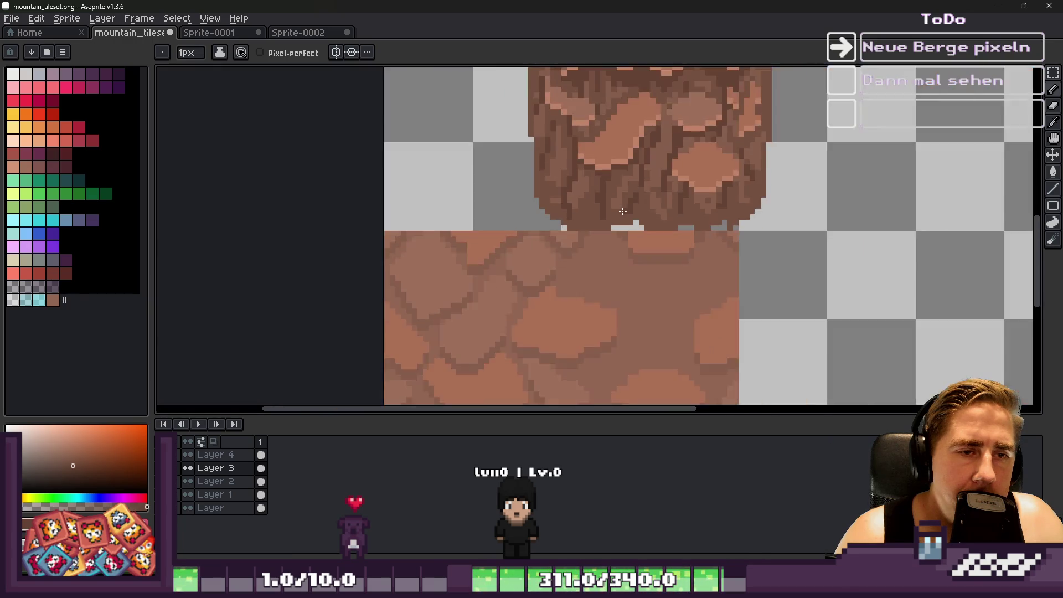
{"action": "scroll", "coordinate": [631, 254], "scroll_direction": "up", "scroll_amount": 5}
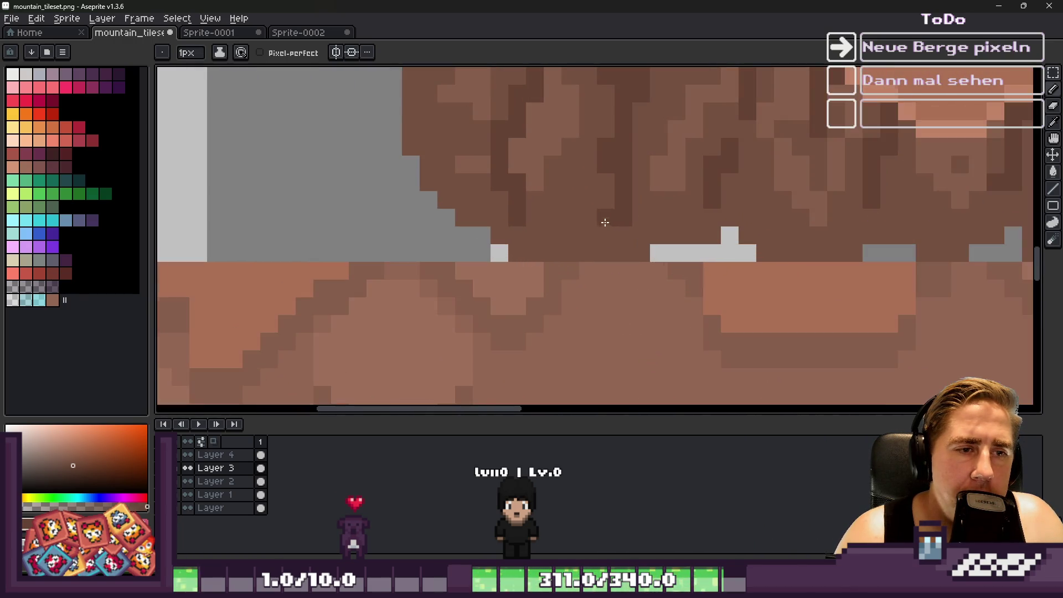
Clear stray pixels along the pillar's base, undoing one mistaken strip, to leave small gaps.
{"action": "mouse_move", "coordinate": [428, 246]}
{"action": "left_mouse_down"}
{"action": "mouse_move", "coordinate": [686, 257]}
{"action": "mouse_move", "coordinate": [631, 277]}
{"action": "left_mouse_up"}
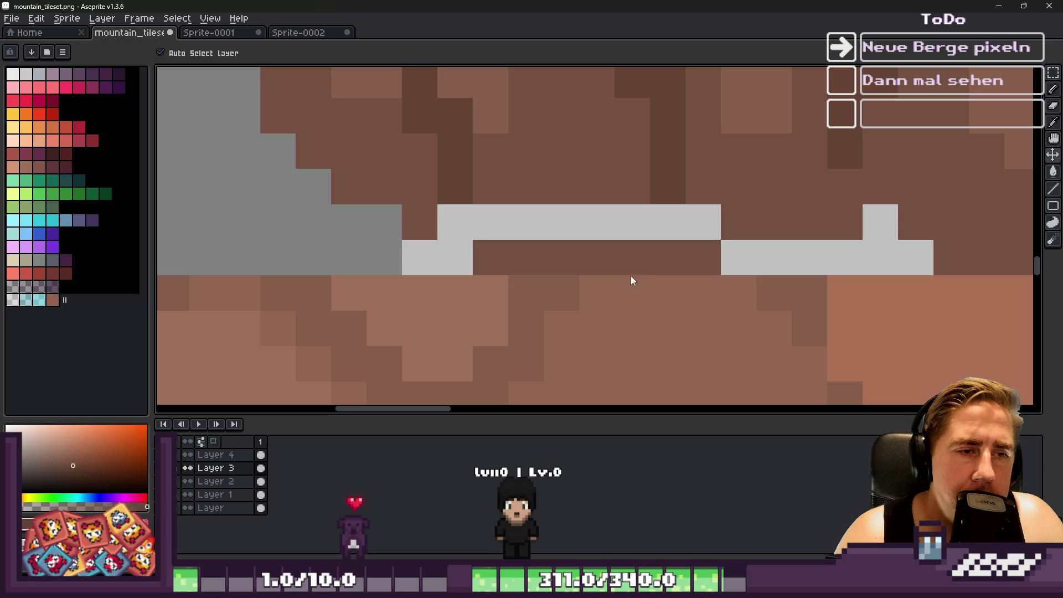
{"action": "left_click", "coordinate": [511, 249], "text": "alt"}
{"action": "key", "text": "ctrl+z"}
{"action": "key", "text": "ctrl+z"}
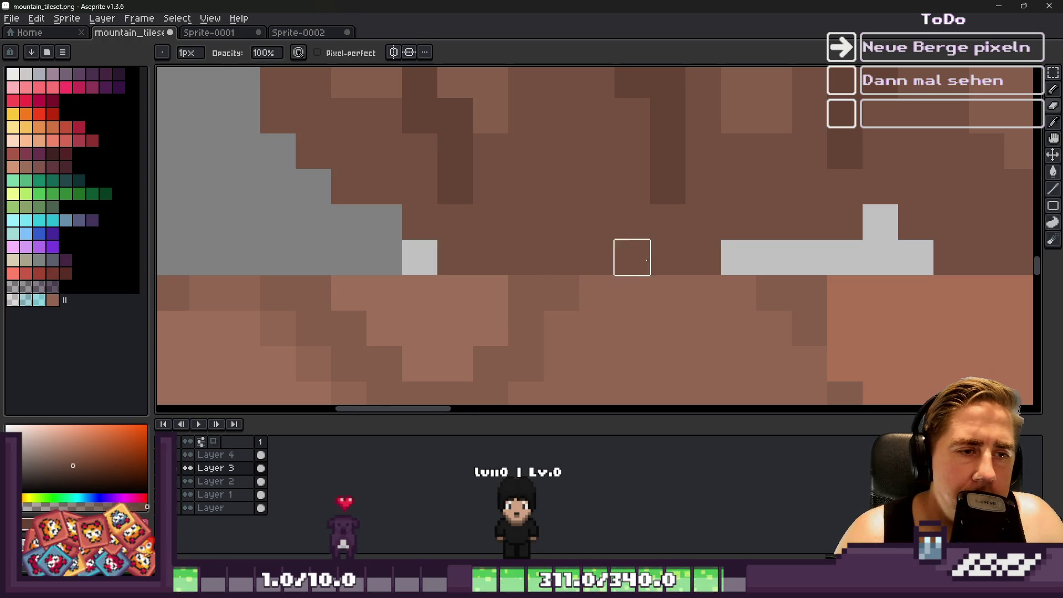
{"action": "left_click_drag", "start_coordinate": [561, 221], "coordinate": [631, 218]}
{"action": "scroll", "coordinate": [422, 221], "scroll_direction": "down", "scroll_amount": 2}
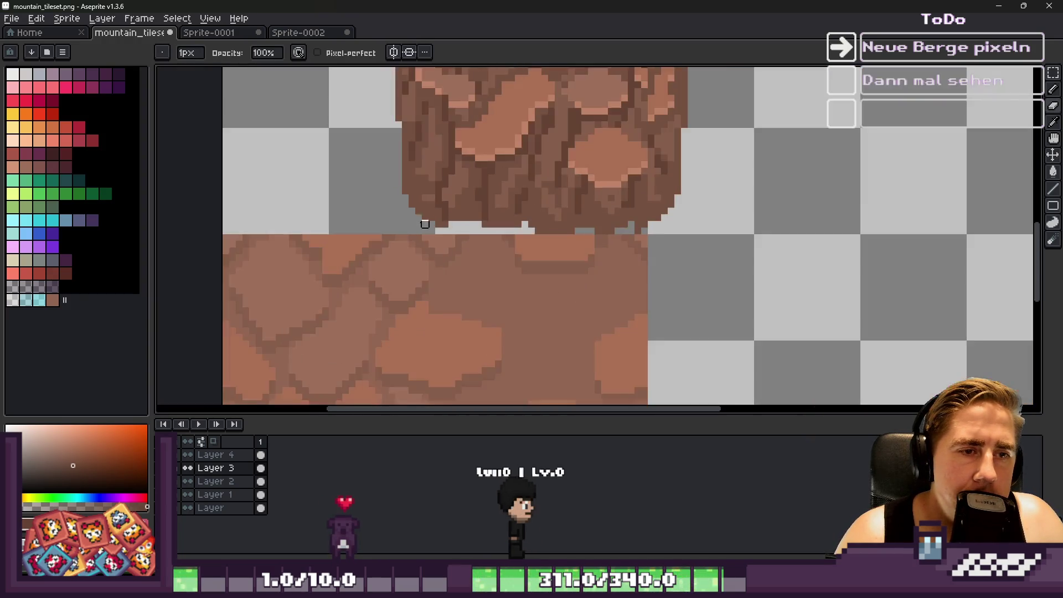
{"action": "scroll", "coordinate": [517, 234], "scroll_direction": "up", "scroll_amount": 2}
{"action": "left_click_drag", "start_coordinate": [557, 218], "coordinate": [764, 218]}
{"action": "scroll", "coordinate": [763, 218], "scroll_direction": "down", "scroll_amount": 2}
{"action": "scroll", "coordinate": [410, 183], "scroll_direction": "up", "scroll_amount": 1}
{"action": "left_click_drag", "start_coordinate": [331, 157], "coordinate": [304, 156]}
{"action": "scroll", "coordinate": [629, 199], "scroll_direction": "down", "scroll_amount": 2}
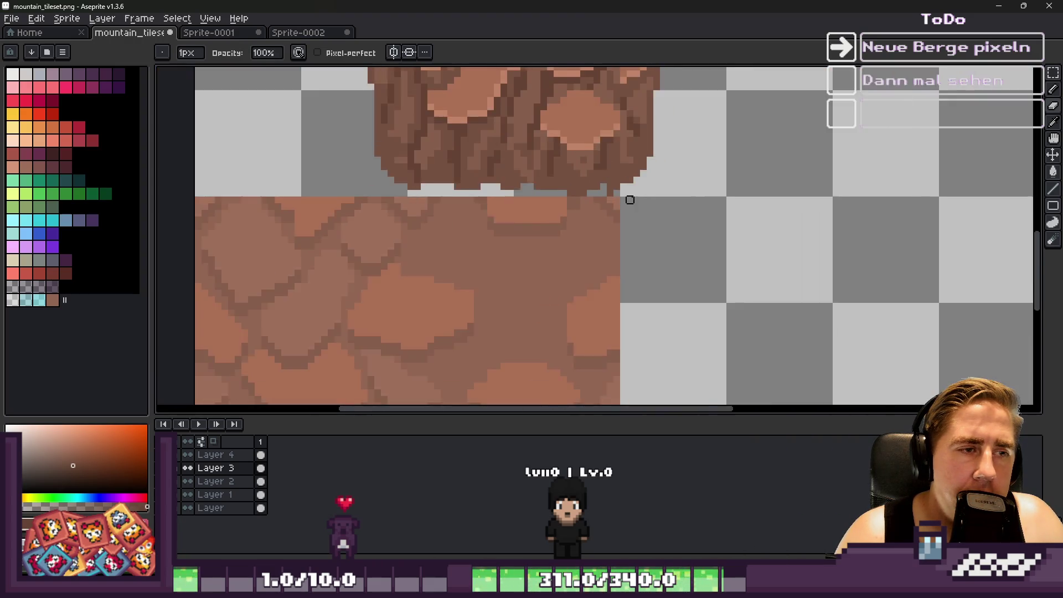
{"action": "scroll", "coordinate": [629, 200], "scroll_direction": "down", "scroll_amount": 1}
{"action": "scroll", "coordinate": [561, 178], "scroll_direction": "up", "scroll_amount": 2}
Select the lower half of the rock pillar with a rectangular marquee, then return to the Pencil.
{"action": "key", "text": "v"}
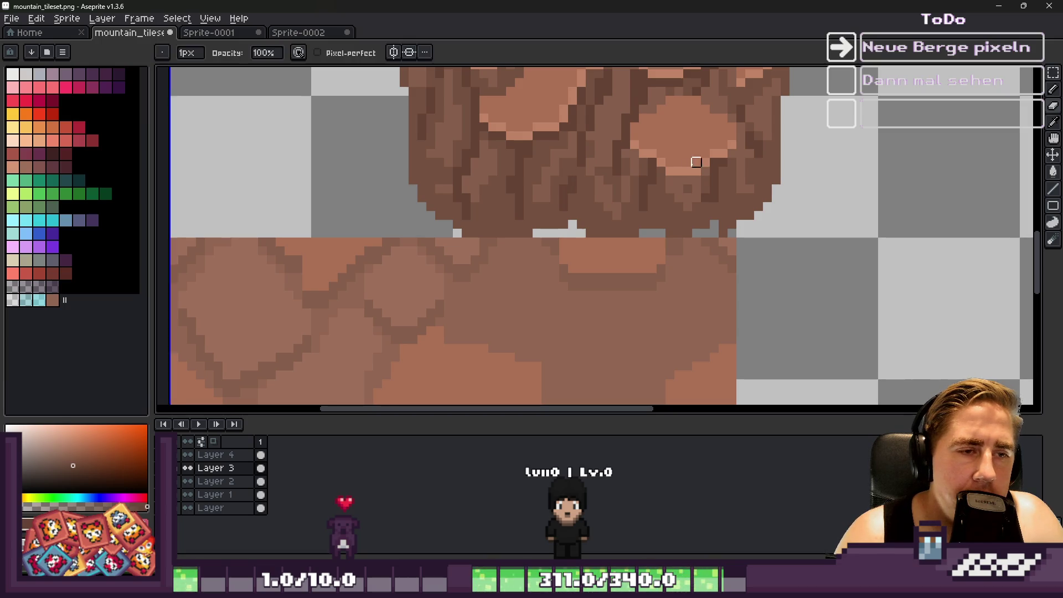
{"action": "key", "text": "m"}
{"action": "scroll", "coordinate": [555, 202], "scroll_direction": "down", "scroll_amount": 2}
{"action": "left_click_drag", "start_coordinate": [522, 156], "coordinate": [608, 237]}
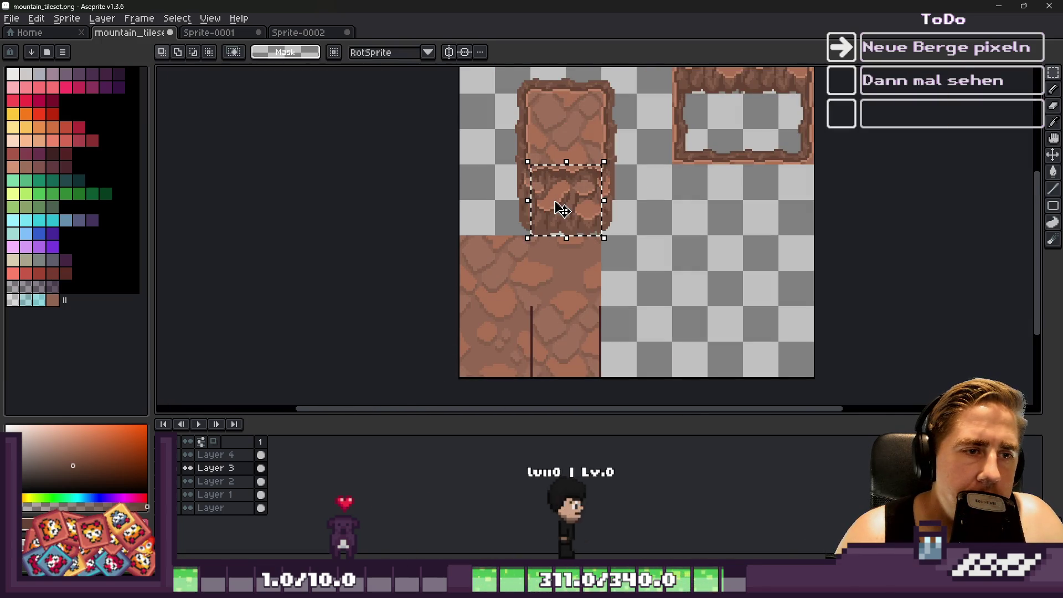
{"action": "scroll", "coordinate": [553, 222], "scroll_direction": "up", "scroll_amount": 4}
{"action": "key", "text": "b"}
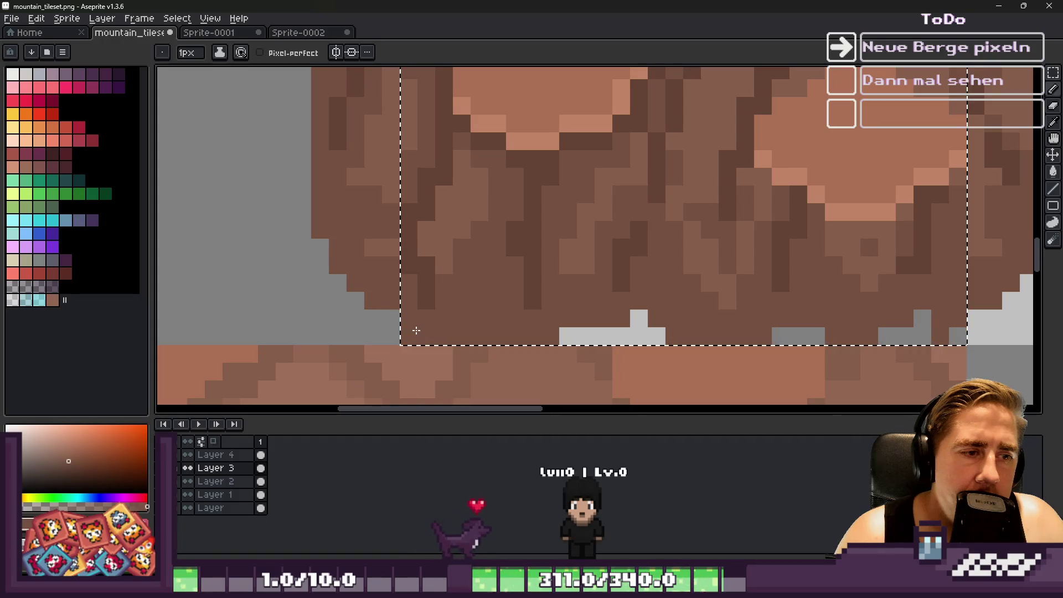